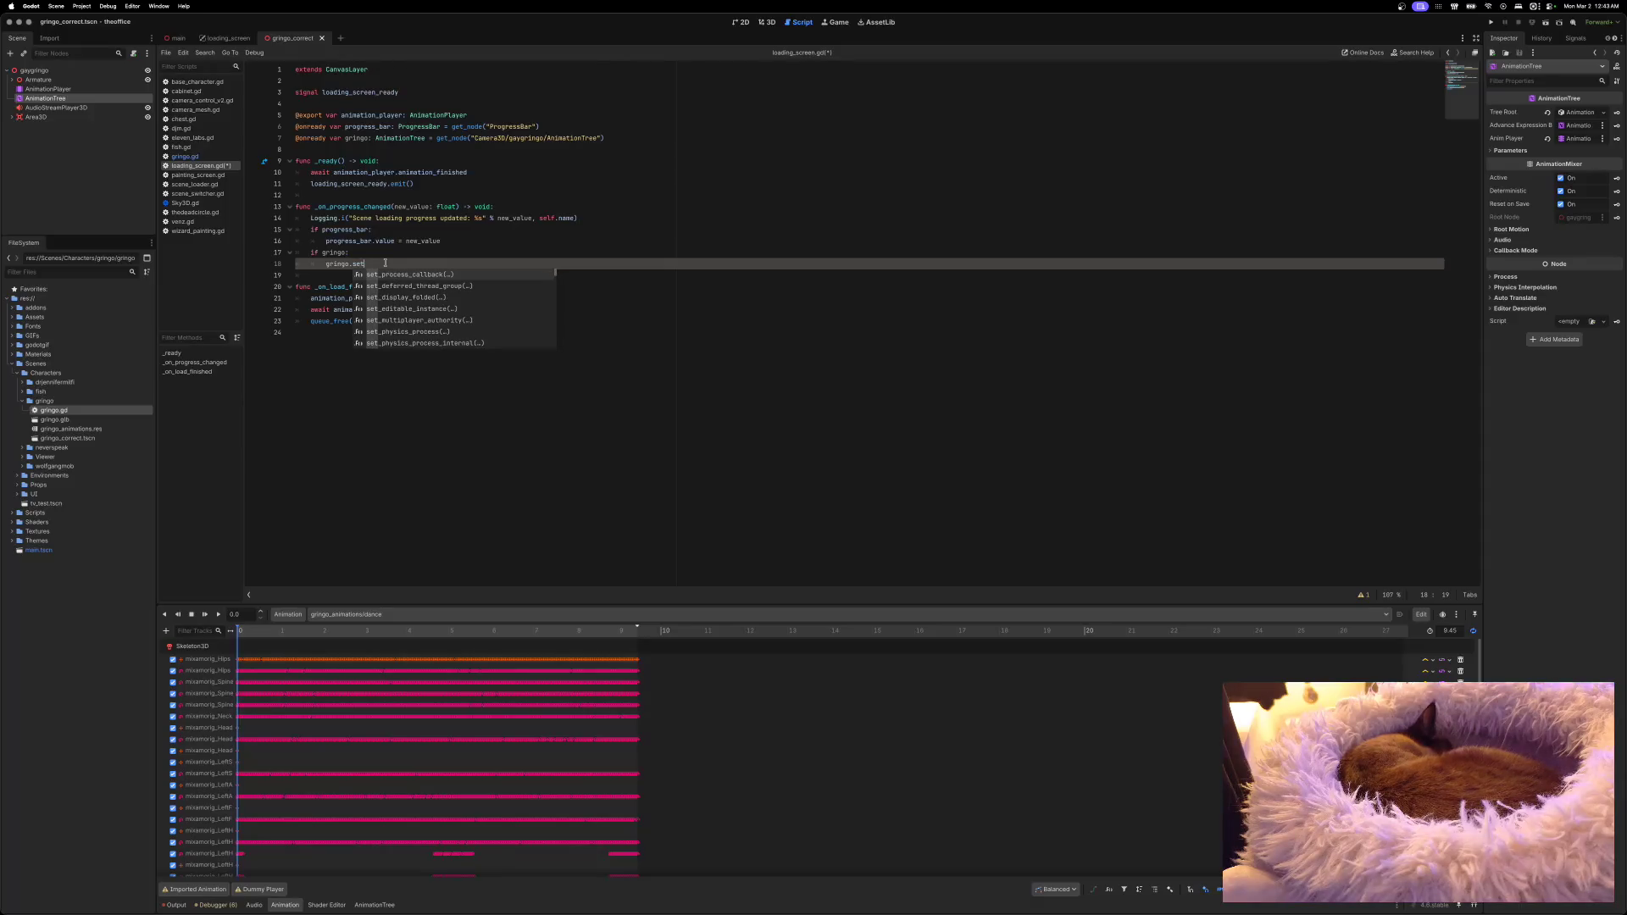
# Step: Replace set_blend on line 18 with an unfinished gringo.set("parameters/") call, then view gringo.gd
pyautogui.write('_bl')
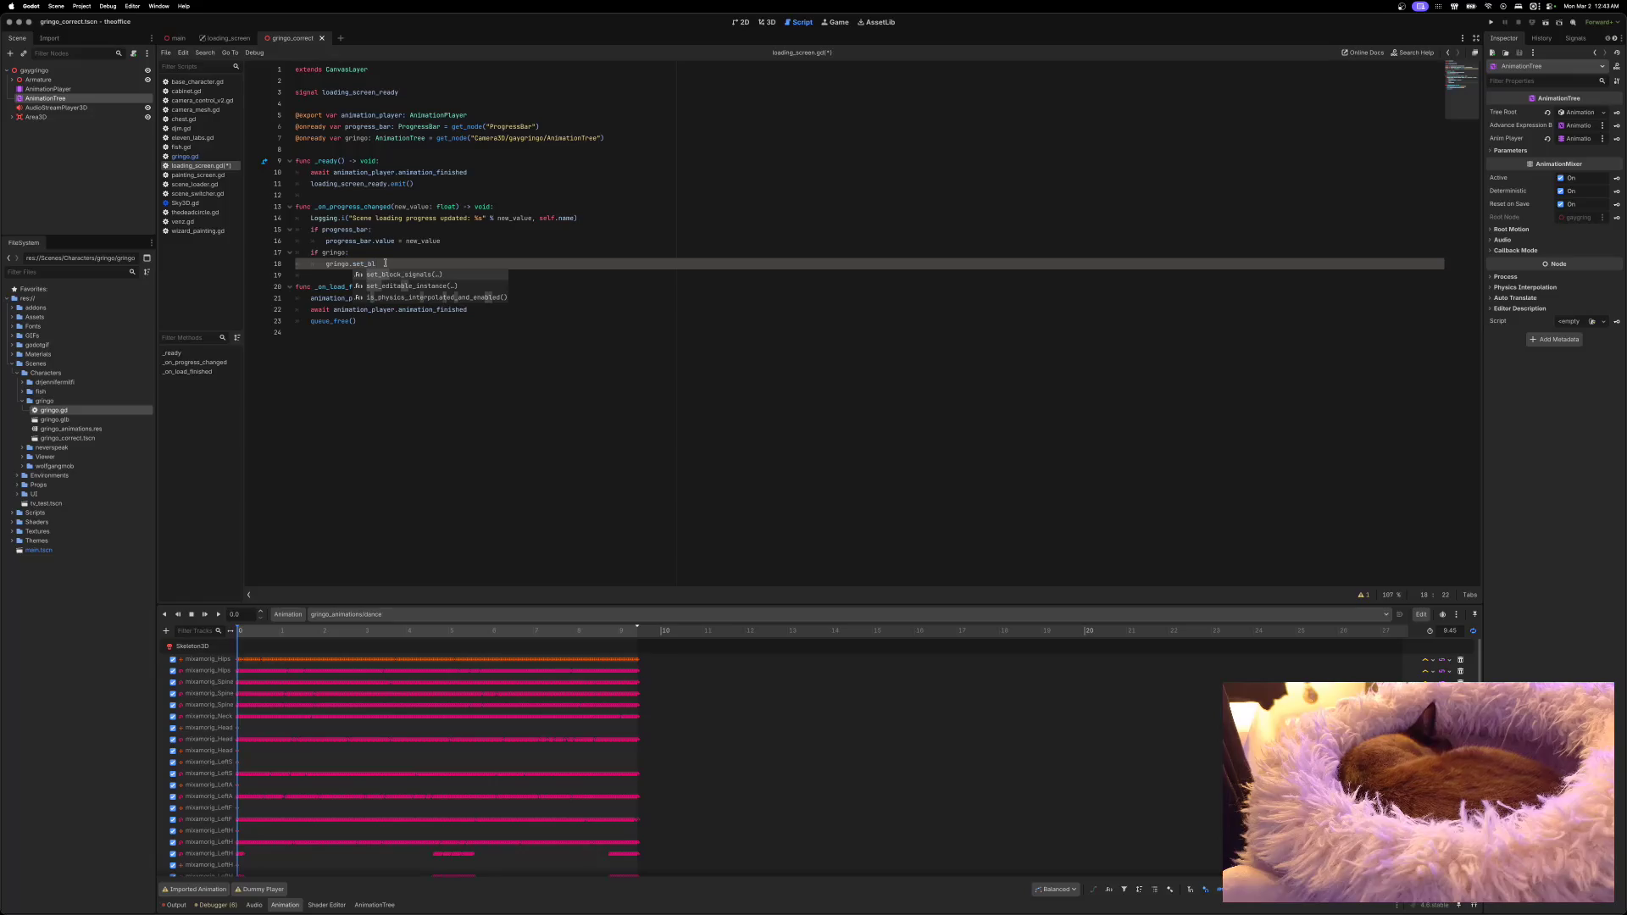
pyautogui.write('end')
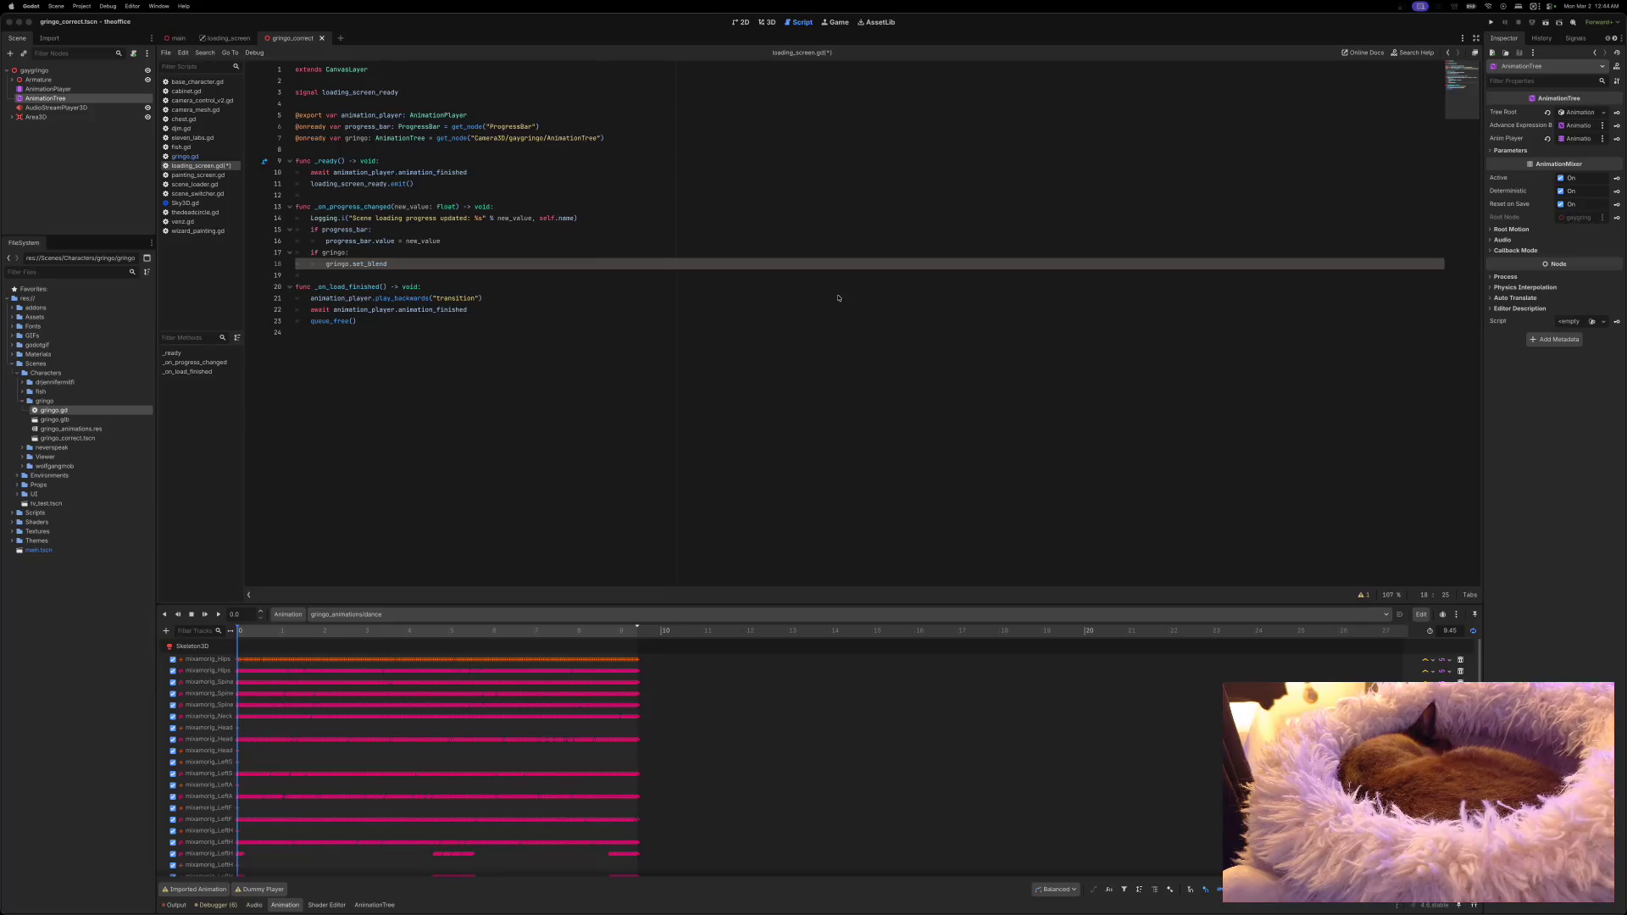
pyautogui.doubleClick(387, 264)
pyautogui.write('set("')
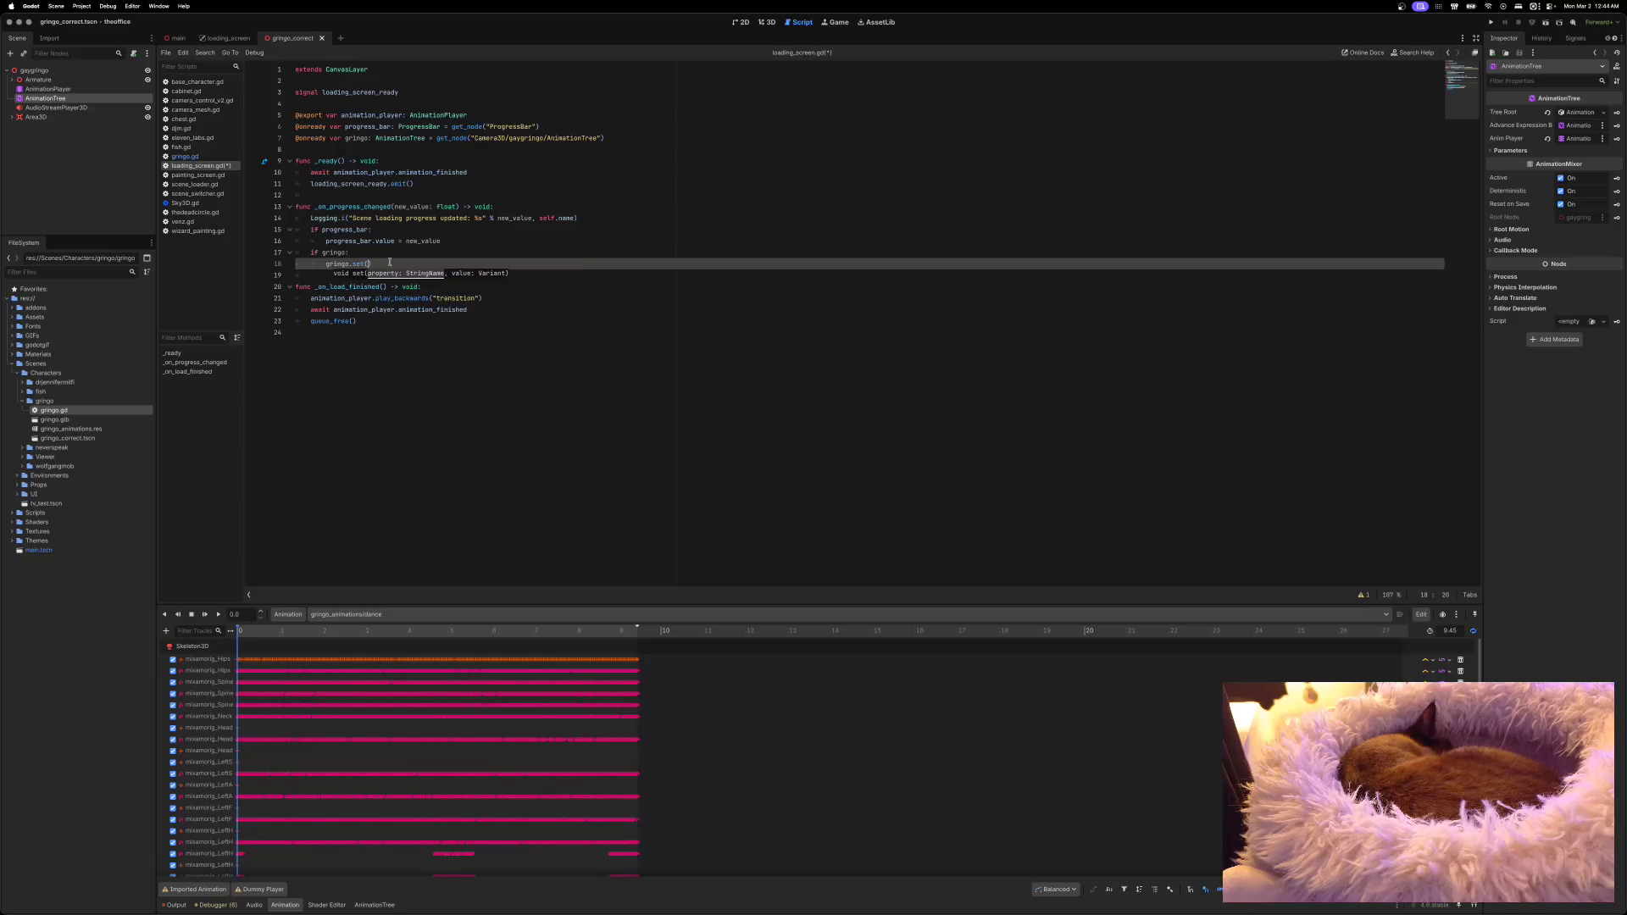
pyautogui.write('paramete')
pyautogui.press('BackSpace')
pyautogui.press('BackSpace')
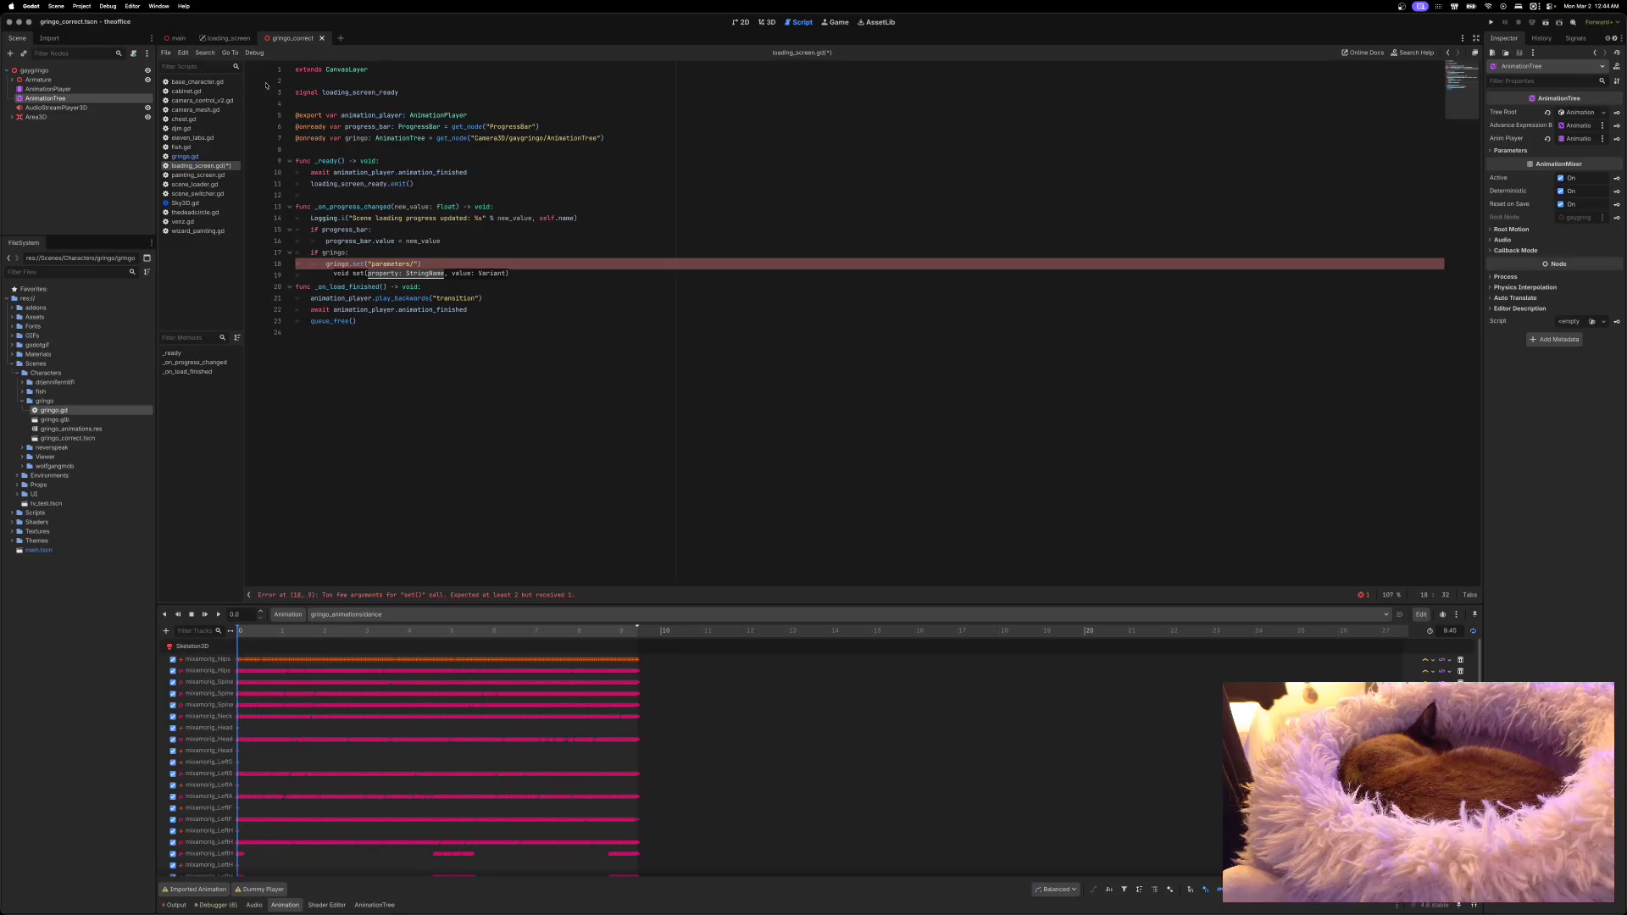
pyautogui.click(185, 156)
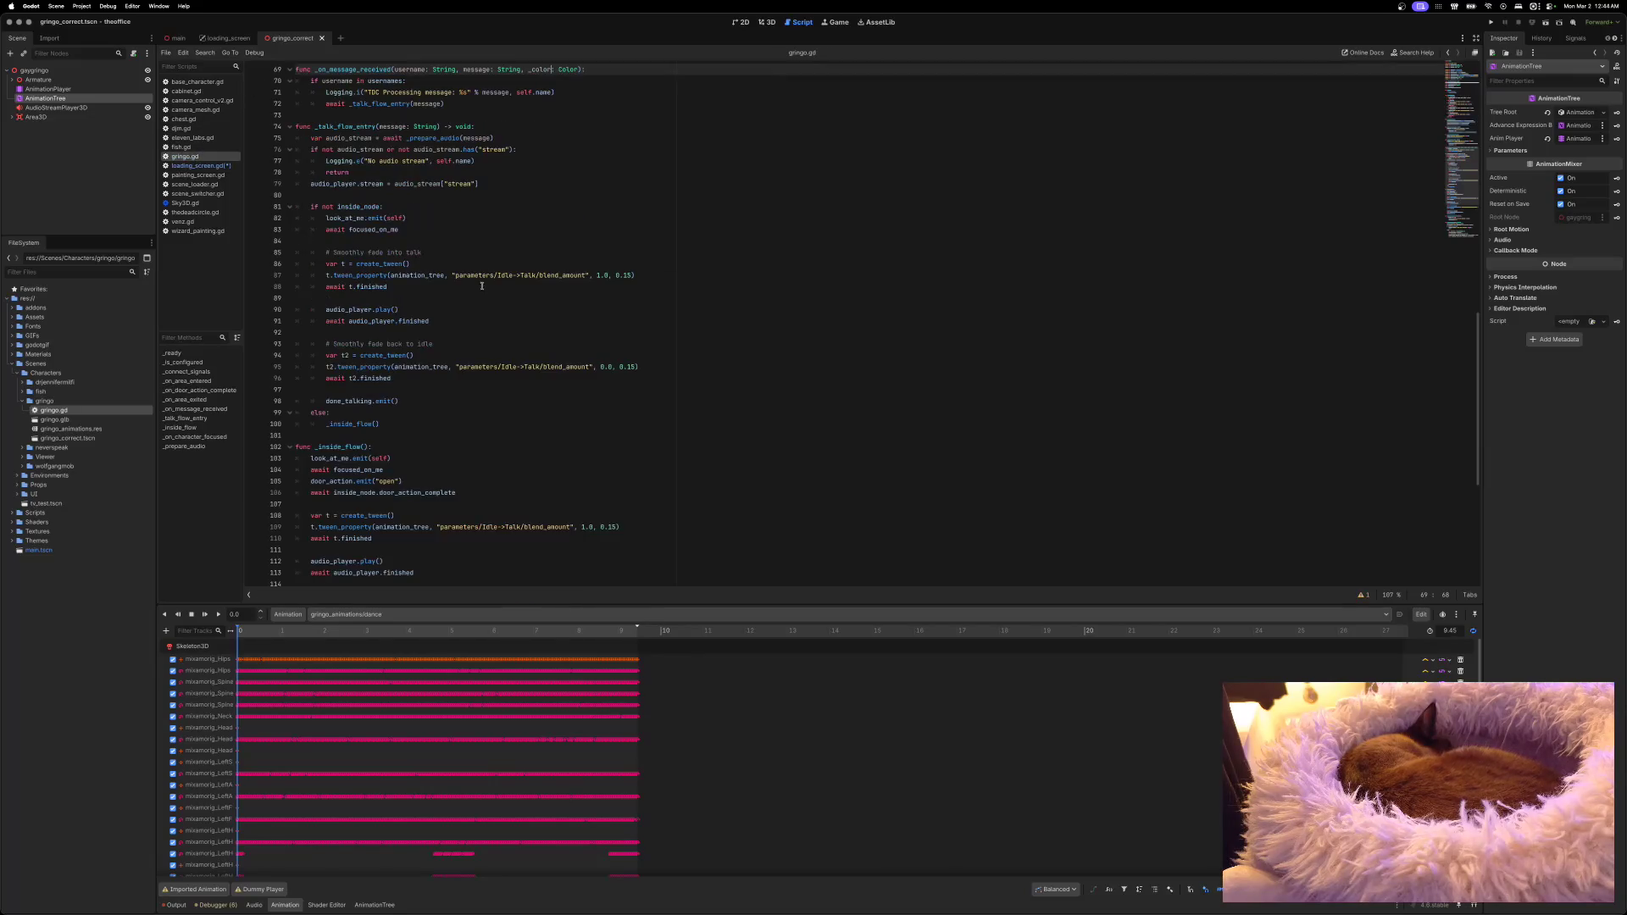
# Step: Copy the parameters/Idle->Talk/blend_amount path from gringo.gd into line 18's set() call
pyautogui.click(455, 276)
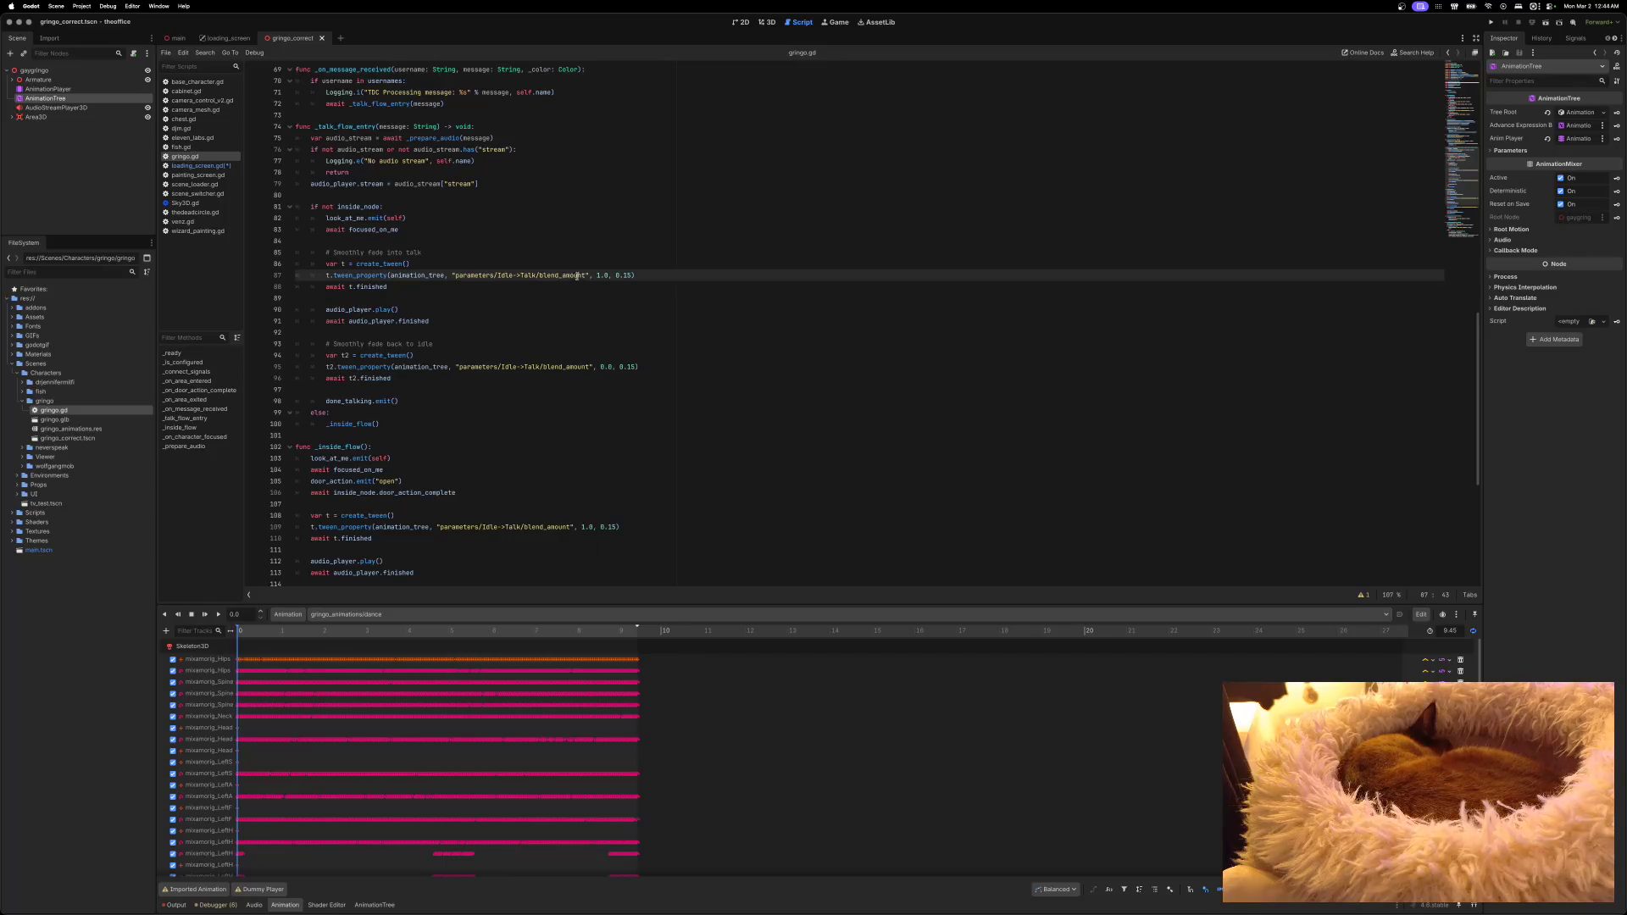
pyautogui.keyDown('shift'); pyautogui.click(584, 275); pyautogui.keyUp('shift')
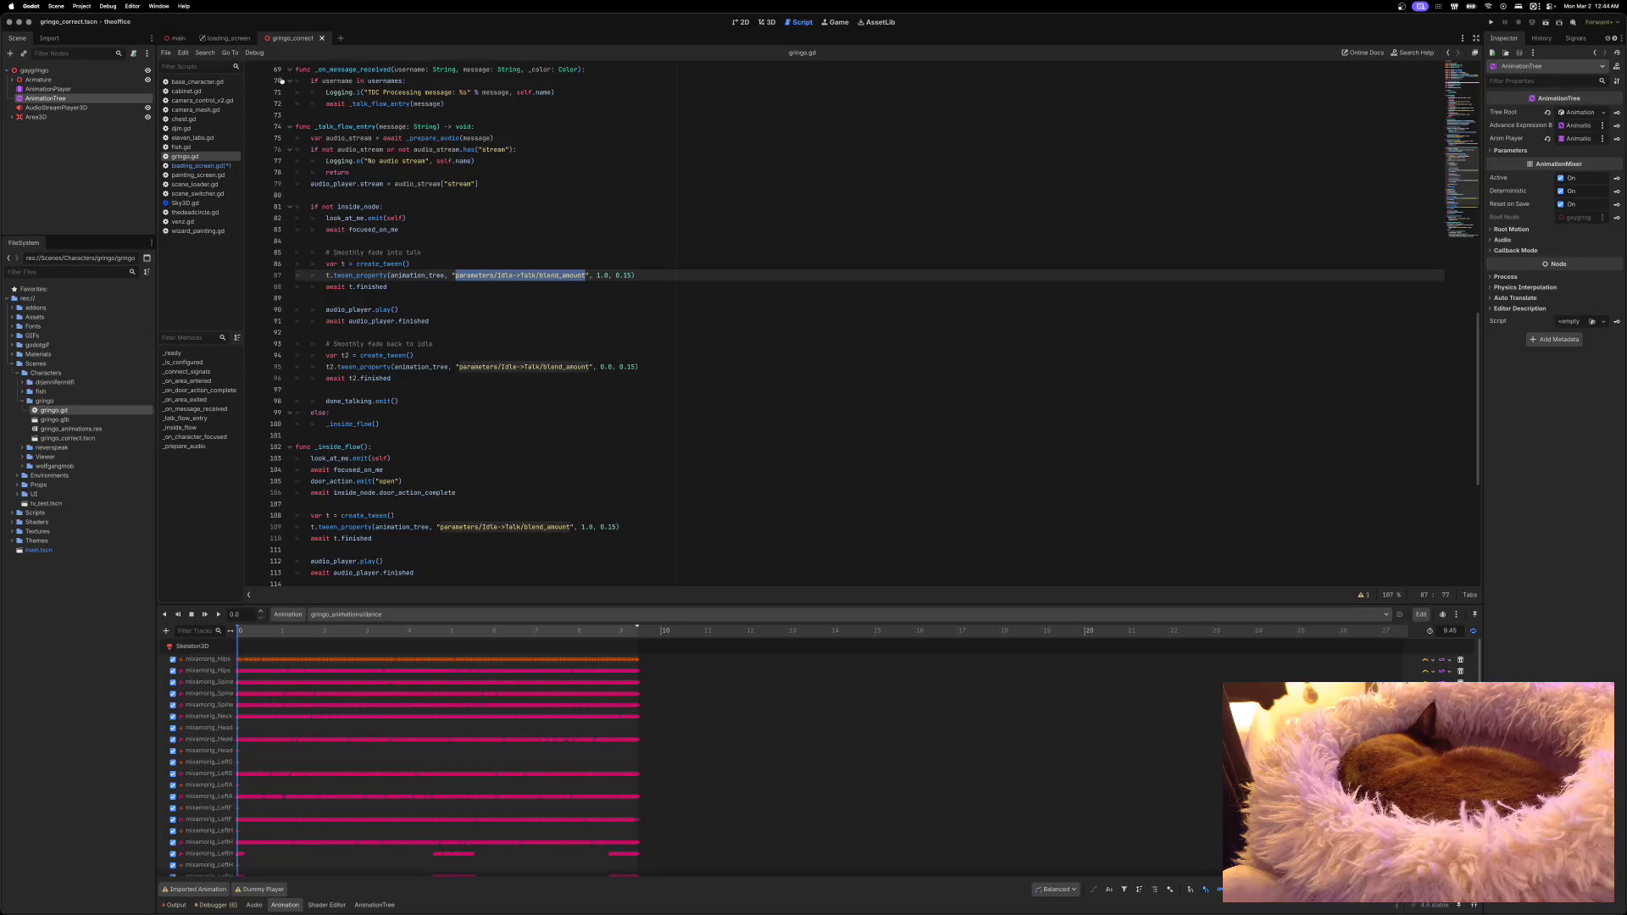
pyautogui.click(200, 165)
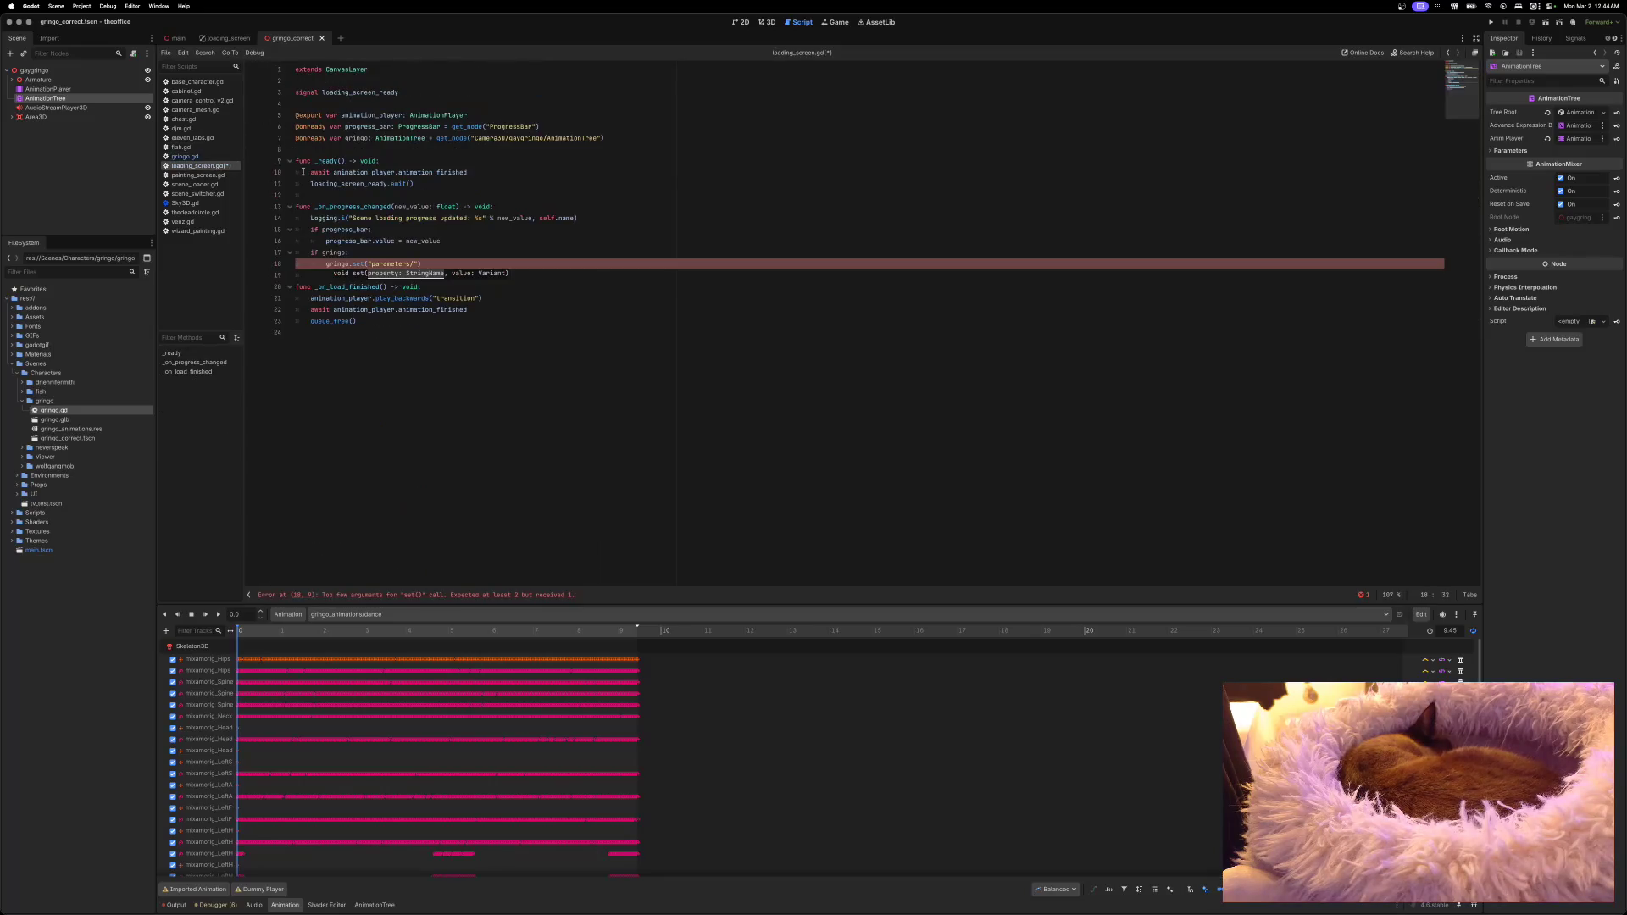
pyautogui.write('parameters/Idle->Talk/blend_amount')
pyautogui.click(415, 263)
pyautogui.press('BackSpace')
pyautogui.press('BackSpace')
pyautogui.press('BackSpace')
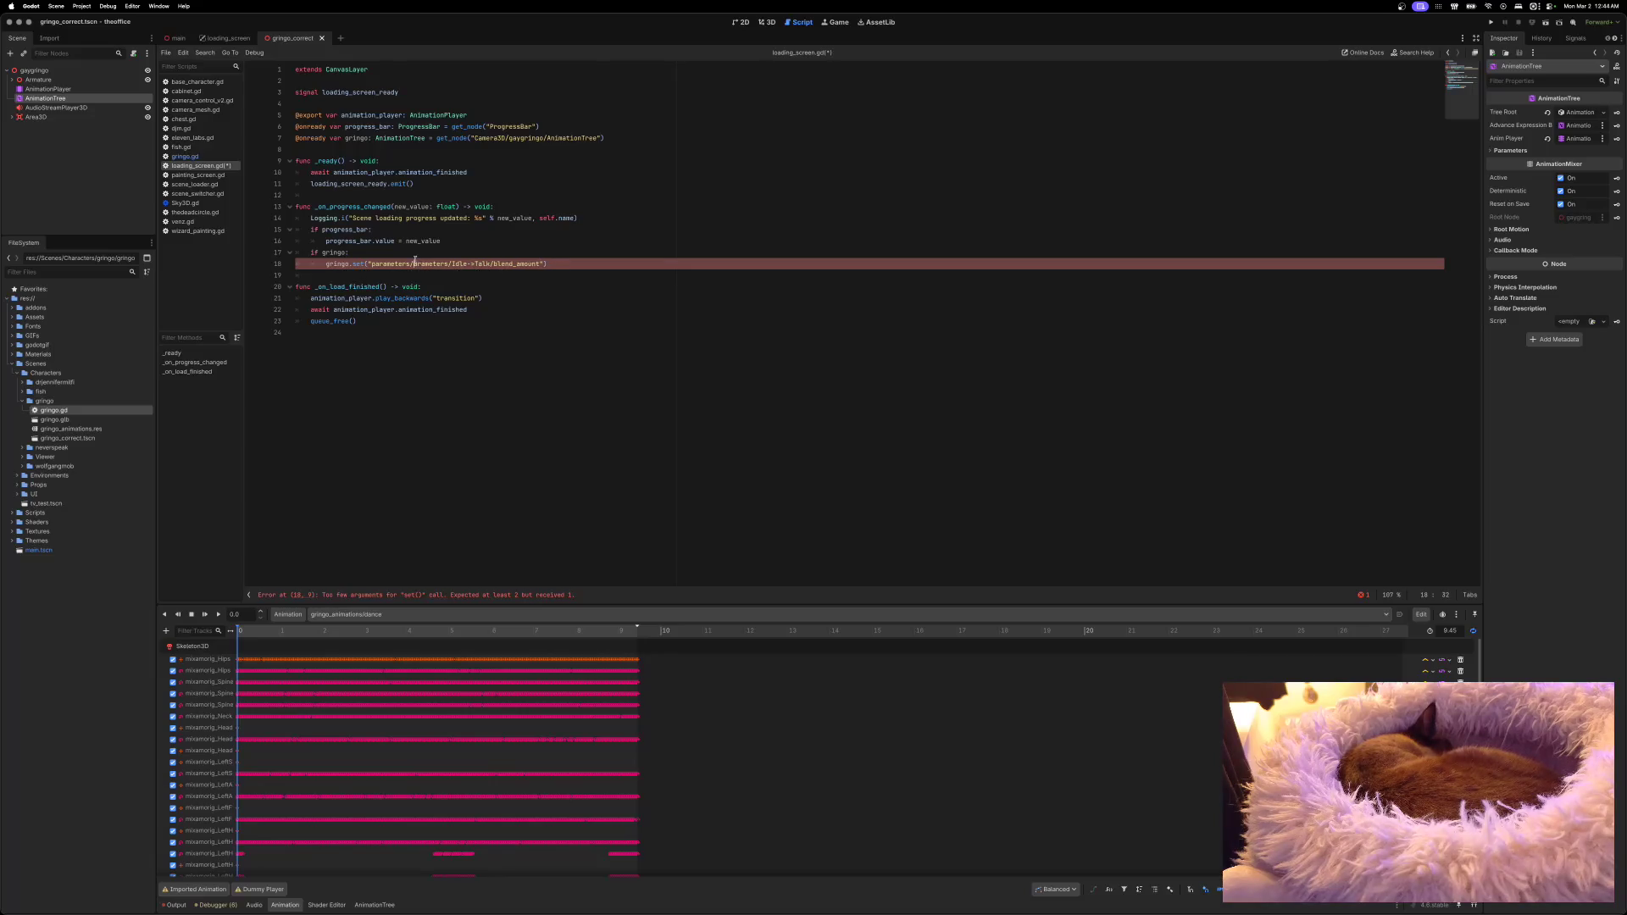
pyautogui.press('BackSpace')
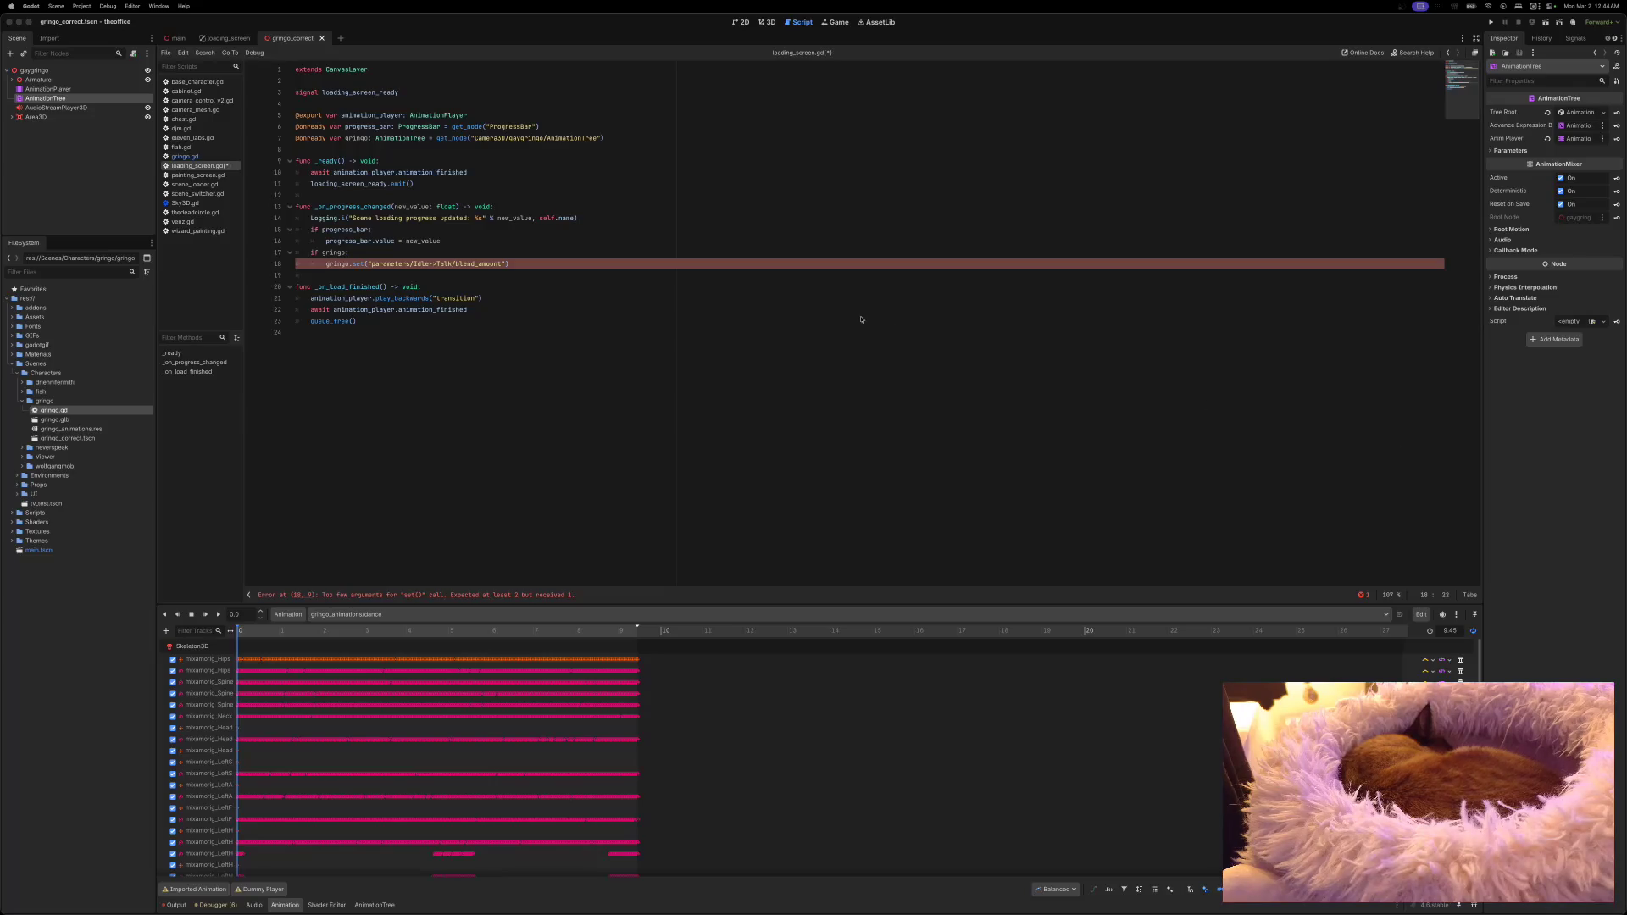
# Step: Add new_value as the second argument, save loading_screen.gd, and run the project
pyautogui.click(530, 263)
pyautogui.press('Left')
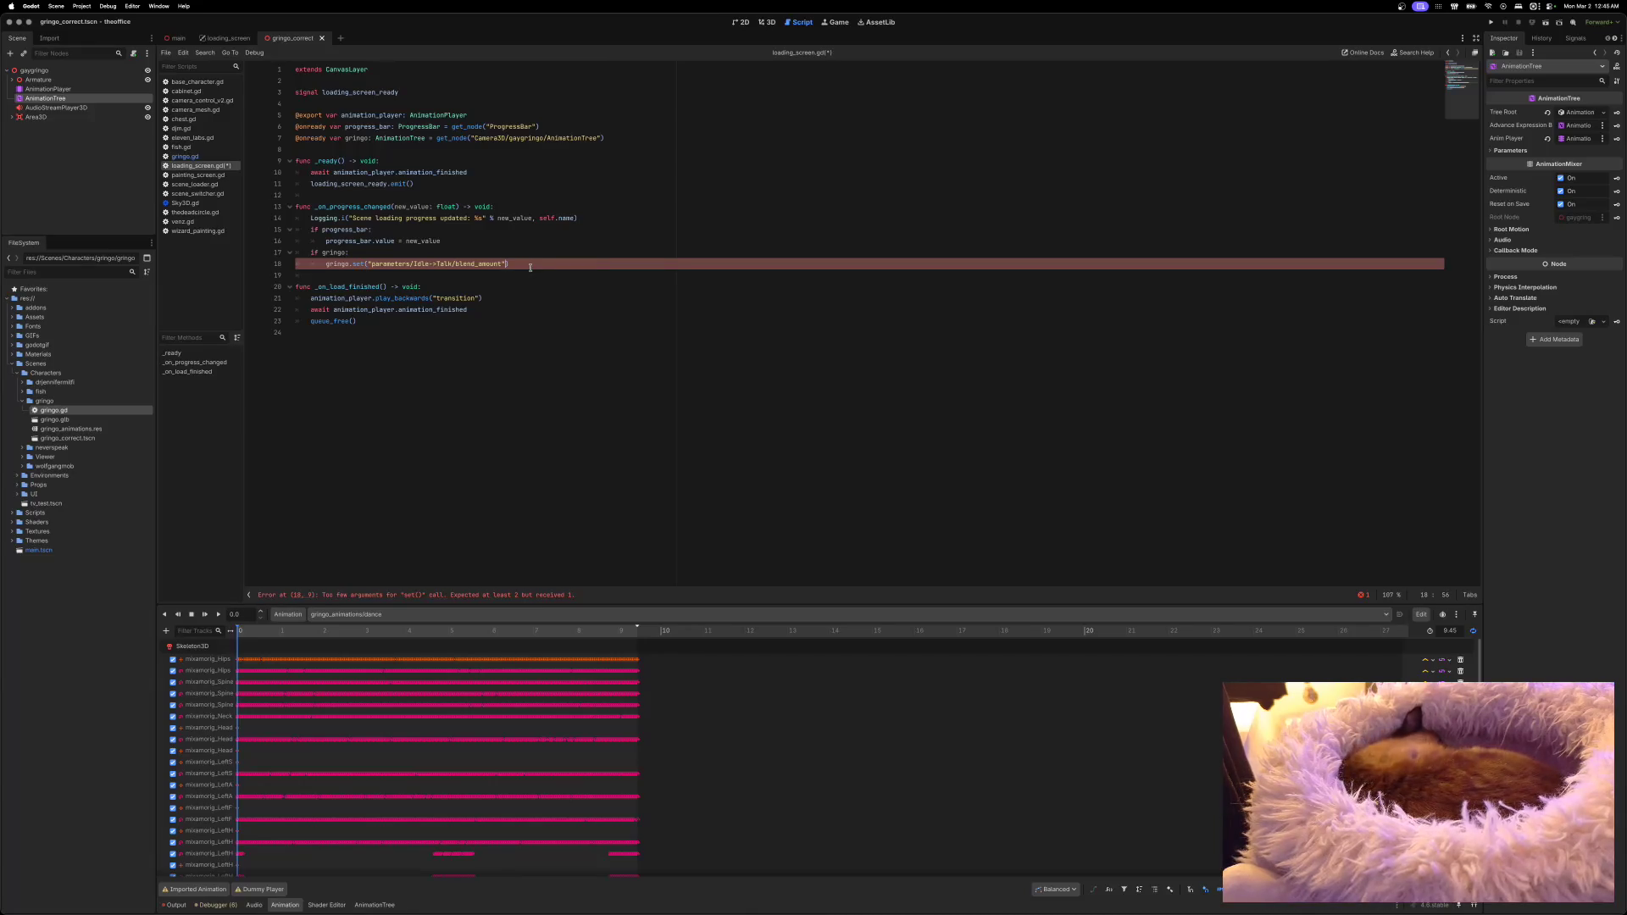
pyautogui.write(', new')
pyautogui.write('_val')
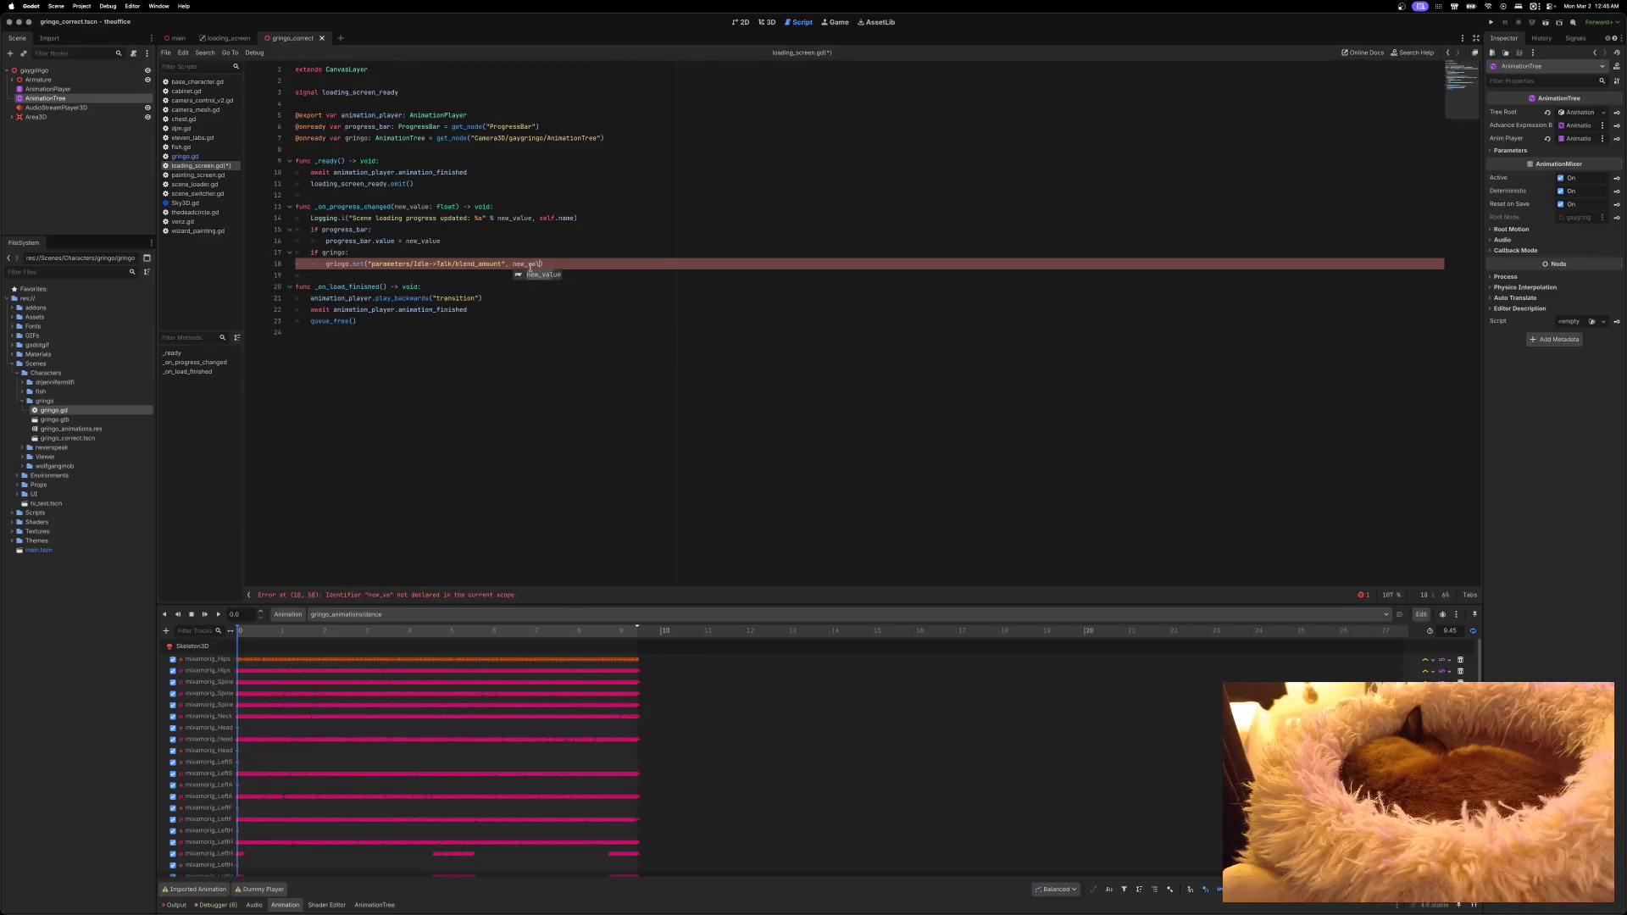
pyautogui.press('Return')
pyautogui.hotkey('ctrl', 's')
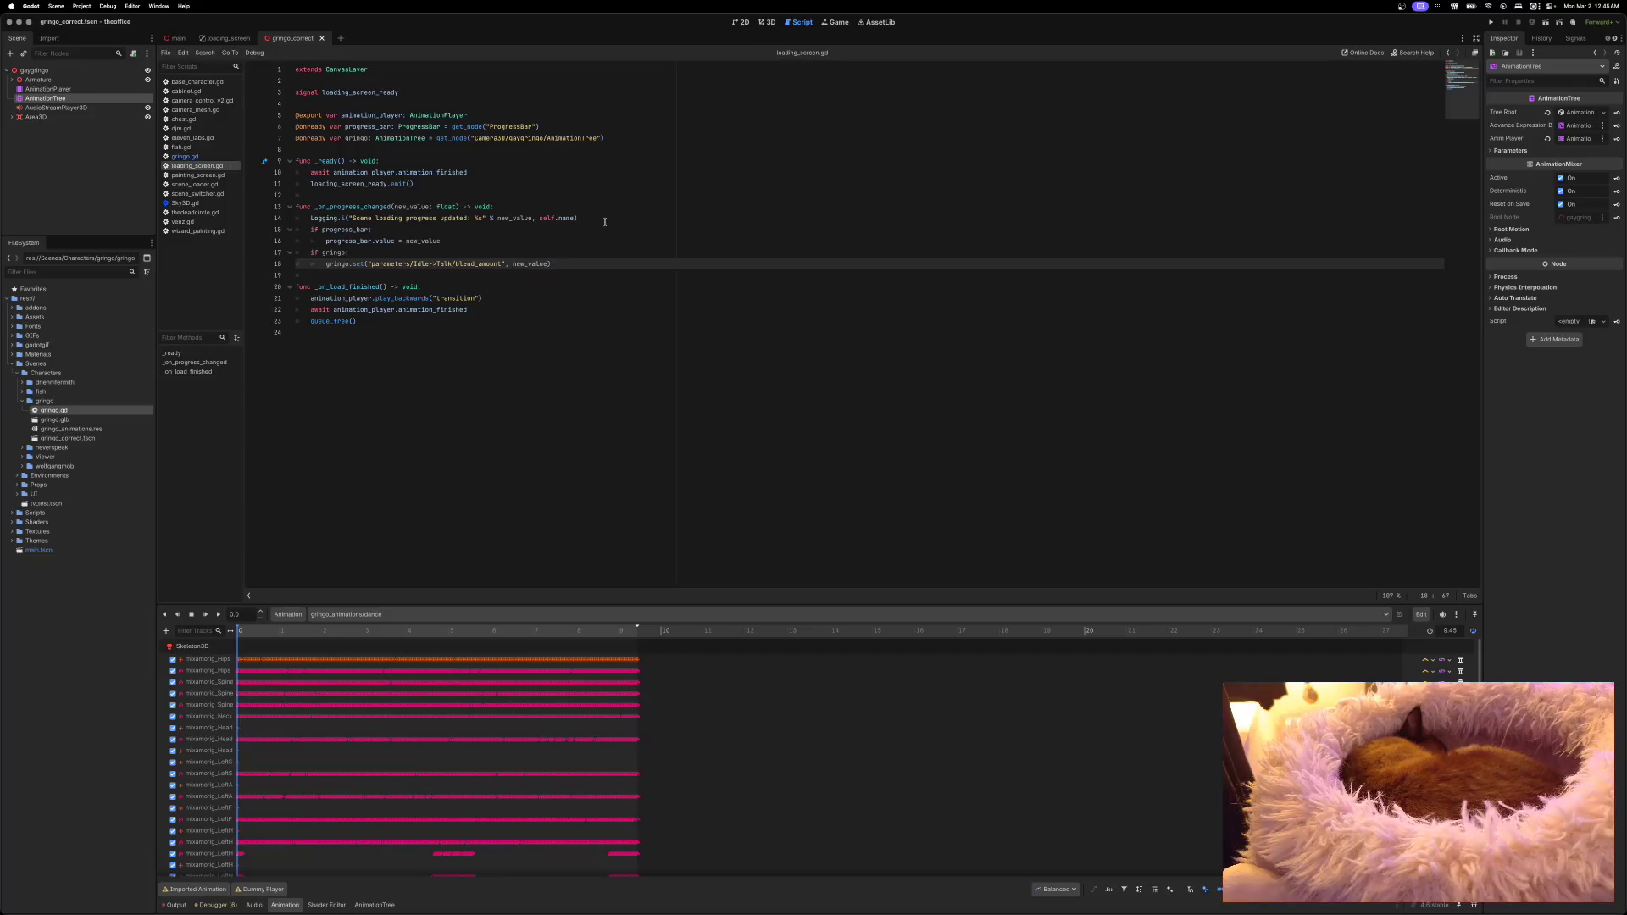
pyautogui.click(1490, 23)
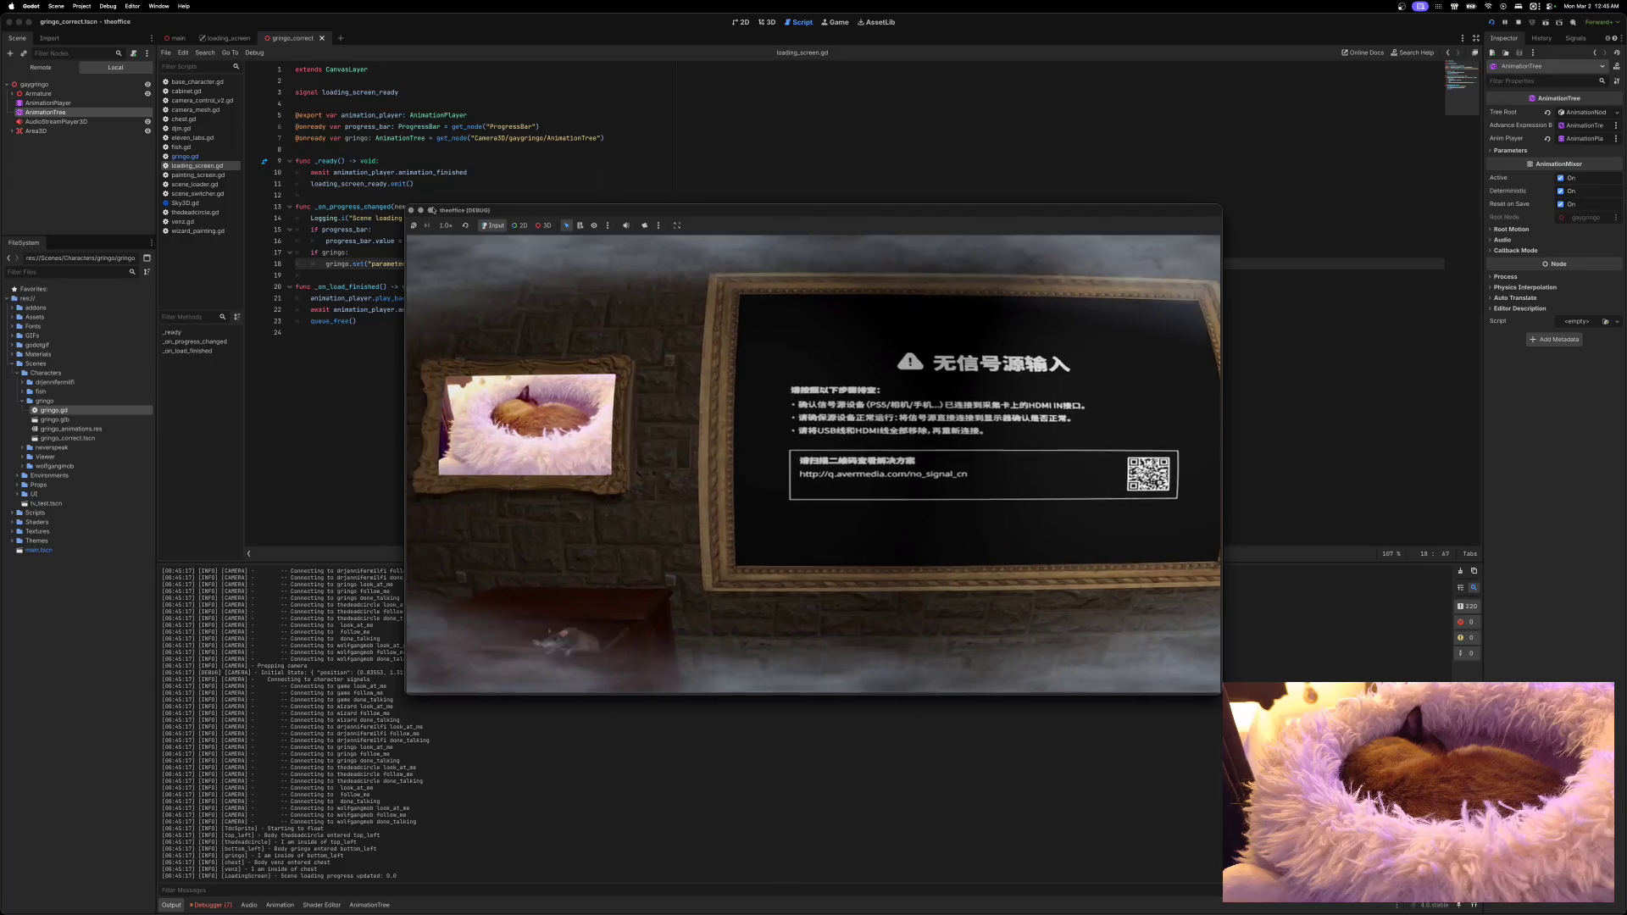
# Step: Close the game, review the Debugger's Errors list, and switch to the loading_screen scene
pyautogui.click(410, 211)
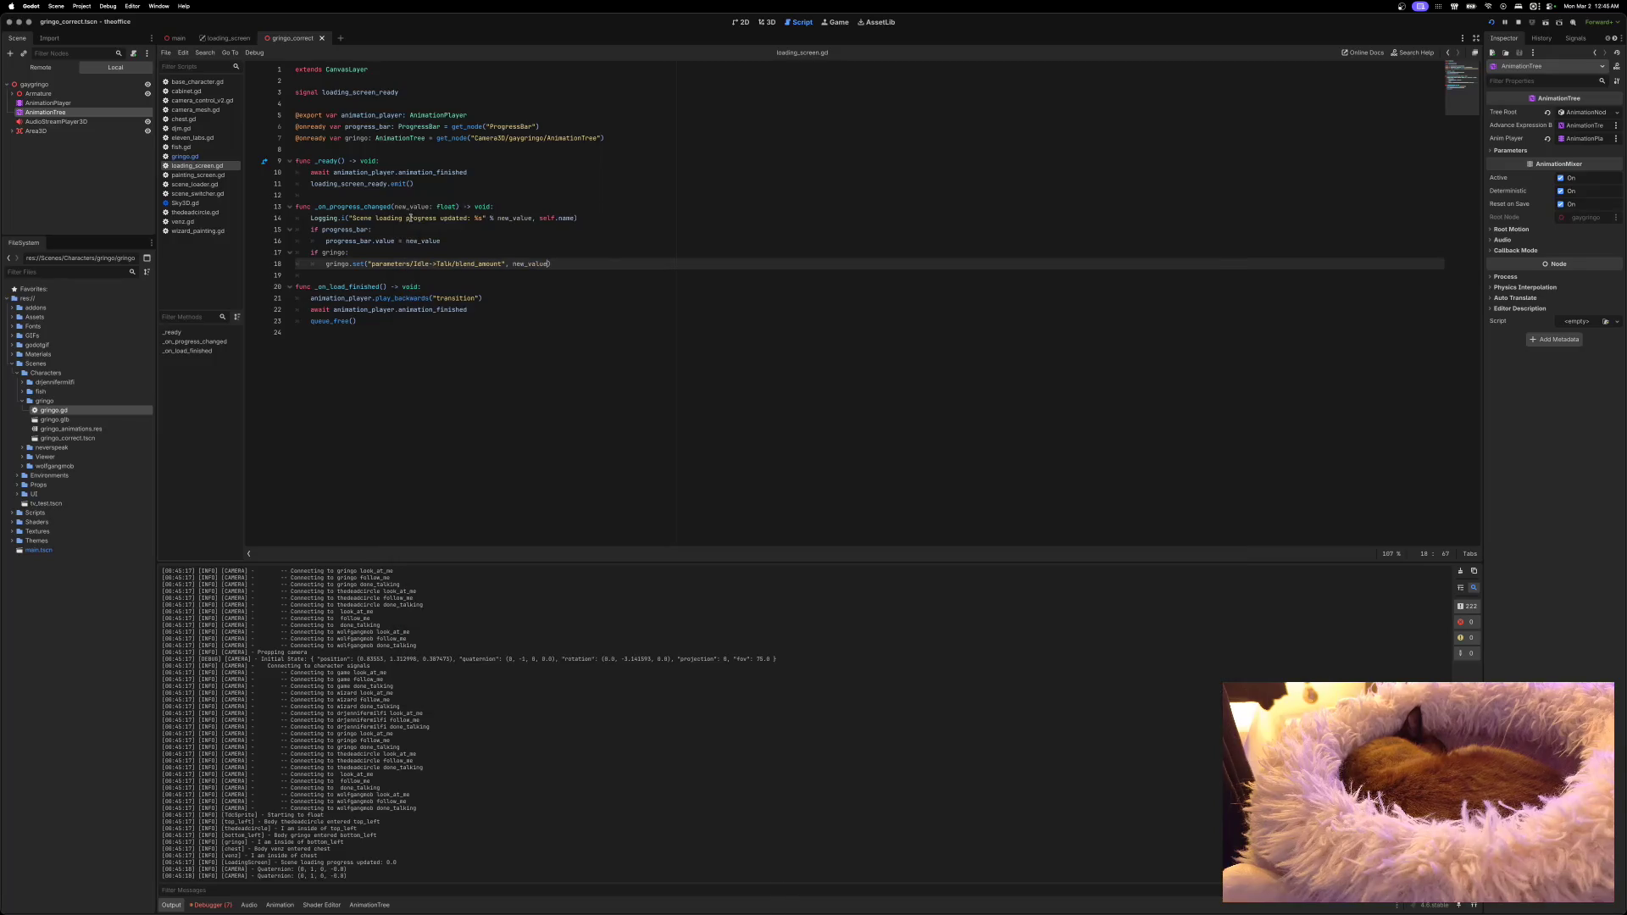
pyautogui.click(217, 904)
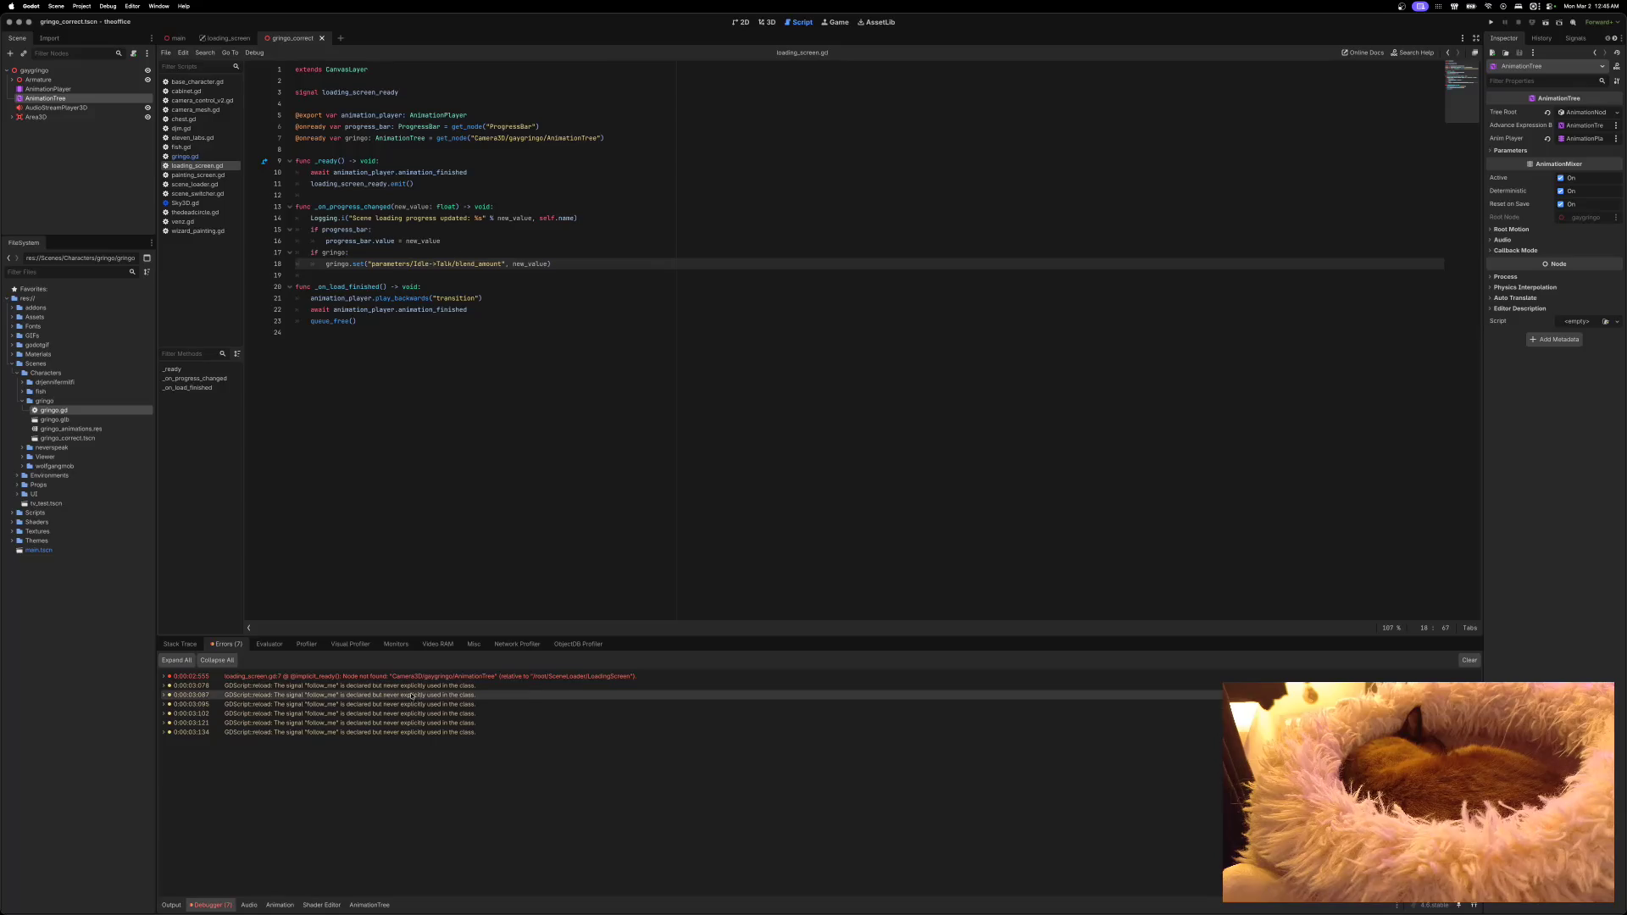
pyautogui.moveTo(489, 681)
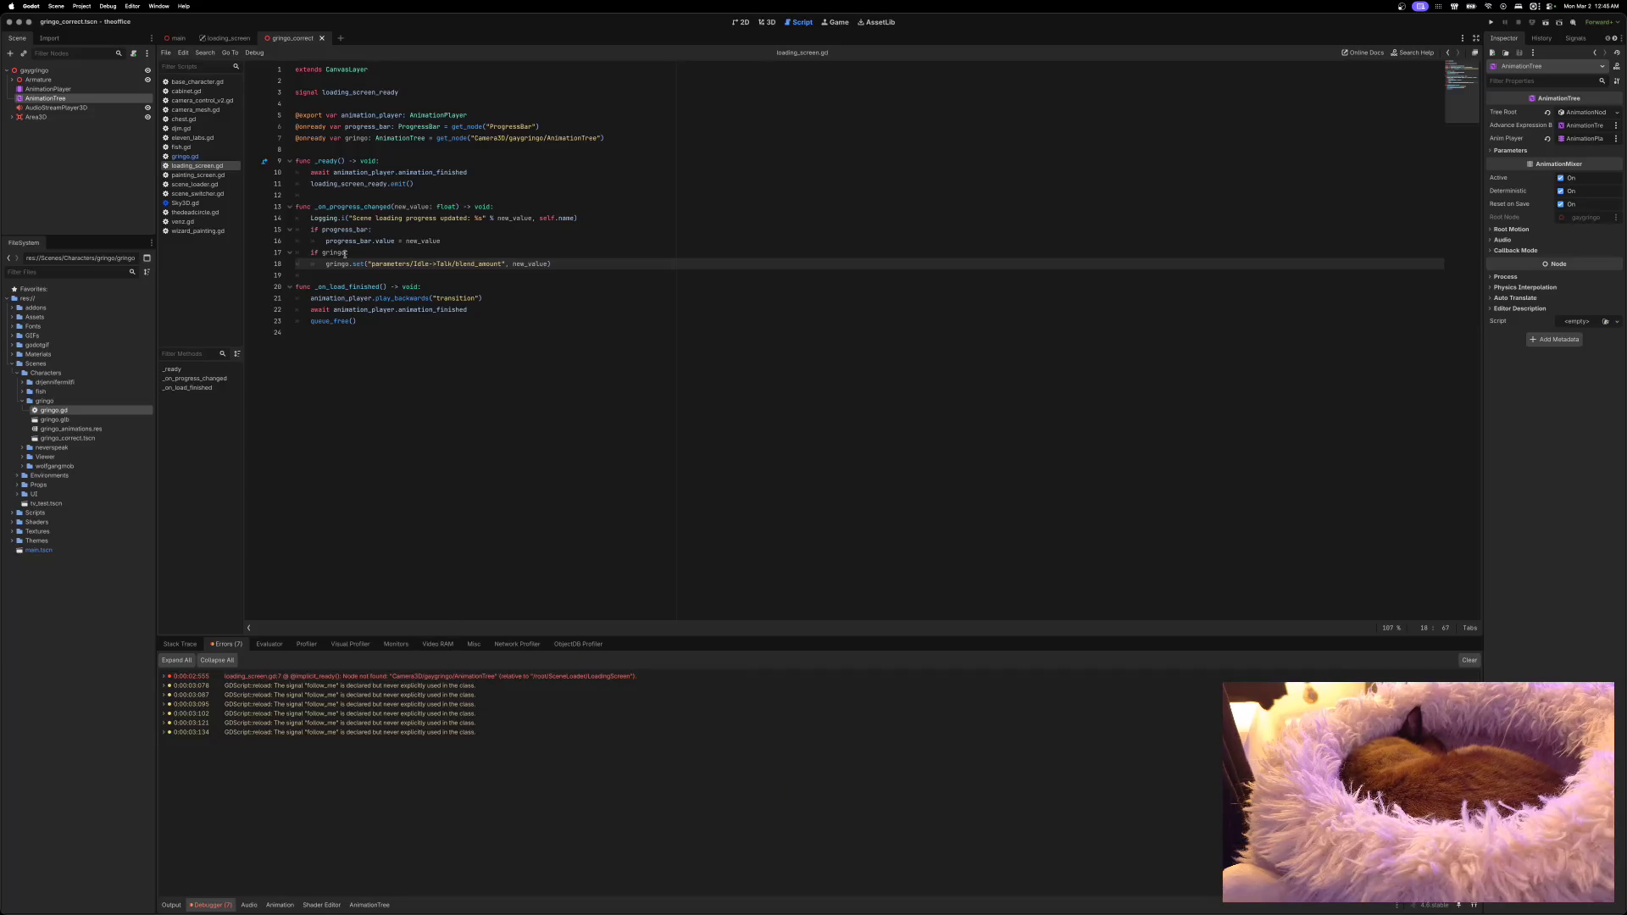
pyautogui.click(229, 38)
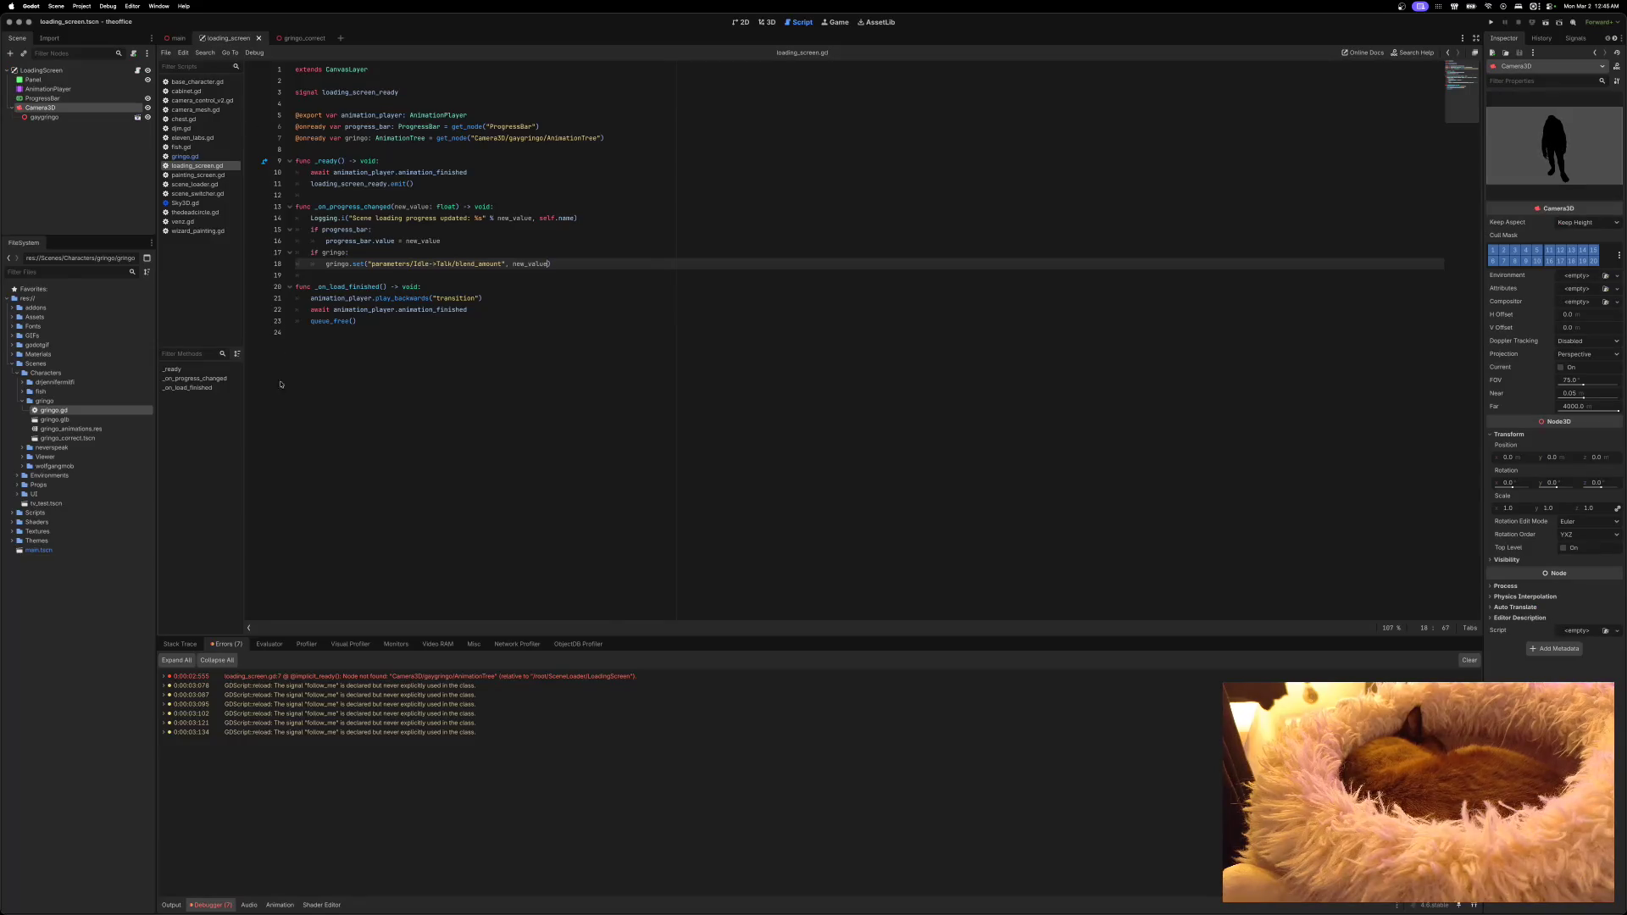
# Step: Copy the gaygringo node path and paste it, quoted, over line 7's old get_node path
pyautogui.moveTo(294, 681)
pyautogui.rightClick(61, 120)
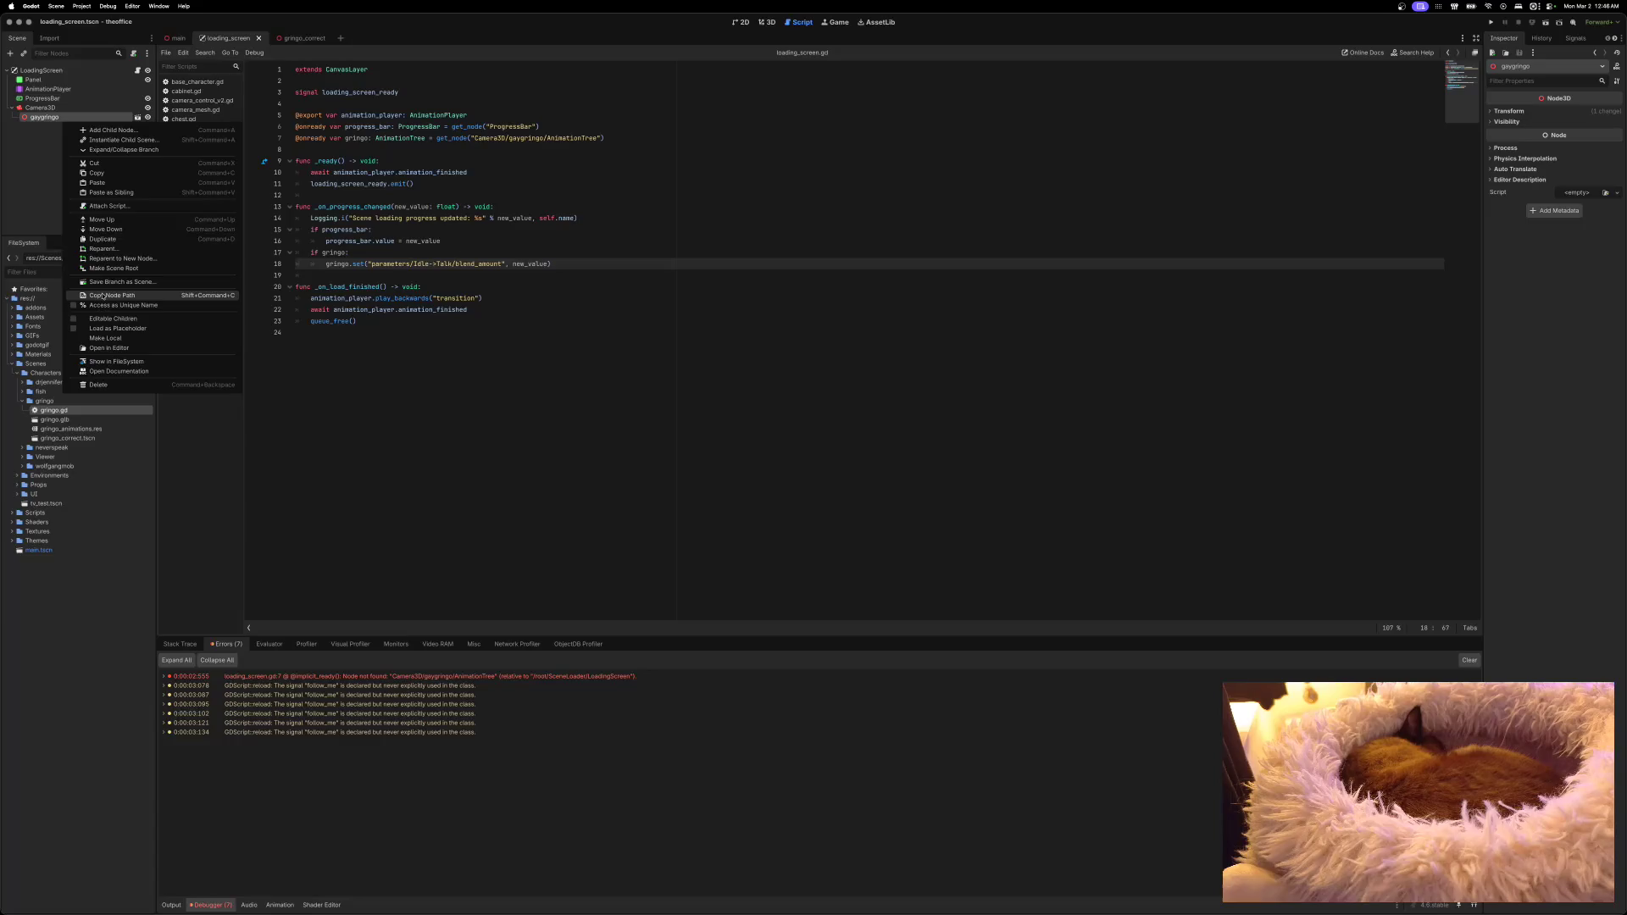
pyautogui.click(102, 296)
pyautogui.moveTo(471, 137); pyautogui.dragTo(600, 139)
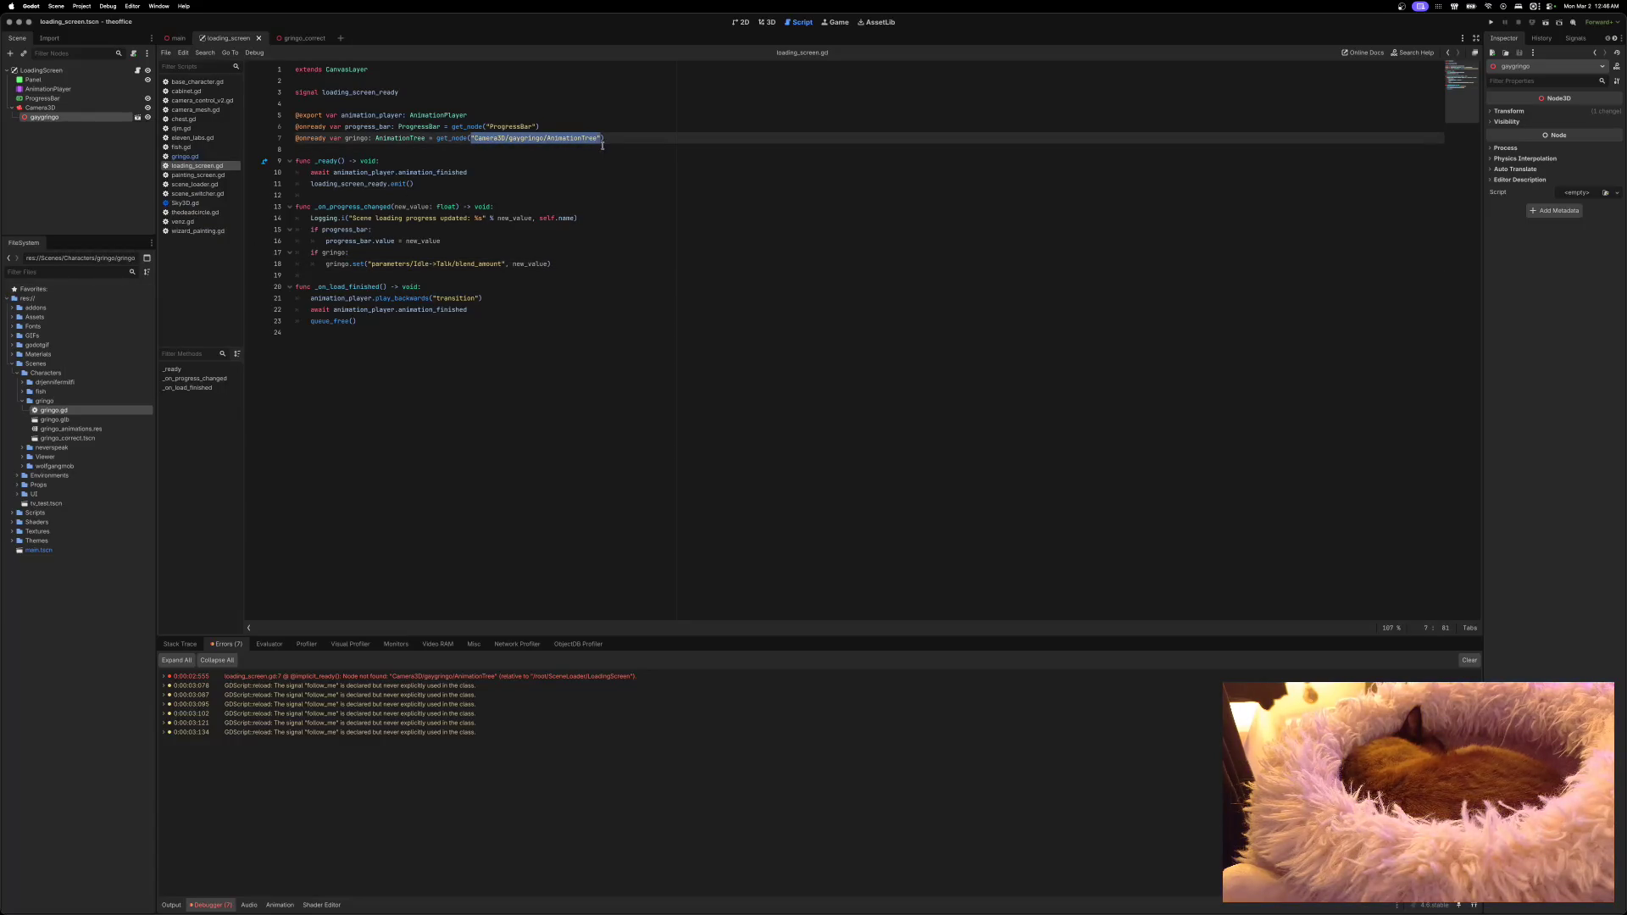
pyautogui.write('Camera3D/gaygringo')
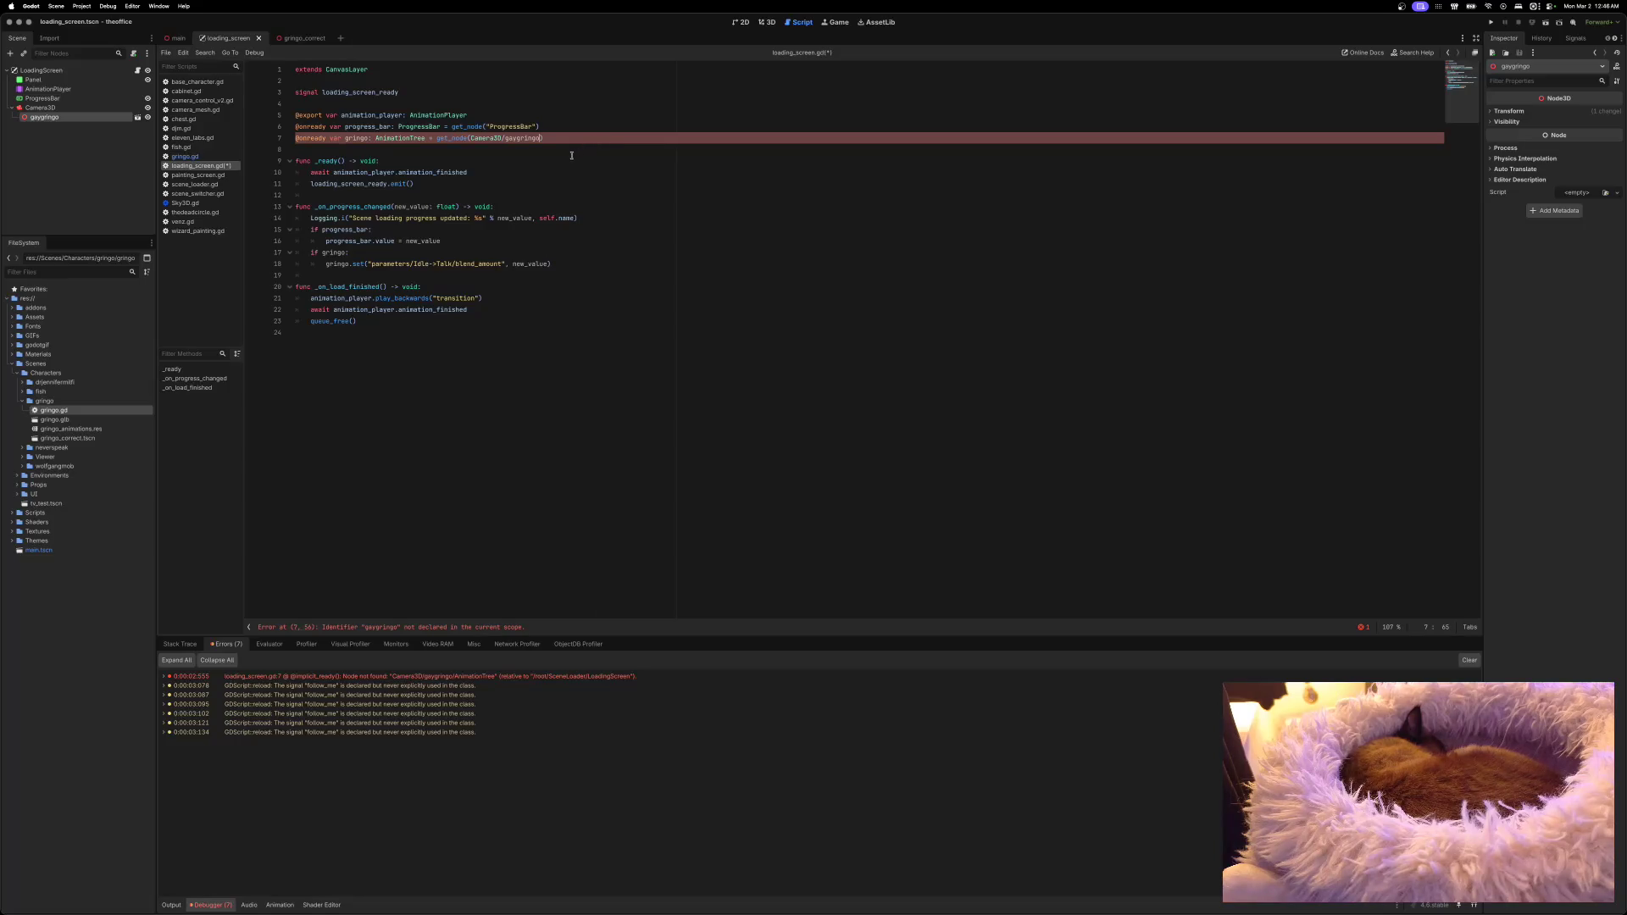
pyautogui.write('"')
pyautogui.write('"')
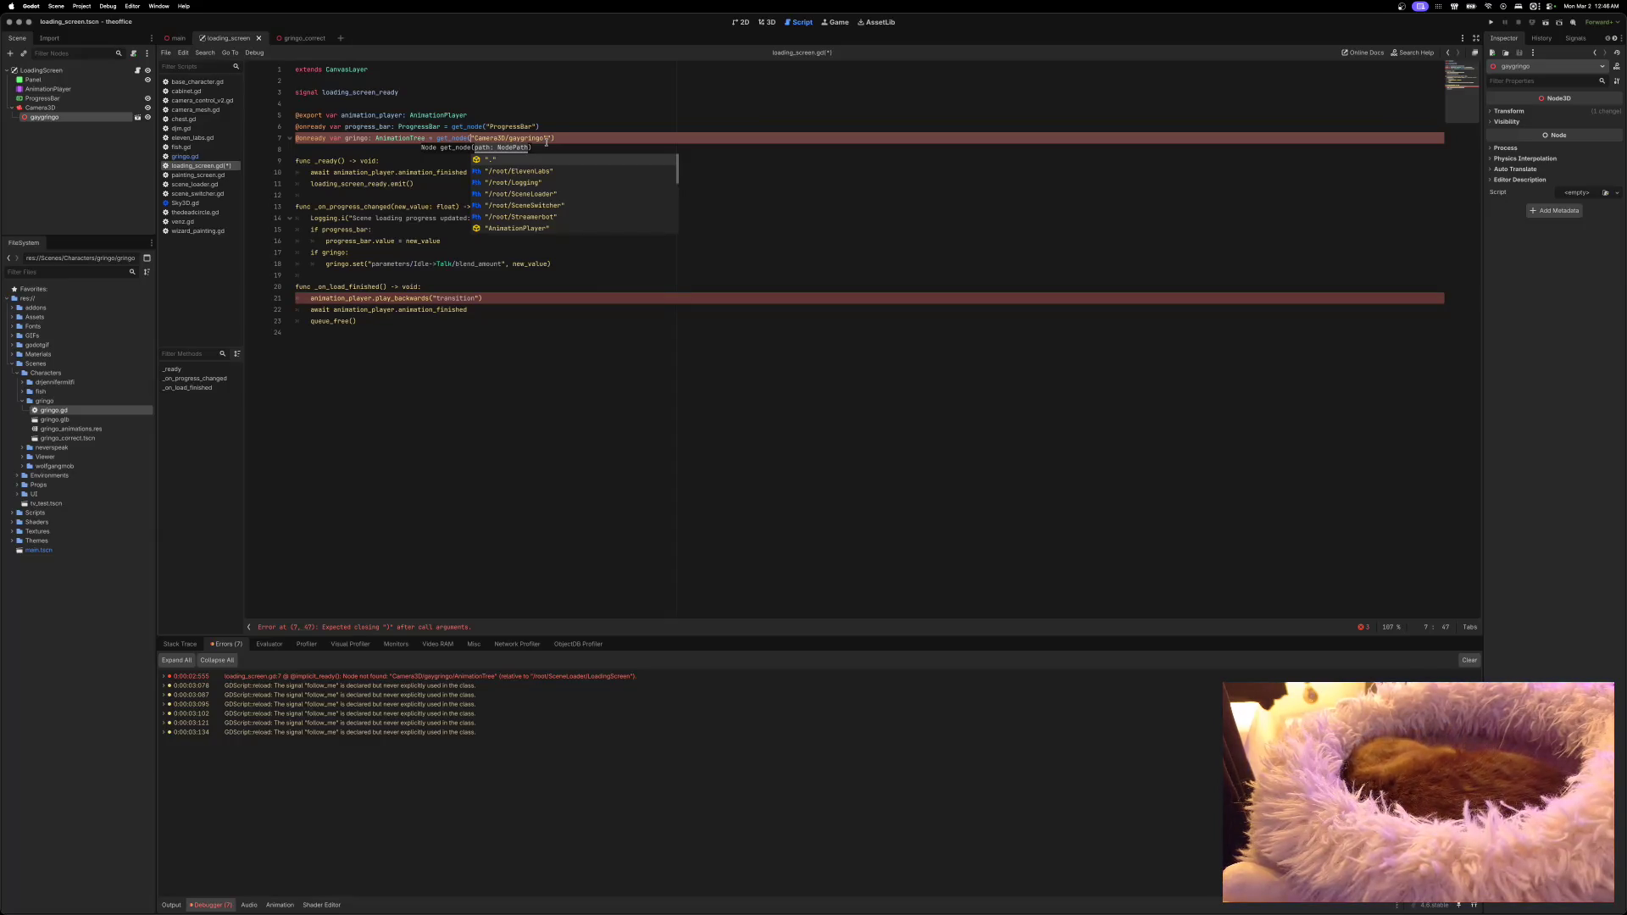
# Step: Add the missing closing parenthesis on line 7, save the script, and rerun the project
pyautogui.hotkey('ctrl', 's')
pyautogui.click(432, 175)
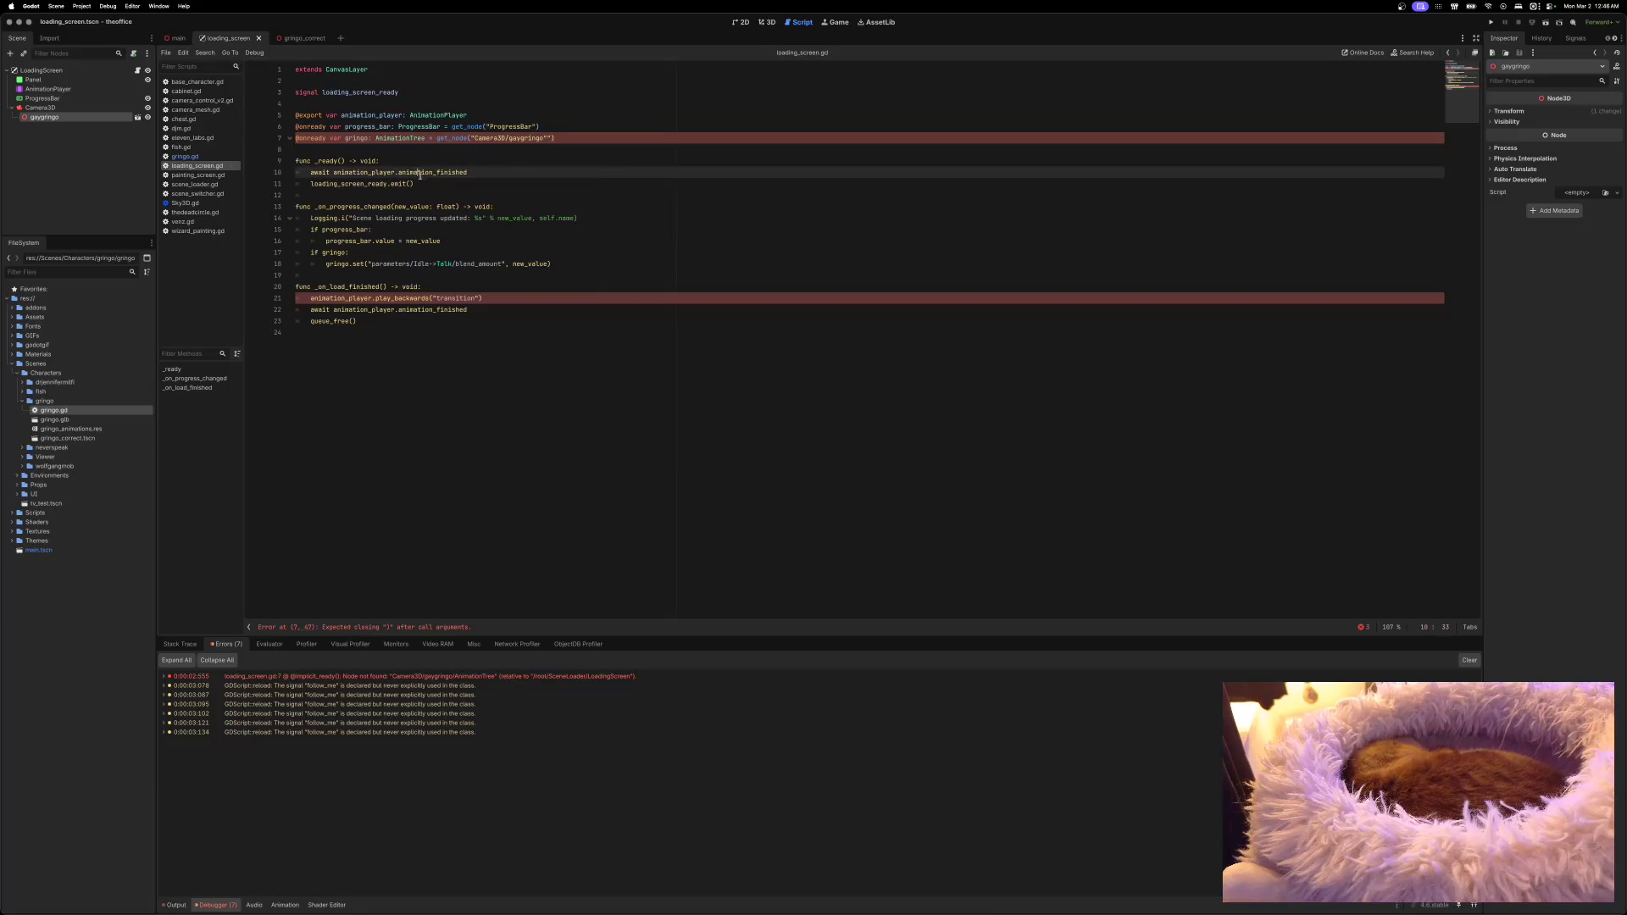
pyautogui.click(550, 138)
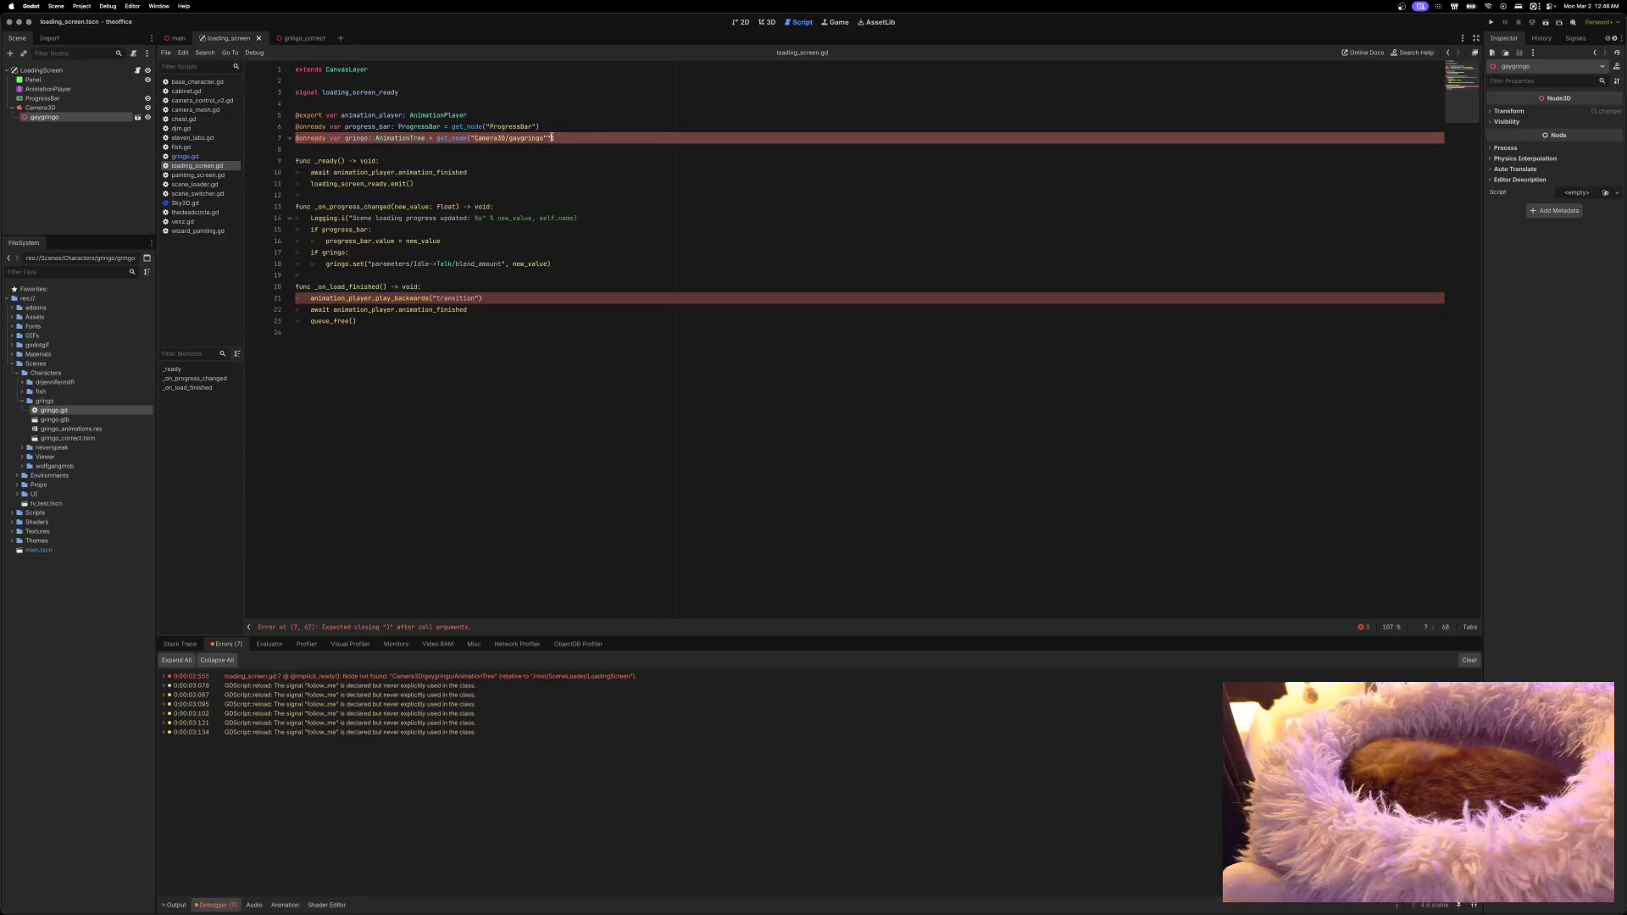
pyautogui.write(')')
pyautogui.hotkey('ctrl', 's')
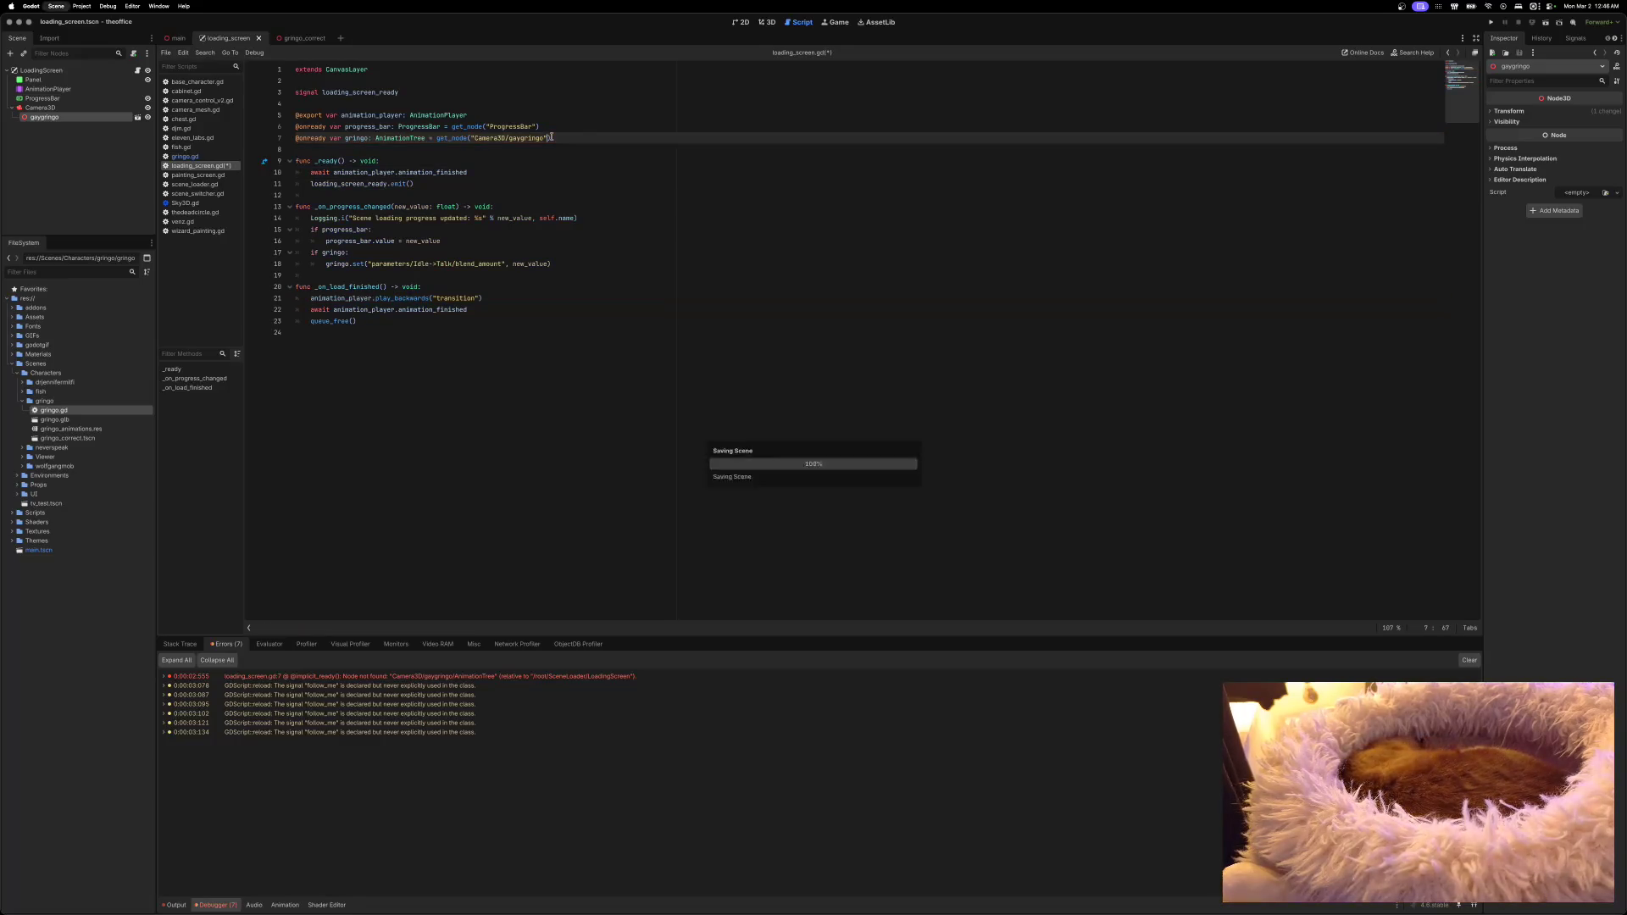
pyautogui.click(1490, 22)
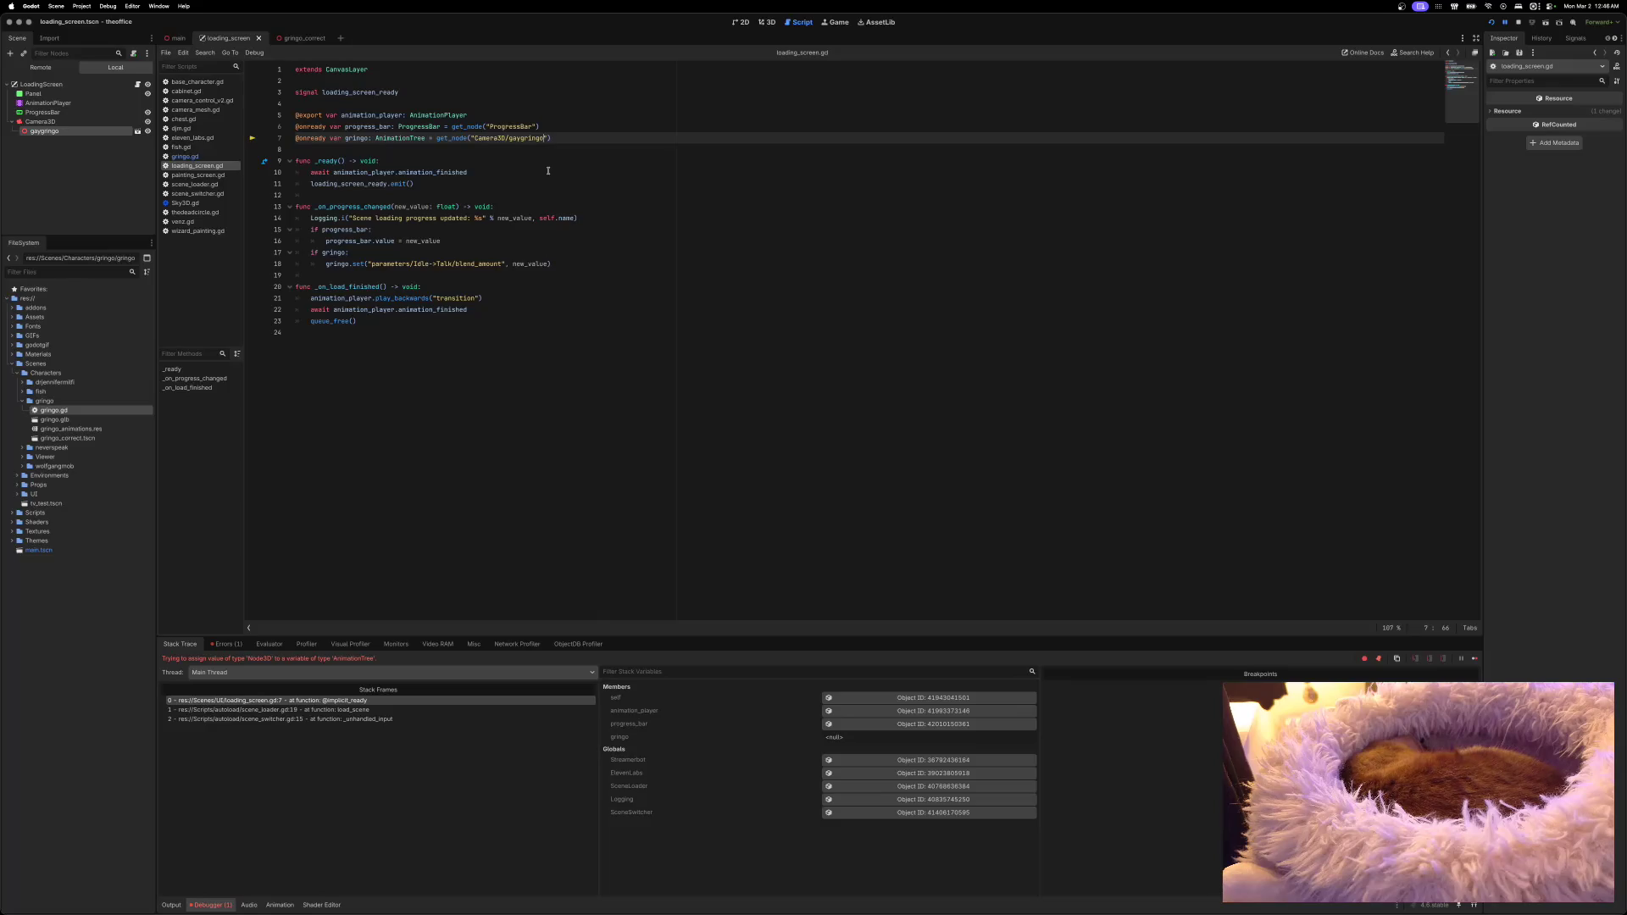
# Step: Stop the halted run, extend line 7's path to Camera3D/gaygringo/AnimationTree, and rerun
pyautogui.click(137, 131)
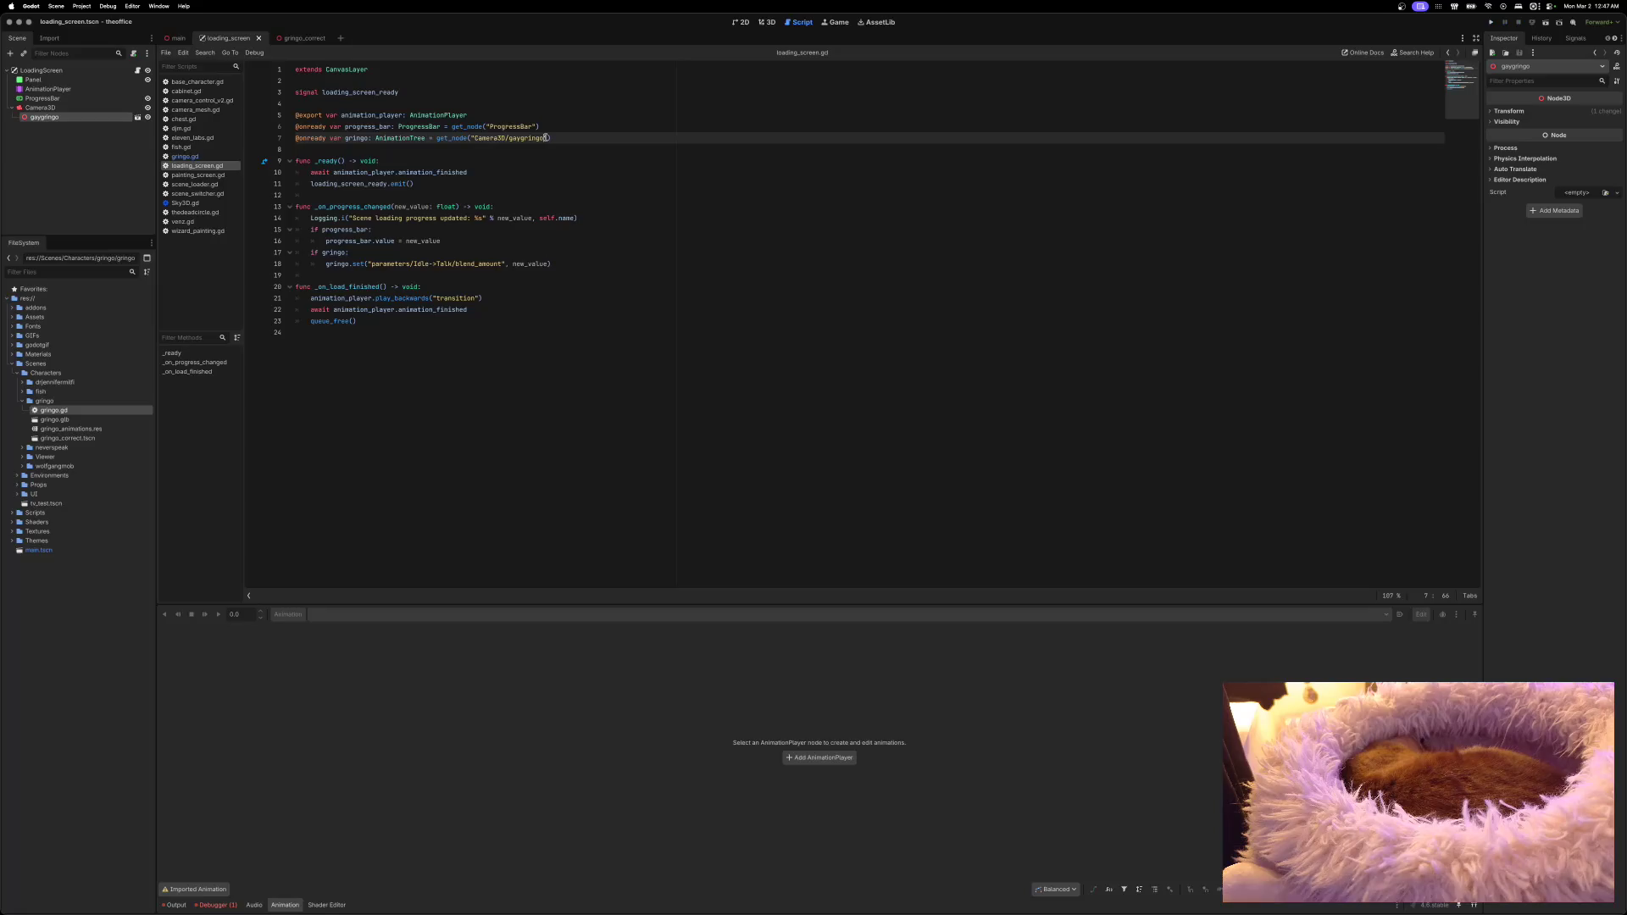
pyautogui.write('/AnimationTr')
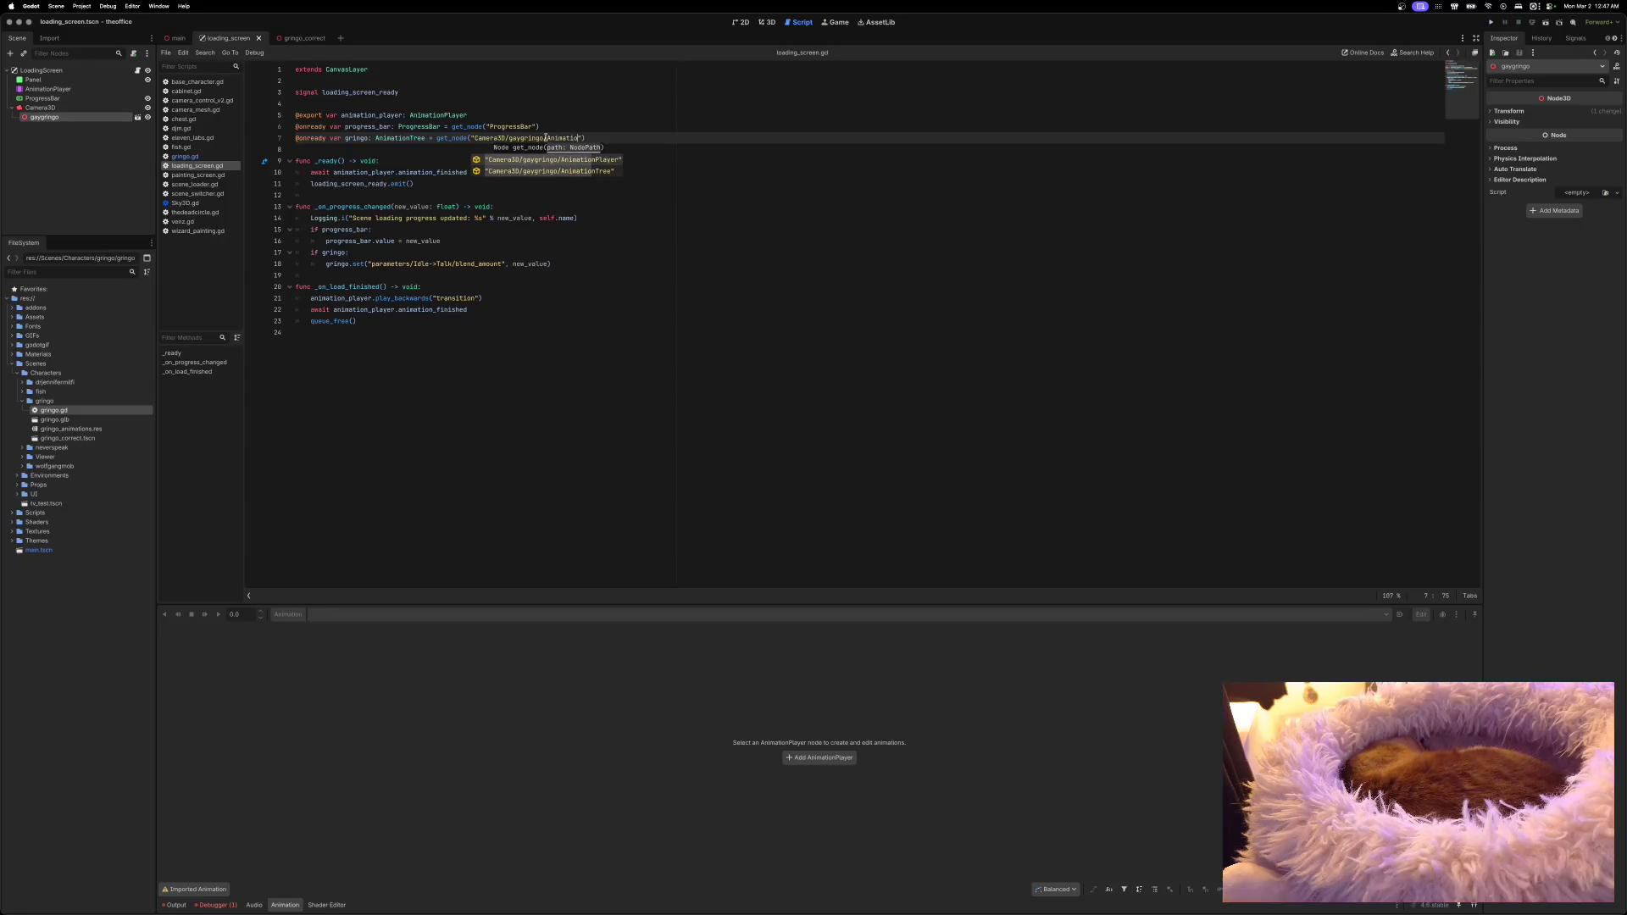
pyautogui.press('BackSpace')
pyautogui.press('BackSpace')
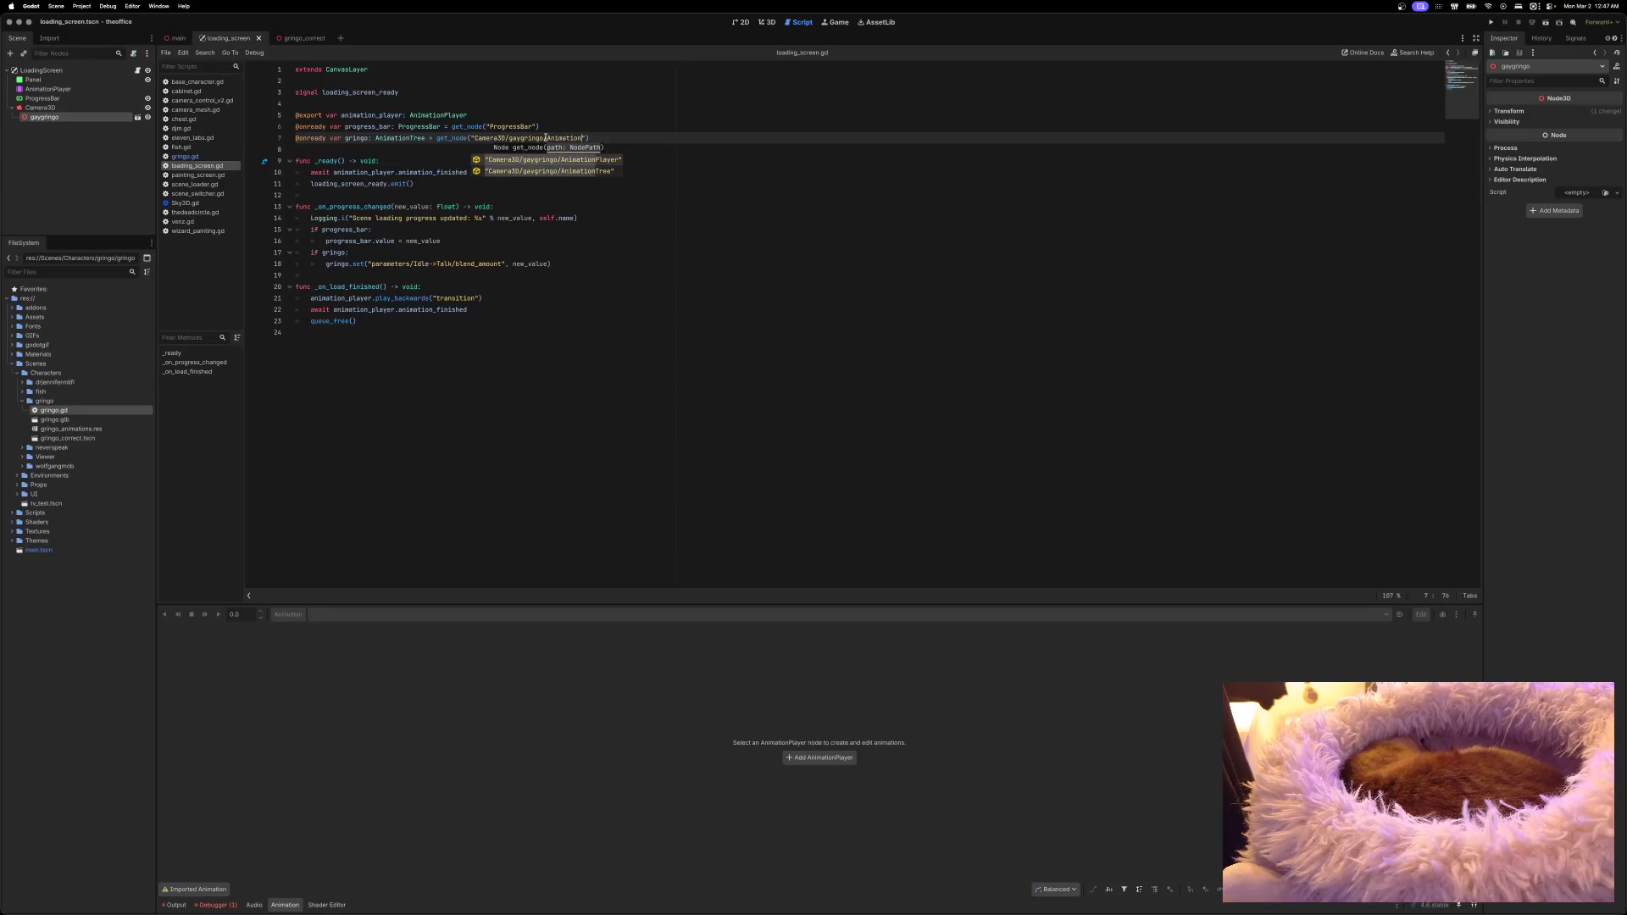
pyautogui.write('Tree')
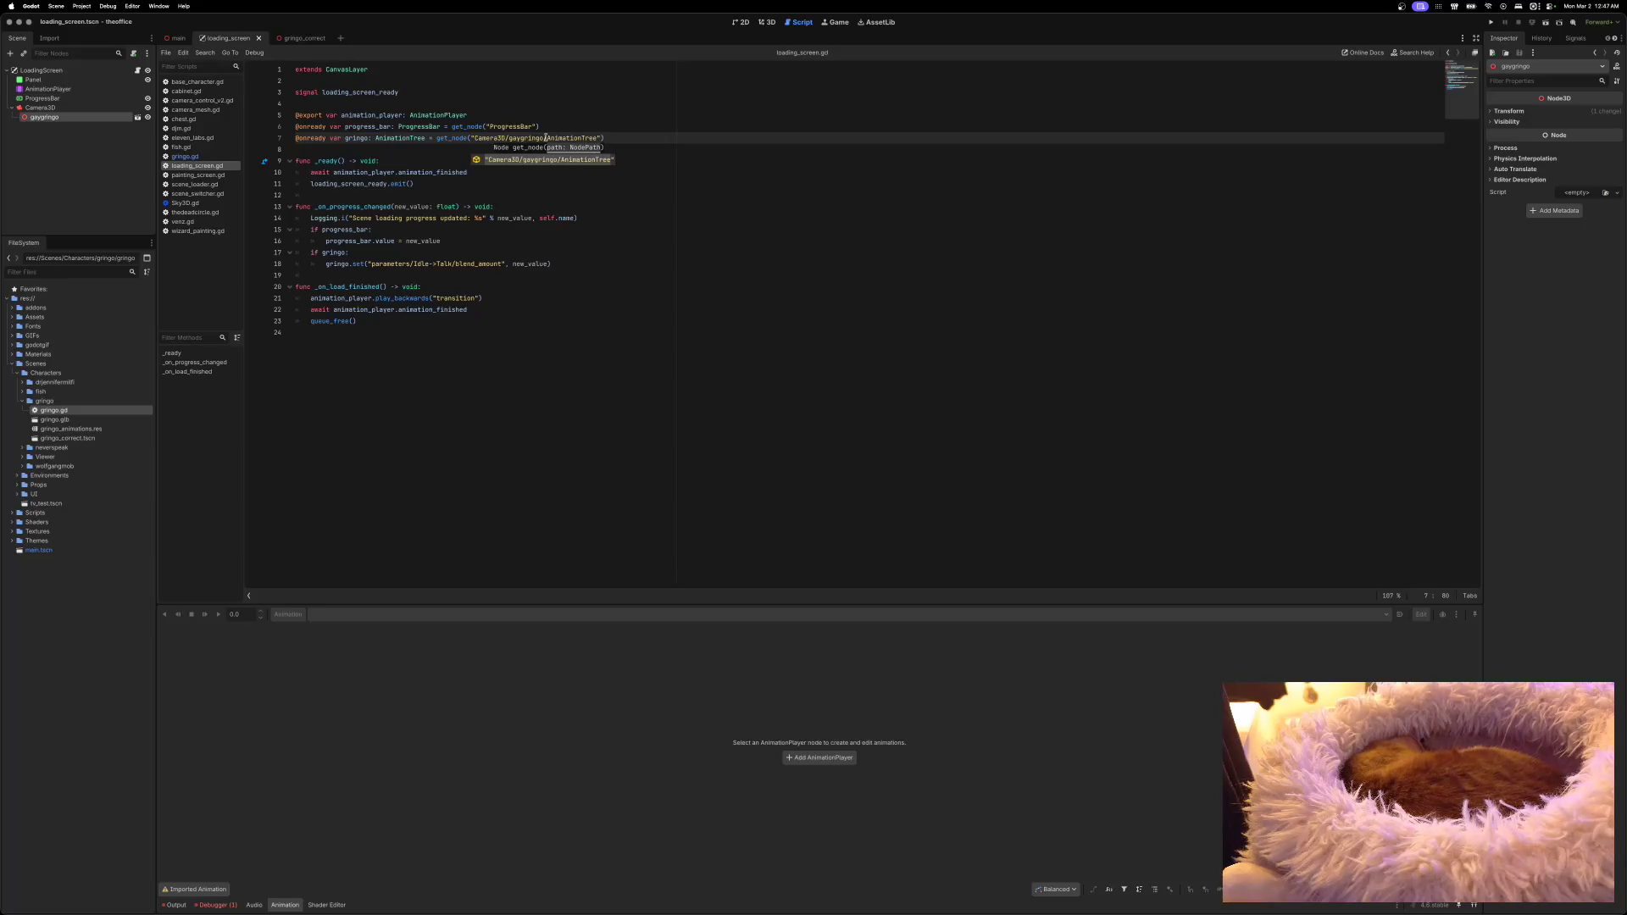
pyautogui.click(1489, 22)
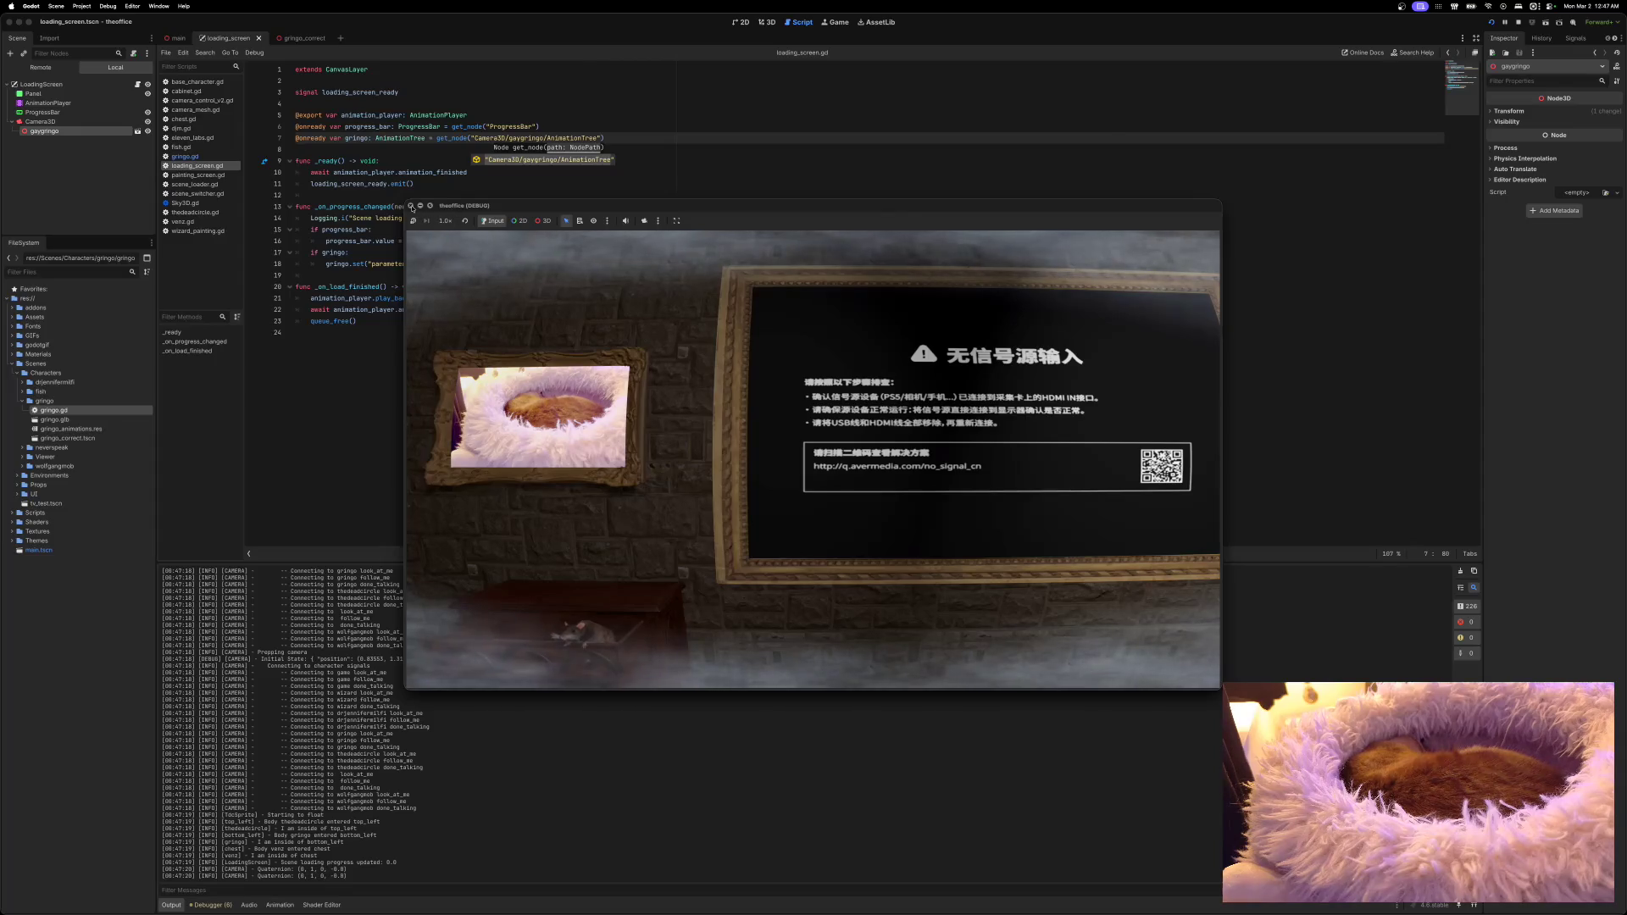
# Step: Close the game, select Camera3D, and show the scene in the 3D view
pyautogui.click(411, 205)
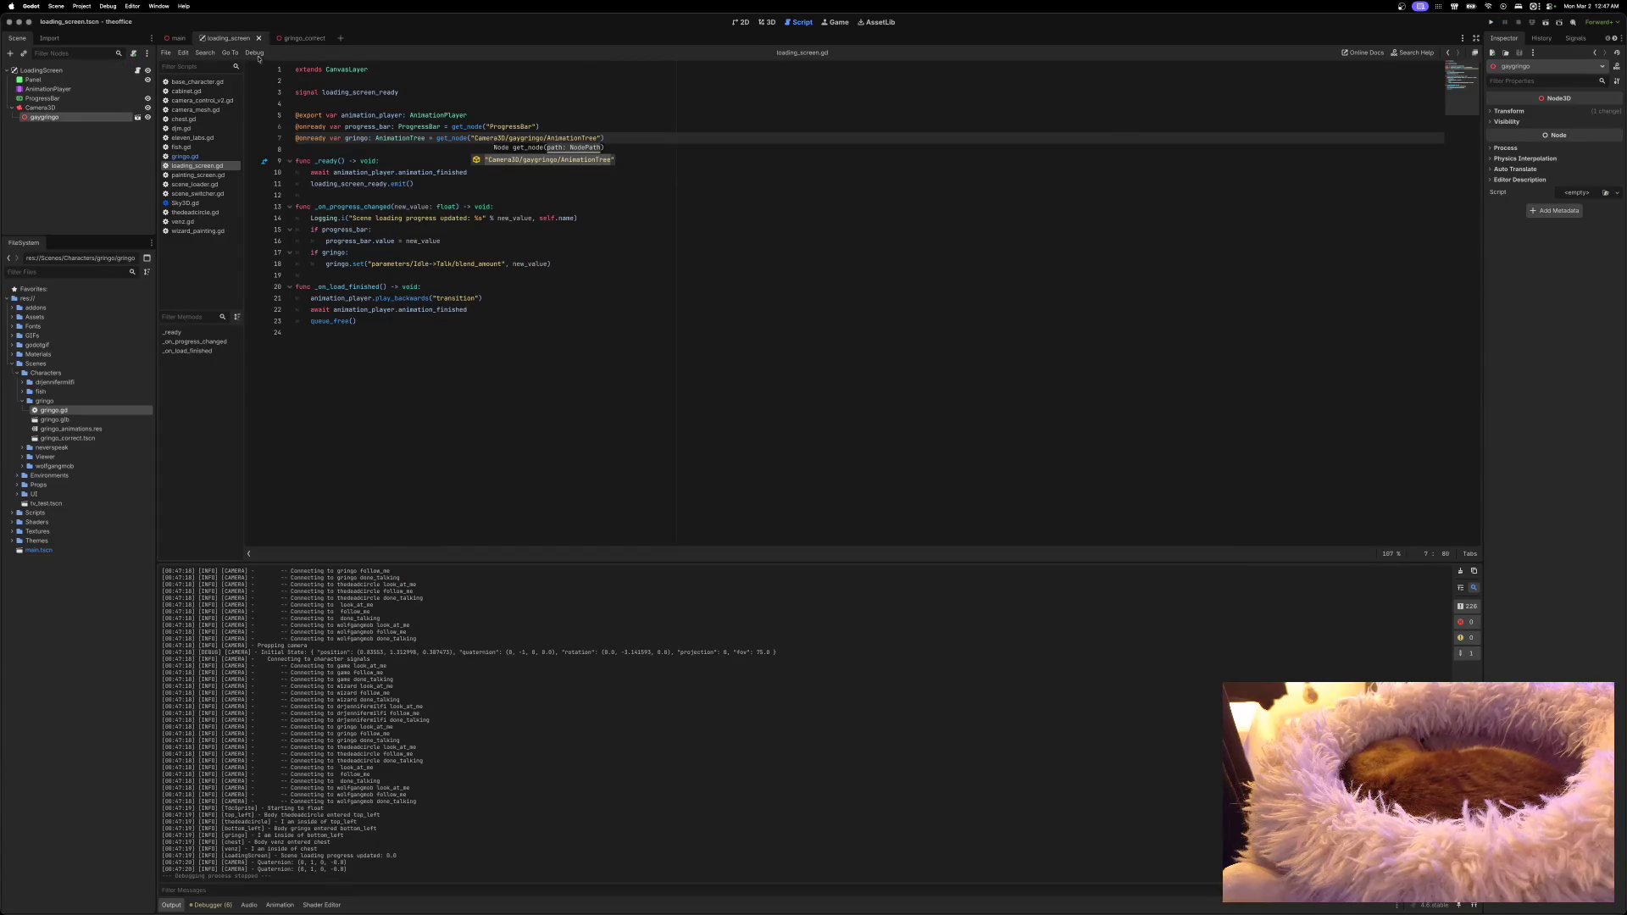
pyautogui.click(56, 108)
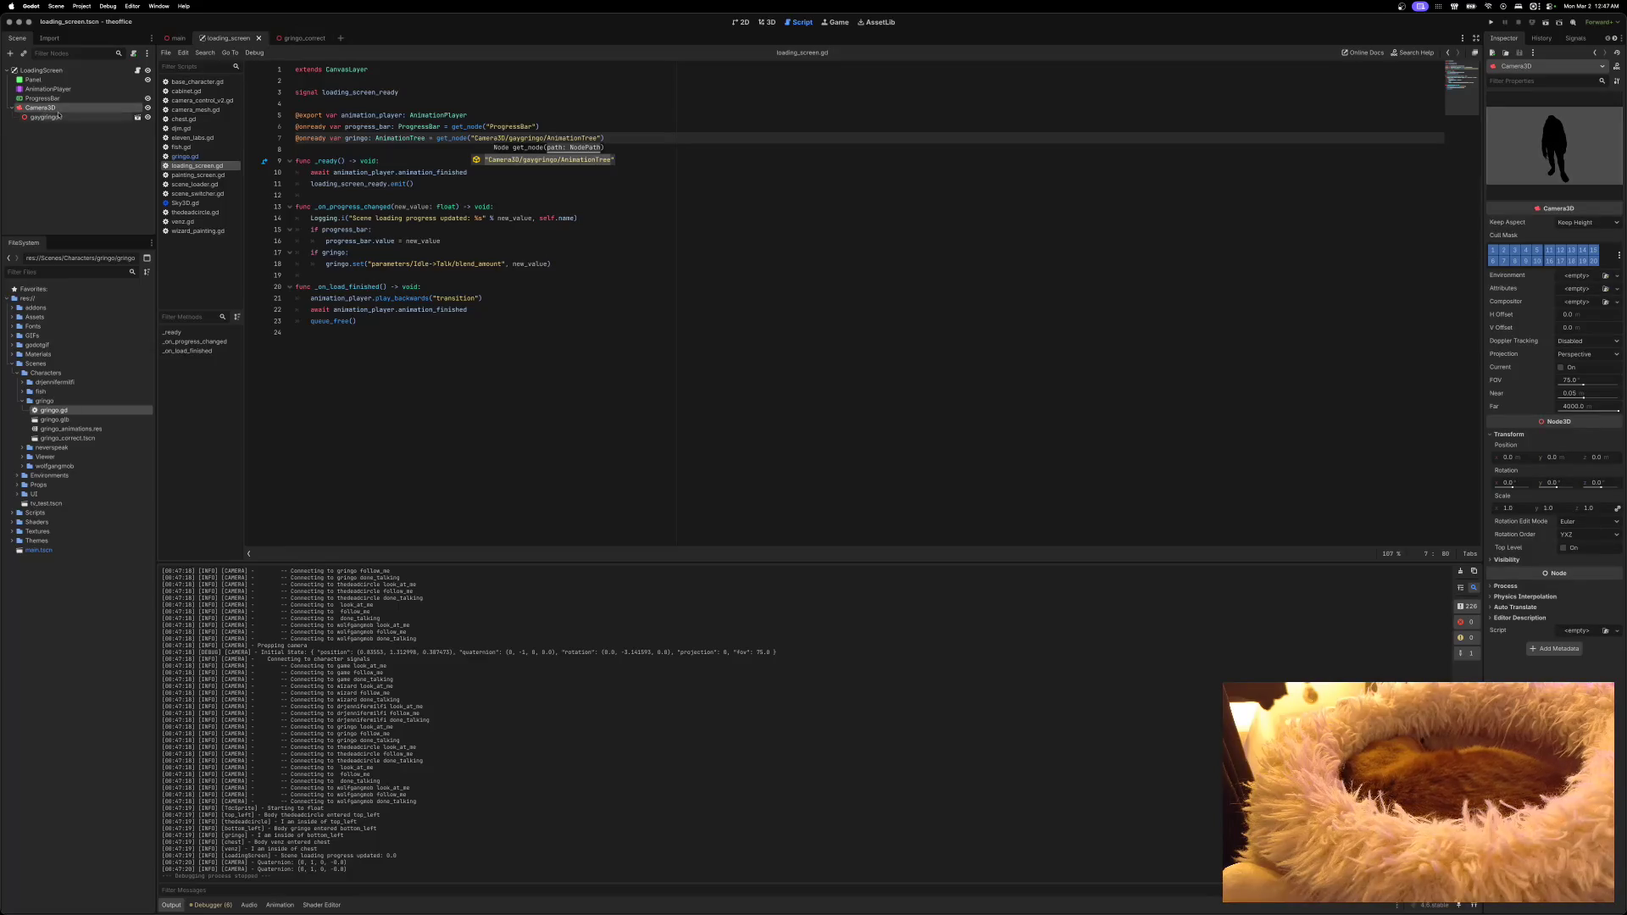
pyautogui.click(766, 22)
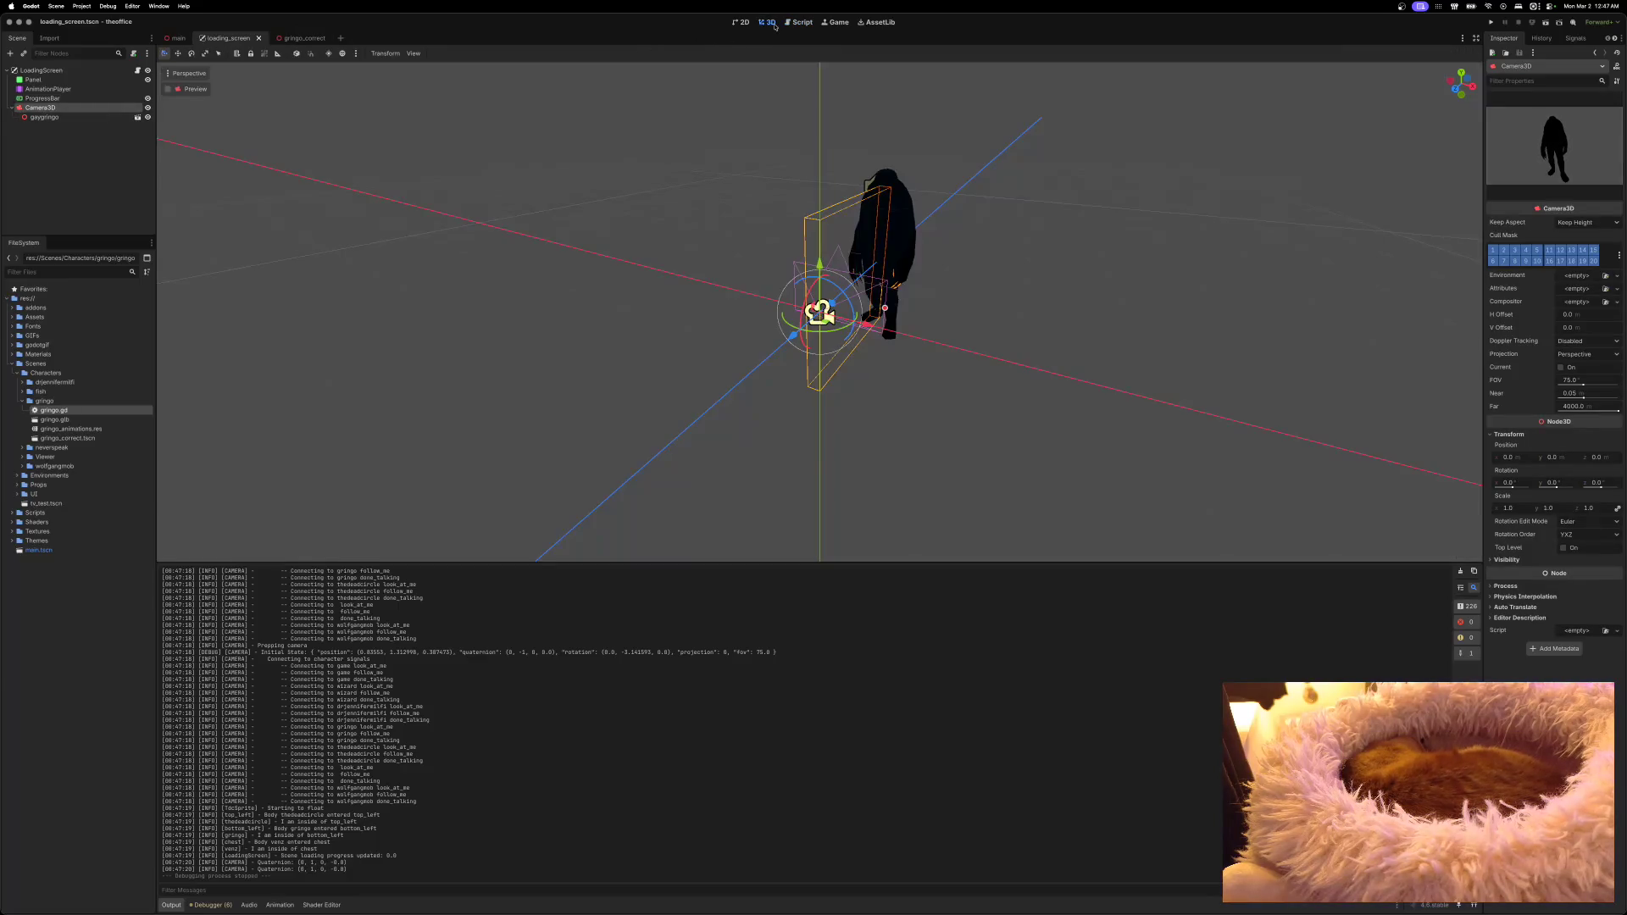
# Step: Add a SpotLight3D child under Camera3D and drag it up above the character
pyautogui.rightClick(30, 108)
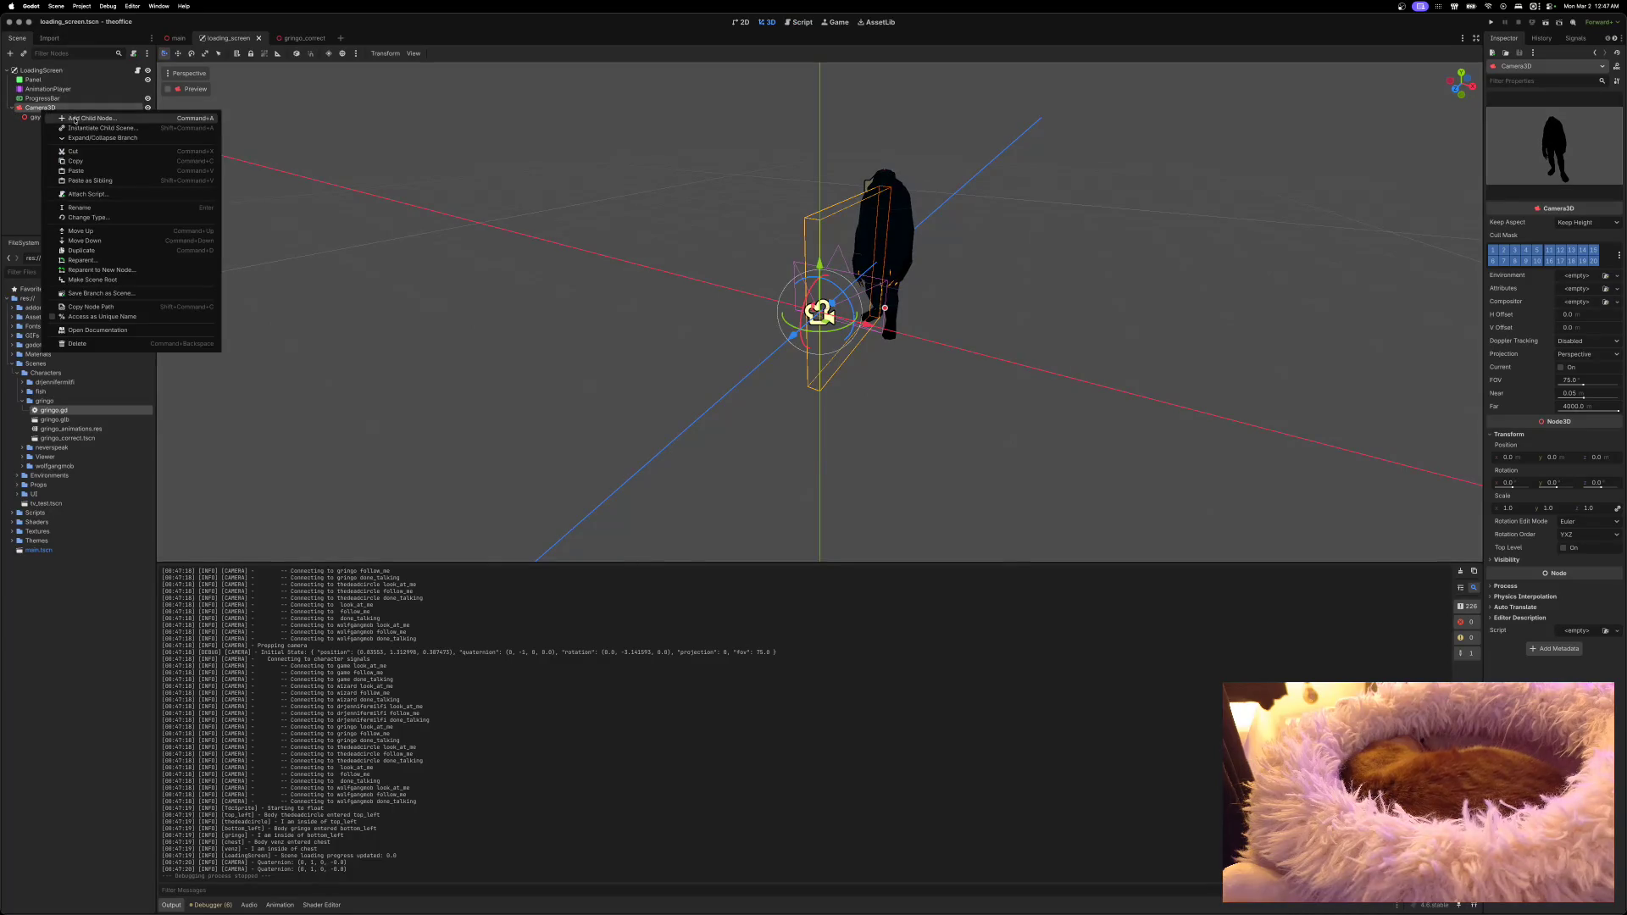
pyautogui.click(67, 117)
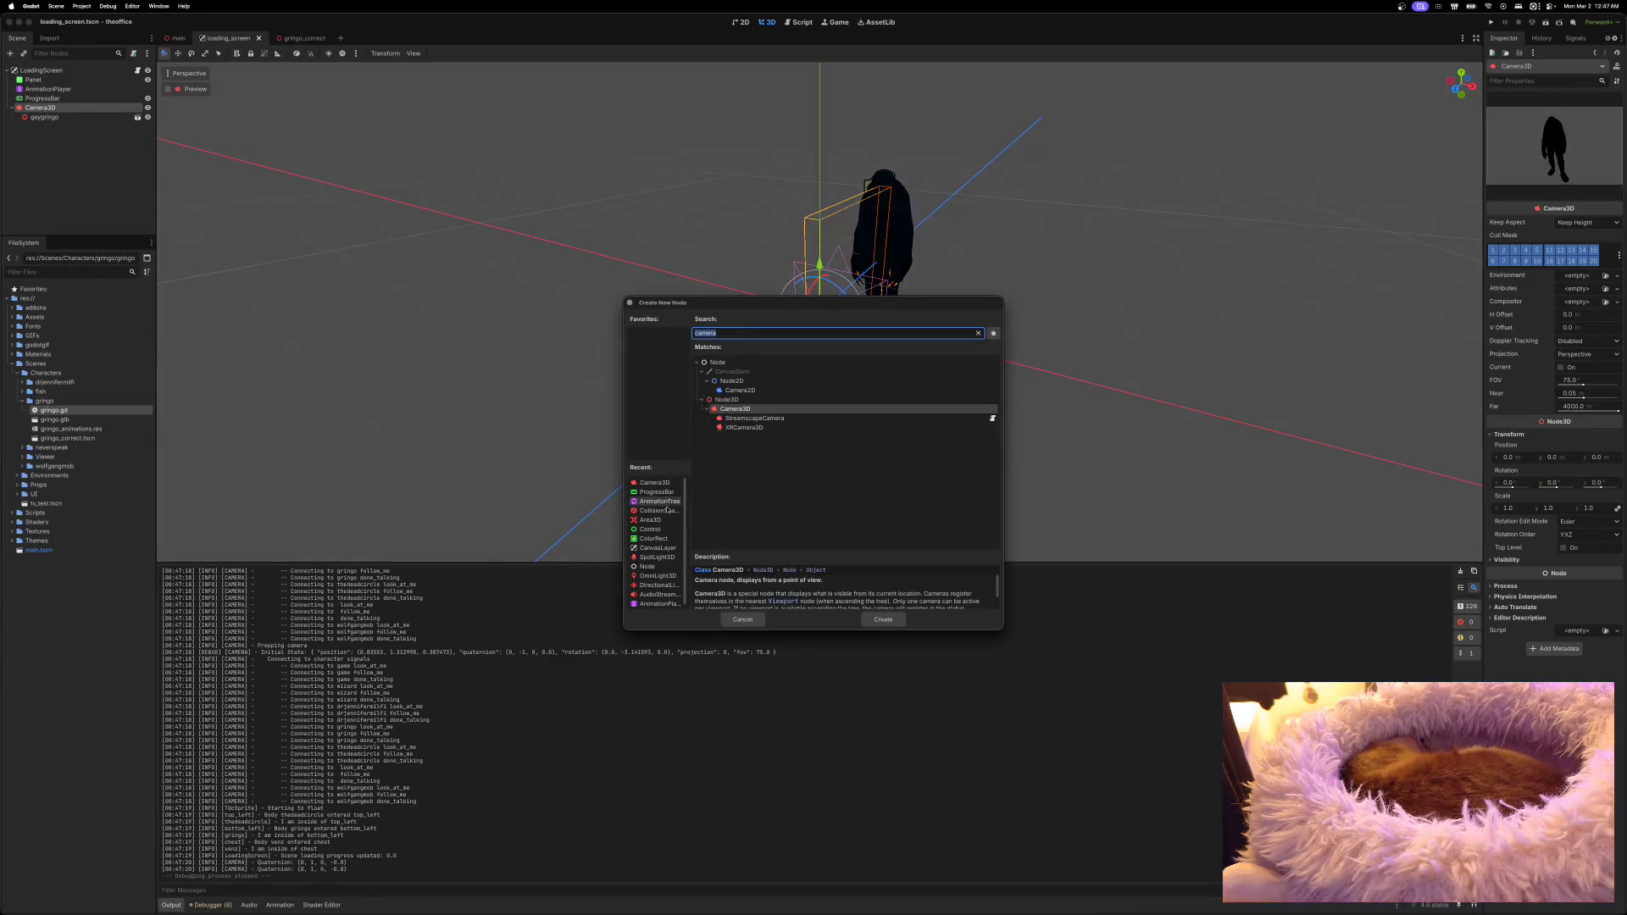
pyautogui.click(656, 557)
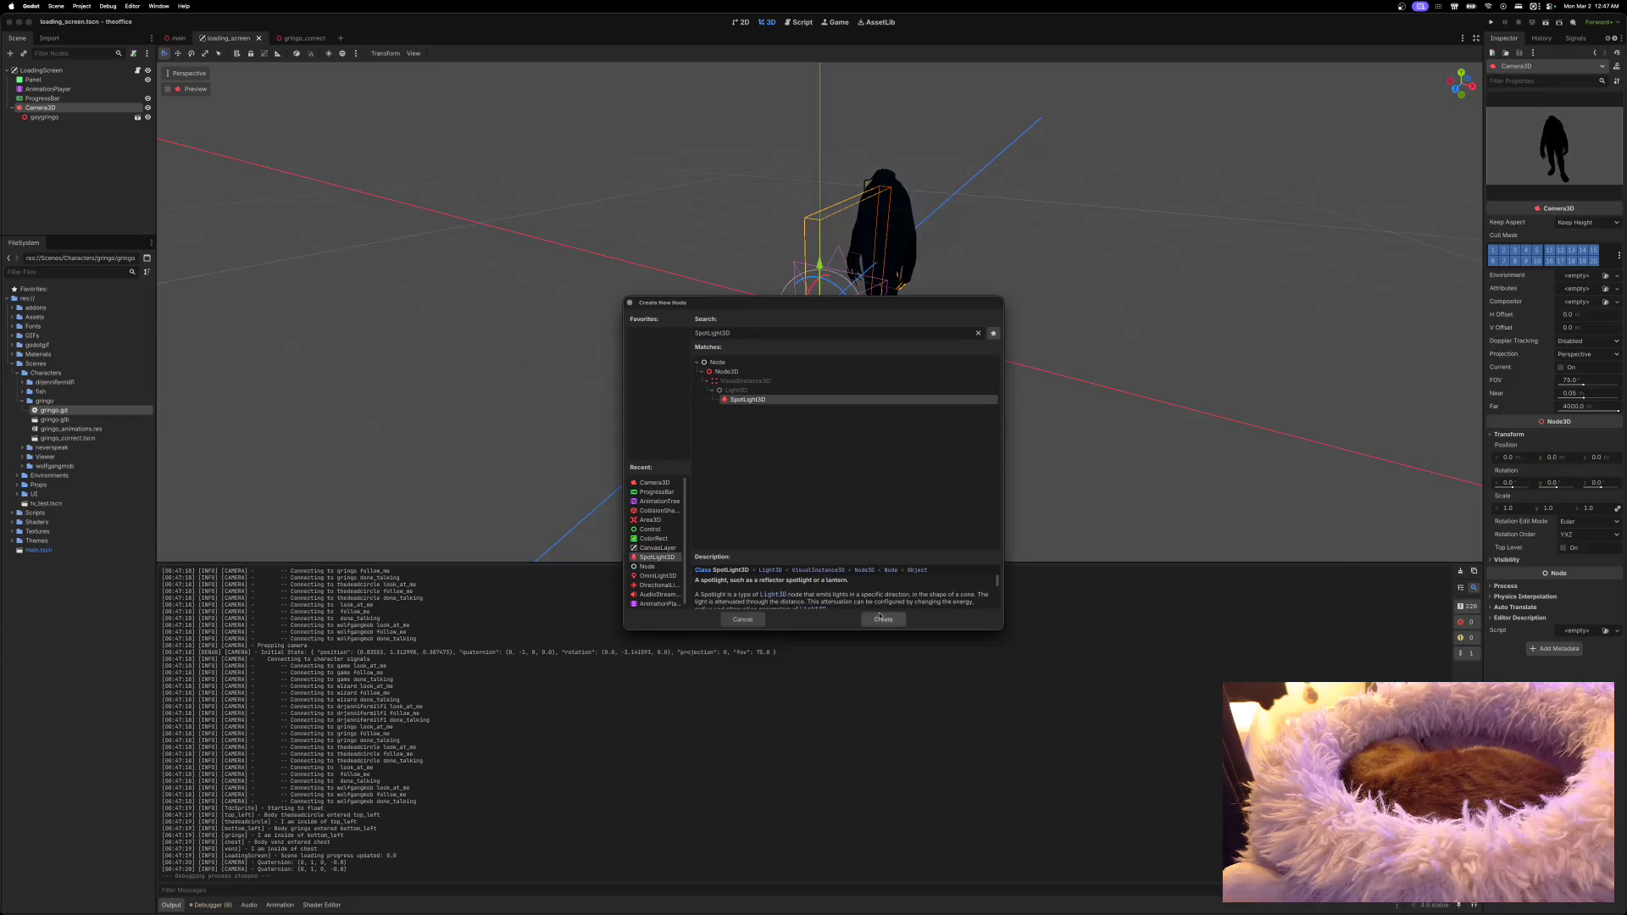
pyautogui.click(882, 619)
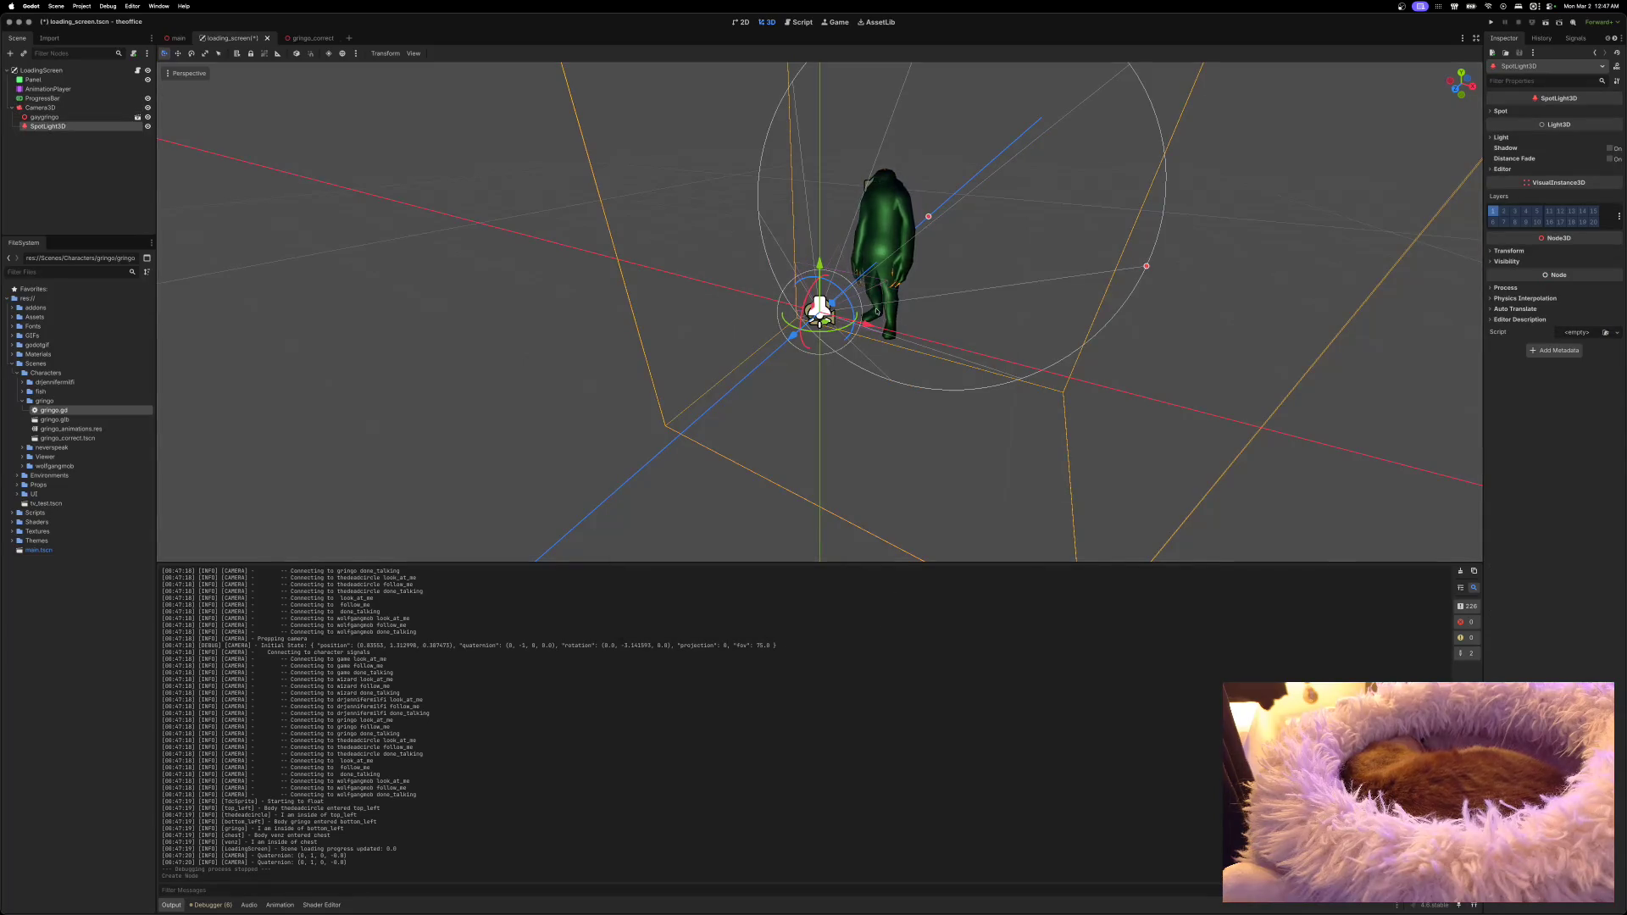
pyautogui.moveTo(822, 255)
pyautogui.mouseDown()
pyautogui.moveTo(826, 106)
pyautogui.moveTo(804, 146)
pyautogui.moveTo(909, 284)
pyautogui.mouseUp()
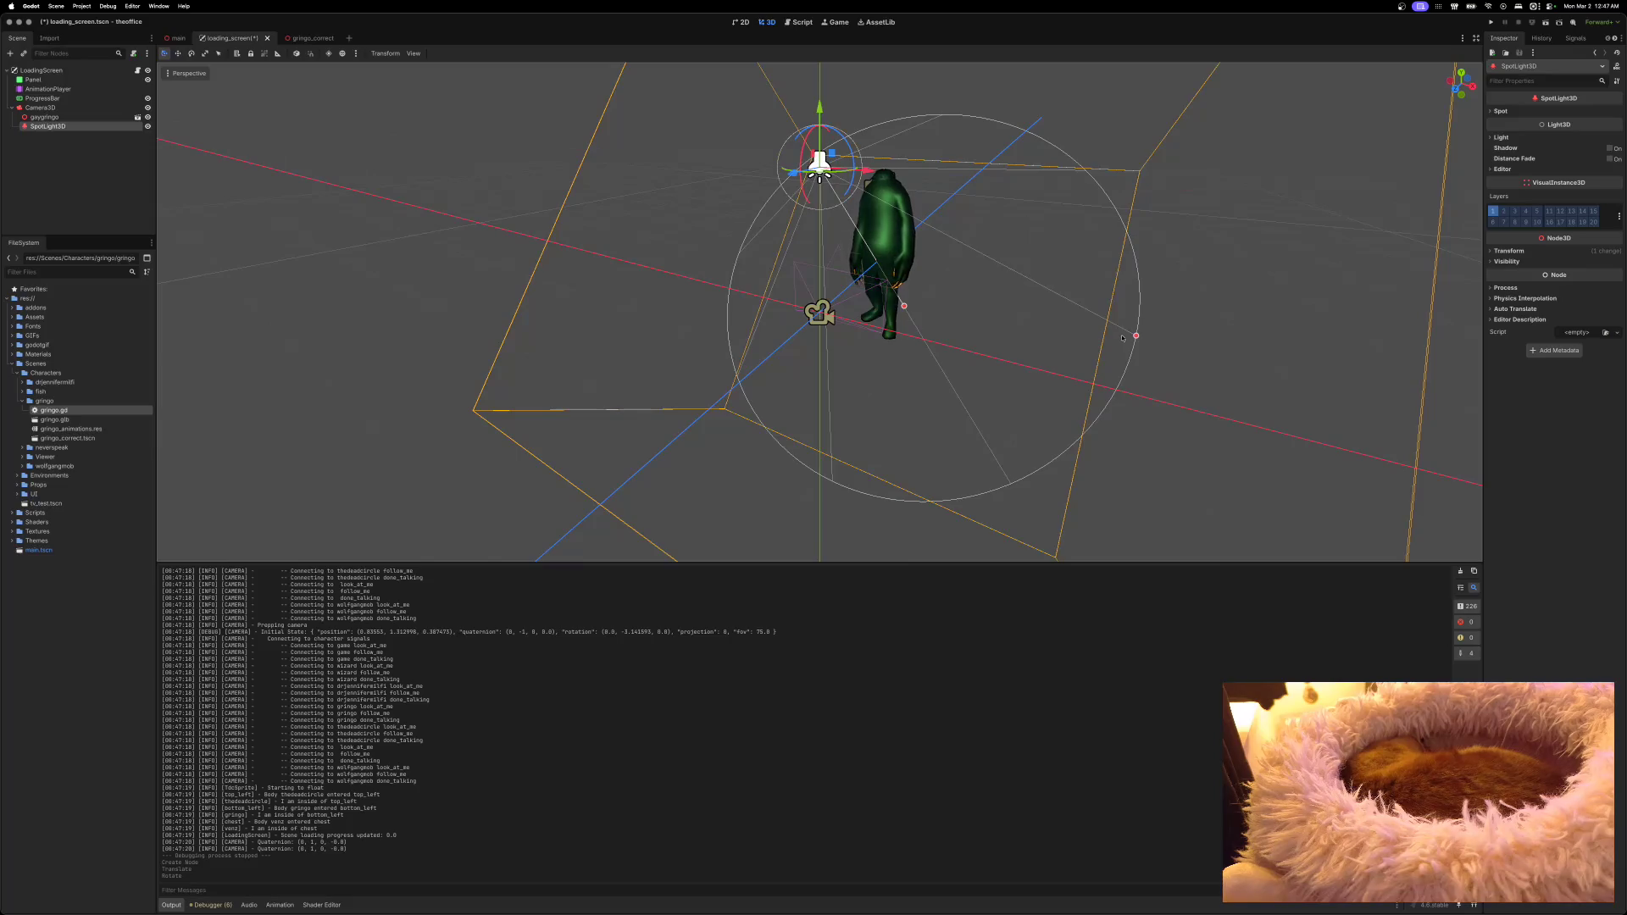
# Step: Shrink the SpotLight3D's radius and lift it higher above the green character
pyautogui.moveTo(1135, 336); pyautogui.dragTo(1034, 327)
pyautogui.scroll(5, 1044, 314)
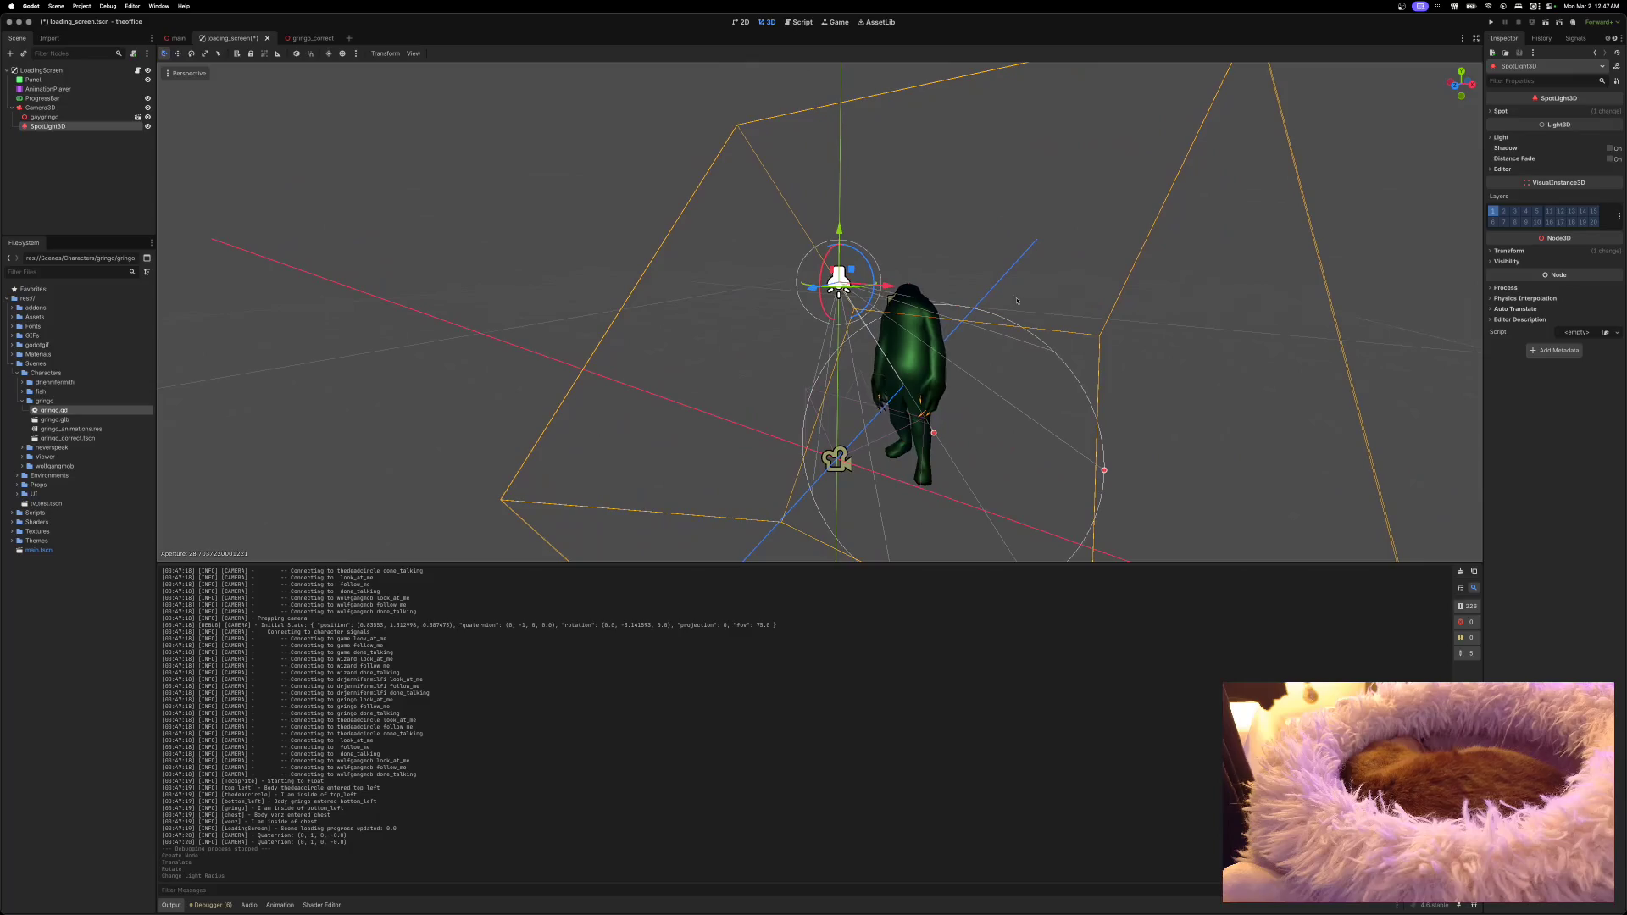
pyautogui.moveTo(839, 229); pyautogui.dragTo(831, 71)
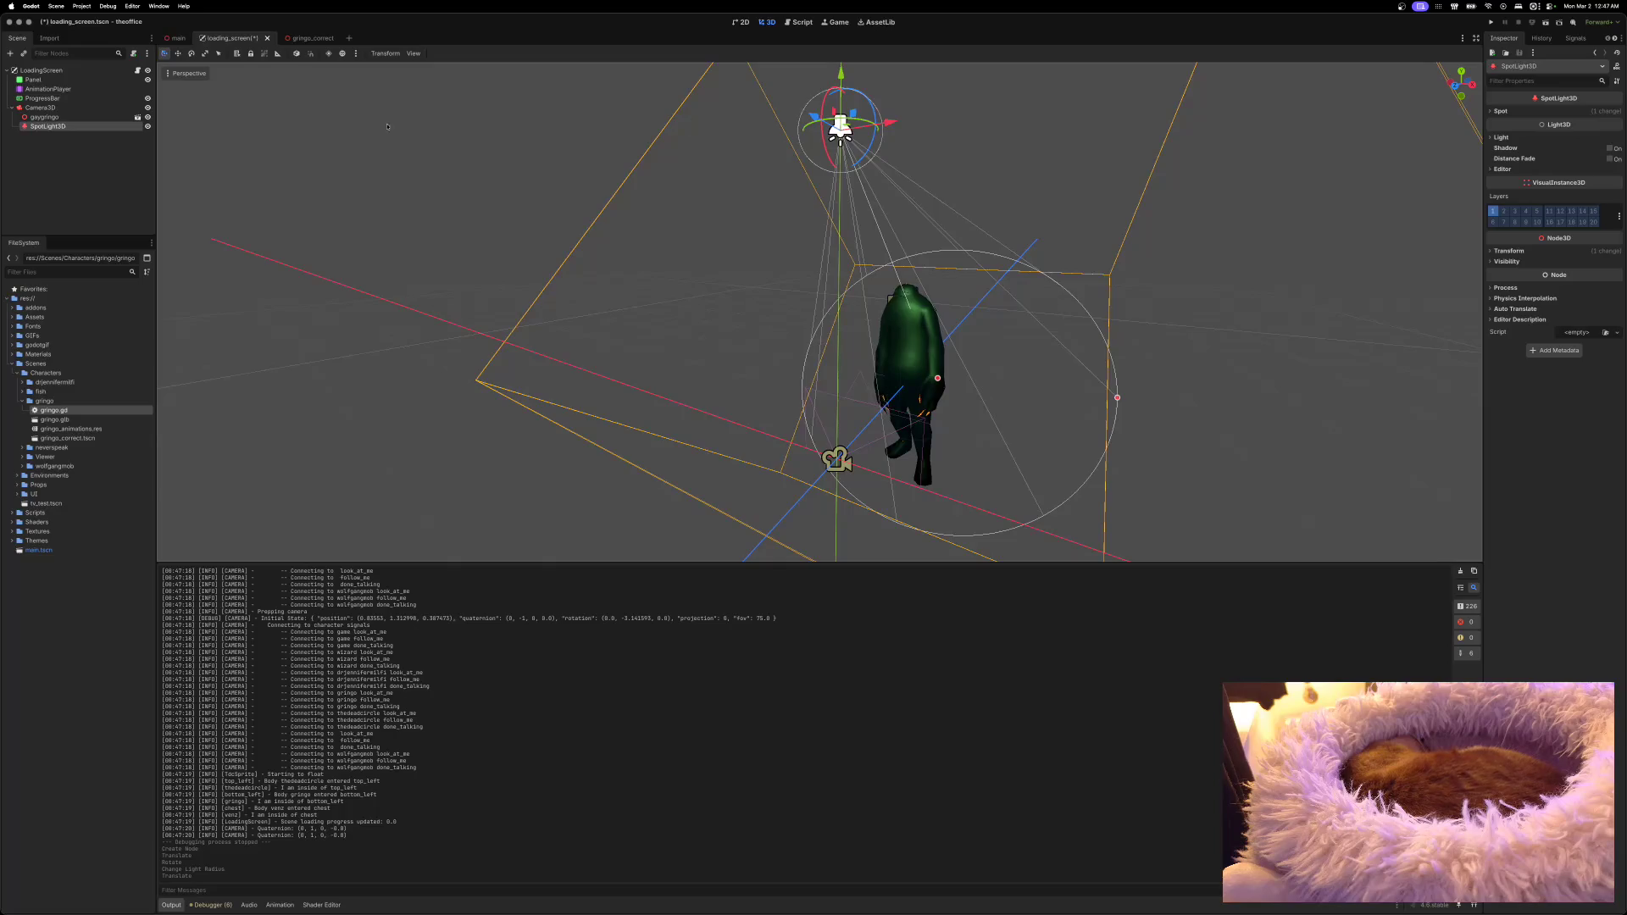
pyautogui.click(836, 459)
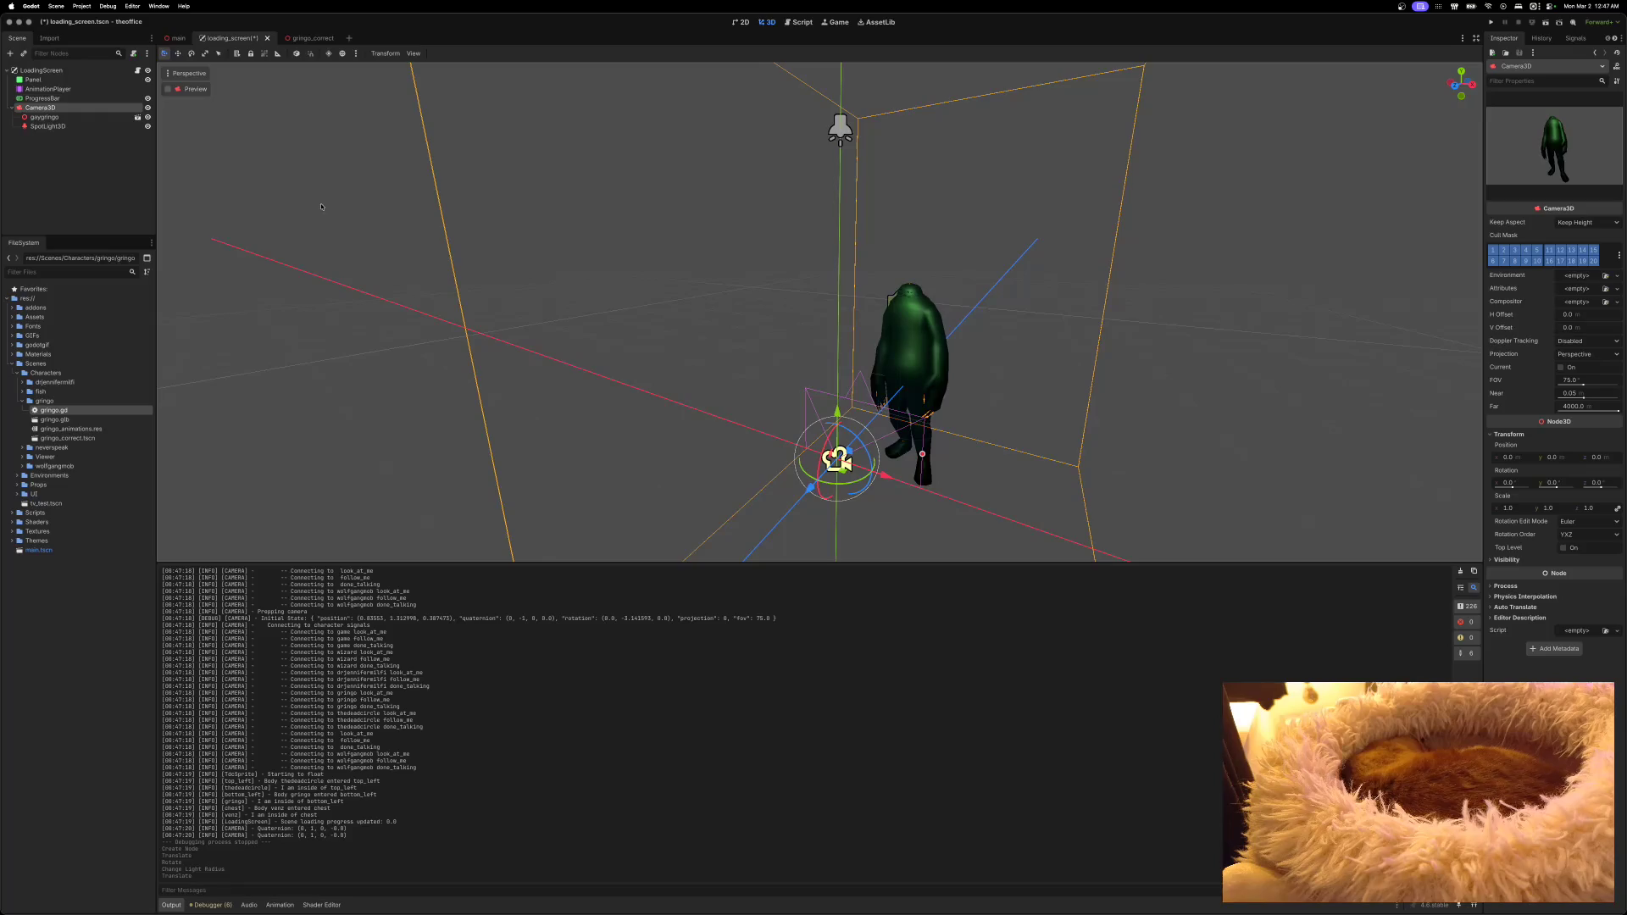
# Step: Preview through Camera3D, save the scene, test-run the game, and collapse Camera3D's children
pyautogui.click(168, 90)
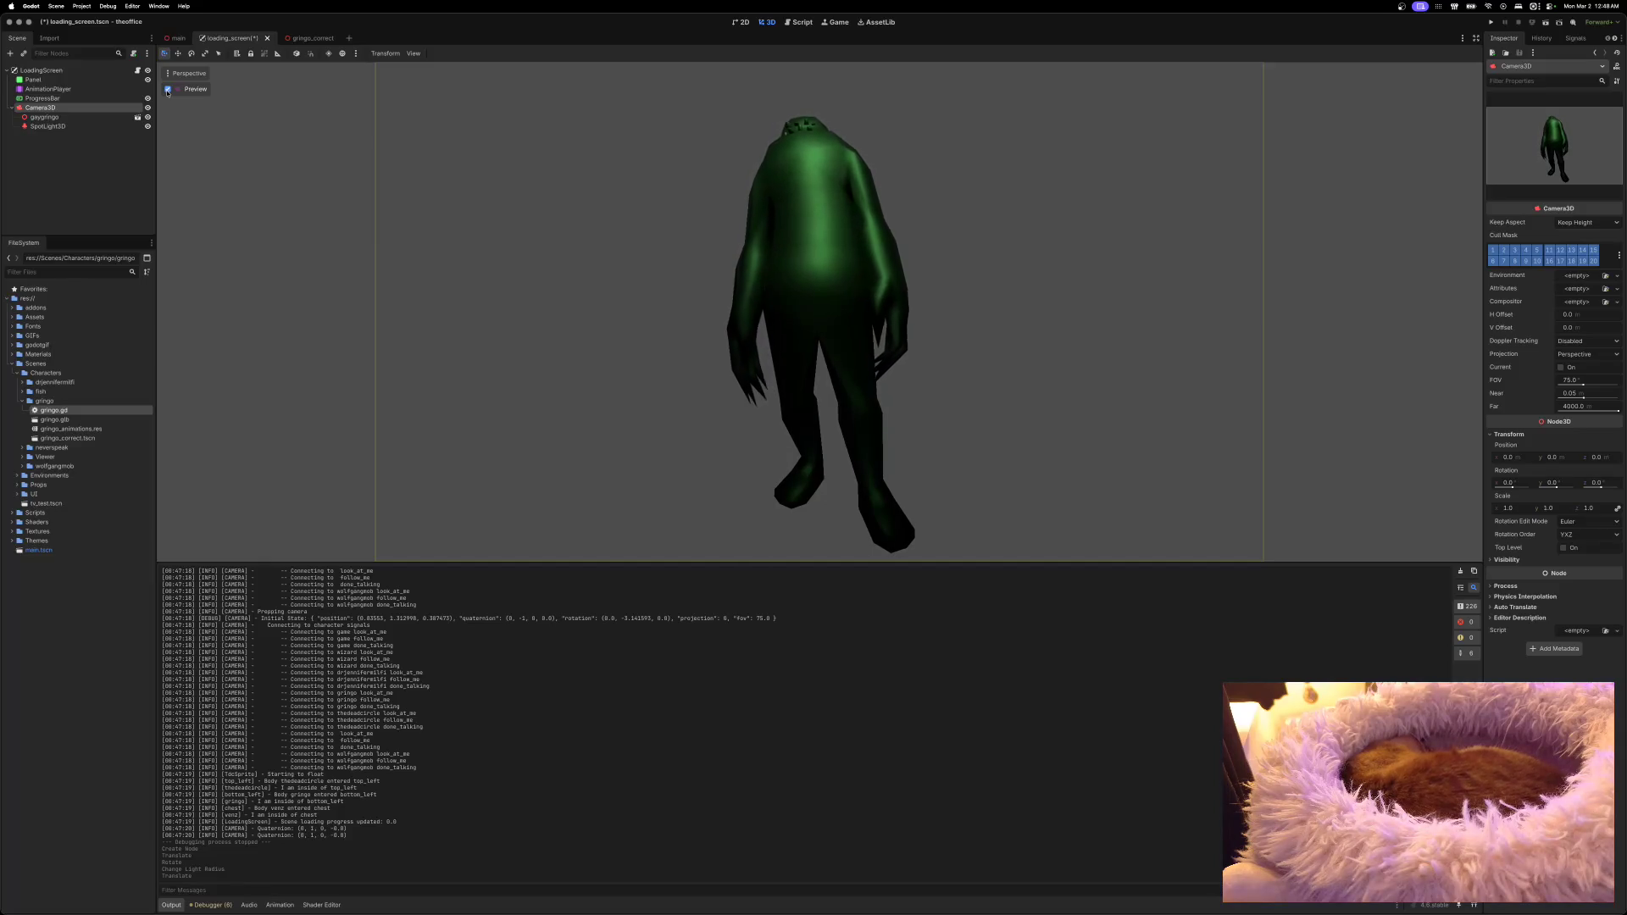
pyautogui.press('super+s')
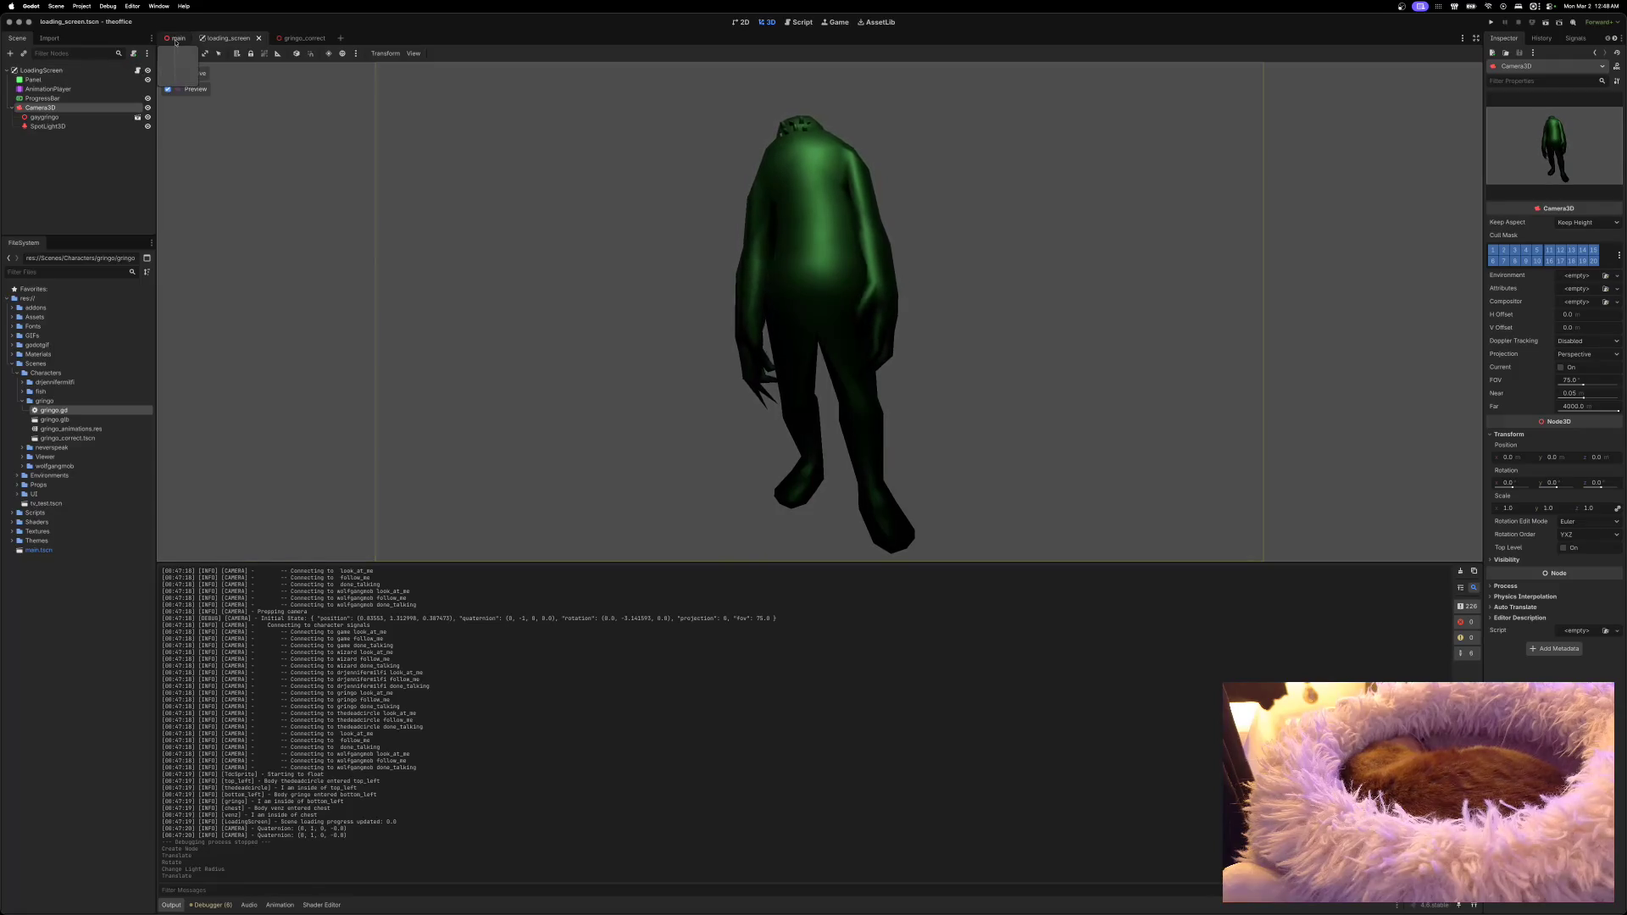
pyautogui.click(1491, 25)
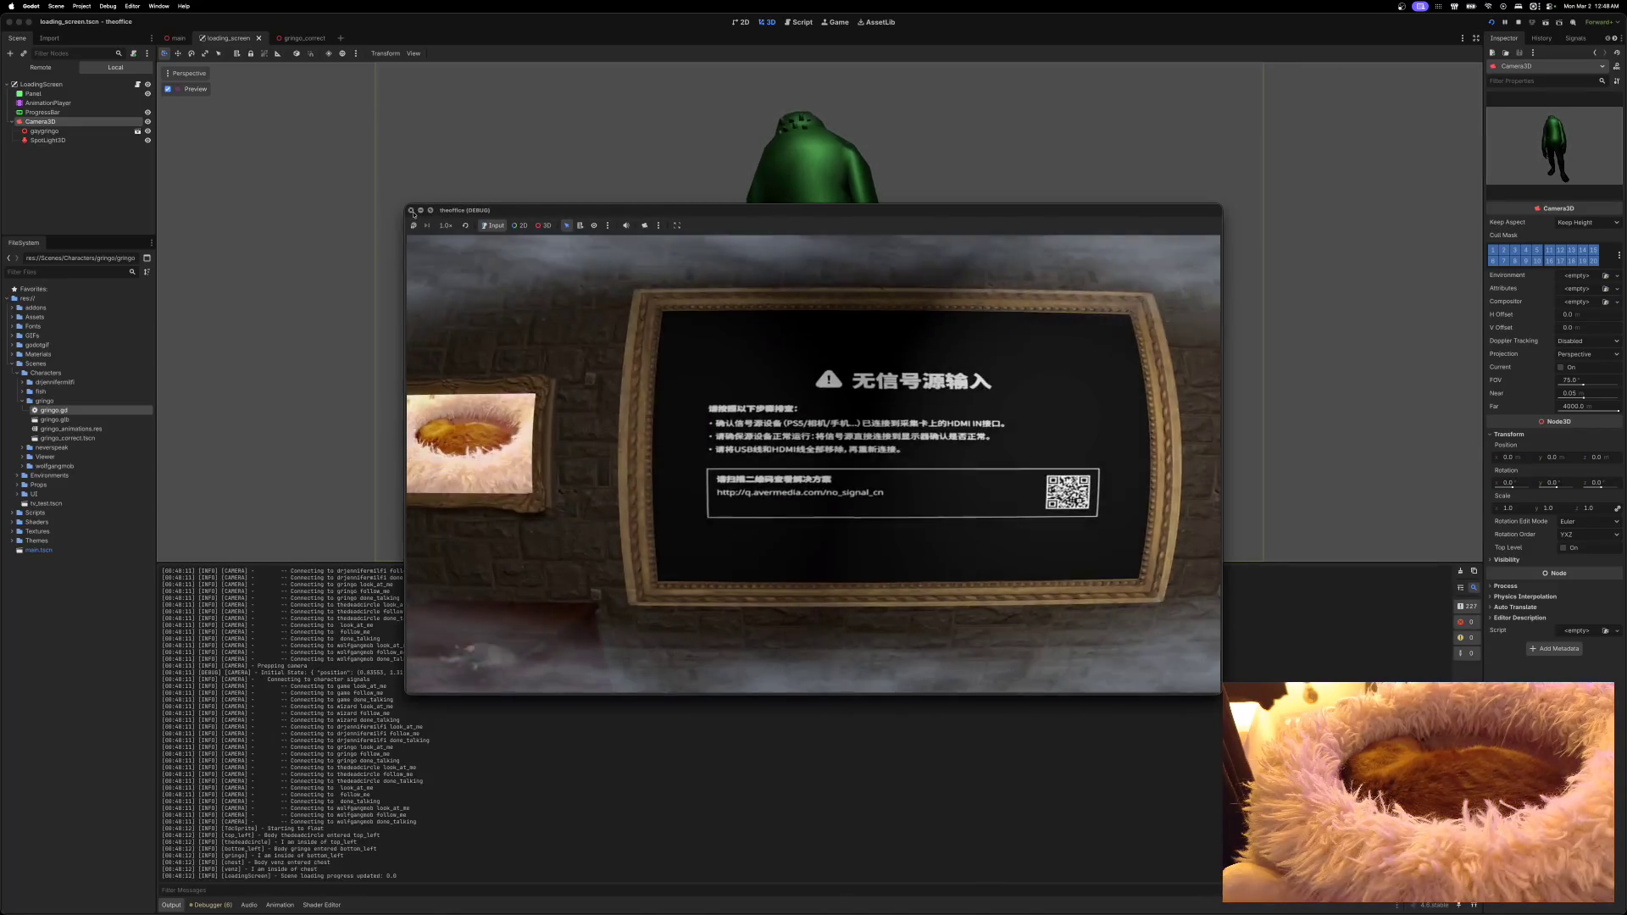
pyautogui.click(412, 211)
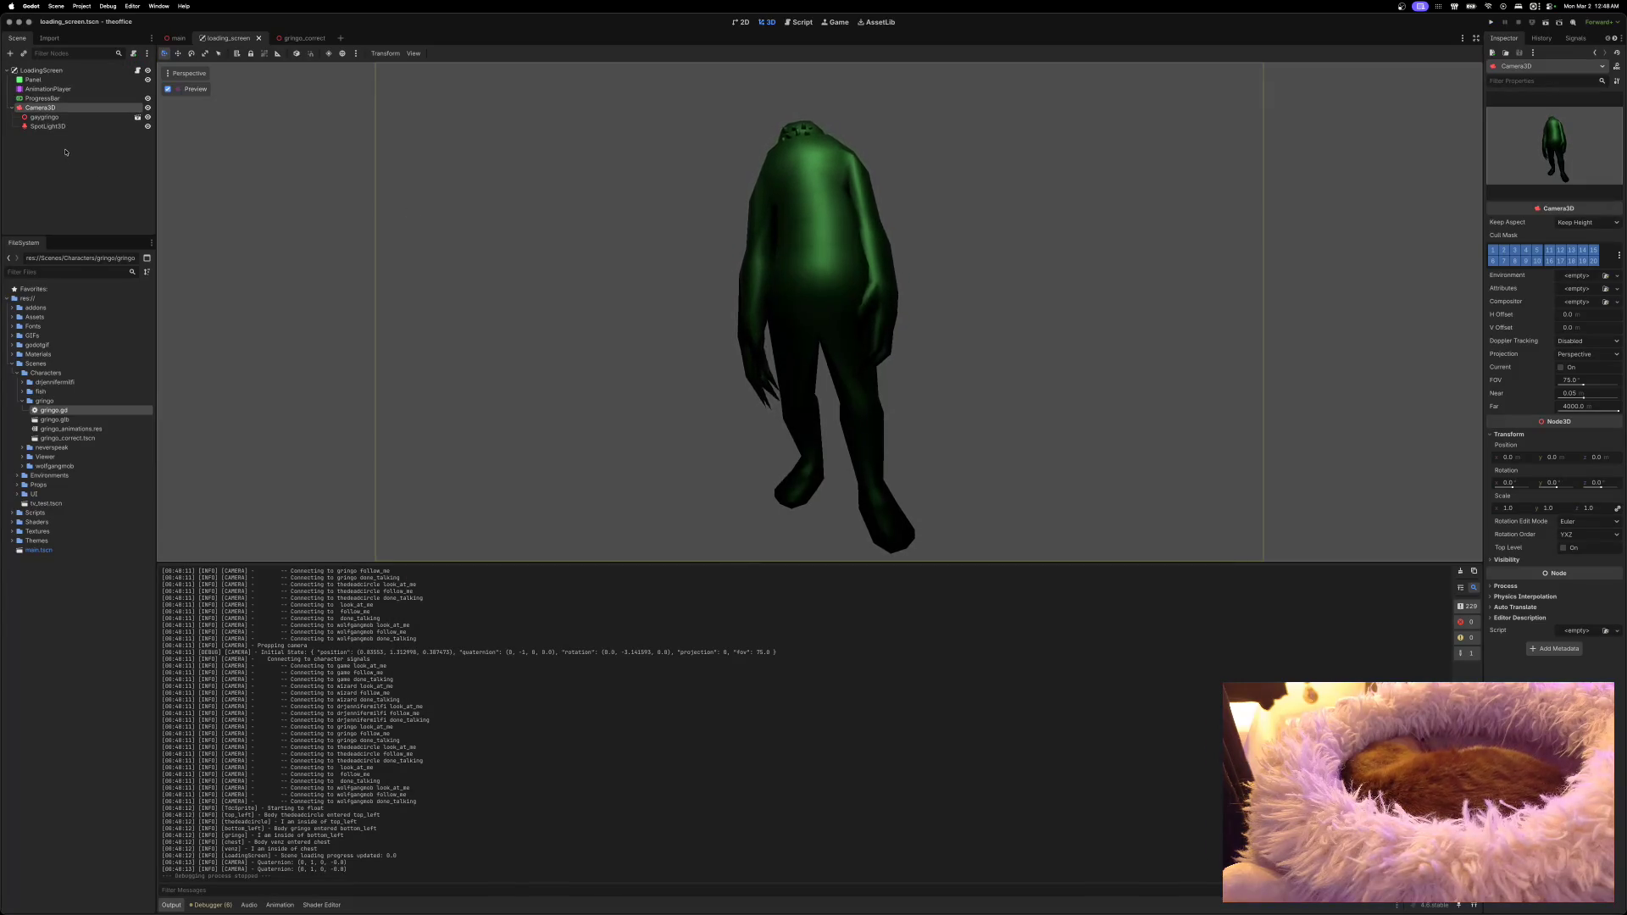
pyautogui.press('Left')
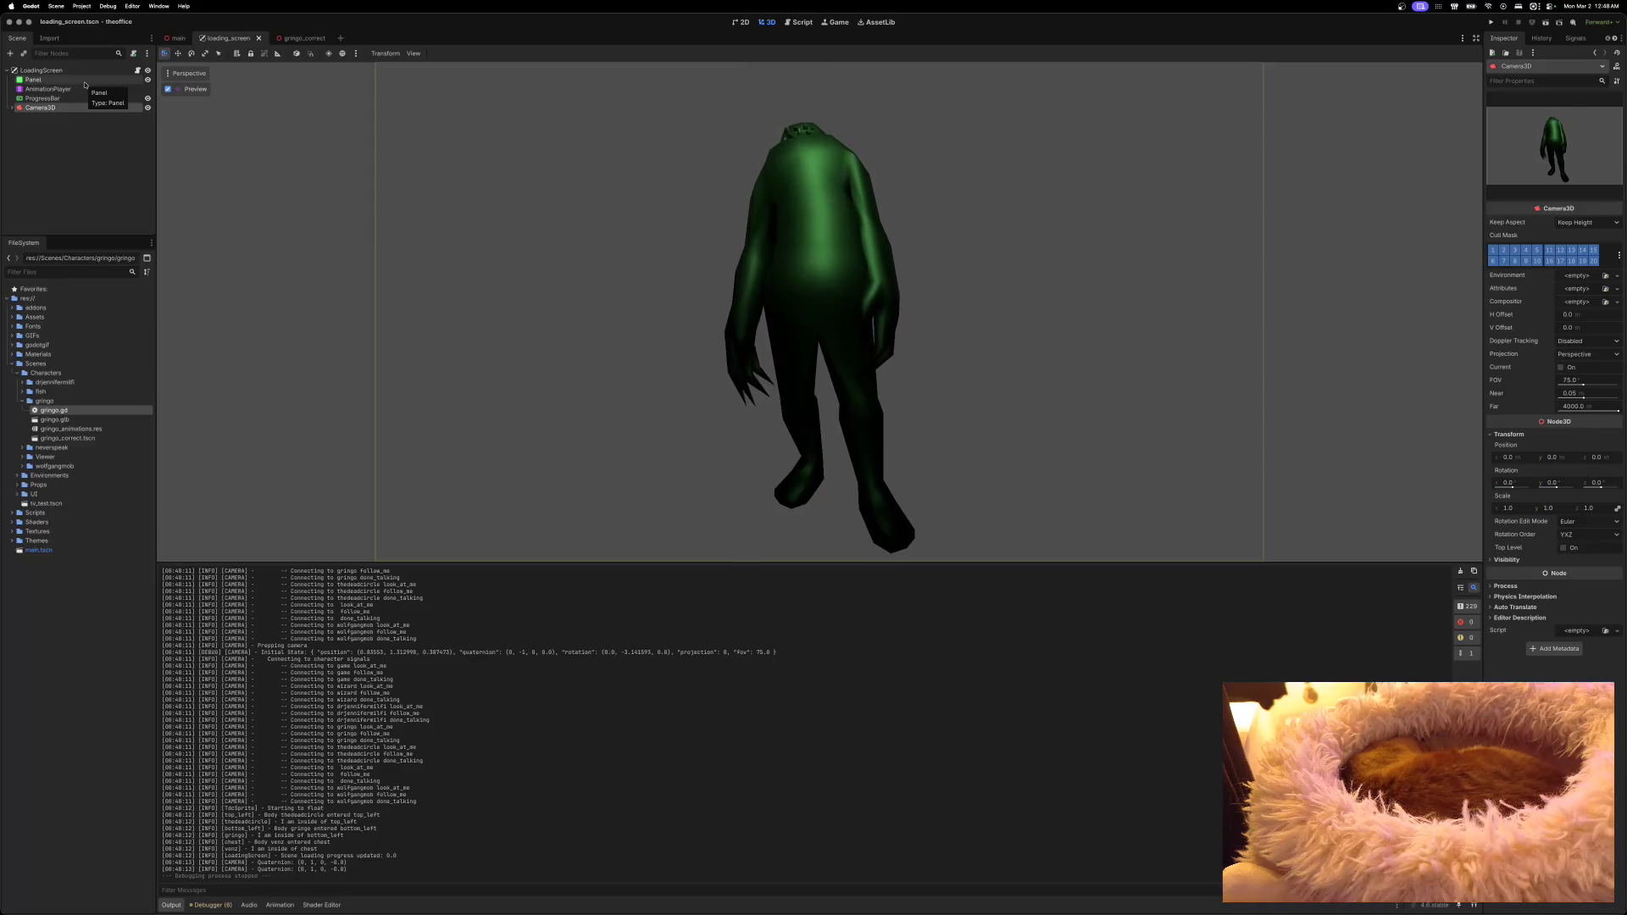
pyautogui.click(52, 80)
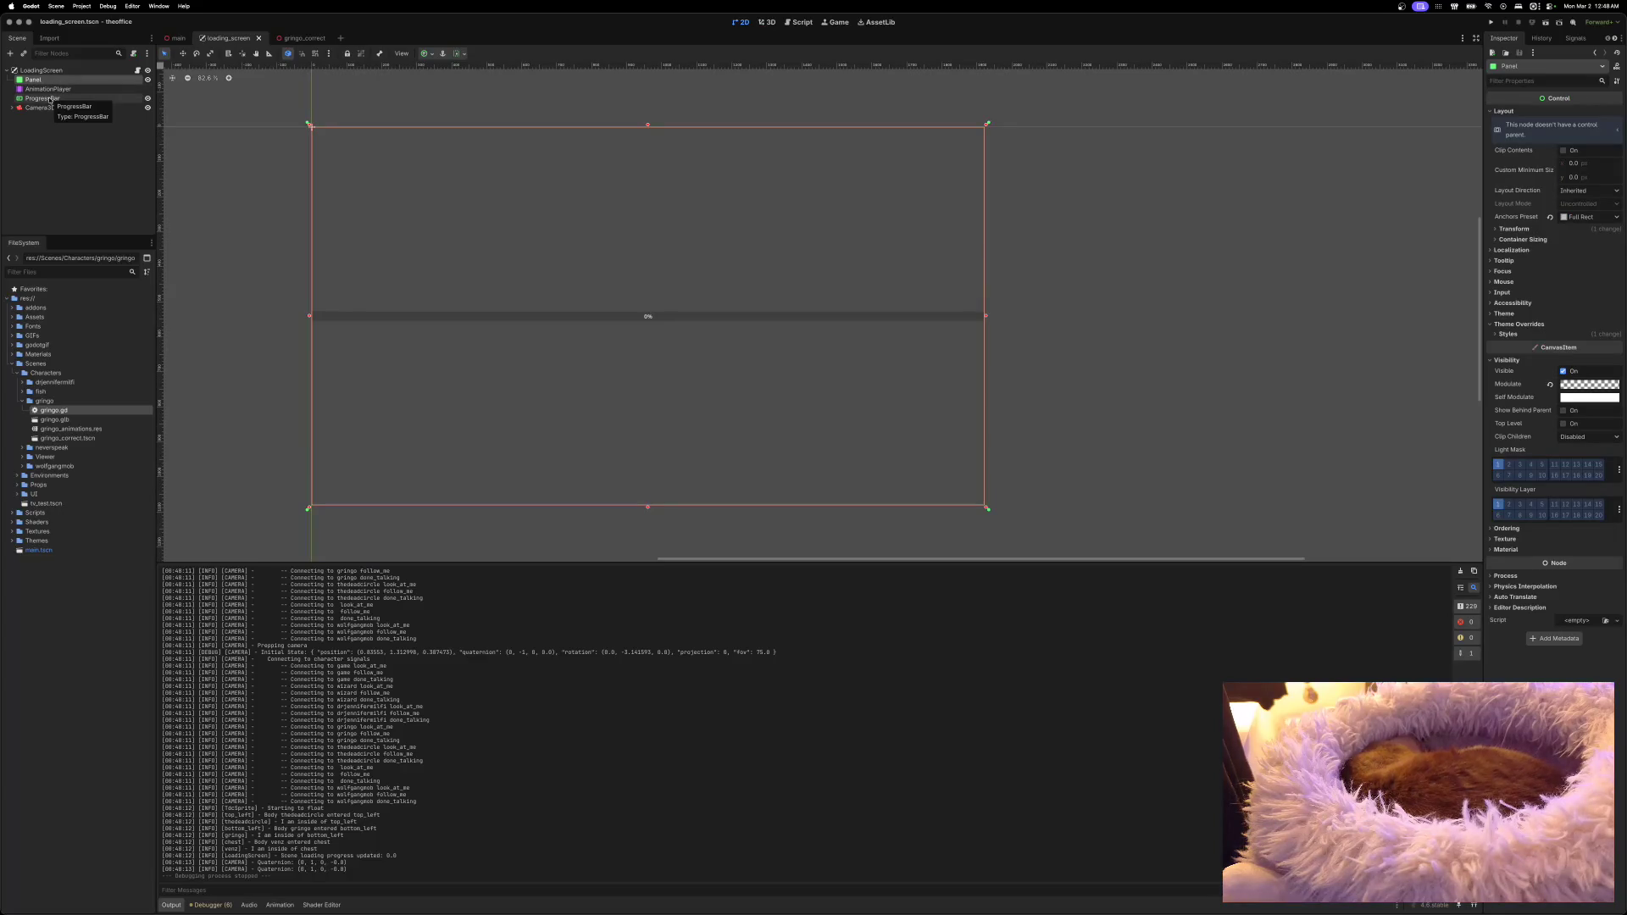
# Step: Inspect the ProgressBar, then begin adding a child node to the LoadingScreen root
pyautogui.click(50, 99)
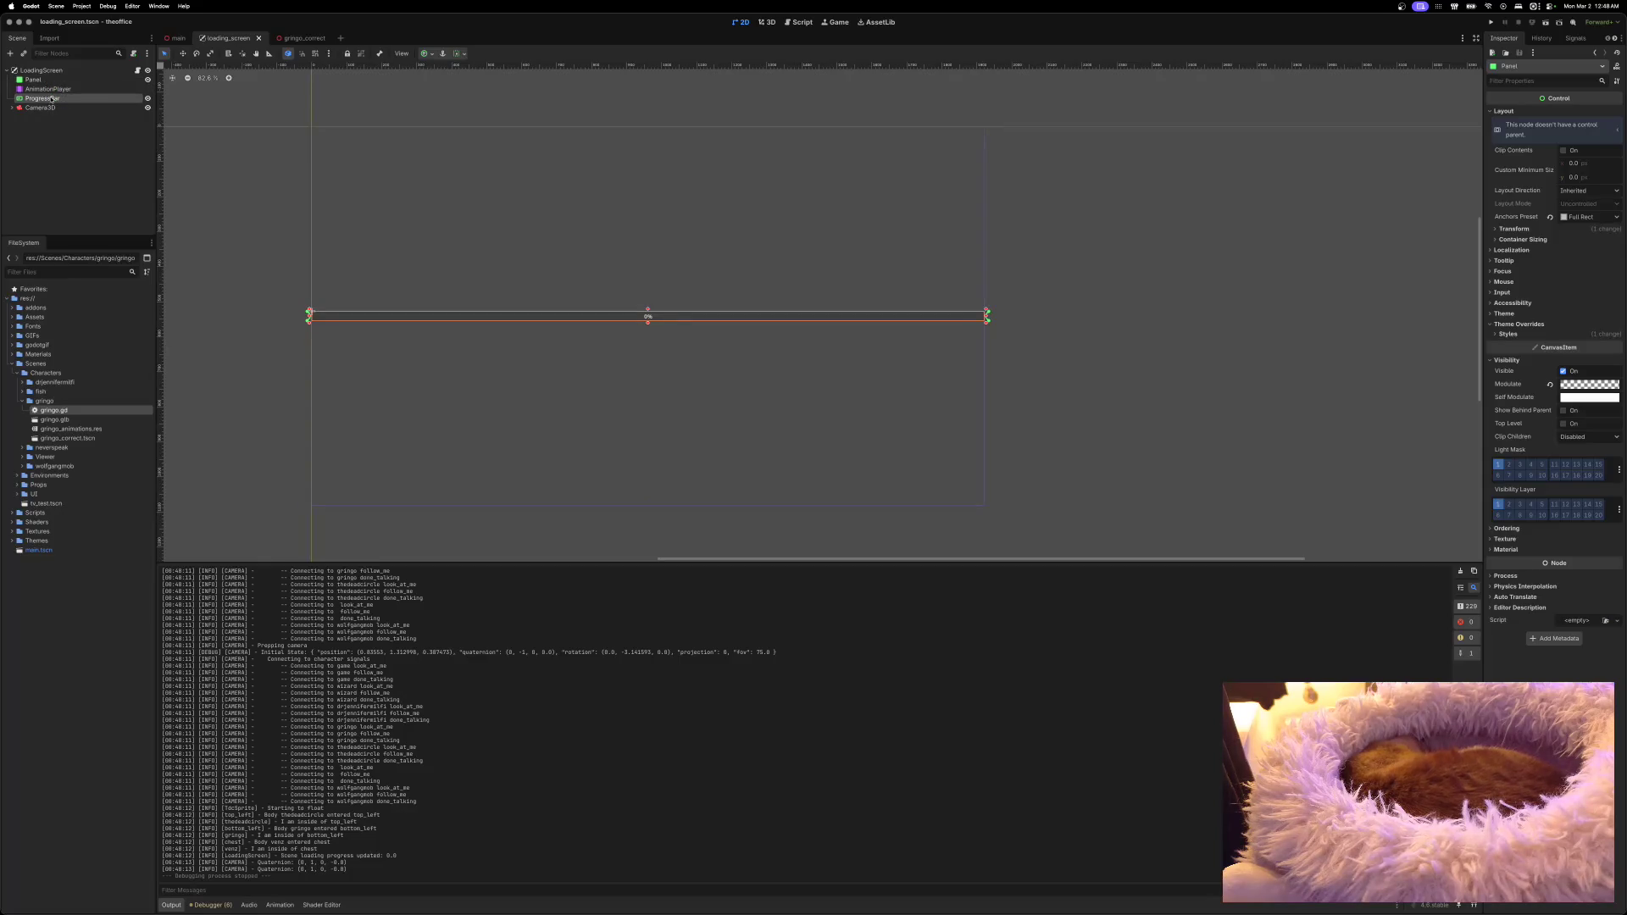
pyautogui.rightClick(54, 71)
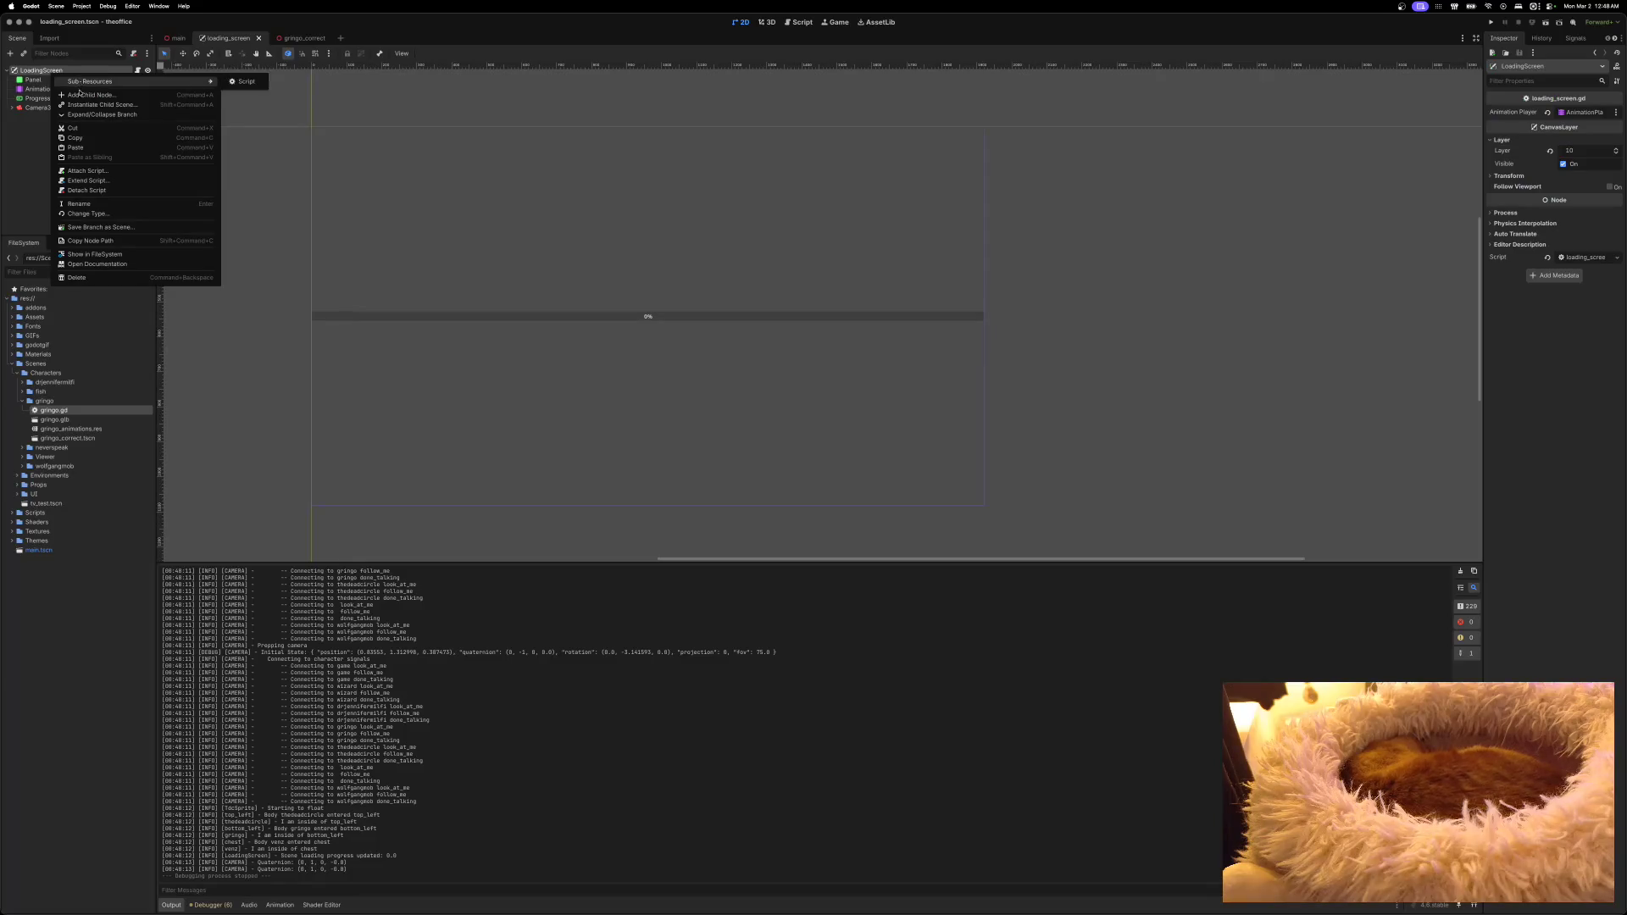
pyautogui.click(83, 94)
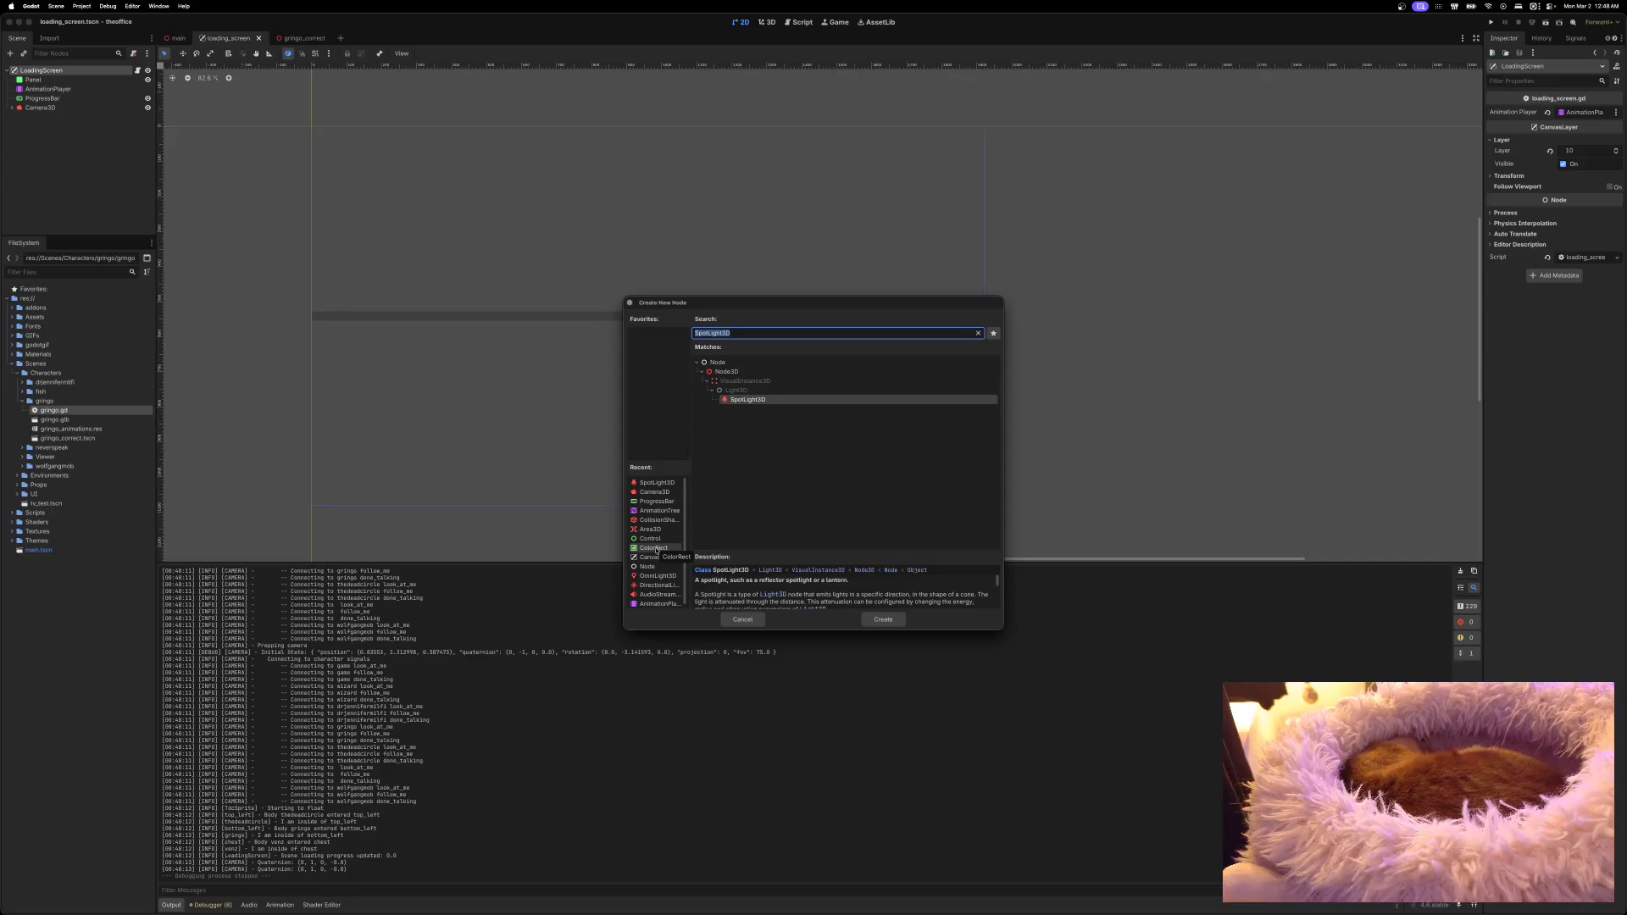
# Step: Cancel the dialog, then add a new Panel node under LoadingScreen
pyautogui.click(742, 619)
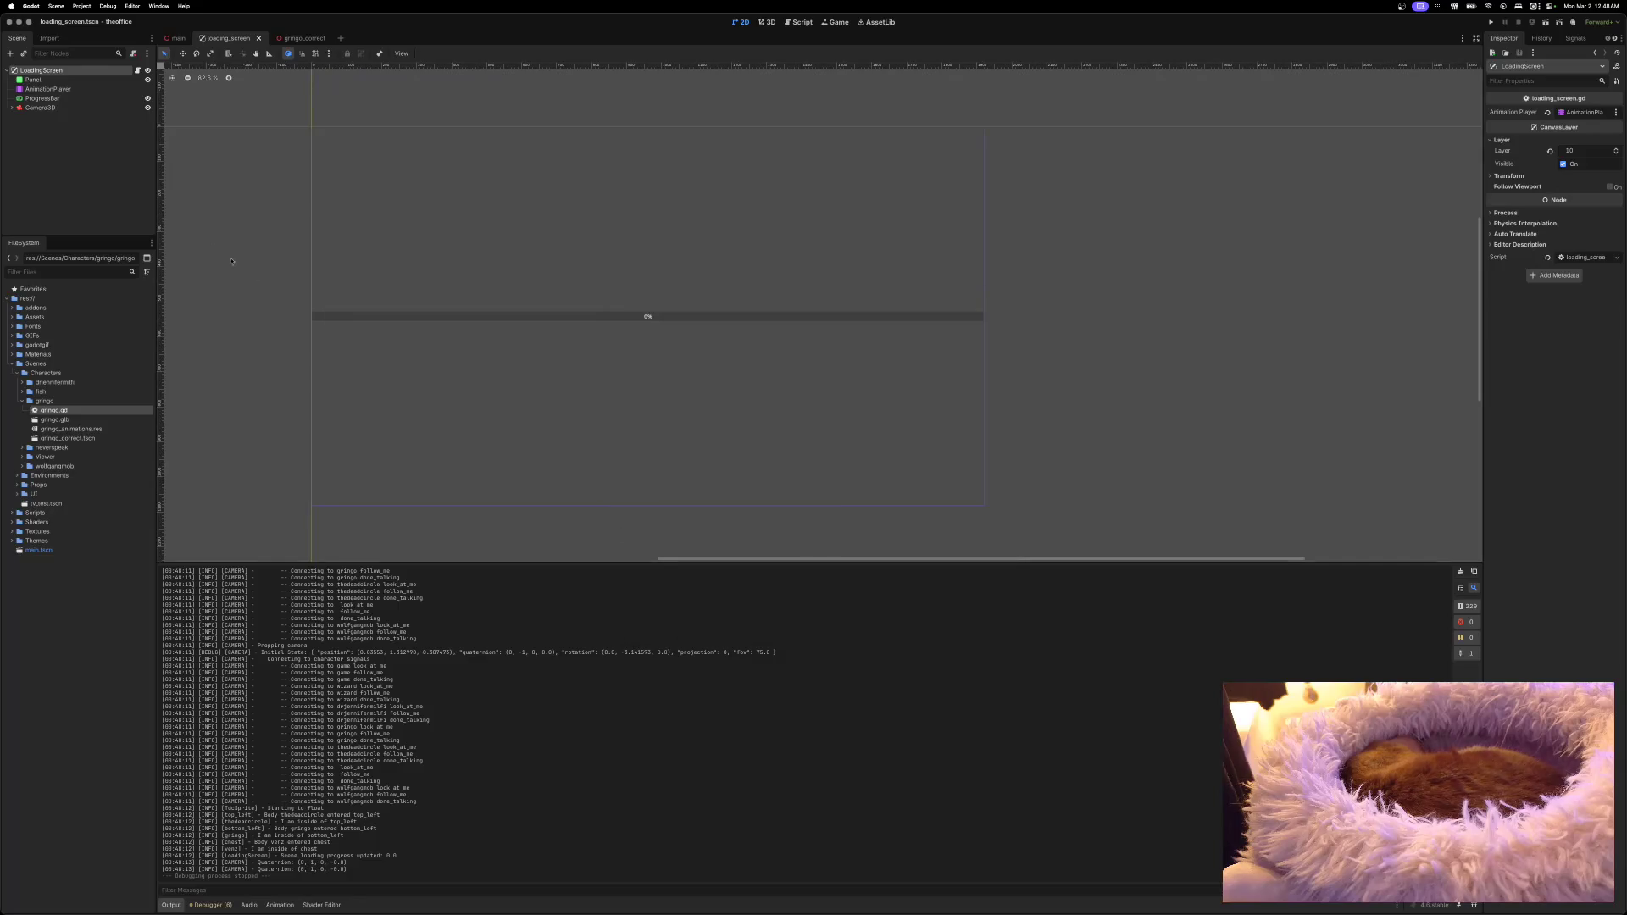
pyautogui.rightClick(75, 73)
pyautogui.click(103, 97)
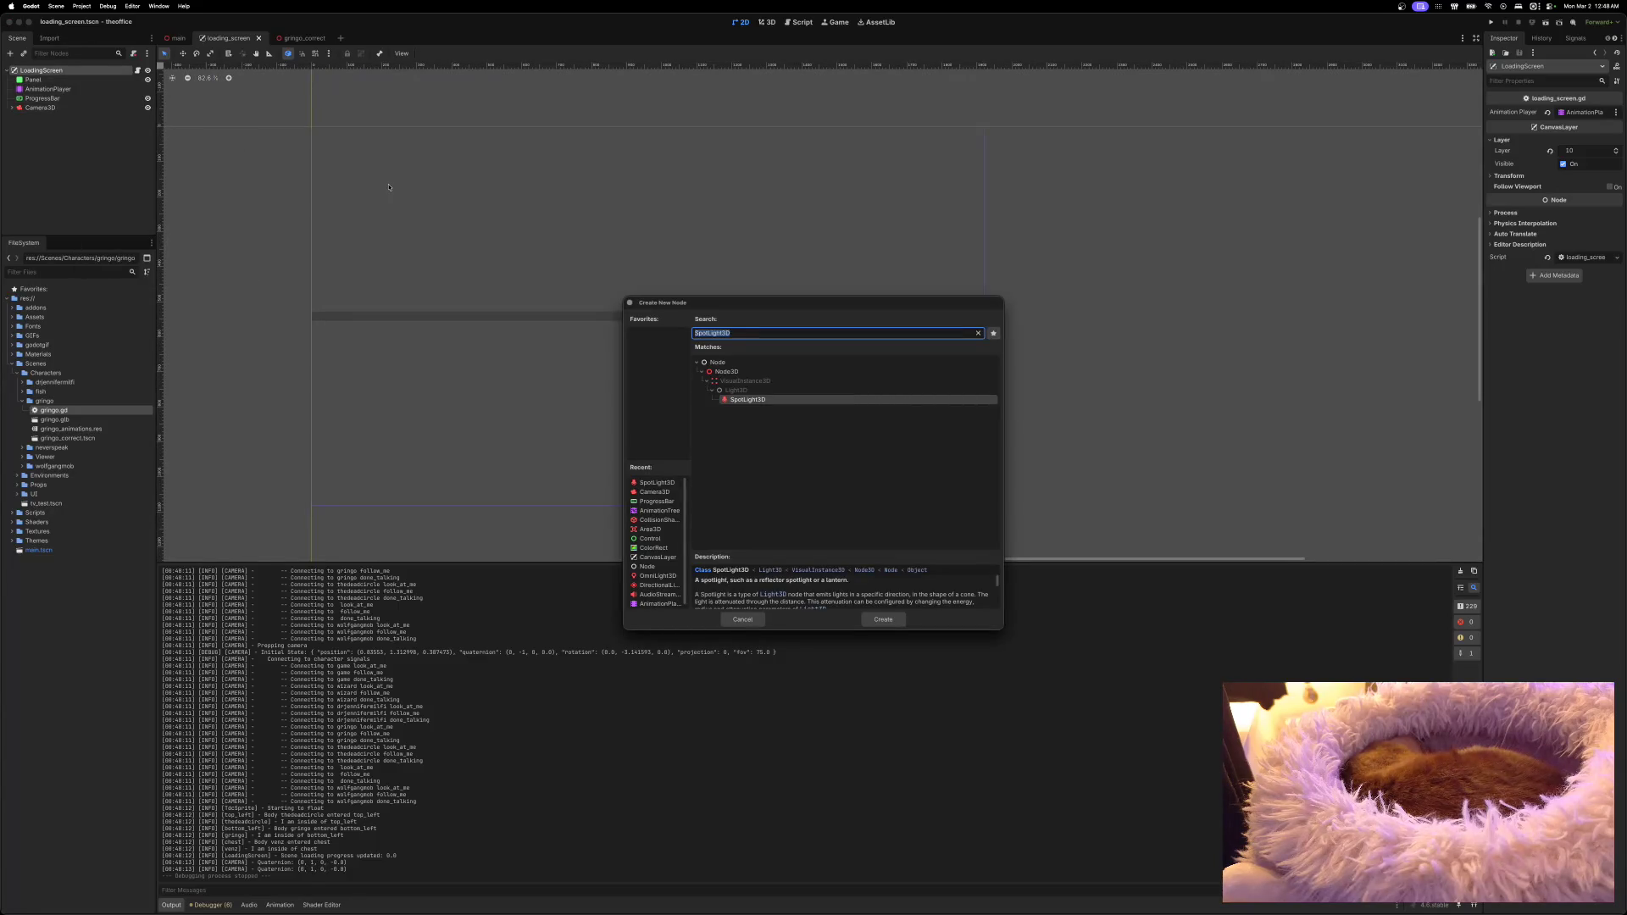
pyautogui.write('pane;l')
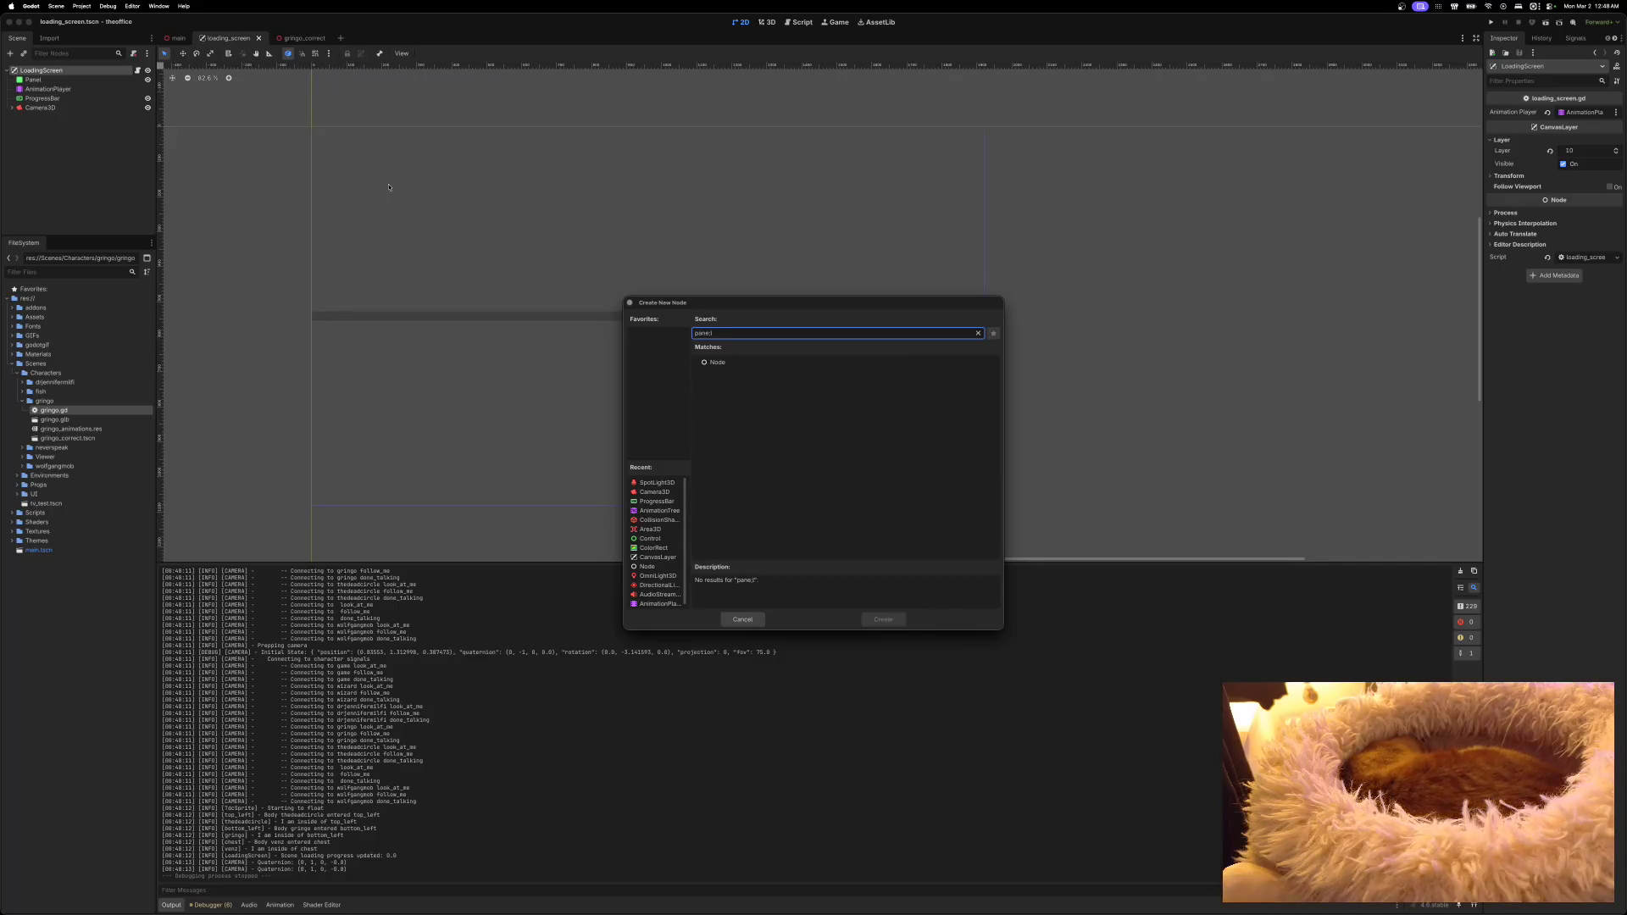
pyautogui.press('BackSpace')
pyautogui.write('l')
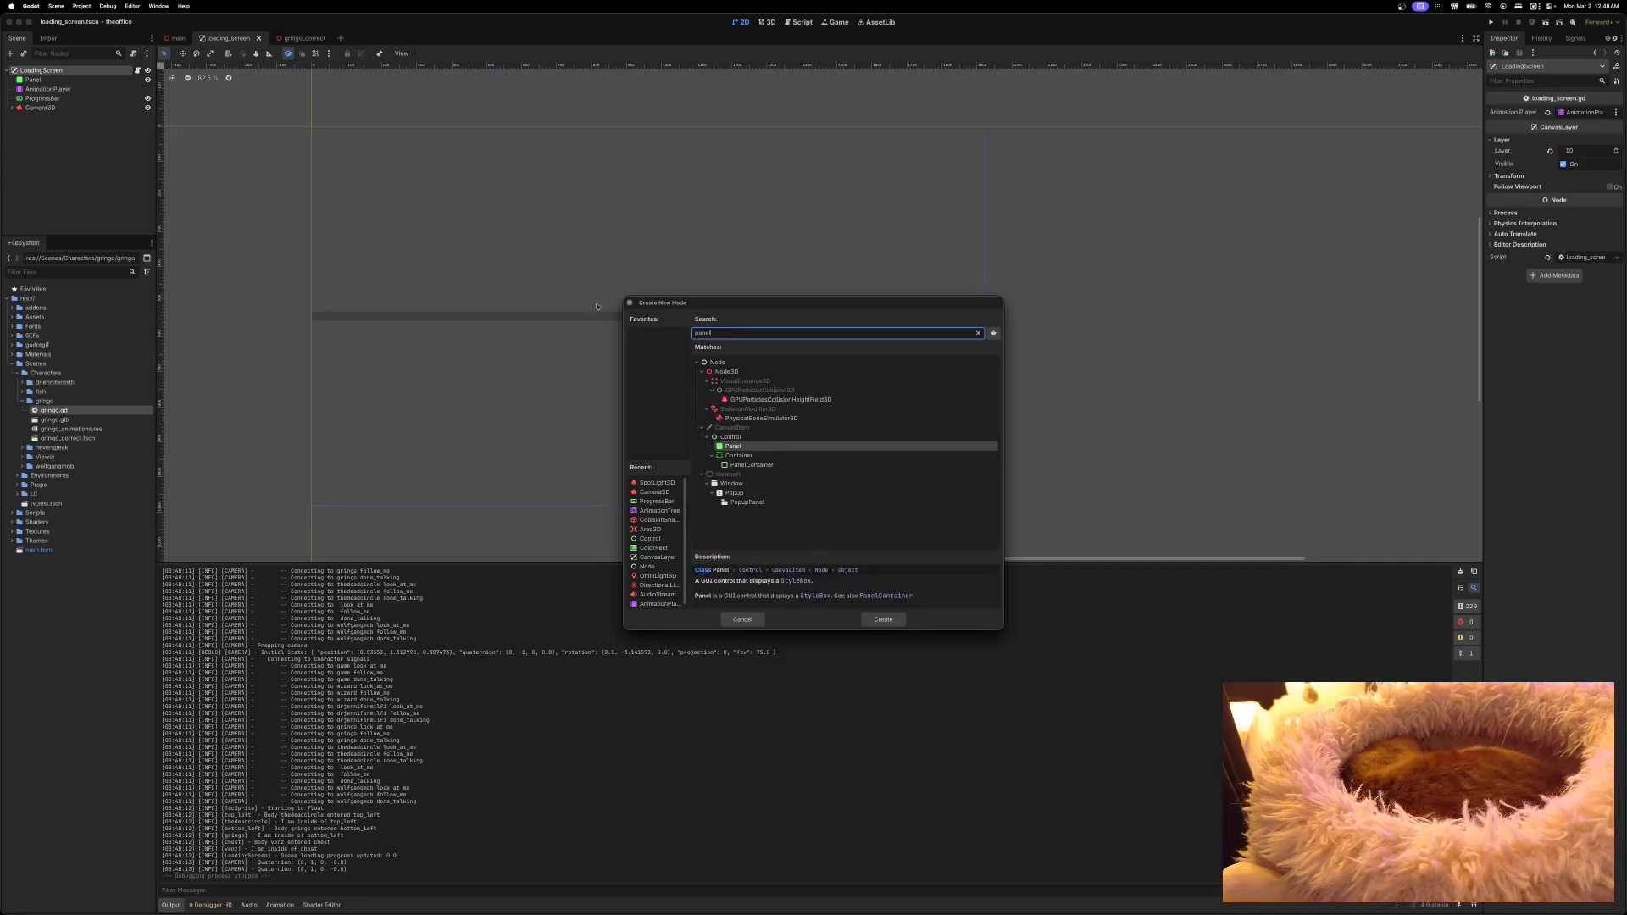
pyautogui.click(733, 448)
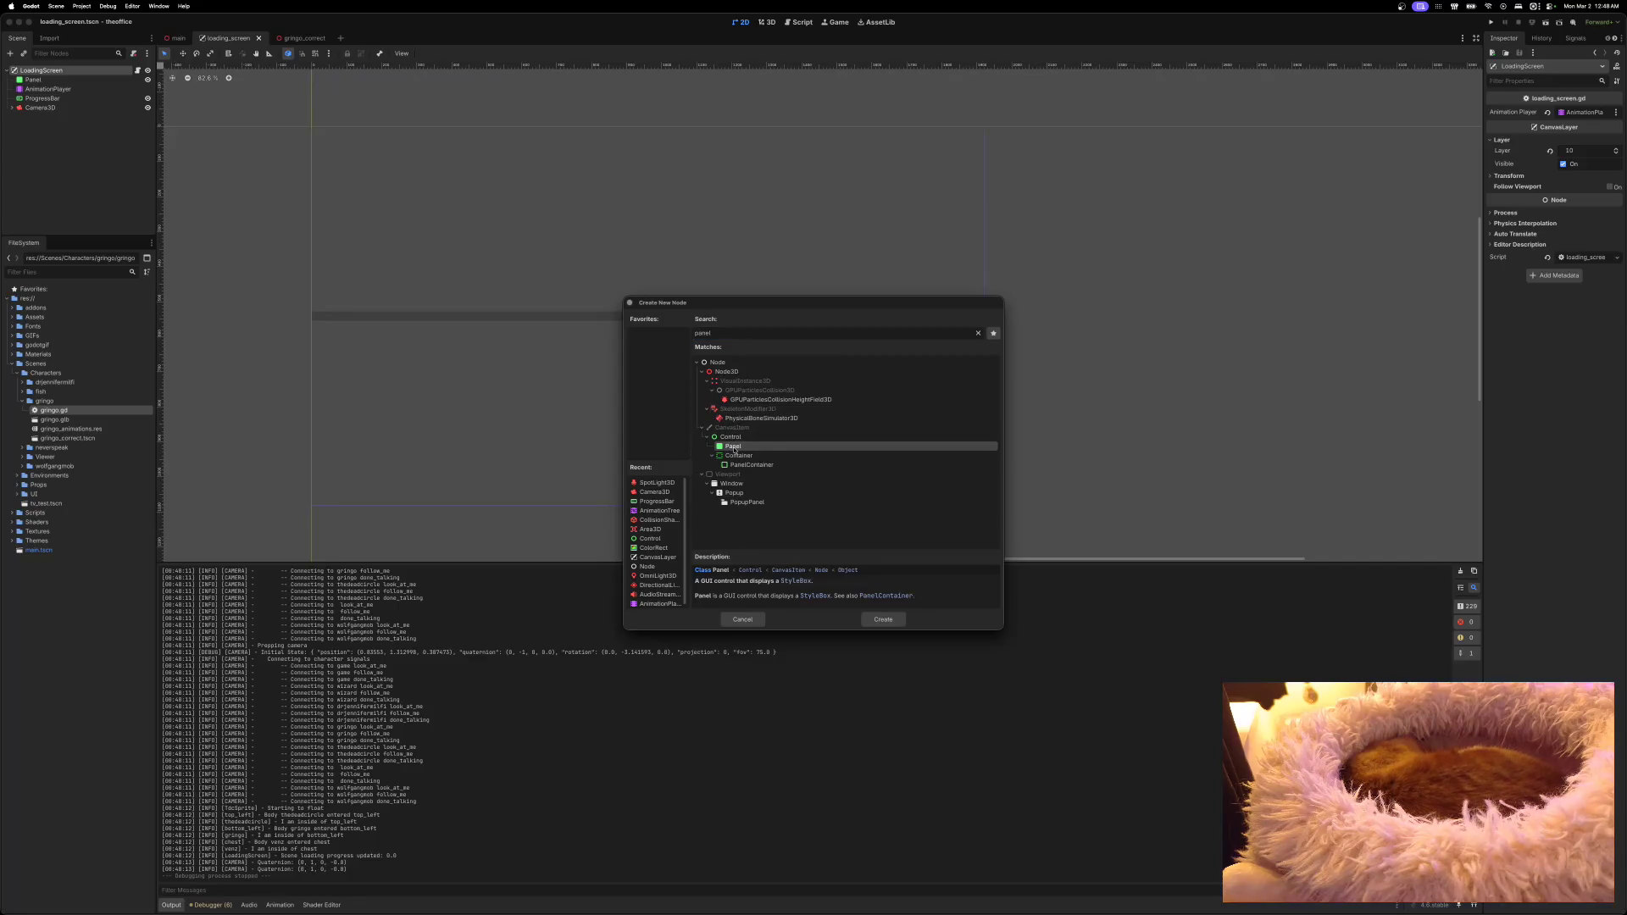
pyautogui.click(881, 626)
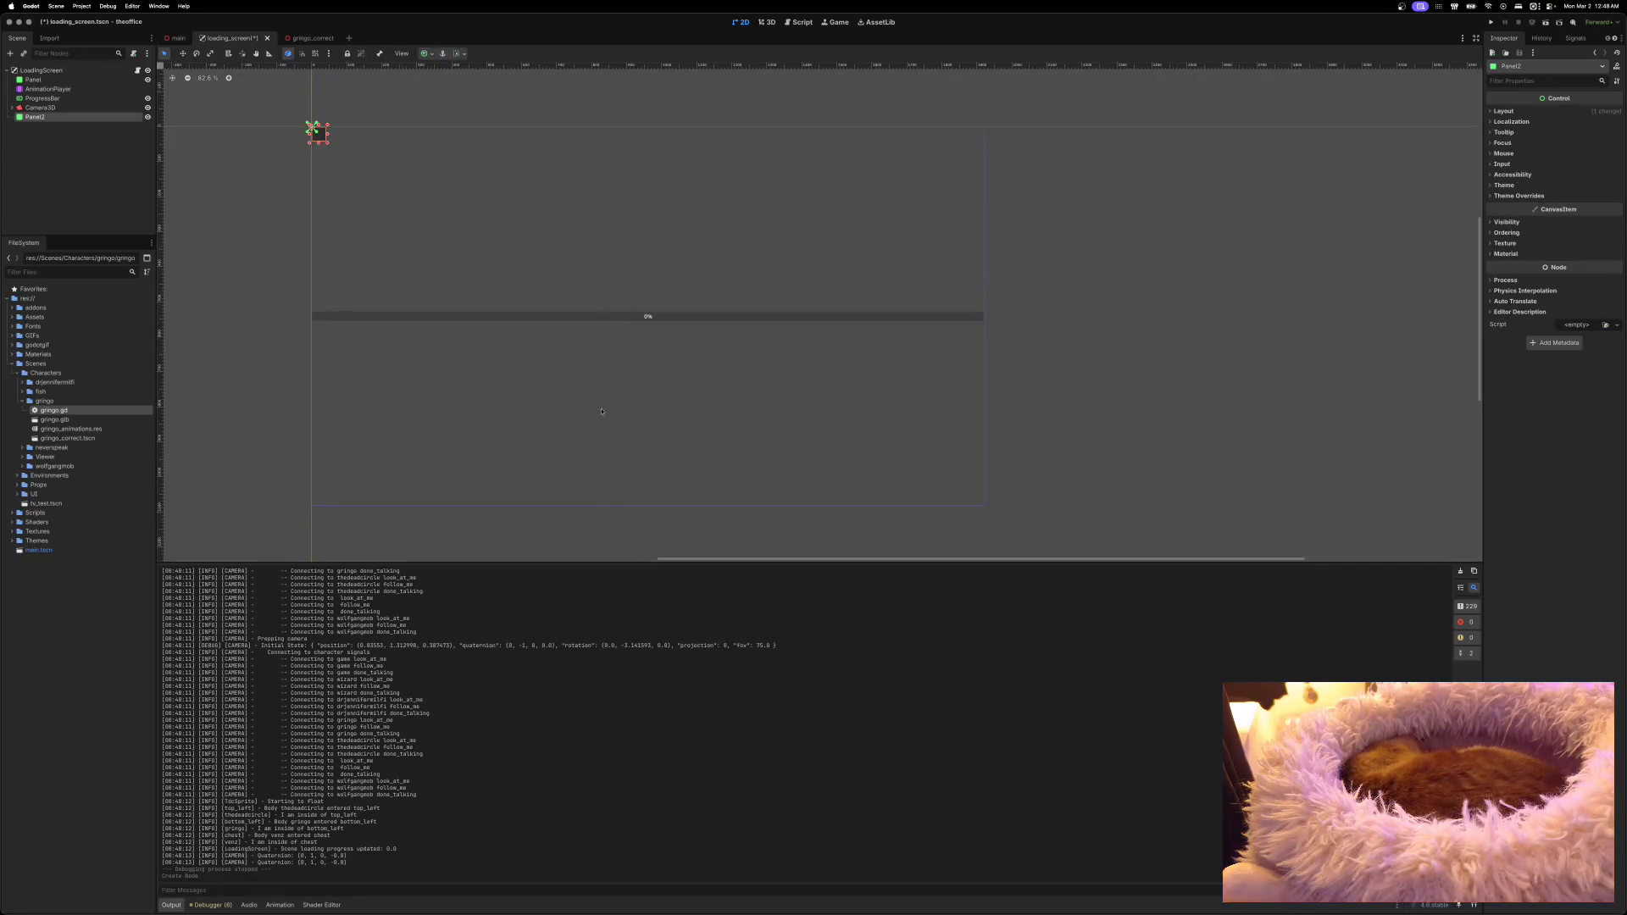
# Step: Anchor Panel2 to the bottom-right corner and expand its Material section
pyautogui.click(432, 54)
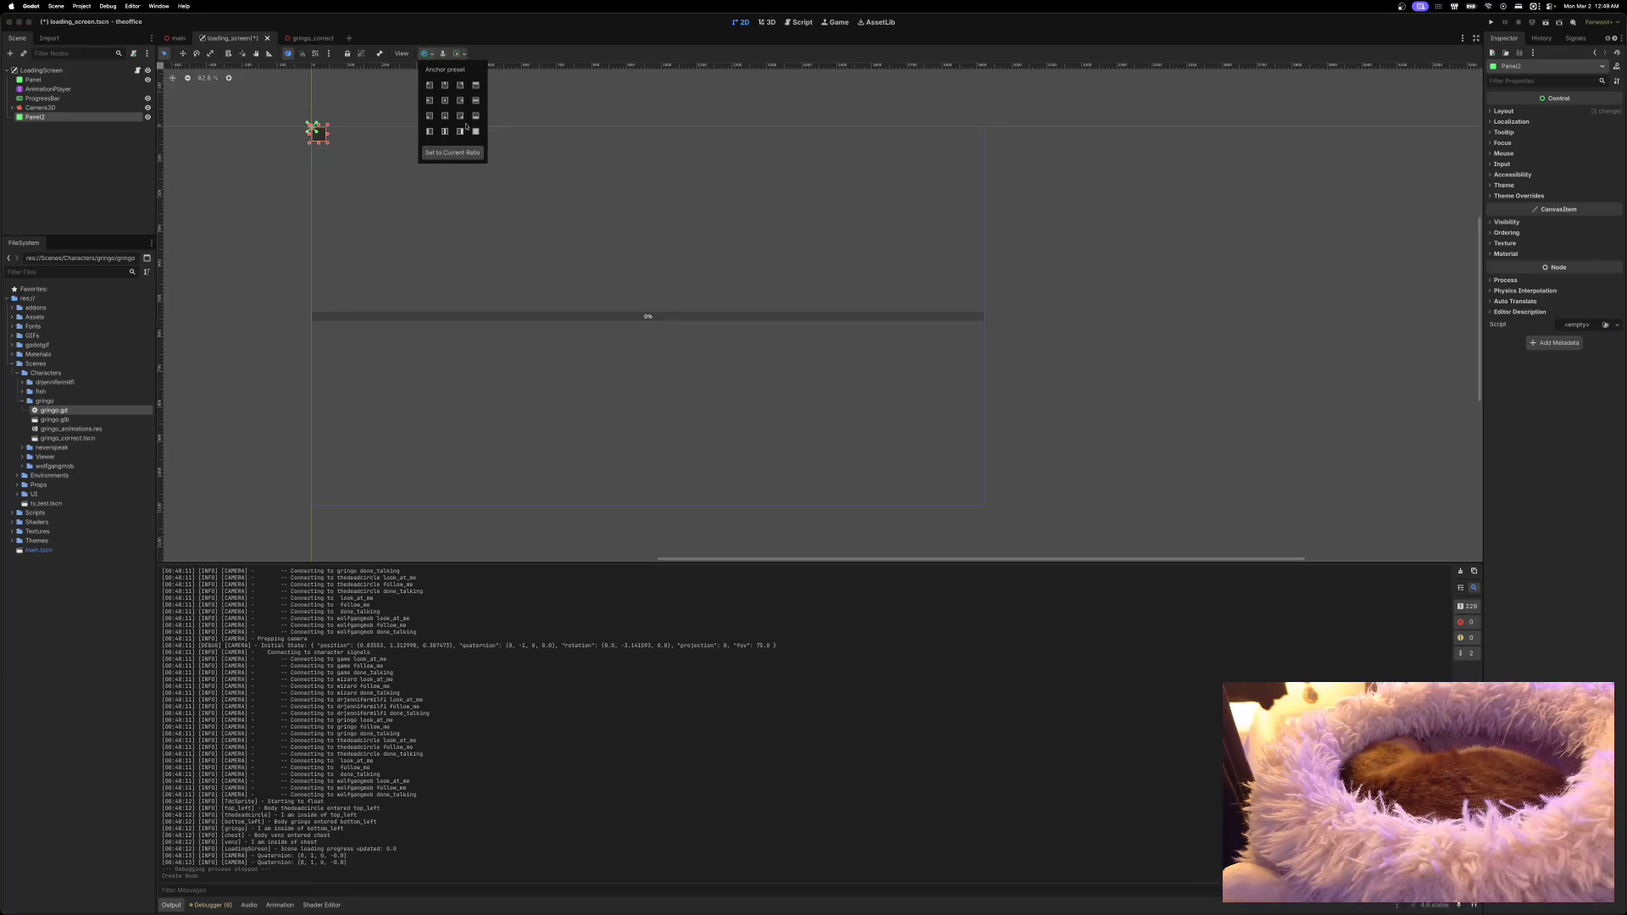
pyautogui.click(460, 116)
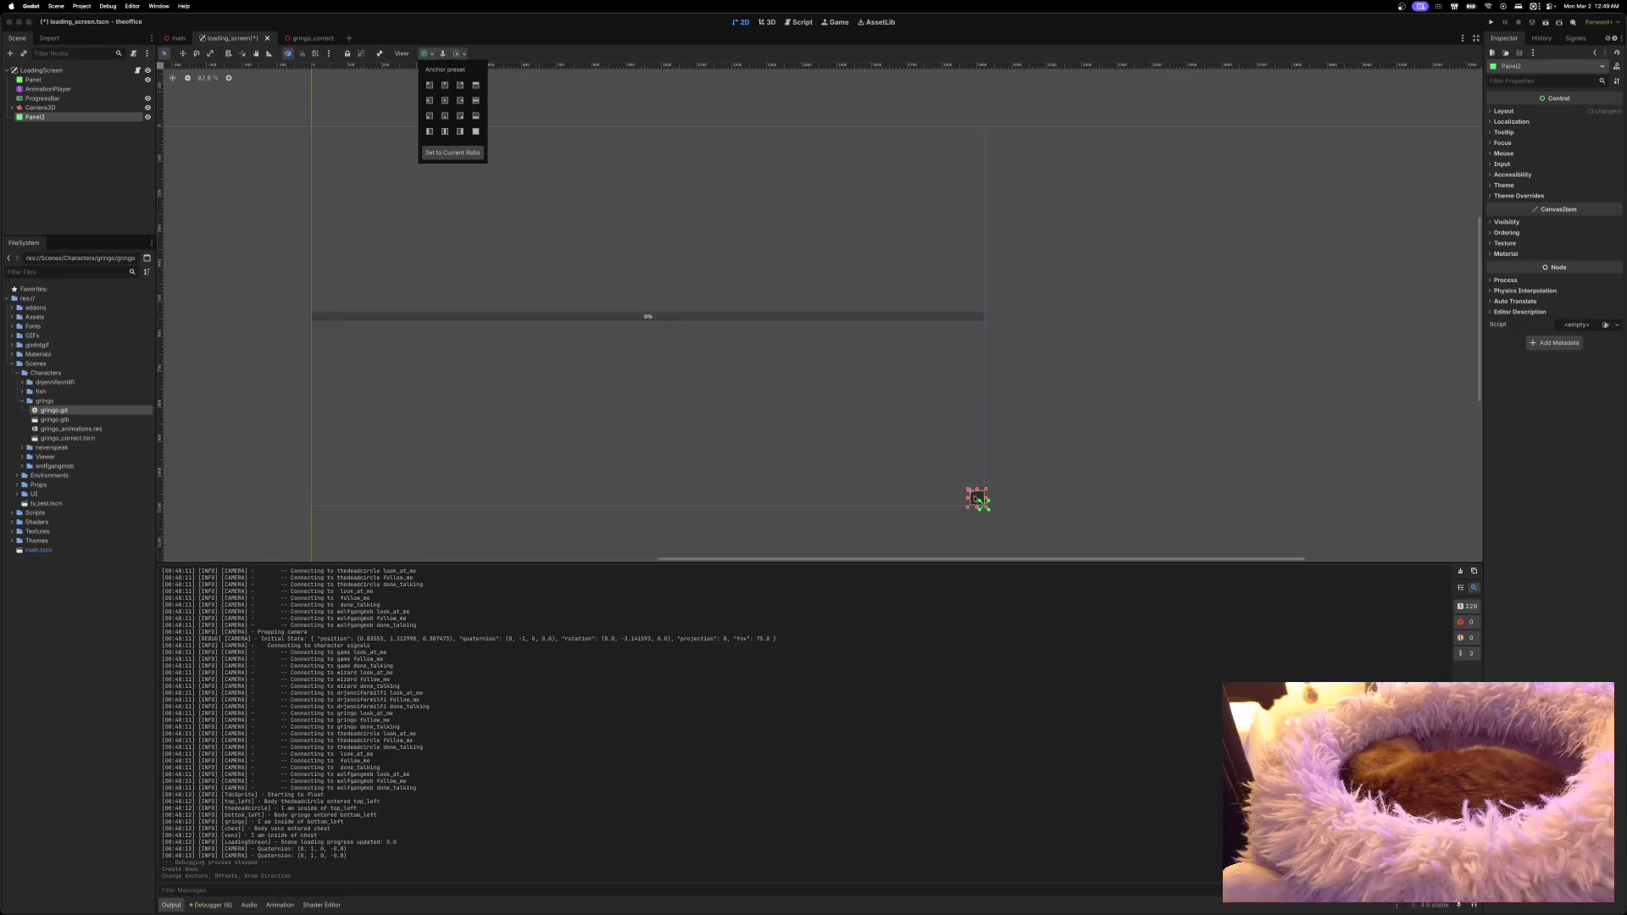
pyautogui.click(1498, 257)
pyautogui.click(1492, 255)
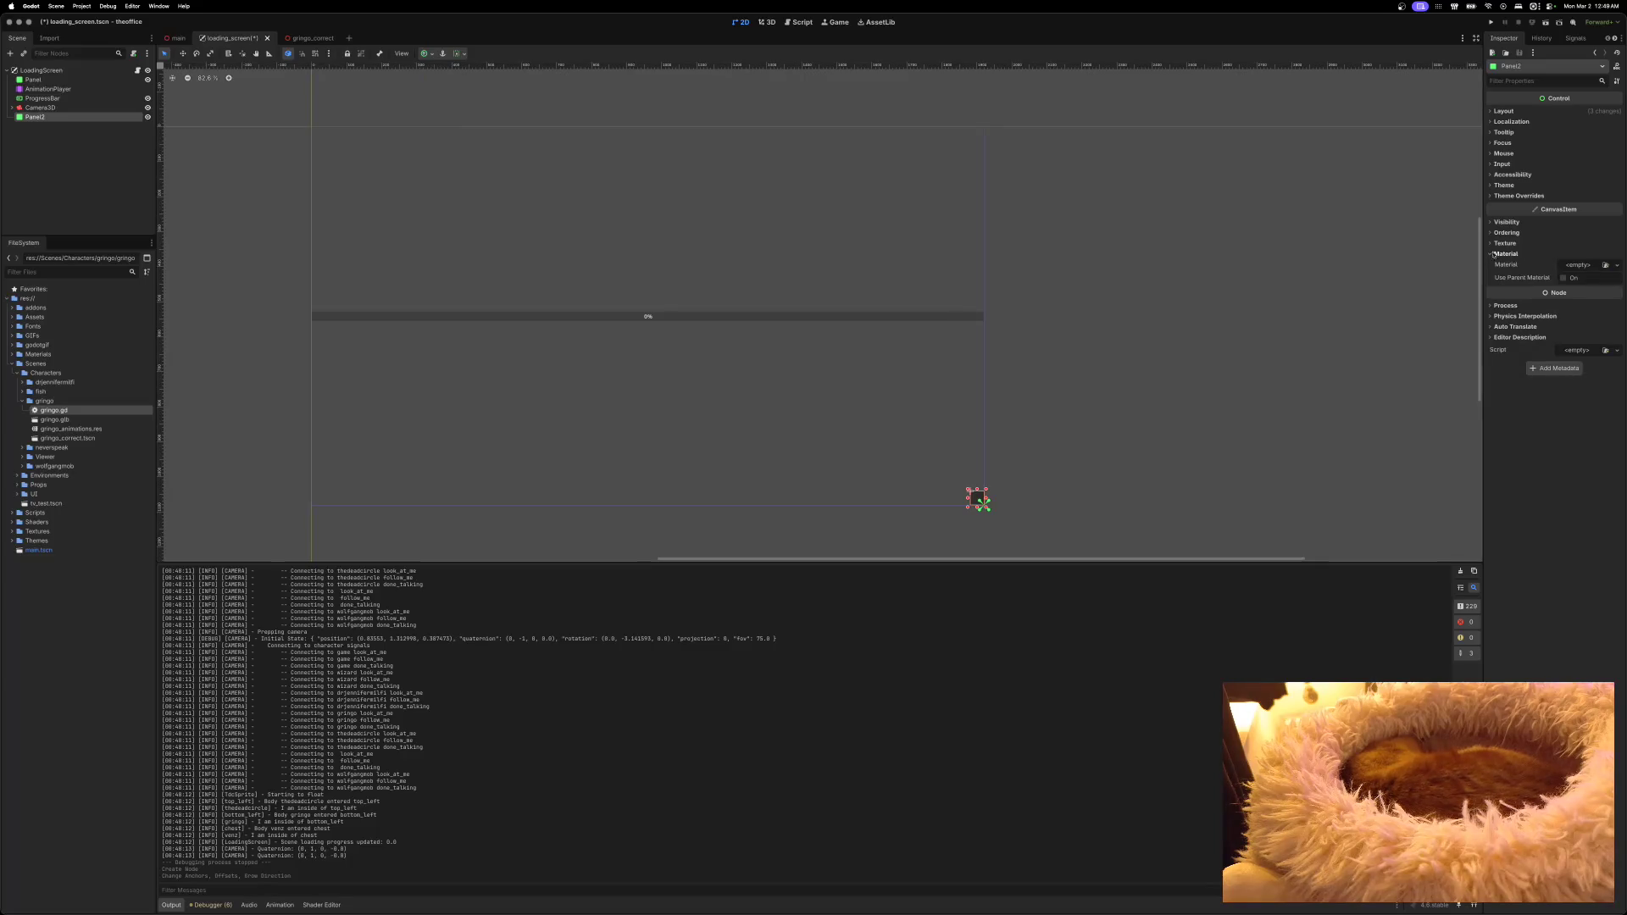
# Step: Try a new CanvasItemMaterial on Panel2, inspect its properties, then clear it
pyautogui.click(1581, 266)
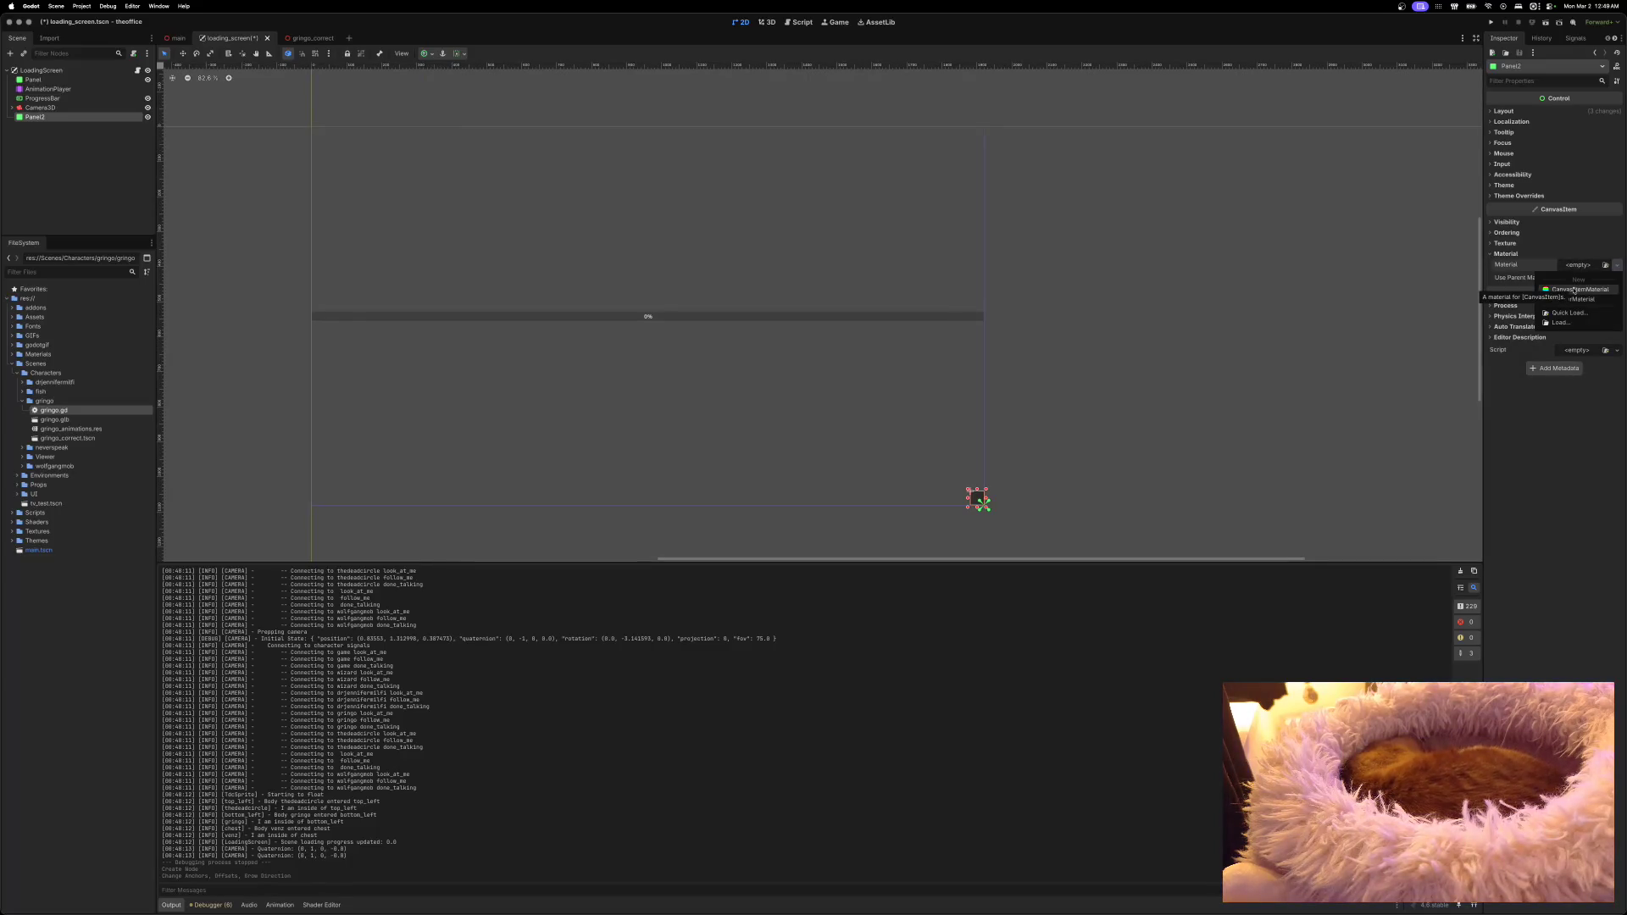
pyautogui.click(1573, 289)
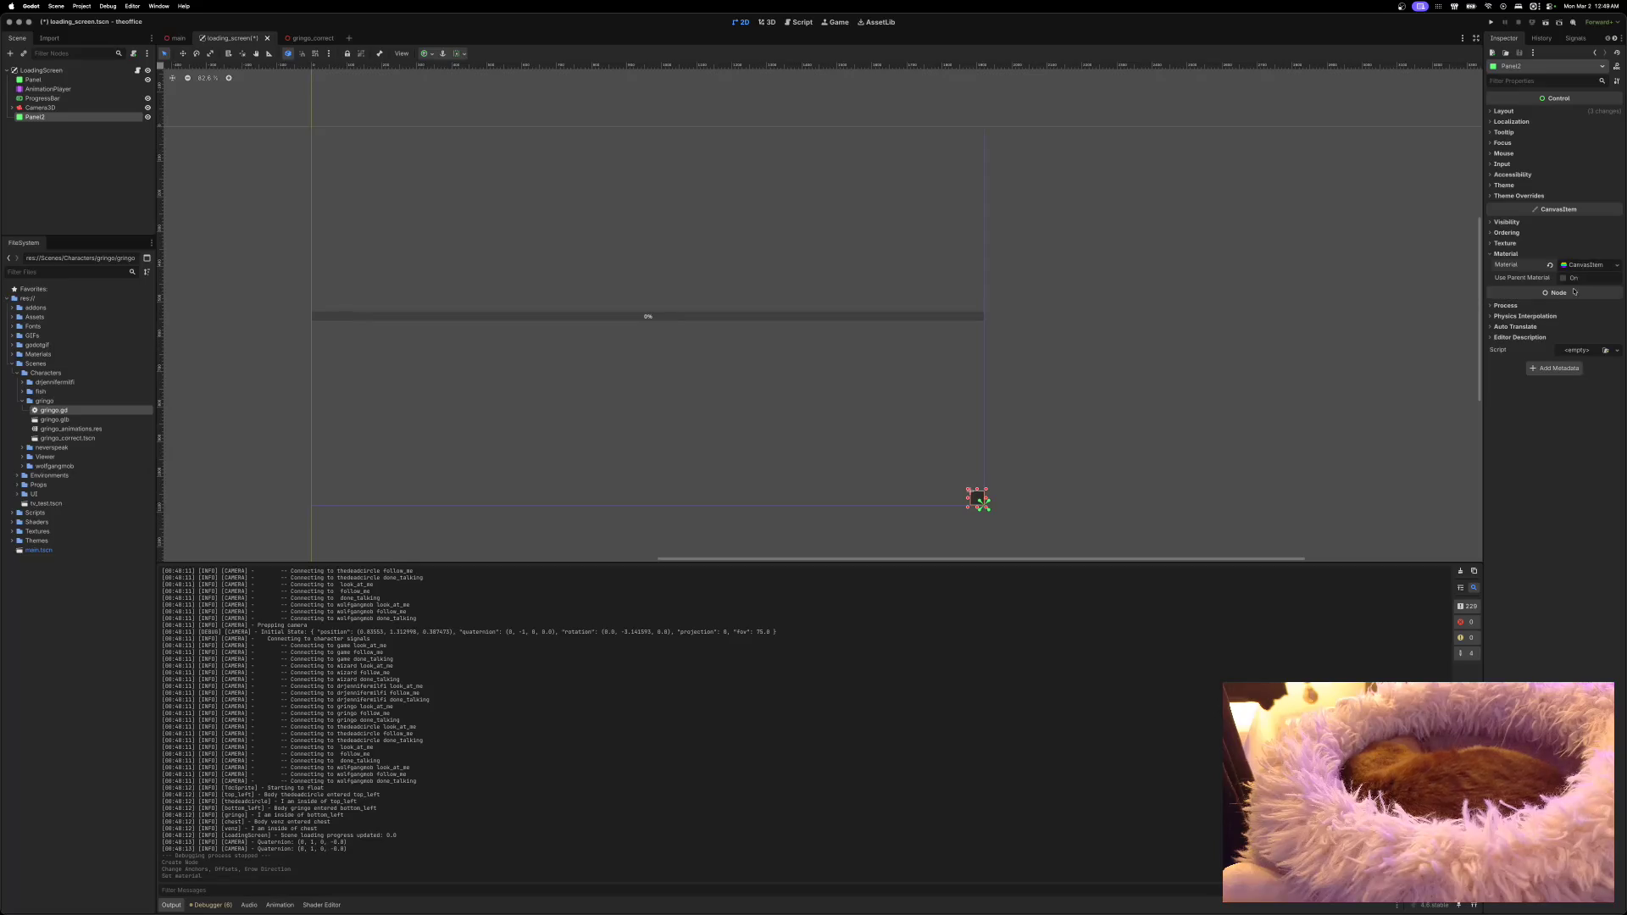
pyautogui.click(1589, 265)
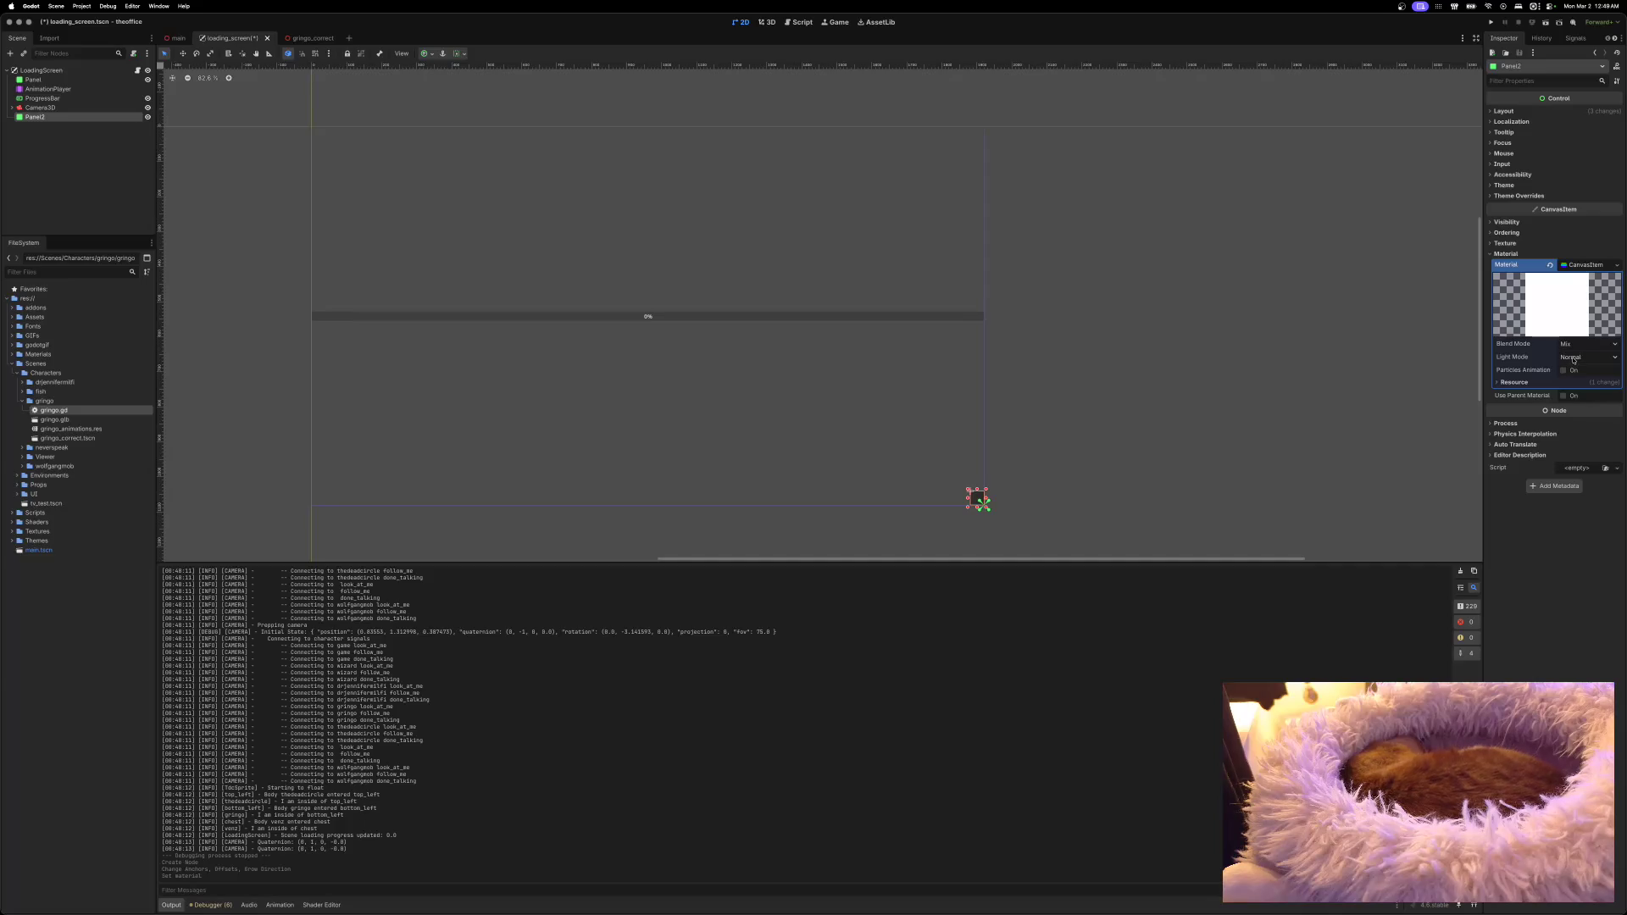
pyautogui.click(1590, 266)
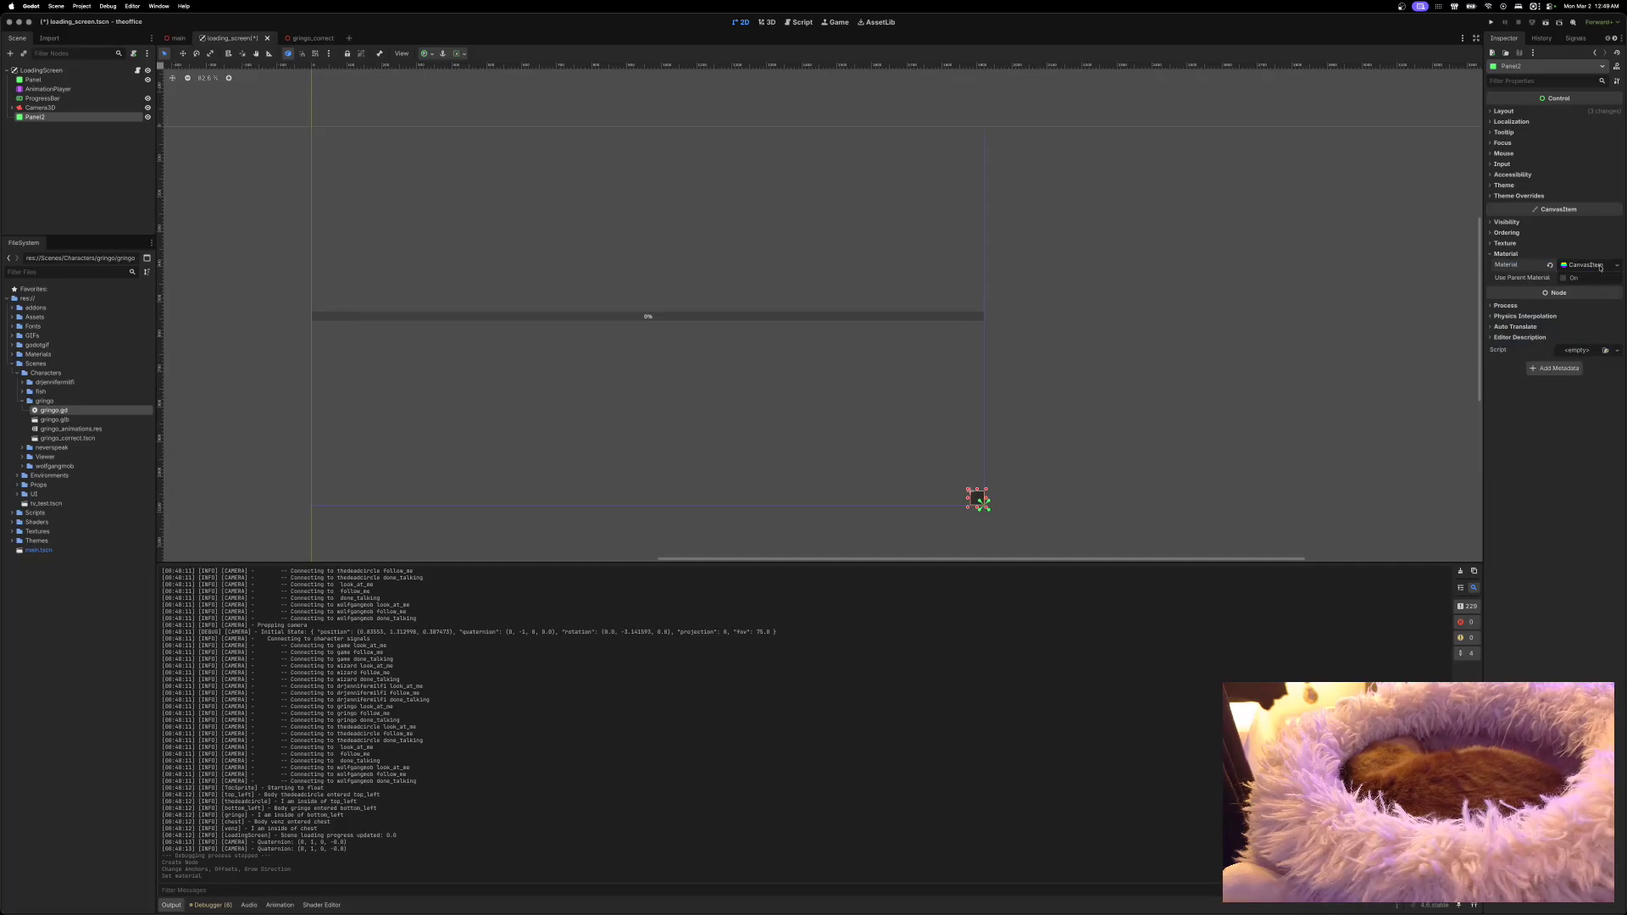
pyautogui.click(1550, 266)
# Step: Assign a ShaderMaterial to Panel2, look at its shader options, then remove it
pyautogui.click(1576, 266)
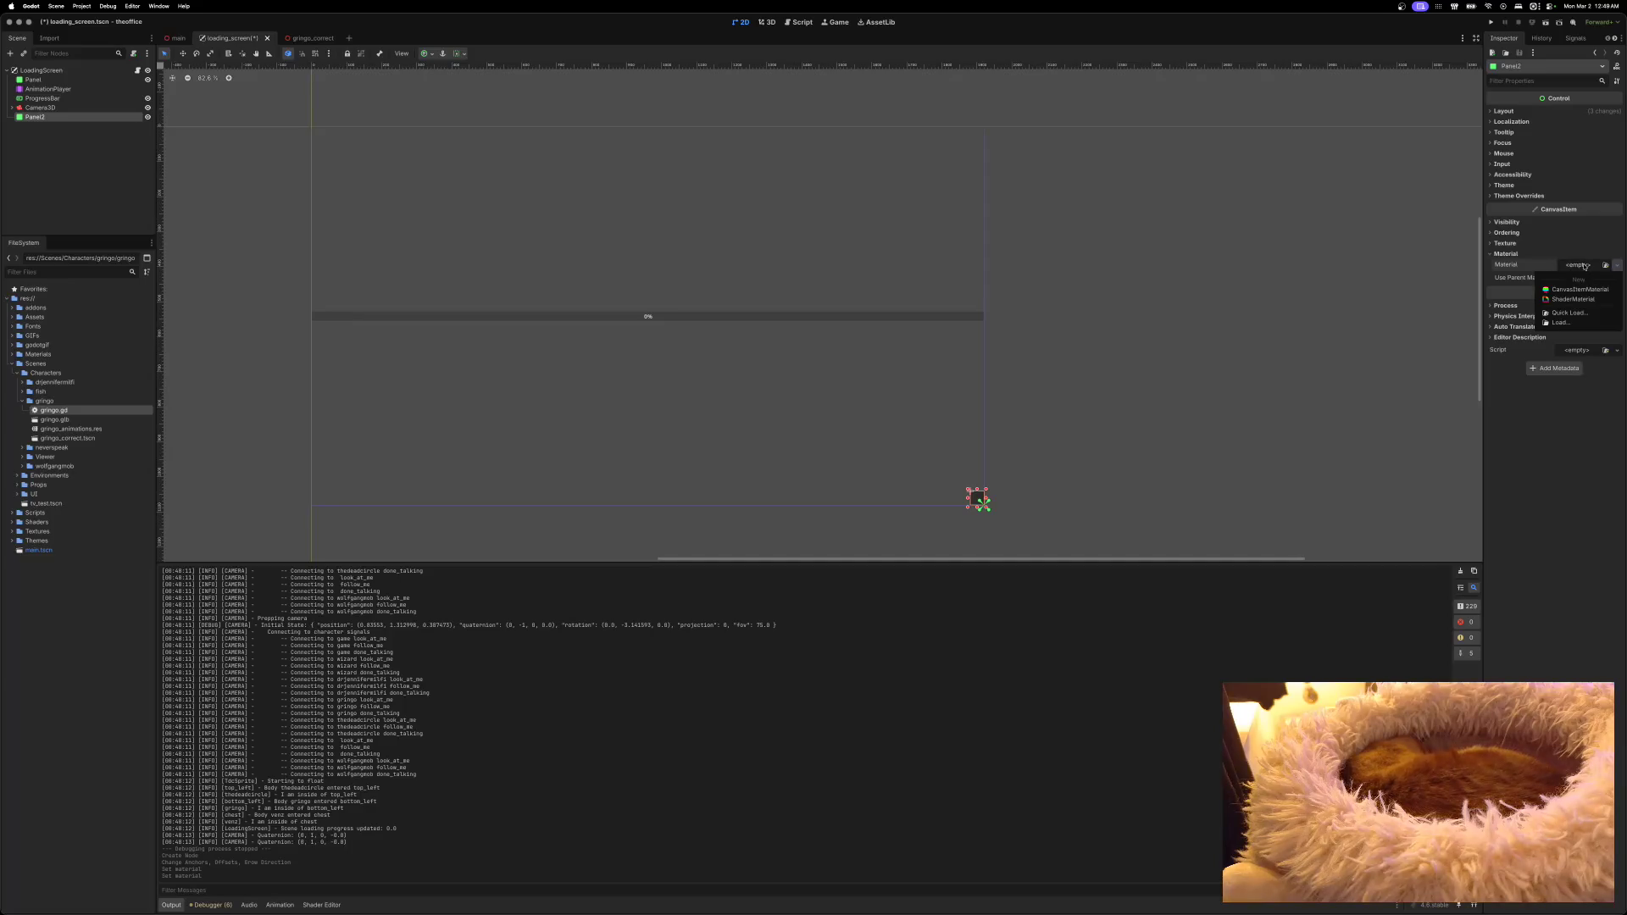
pyautogui.click(1572, 300)
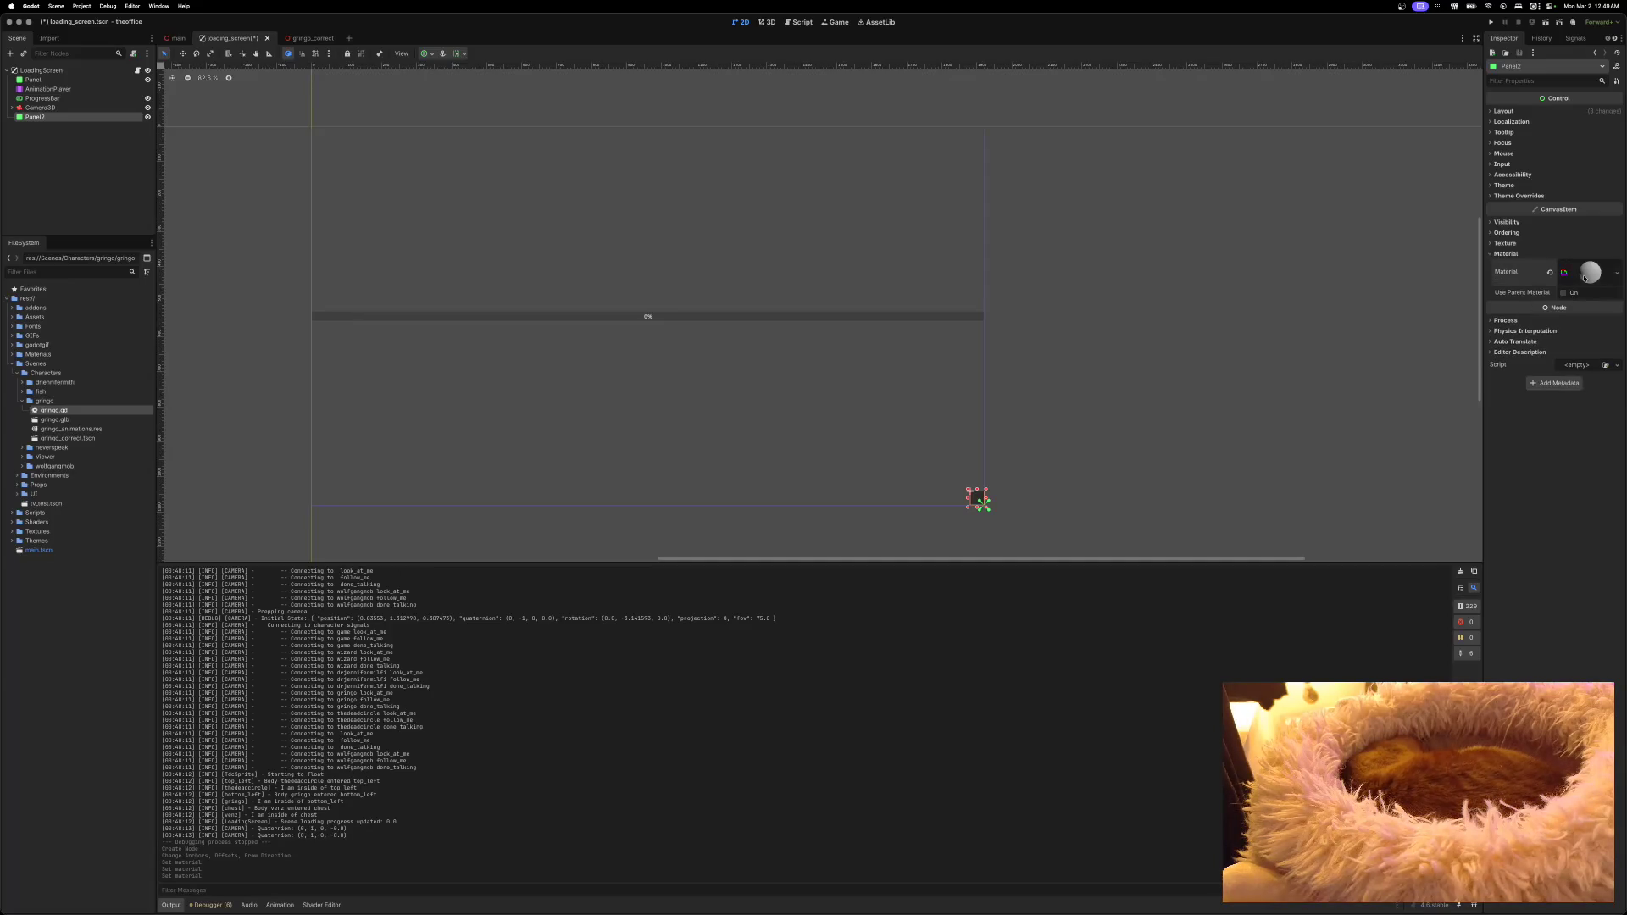
pyautogui.click(1582, 273)
pyautogui.click(1579, 359)
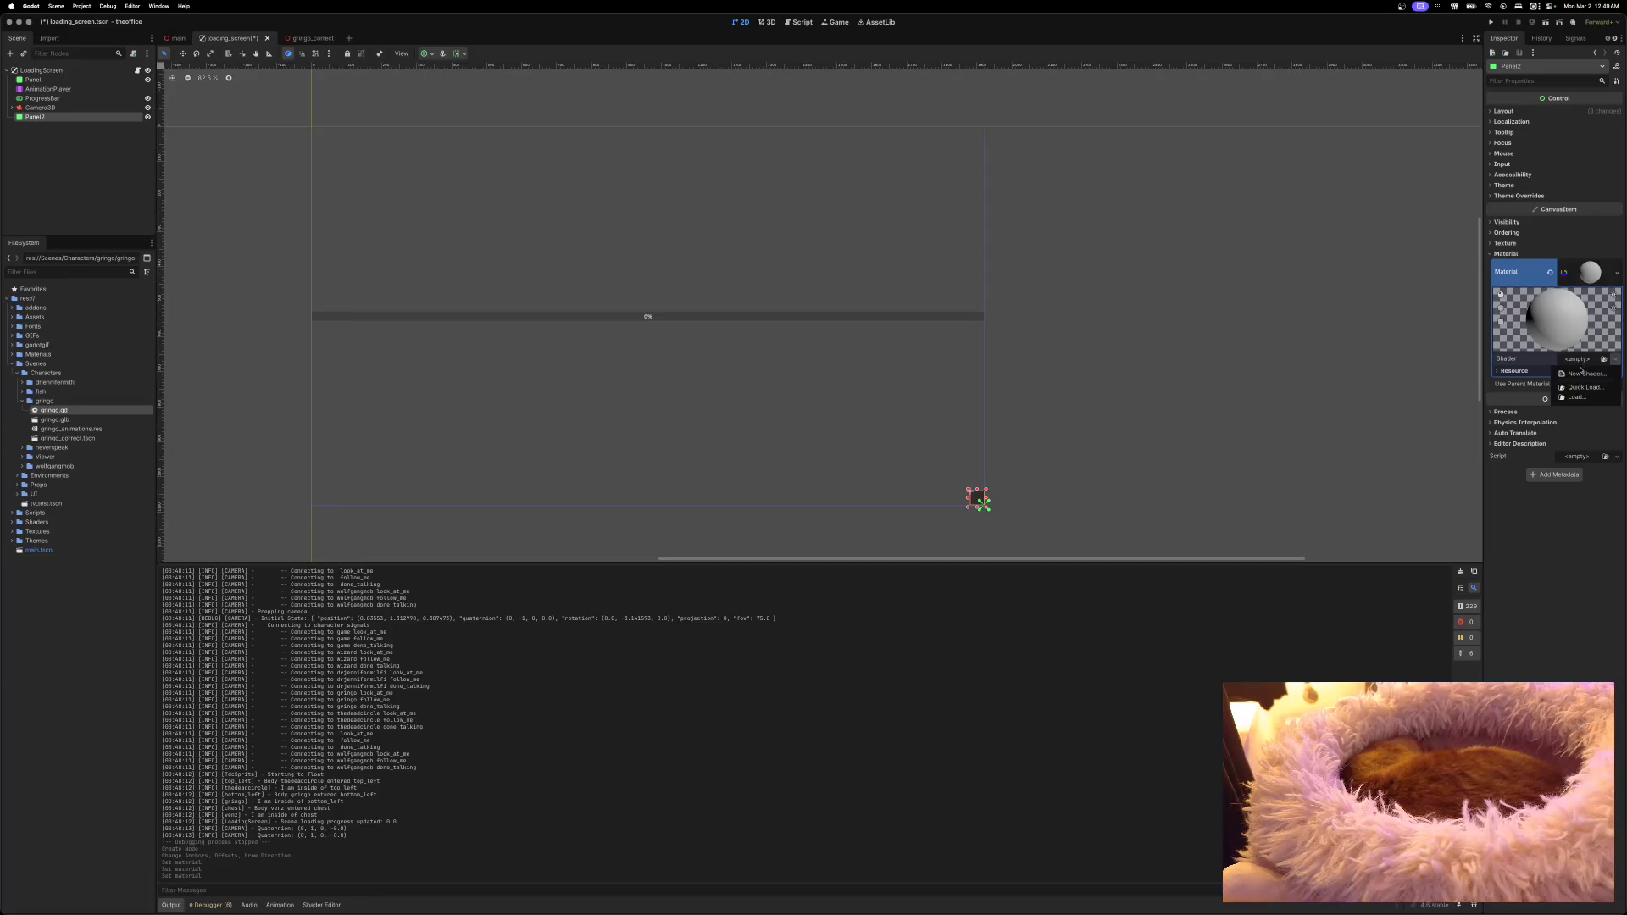
pyautogui.click(1591, 273)
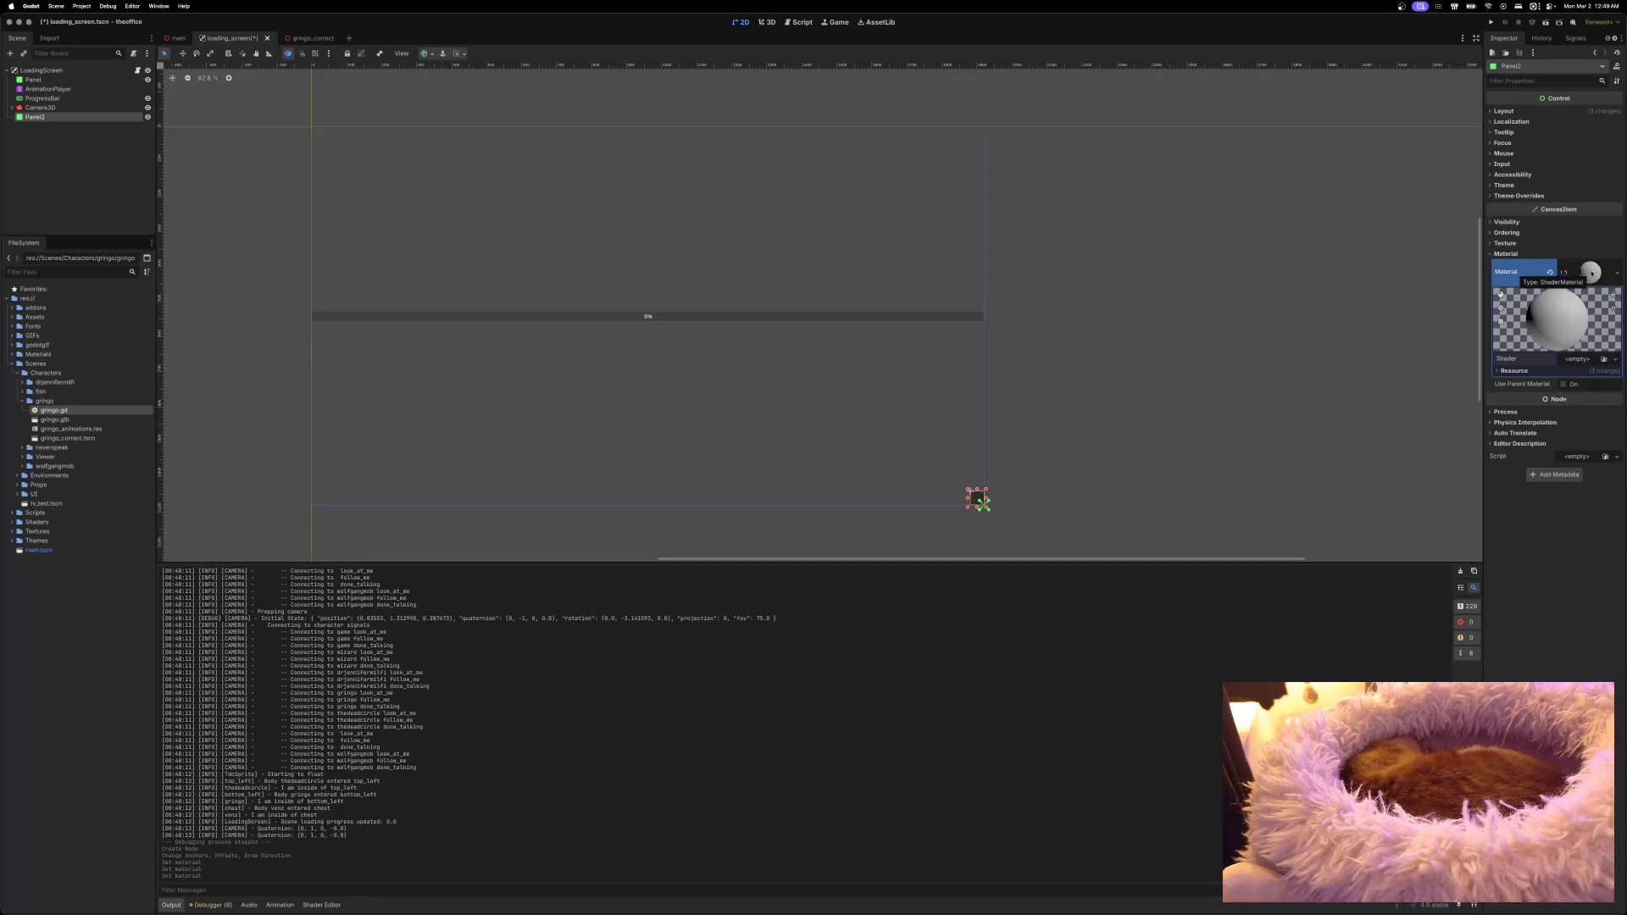
pyautogui.click(1512, 271)
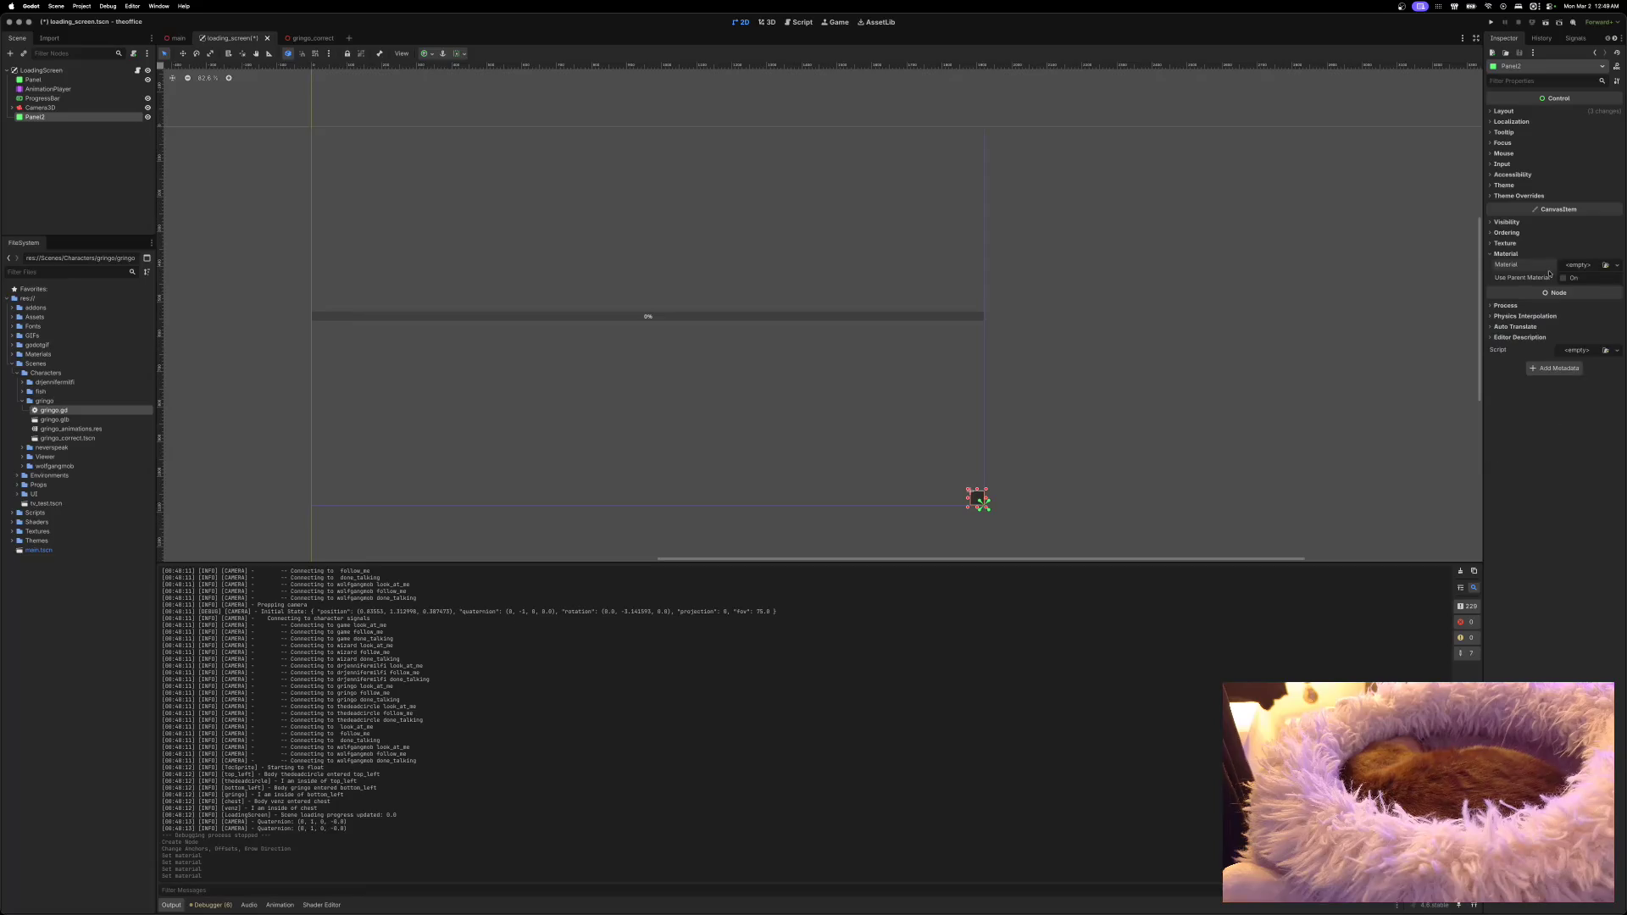
pyautogui.click(1489, 254)
pyautogui.click(1489, 244)
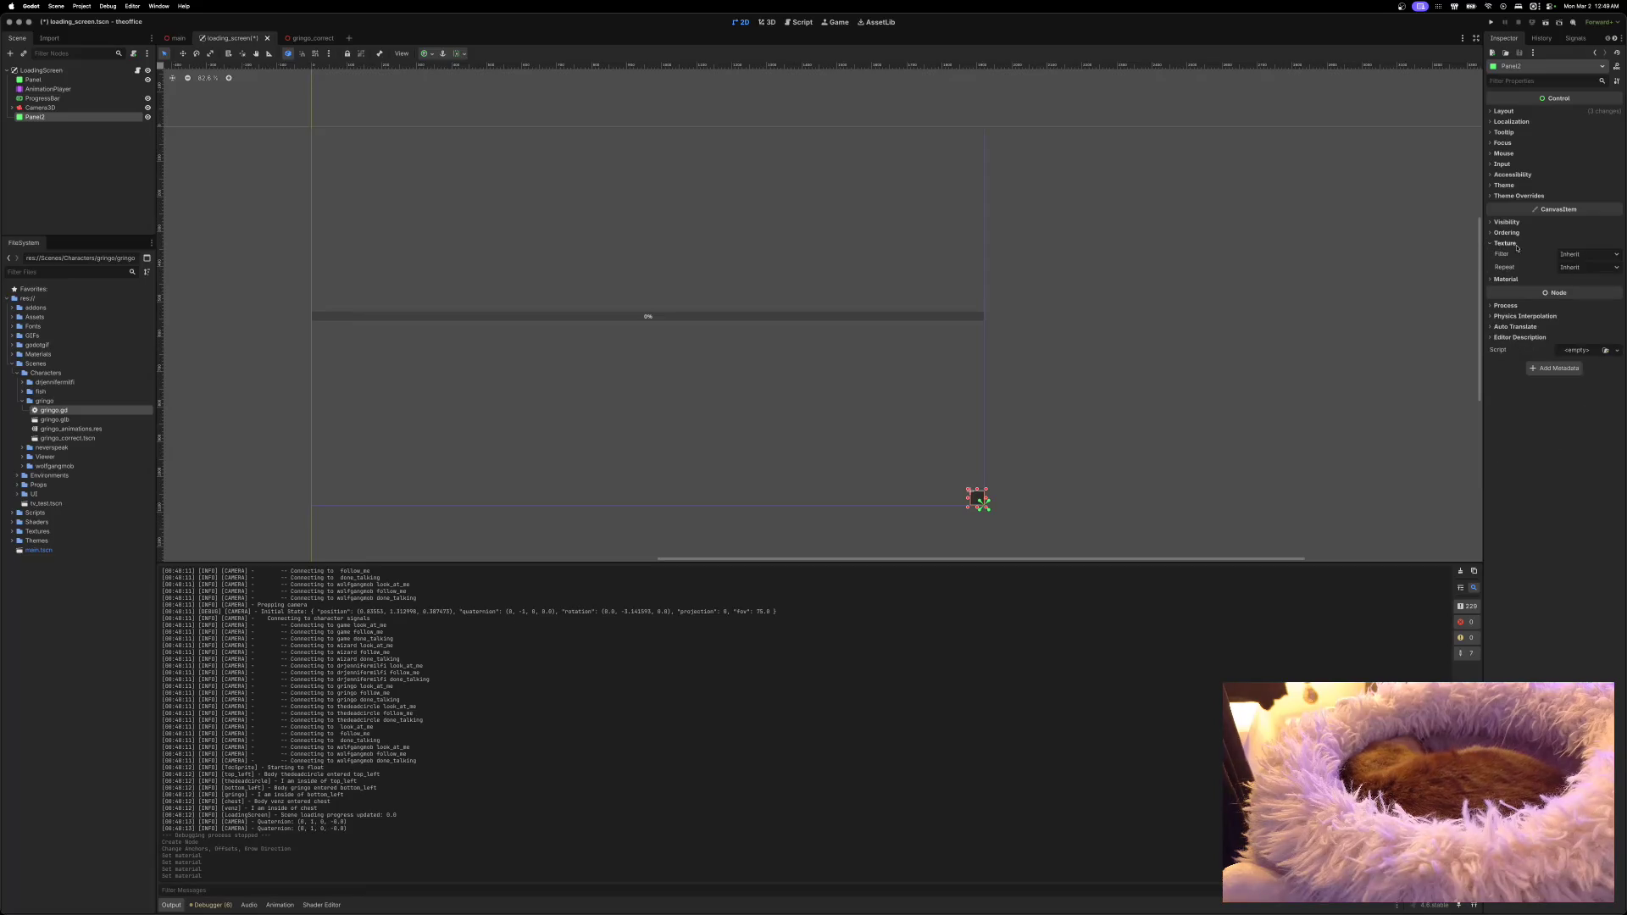
pyautogui.click(1498, 243)
pyautogui.click(1500, 253)
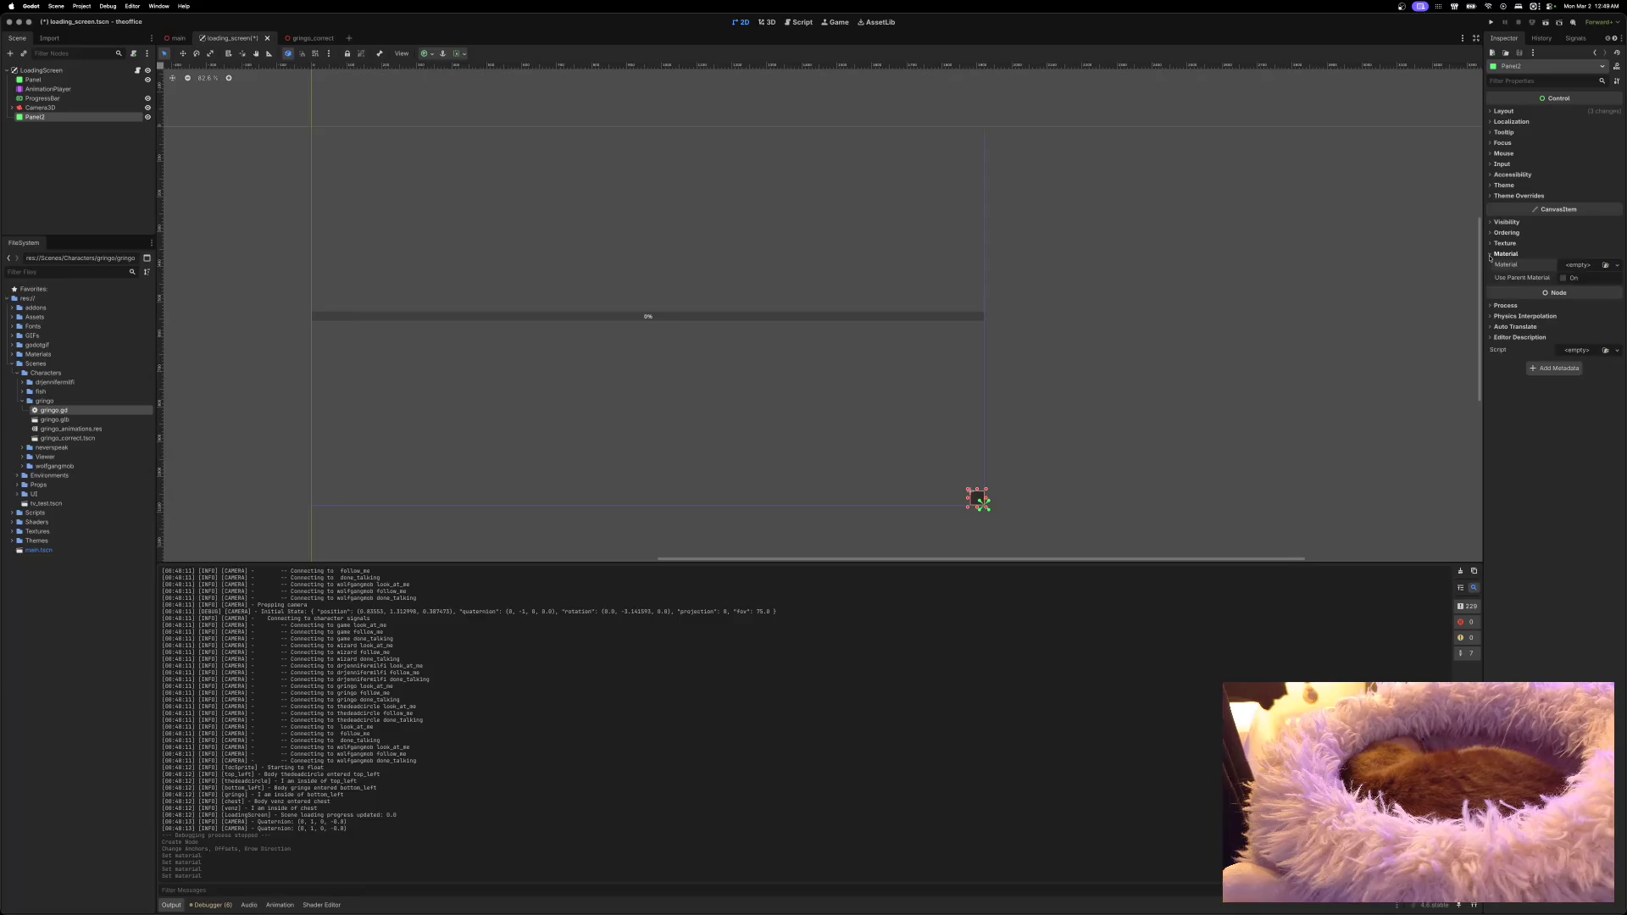
# Step: Give Panel2 a new CanvasItemMaterial again and briefly view its resource details
pyautogui.click(1576, 265)
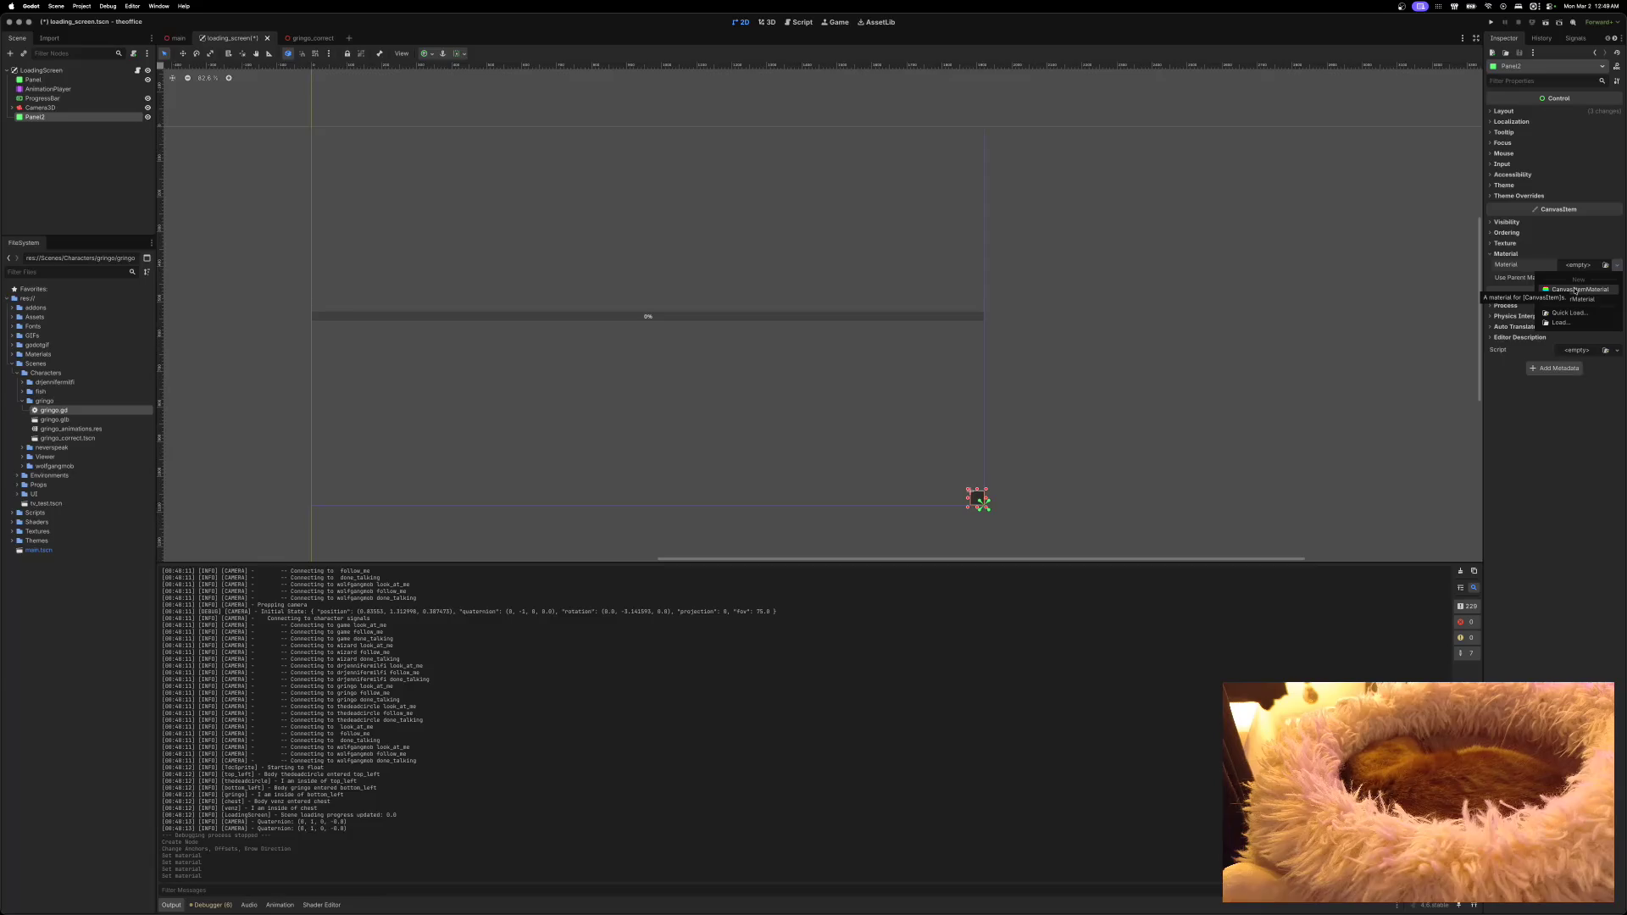
pyautogui.click(1574, 290)
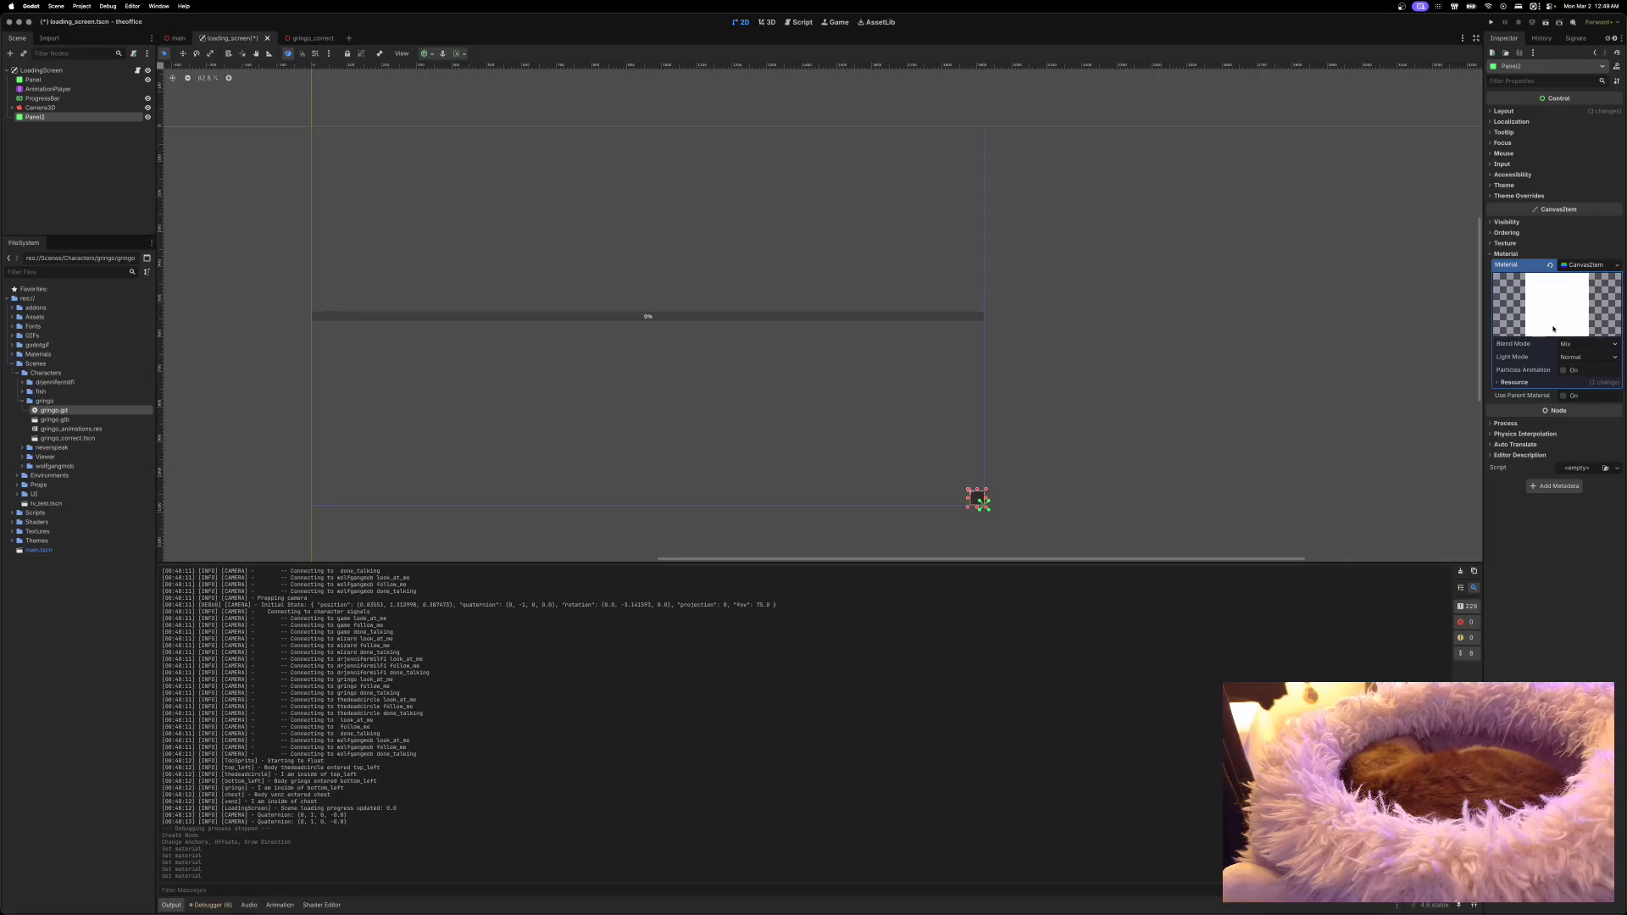
pyautogui.click(1497, 383)
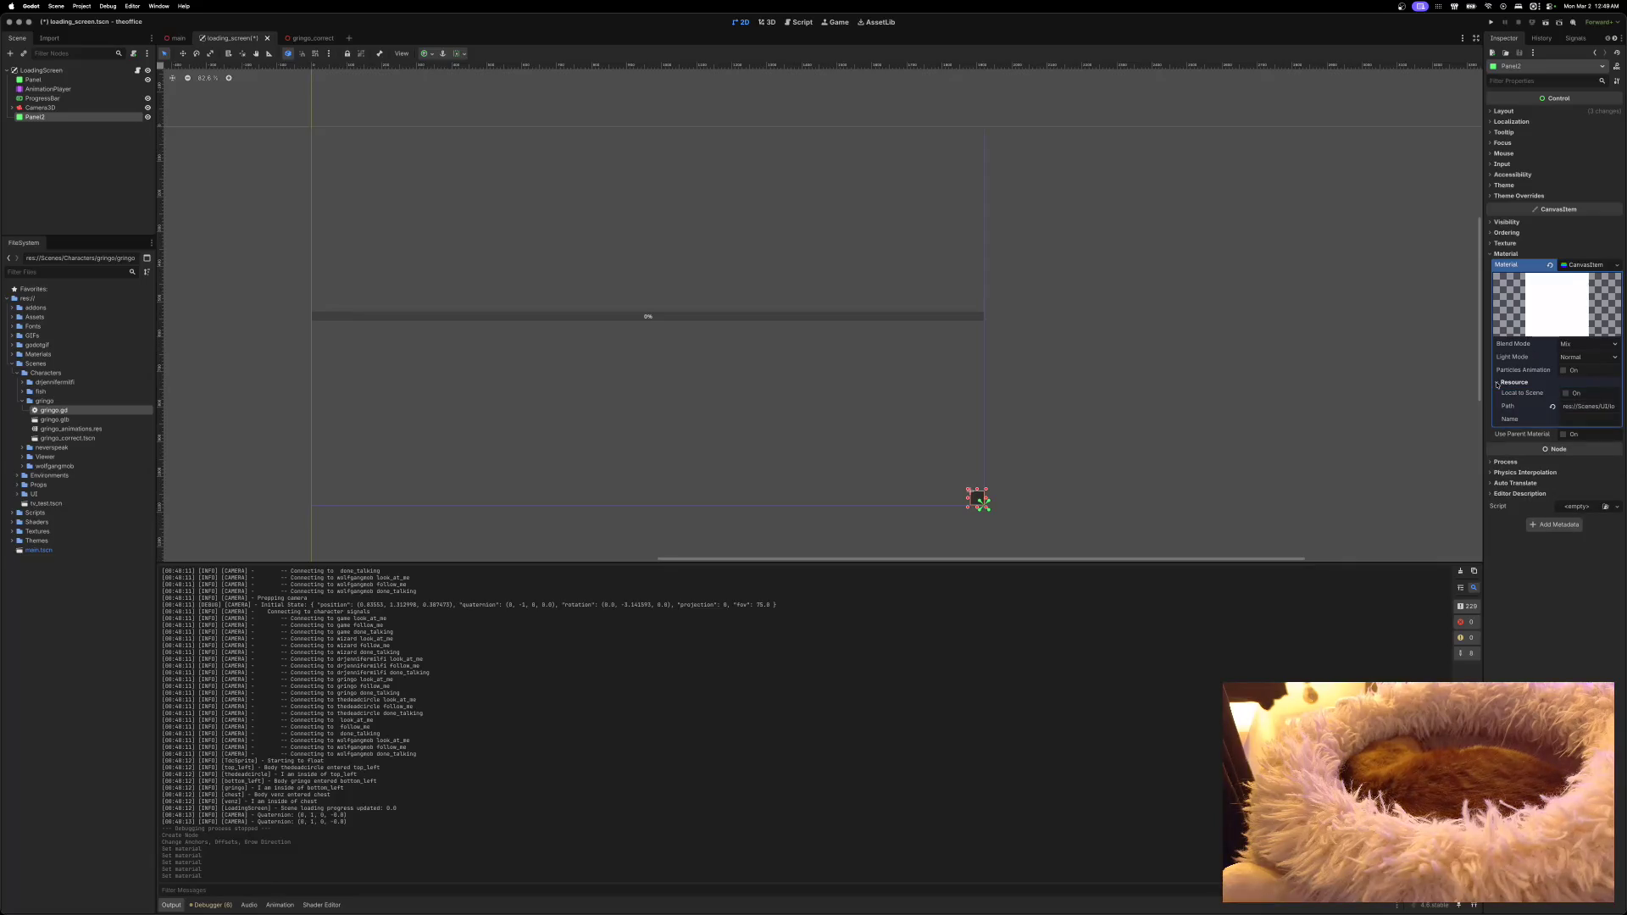
pyautogui.click(1497, 383)
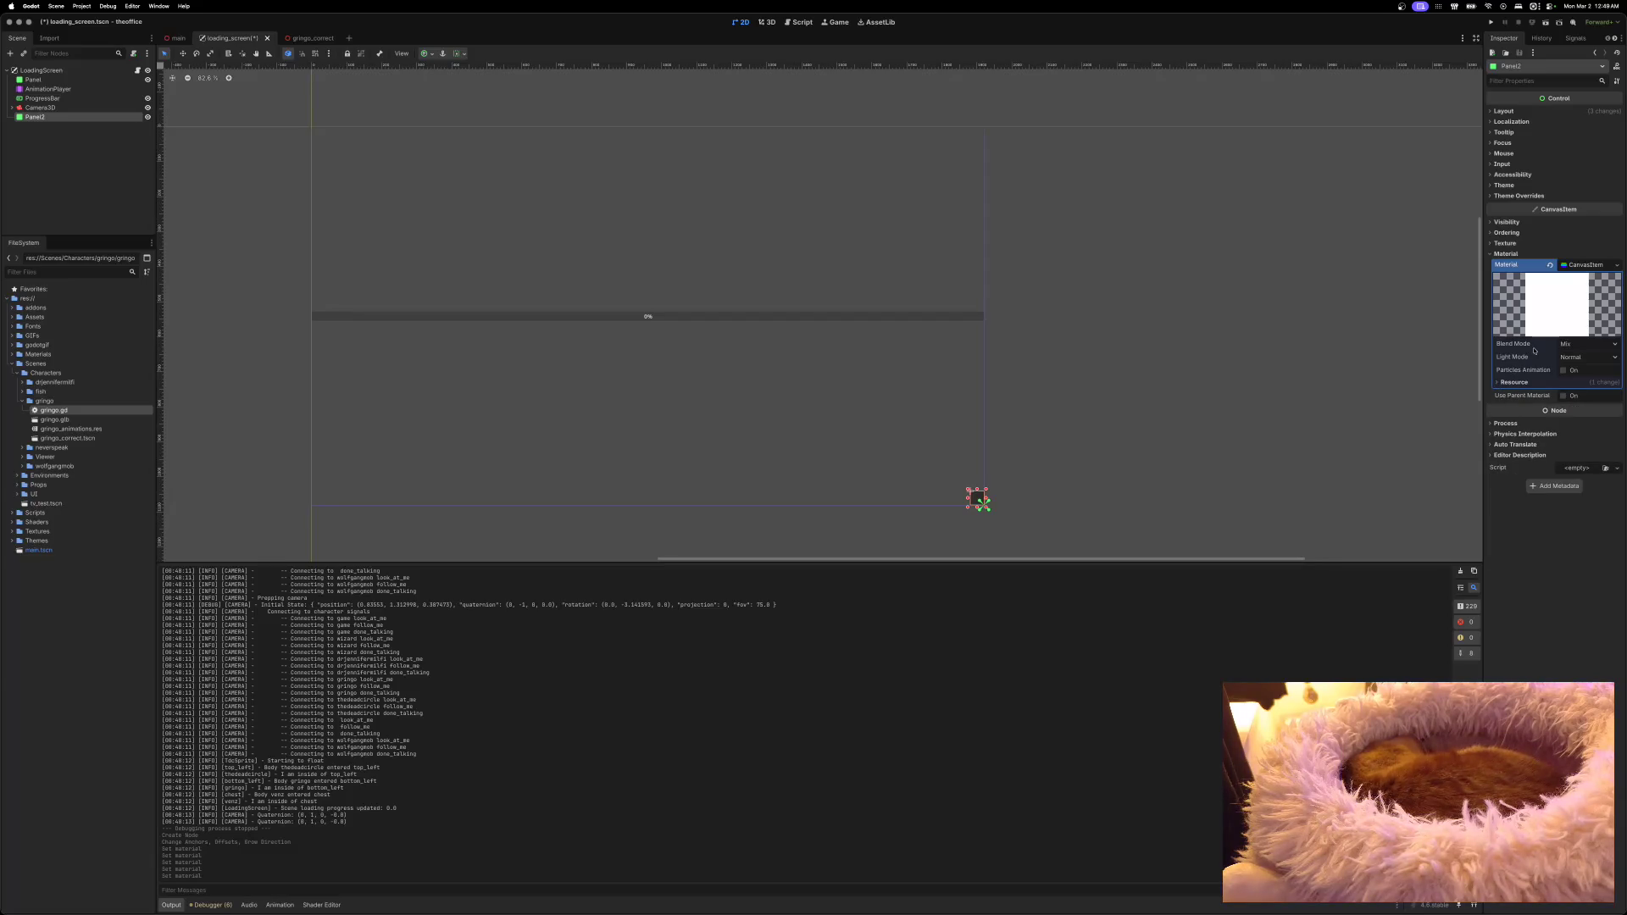
# Step: Delete Panel2 and start adding a new child node to LoadingScreen
pyautogui.rightClick(31, 122)
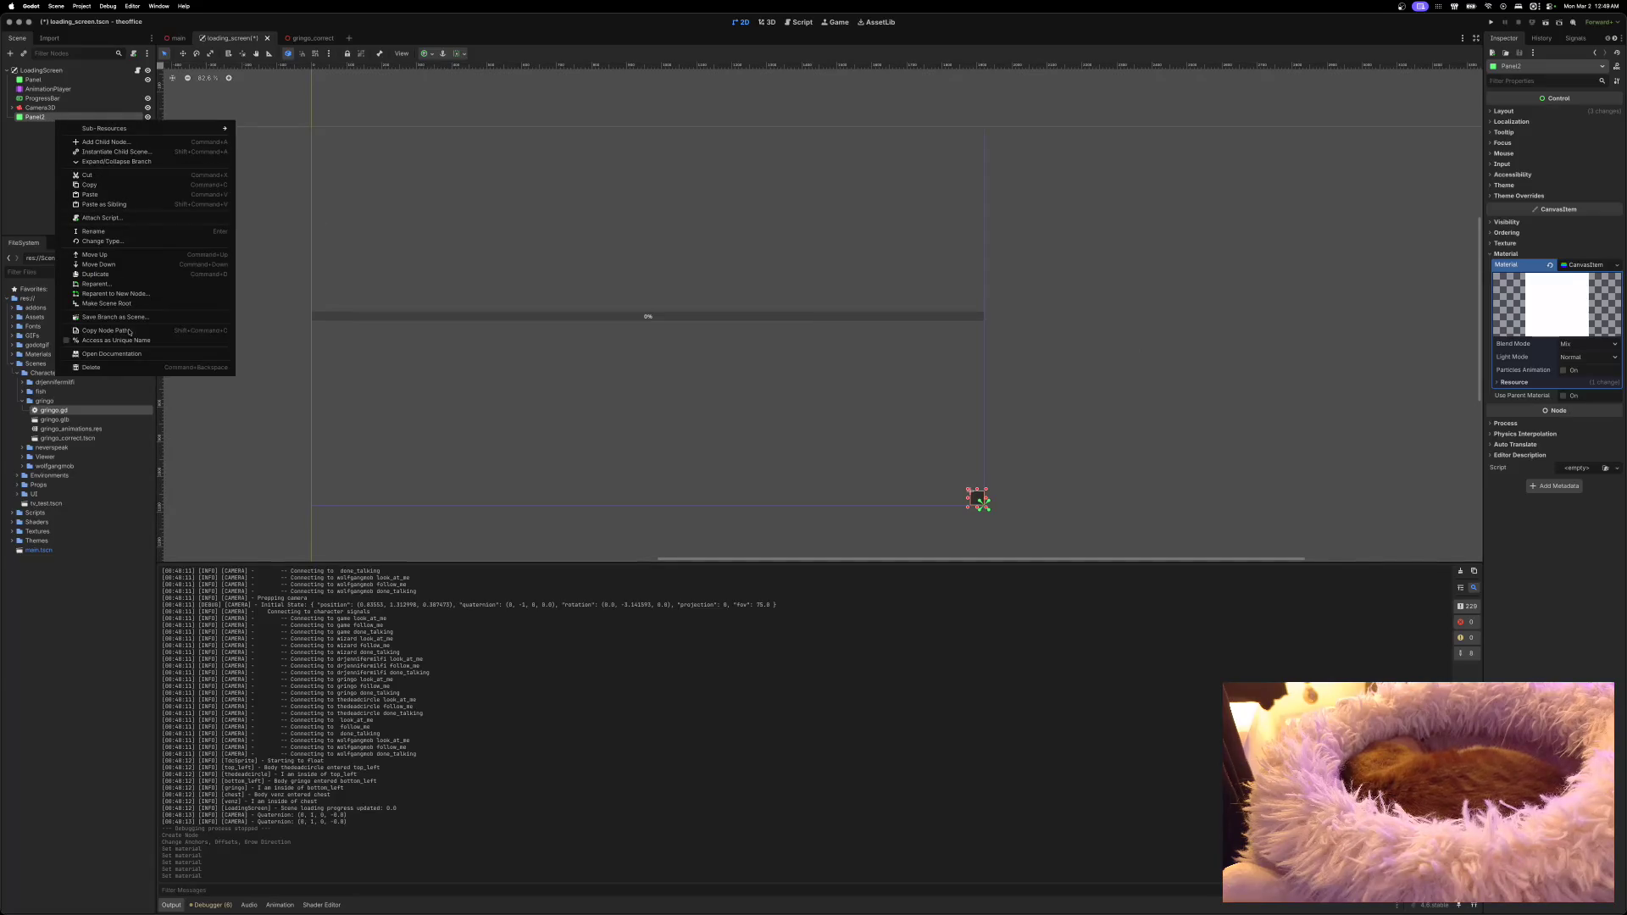
pyautogui.click(115, 357)
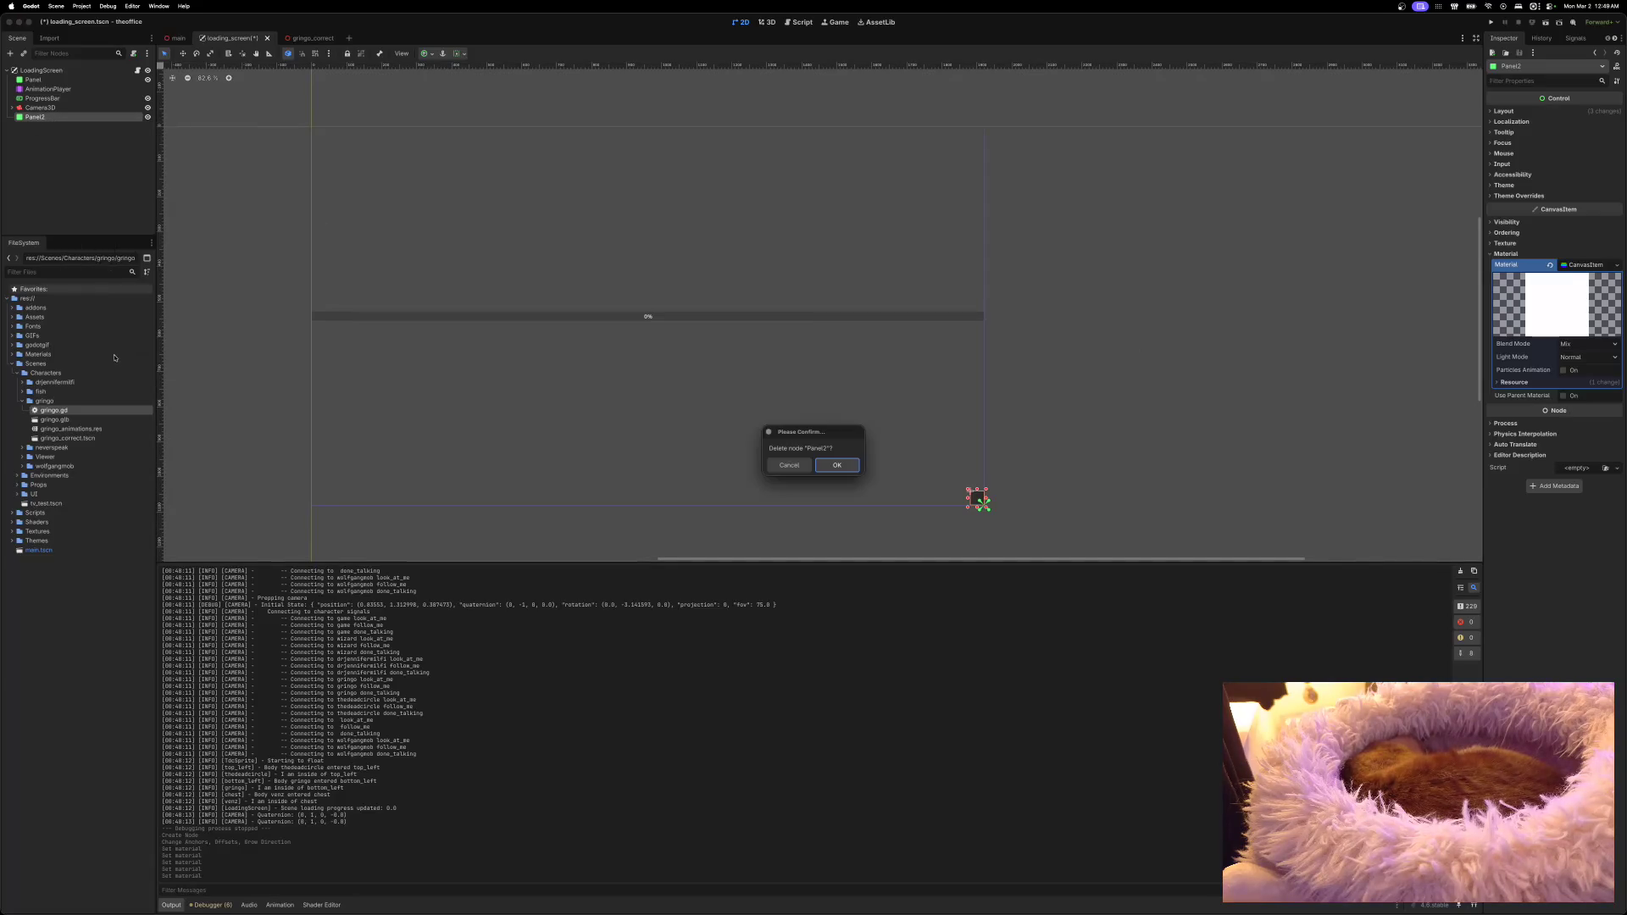
pyautogui.click(836, 465)
pyautogui.rightClick(70, 72)
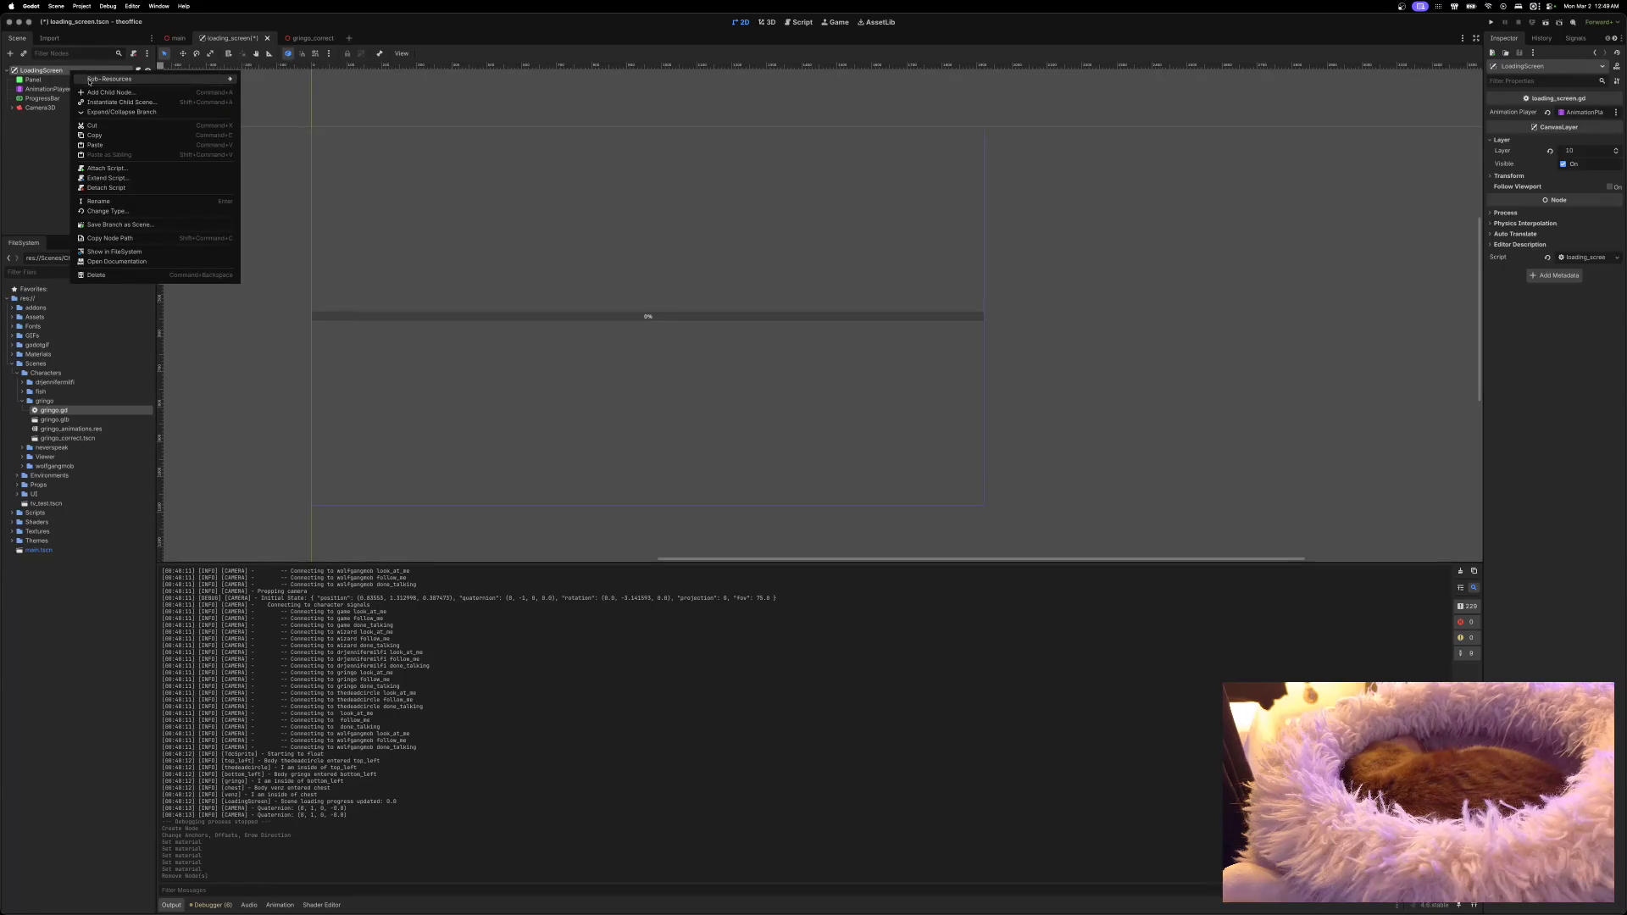
pyautogui.click(102, 79)
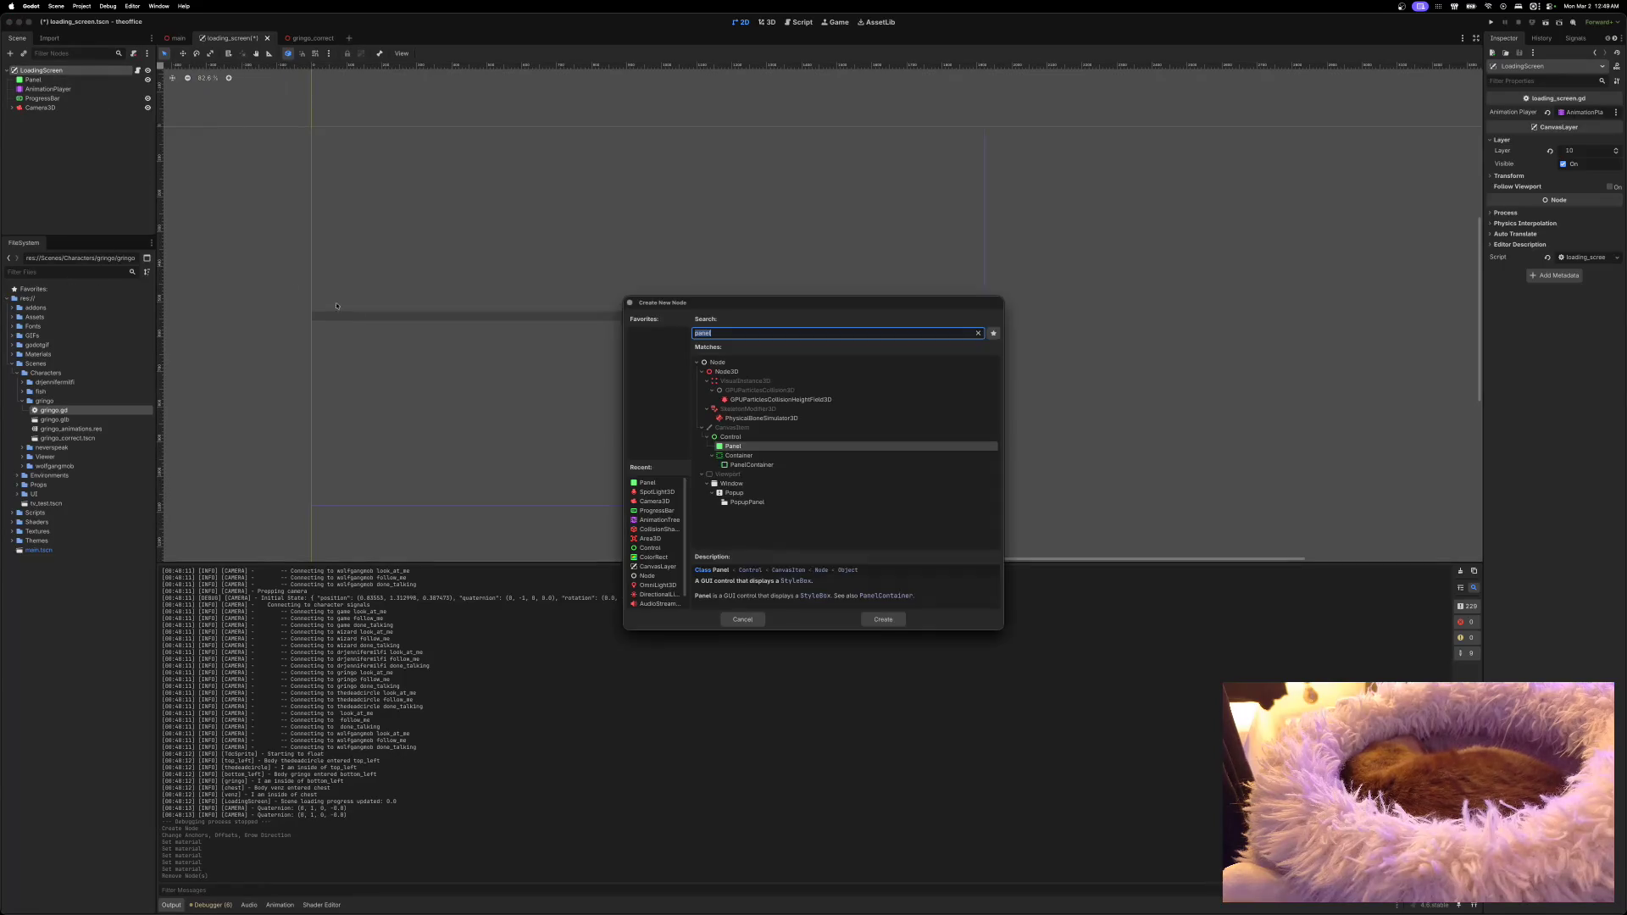
# Step: Add a ColorRect node to LoadingScreen anchored to the bottom-right corner
pyautogui.click(653, 556)
pyautogui.click(882, 619)
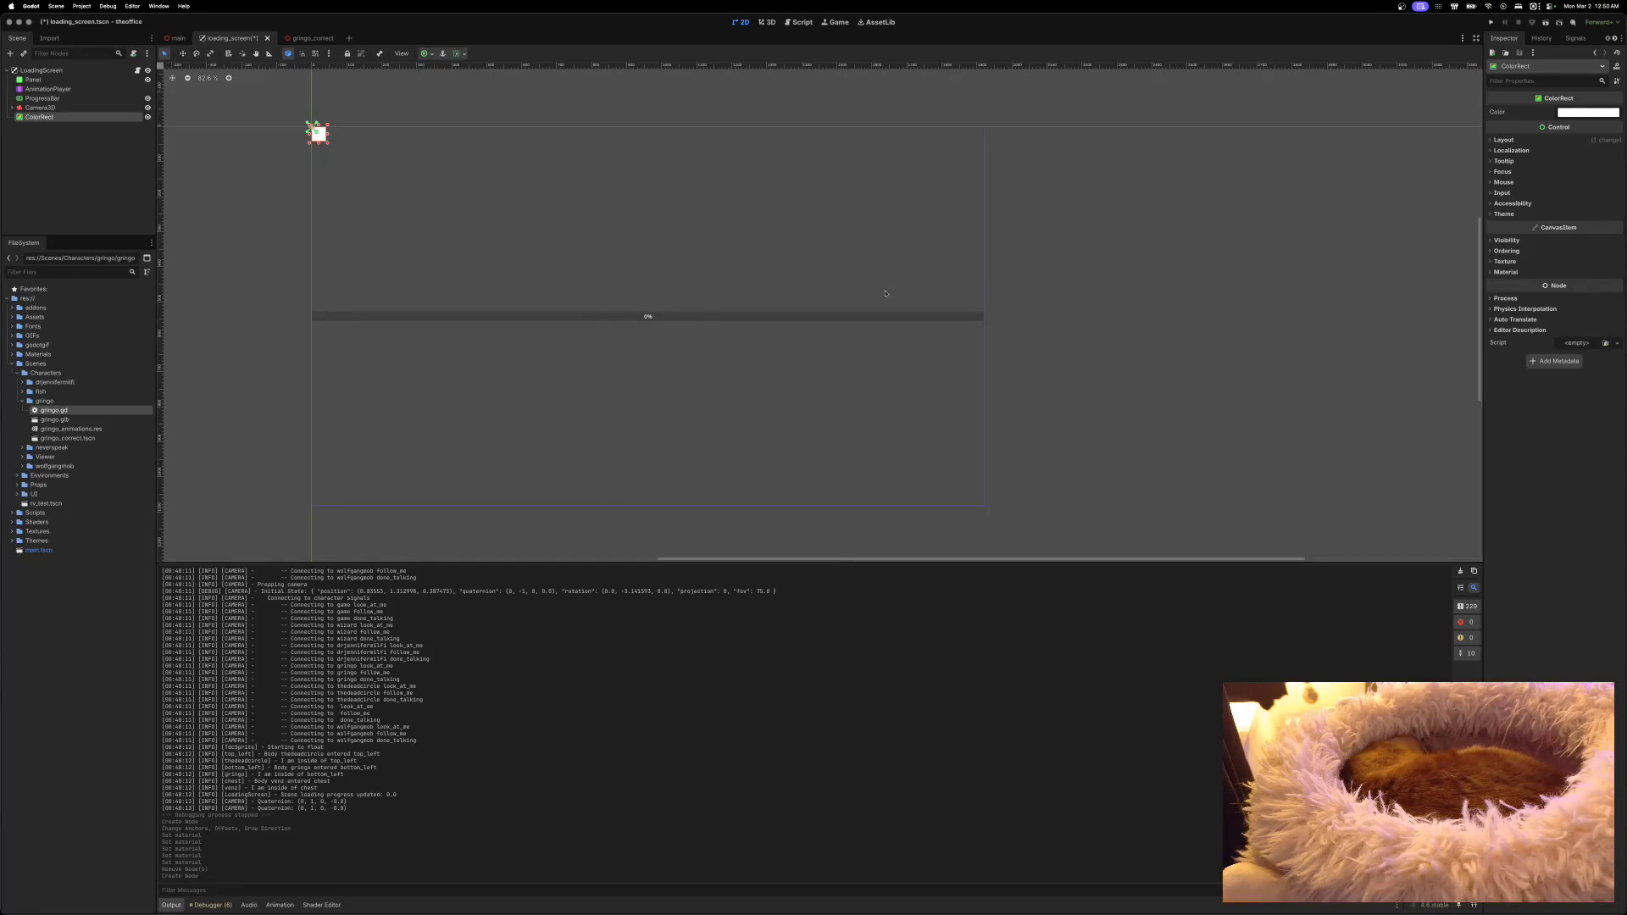
pyautogui.click(423, 54)
pyautogui.click(460, 116)
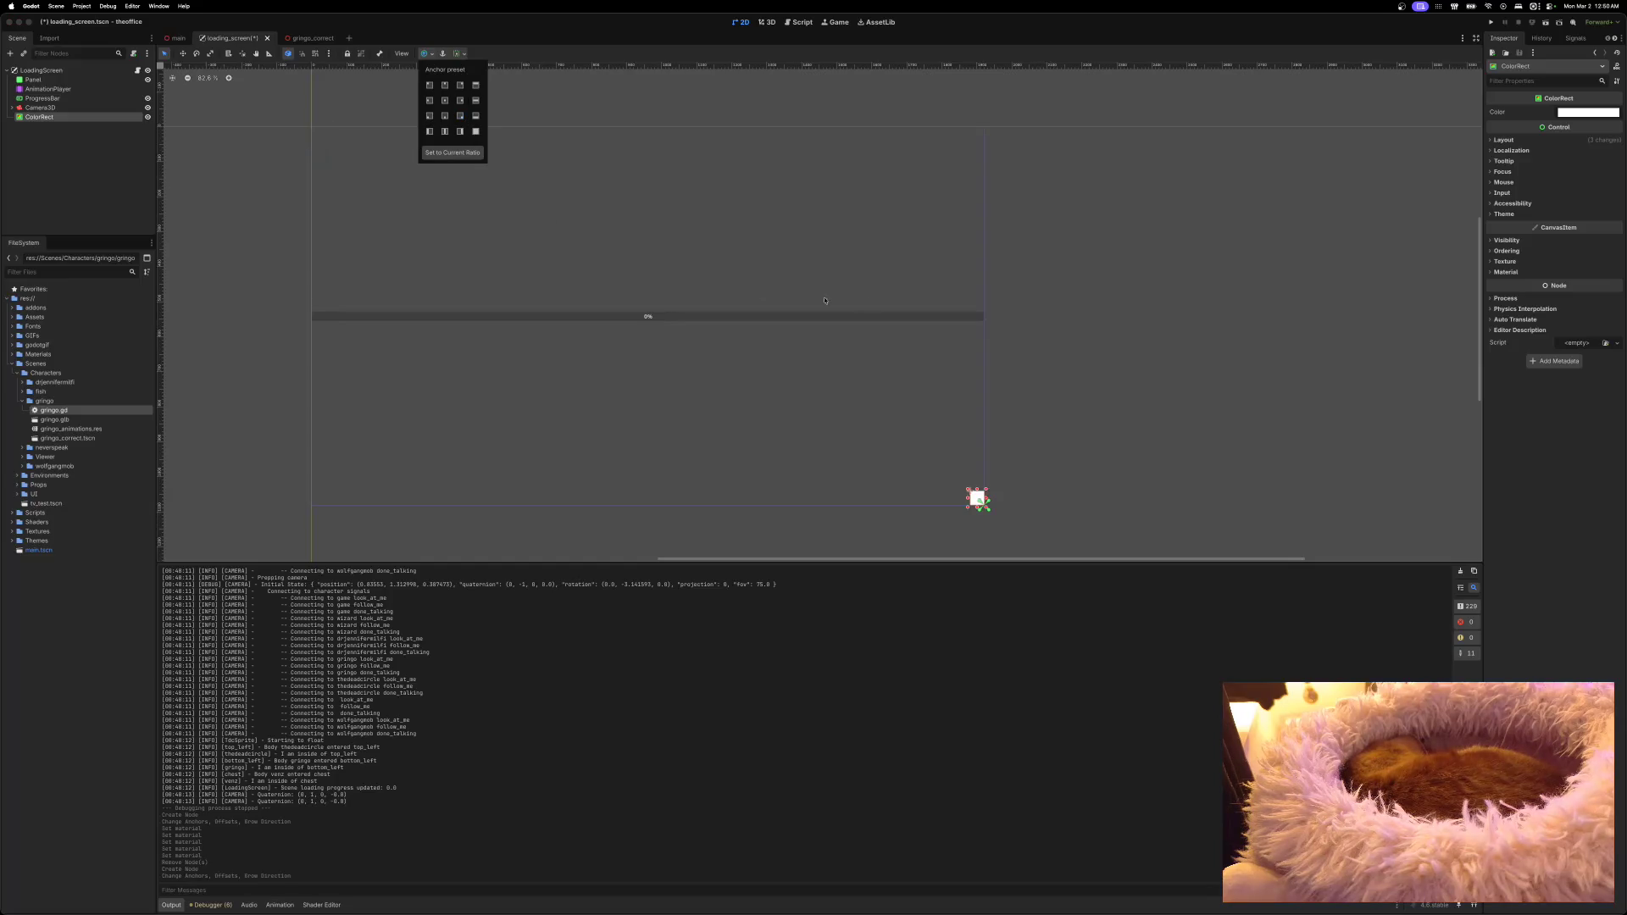
pyautogui.click(1491, 272)
# Step: Browse the ColorRect's Material, Texture and colour settings without changing anything
pyautogui.click(1500, 272)
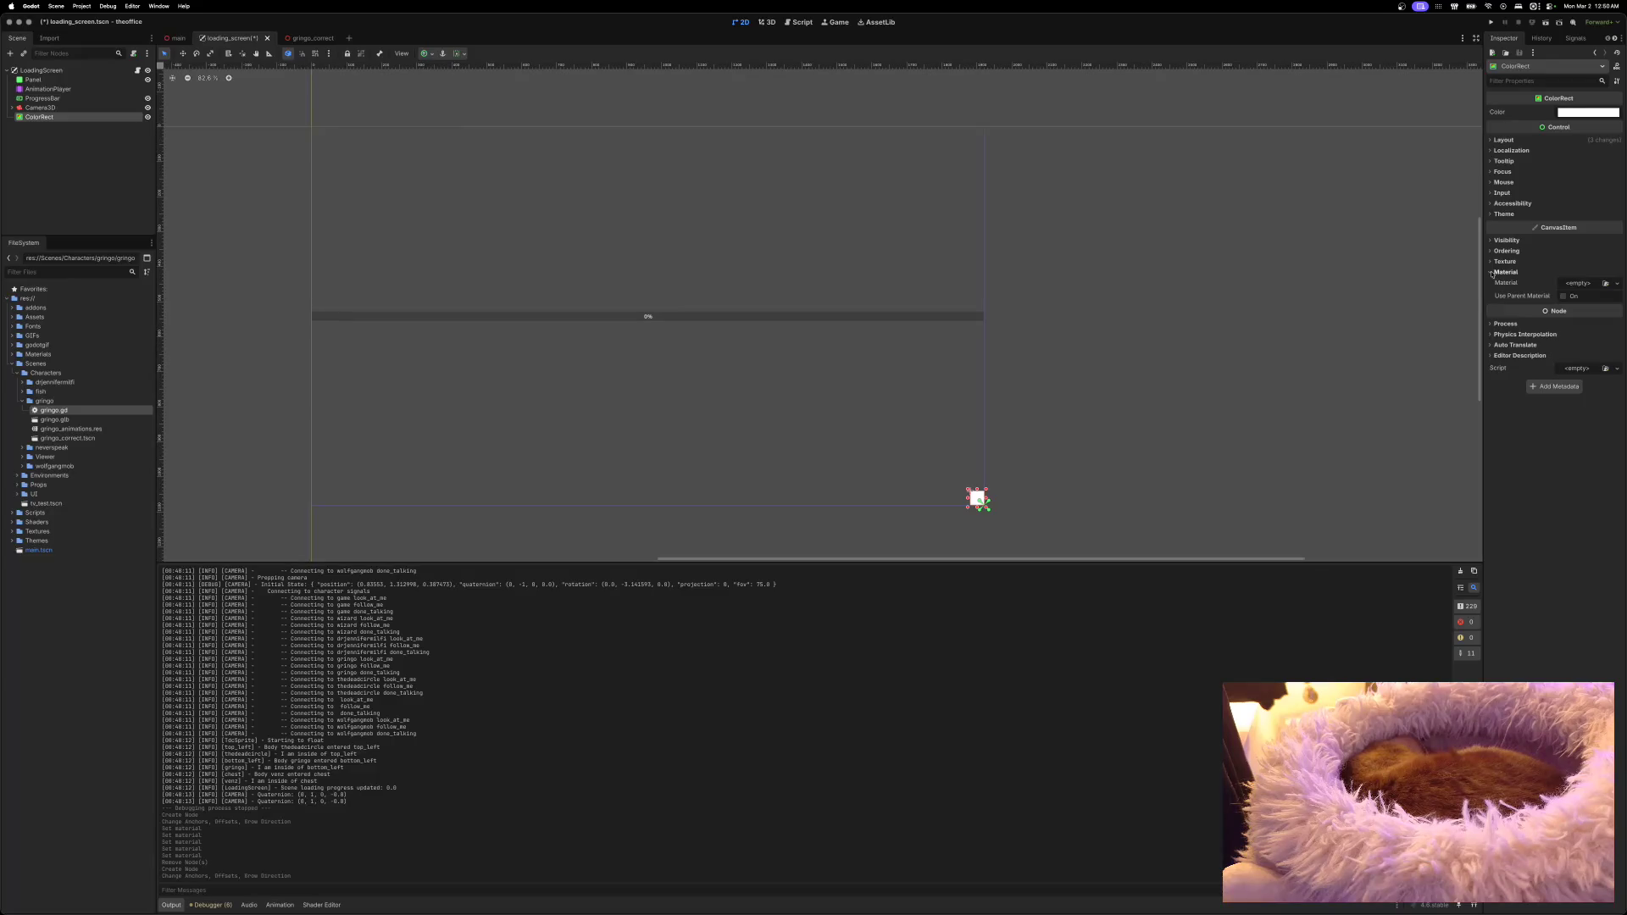
pyautogui.click(1584, 284)
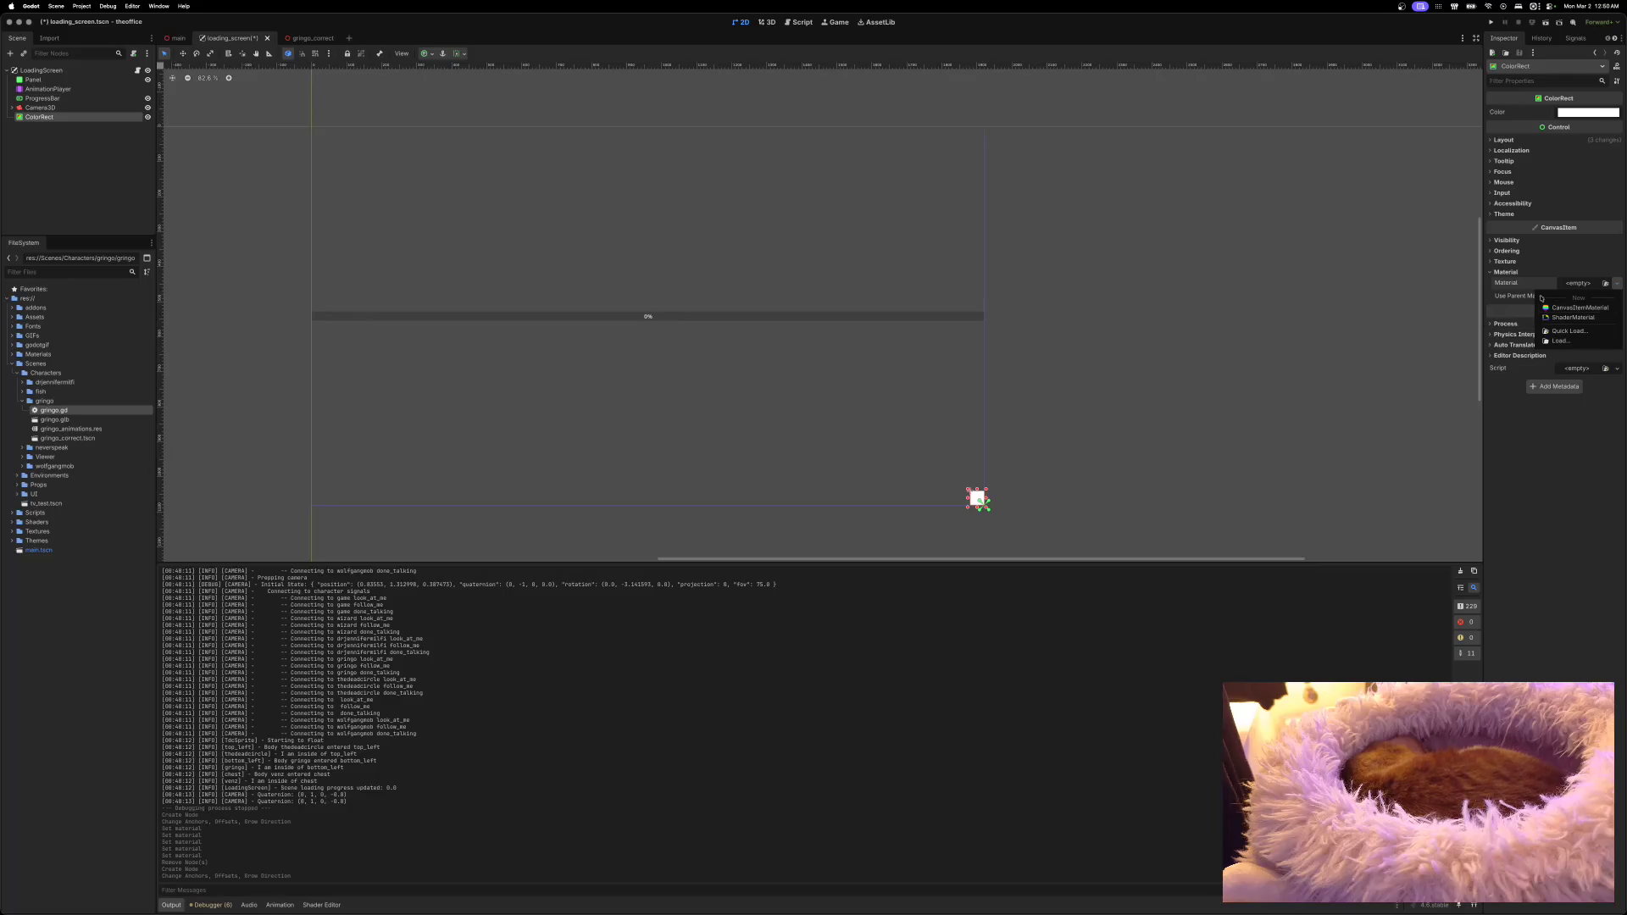
pyautogui.click(1492, 263)
pyautogui.click(1492, 262)
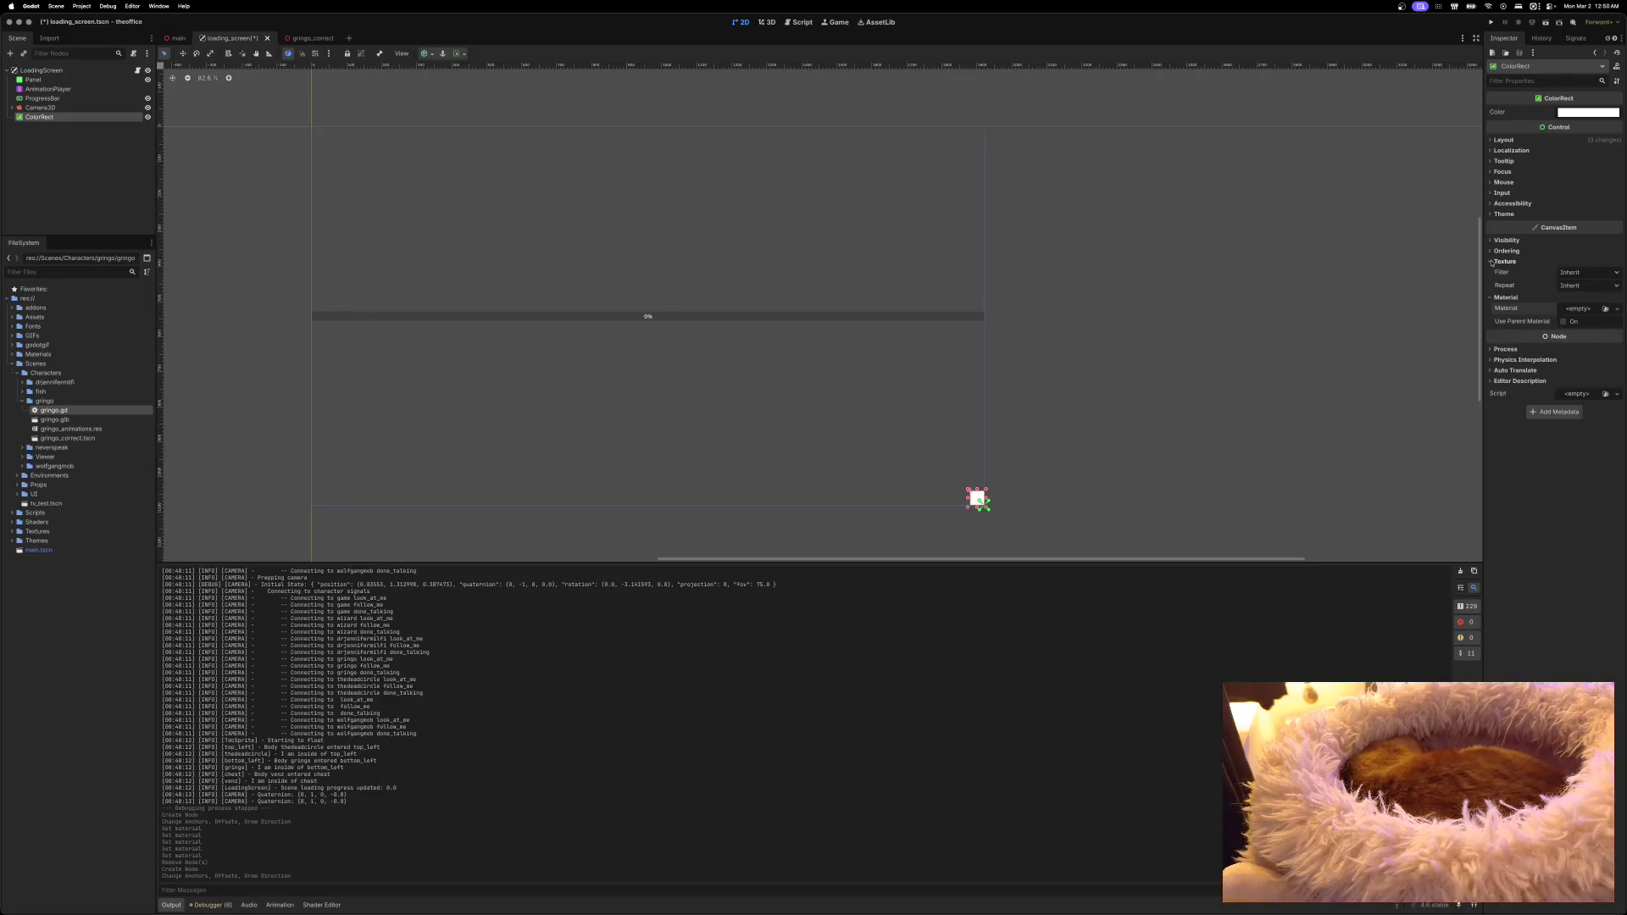
pyautogui.click(1491, 263)
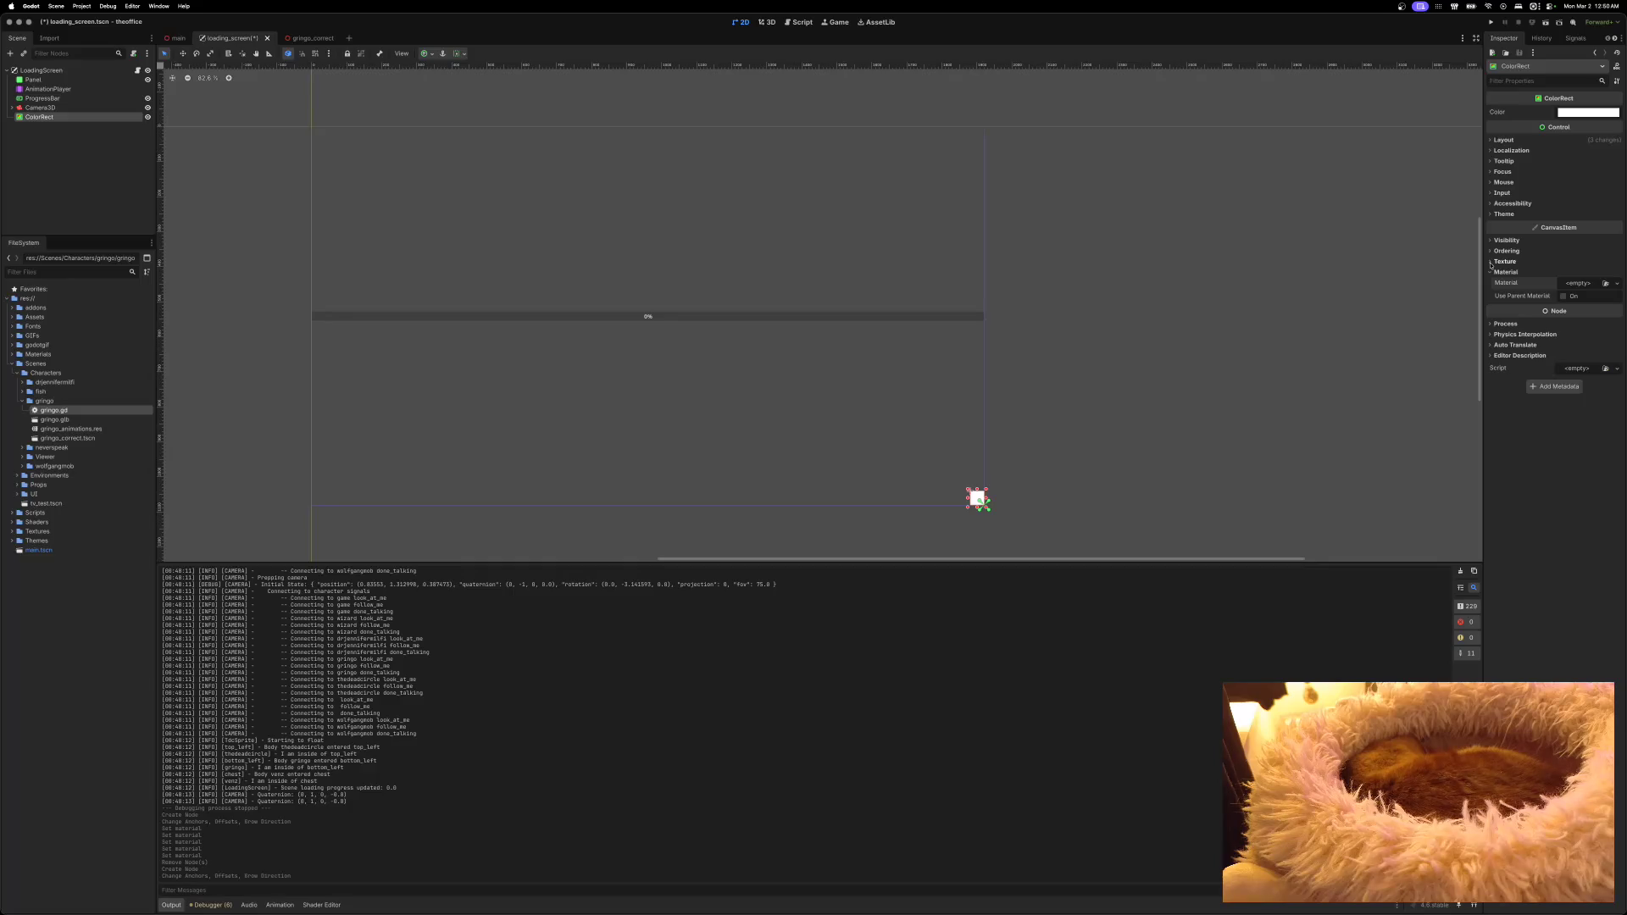
pyautogui.click(1579, 114)
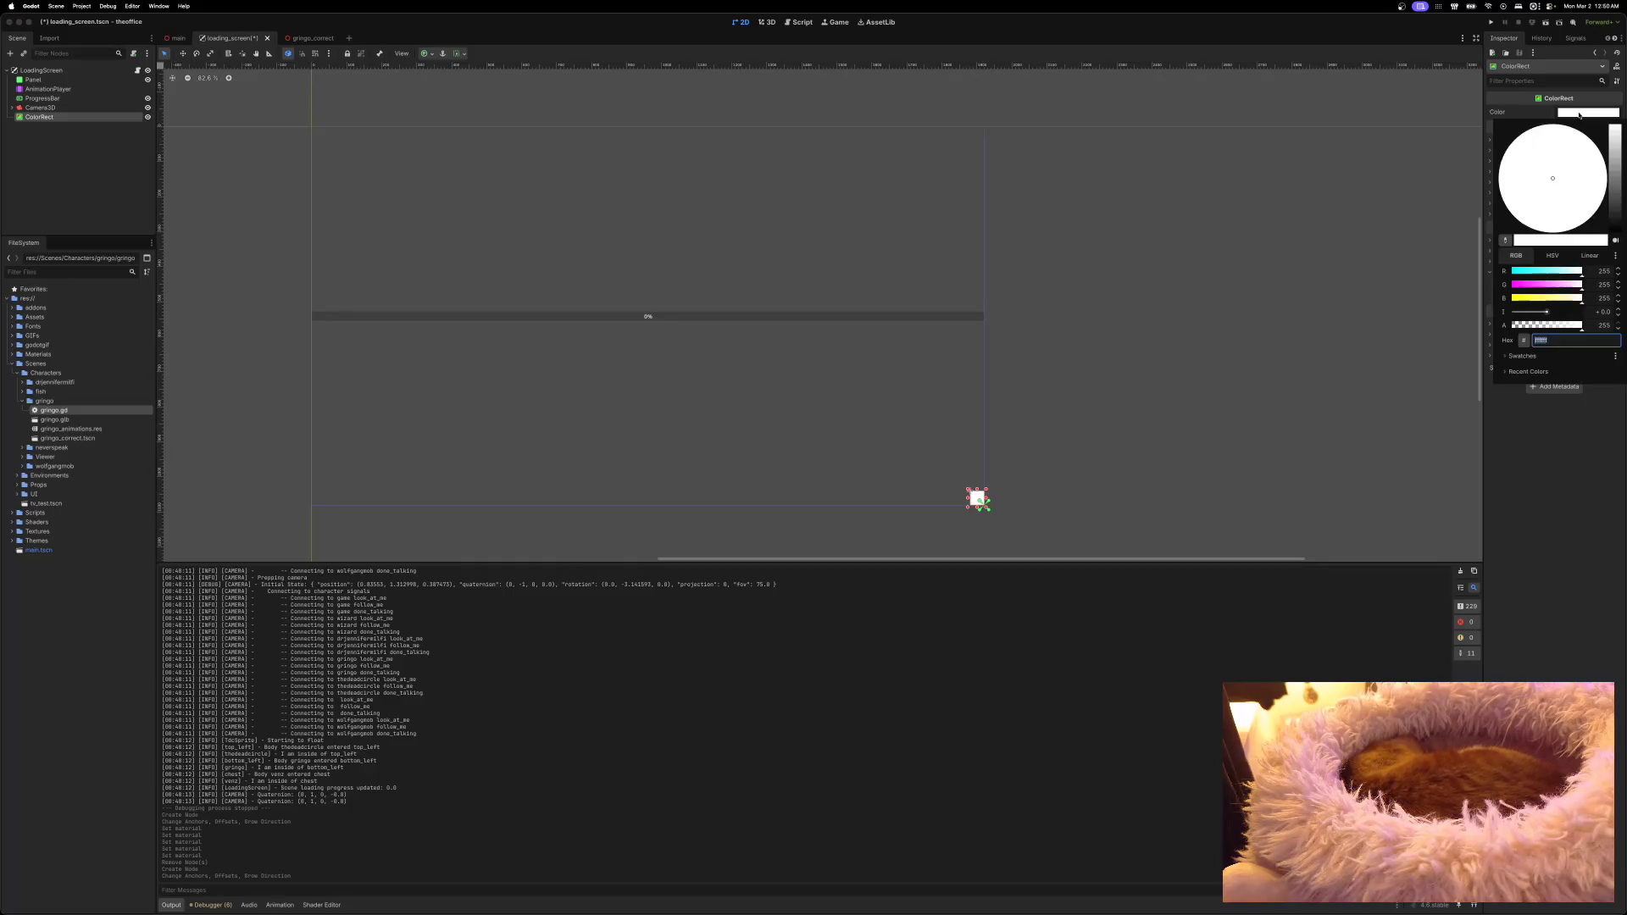
pyautogui.click(1580, 115)
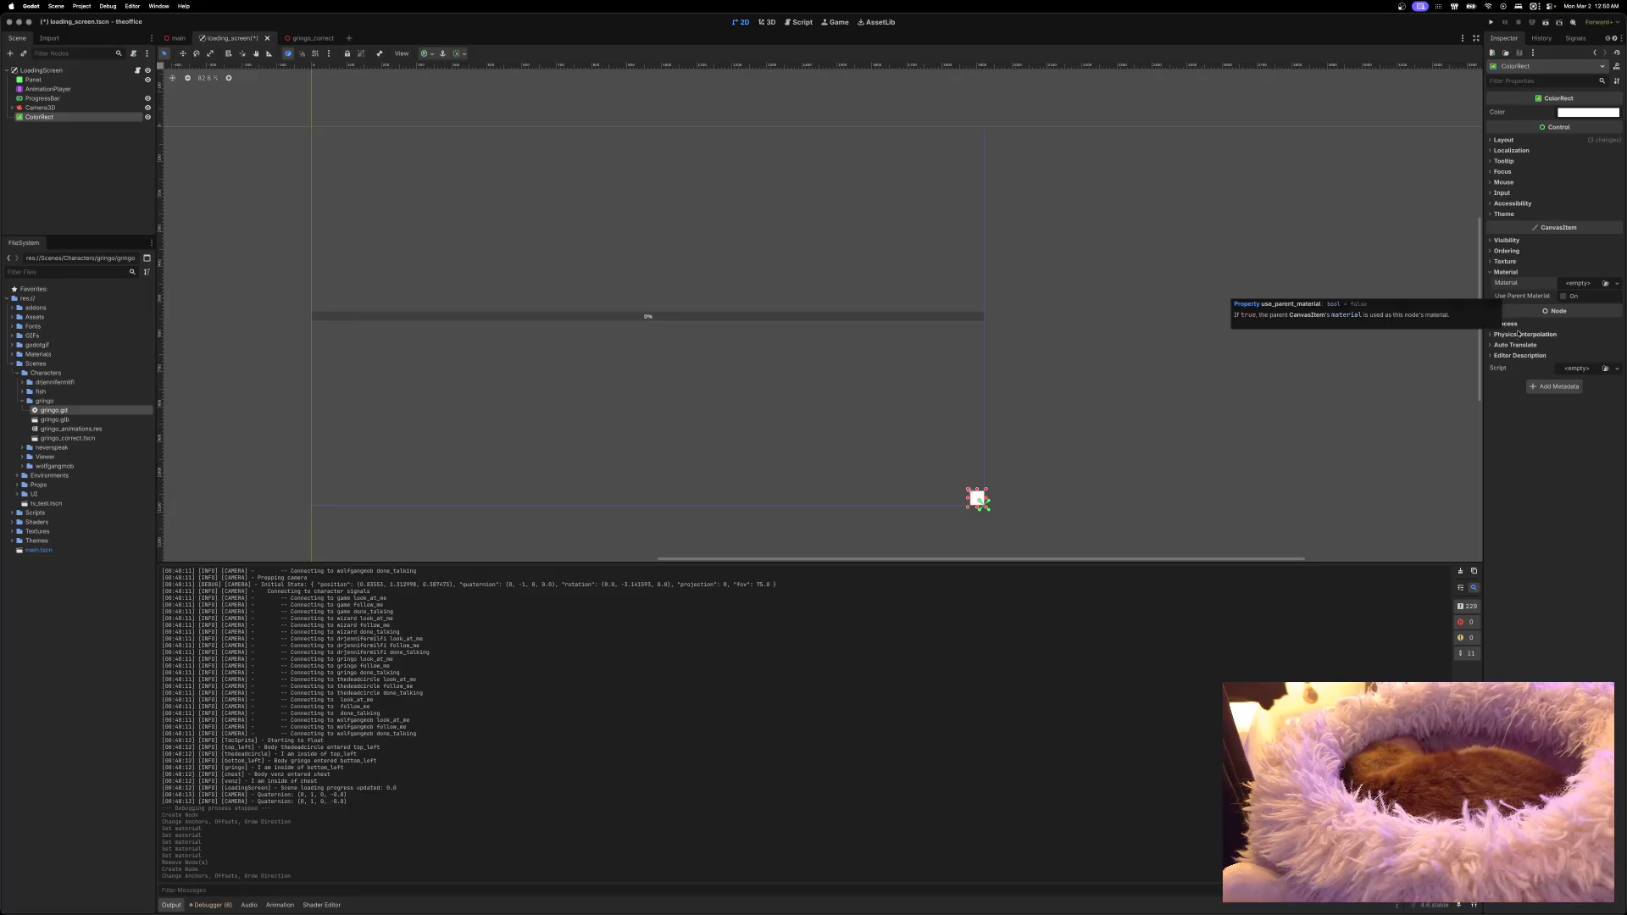
pyautogui.click(1576, 283)
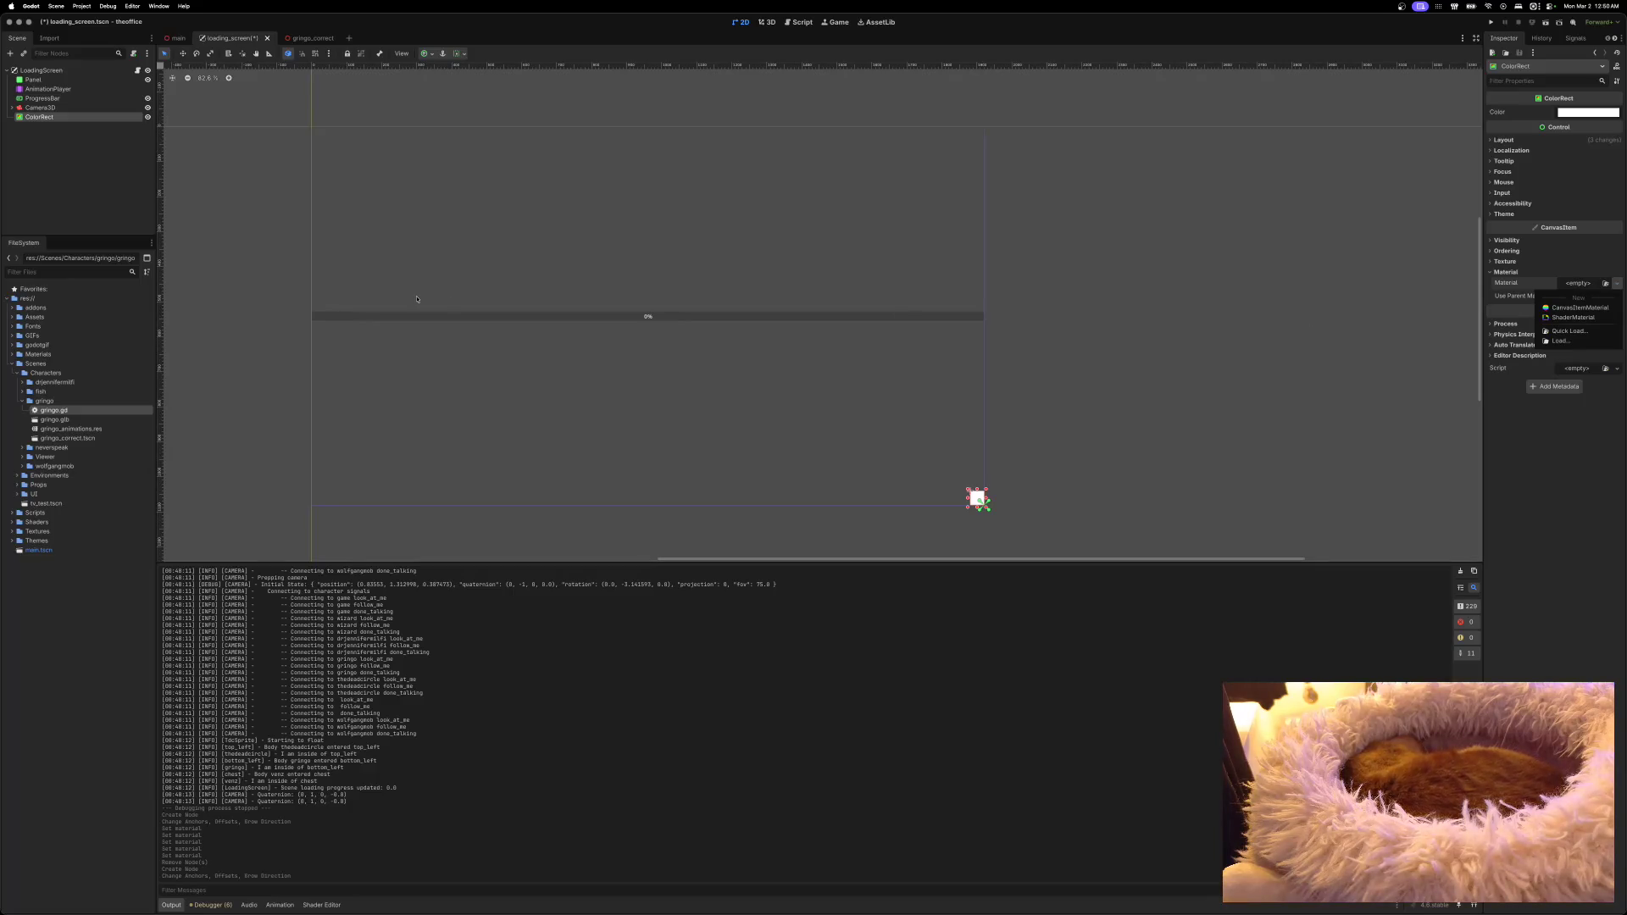
pyautogui.click(25, 404)
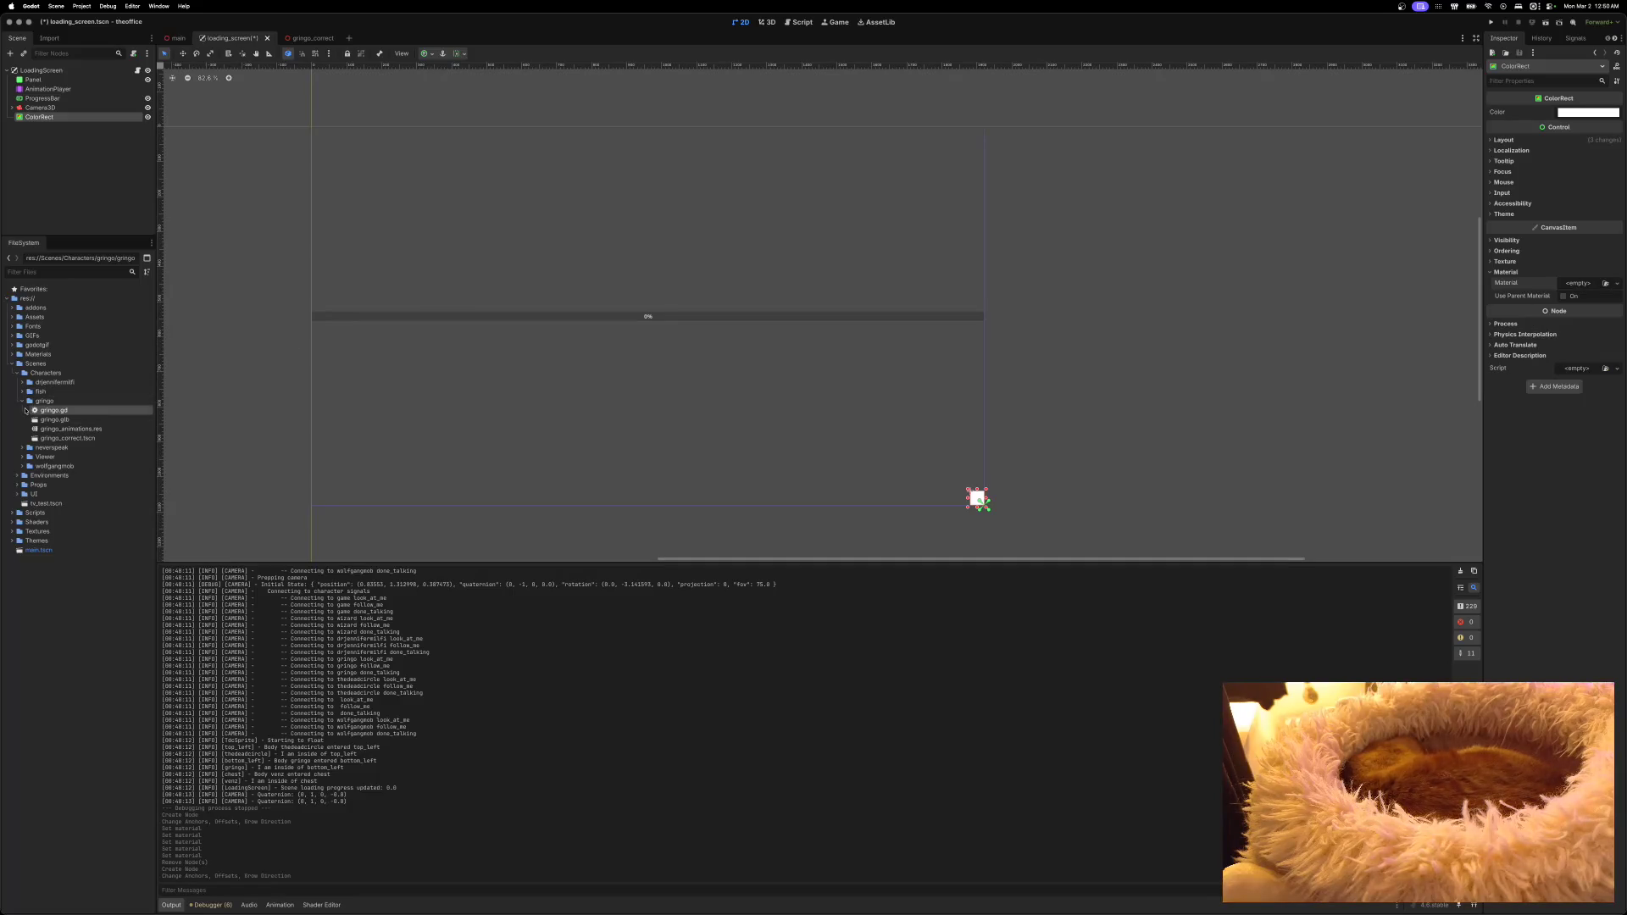
# Step: Collapse the gringo and Characters folders, expand Props, and open television.tscn
pyautogui.click(24, 401)
pyautogui.click(18, 373)
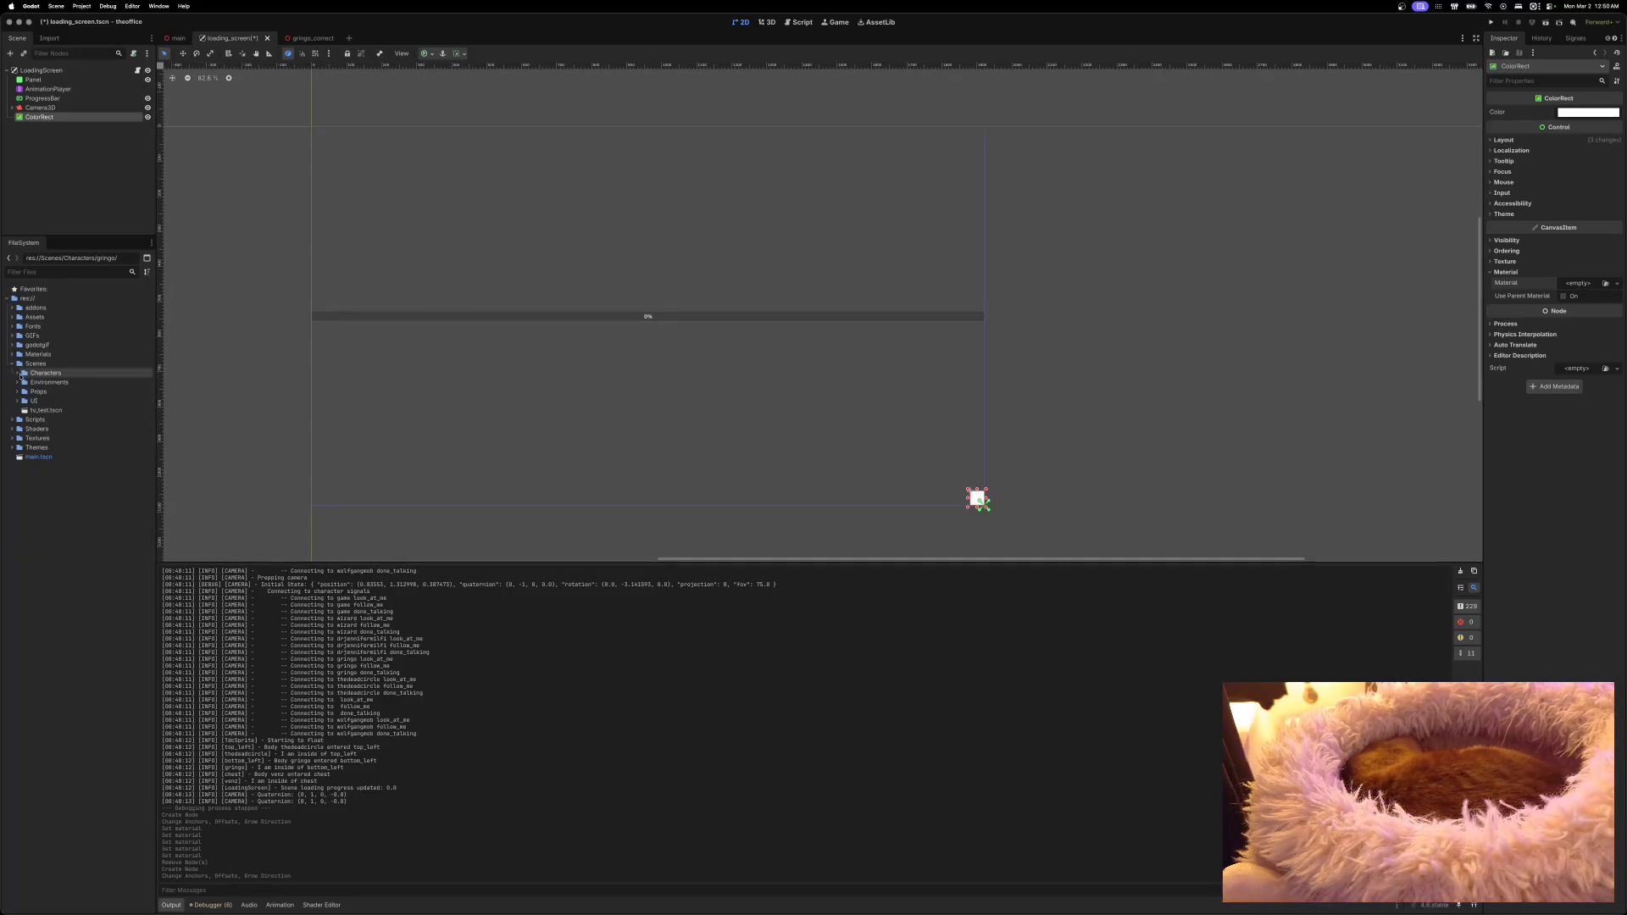
pyautogui.click(17, 392)
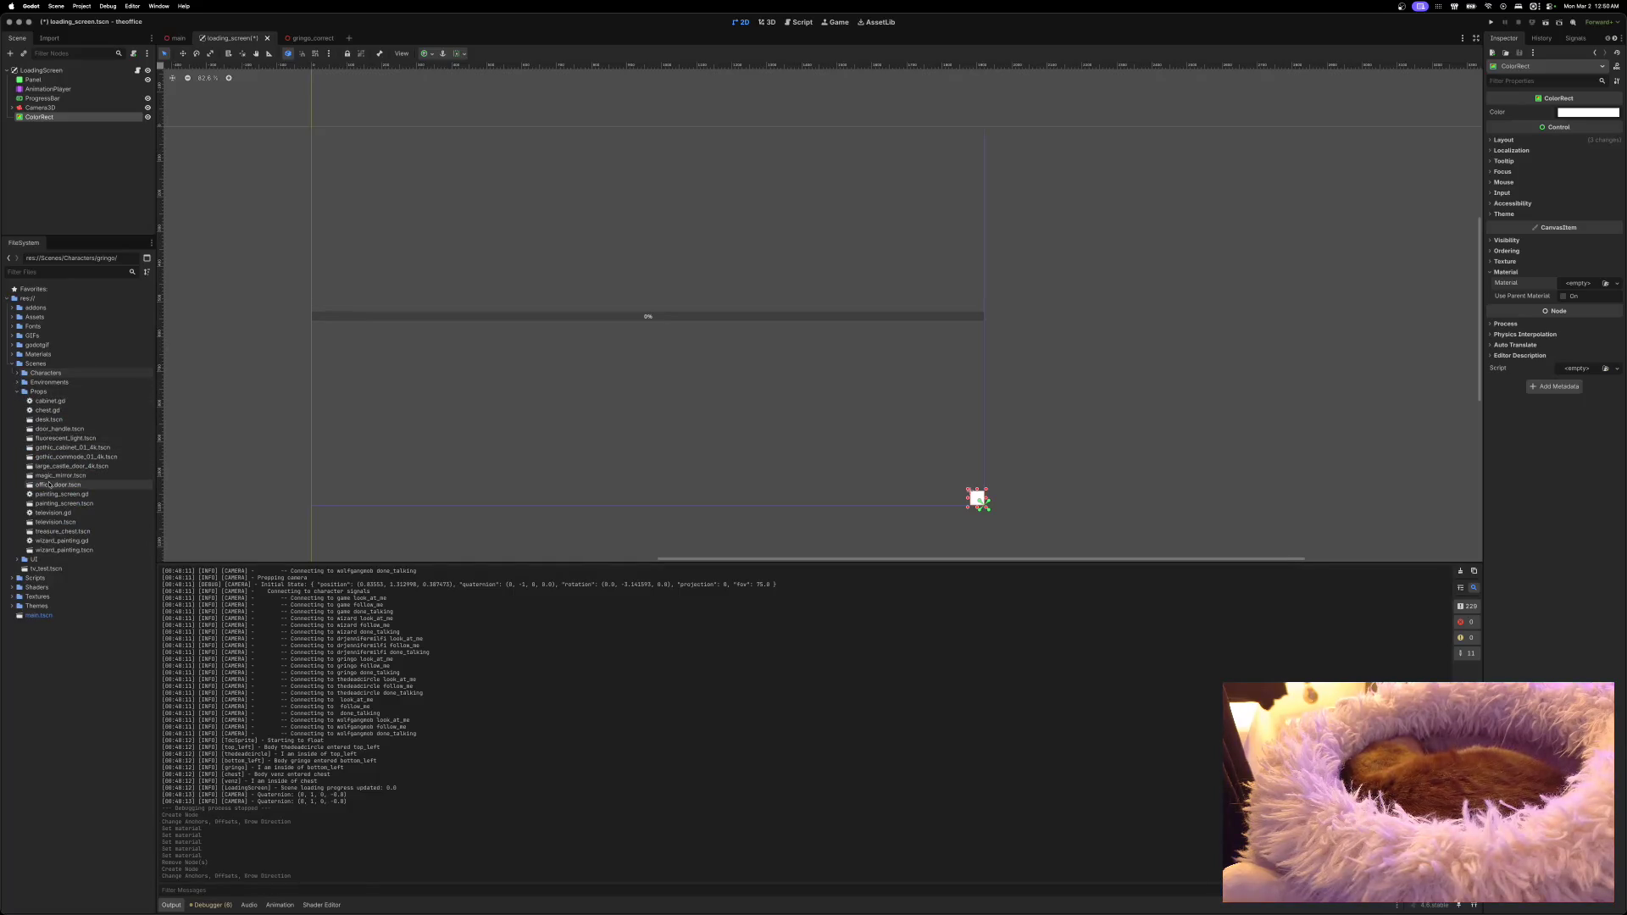
pyautogui.click(54, 523)
pyautogui.doubleClick(53, 522)
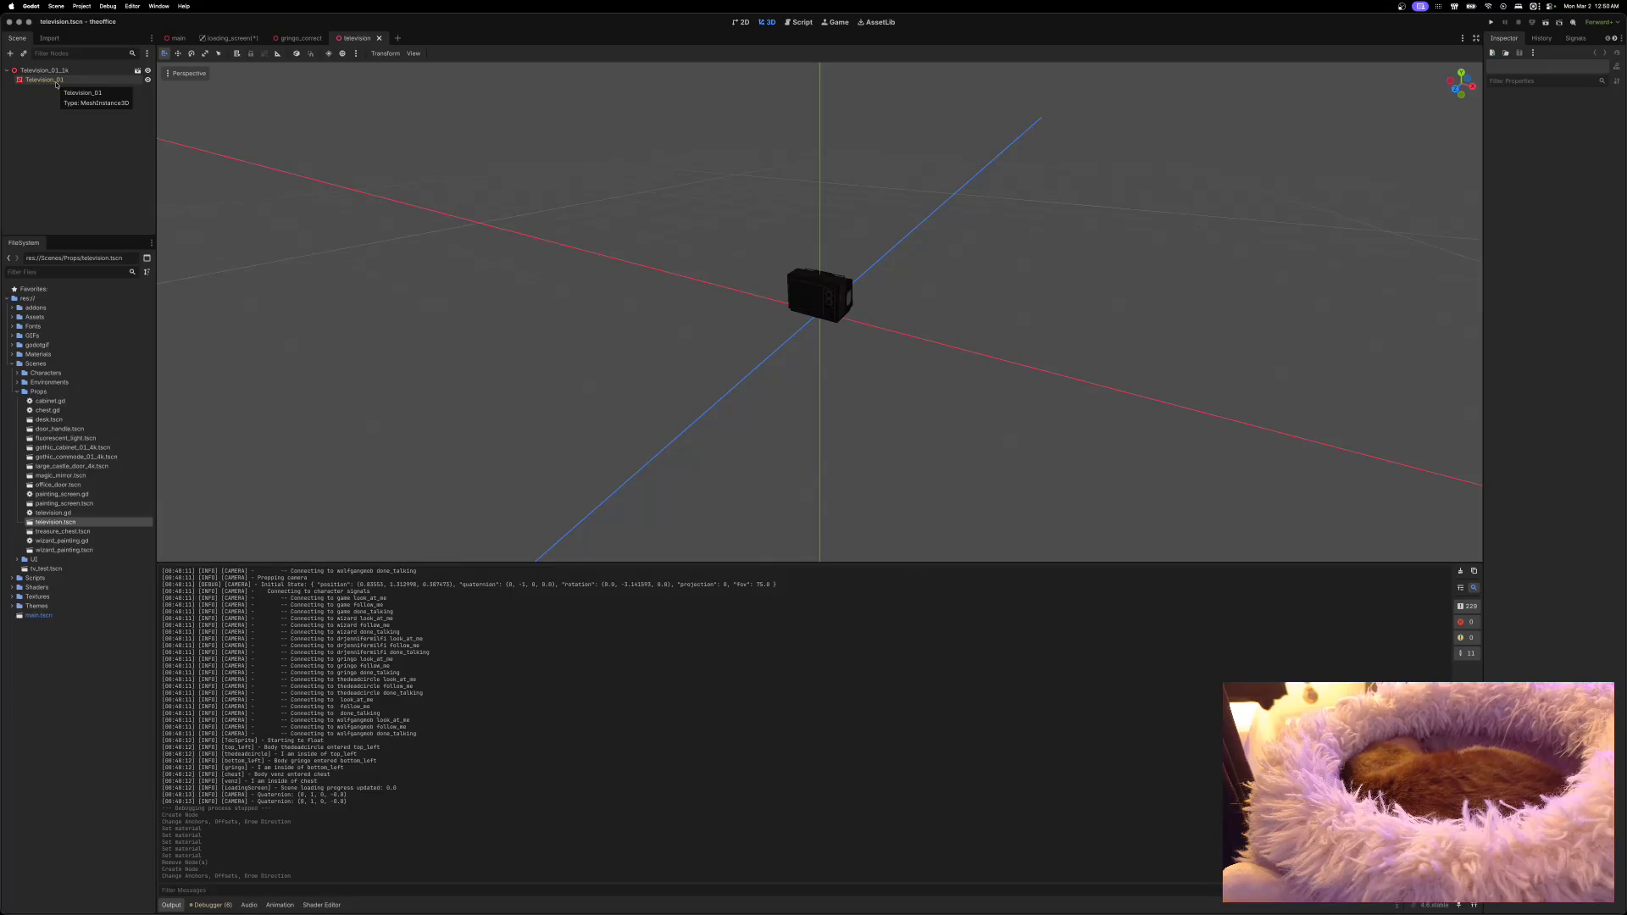
# Step: Open tv_test.tscn, close the television scene, inspect its MeshInstance3D, then go to gringo_correct
pyautogui.doubleClick(47, 569)
pyautogui.click(350, 38)
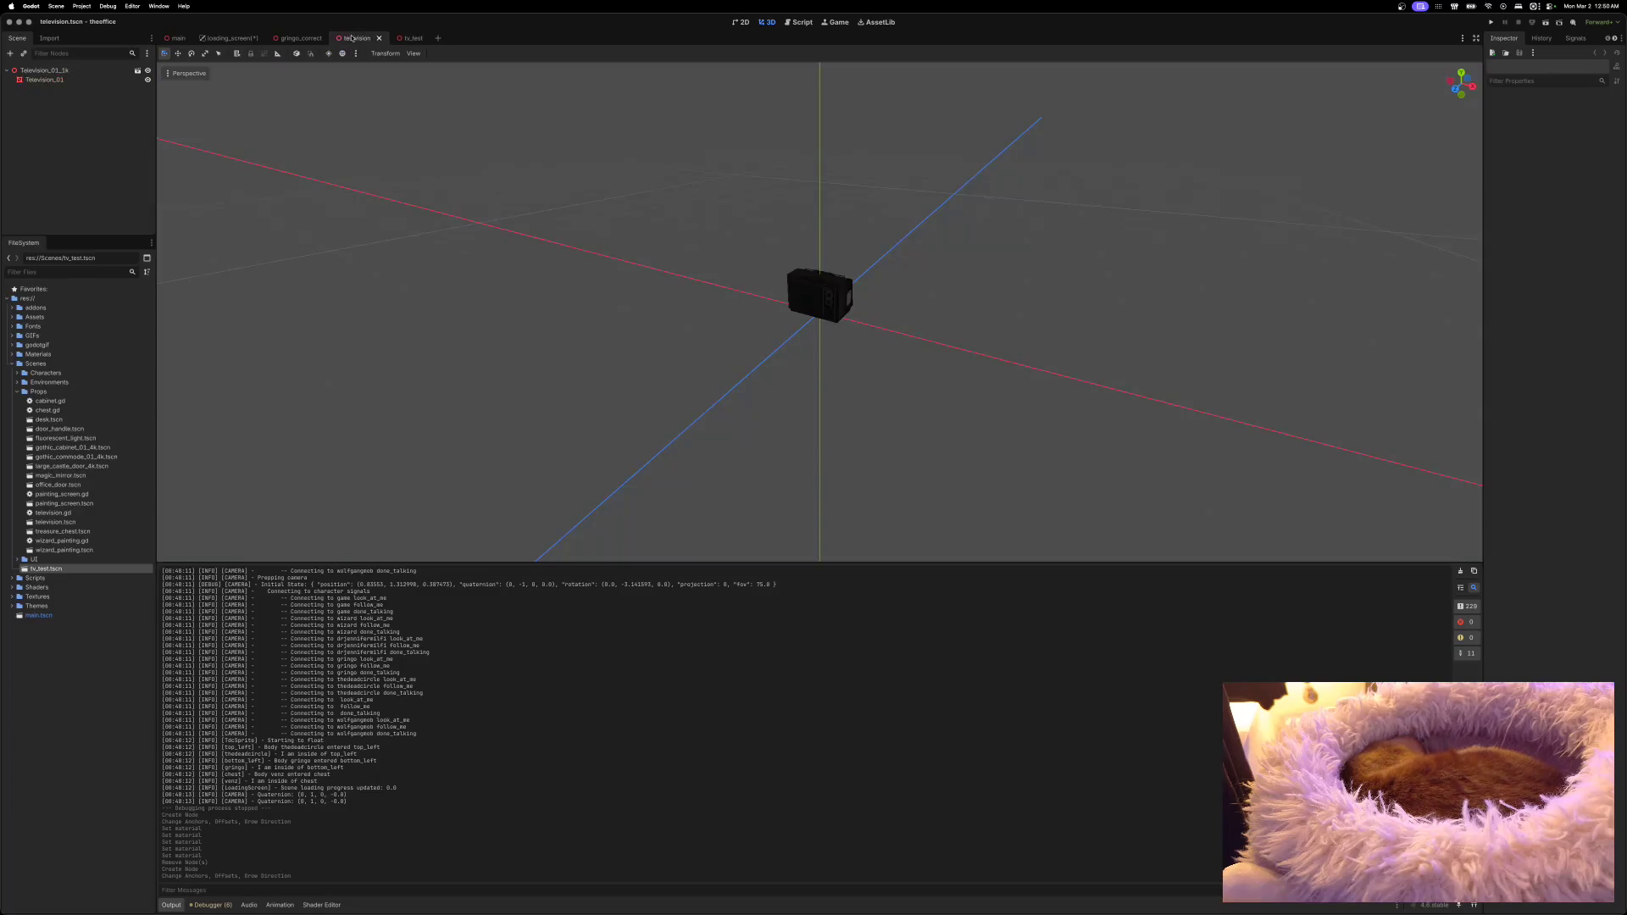
pyautogui.click(379, 39)
pyautogui.click(351, 38)
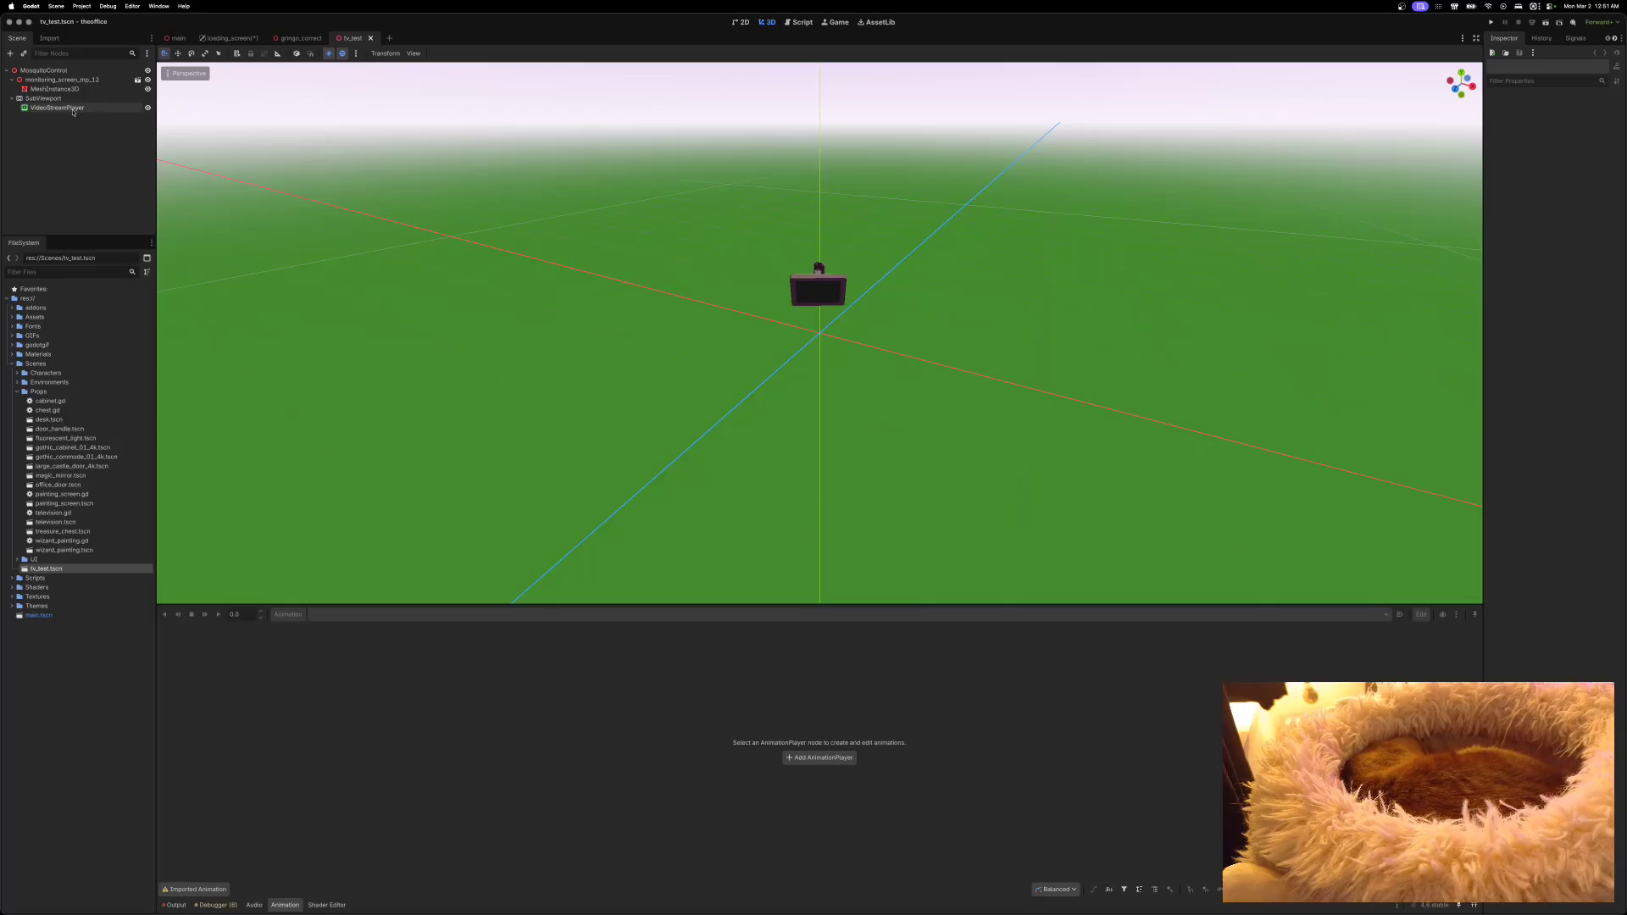
pyautogui.click(76, 91)
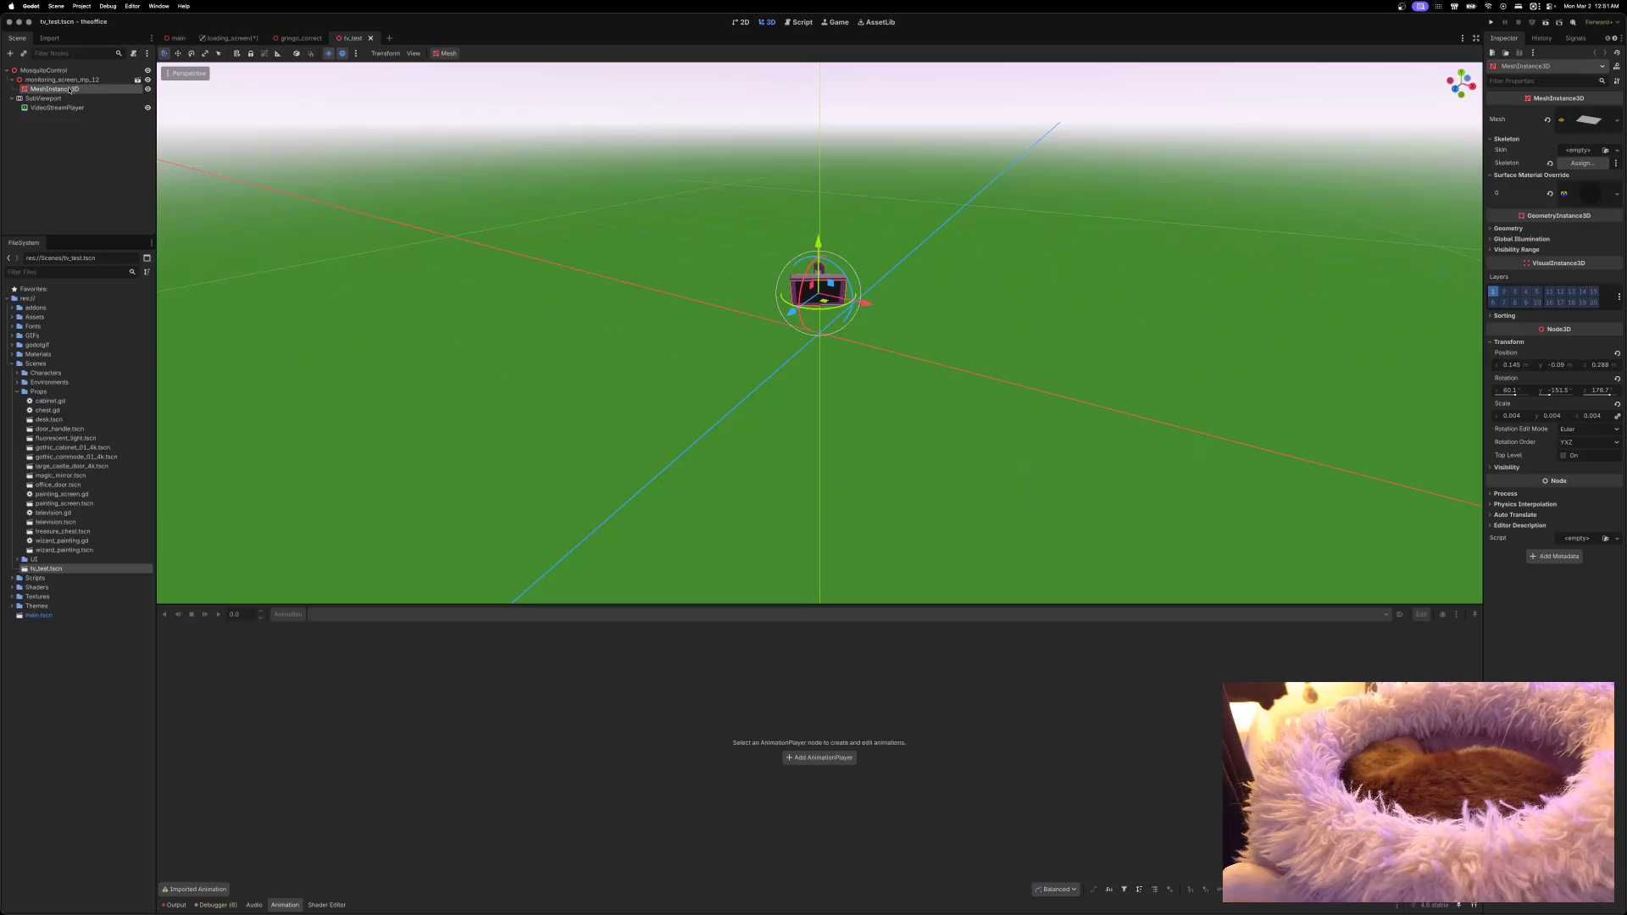
pyautogui.moveTo(222, 35)
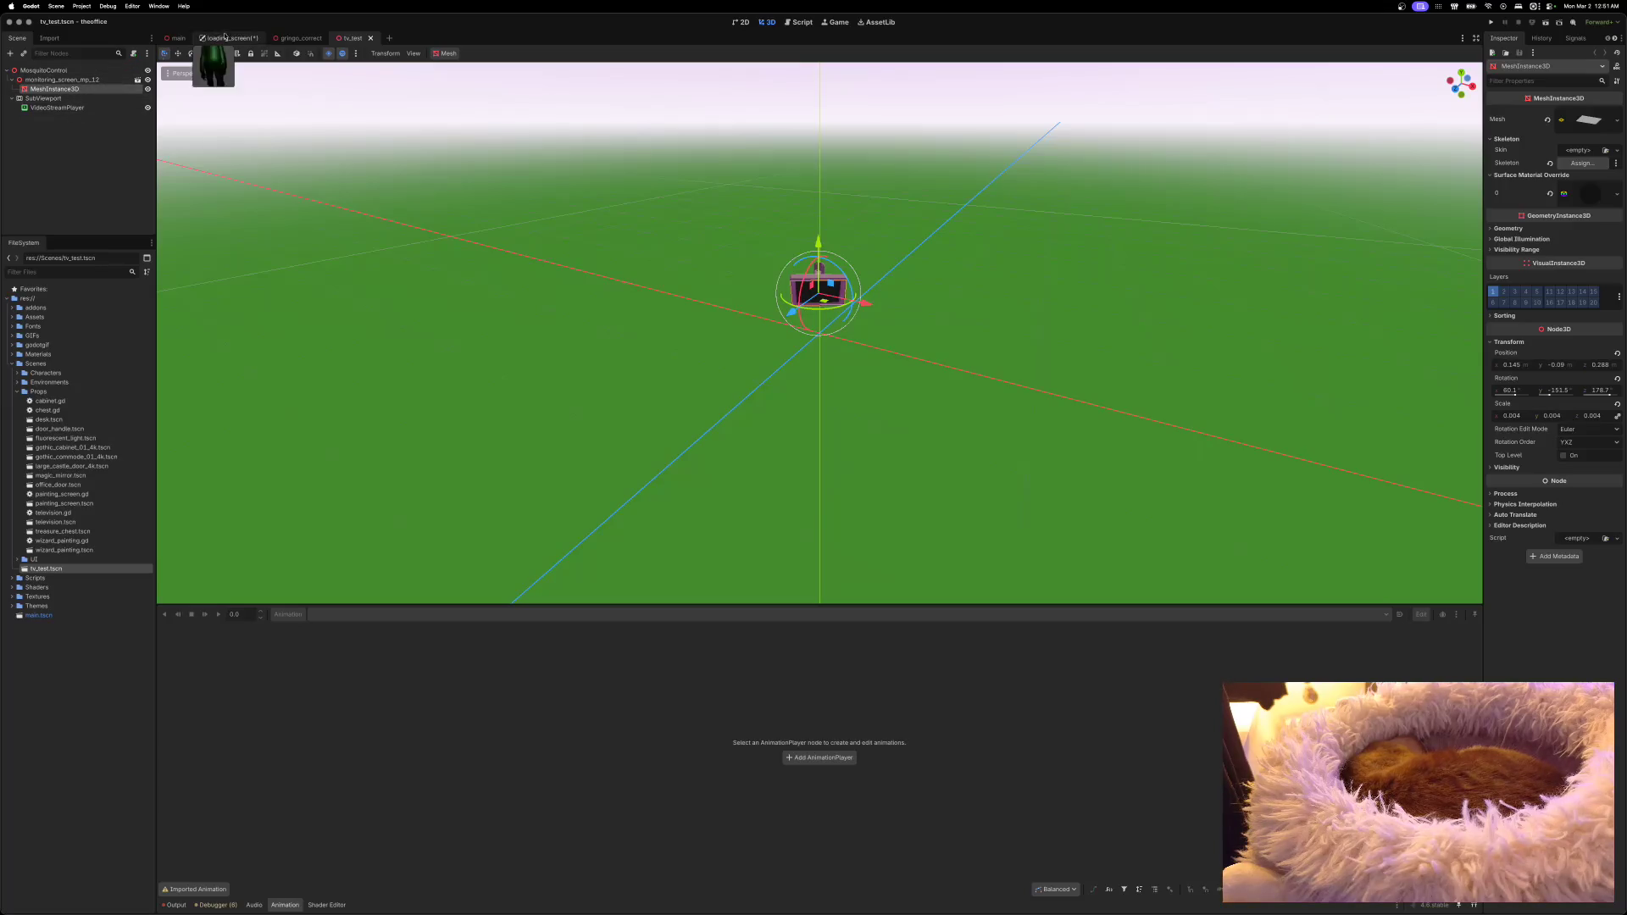
pyautogui.click(288, 39)
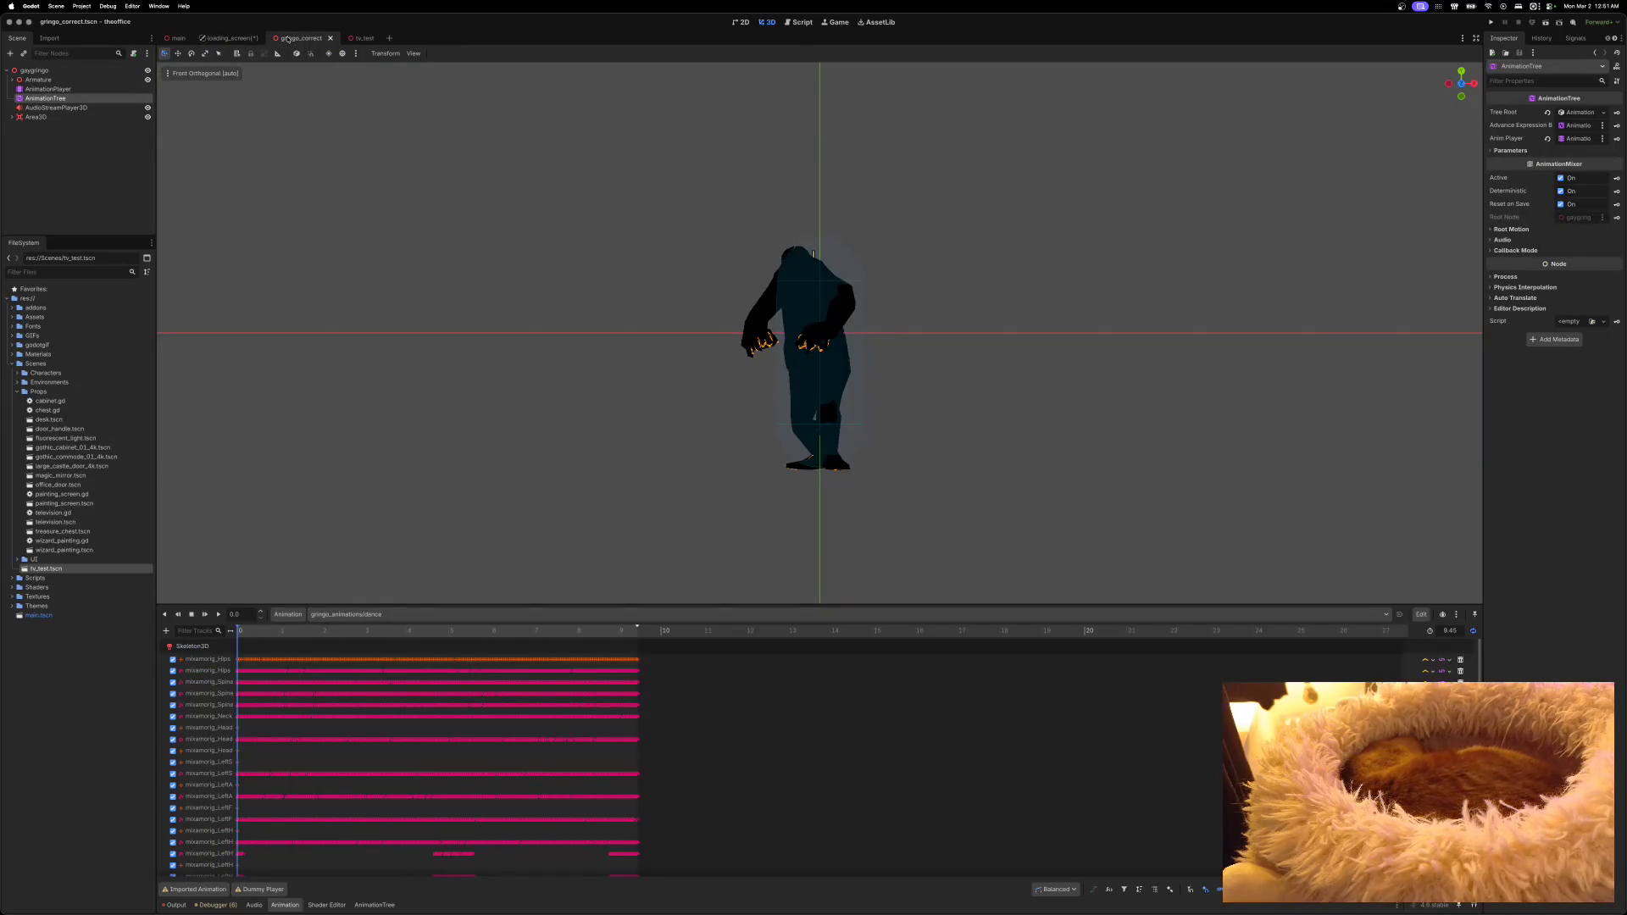
# Step: Play the gringo's dance animation, then close the gringo_correct scene
pyautogui.click(218, 614)
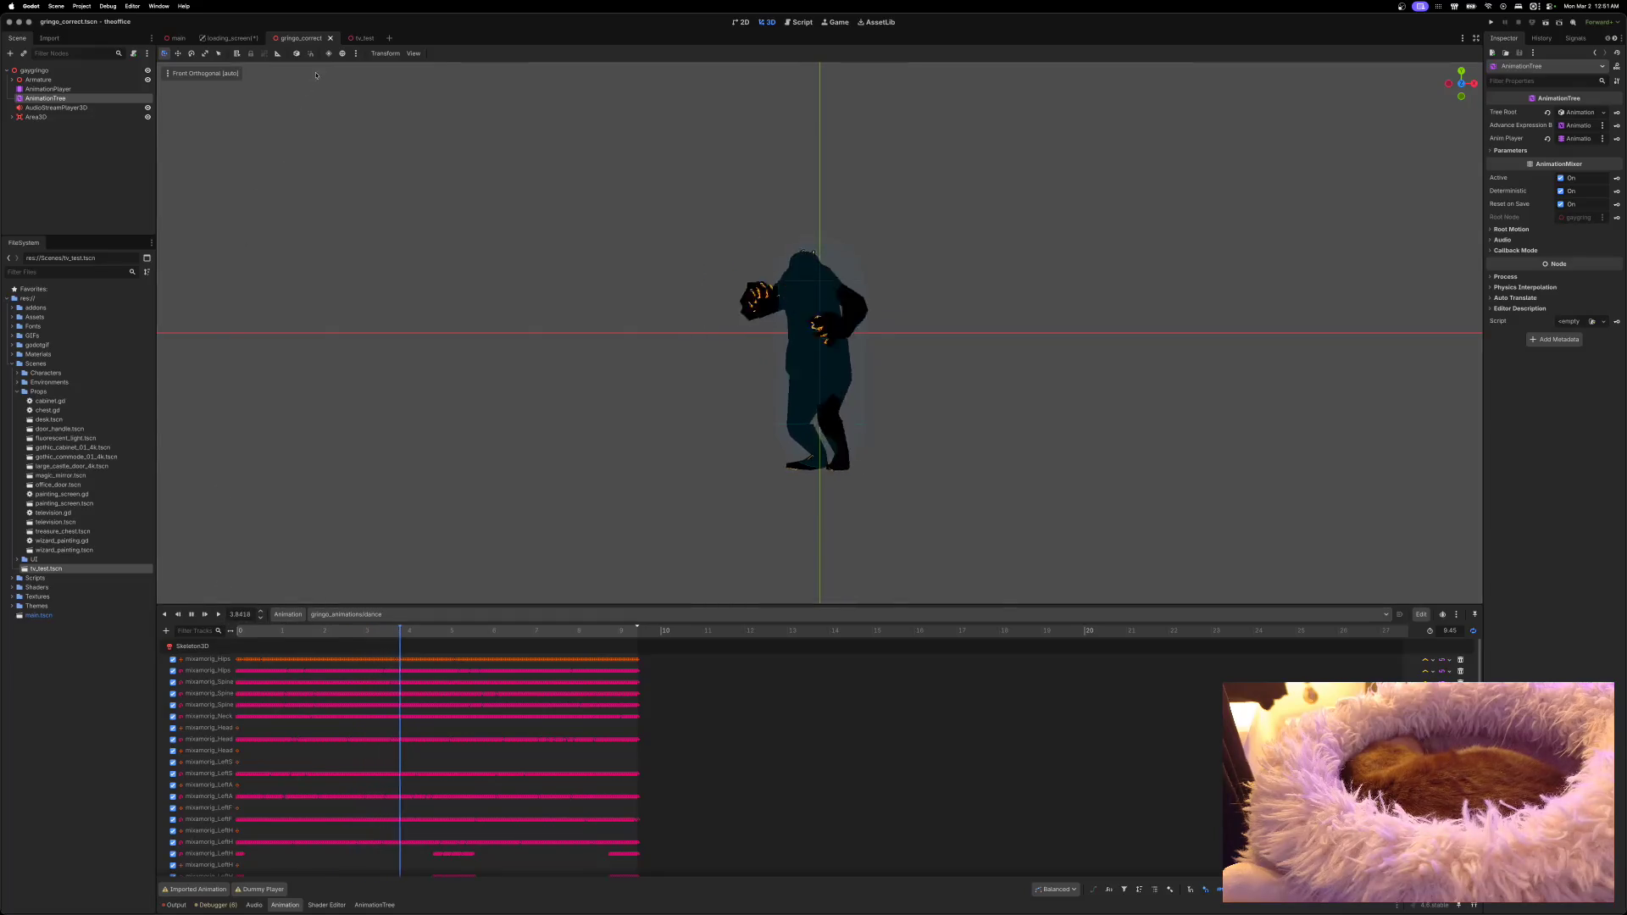
pyautogui.click(329, 38)
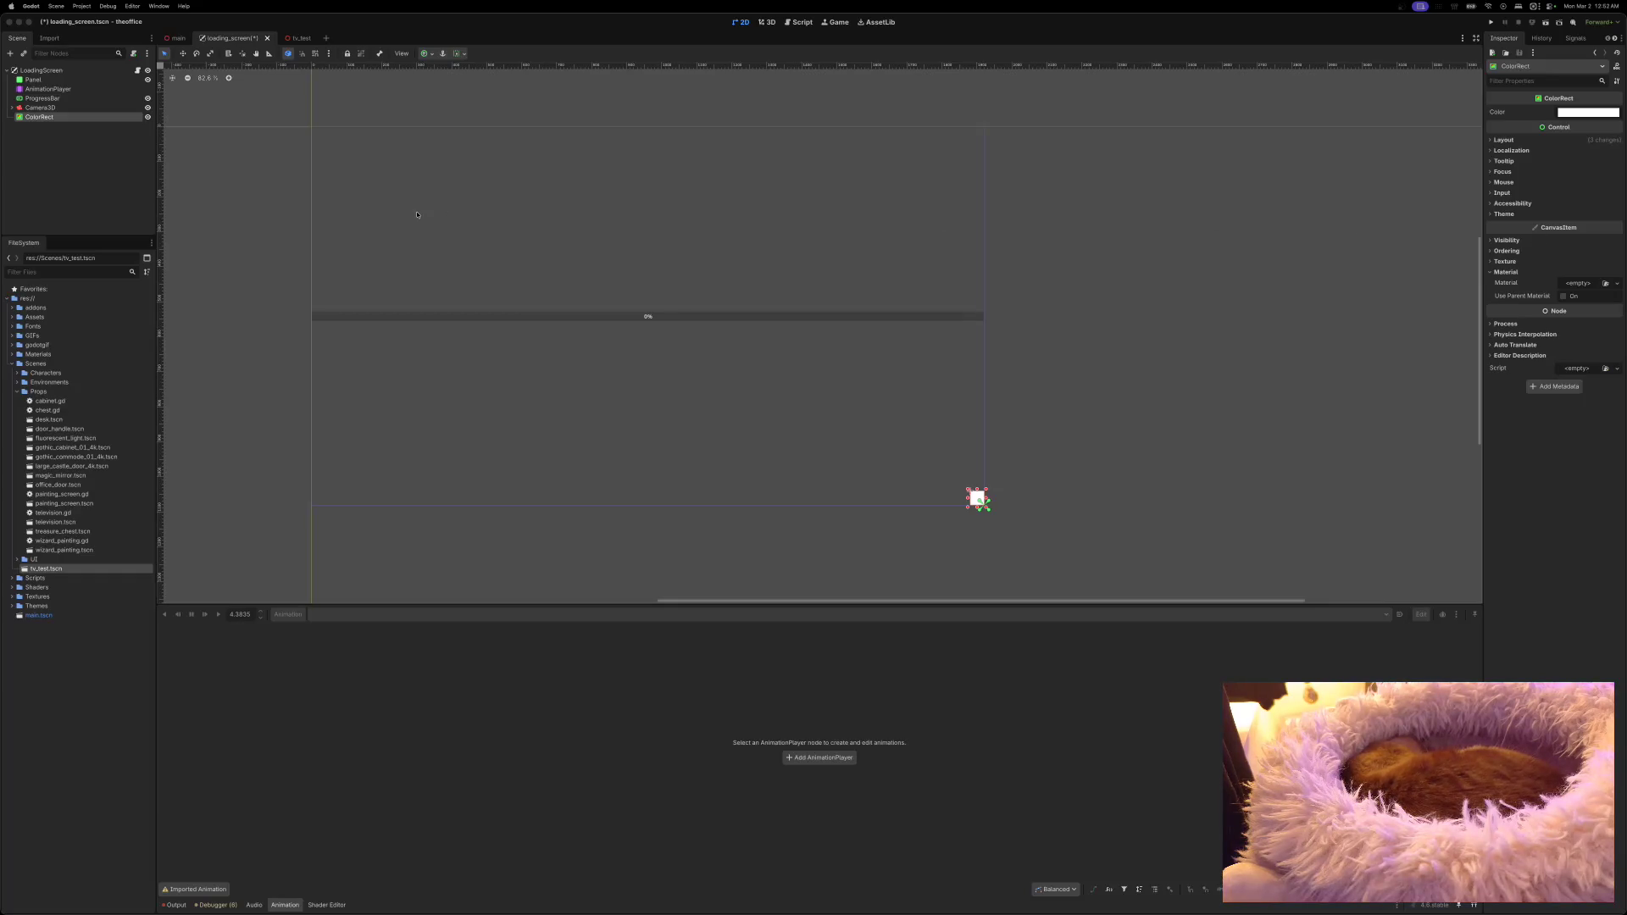
# Step: Delete the ColorRect node from the loading screen
pyautogui.rightClick(80, 118)
pyautogui.click(115, 351)
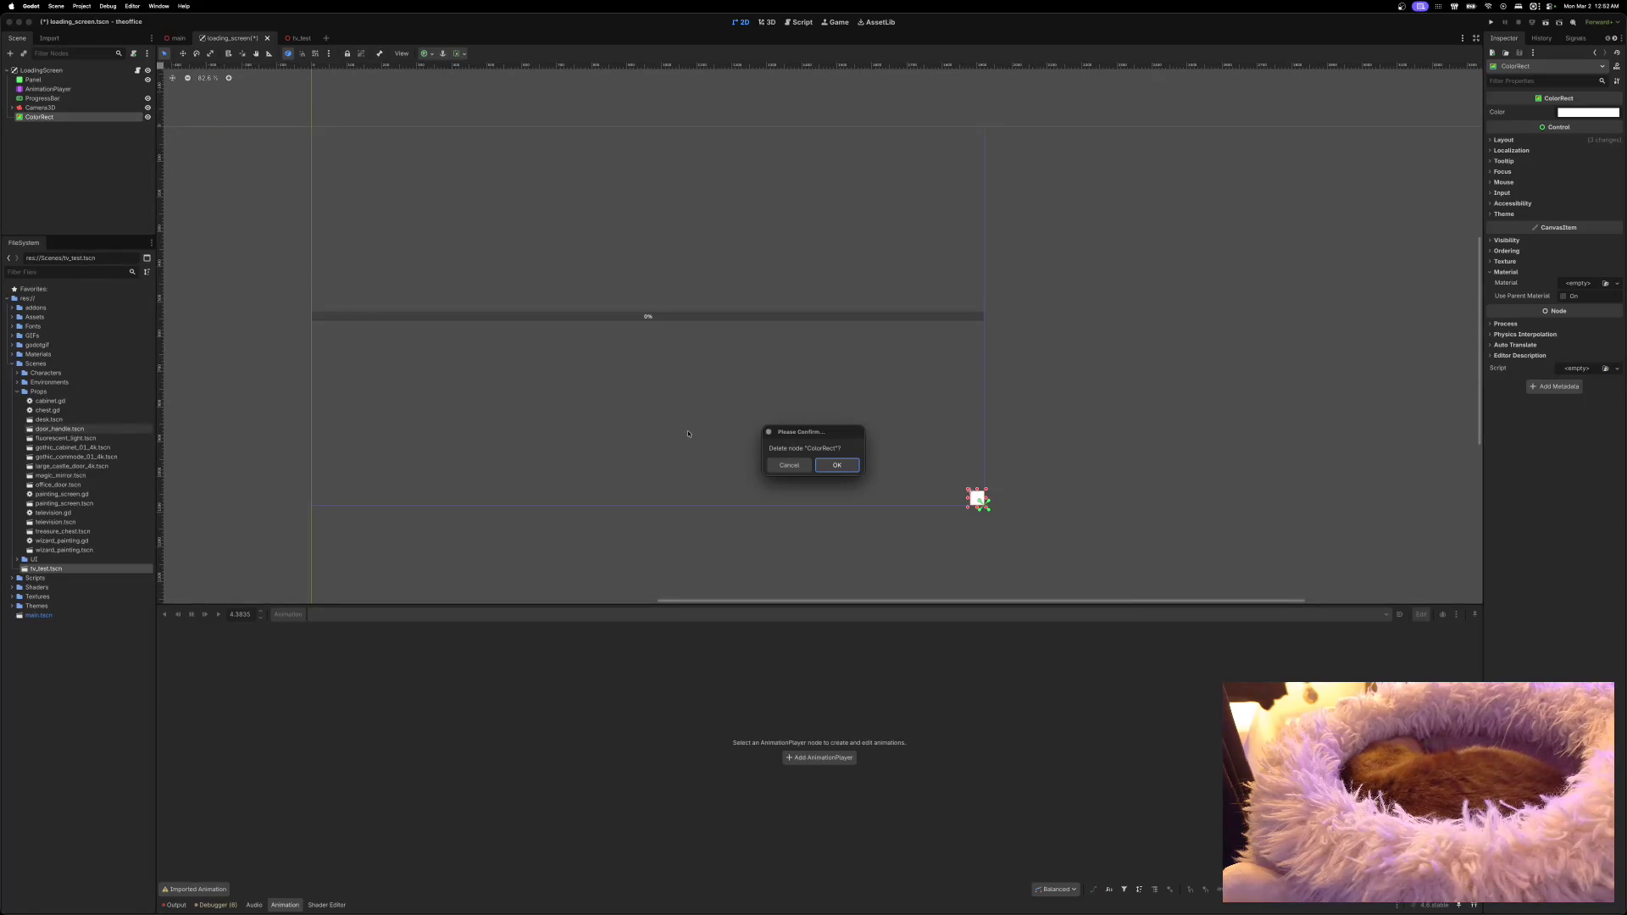
pyautogui.click(836, 464)
# Step: Add a SubViewportContainer as a child of LoadingScreen, searching for 'SubV'
pyautogui.rightClick(63, 73)
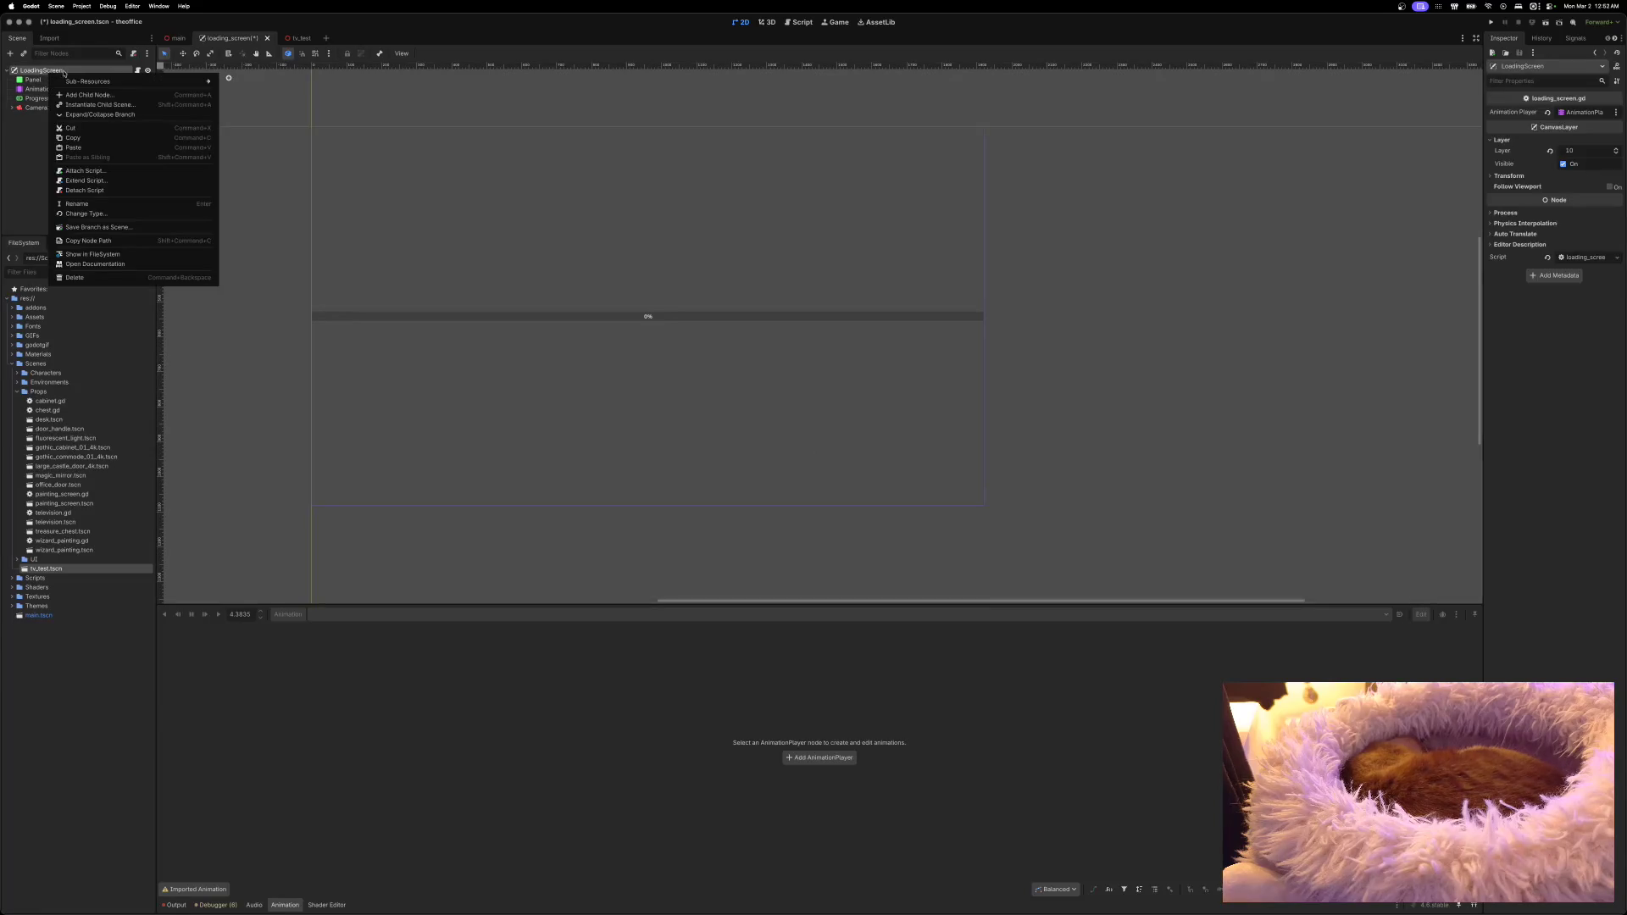
pyautogui.click(88, 95)
pyautogui.click(763, 332)
pyautogui.write('SubVi')
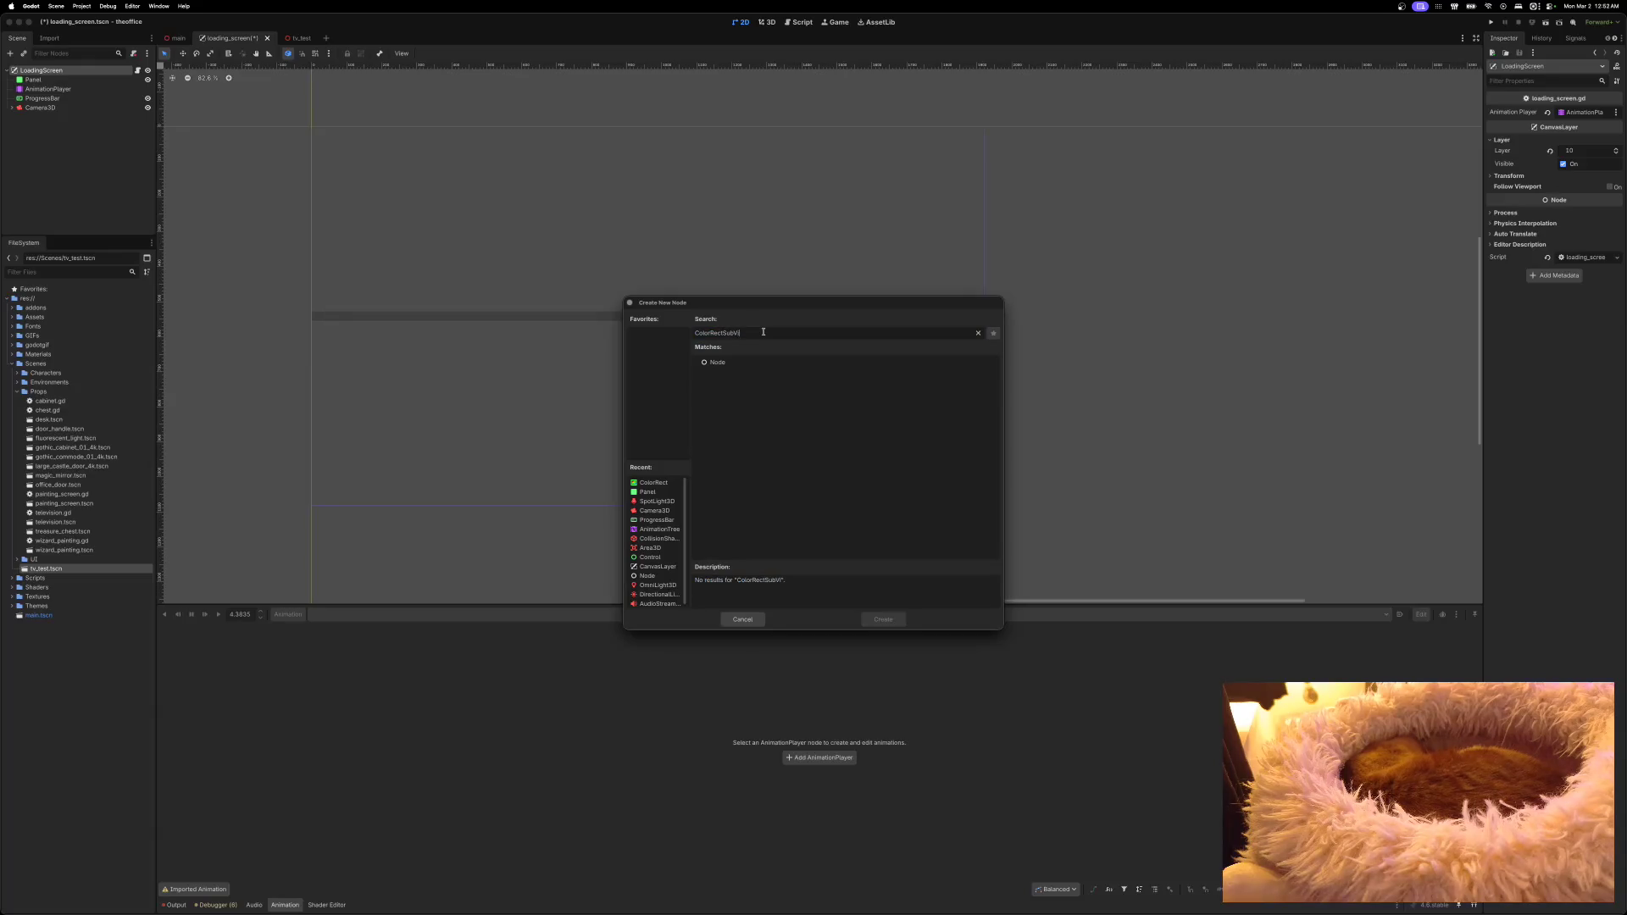
pyautogui.press('BackSpace')
pyautogui.press('BackSpace')
pyautogui.press('BackSpace')
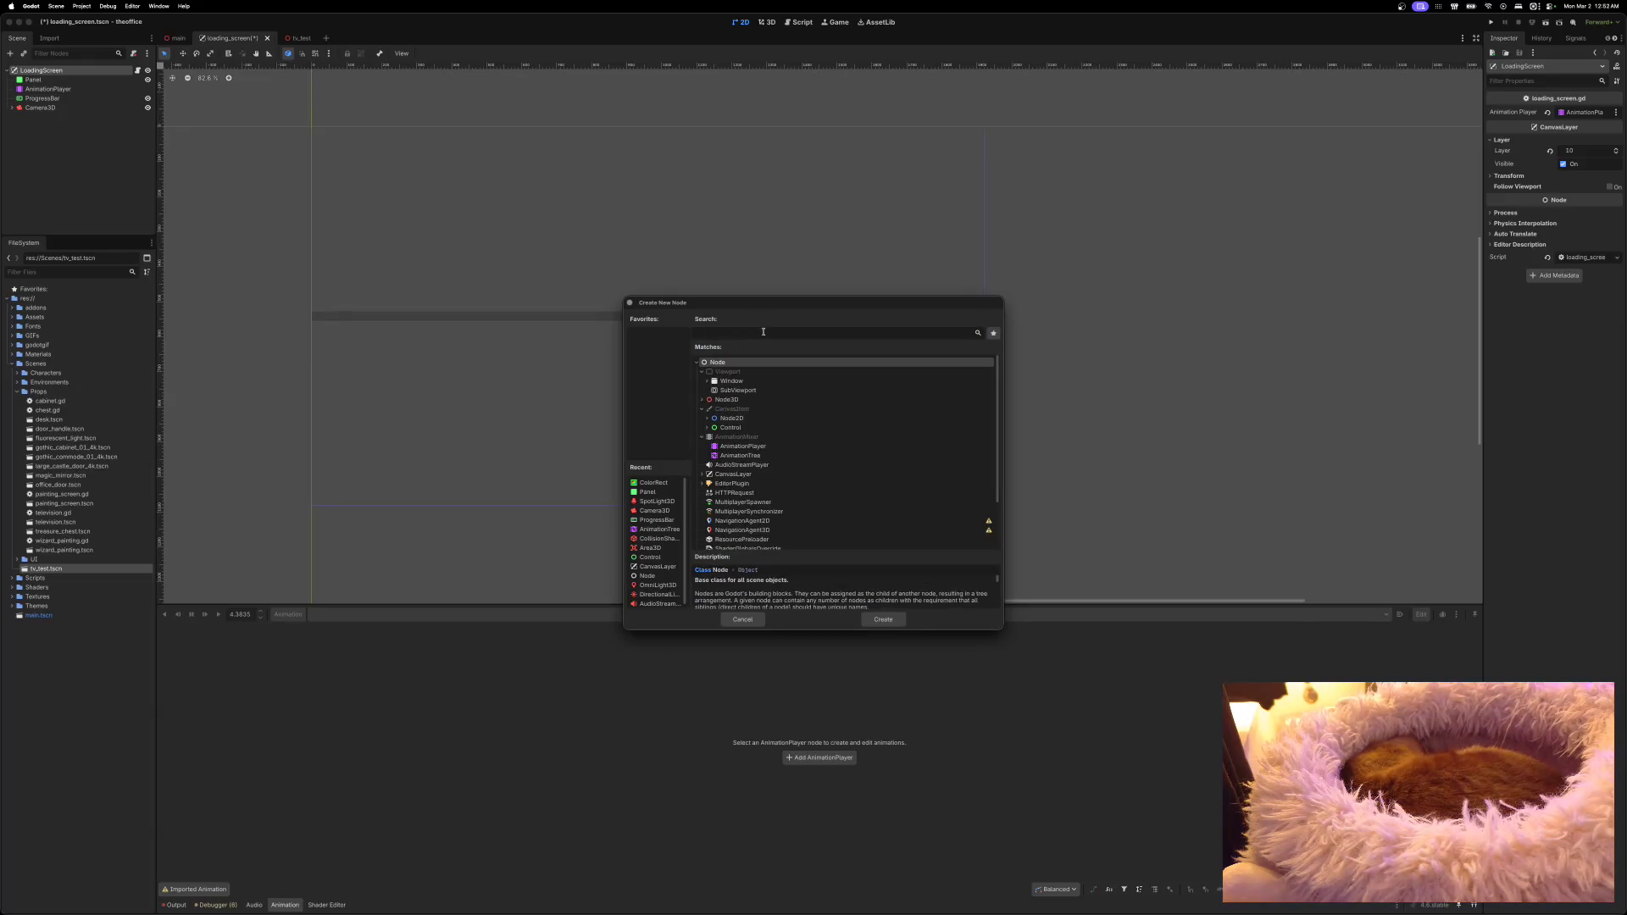
pyautogui.write('SubV')
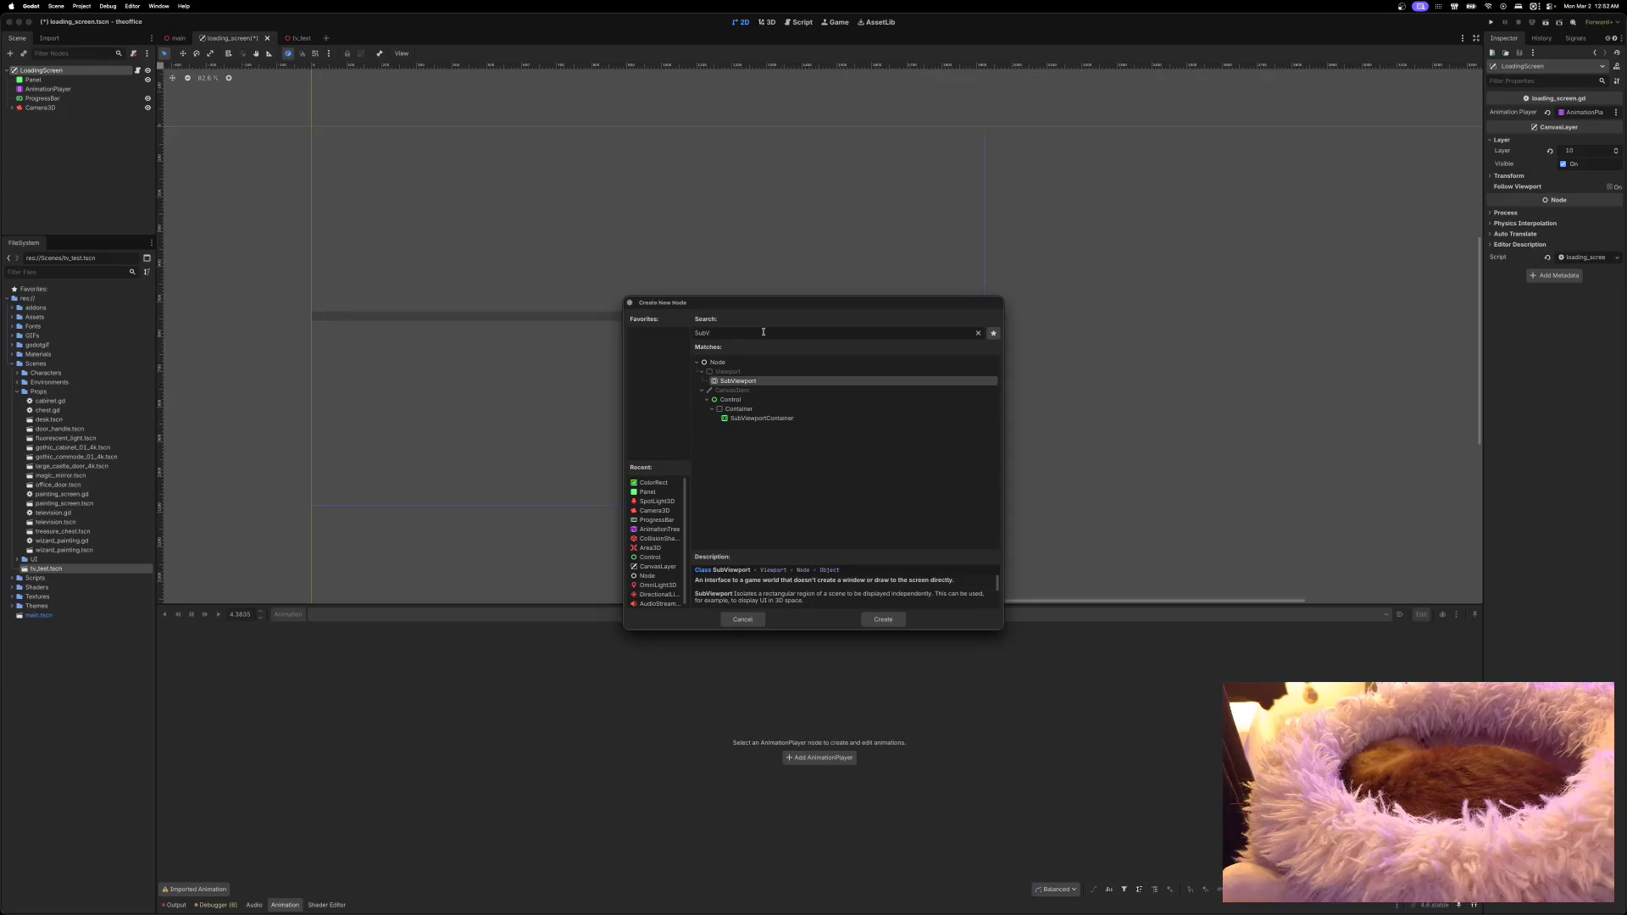
pyautogui.click(765, 418)
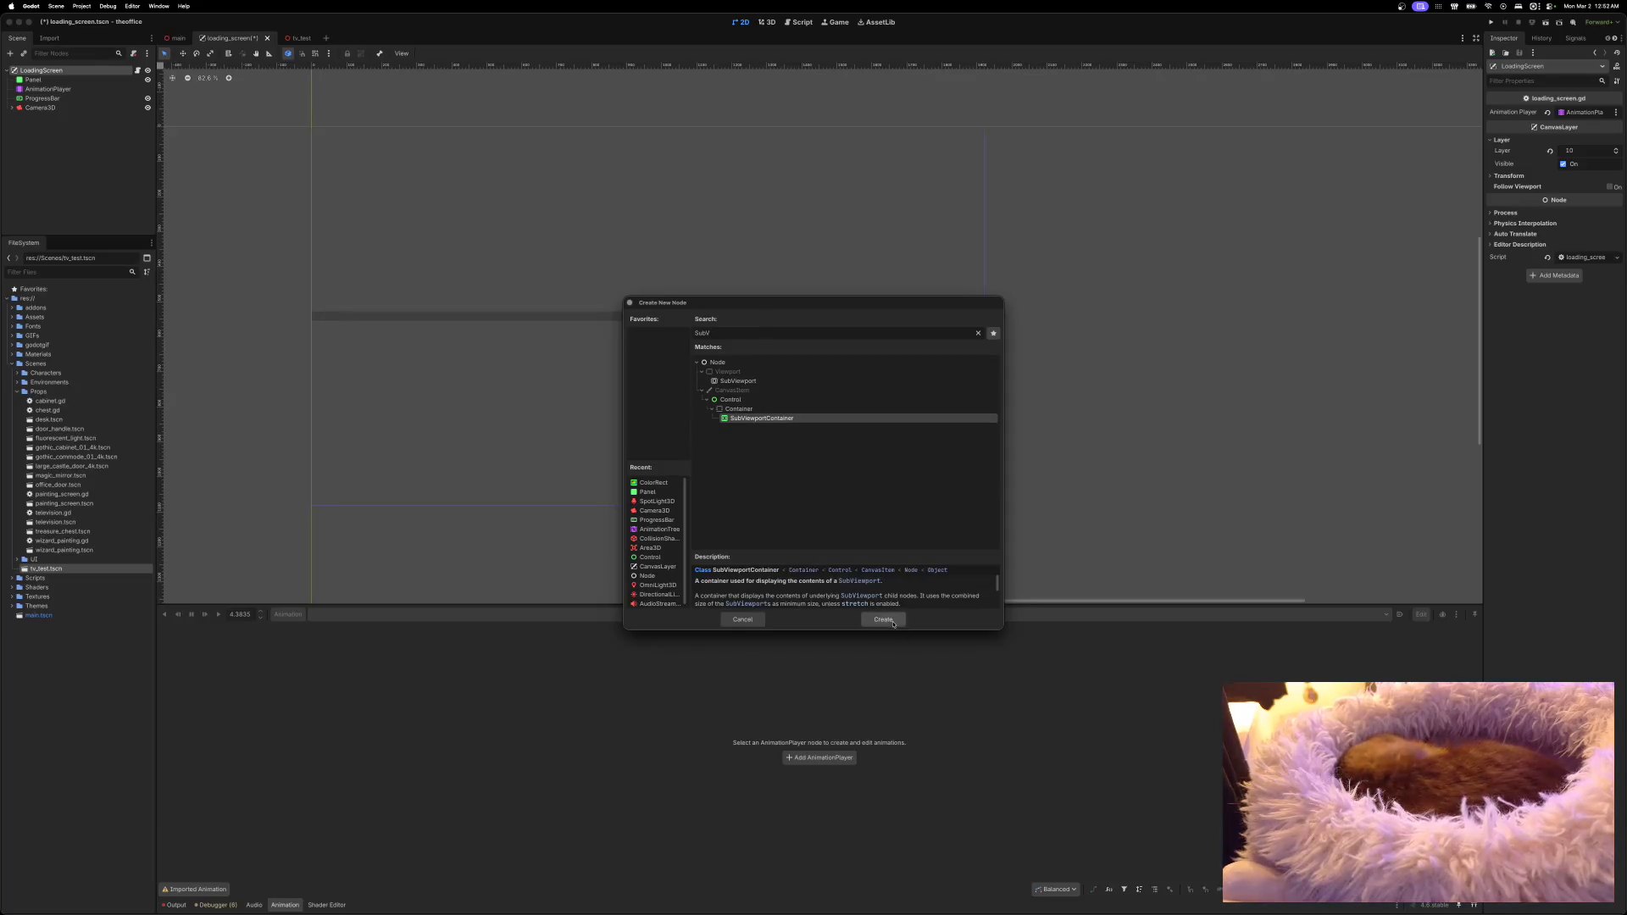
pyautogui.click(883, 619)
# Step: Create a SubViewport inside the SubViewportContainer
pyautogui.rightClick(68, 117)
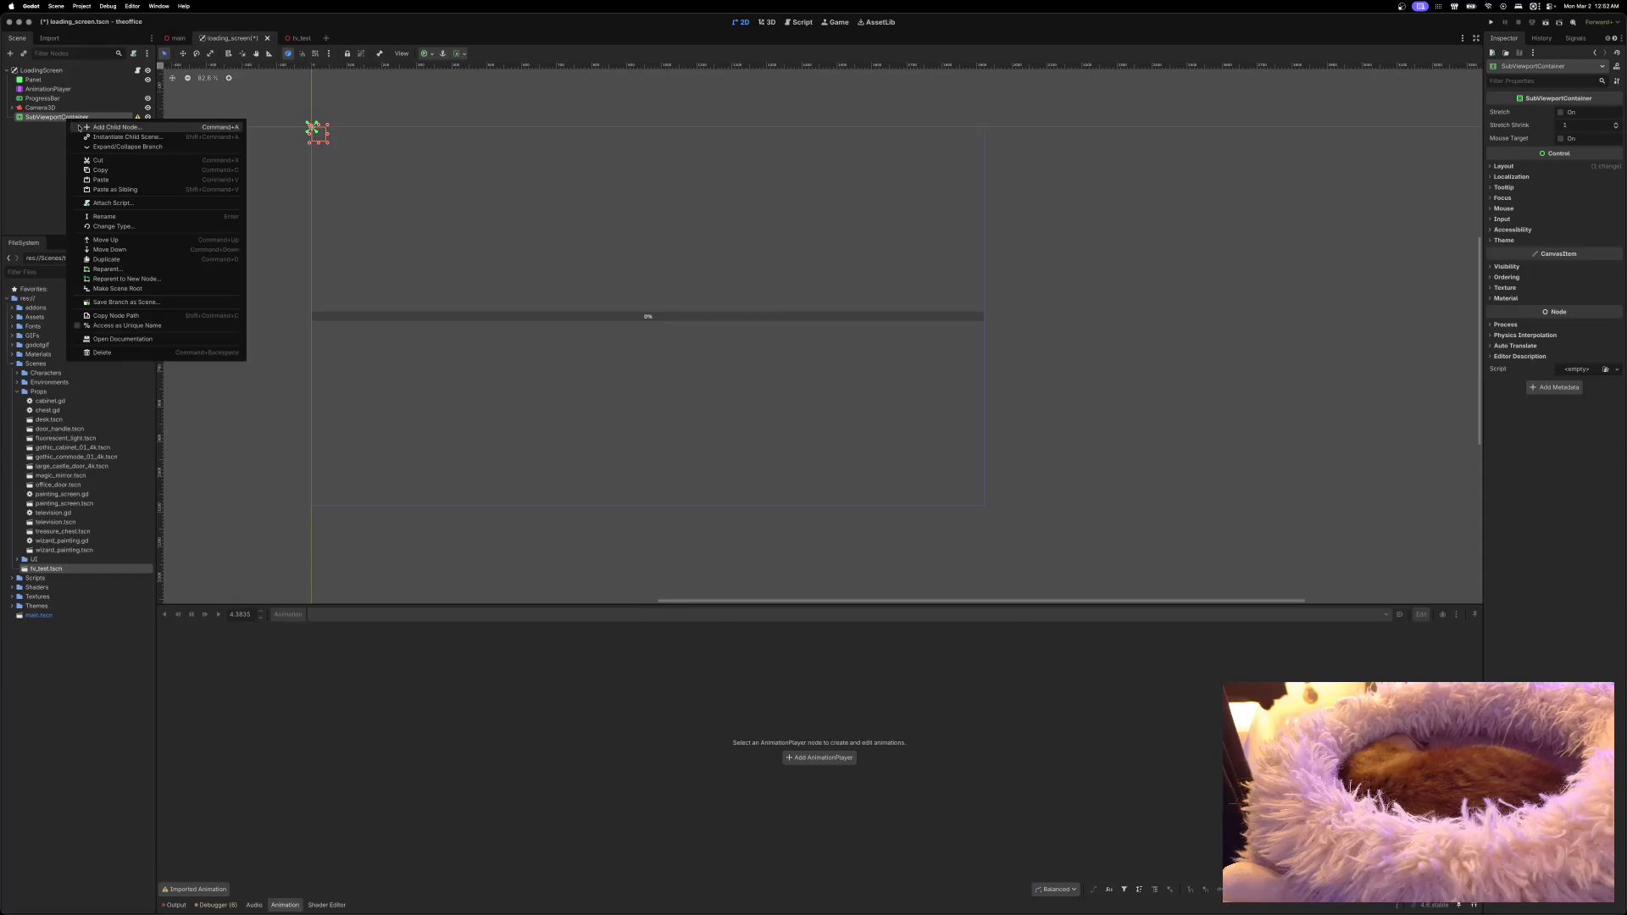
pyautogui.click(85, 124)
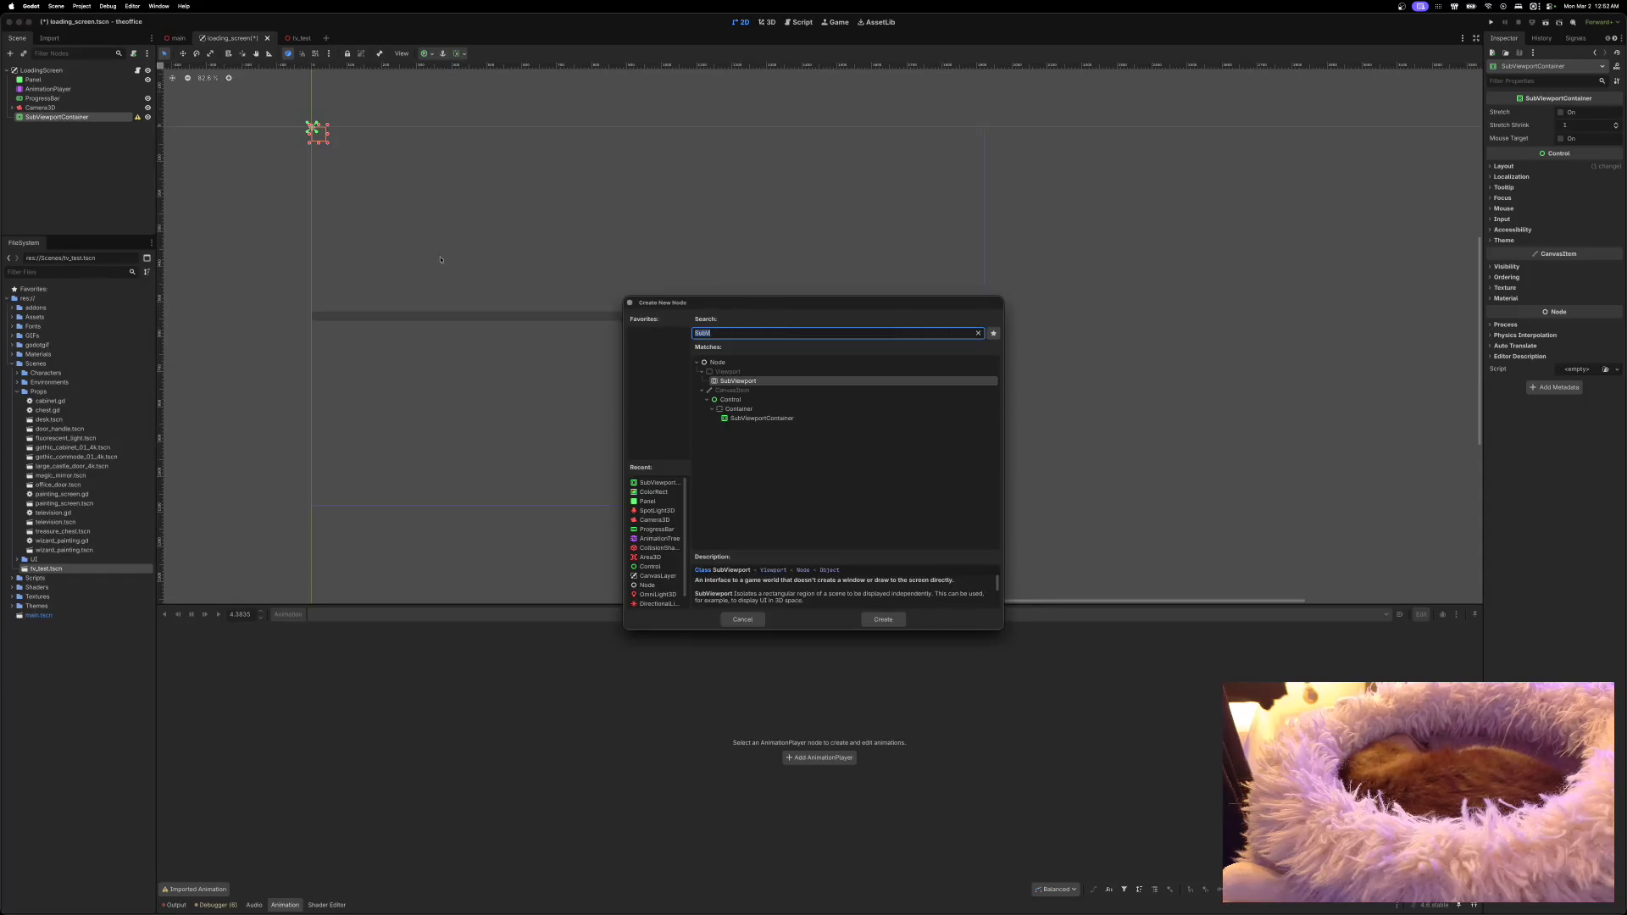
pyautogui.click(883, 619)
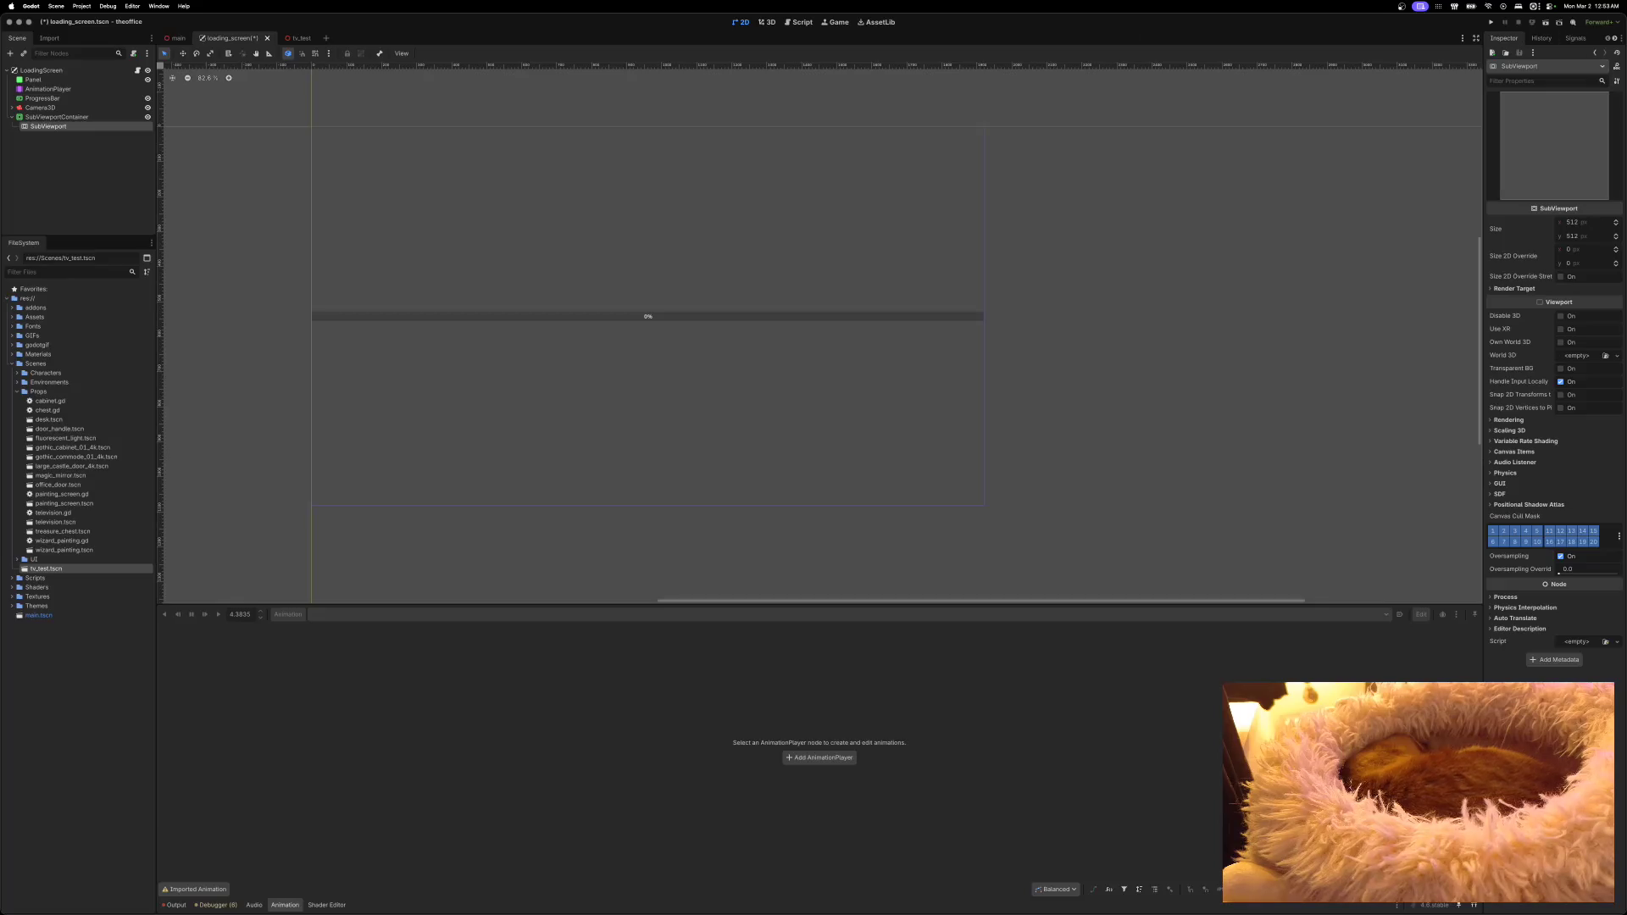
# Step: Anchor the SubViewportContainer bottom-right and move Camera3D into the SubViewport
pyautogui.click(85, 117)
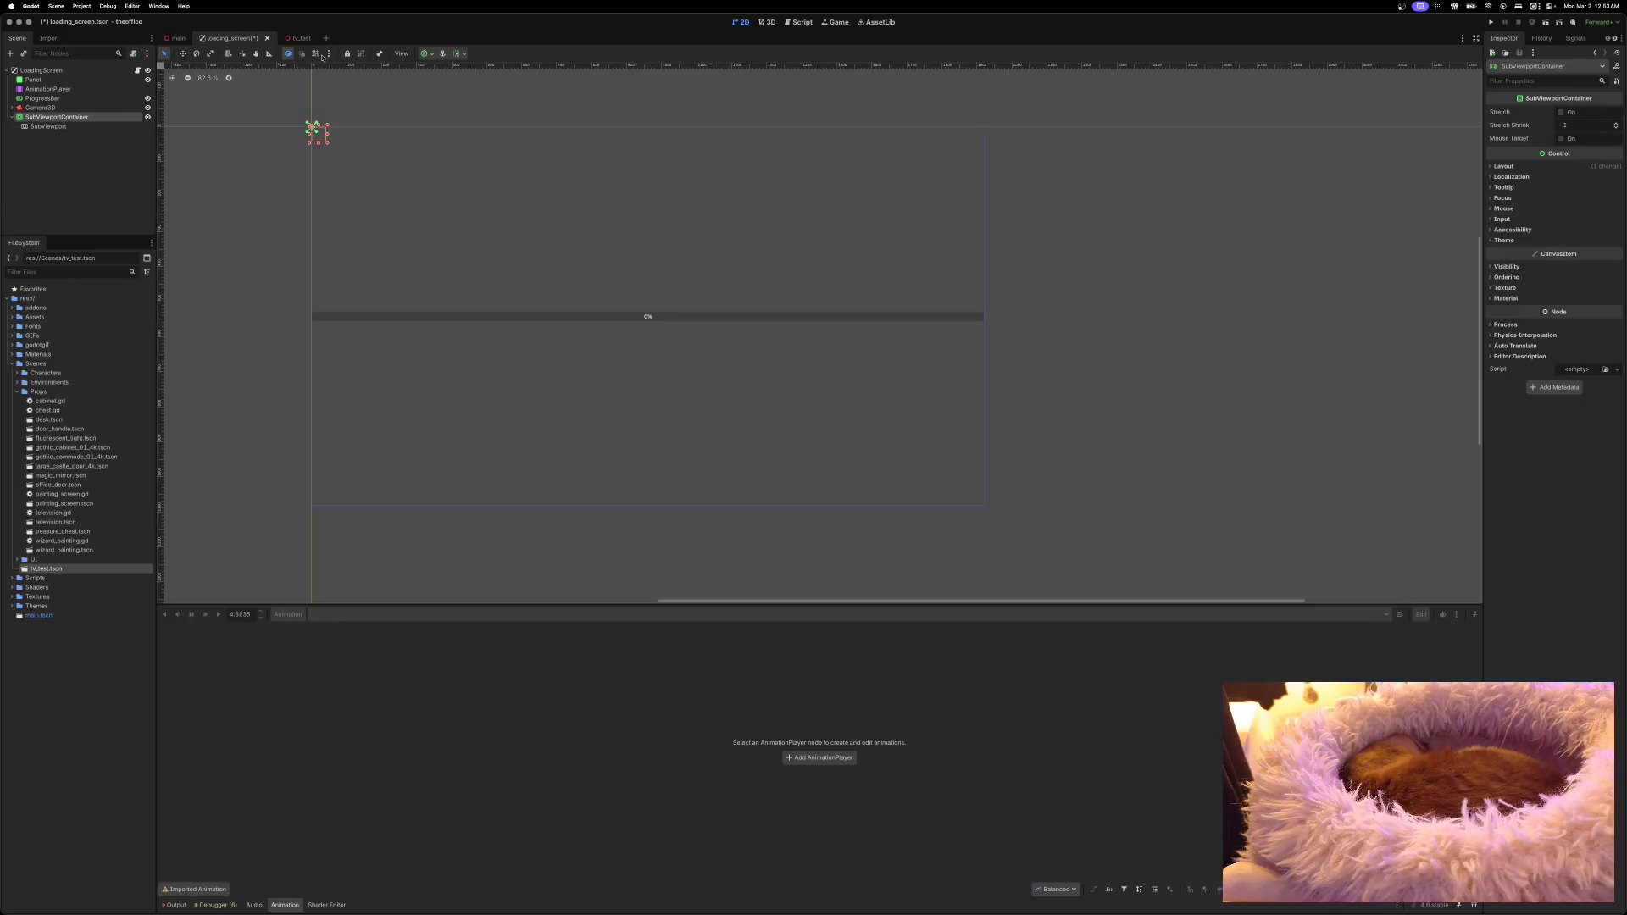
pyautogui.click(427, 54)
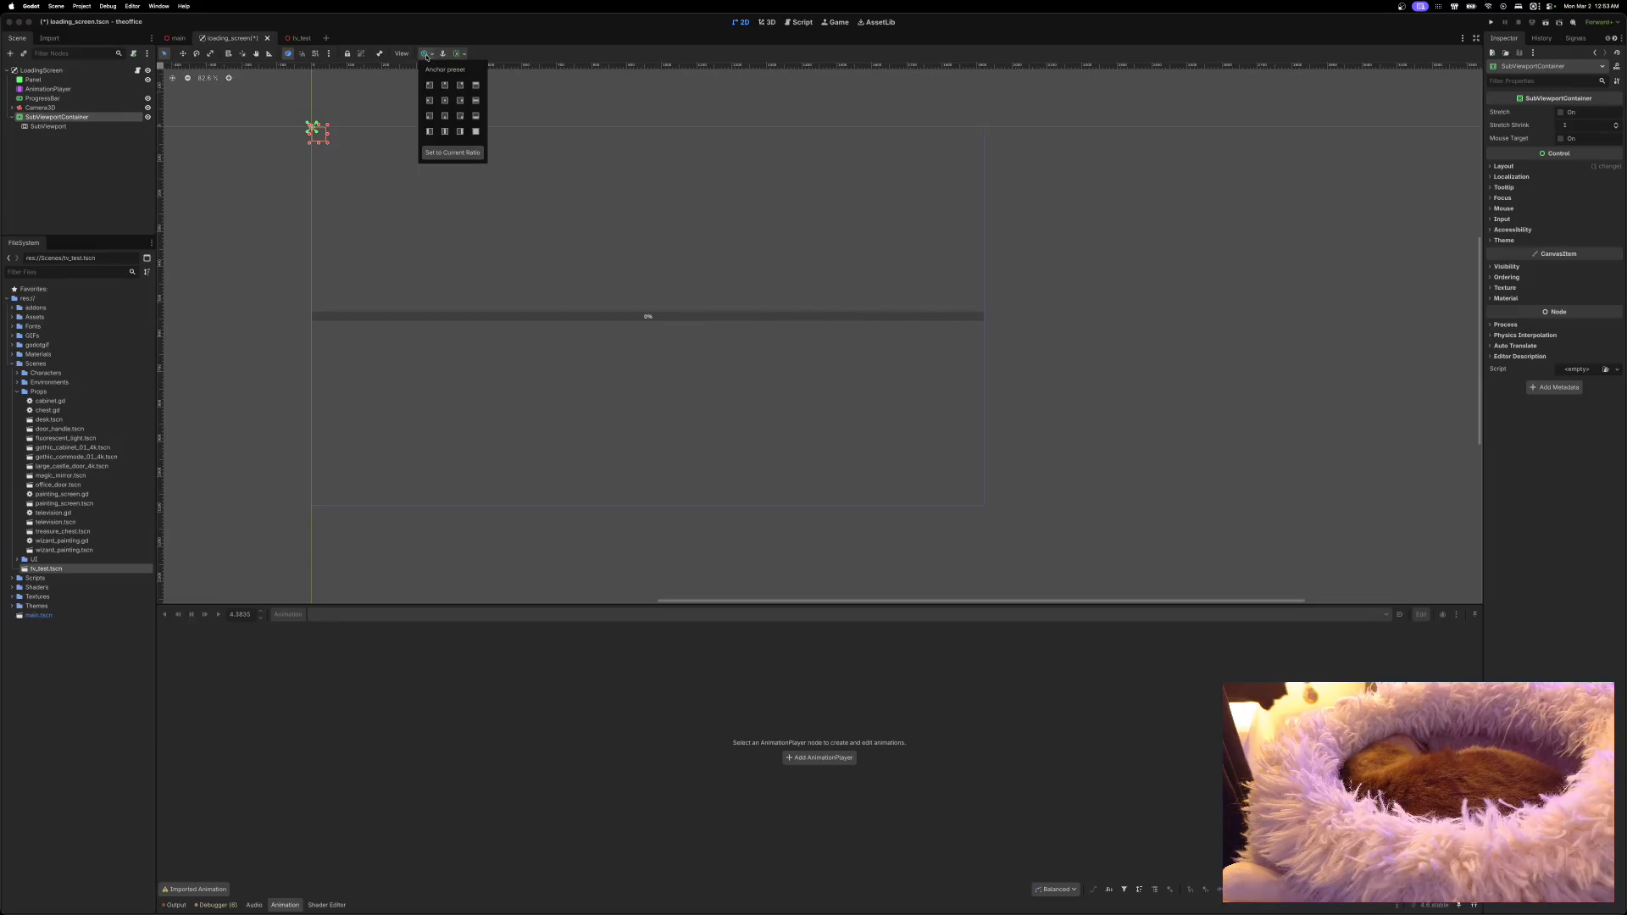
pyautogui.click(458, 117)
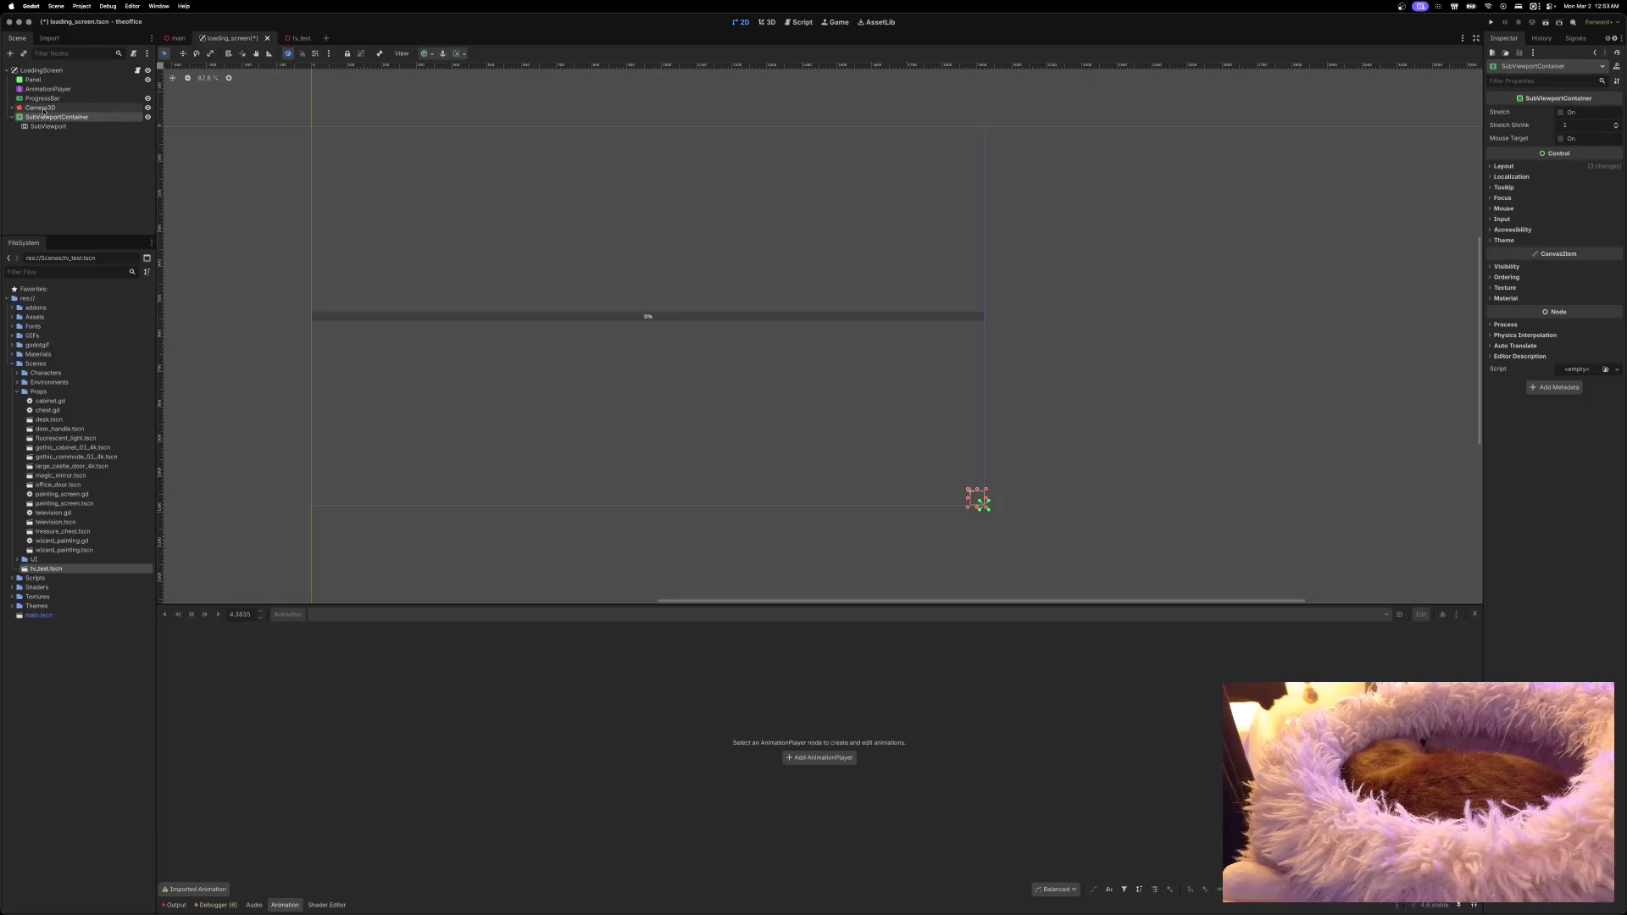
pyautogui.moveTo(41, 111); pyautogui.dragTo(49, 125)
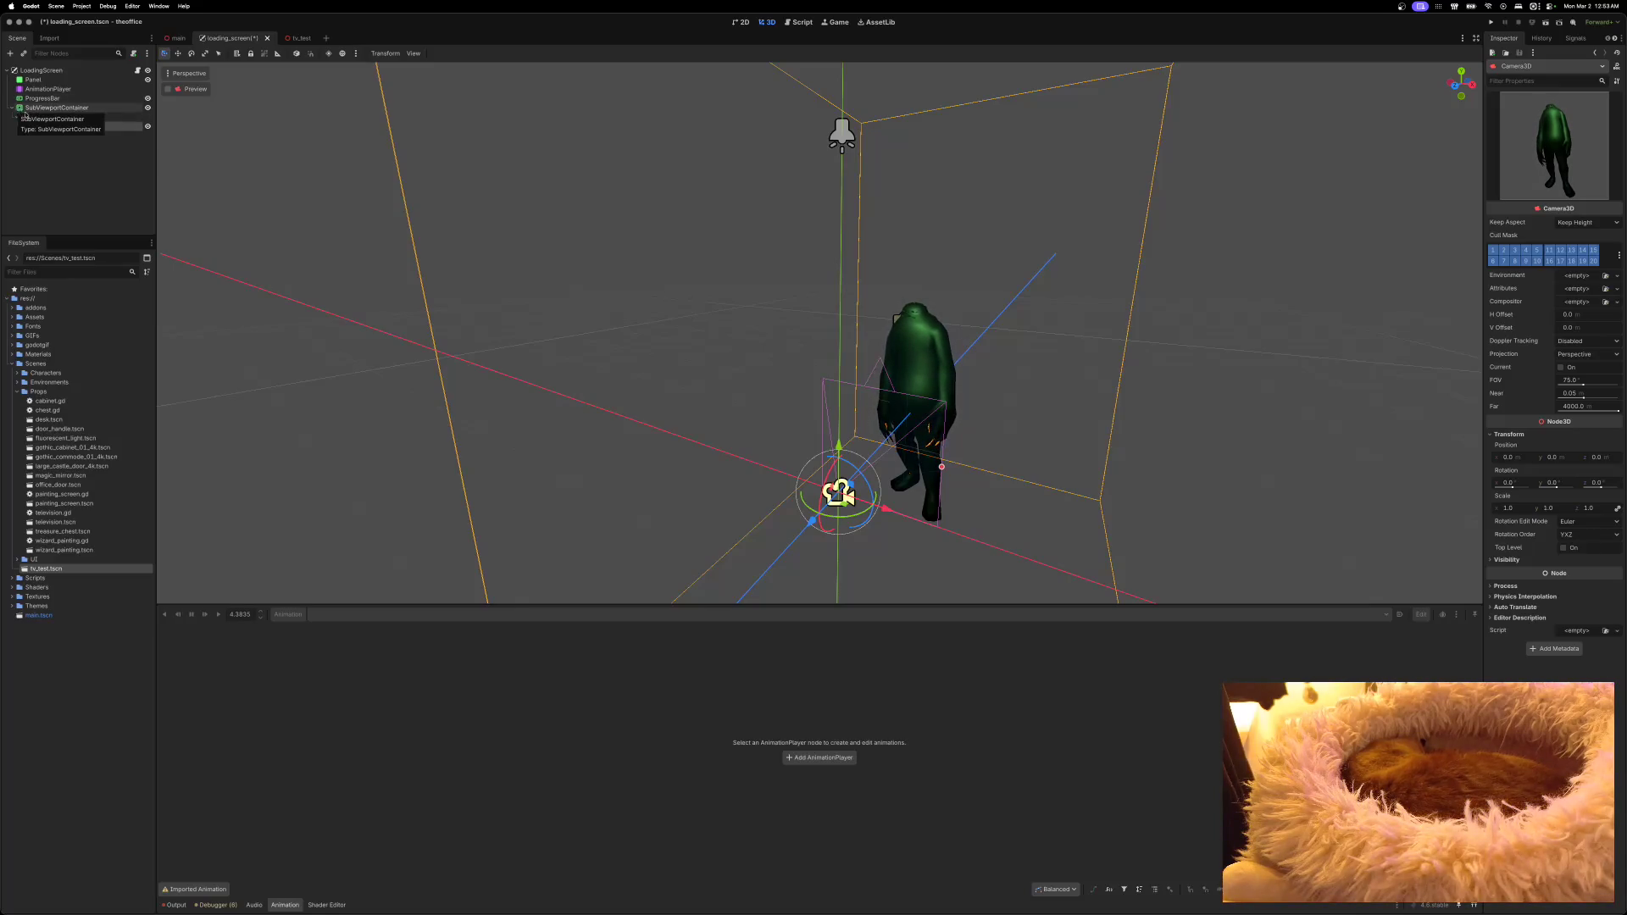
pyautogui.click(47, 117)
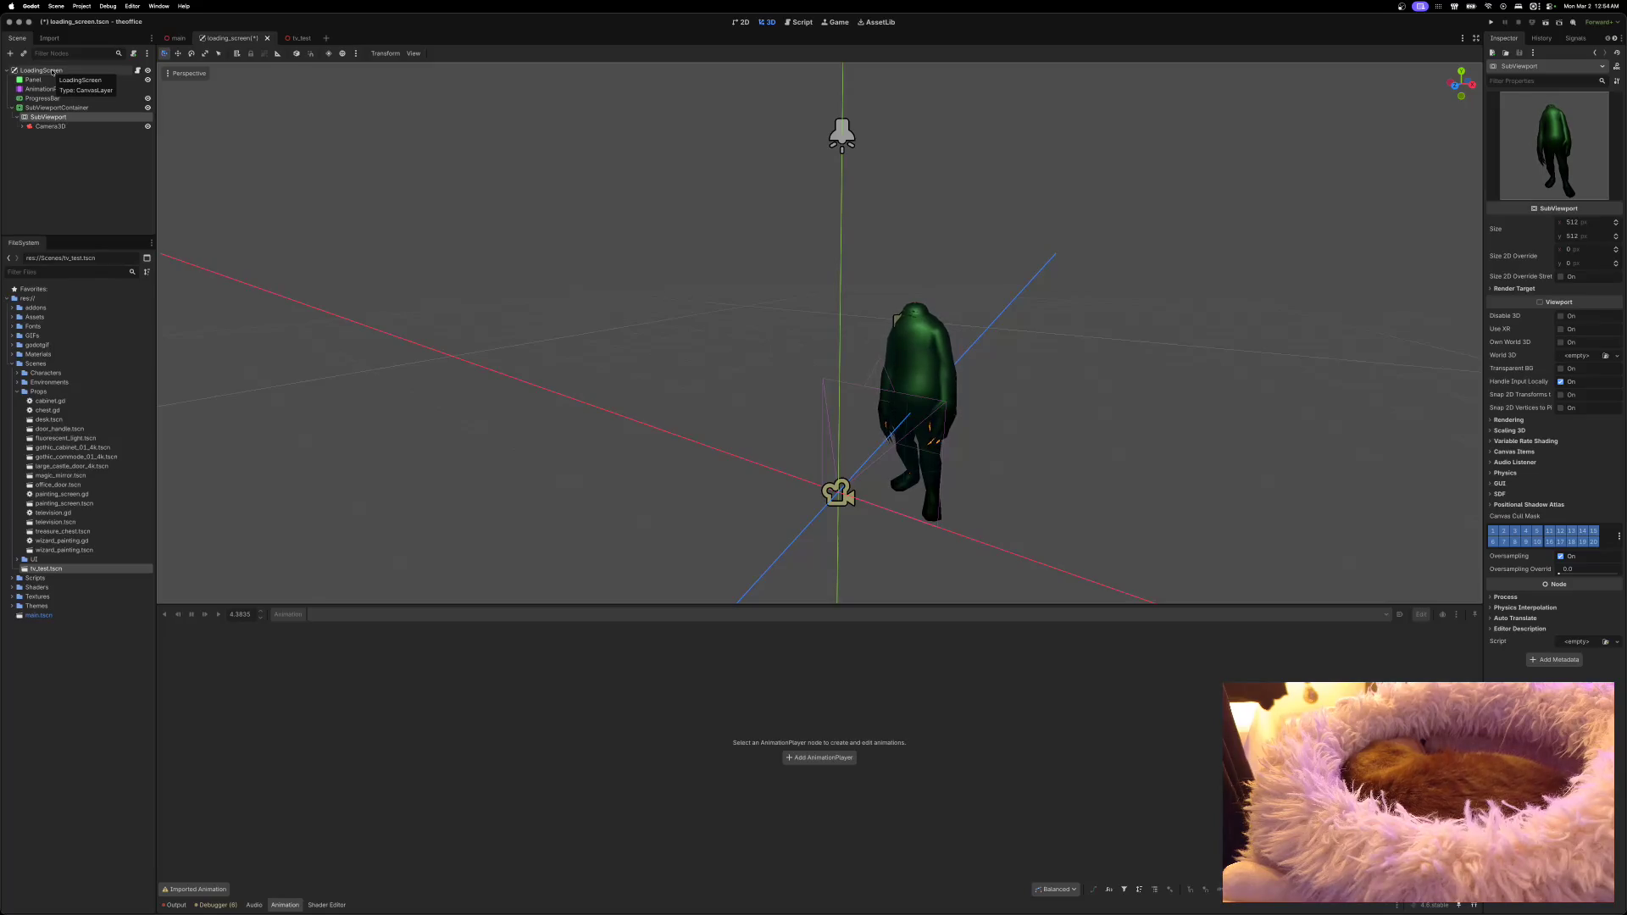
# Step: Add a TextureRect child to LoadingScreen using the 'textu' node search
pyautogui.rightClick(53, 71)
pyautogui.click(85, 79)
pyautogui.write('textu')
pyautogui.click(747, 448)
pyautogui.click(881, 619)
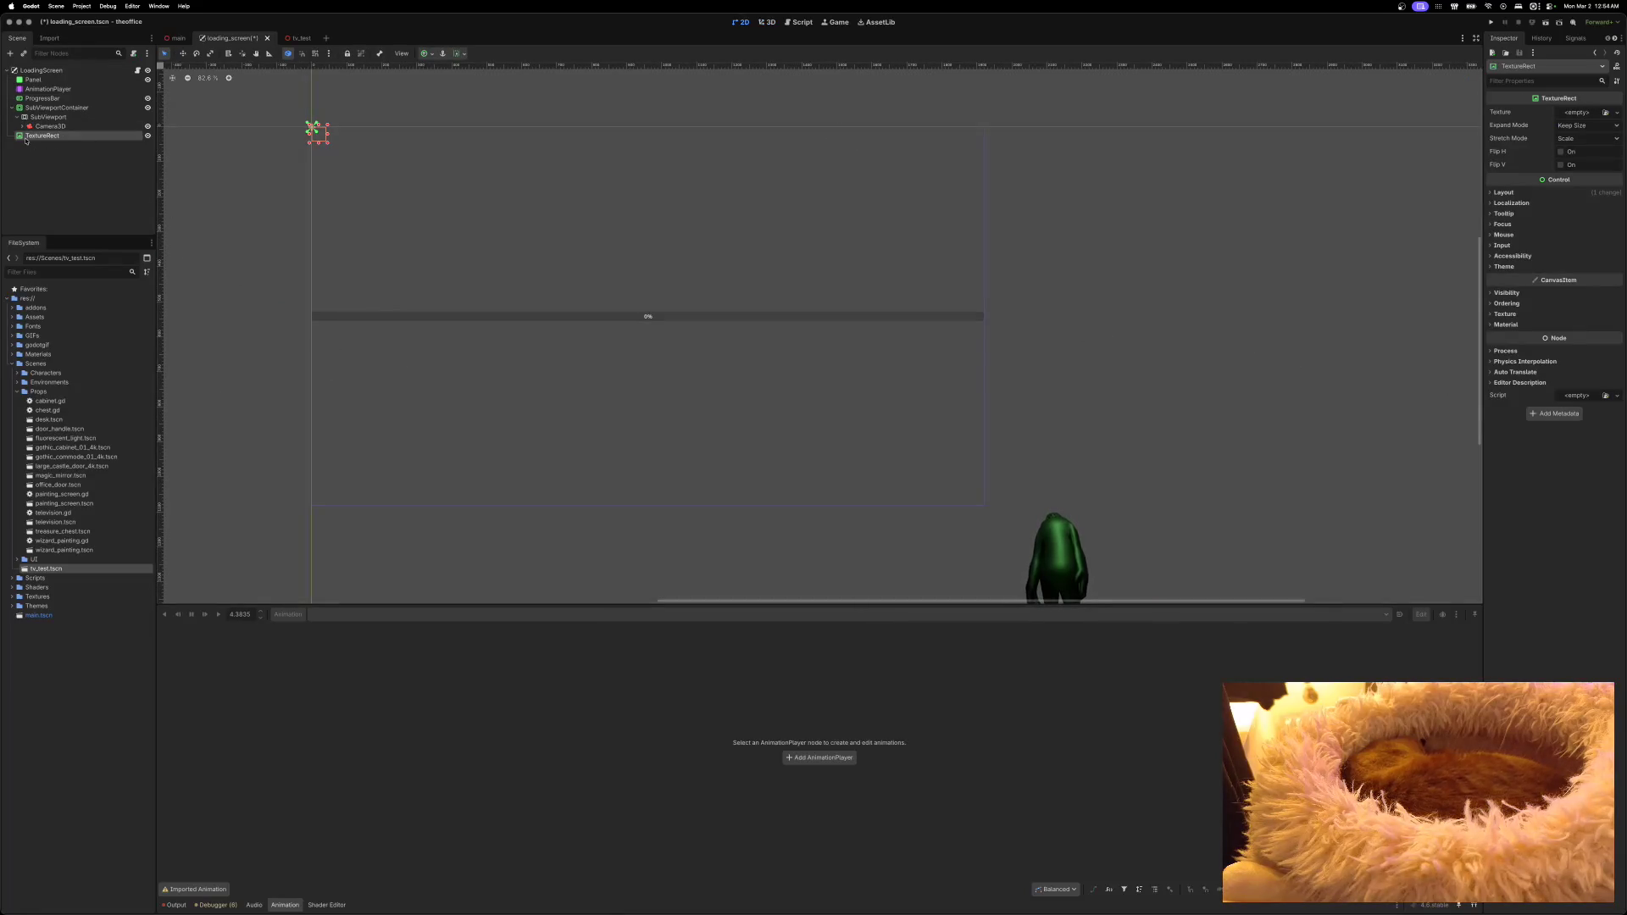
# Step: Move TextureRect above ProgressBar in the tree and anchor it to the bottom-right corner
pyautogui.click(54, 108)
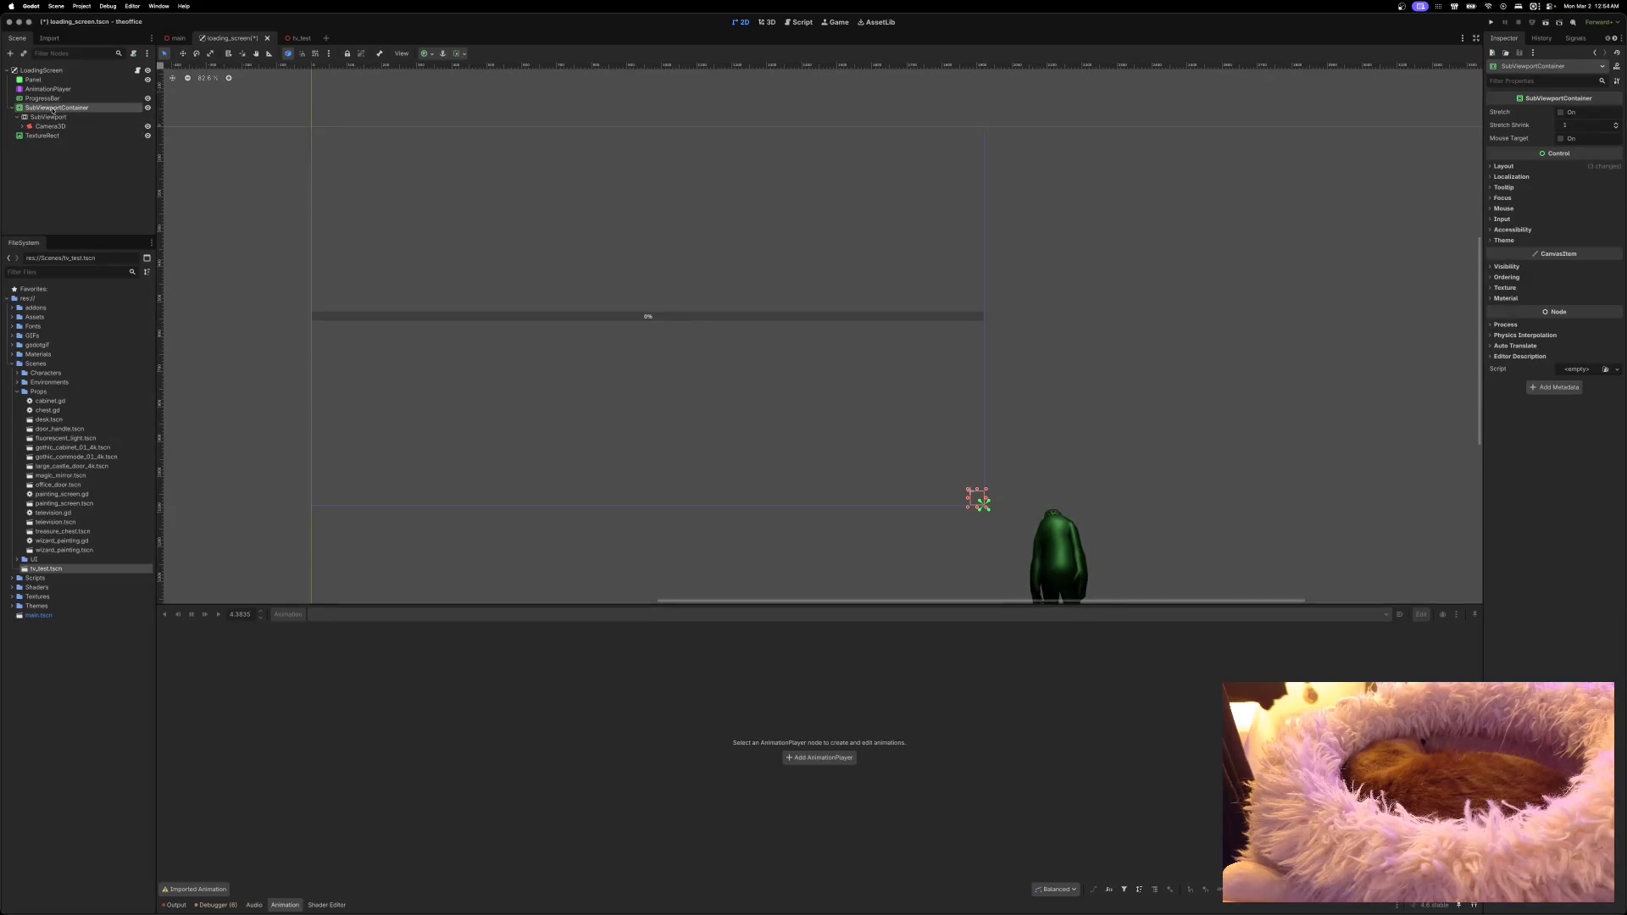
pyautogui.moveTo(42, 135); pyautogui.dragTo(46, 97)
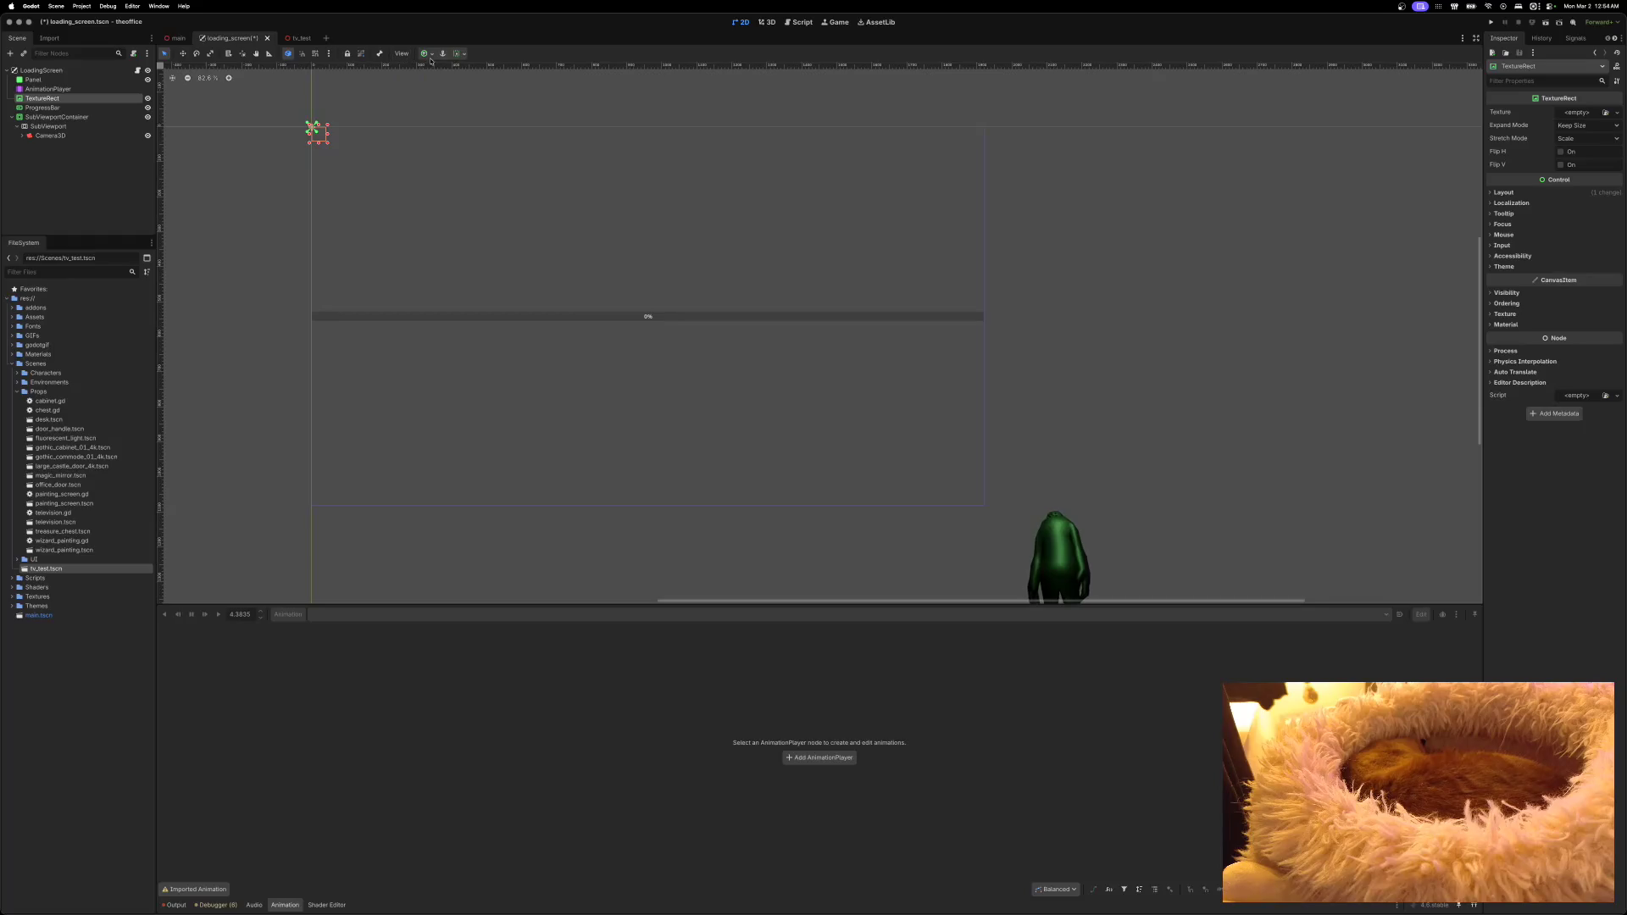
pyautogui.click(458, 54)
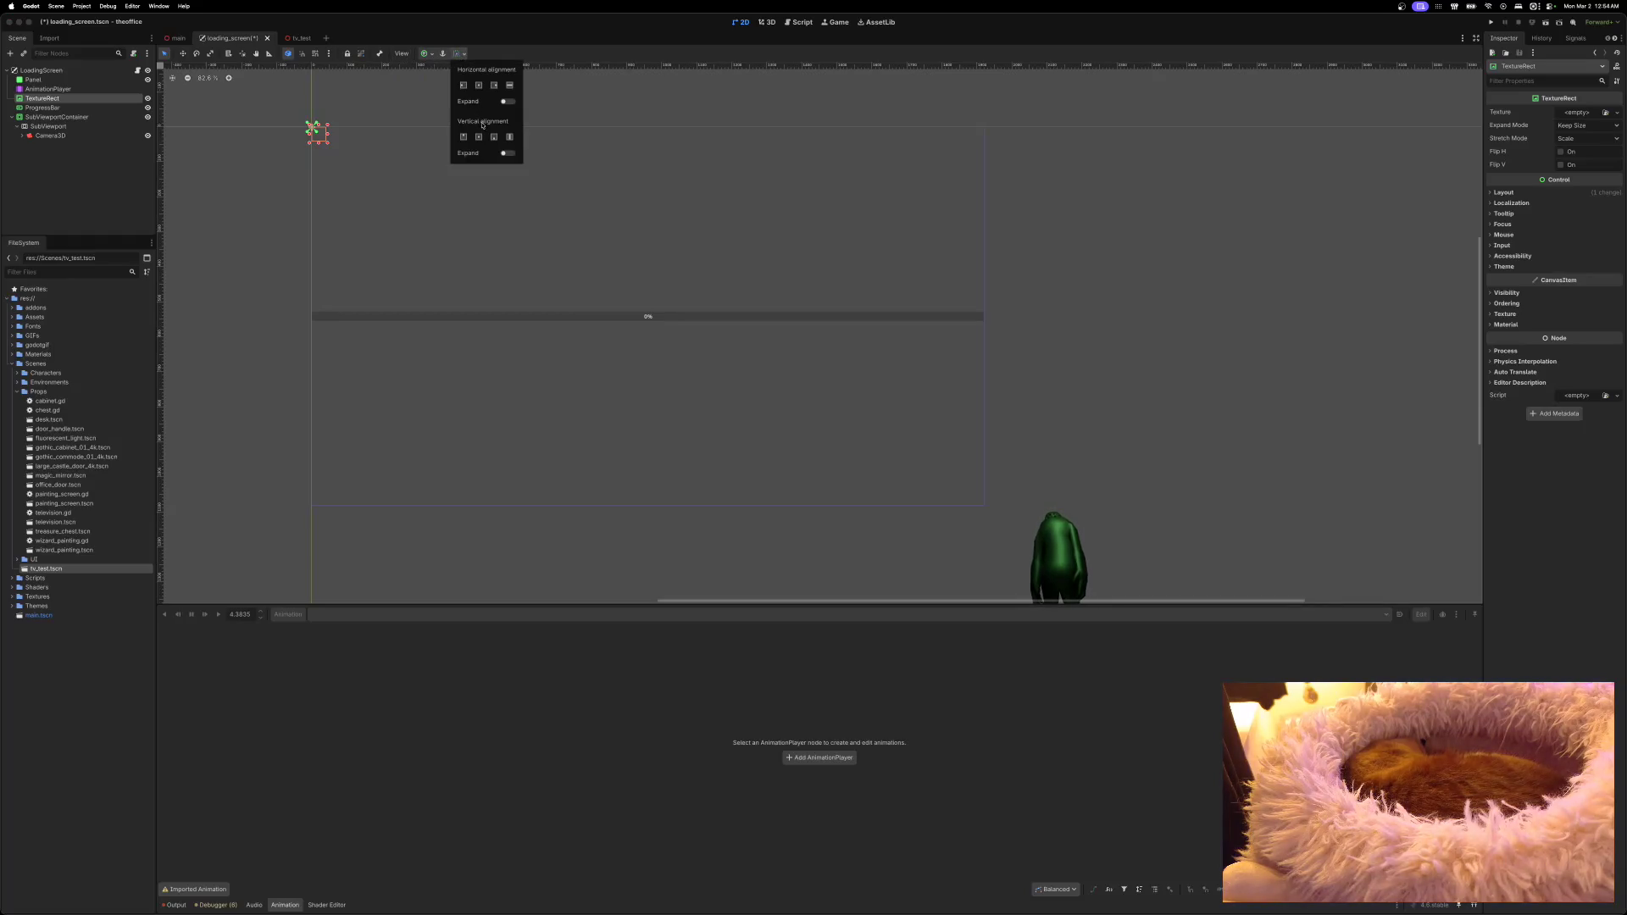
pyautogui.click(428, 59)
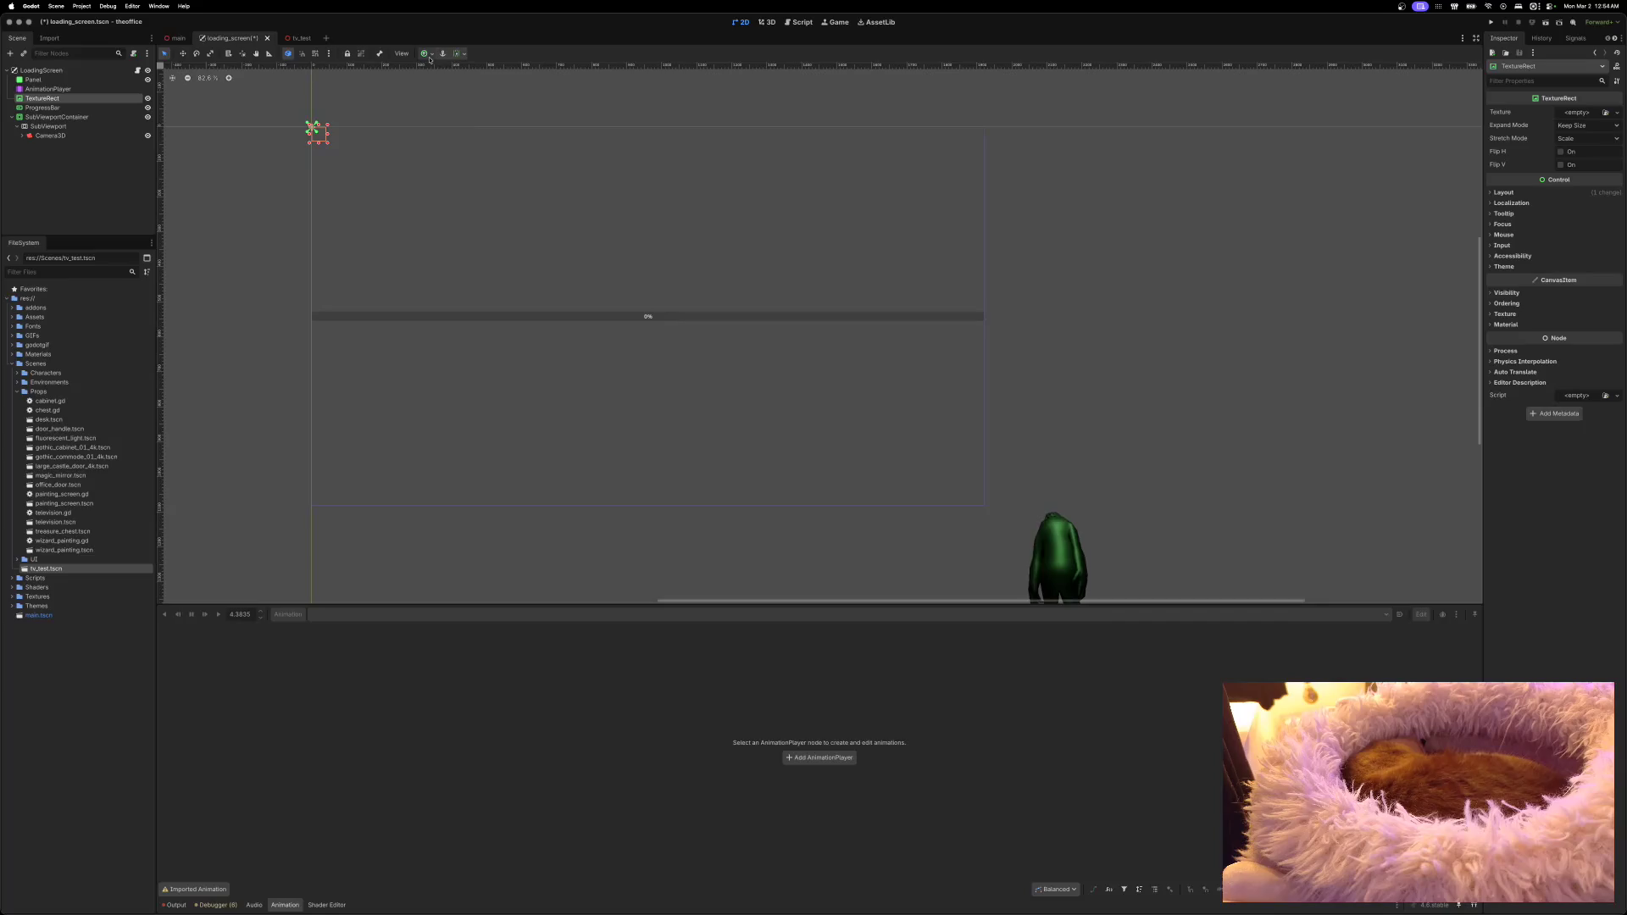
pyautogui.click(431, 56)
pyautogui.click(461, 116)
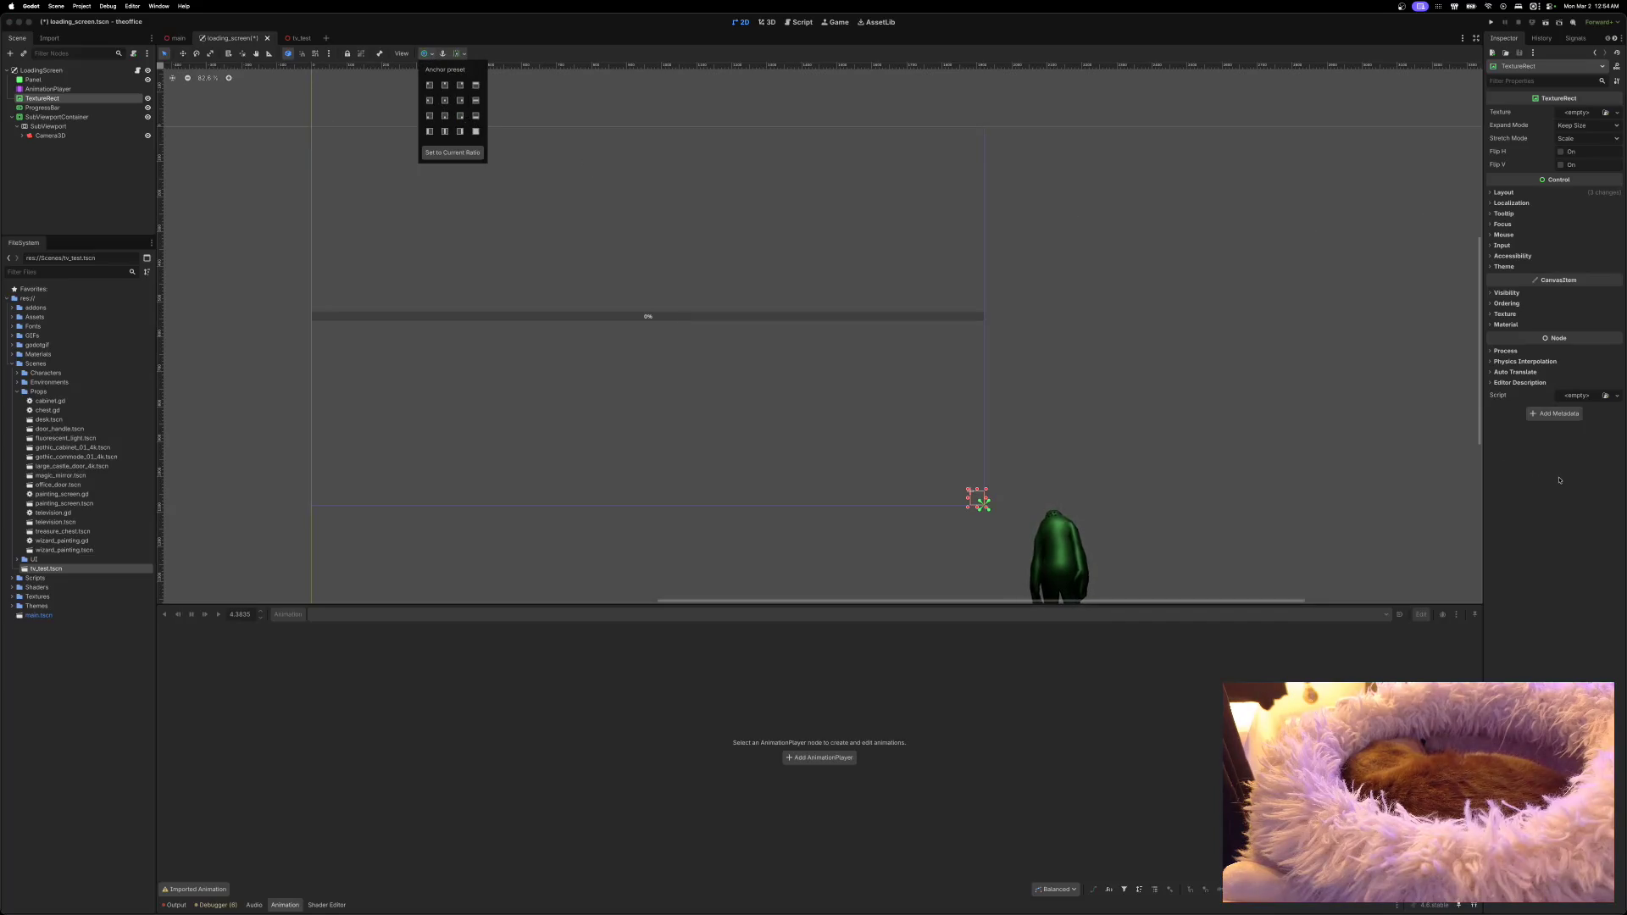
pyautogui.click(1576, 114)
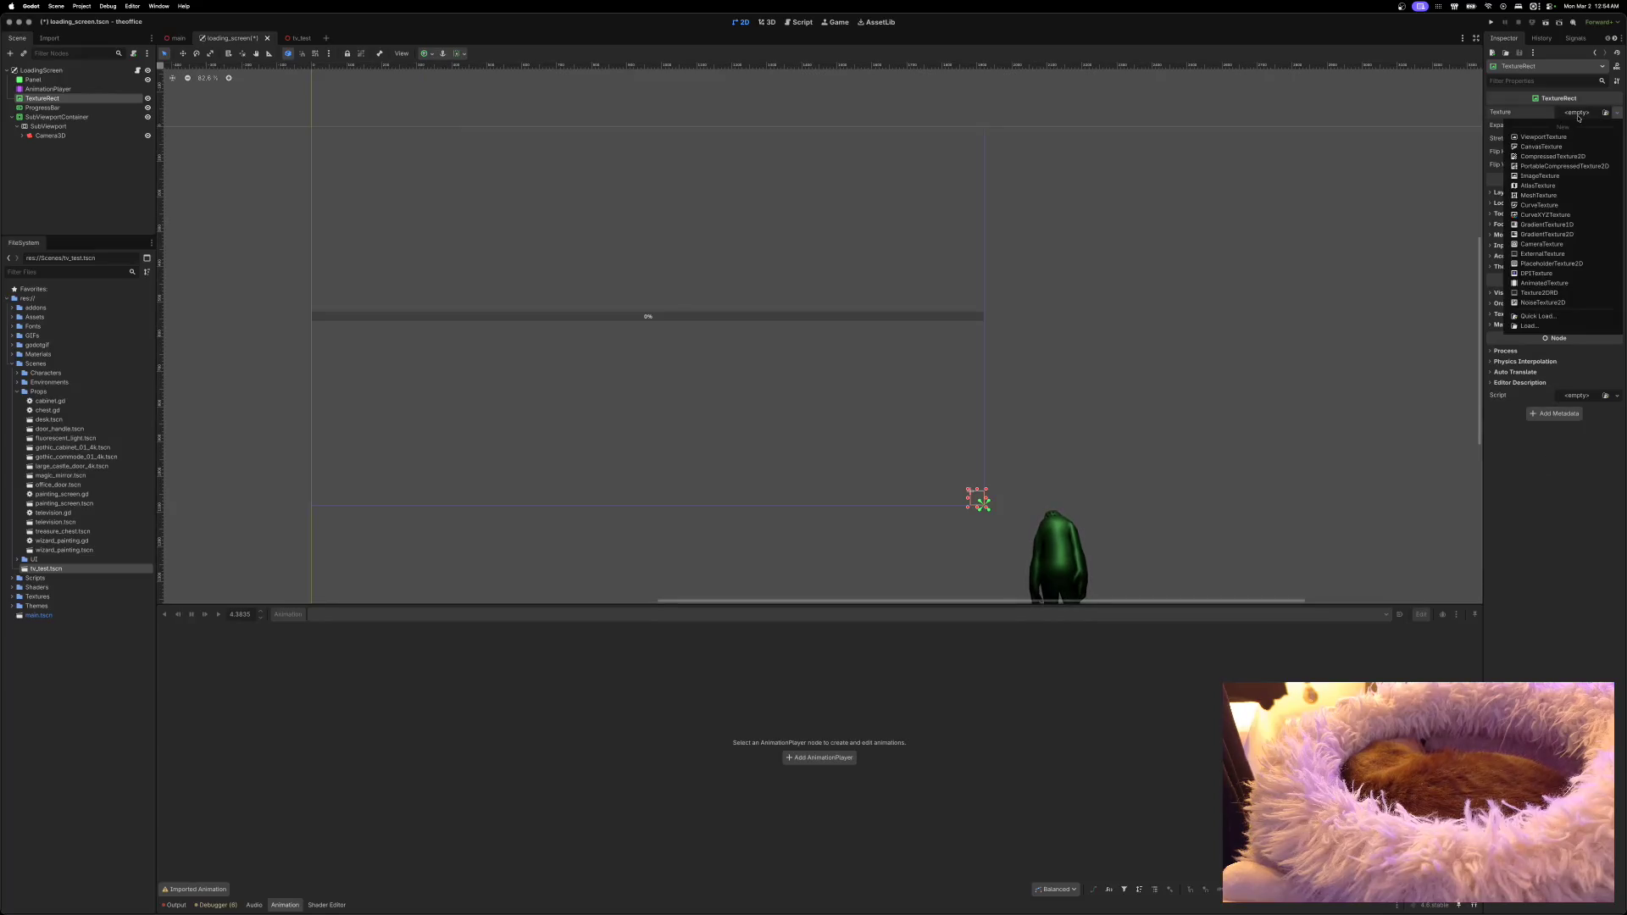
# Step: Set TextureRect's texture to a ViewportTexture from SubViewport, save, and run the project
pyautogui.click(1550, 136)
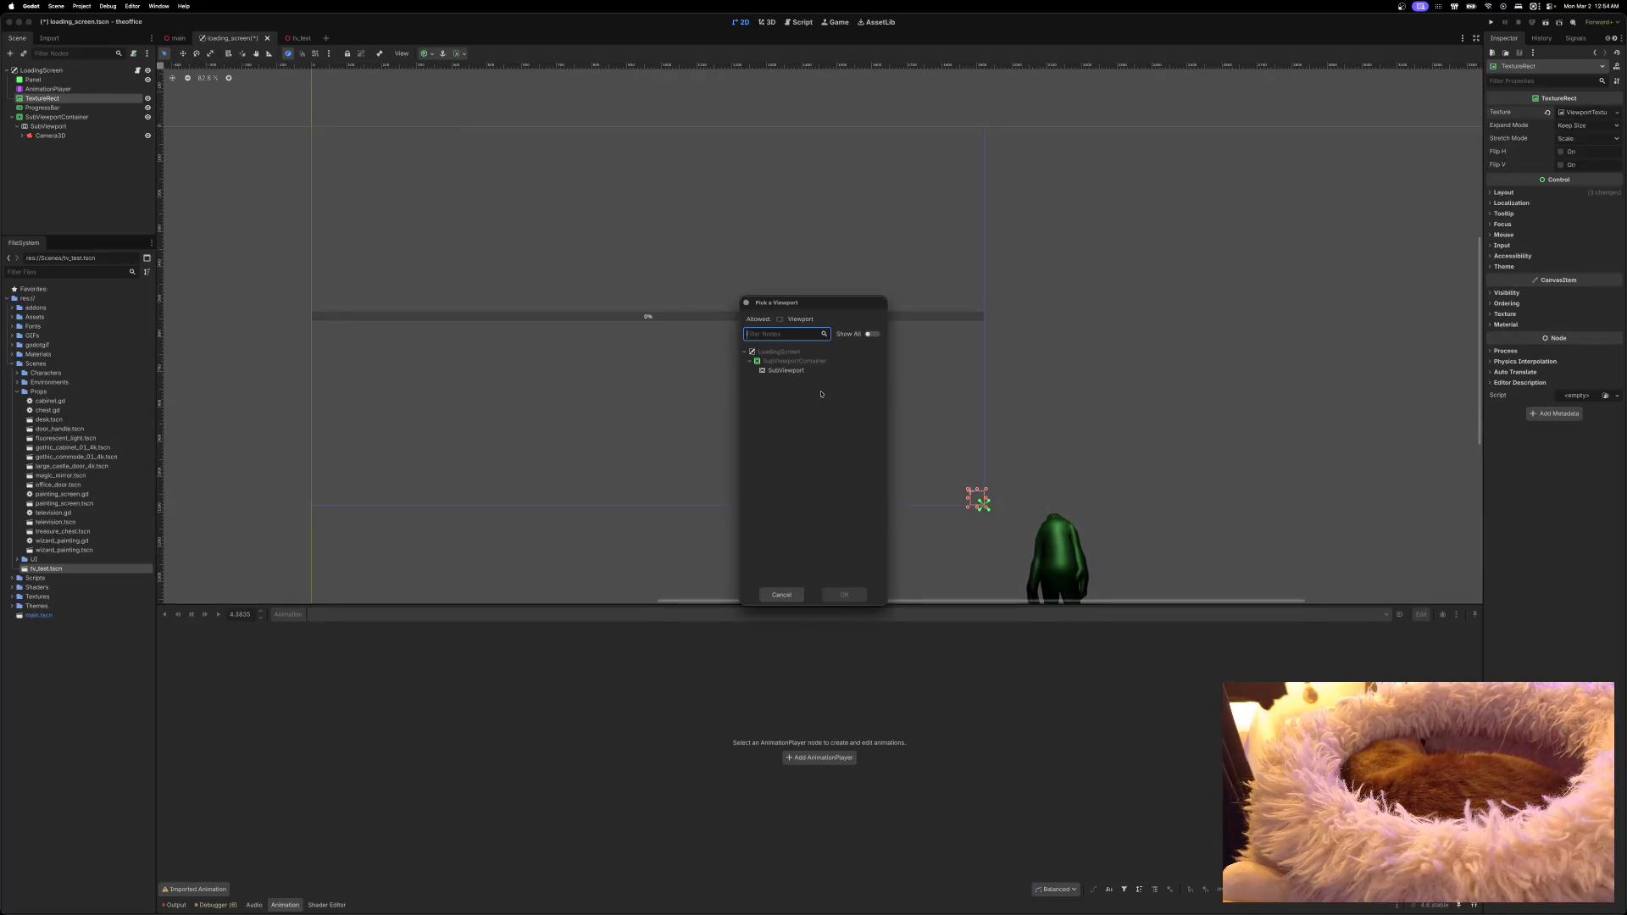
pyautogui.click(785, 370)
pyautogui.click(844, 595)
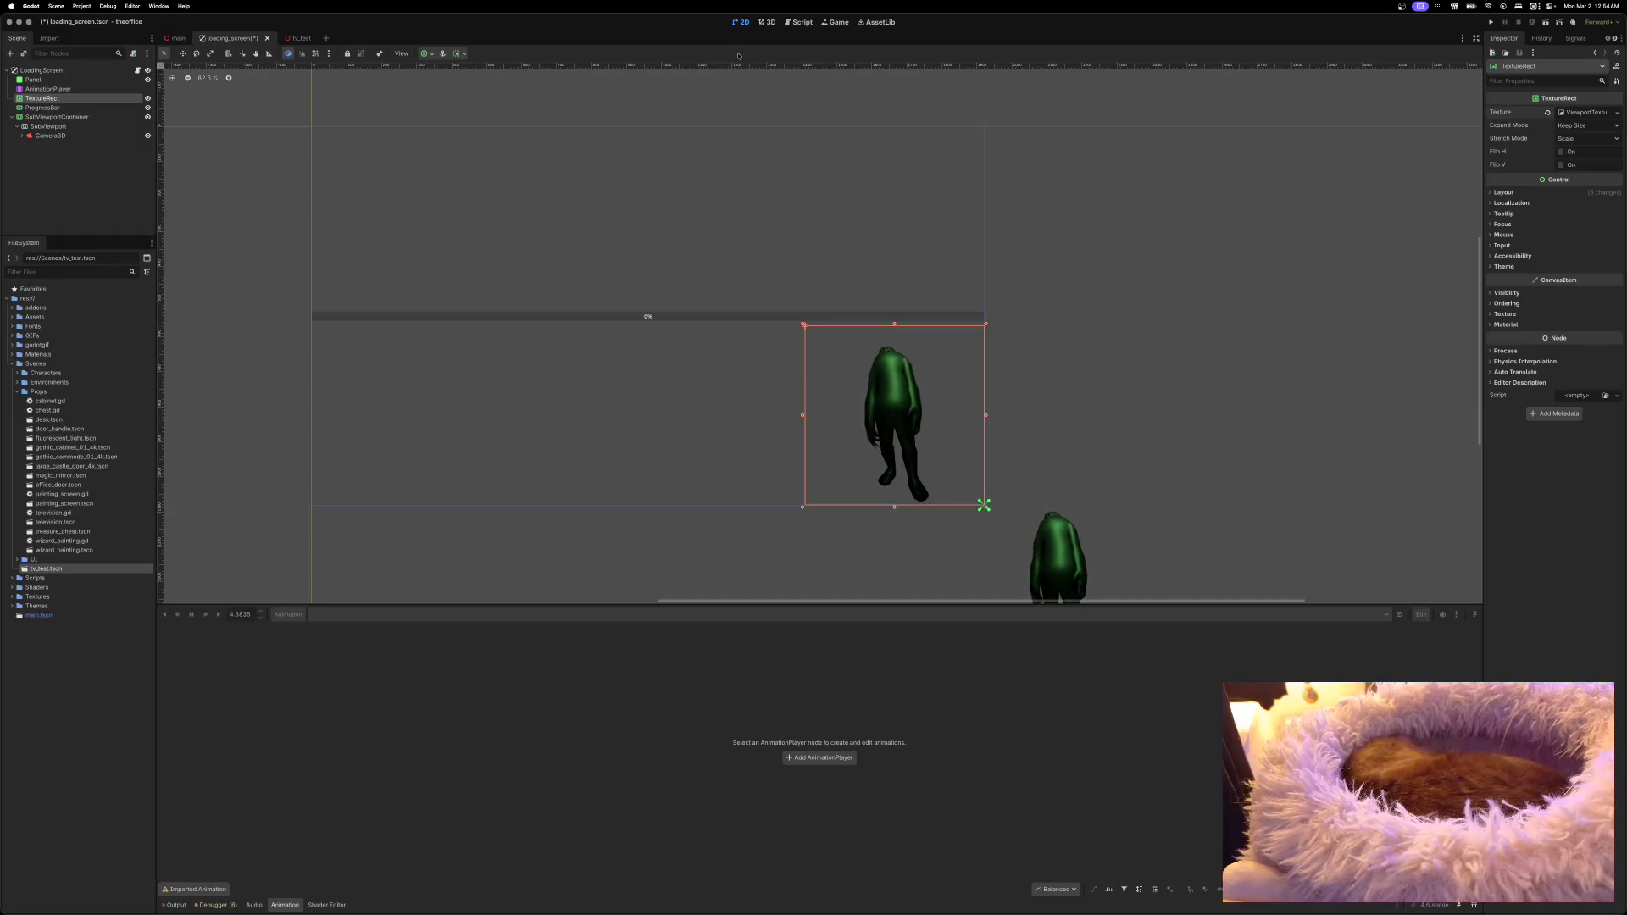
pyautogui.press('super+s')
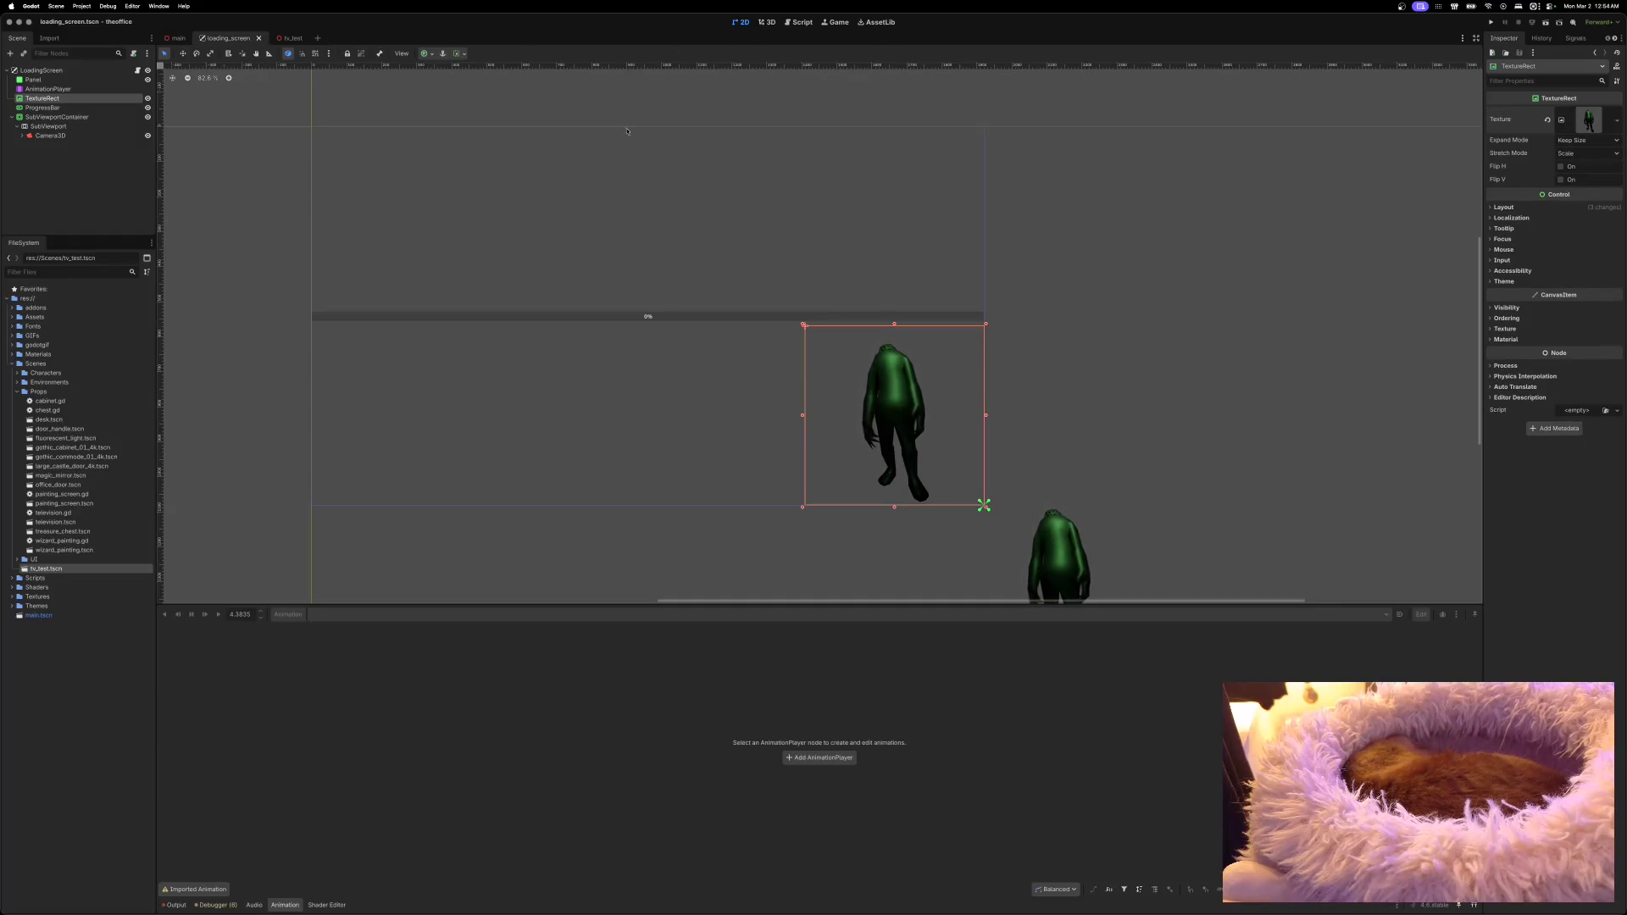
pyautogui.click(1490, 22)
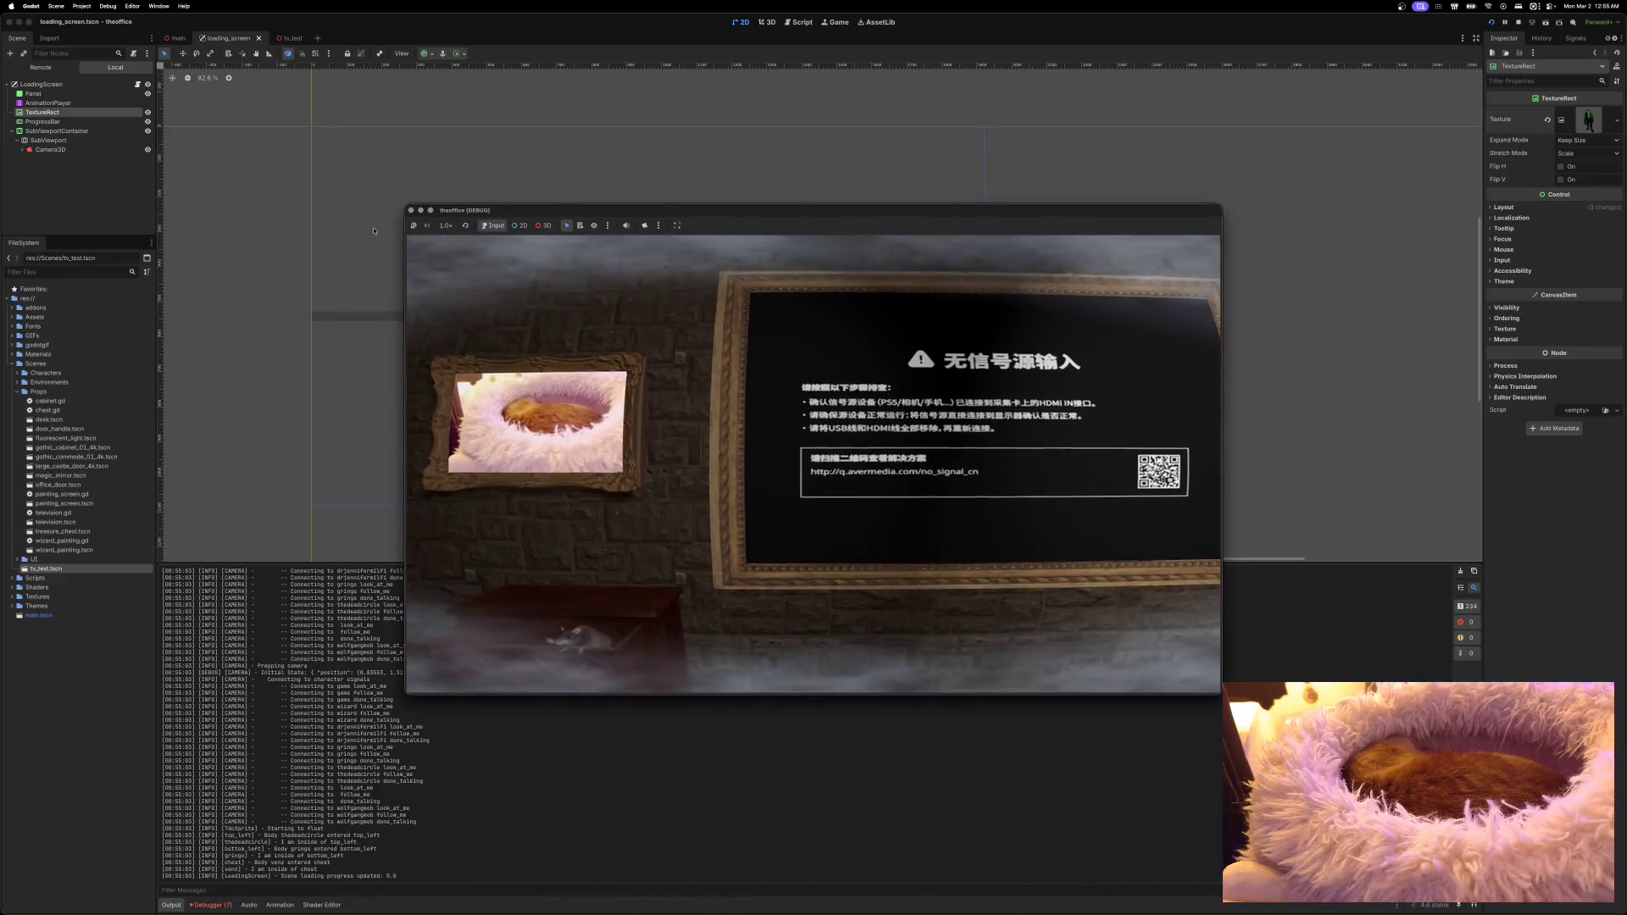
# Step: Stop the game and follow the AnimationTree not-found error to loading_screen.gd line 7
pyautogui.click(411, 210)
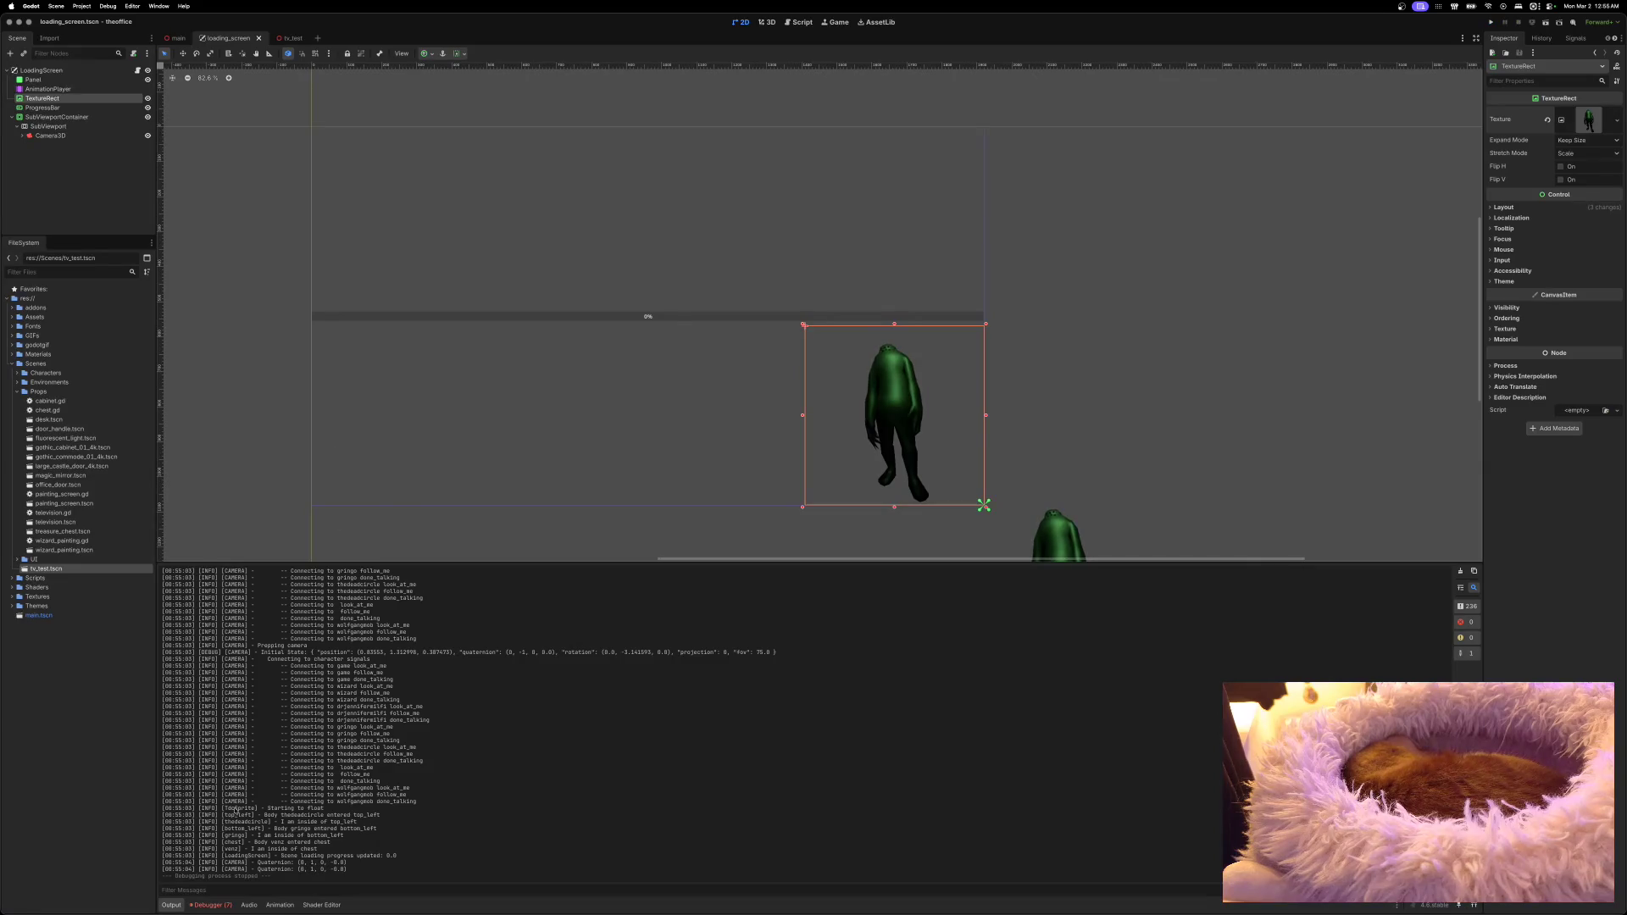
pyautogui.click(212, 905)
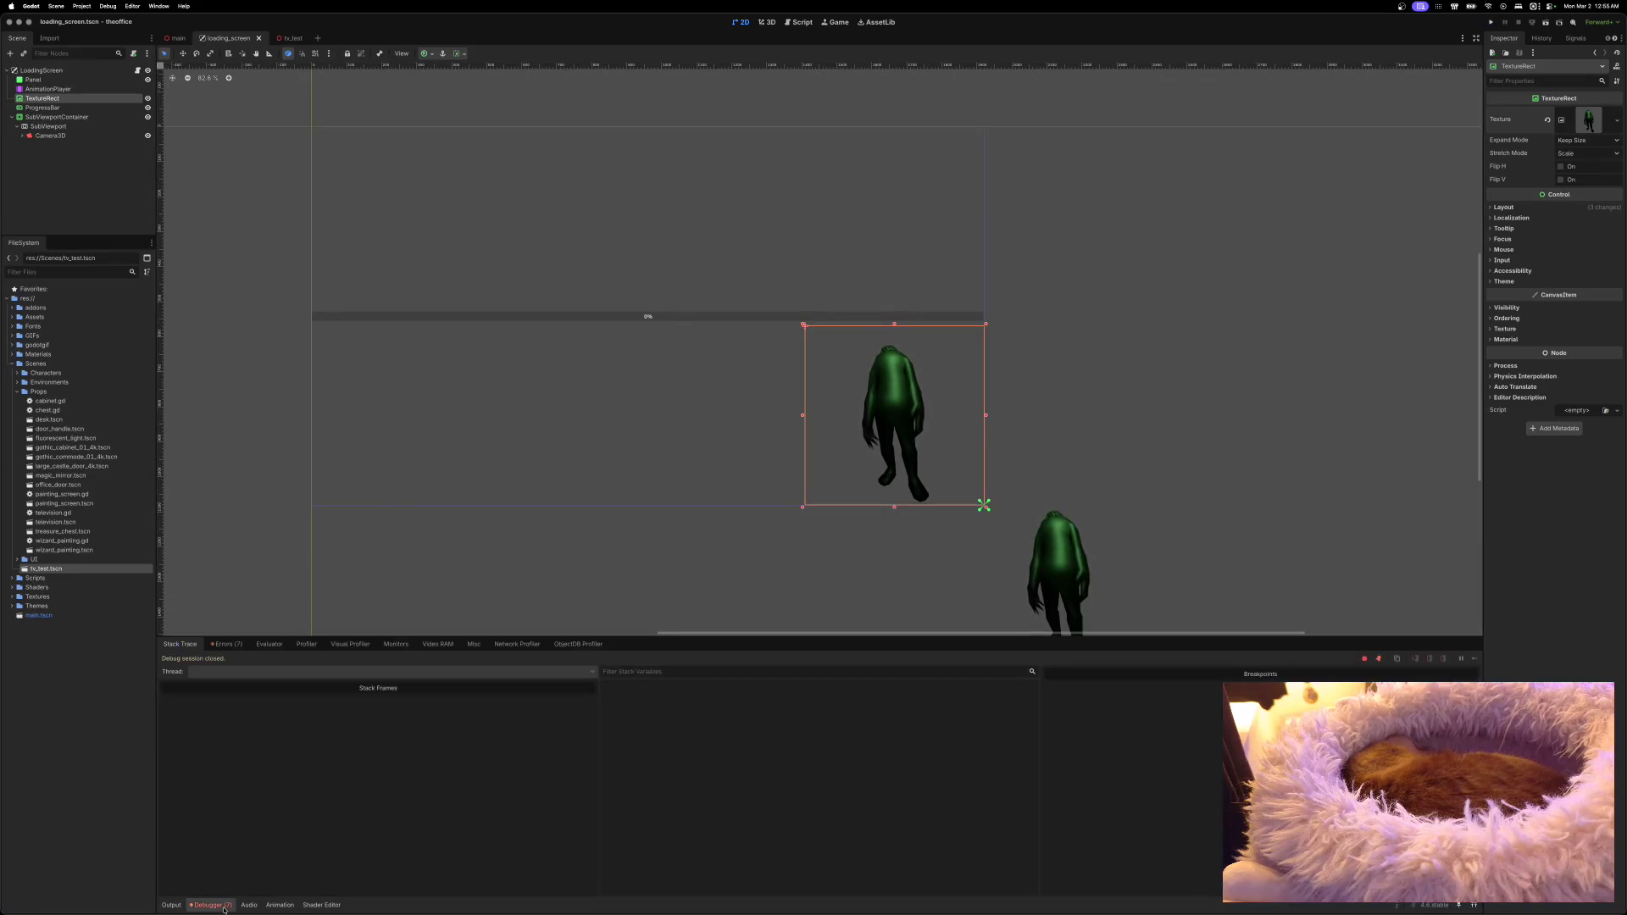
pyautogui.click(238, 644)
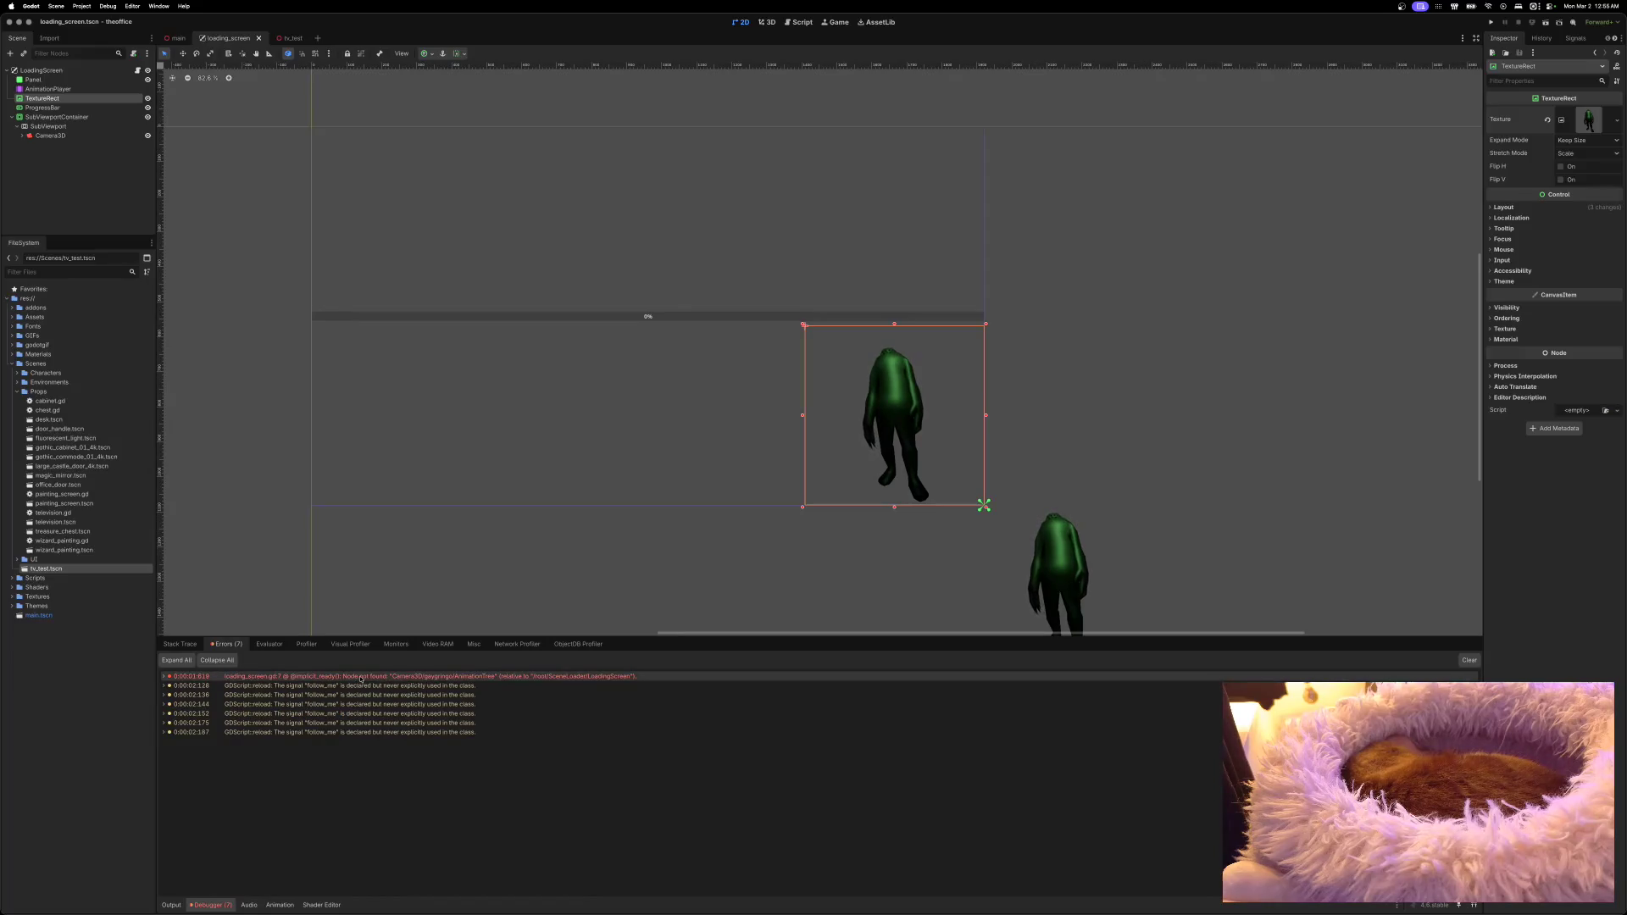
pyautogui.moveTo(360, 677)
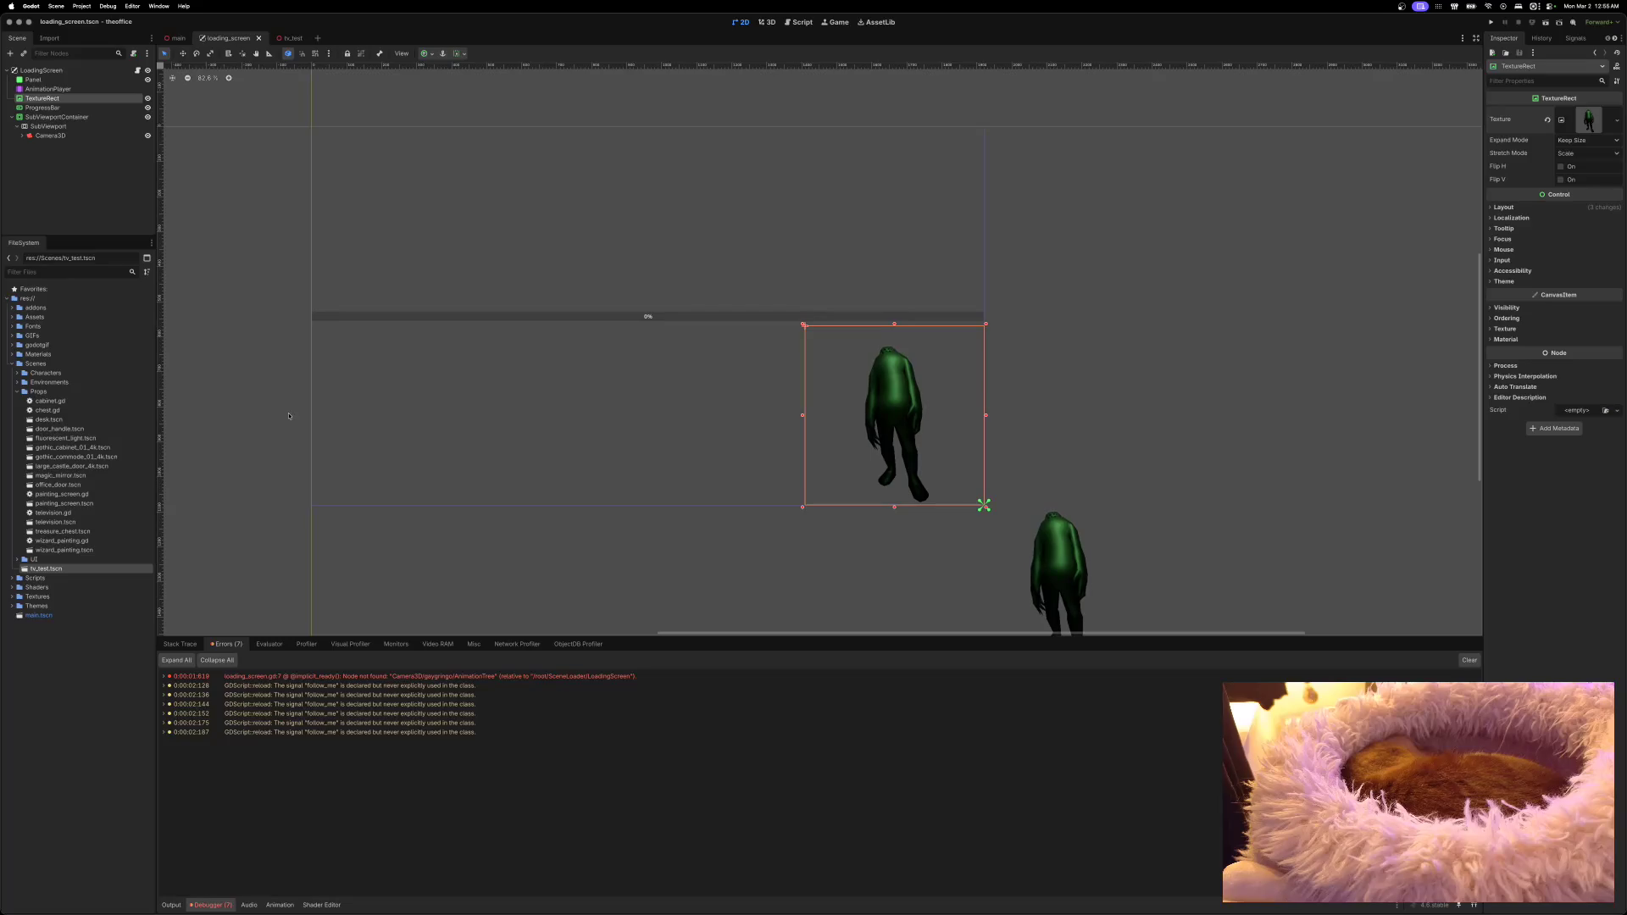
pyautogui.click(137, 69)
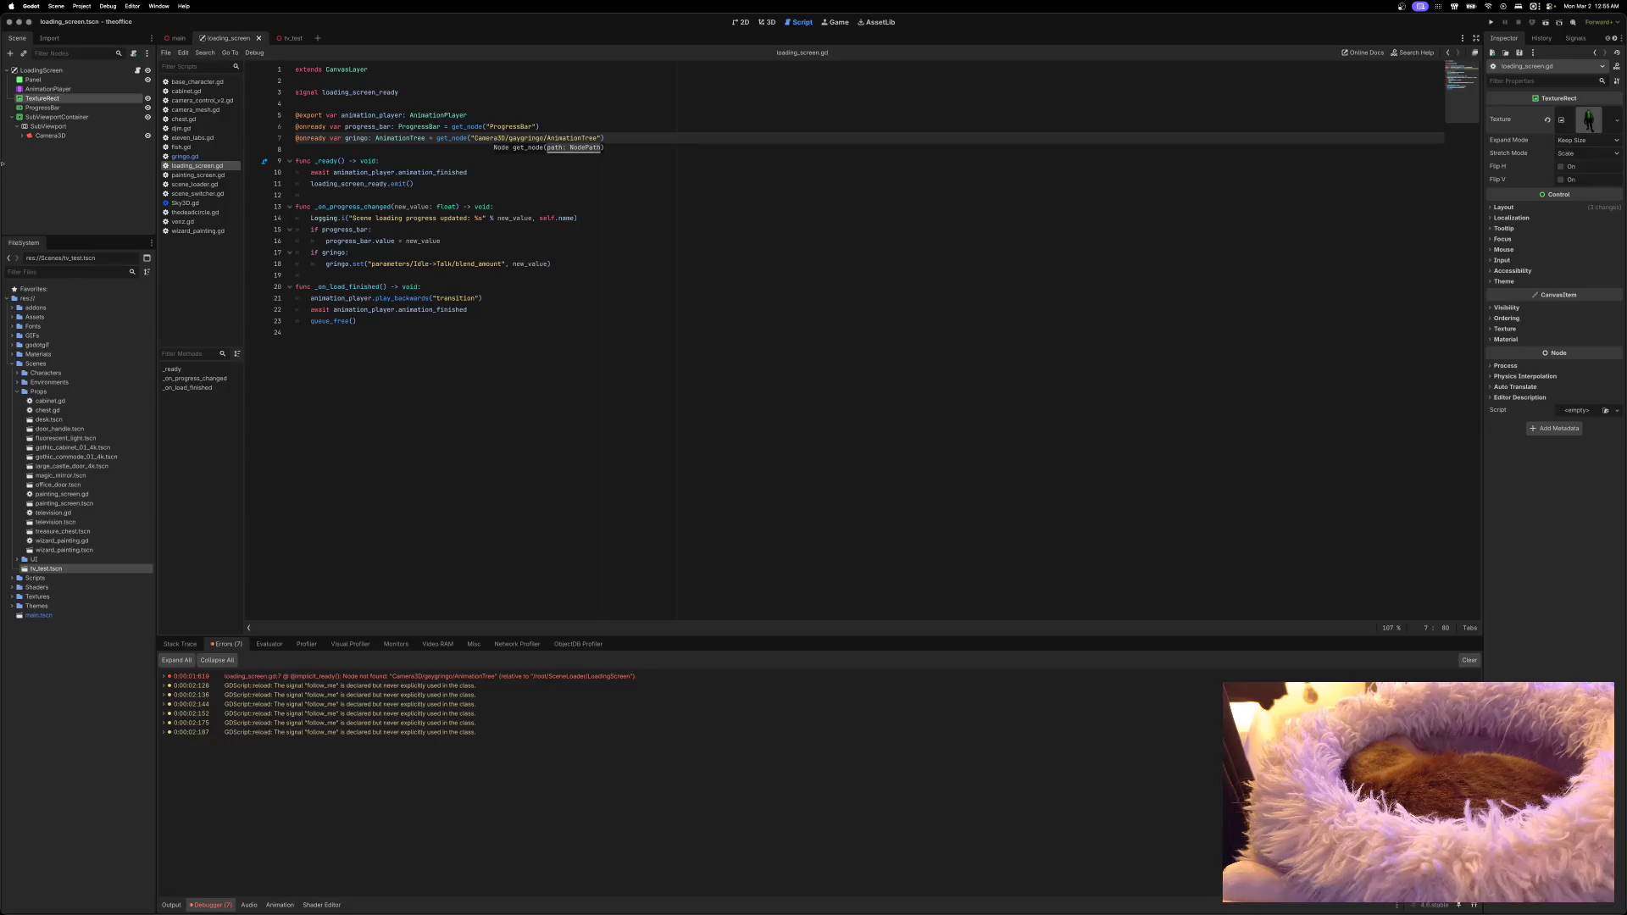
# Step: Enable Transparent BG on the SubViewport so the gringo preview renders over a checkerboard
pyautogui.click(61, 119)
pyautogui.click(59, 126)
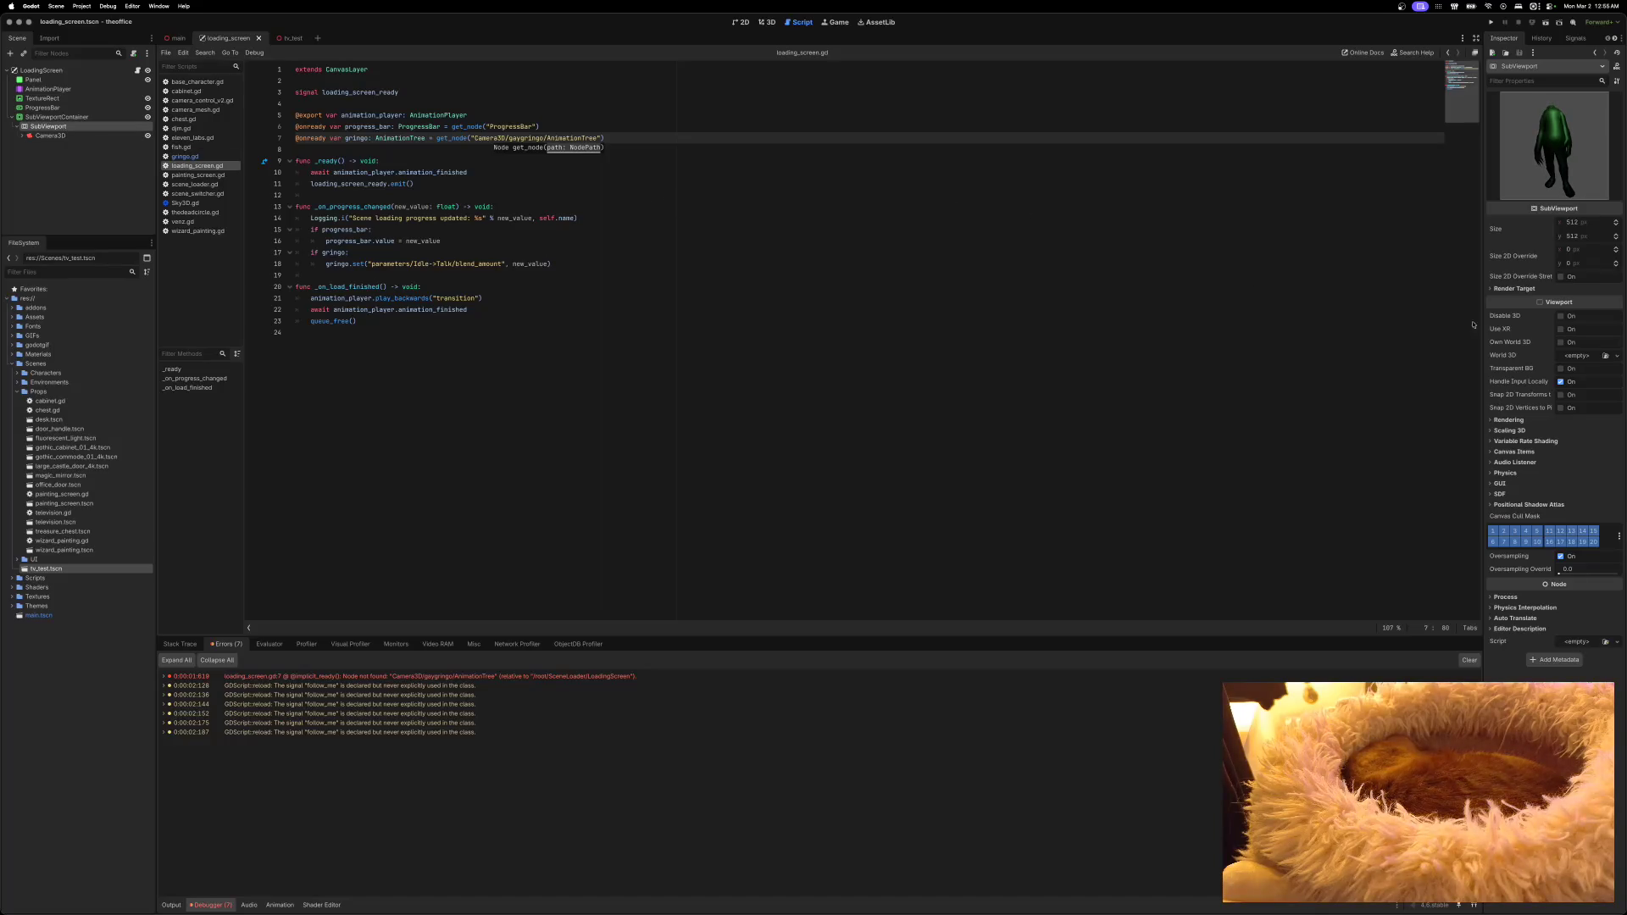
pyautogui.click(1560, 316)
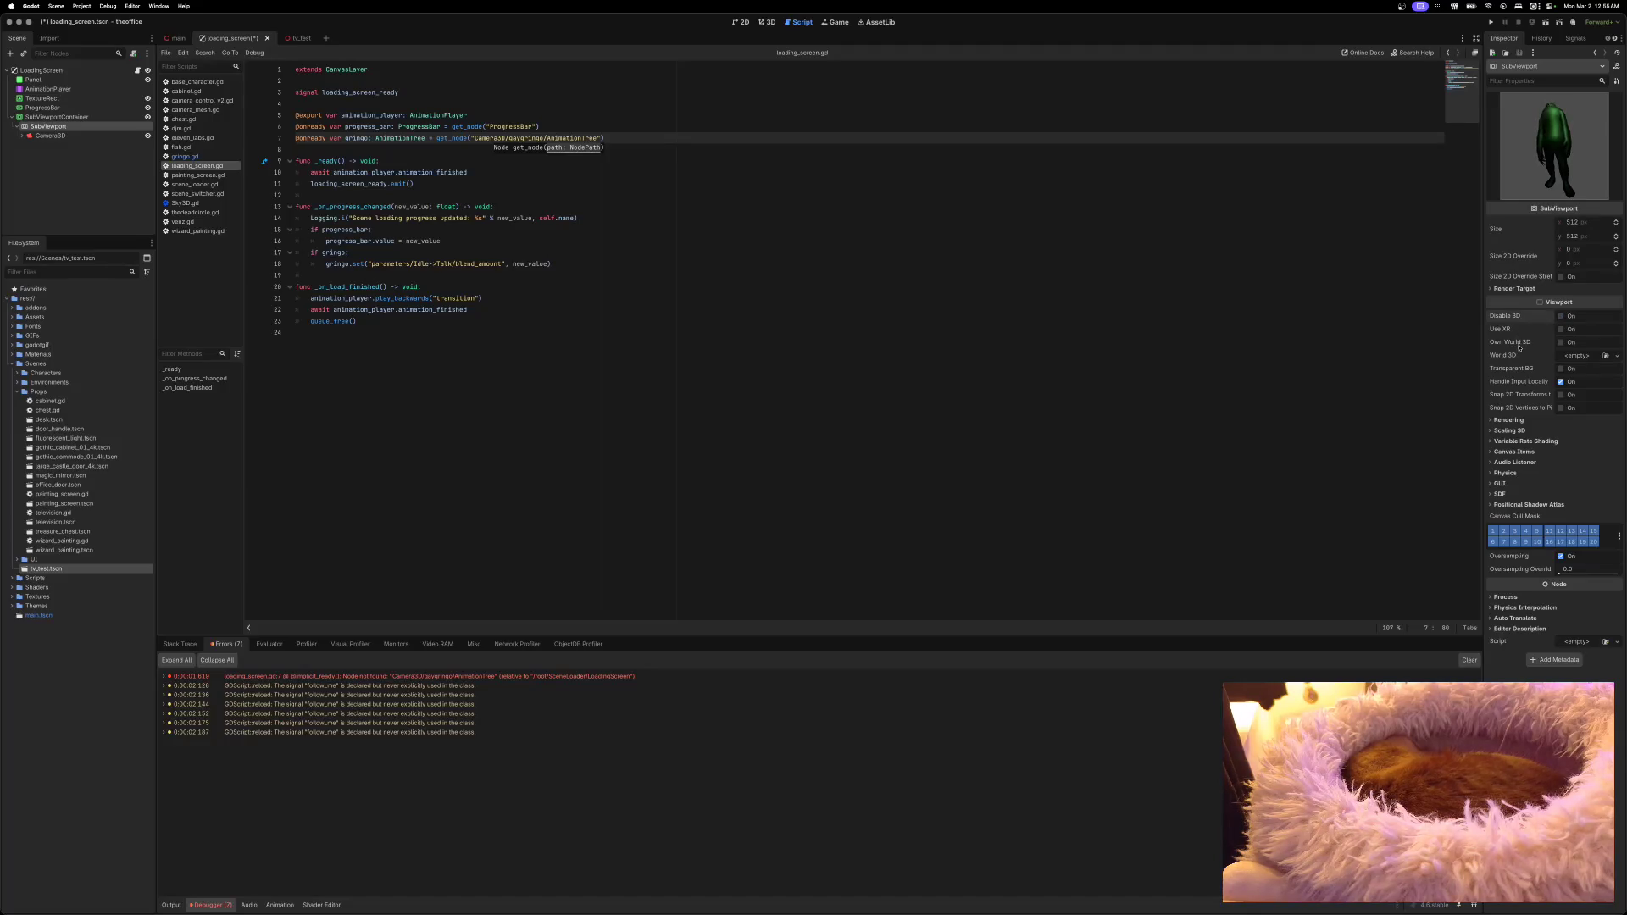
pyautogui.click(1561, 368)
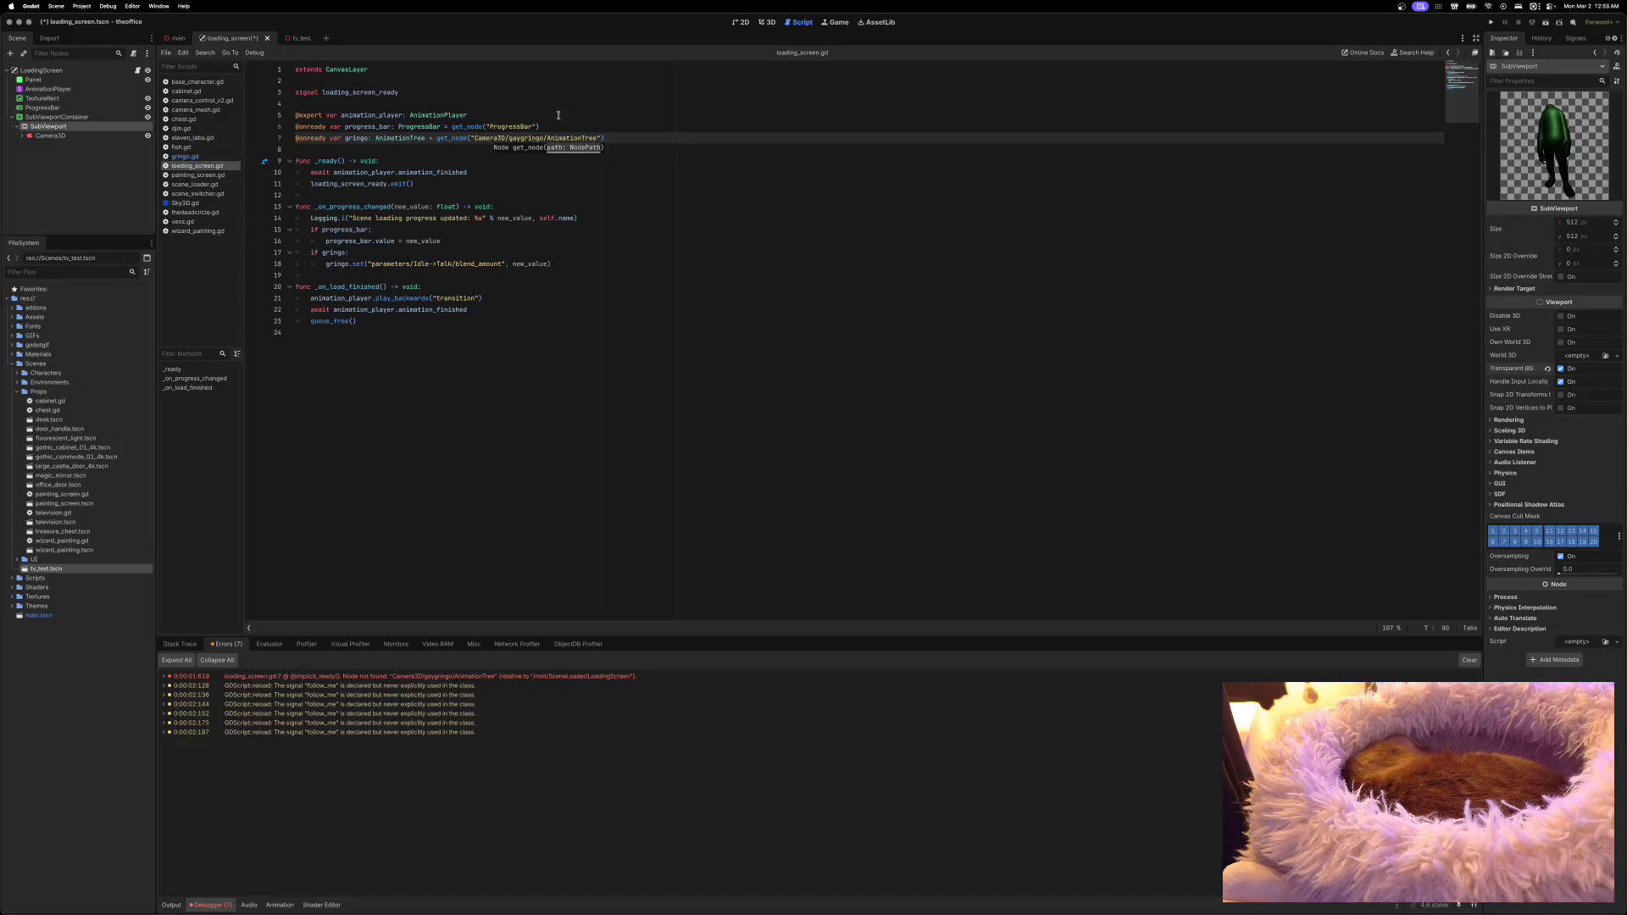
pyautogui.click(466, 139)
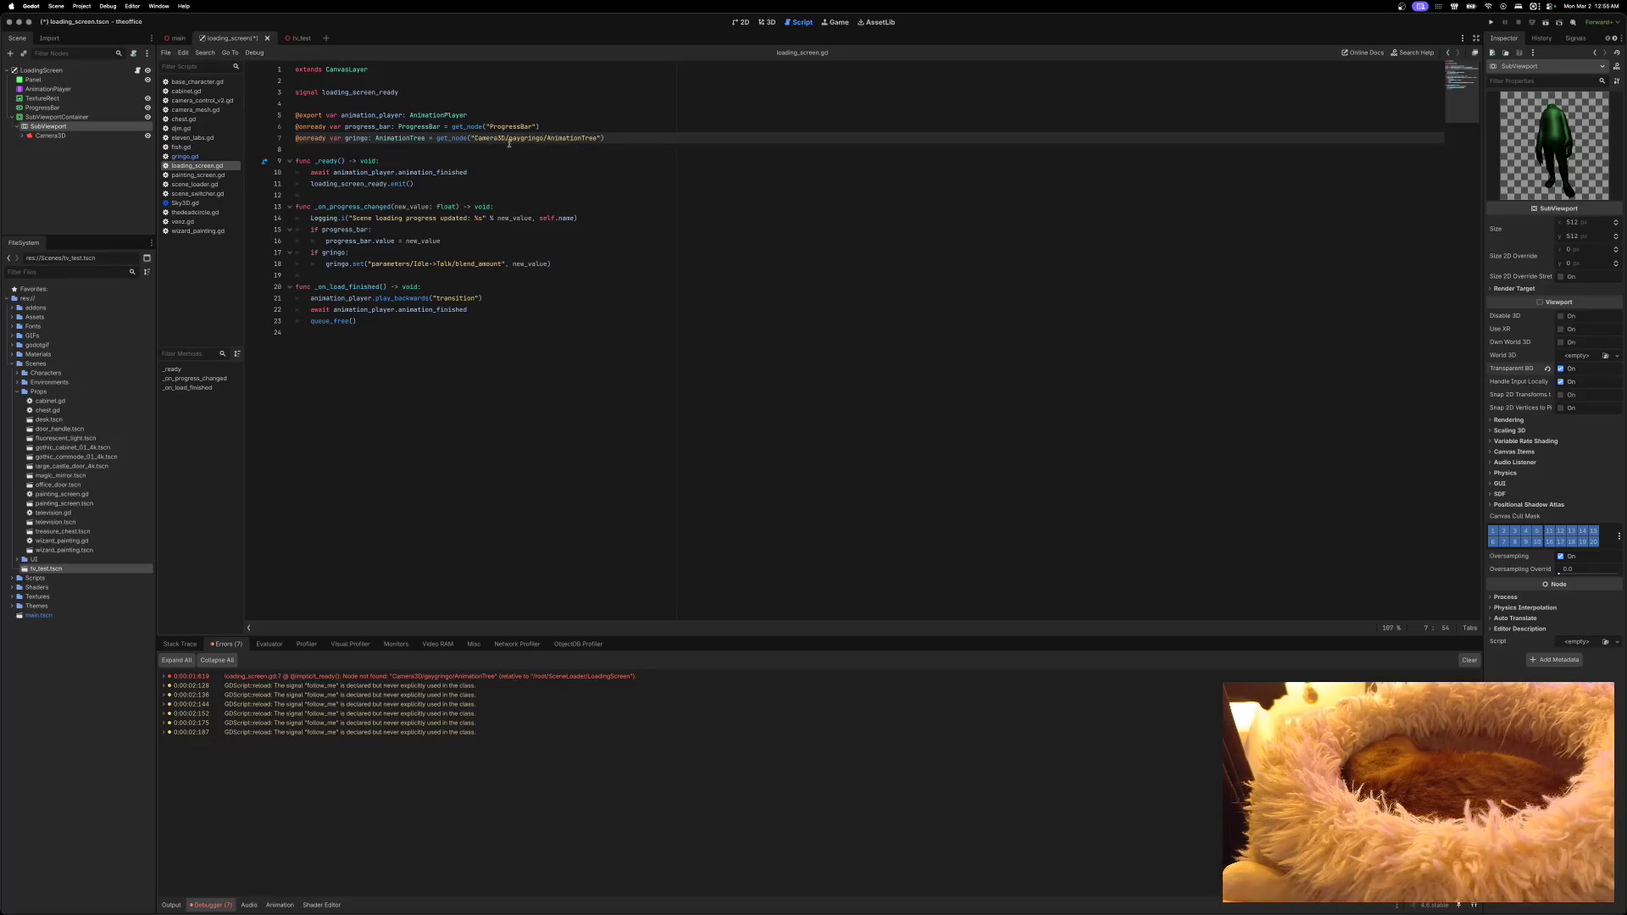
# Step: Rewrite line 7 as get_node("gaygringo").get_node("AnimationTree"), save the script, and rerun the project
pyautogui.moveTo(475, 138); pyautogui.dragTo(597, 138)
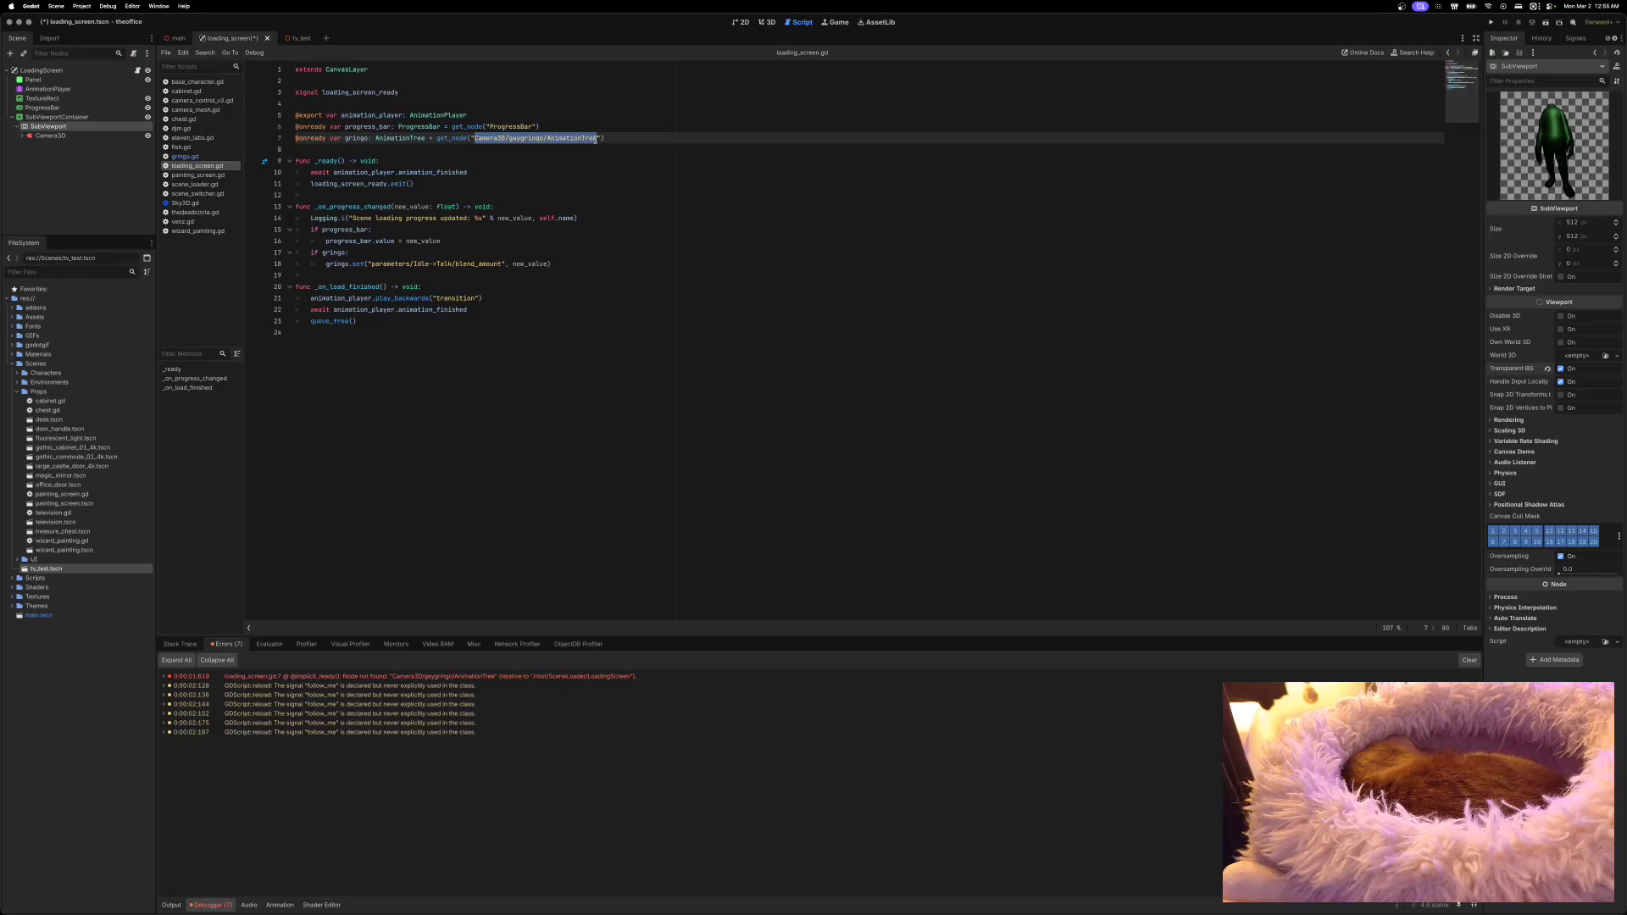
pyautogui.write('gaygr')
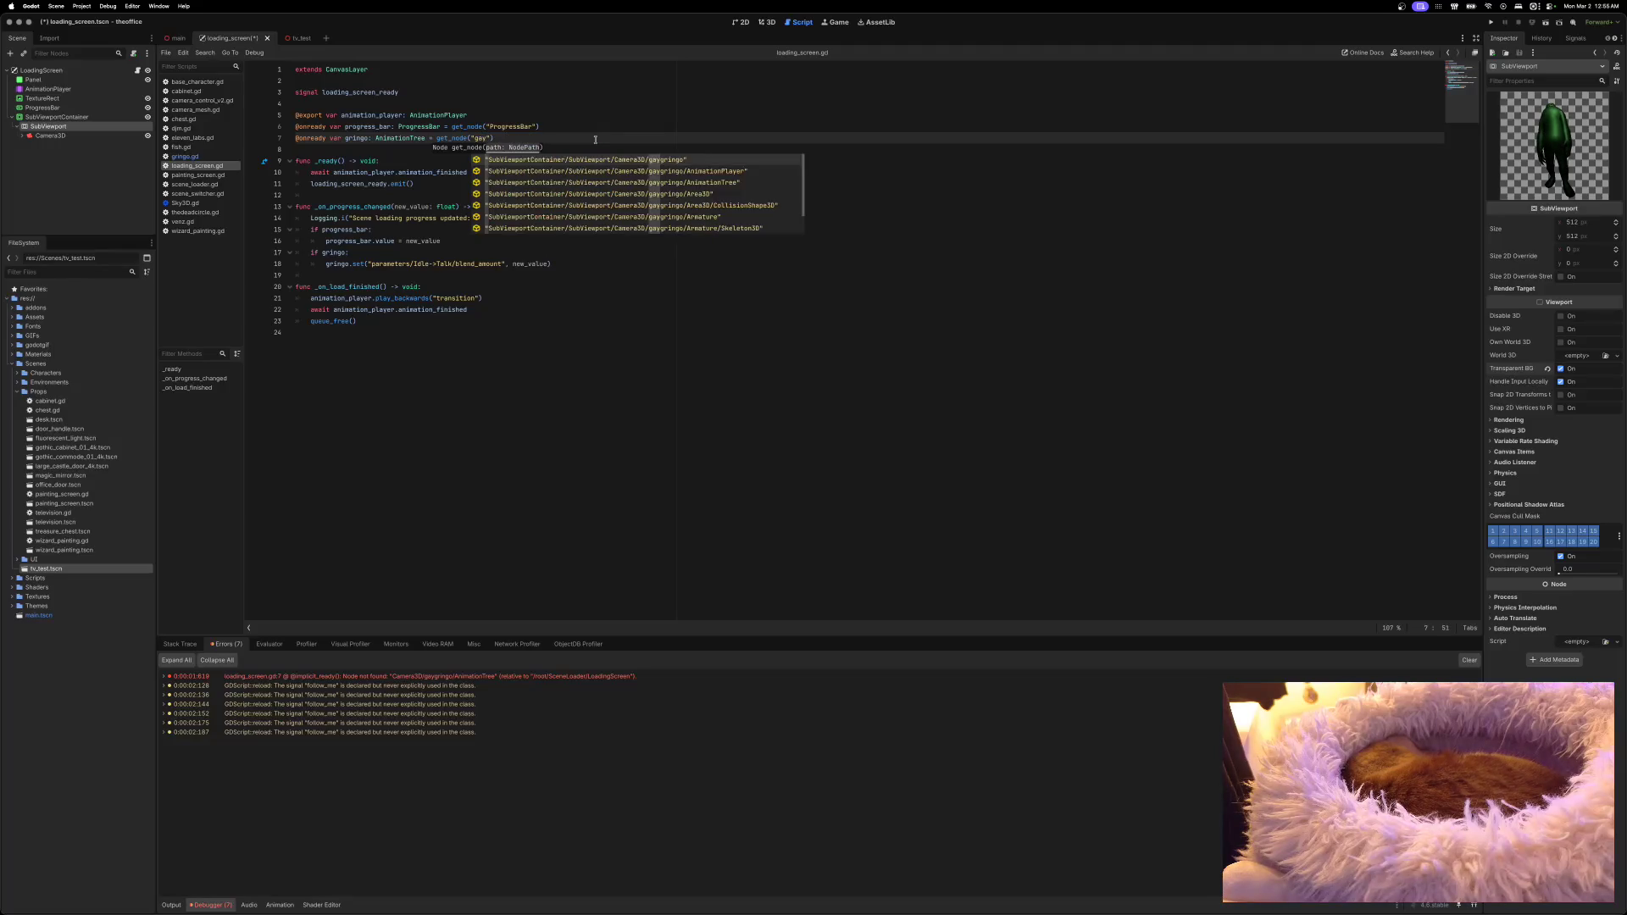
pyautogui.write('ingo')
pyautogui.press('End')
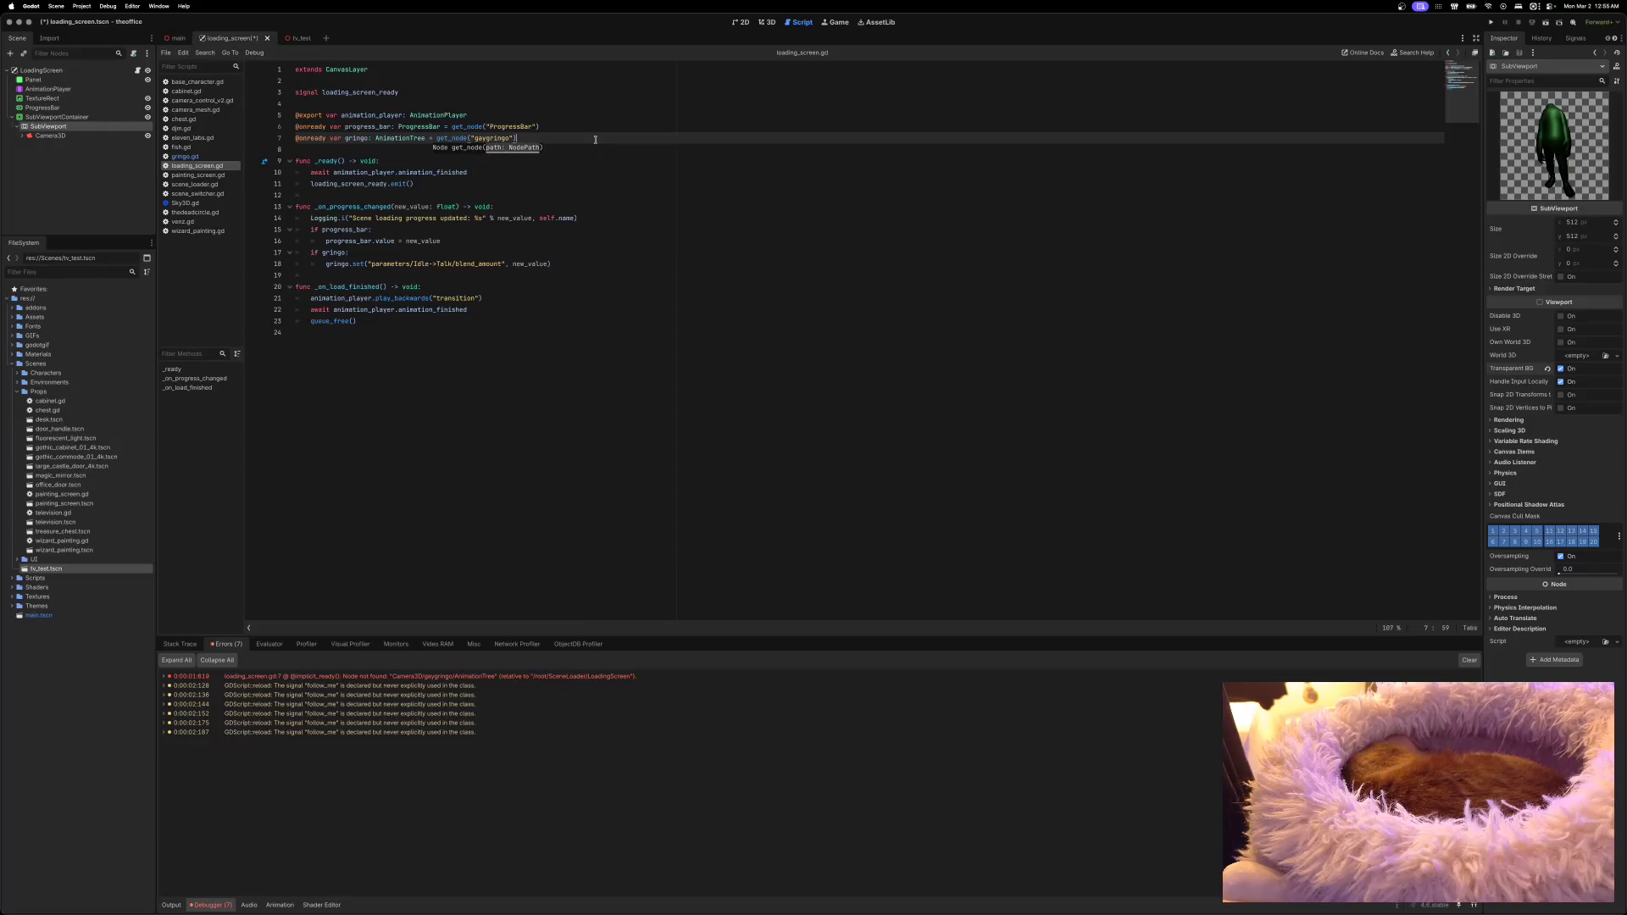
pyautogui.write('et_node("gaygri')
pyautogui.write('ngo").get_node(')
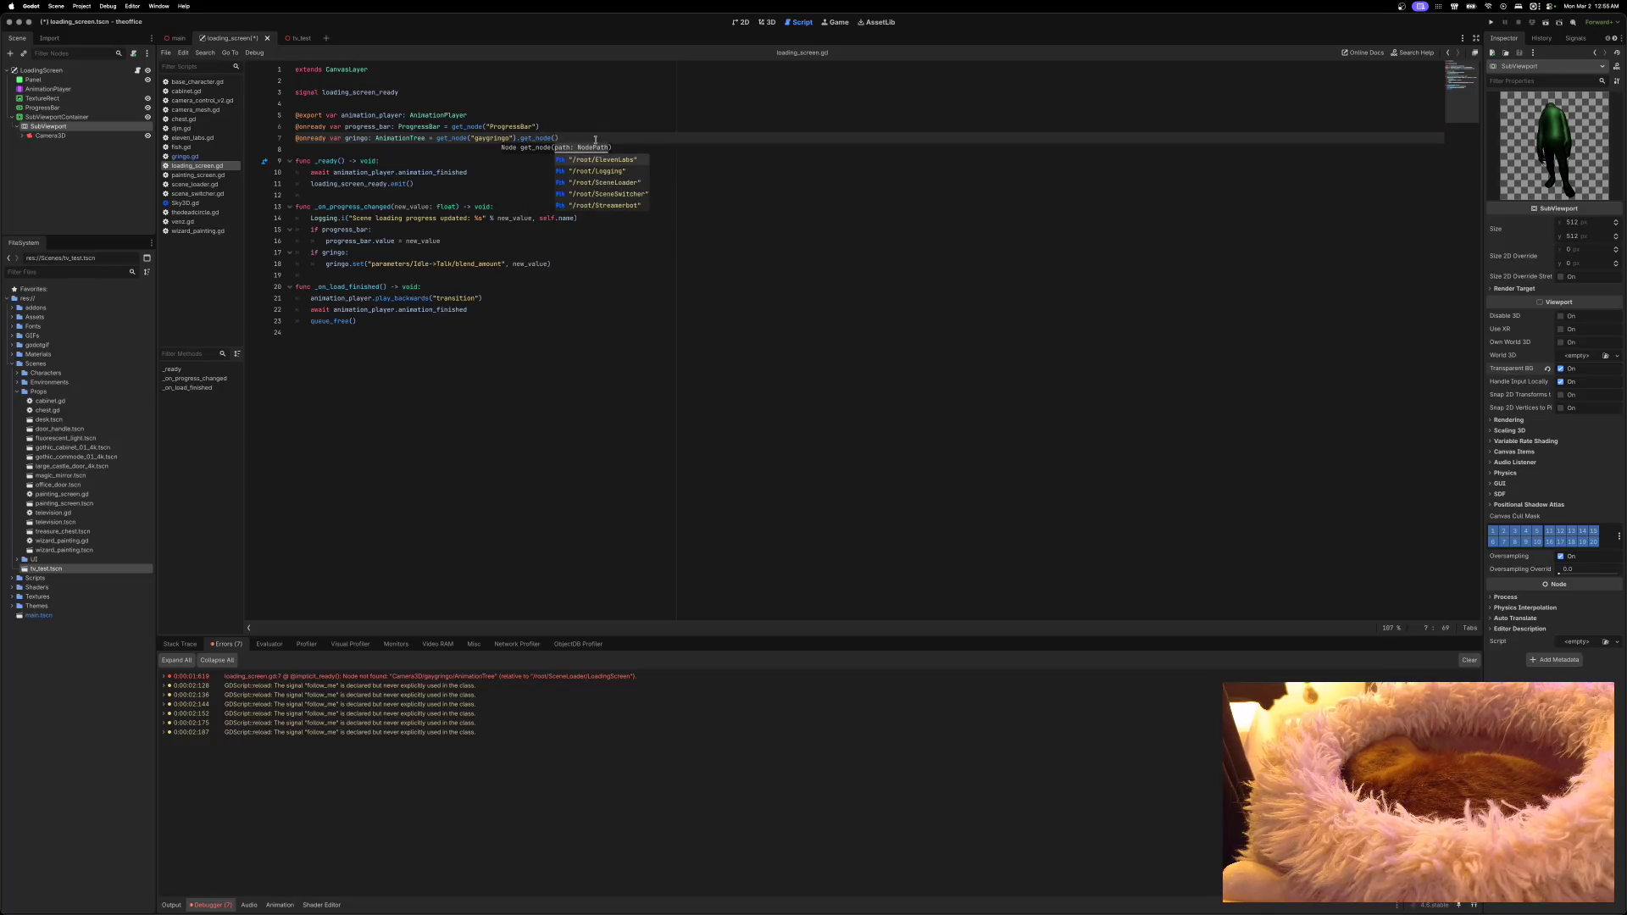
pyautogui.write('"Animation')
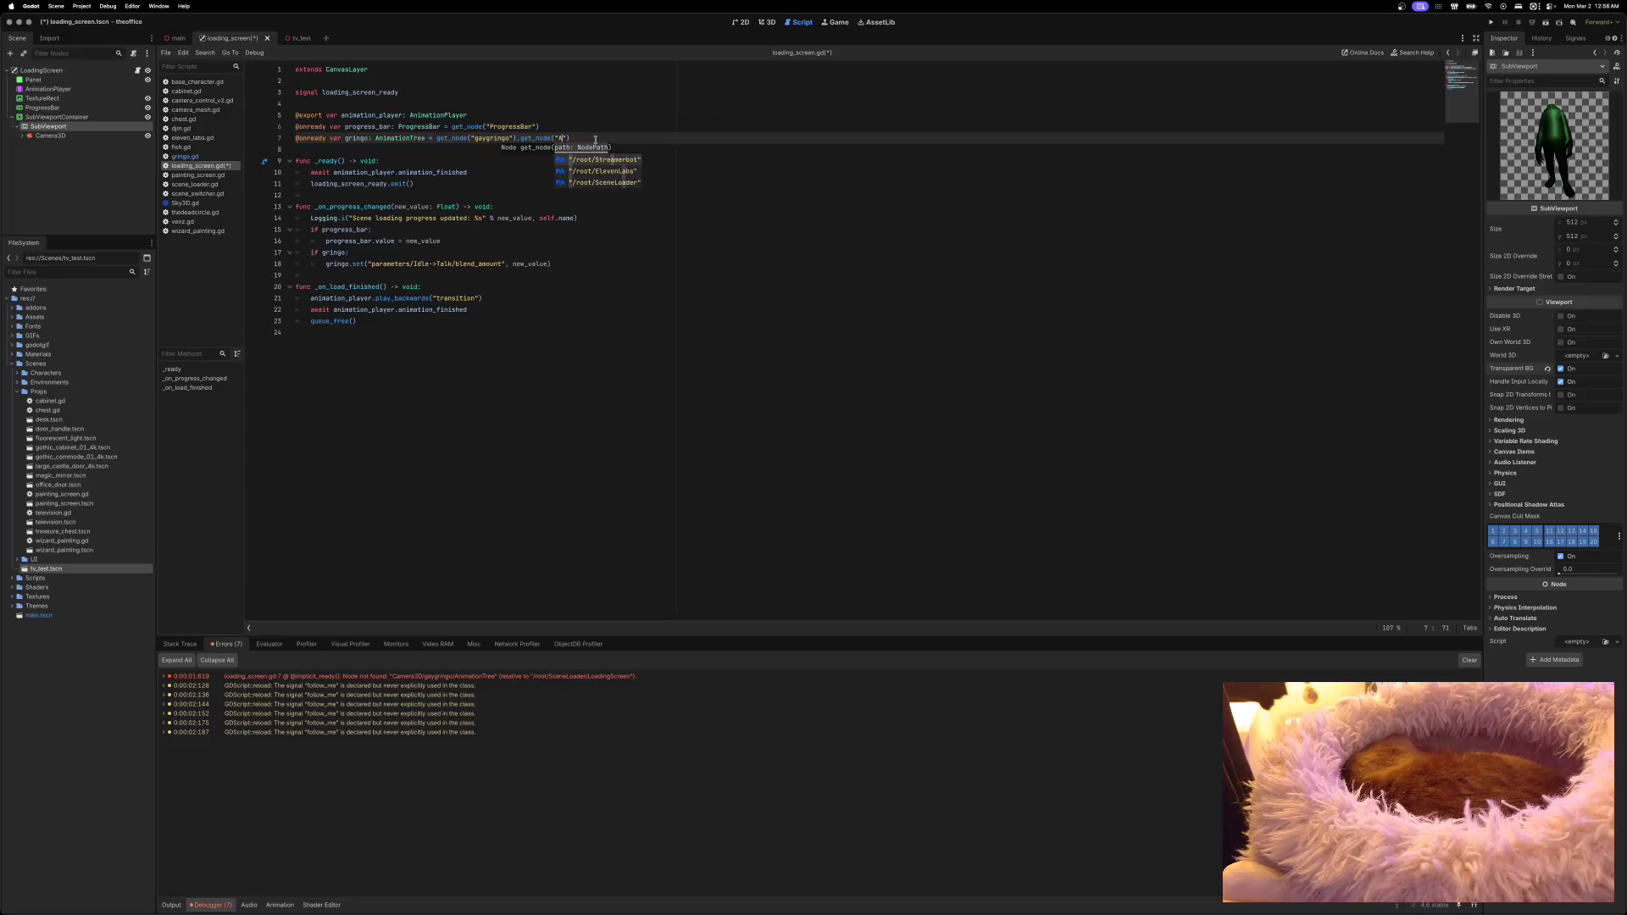
pyautogui.write('Tree')
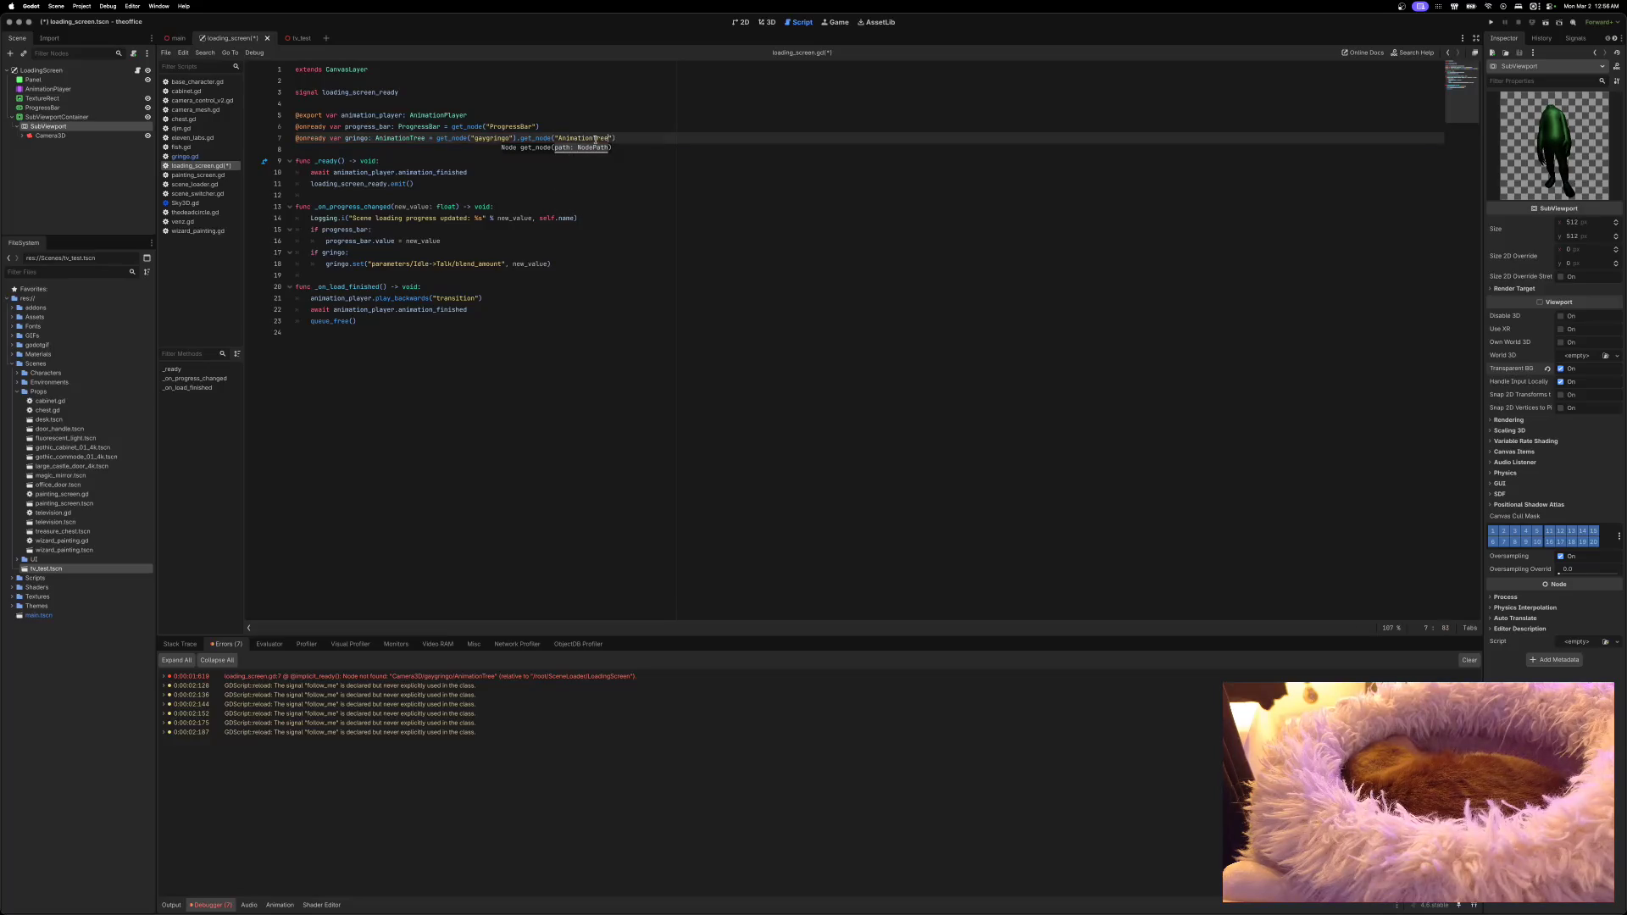
pyautogui.press('super+s')
pyautogui.click(1492, 23)
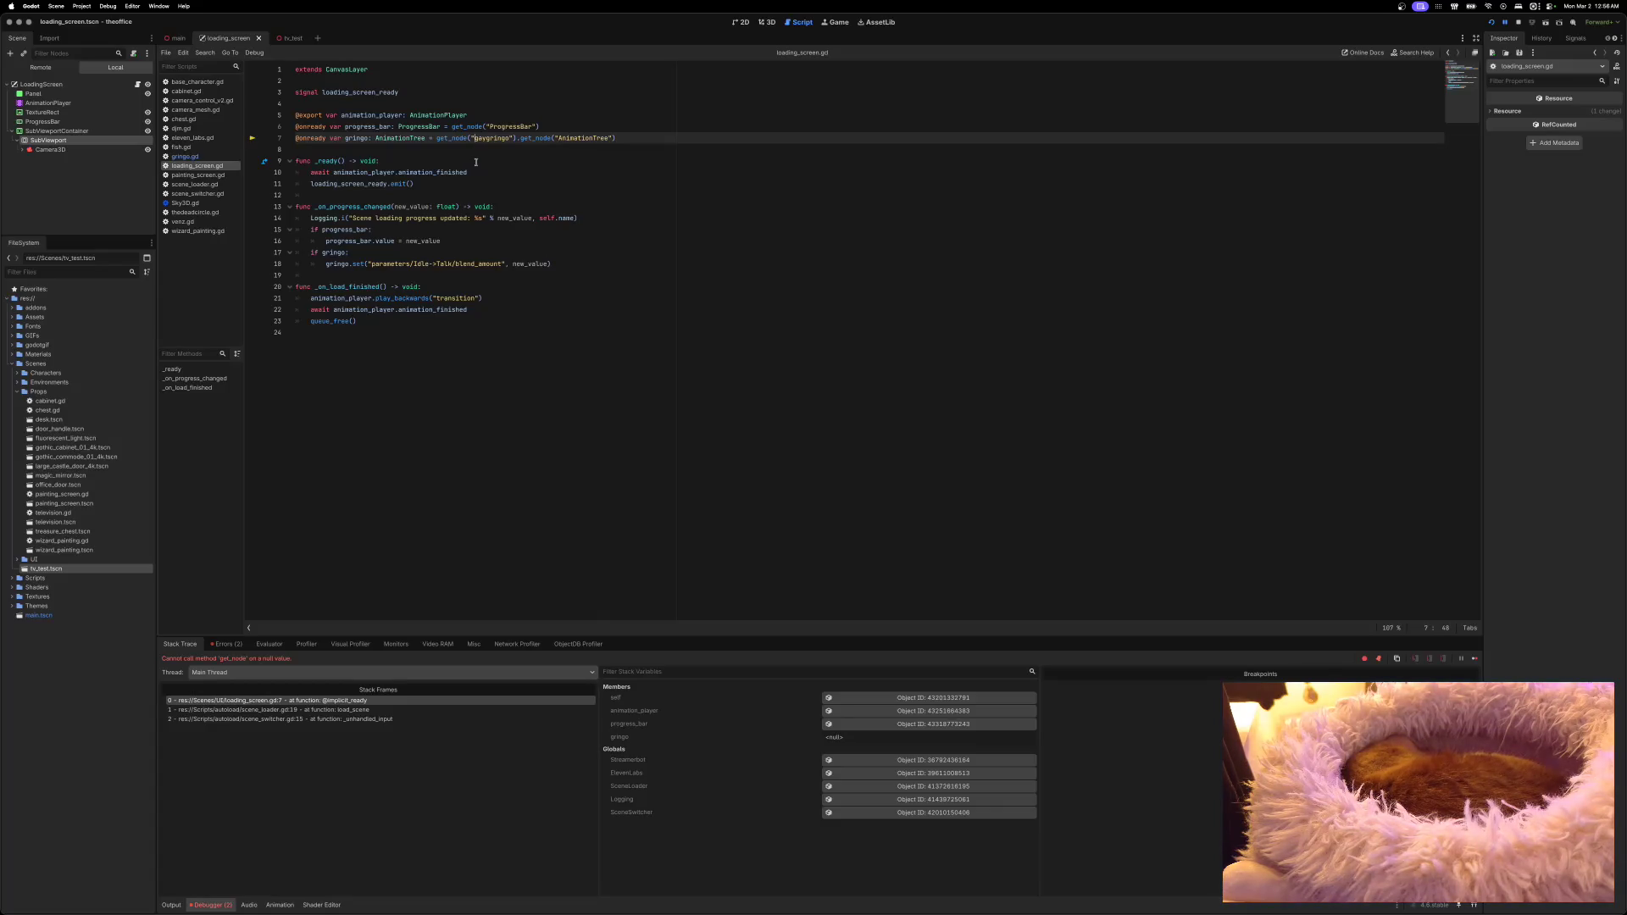
# Step: Autocomplete line 7's path to SubViewportContainer/SubViewport/Camera3D/gaygringo and save the script
pyautogui.click(22, 149)
pyautogui.doubleClick(492, 136)
pyautogui.write('gay')
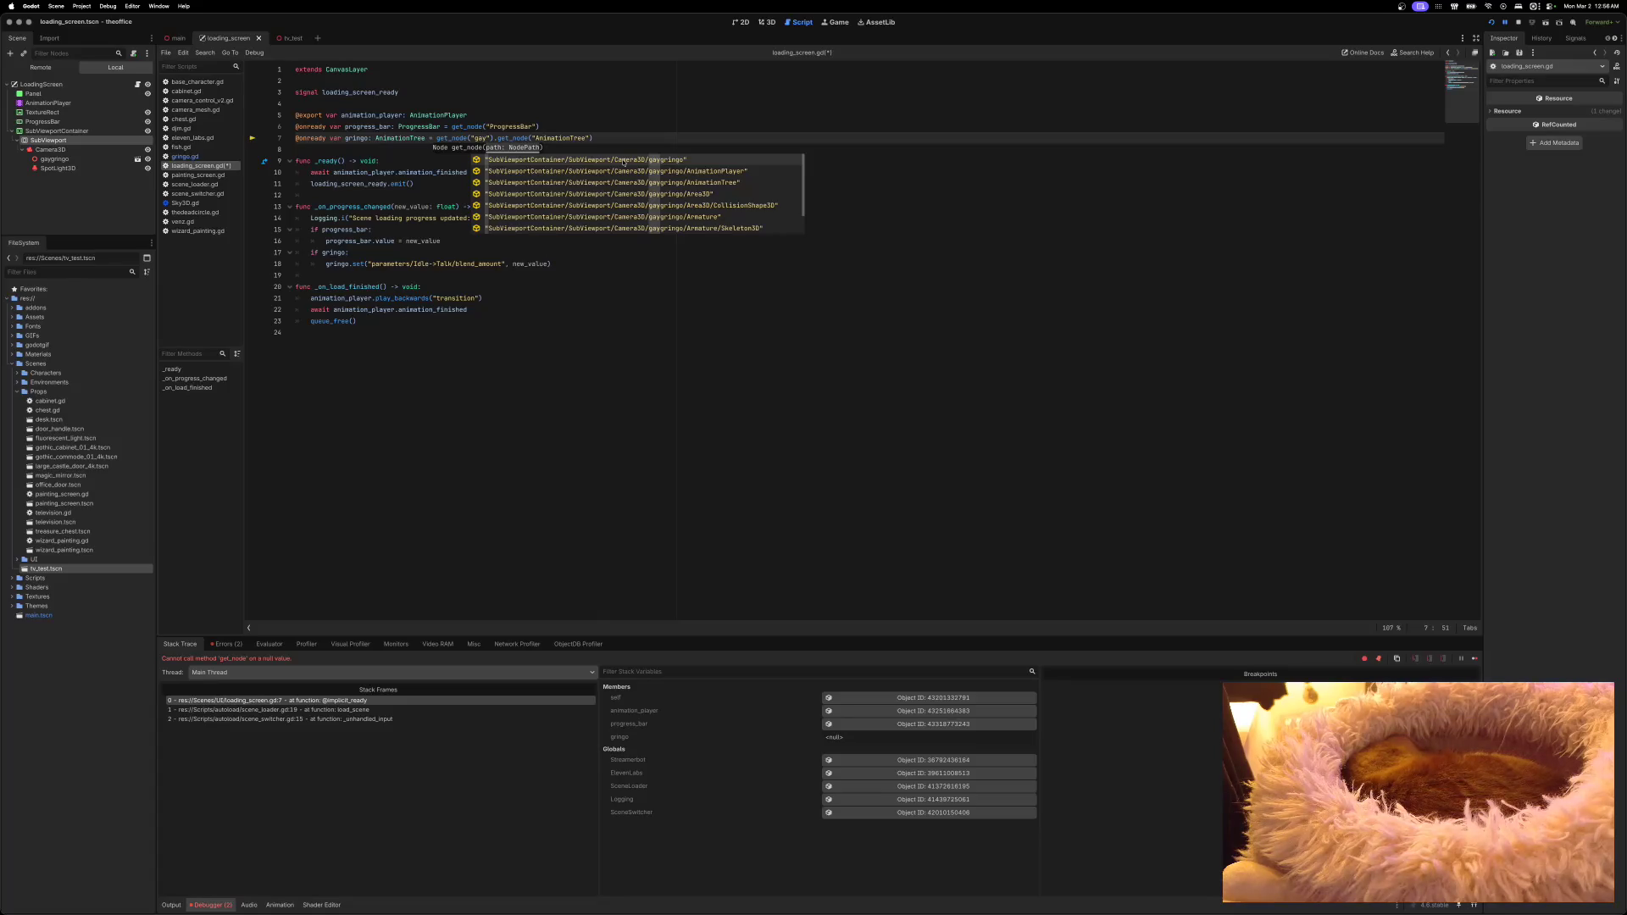
pyautogui.click(624, 160)
pyautogui.press('super+s')
# Step: Run the project, confirm the game scene loads without breaking, and close the game
pyautogui.click(1492, 22)
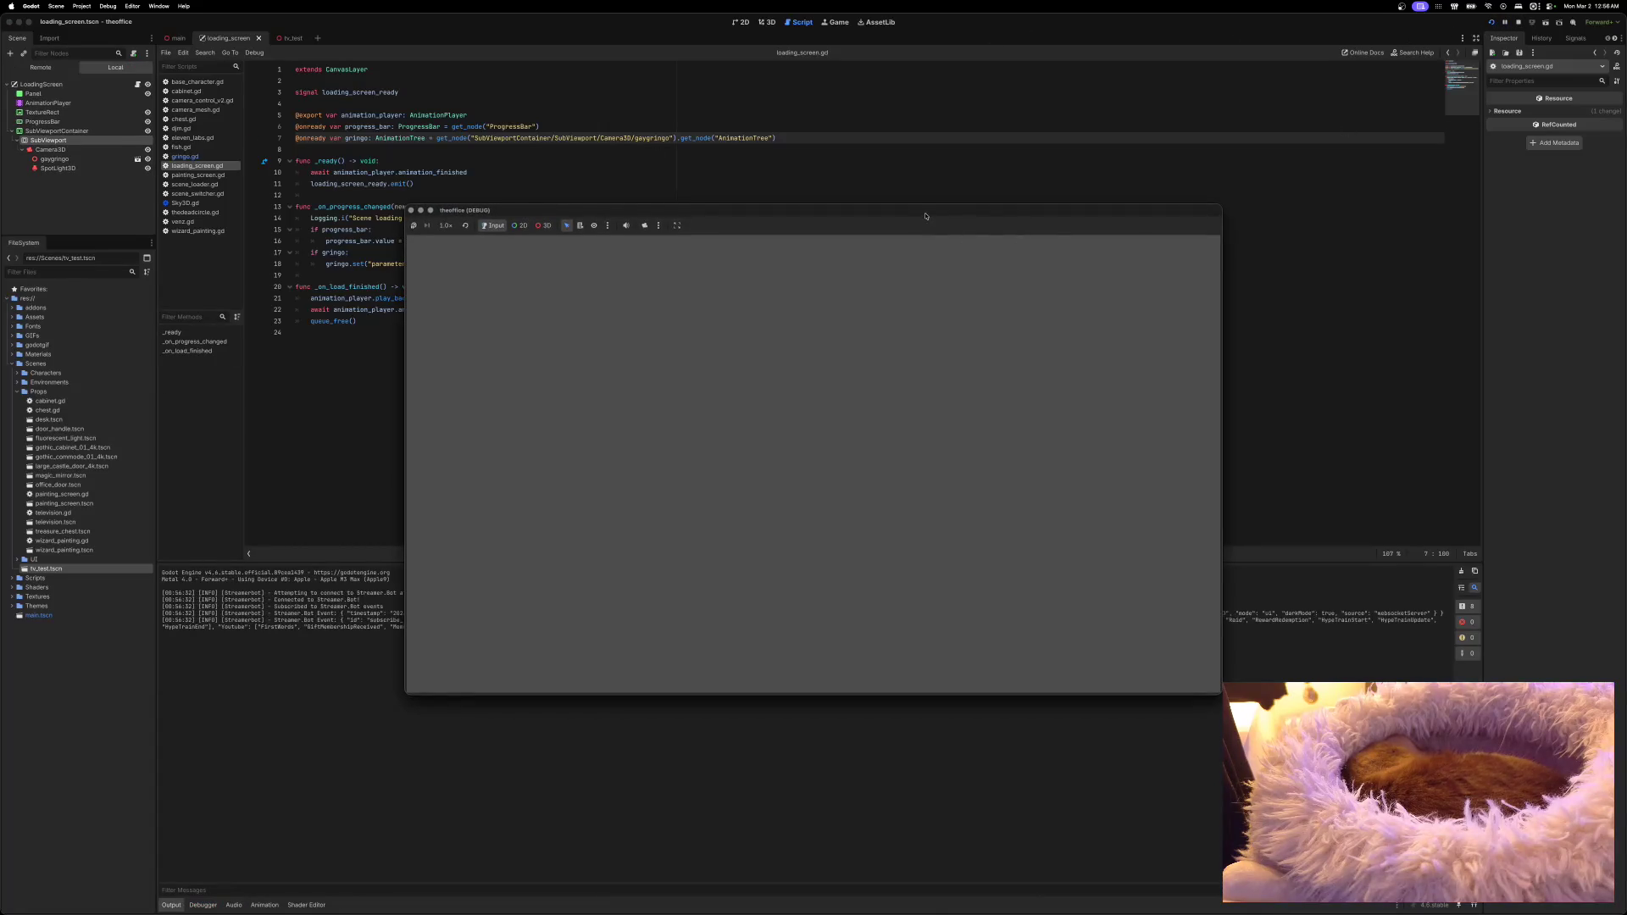
pyautogui.moveTo(925, 216); pyautogui.dragTo(878, 173)
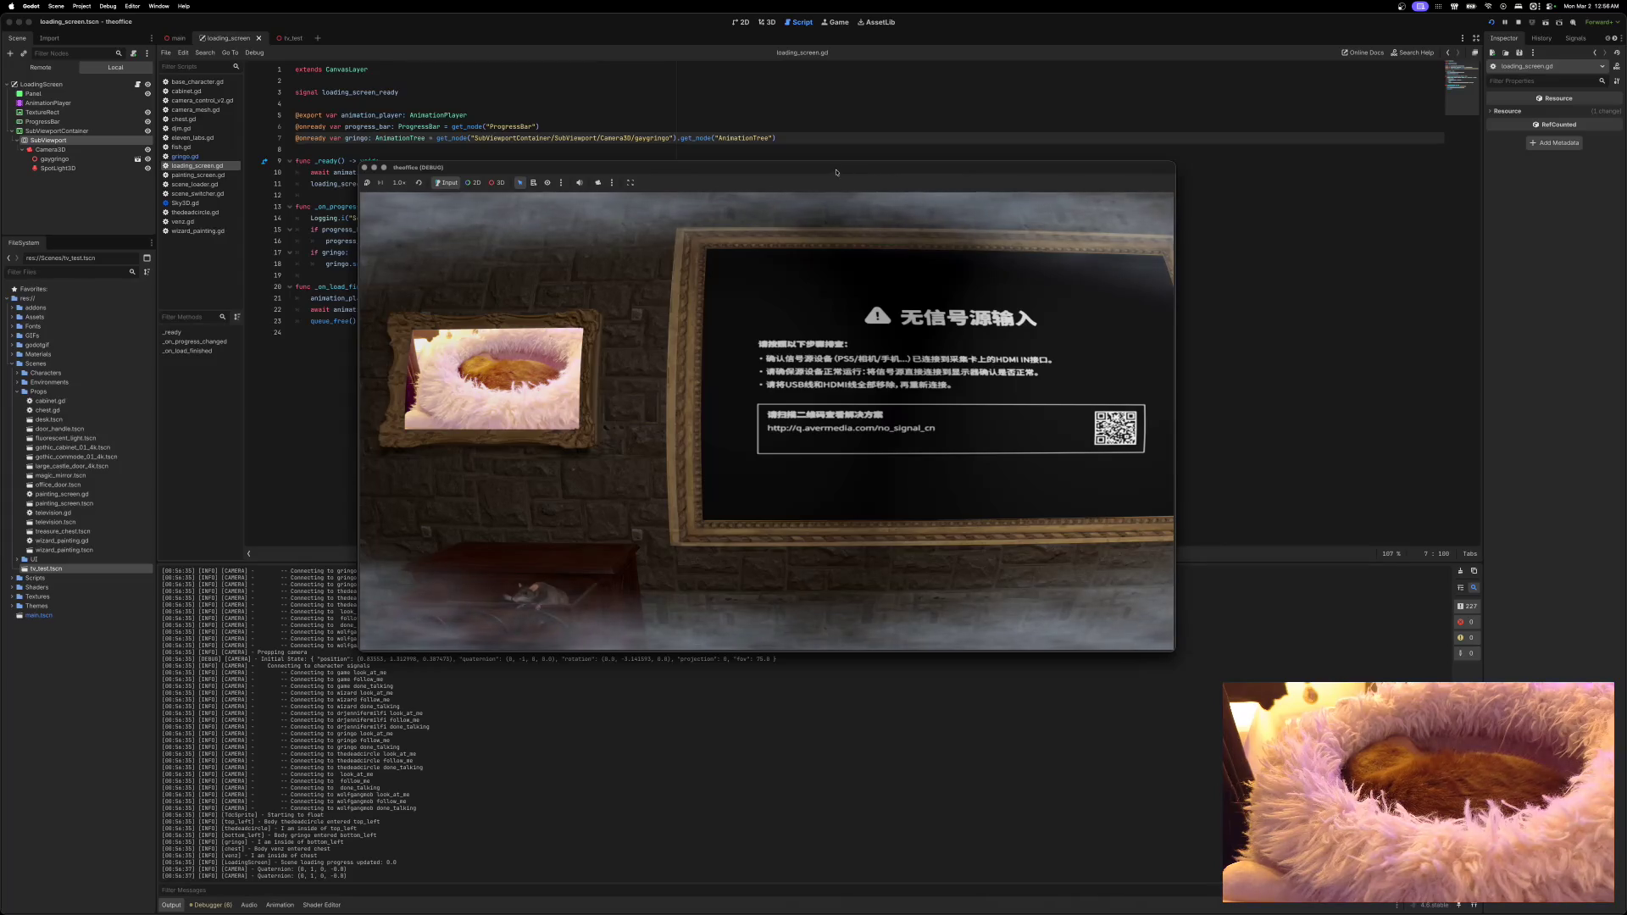
pyautogui.moveTo(838, 173); pyautogui.dragTo(840, 332)
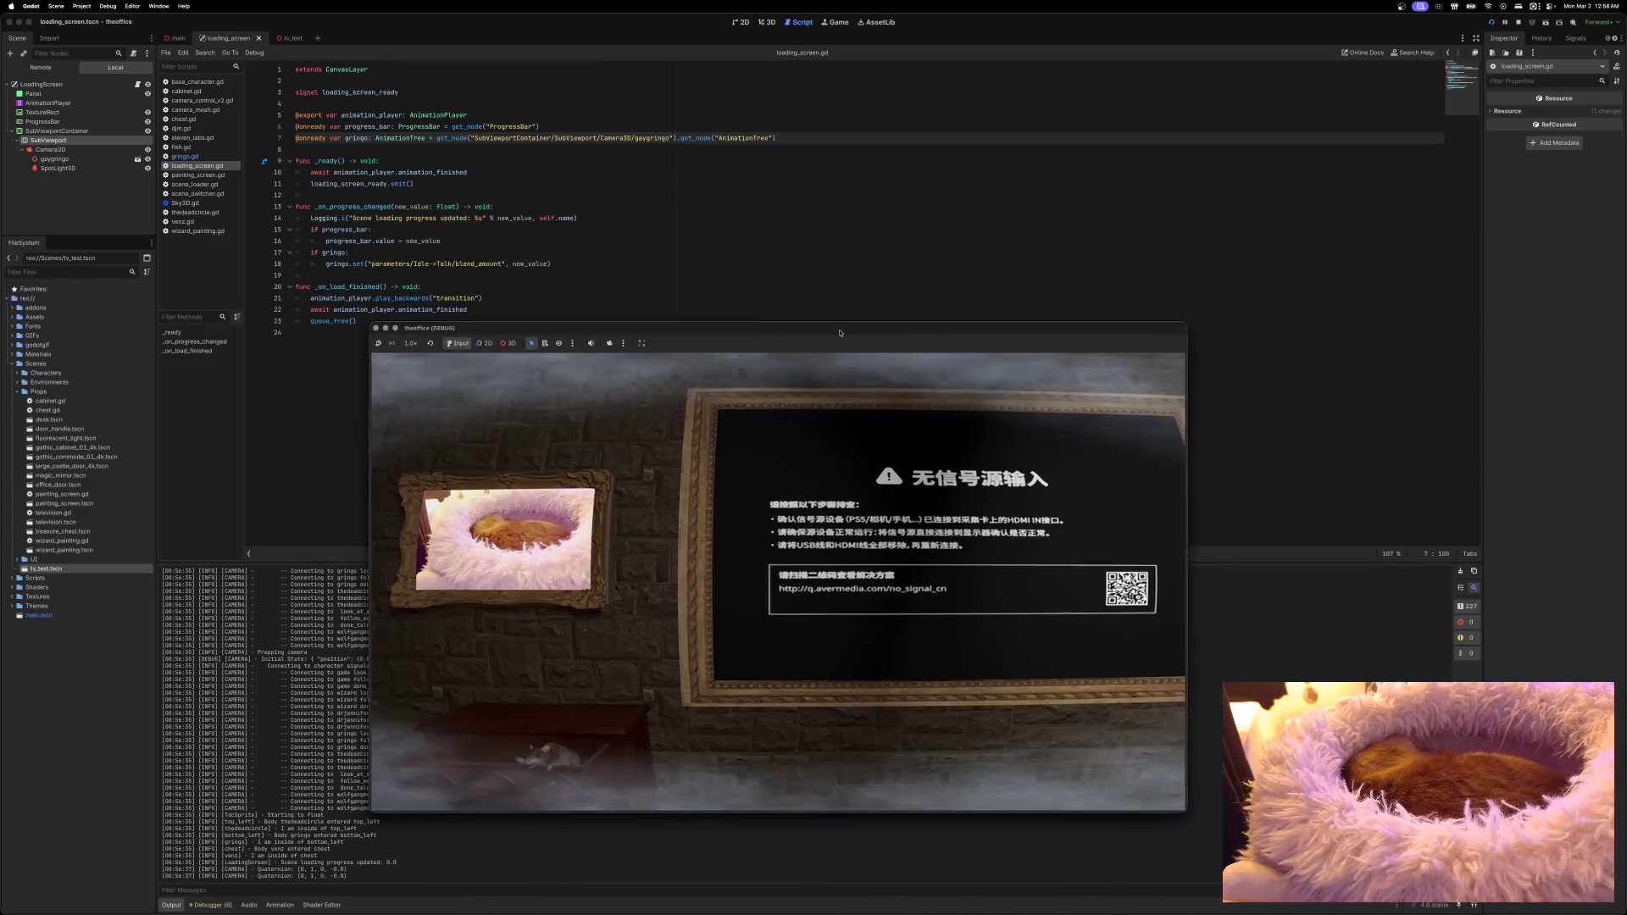
pyautogui.press('super+period')
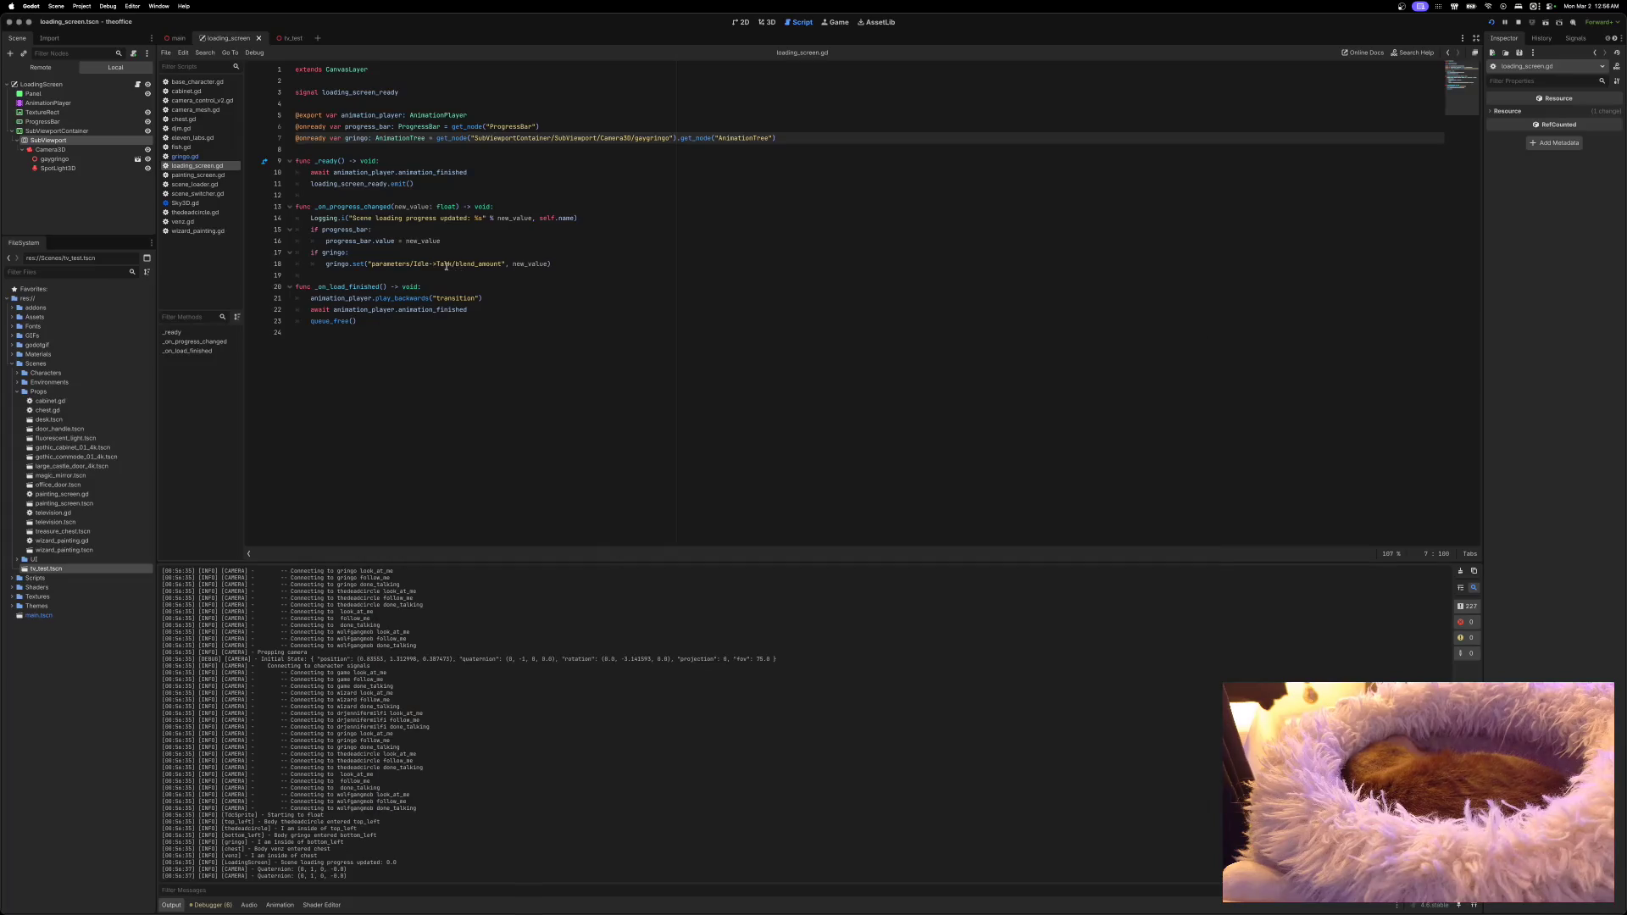
# Step: Change line 18's blend parameter from Idle-Talk to Idle-Dance, test-run the game, and stop it
pyautogui.doubleClick(444, 264)
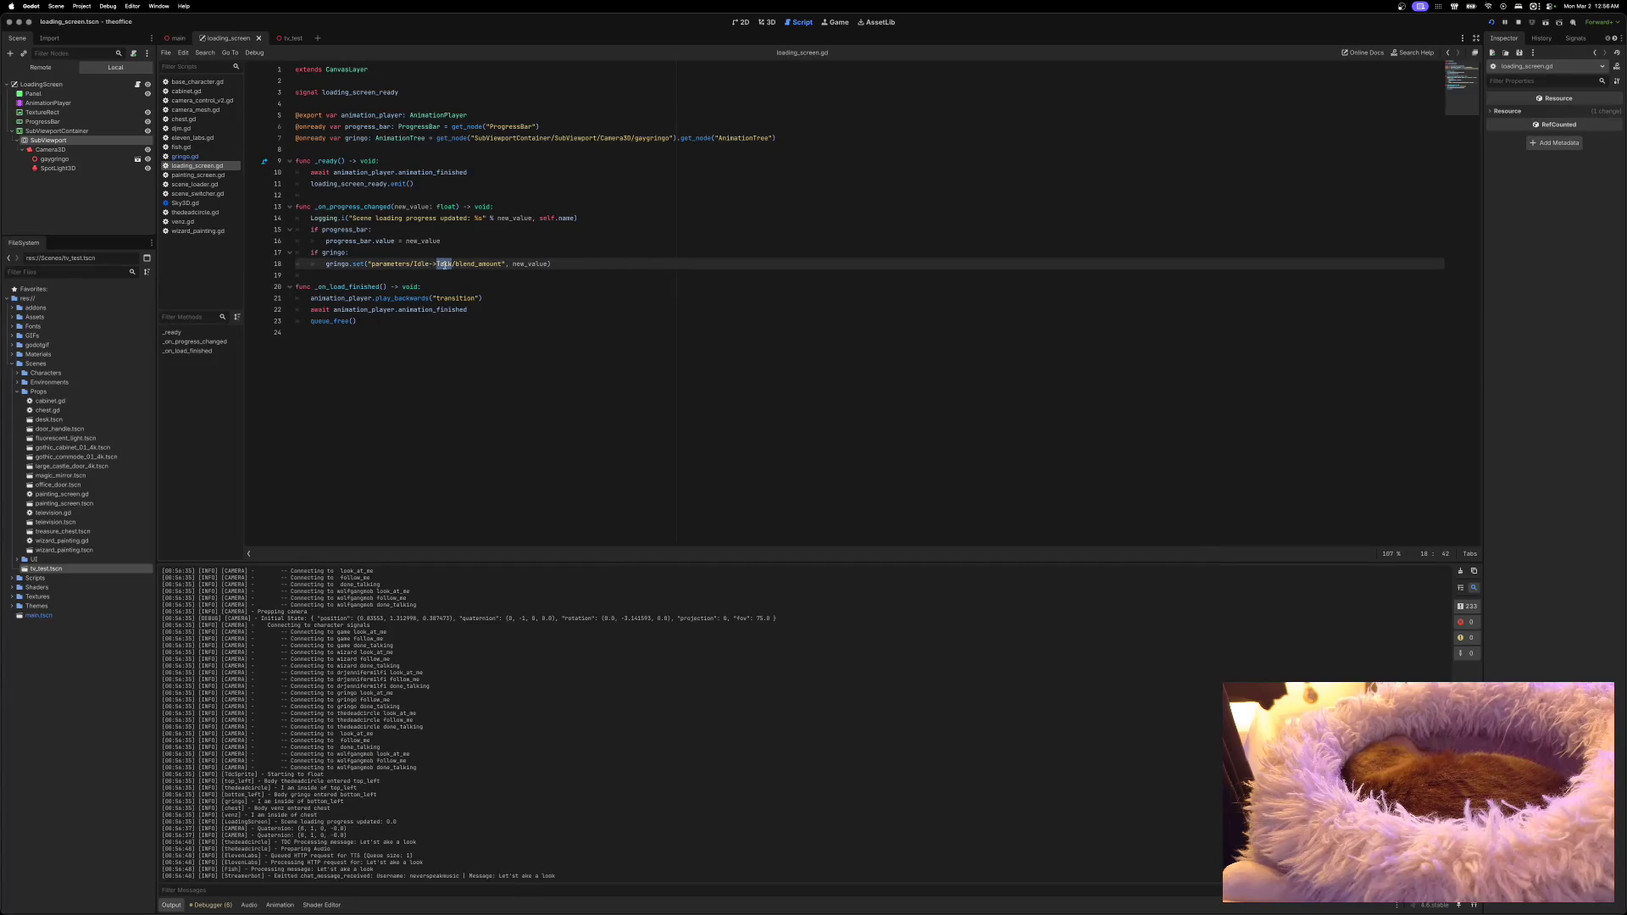
pyautogui.write('Dance')
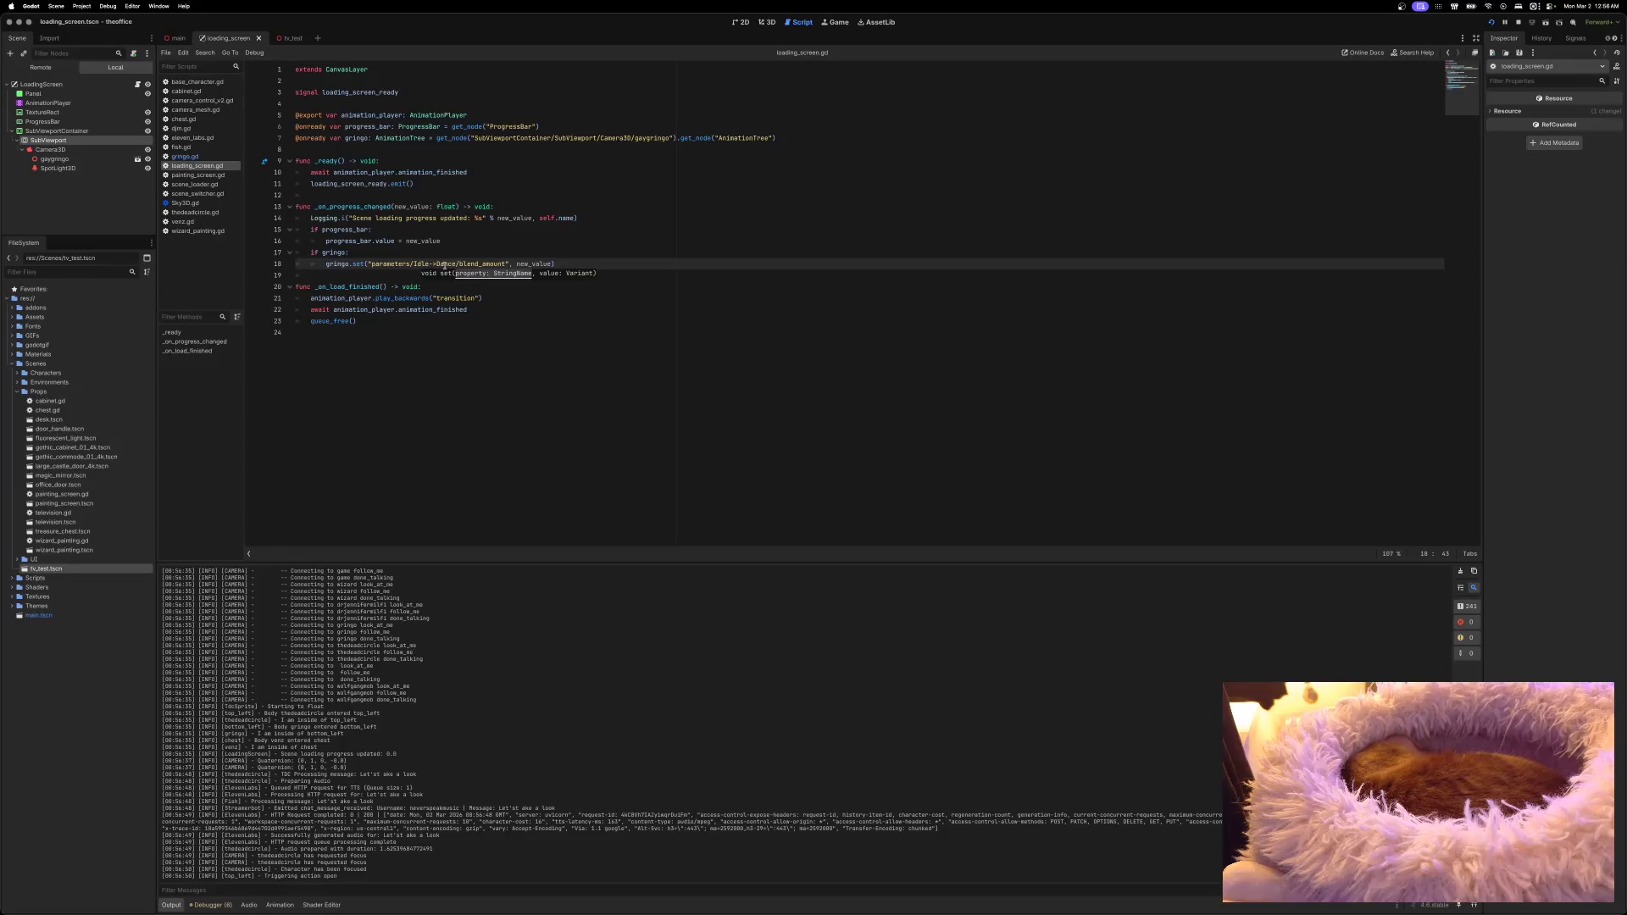
pyautogui.press('super+b')
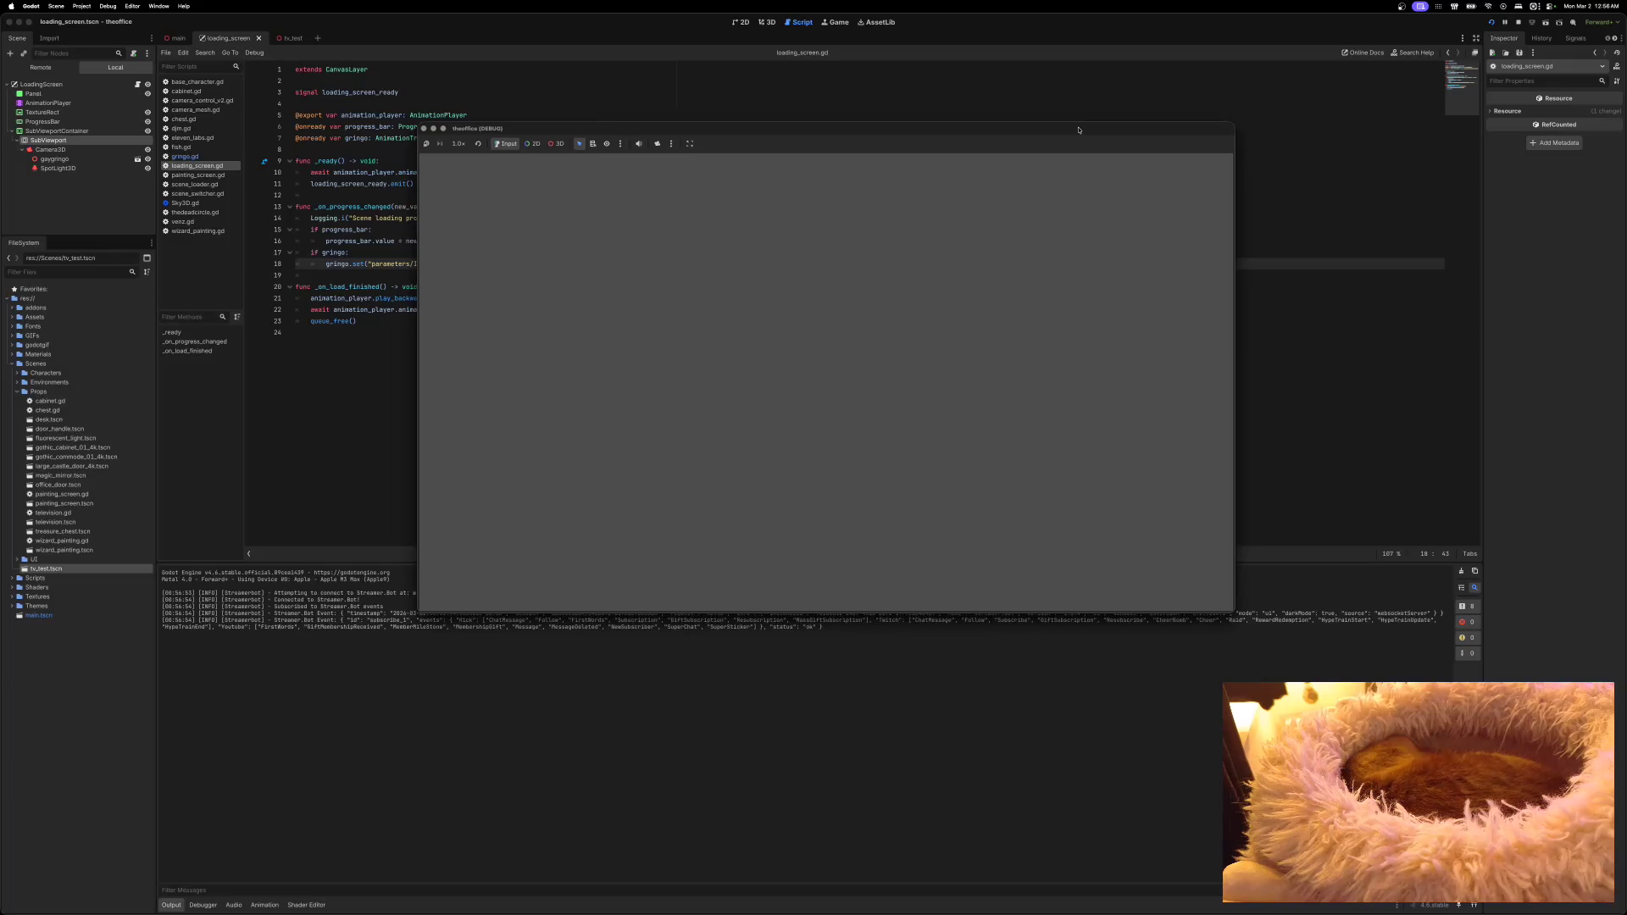
pyautogui.moveTo(1078, 130); pyautogui.dragTo(1097, 79)
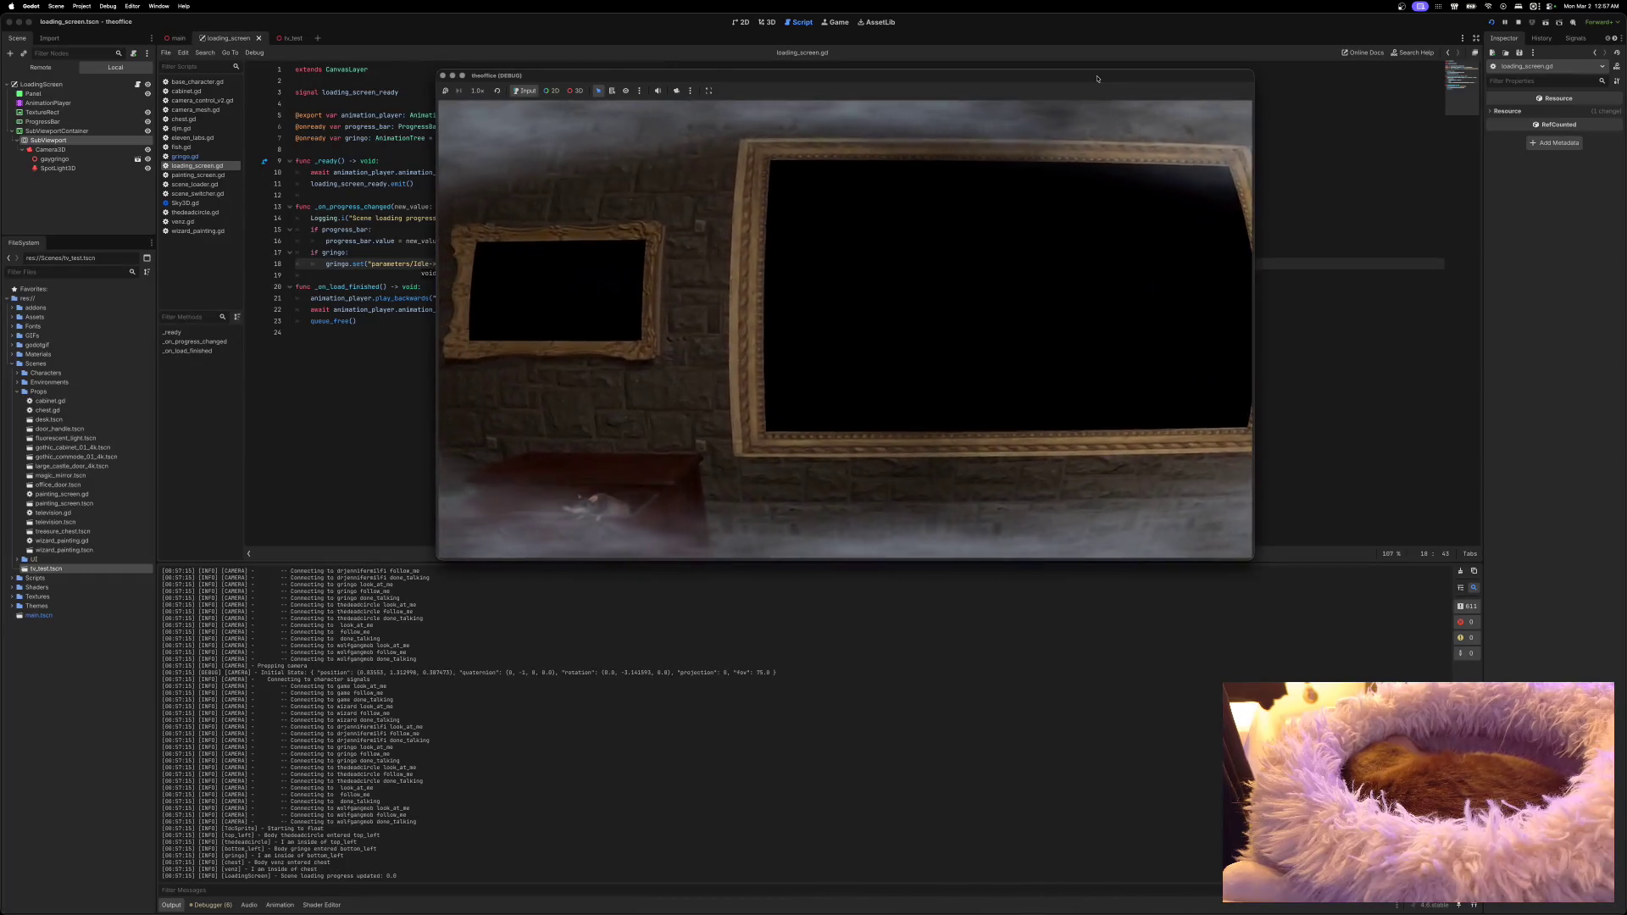
pyautogui.click(441, 76)
pyautogui.click(408, 286)
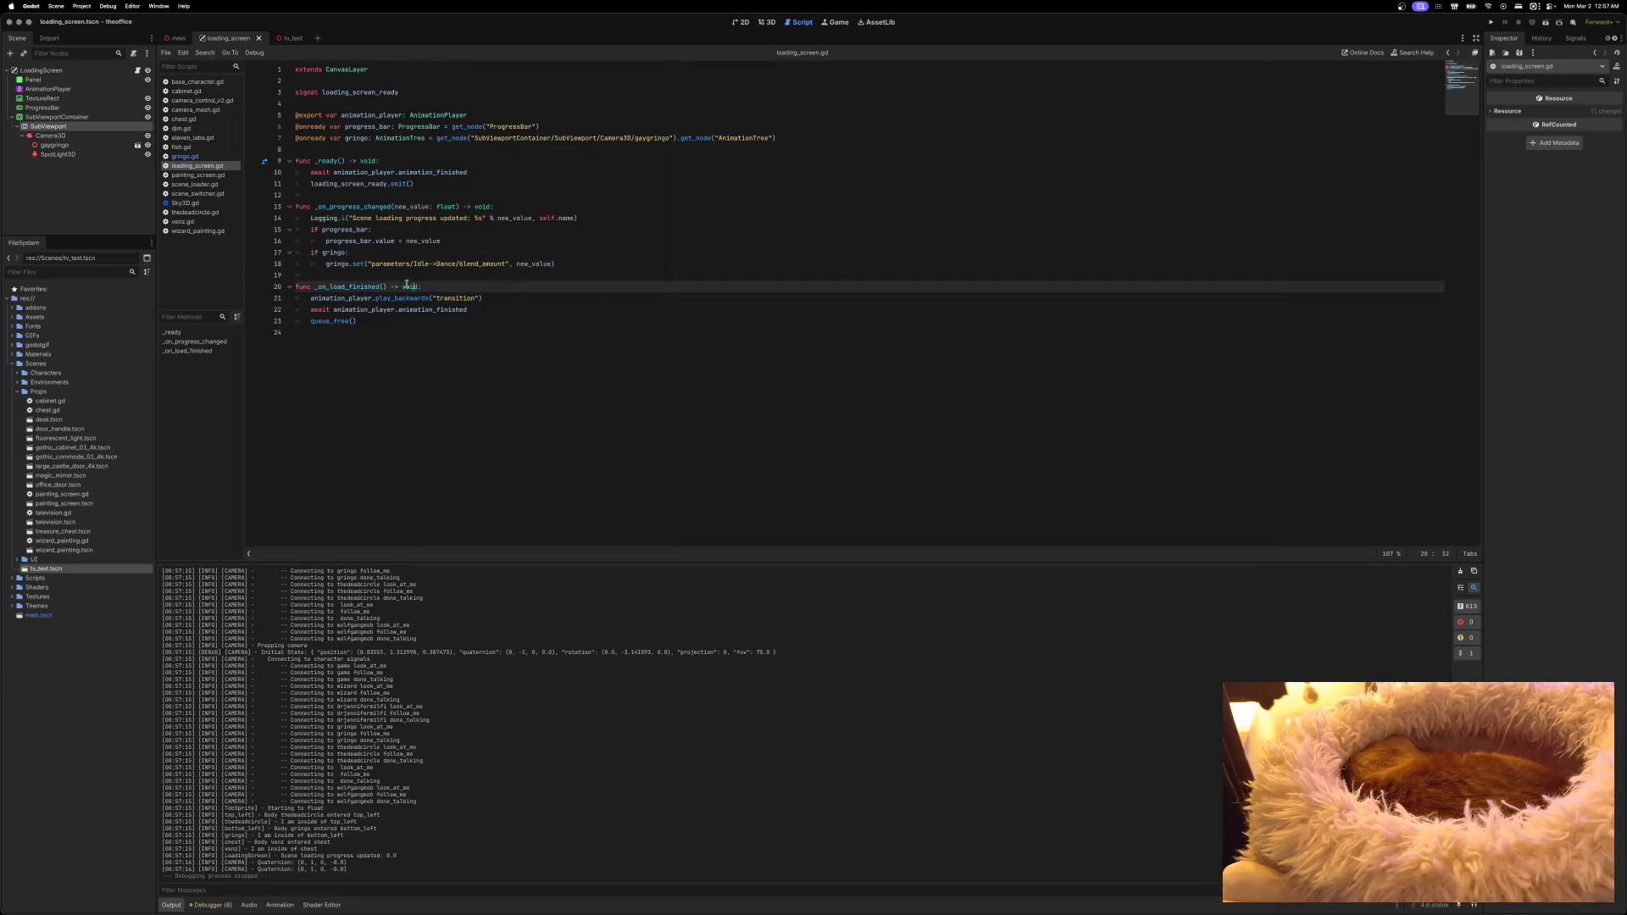
# Step: Insert '>' on line 18 so the path reads parameters/Idle->Dance/blend_amount
pyautogui.moveTo(329, 264); pyautogui.dragTo(554, 264)
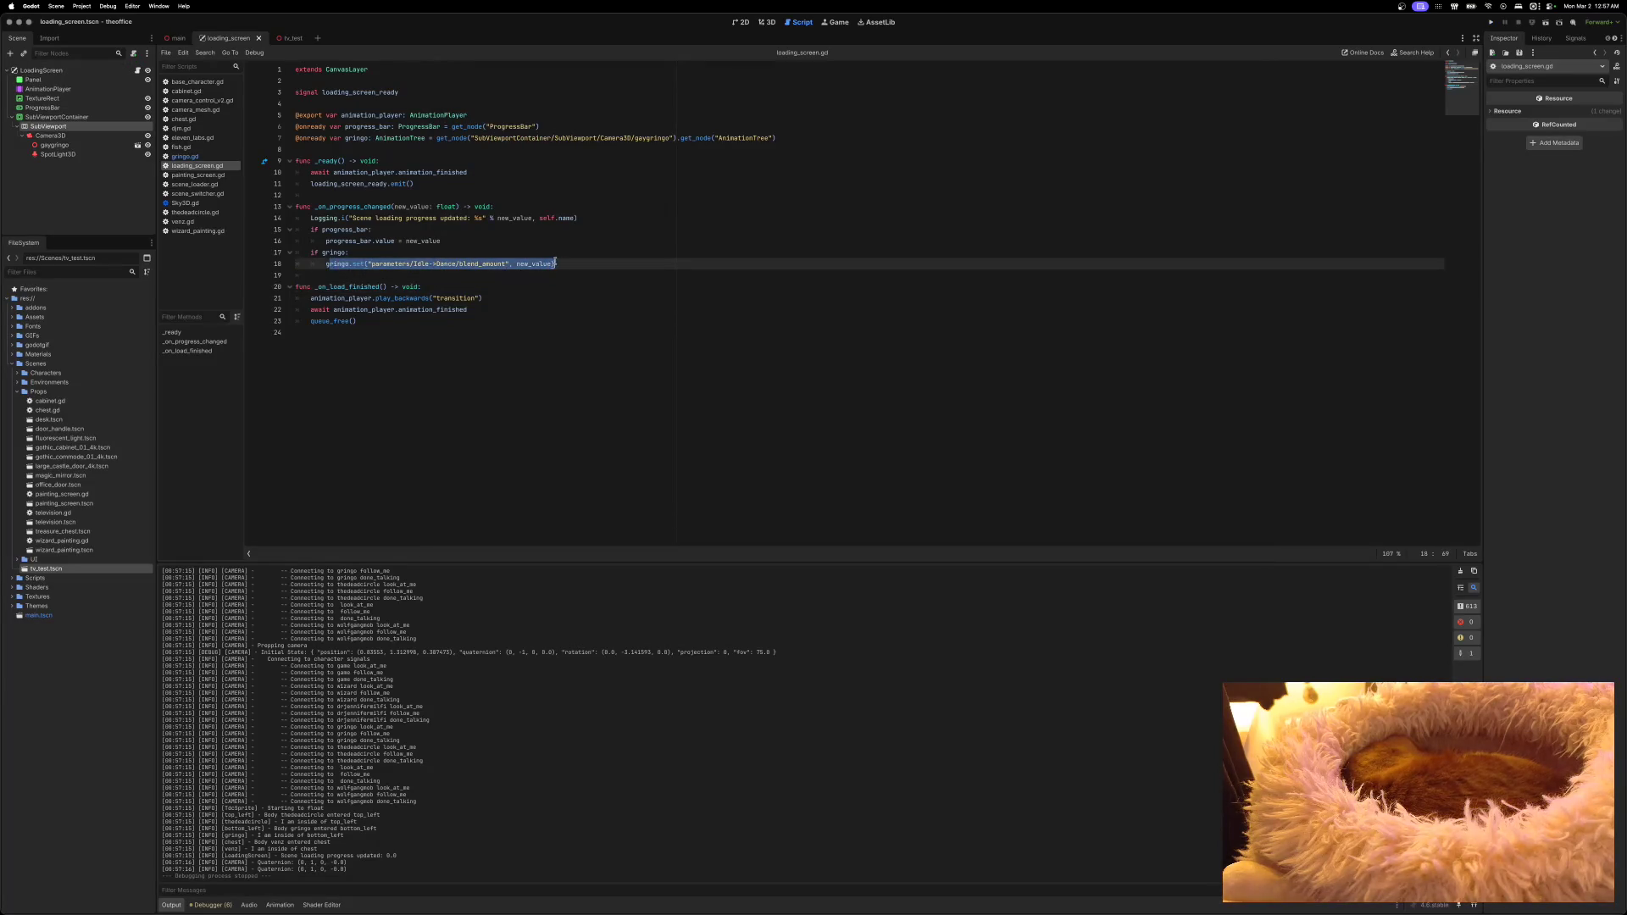
pyautogui.click(482, 263)
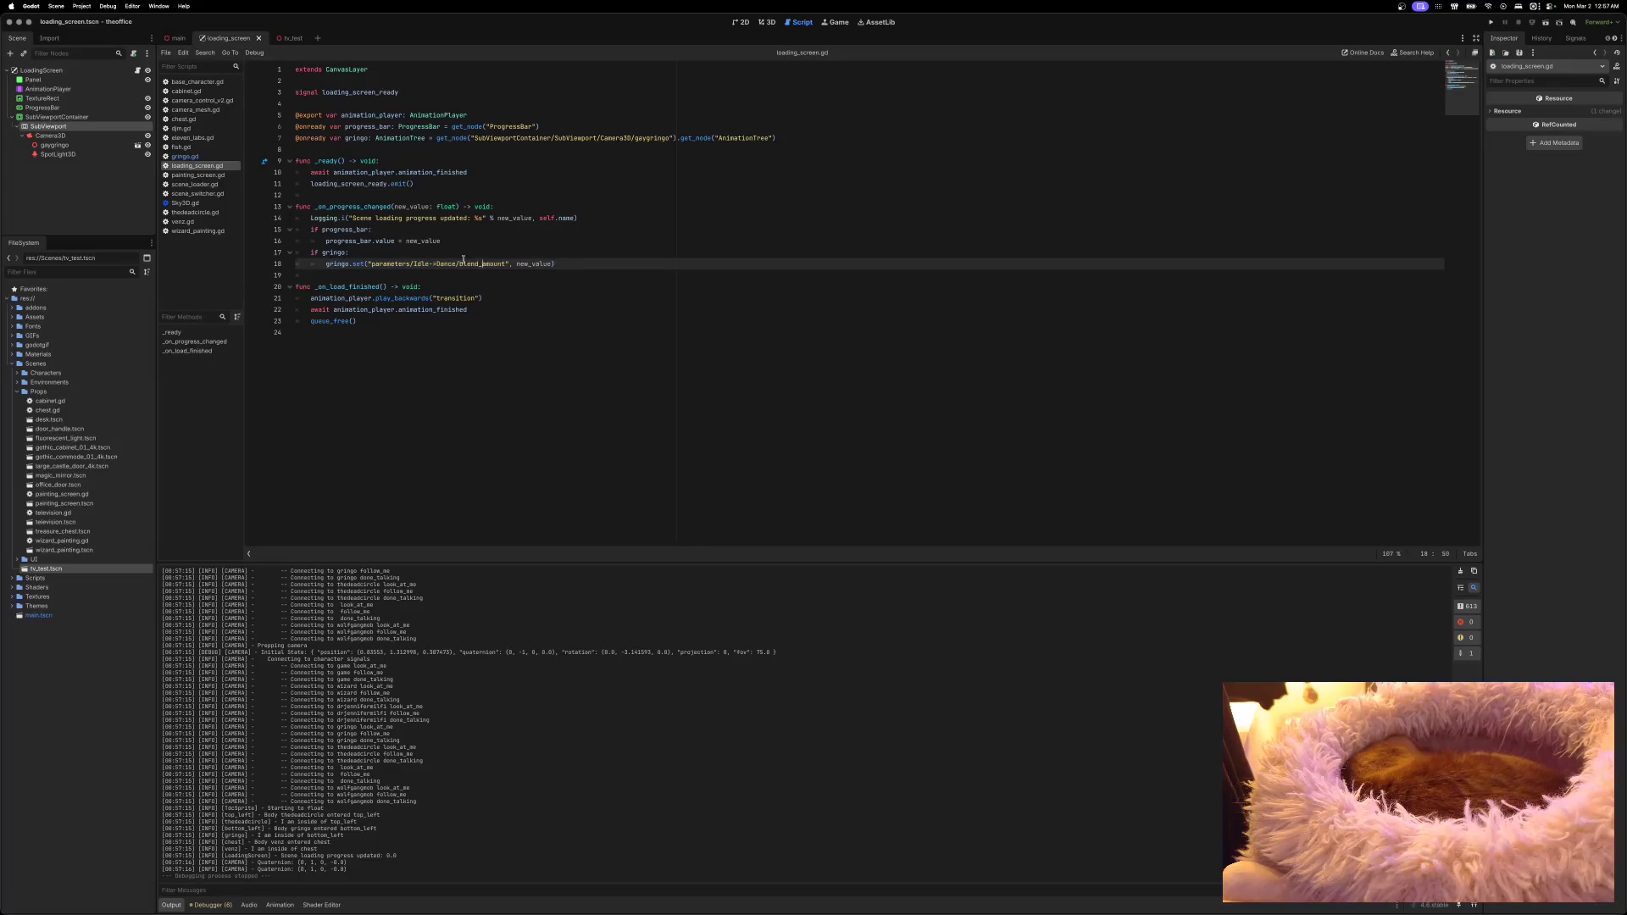
pyautogui.click(435, 263)
pyautogui.write('>')
# Step: Run the game through the loading screen to the brick-wall room, then close it
pyautogui.click(1496, 25)
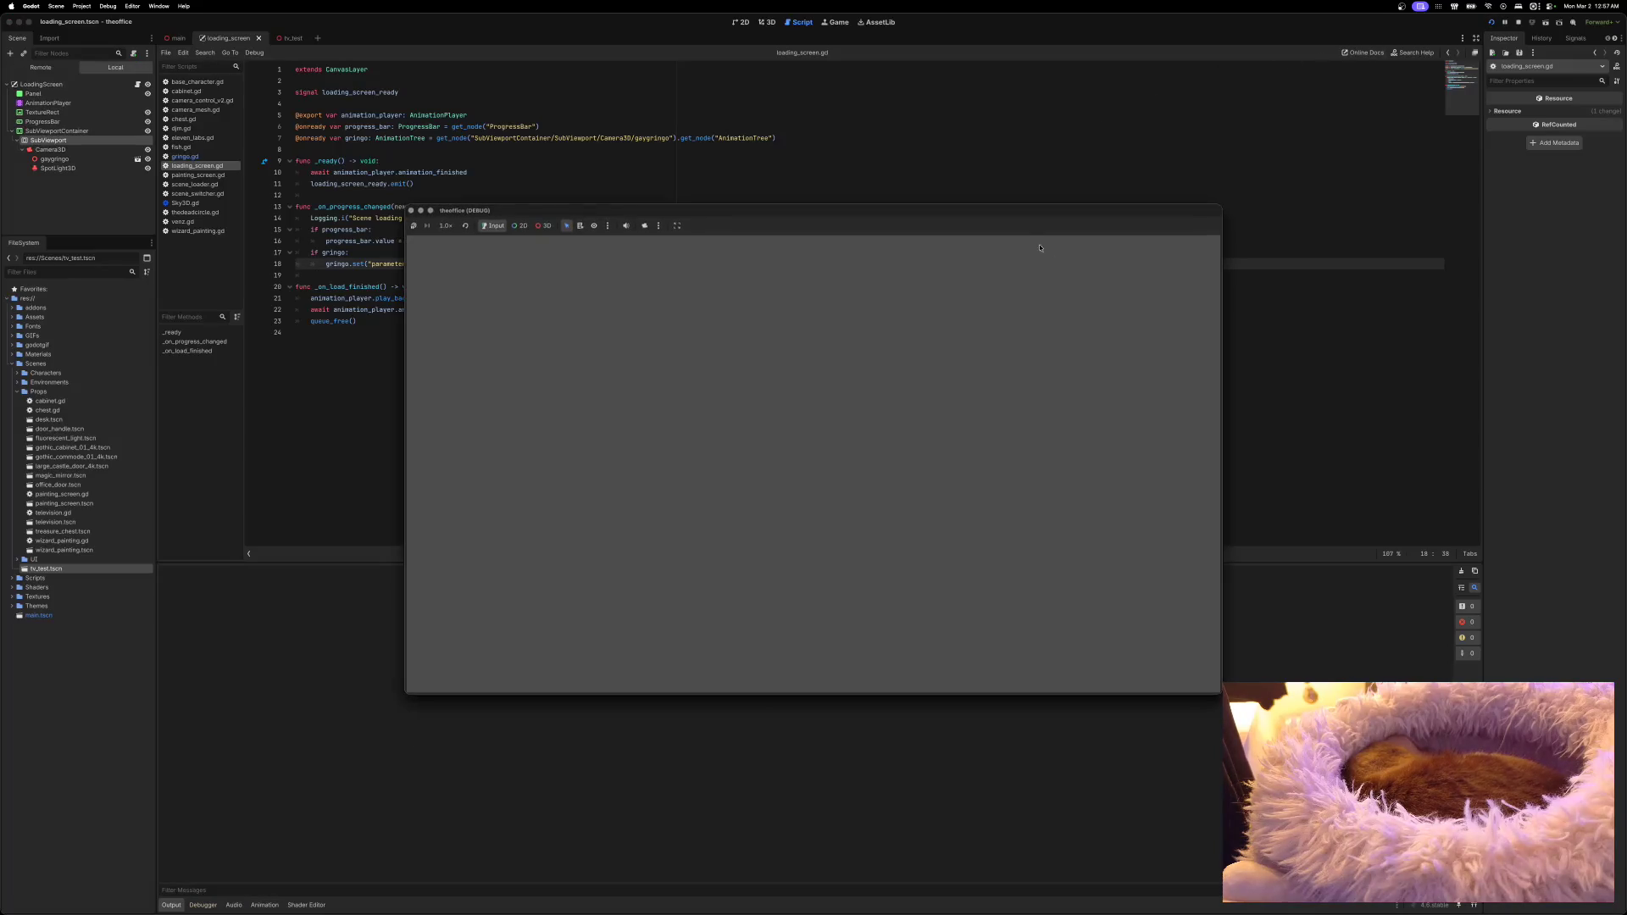
pyautogui.moveTo(1005, 210)
pyautogui.mouseDown()
pyautogui.moveTo(896, 80)
pyautogui.moveTo(933, 163)
pyautogui.moveTo(901, 151)
pyautogui.mouseUp()
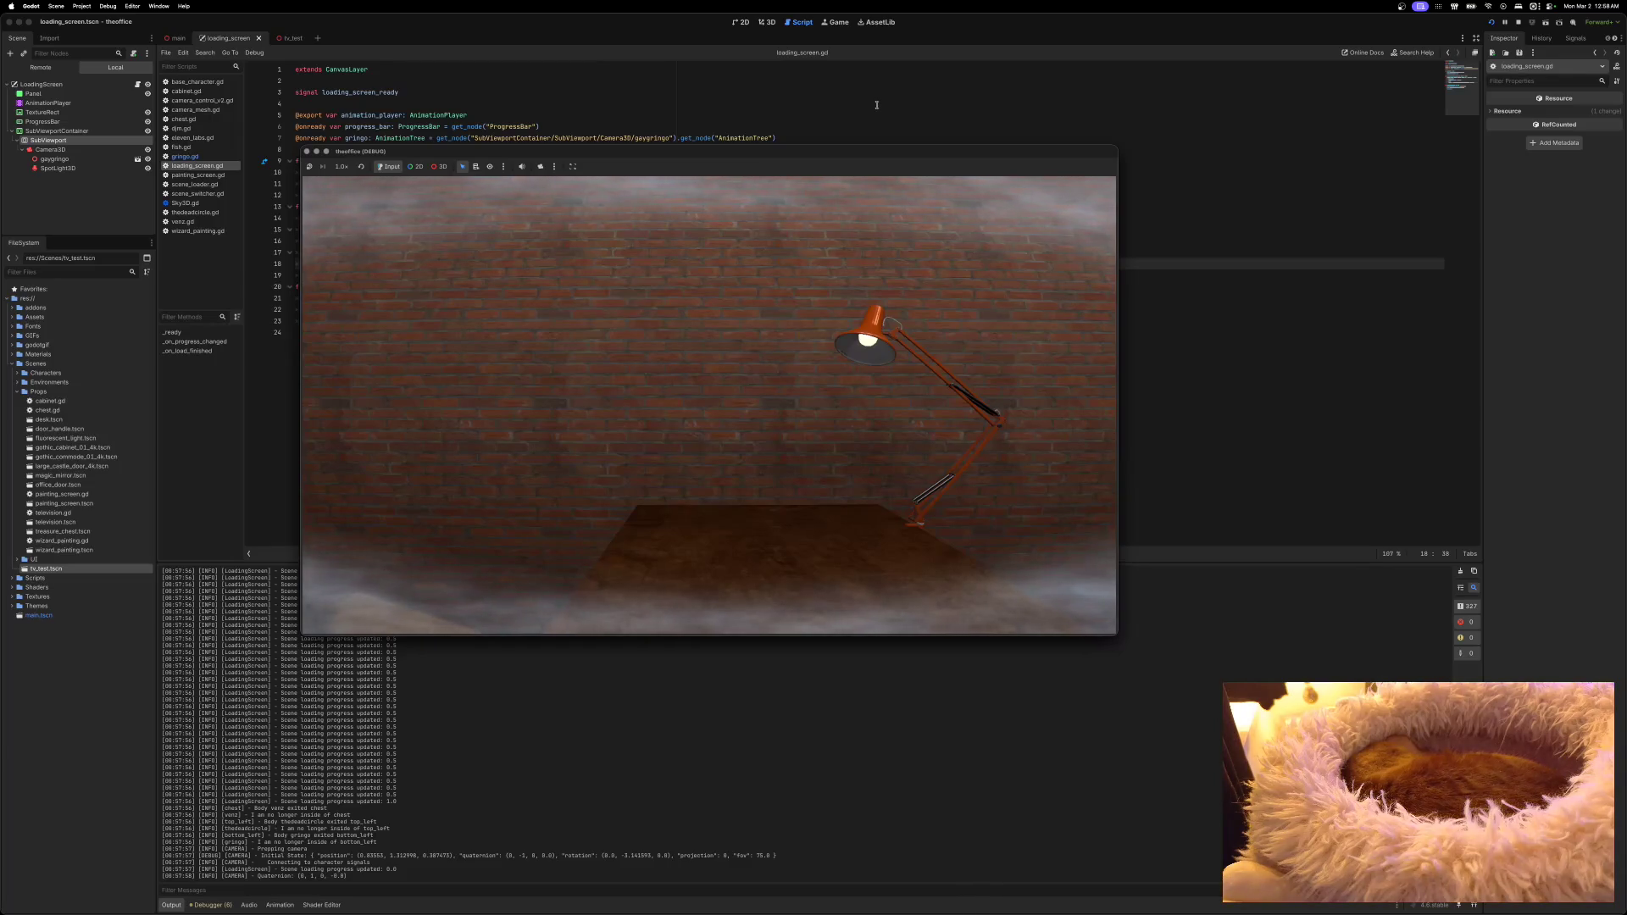
pyautogui.scroll(5, 509, 753)
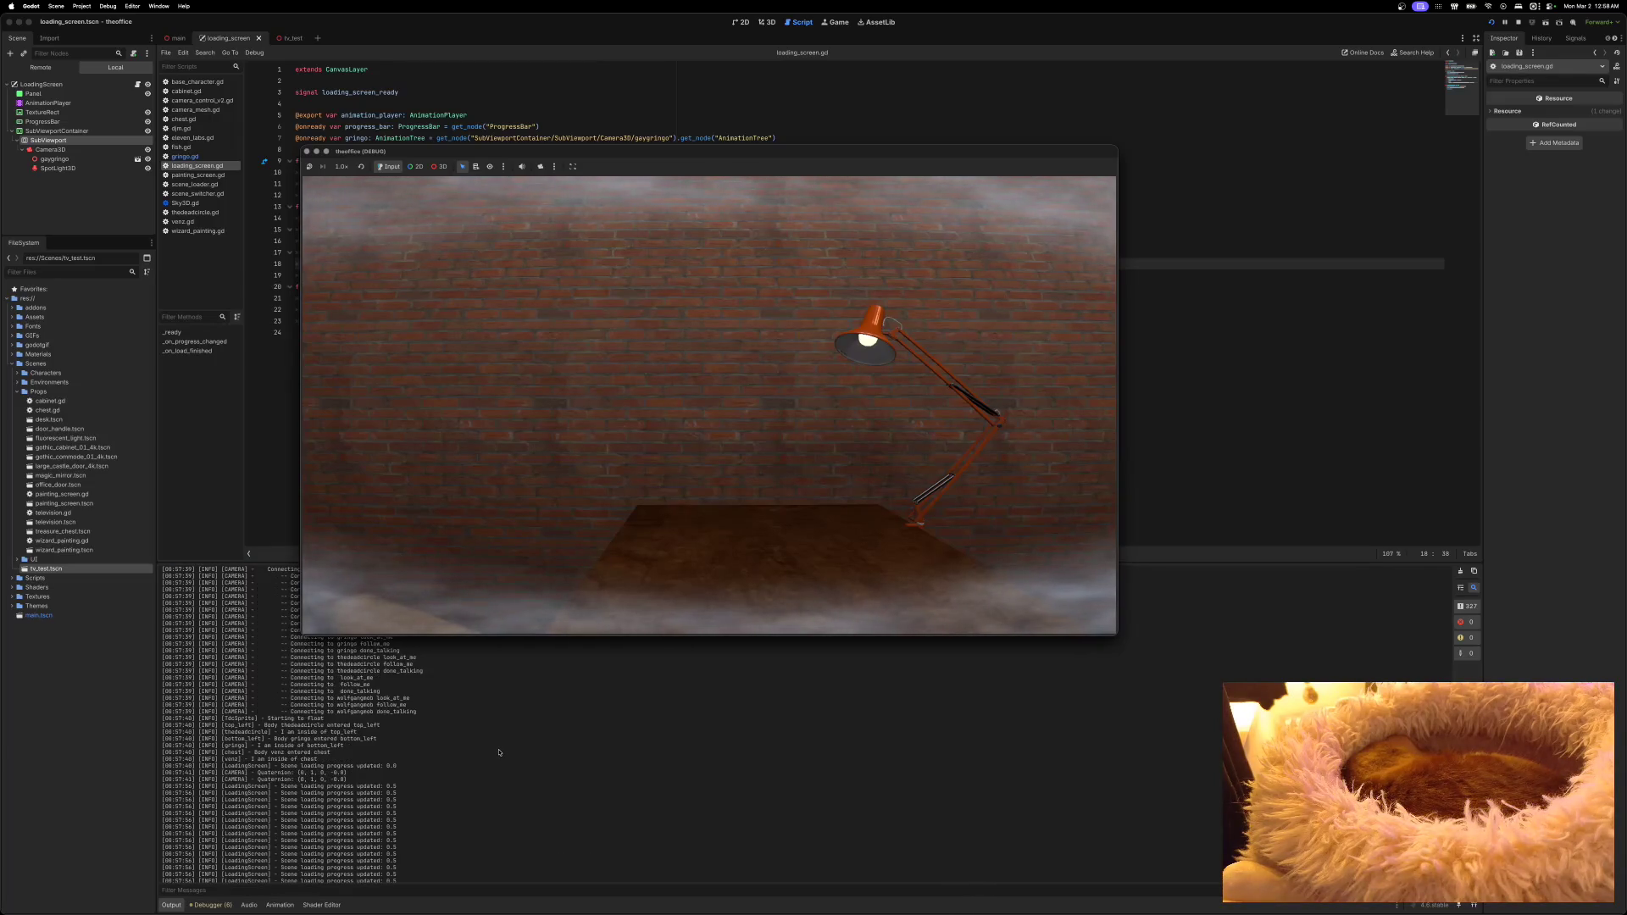
pyautogui.scroll(-5, 499, 752)
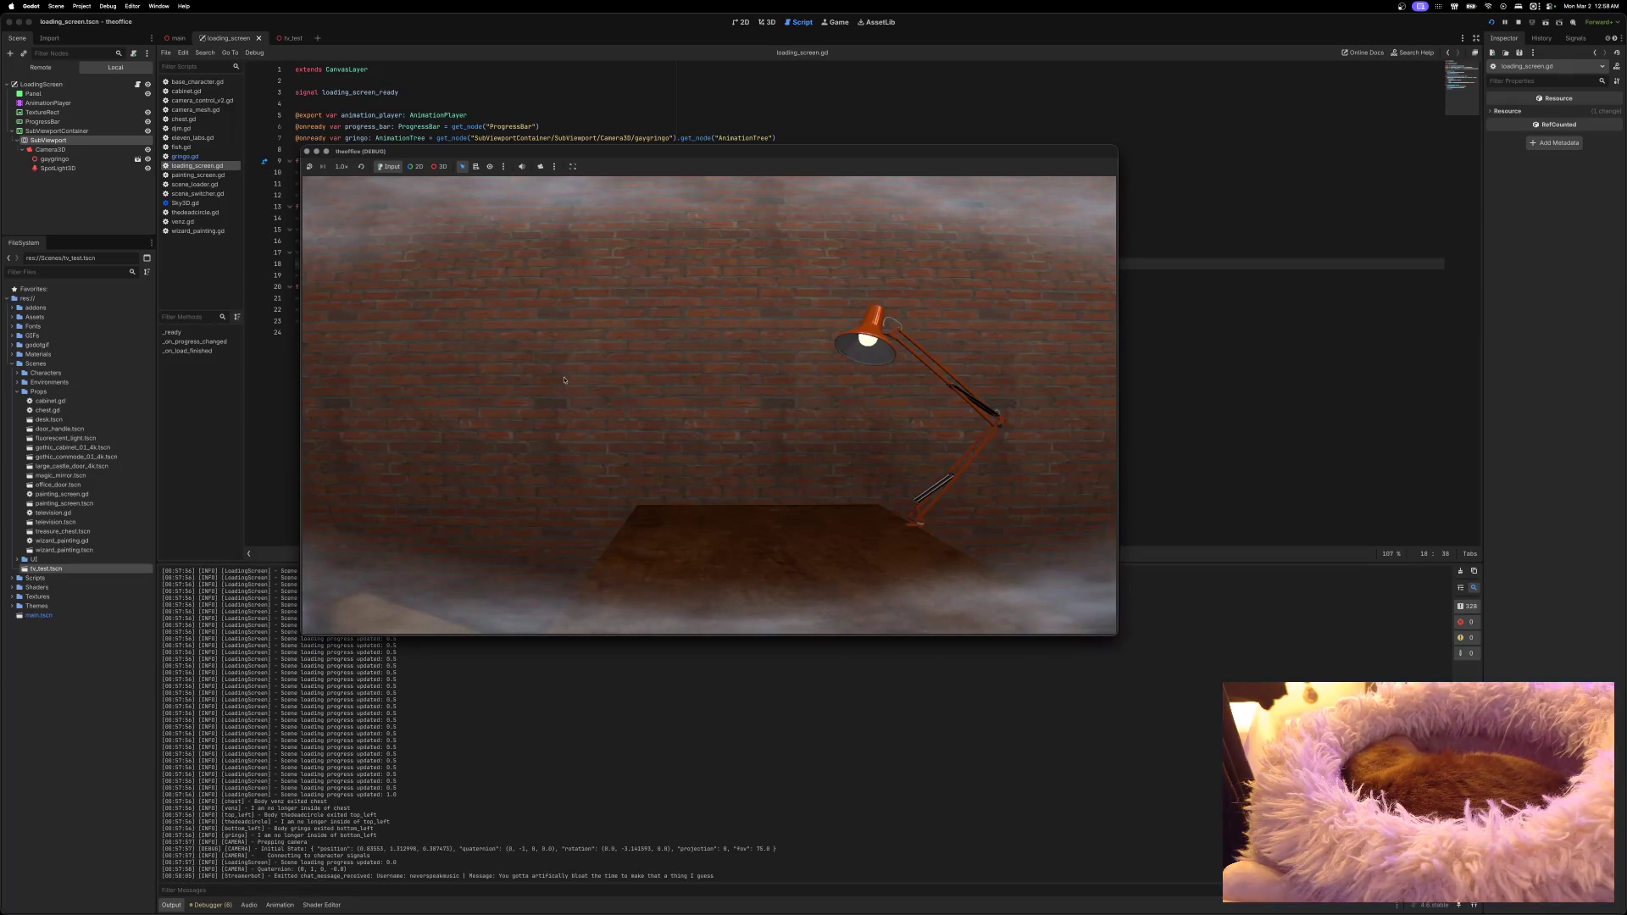
pyautogui.press('super+q')
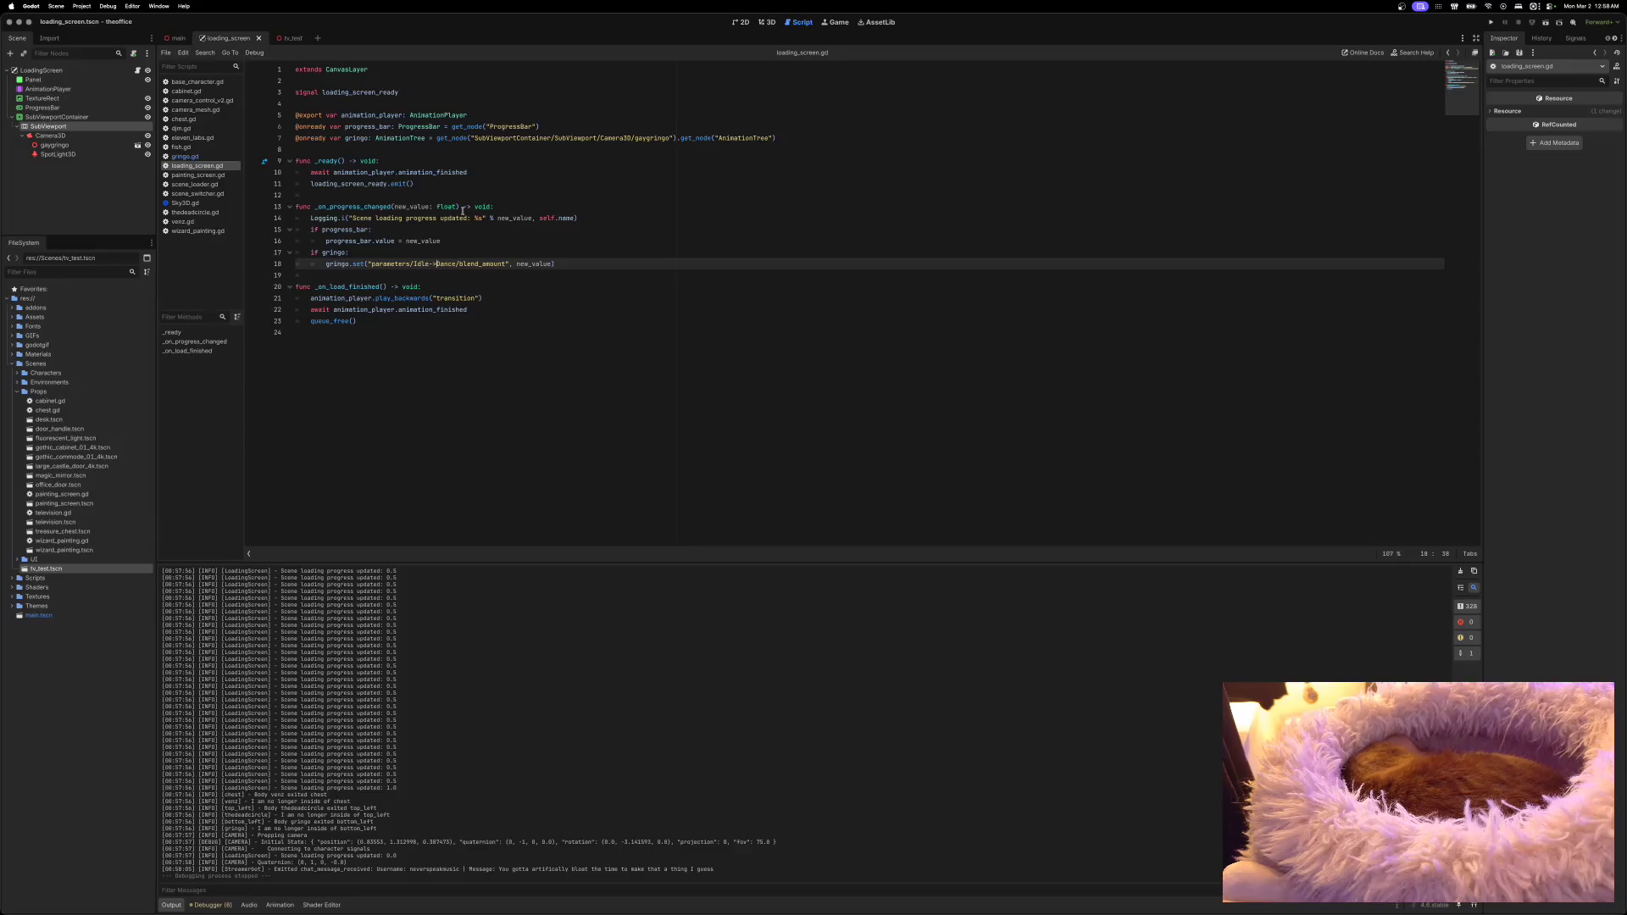
# Step: Go to line 13's _on_progress_changed, then switch the script editor to scene_loader.gd
pyautogui.click(355, 208)
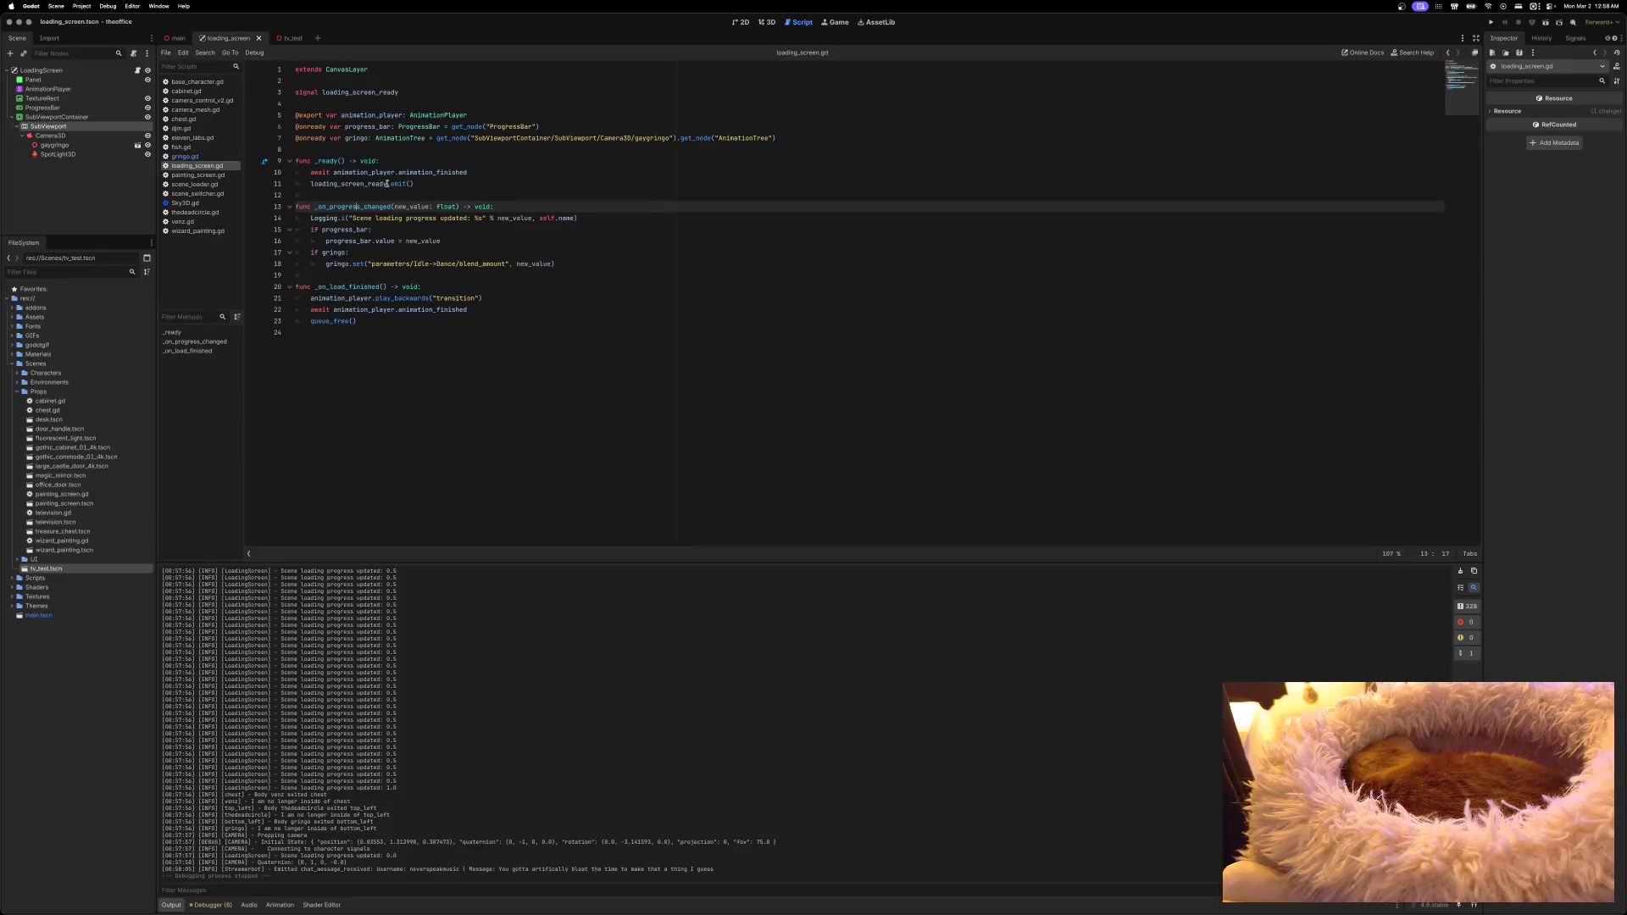
pyautogui.moveTo(394, 183)
pyautogui.click(197, 185)
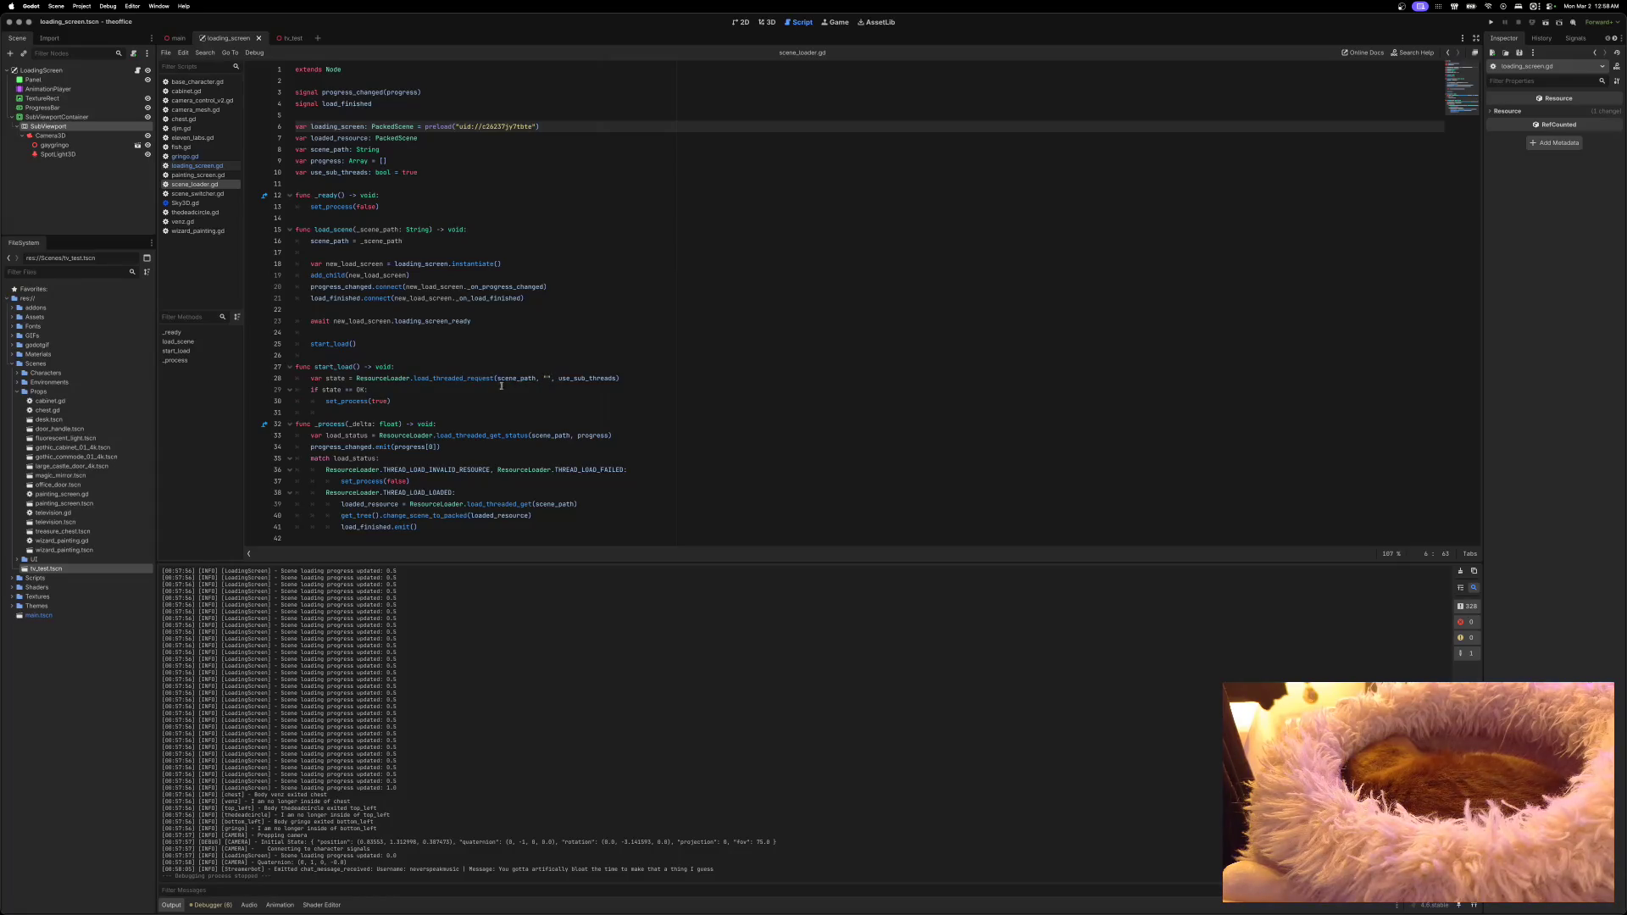
# Step: Hide SubViewportContainer in the LoadingScreen scene and run the game without the preview
pyautogui.moveTo(450, 382)
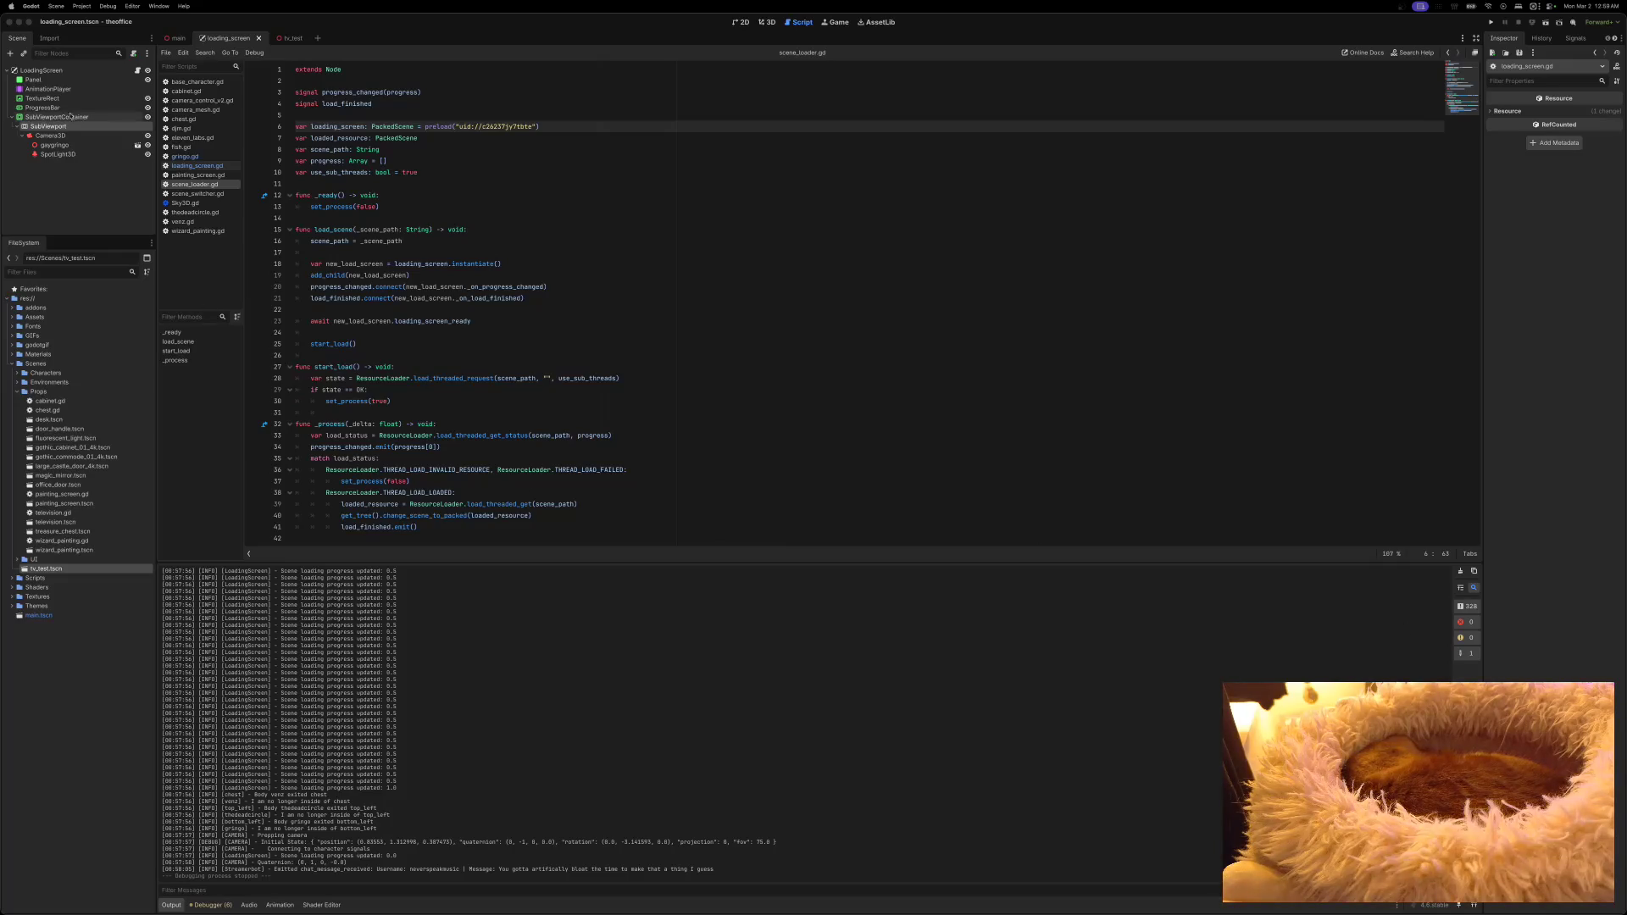
pyautogui.click(147, 117)
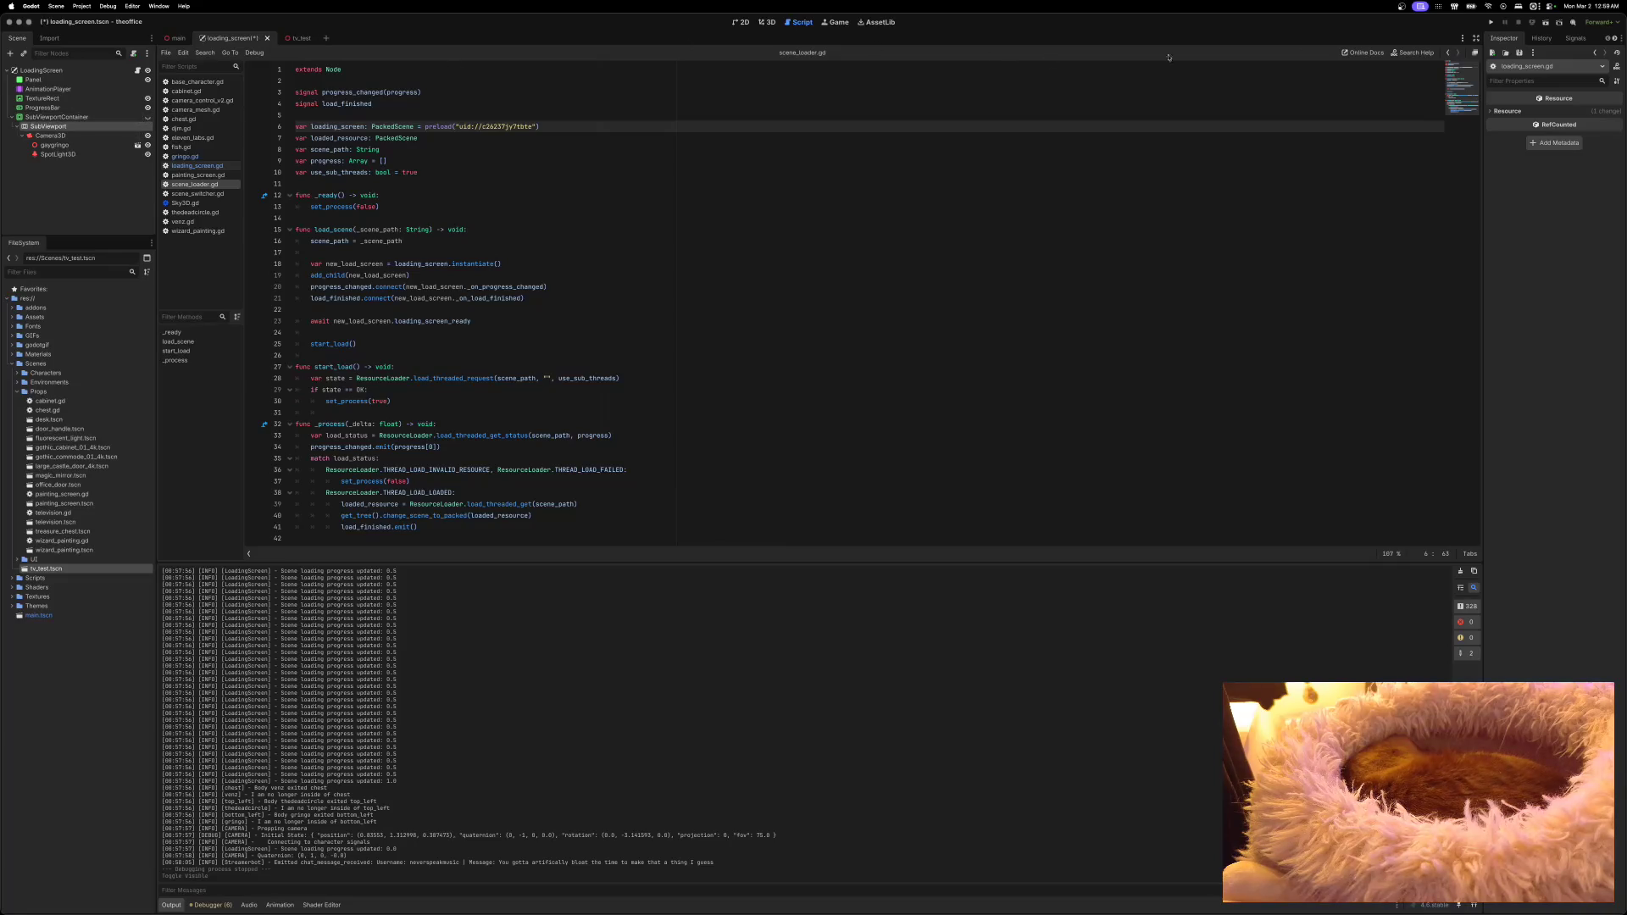
pyautogui.click(1489, 23)
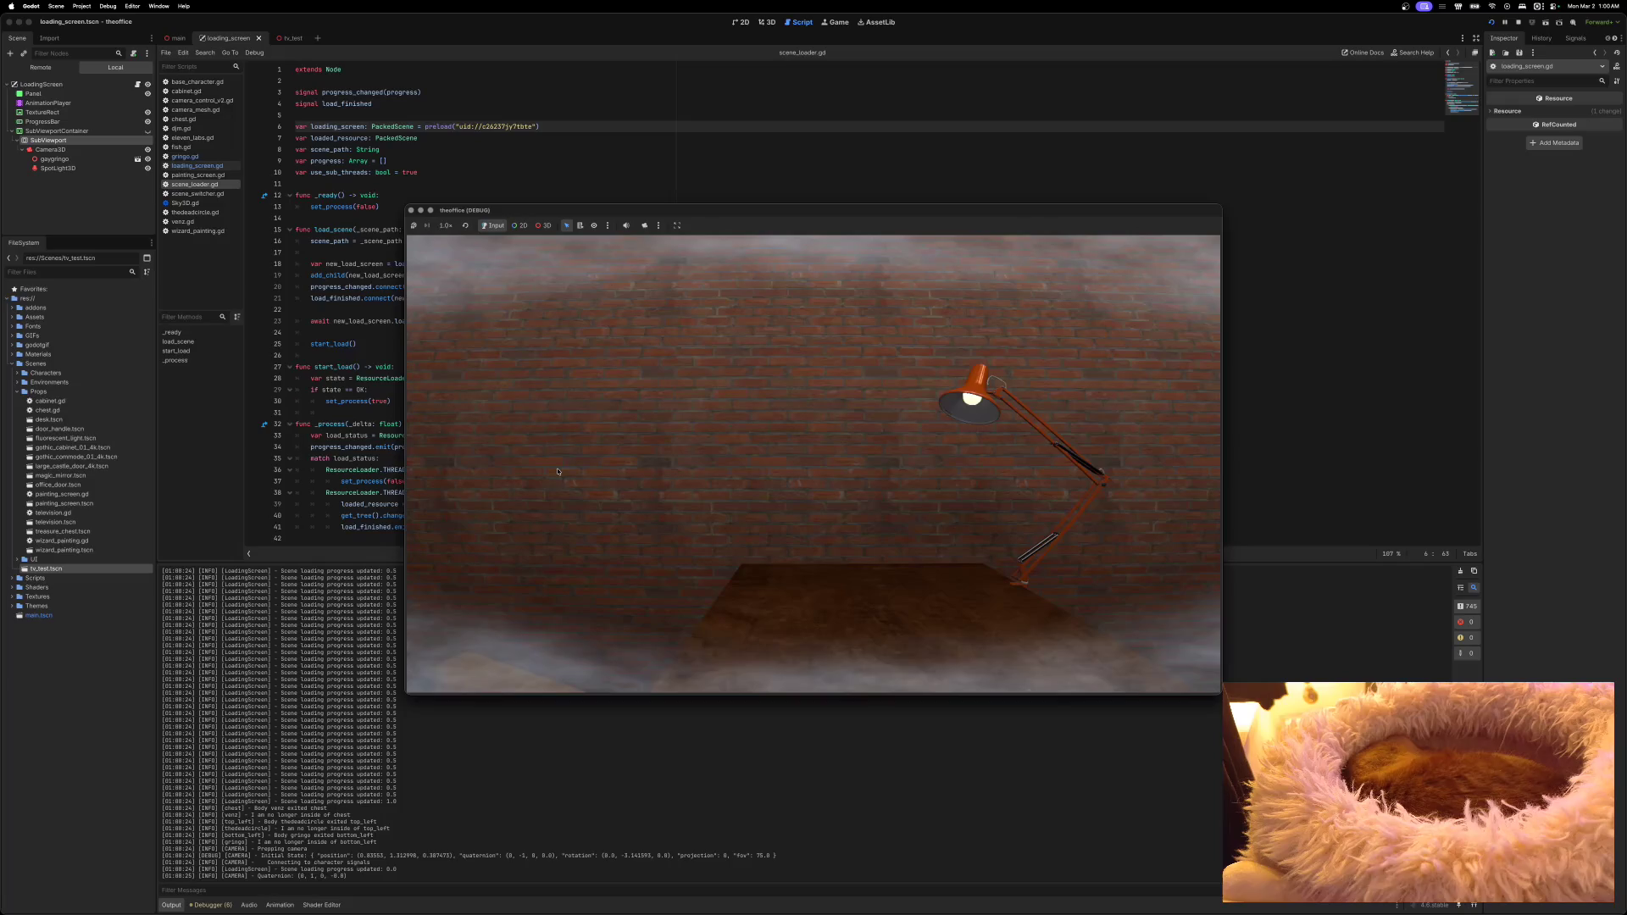
# Step: Relaunch the running game, close it, and collapse the Props folder in FileSystem
pyautogui.click(411, 210)
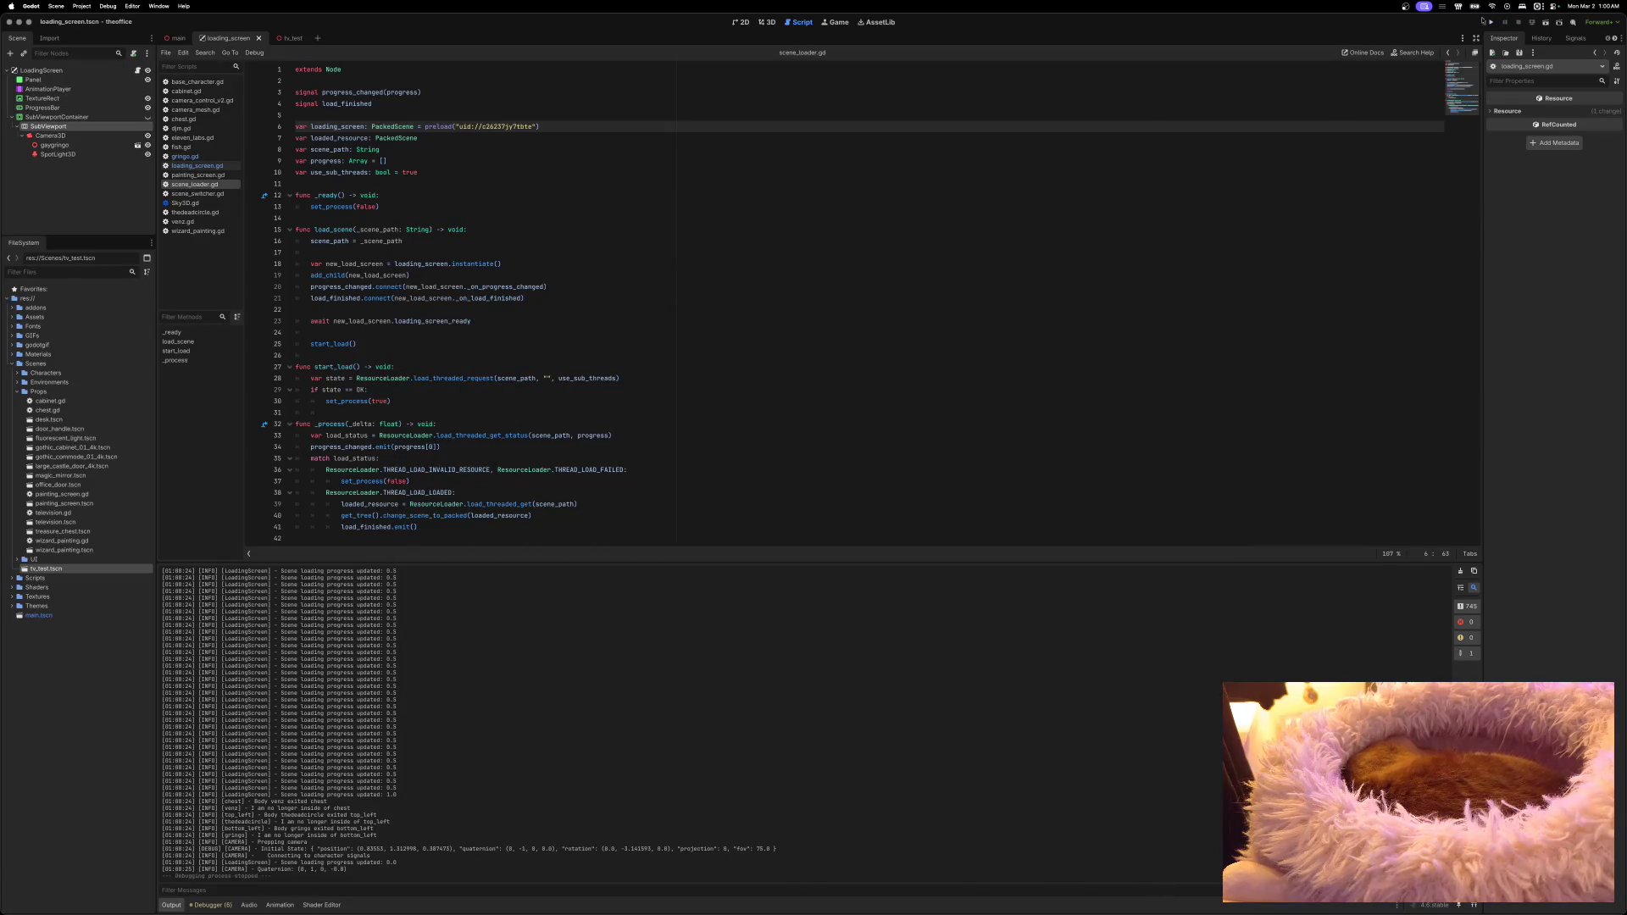
pyautogui.press('super+b')
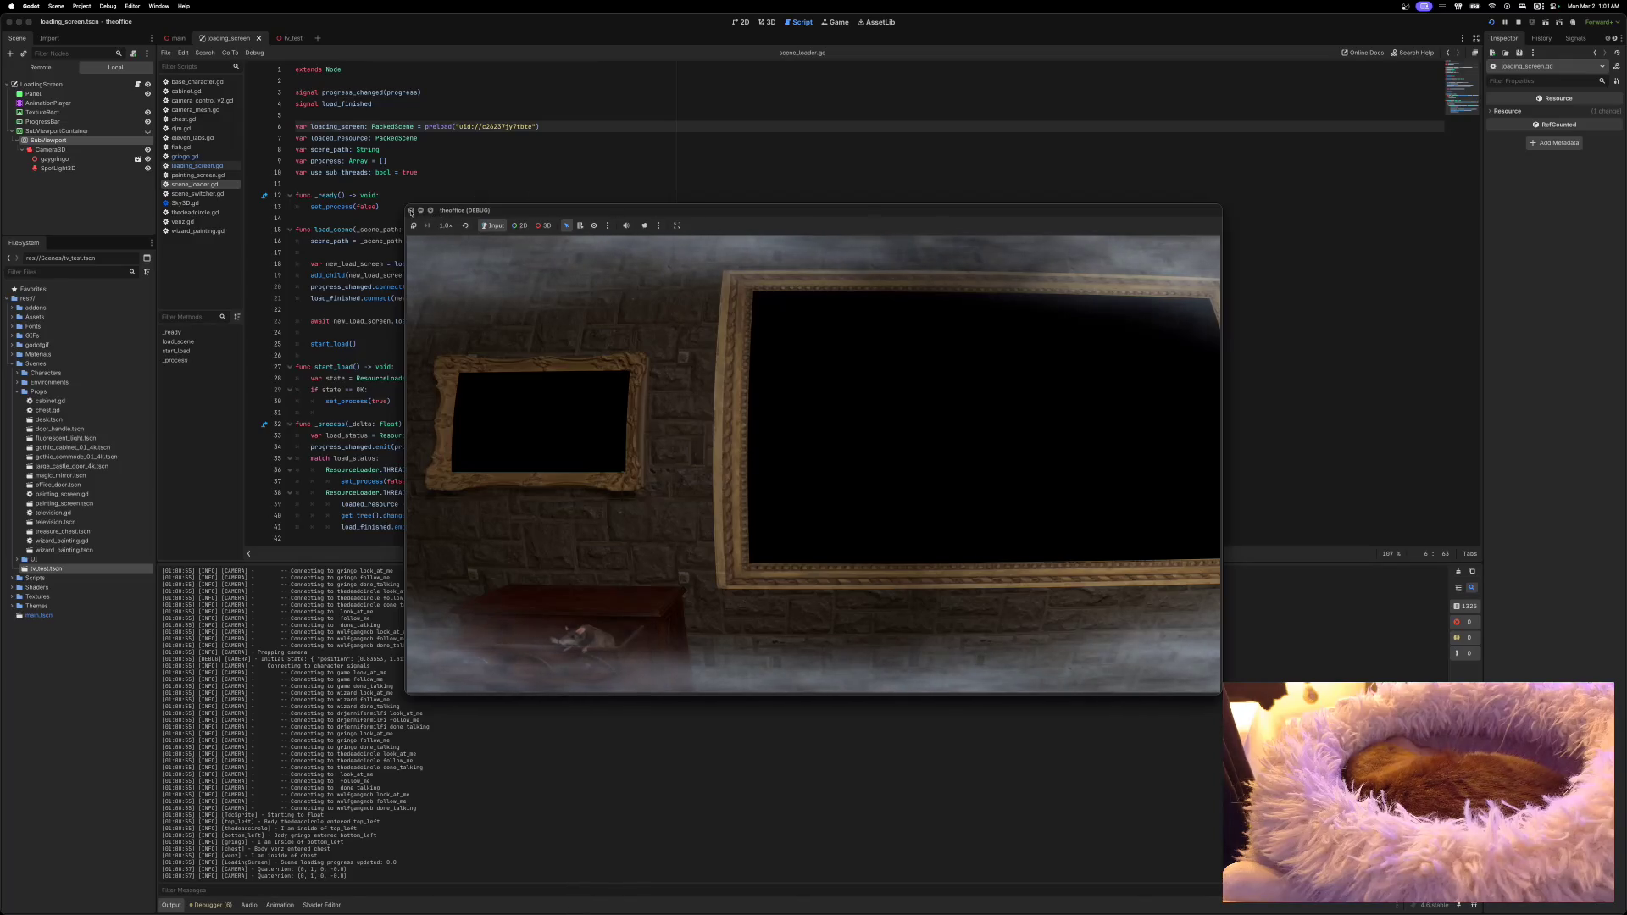
pyautogui.click(411, 211)
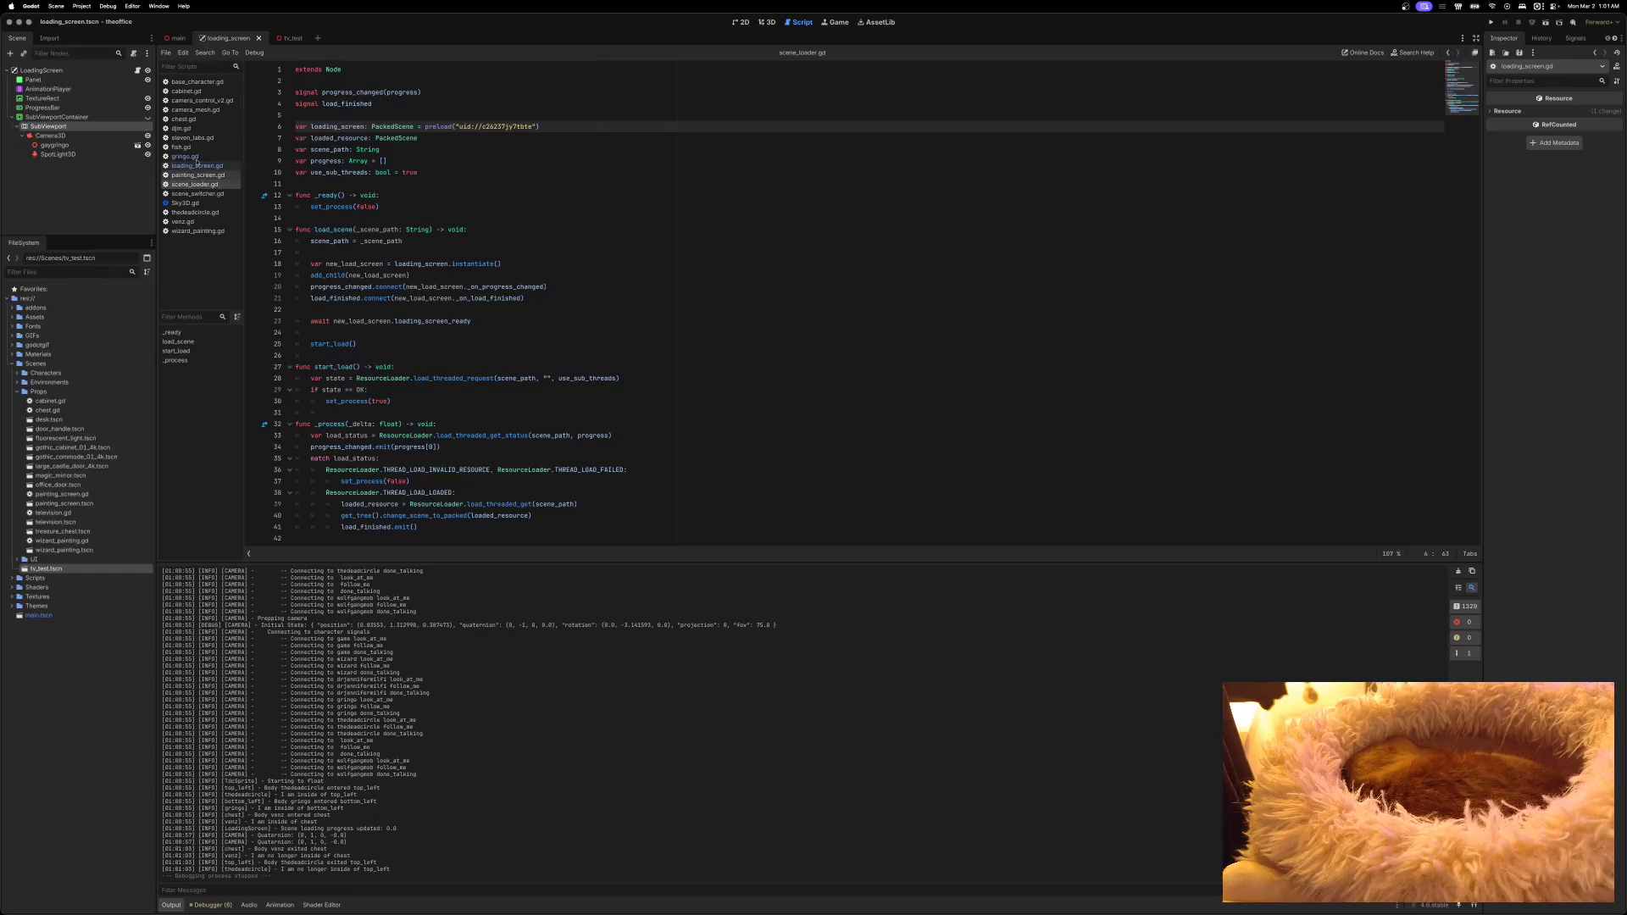
pyautogui.click(17, 391)
# Step: Open Scripts/screen.gd from the FileSystem dock
pyautogui.click(15, 364)
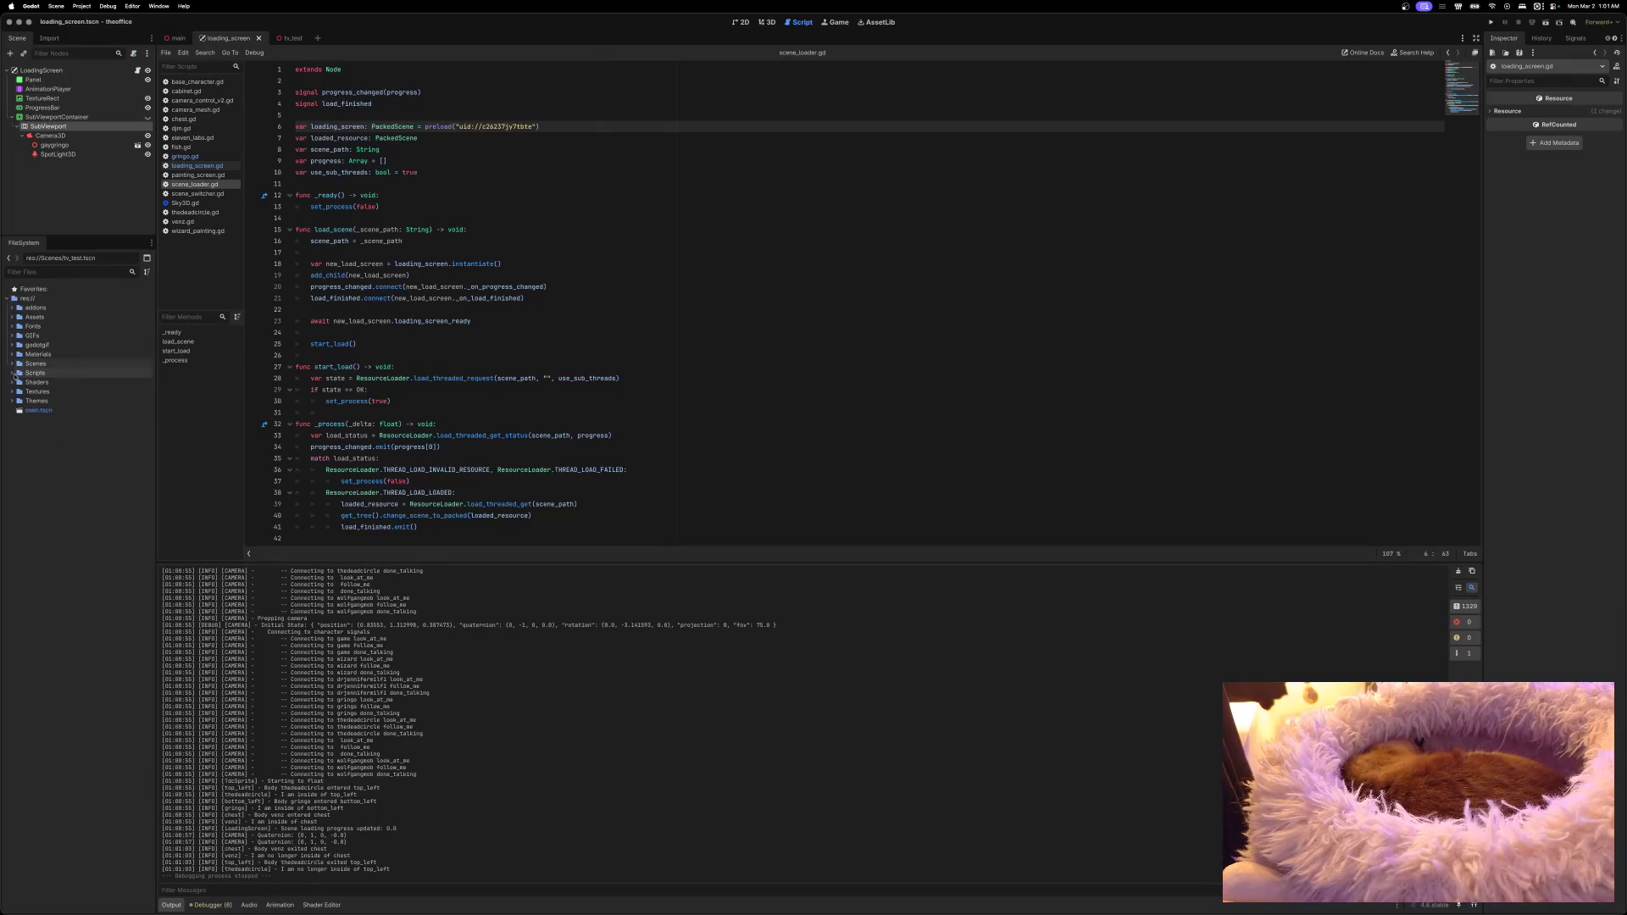
pyautogui.click(15, 376)
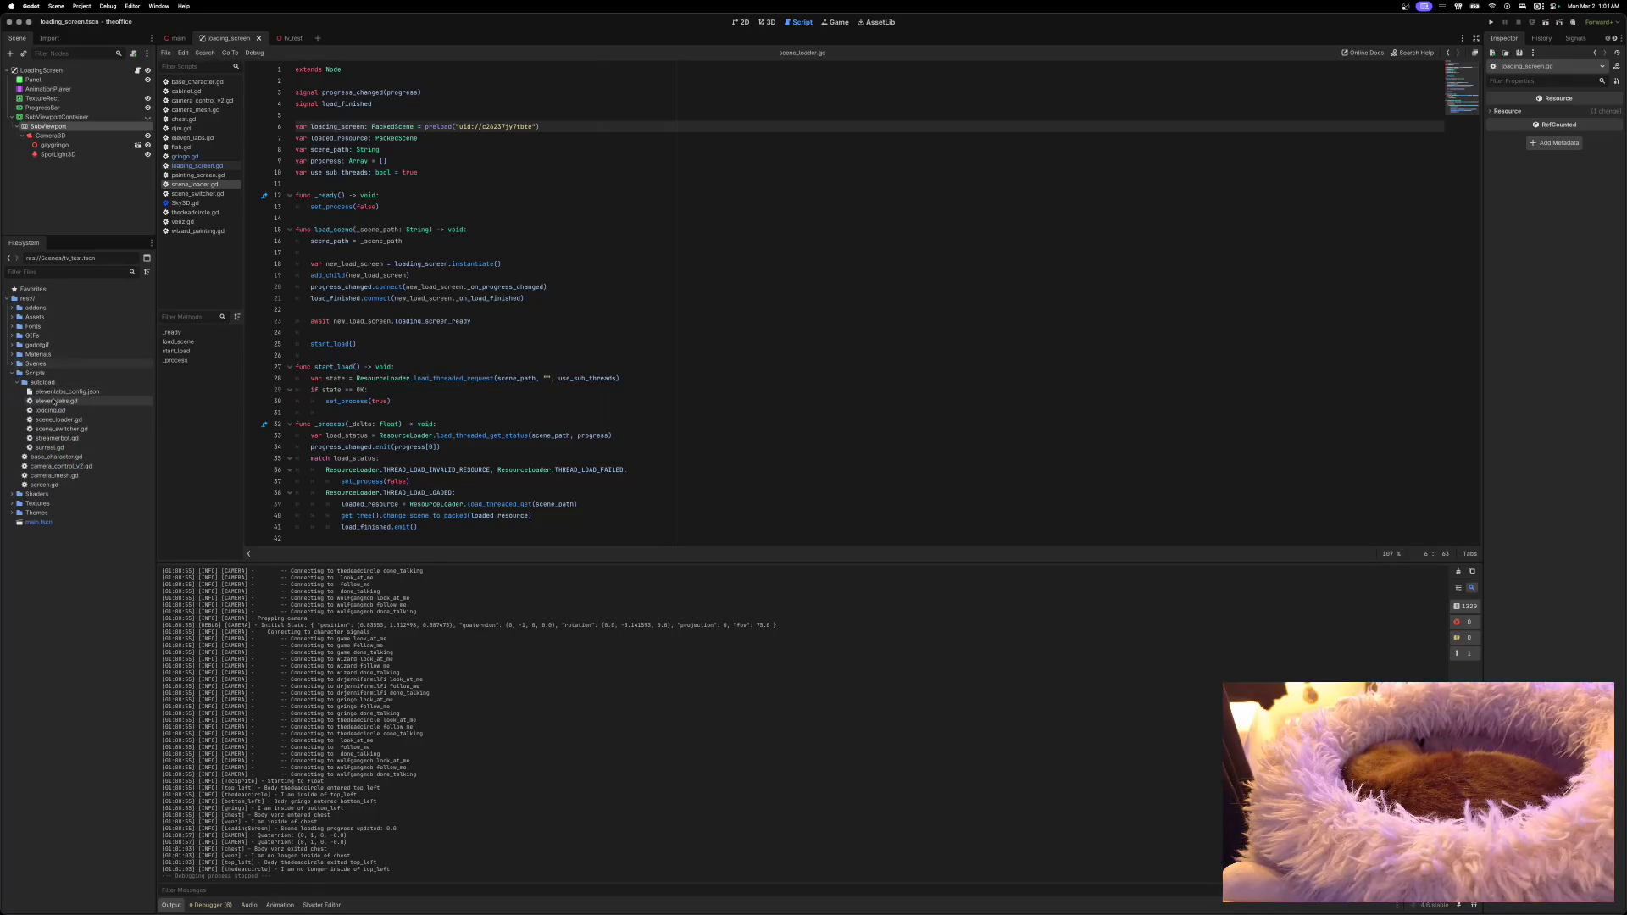
pyautogui.click(17, 382)
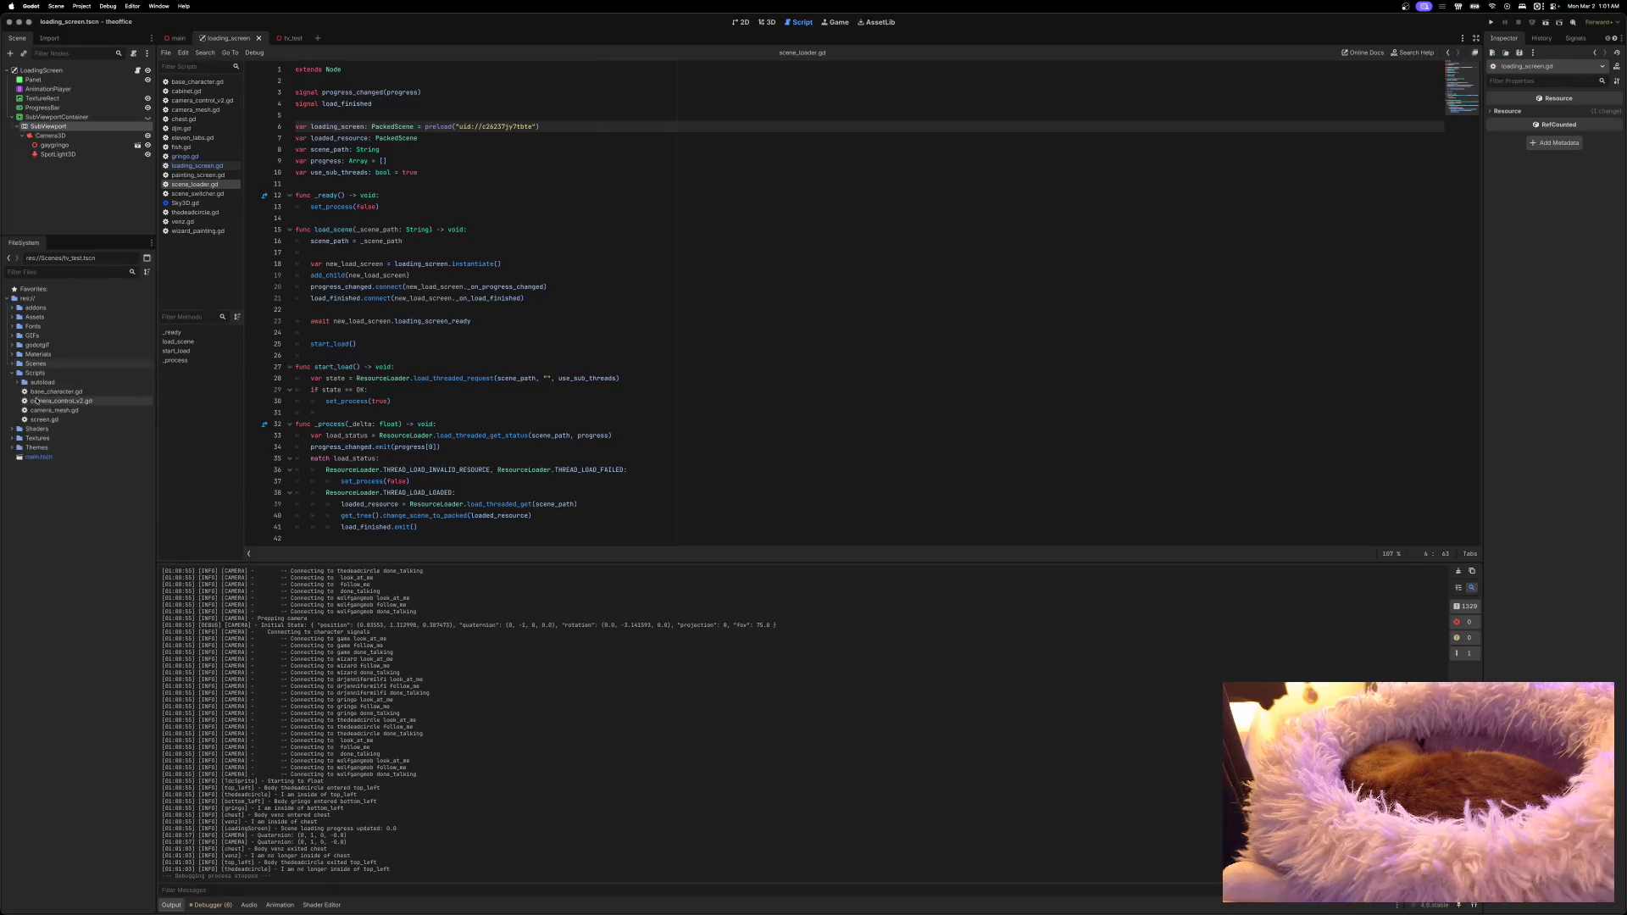
pyautogui.click(50, 420)
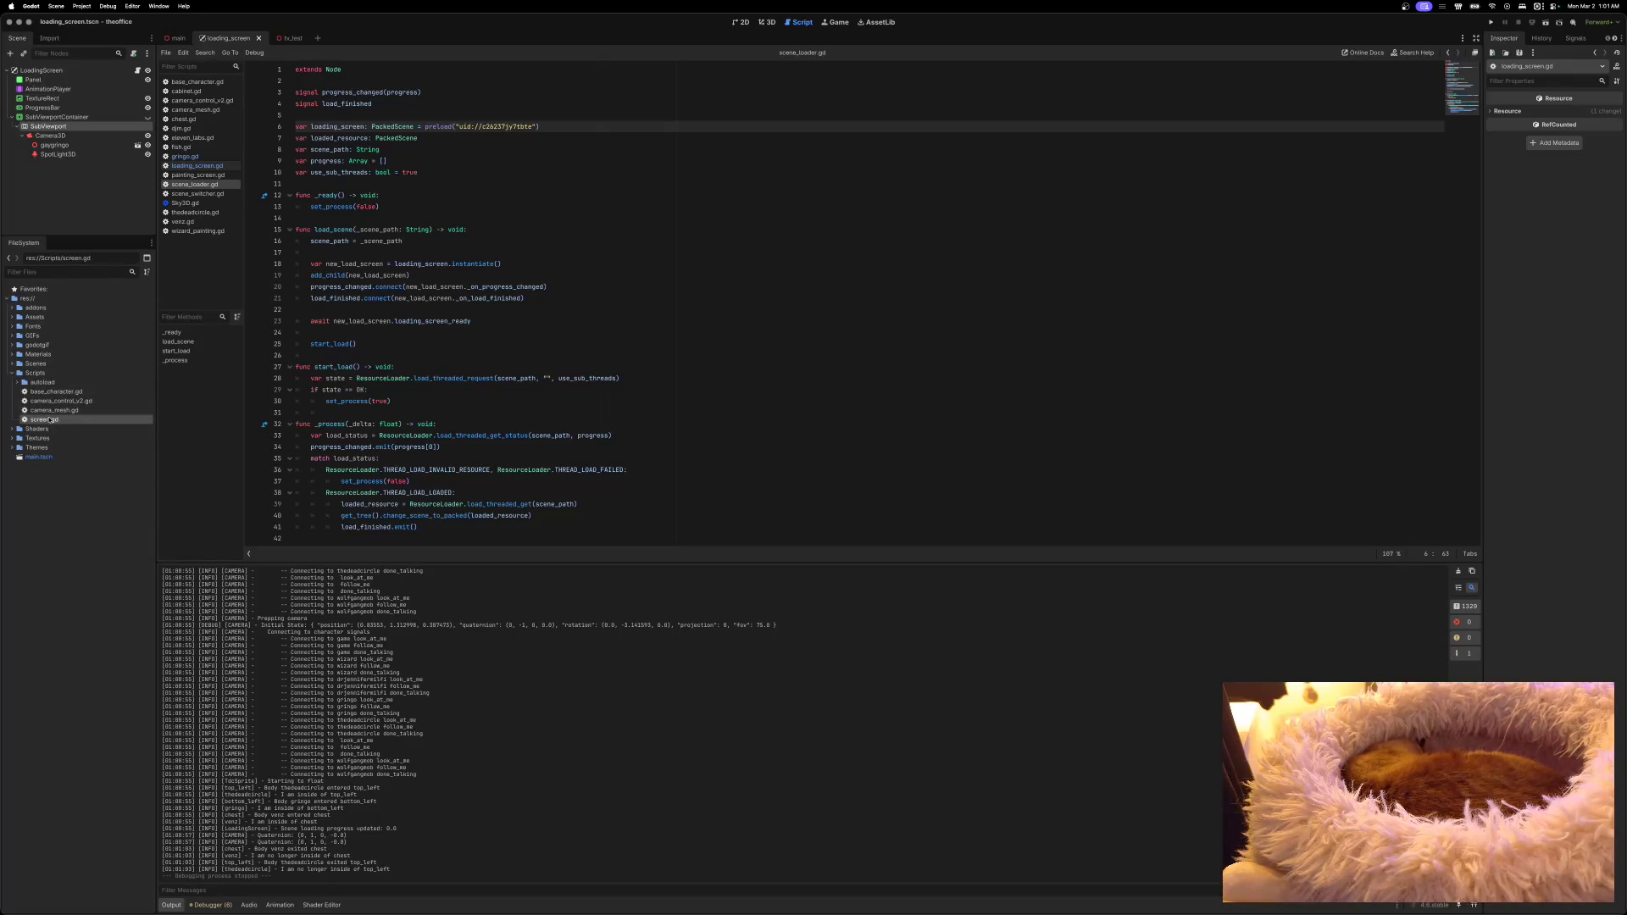
pyautogui.doubleClick(51, 419)
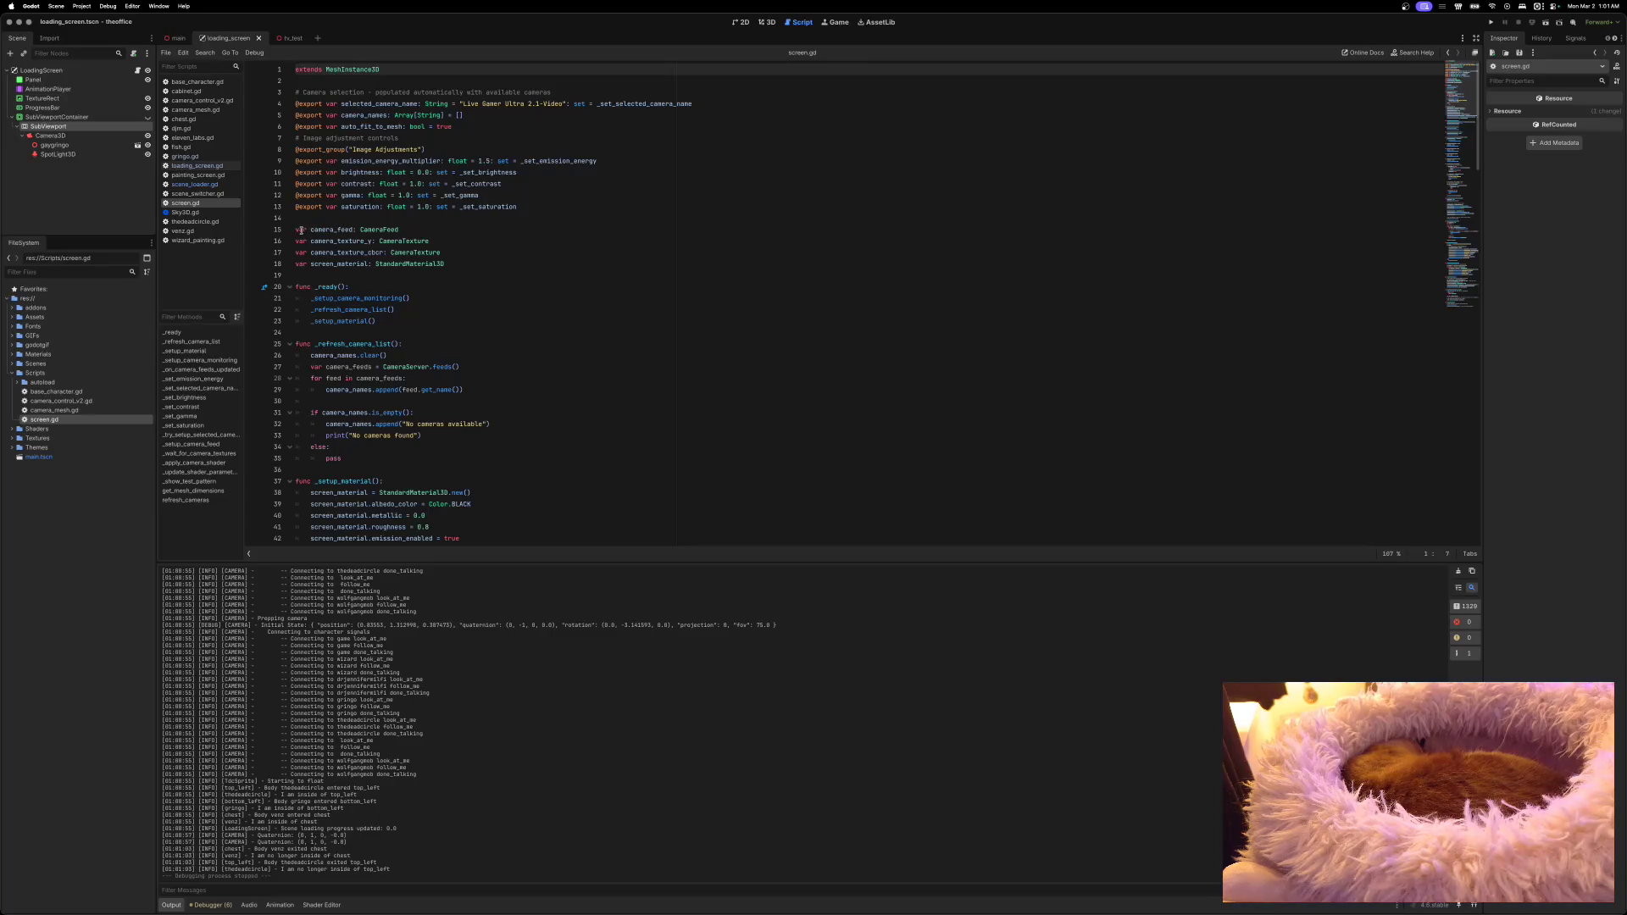
pyautogui.click(296, 229)
pyautogui.moveTo(411, 245)
pyautogui.write('@onready')
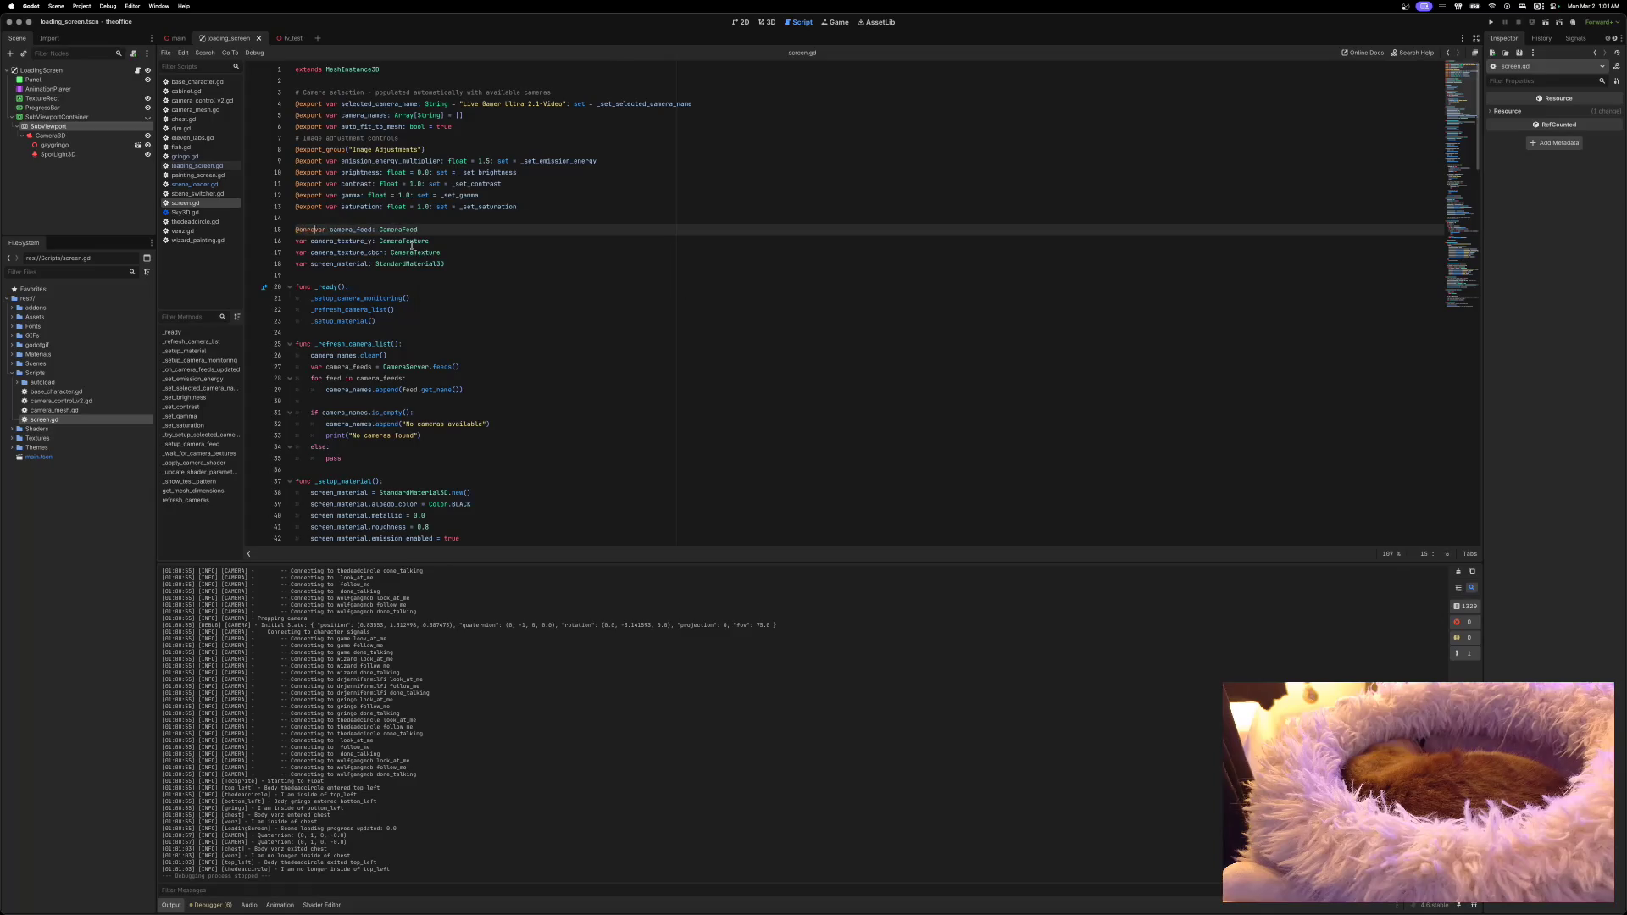
pyautogui.hotkey('shift', 'Left')
pyautogui.hotkey('shift', 'Left')
pyautogui.hotkey('shift', 'Left')
pyautogui.hotkey('ctrl', 'c')
pyautogui.click(298, 241)
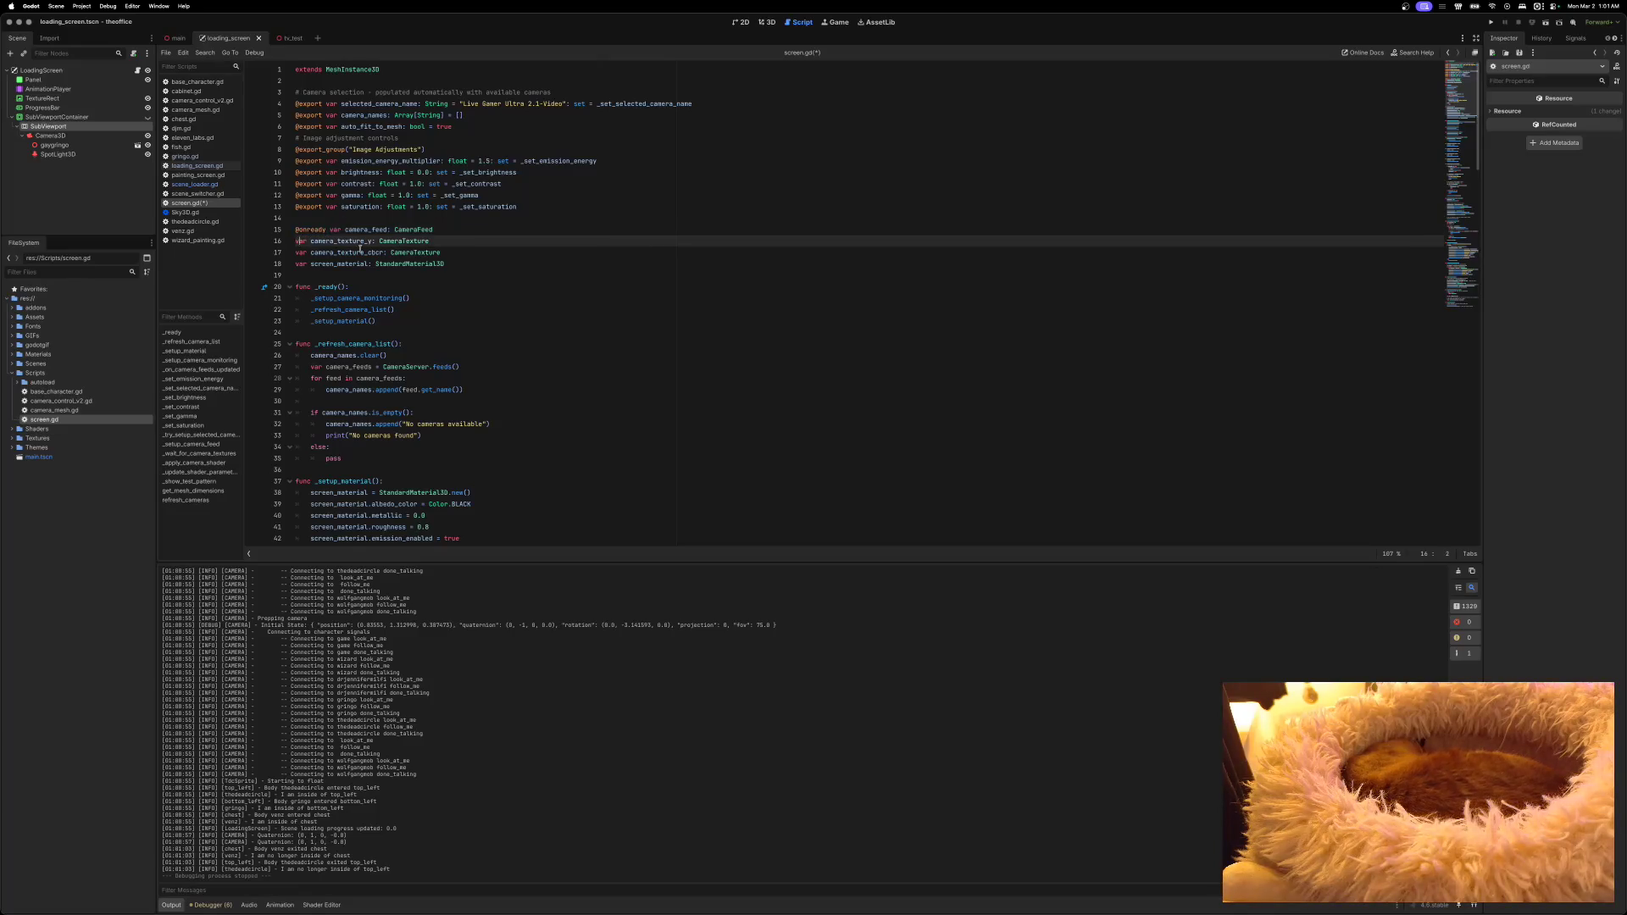
pyautogui.hotkey('ctrl', 'v')
pyautogui.press('Down')
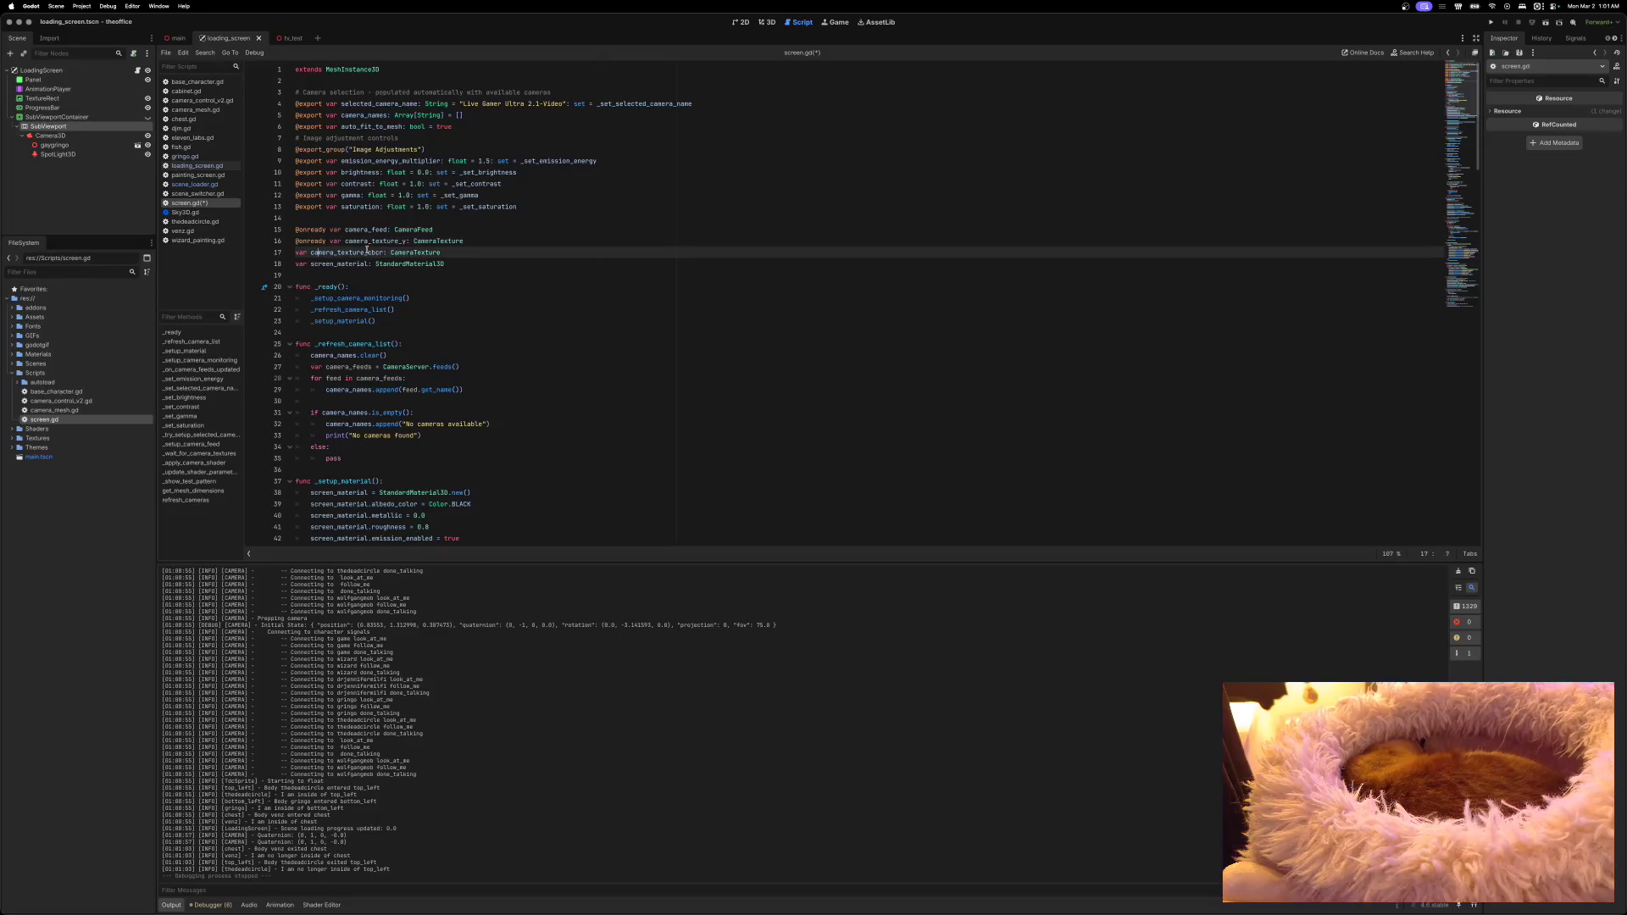
pyautogui.hotkey('ctrl', 'v')
pyautogui.press('Down')
pyautogui.hotkey('ctrl', 'v')
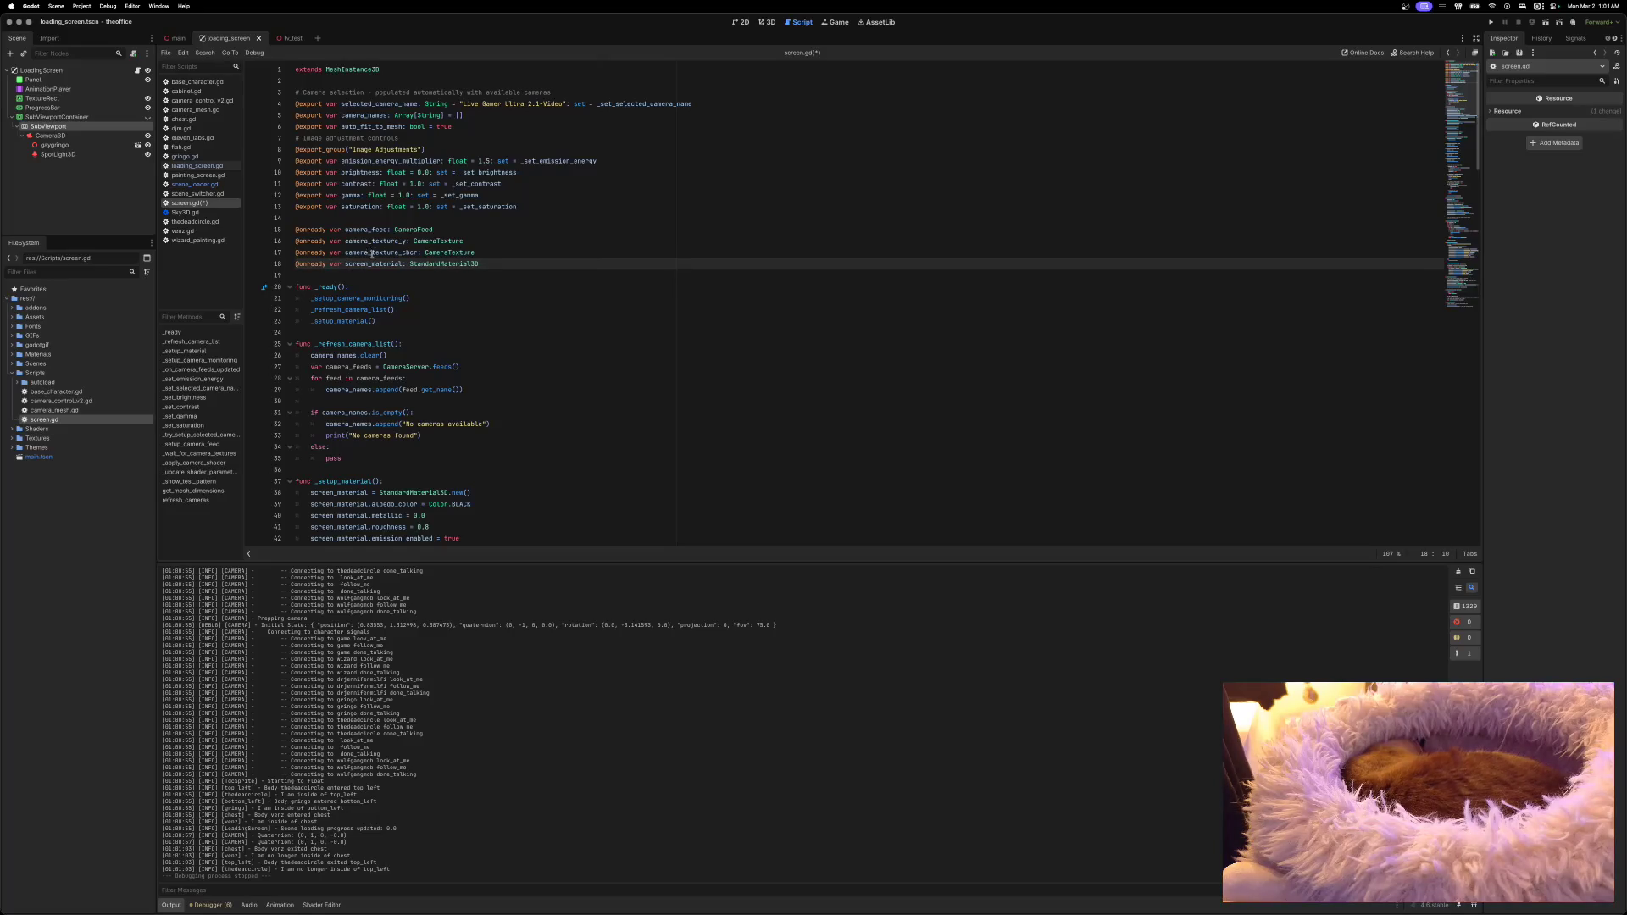
pyautogui.scroll(-1, 386, 267)
pyautogui.scroll(-2, 389, 269)
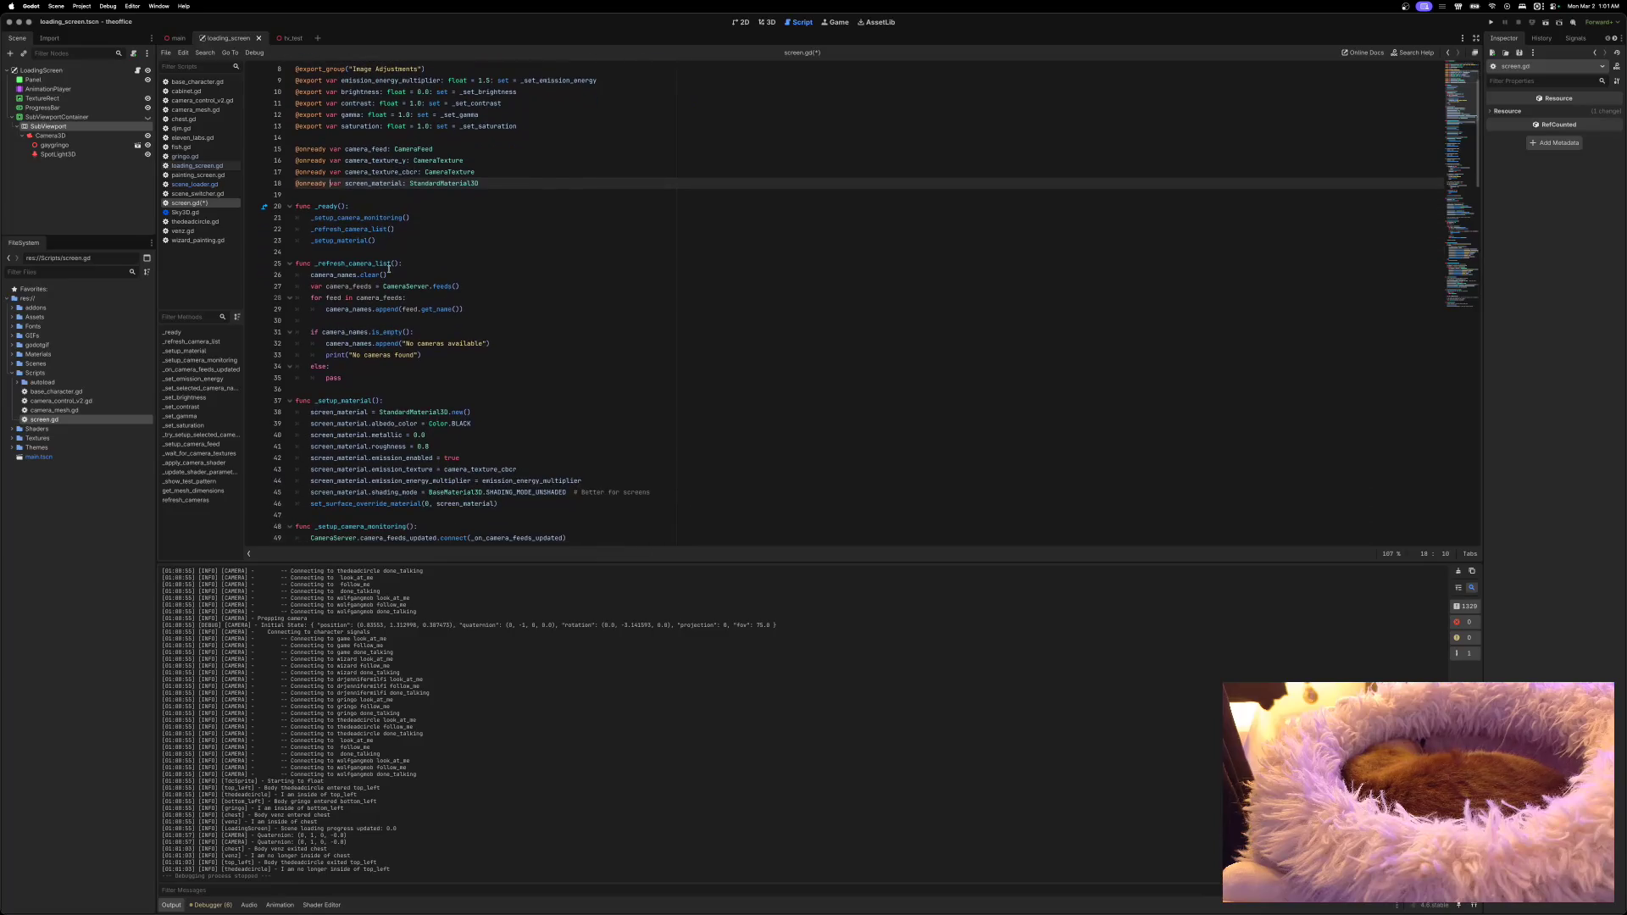
pyautogui.hotkey('ctrl', 's')
# Step: Test-run the game, check the still-black framed screens, and stop it to return to screen.gd
pyautogui.click(1490, 22)
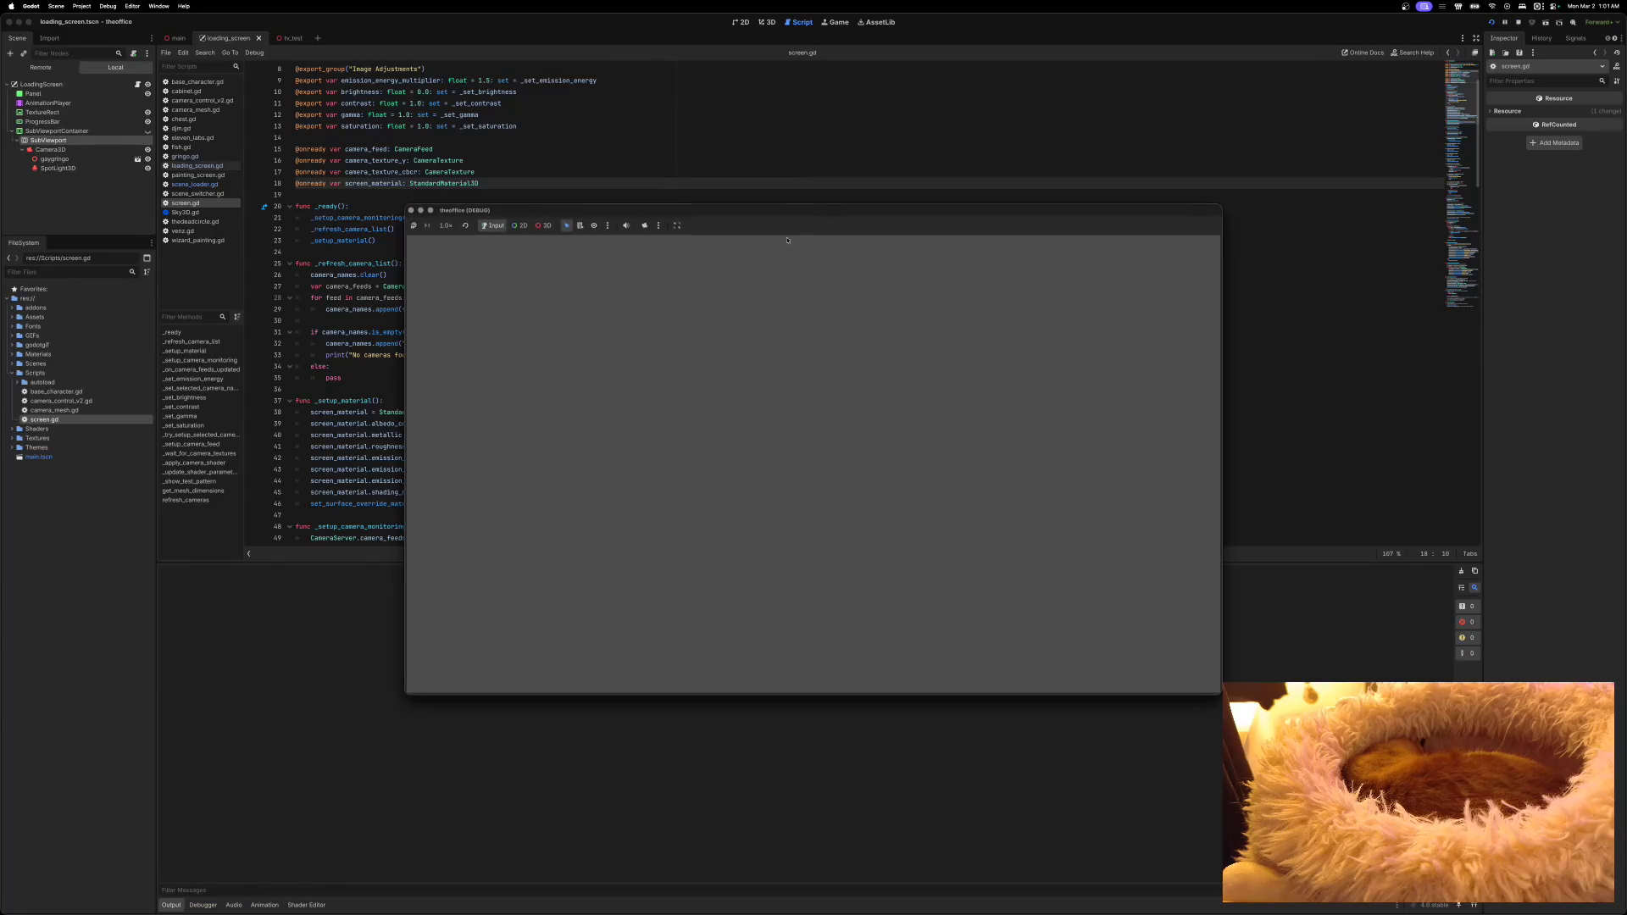
pyautogui.moveTo(808, 214); pyautogui.dragTo(781, 181)
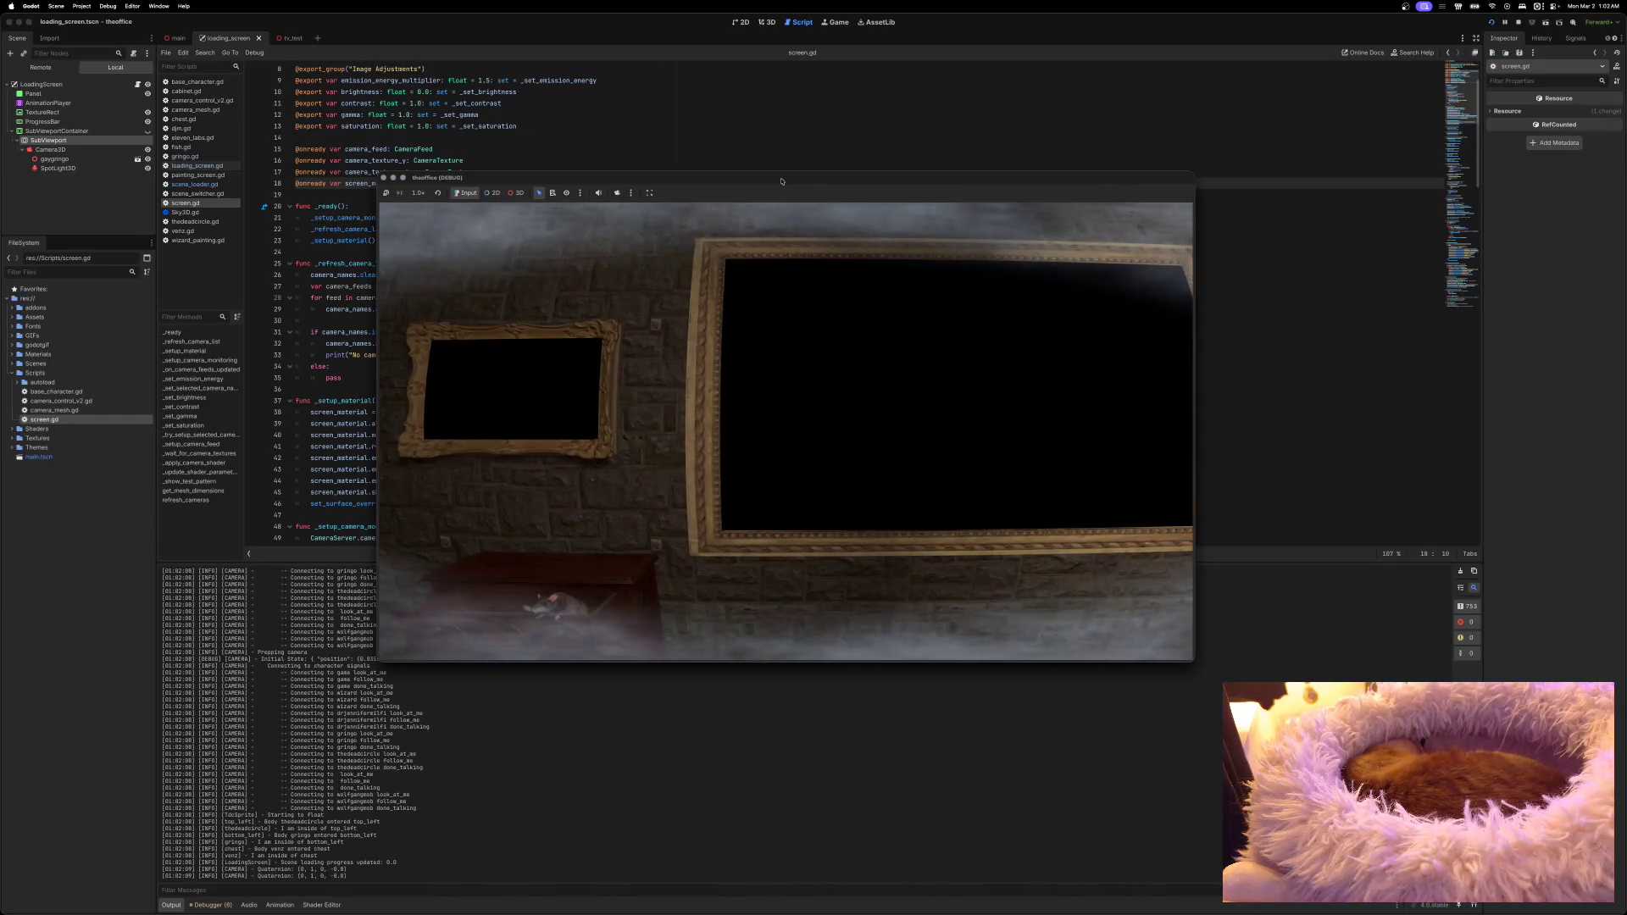
pyautogui.scroll(5, 337, 797)
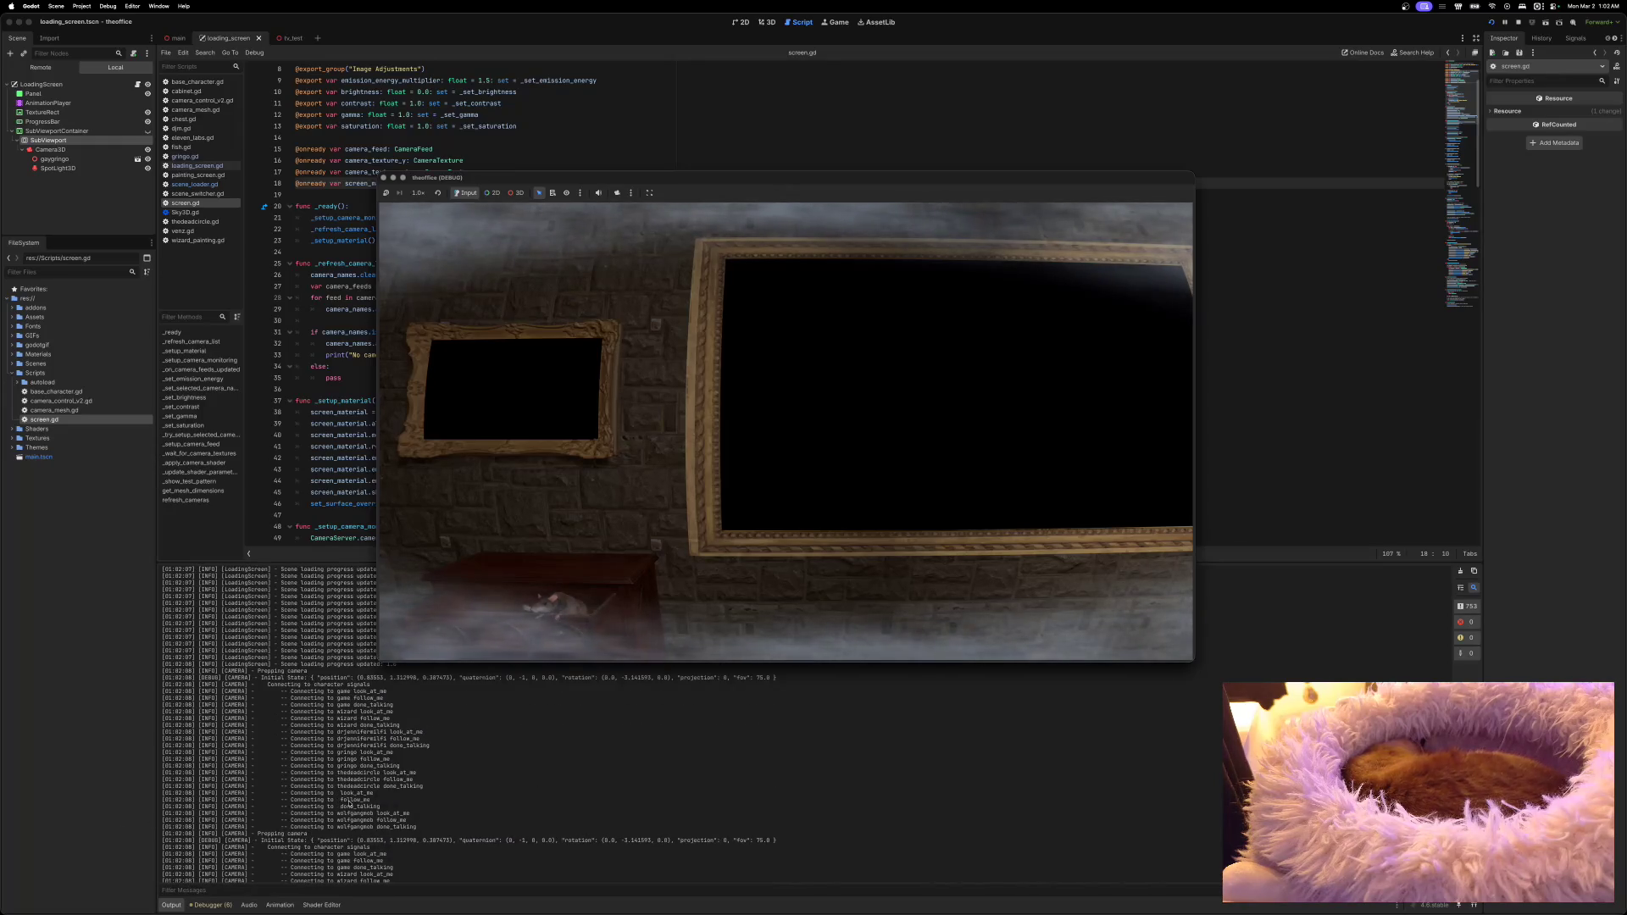
pyautogui.scroll(10, 349, 803)
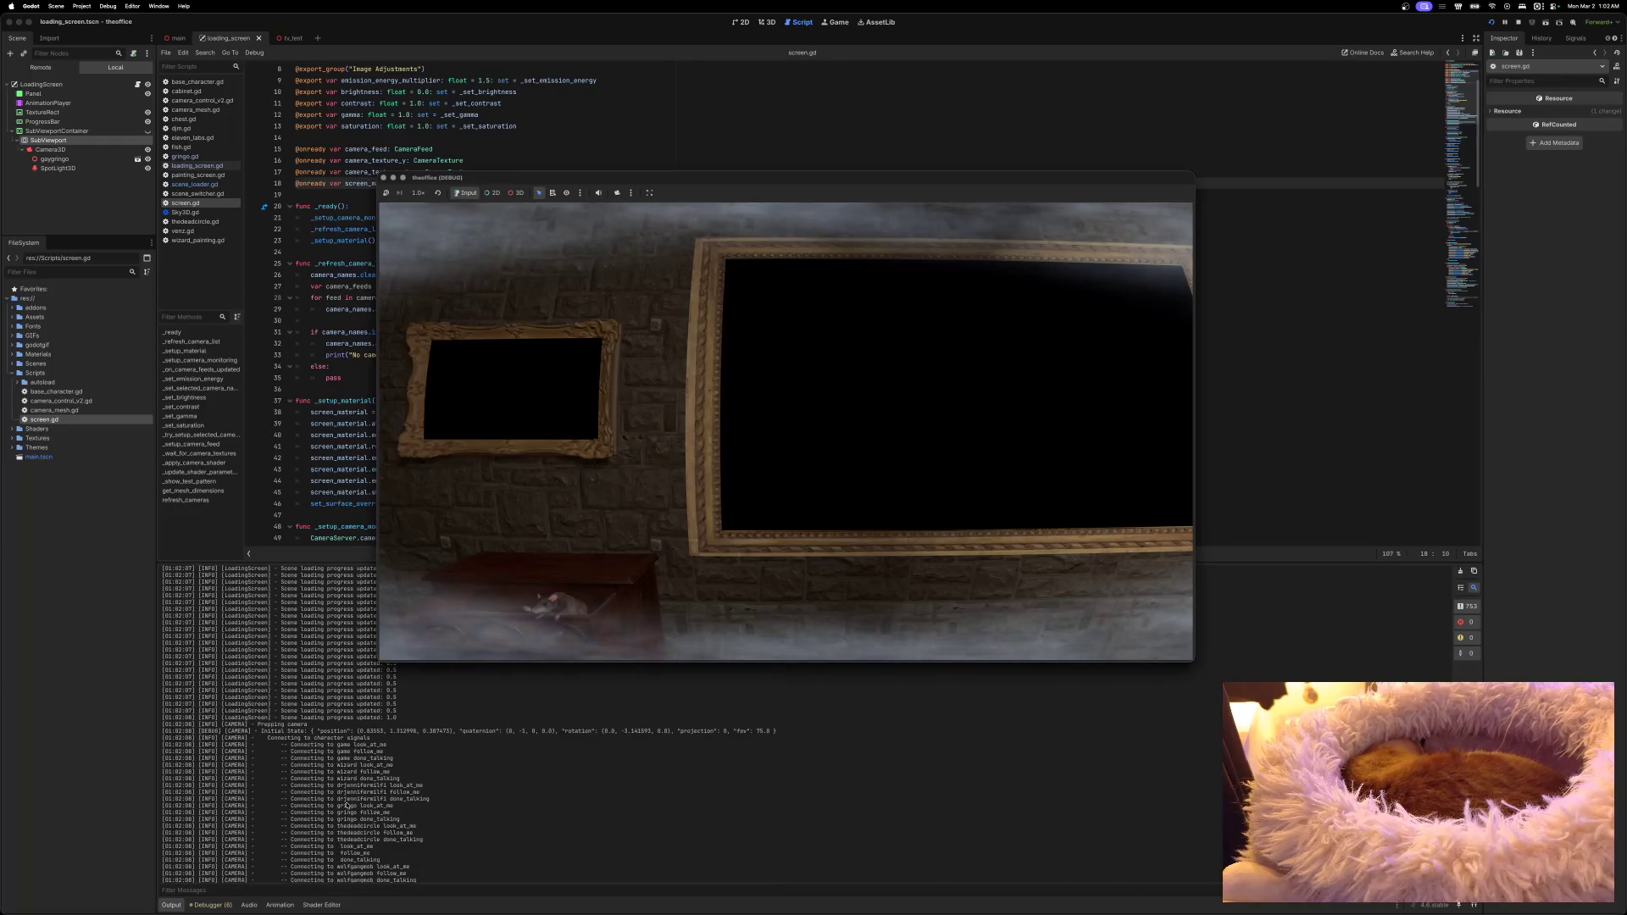
pyautogui.scroll(5, 346, 806)
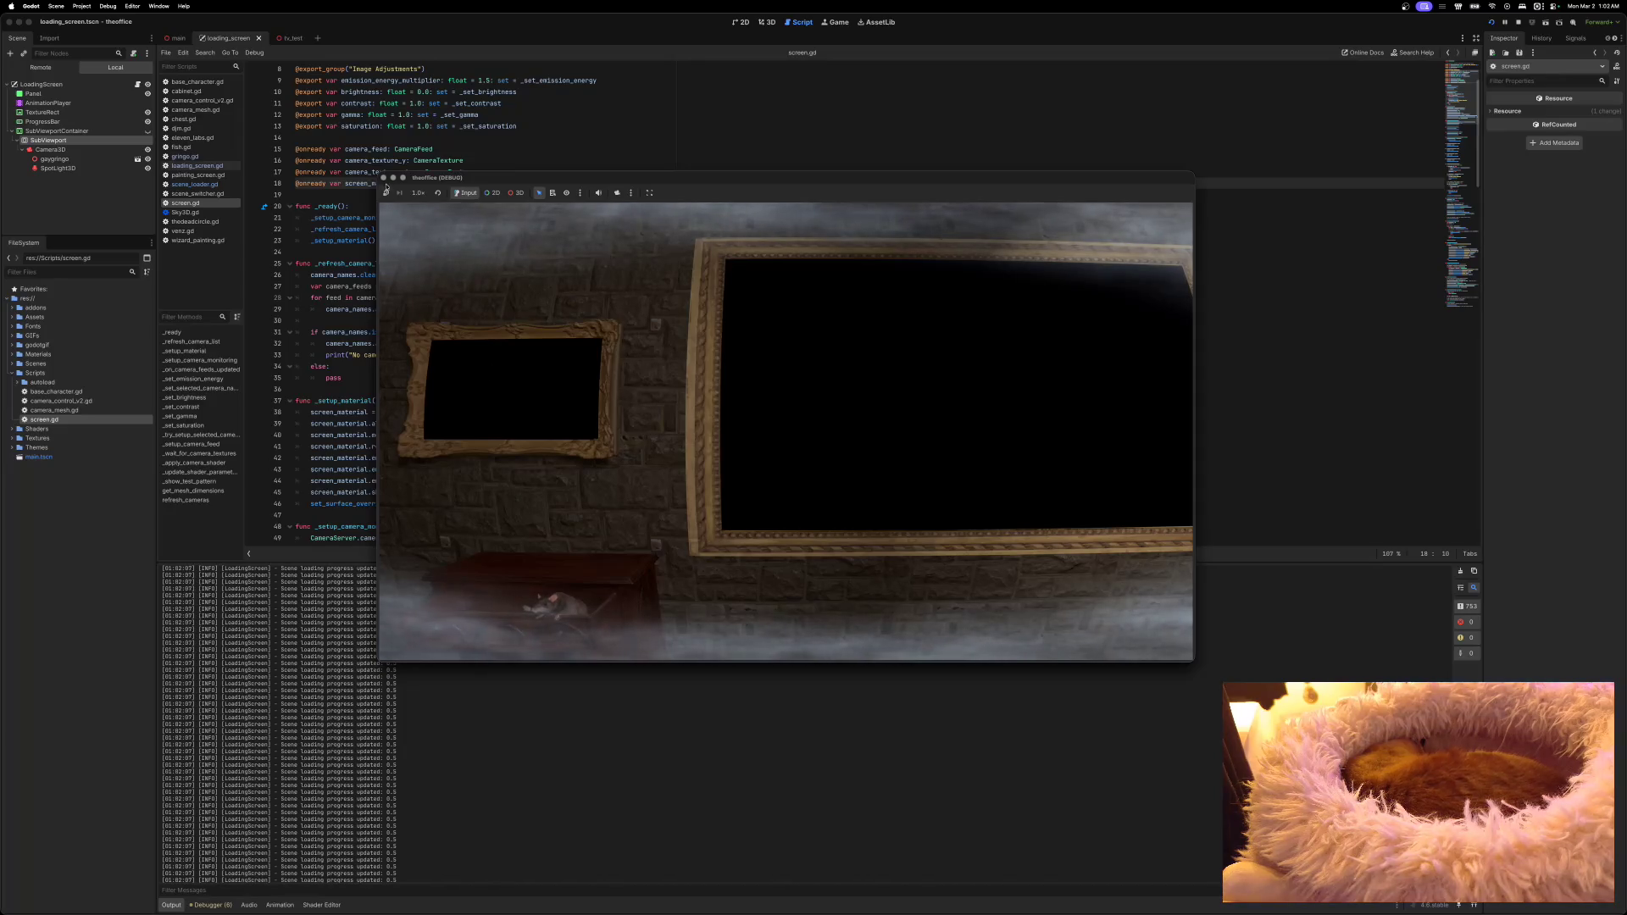
pyautogui.click(383, 177)
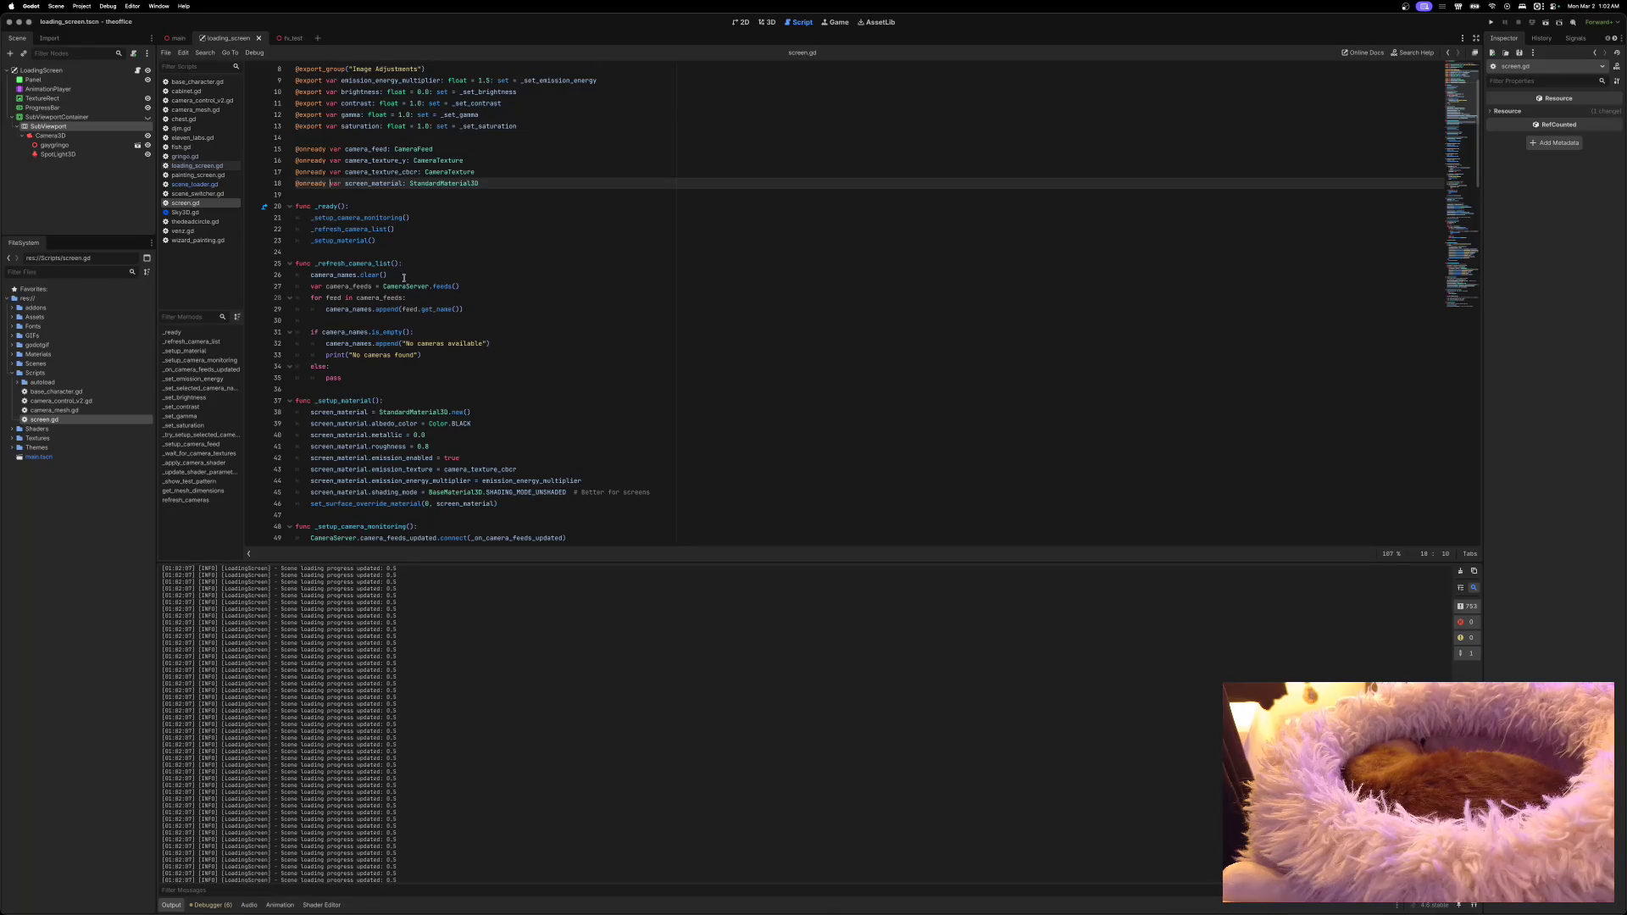
# Step: Insert Logging.i("Refreshing camera list", self.name) as the first line of _refresh_camera_list
pyautogui.scroll(3, 404, 278)
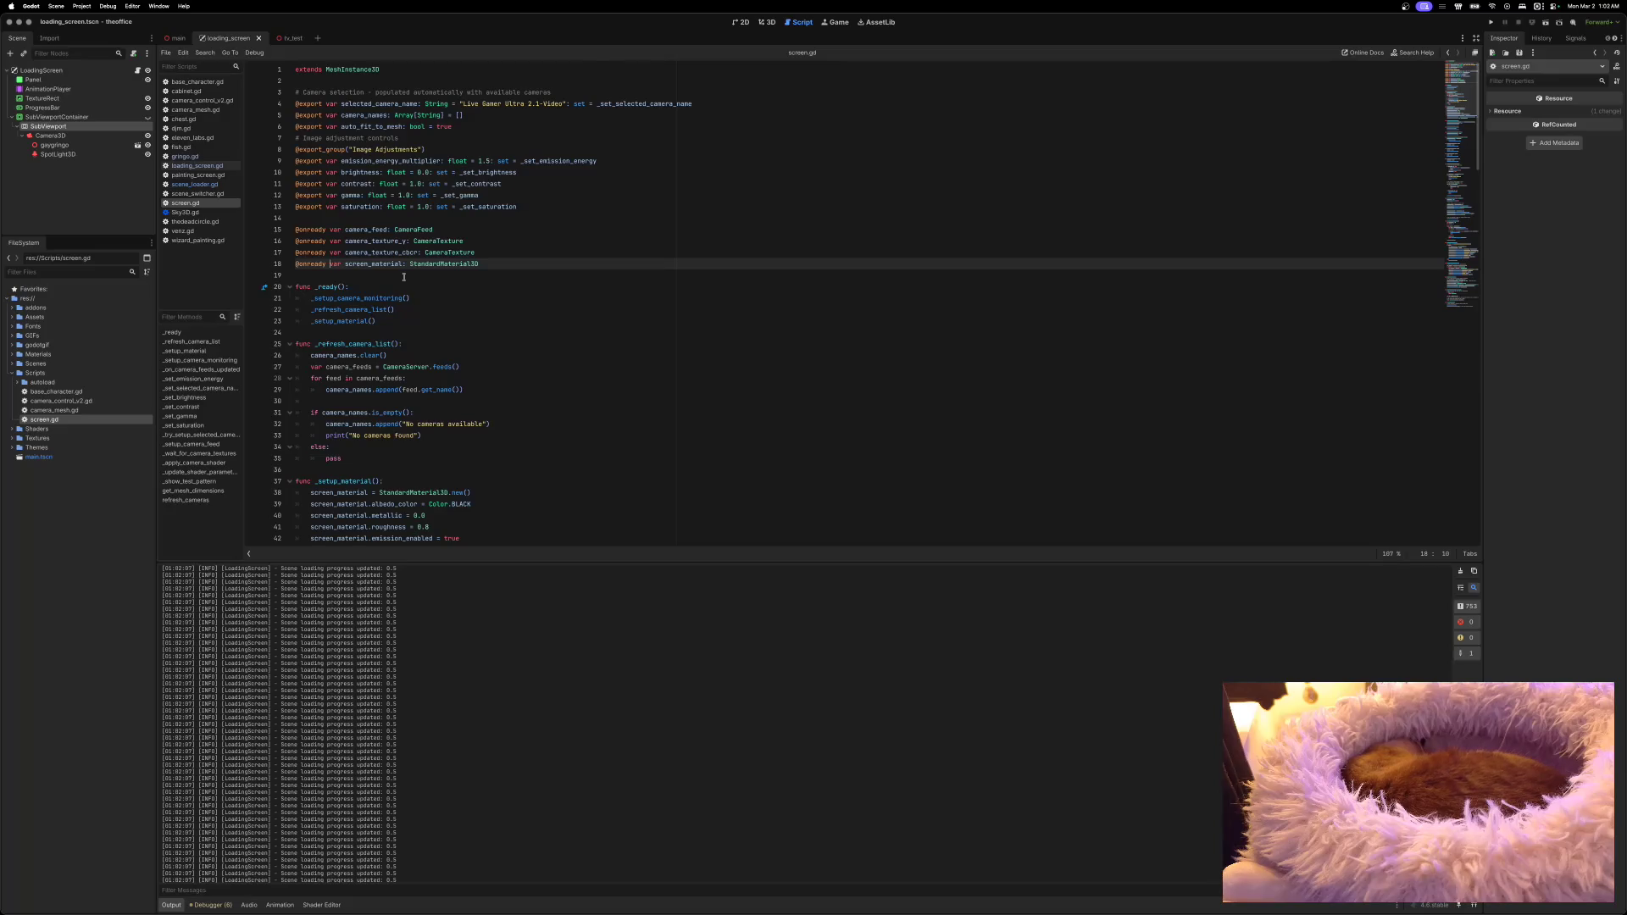
pyautogui.scroll(-2, 403, 277)
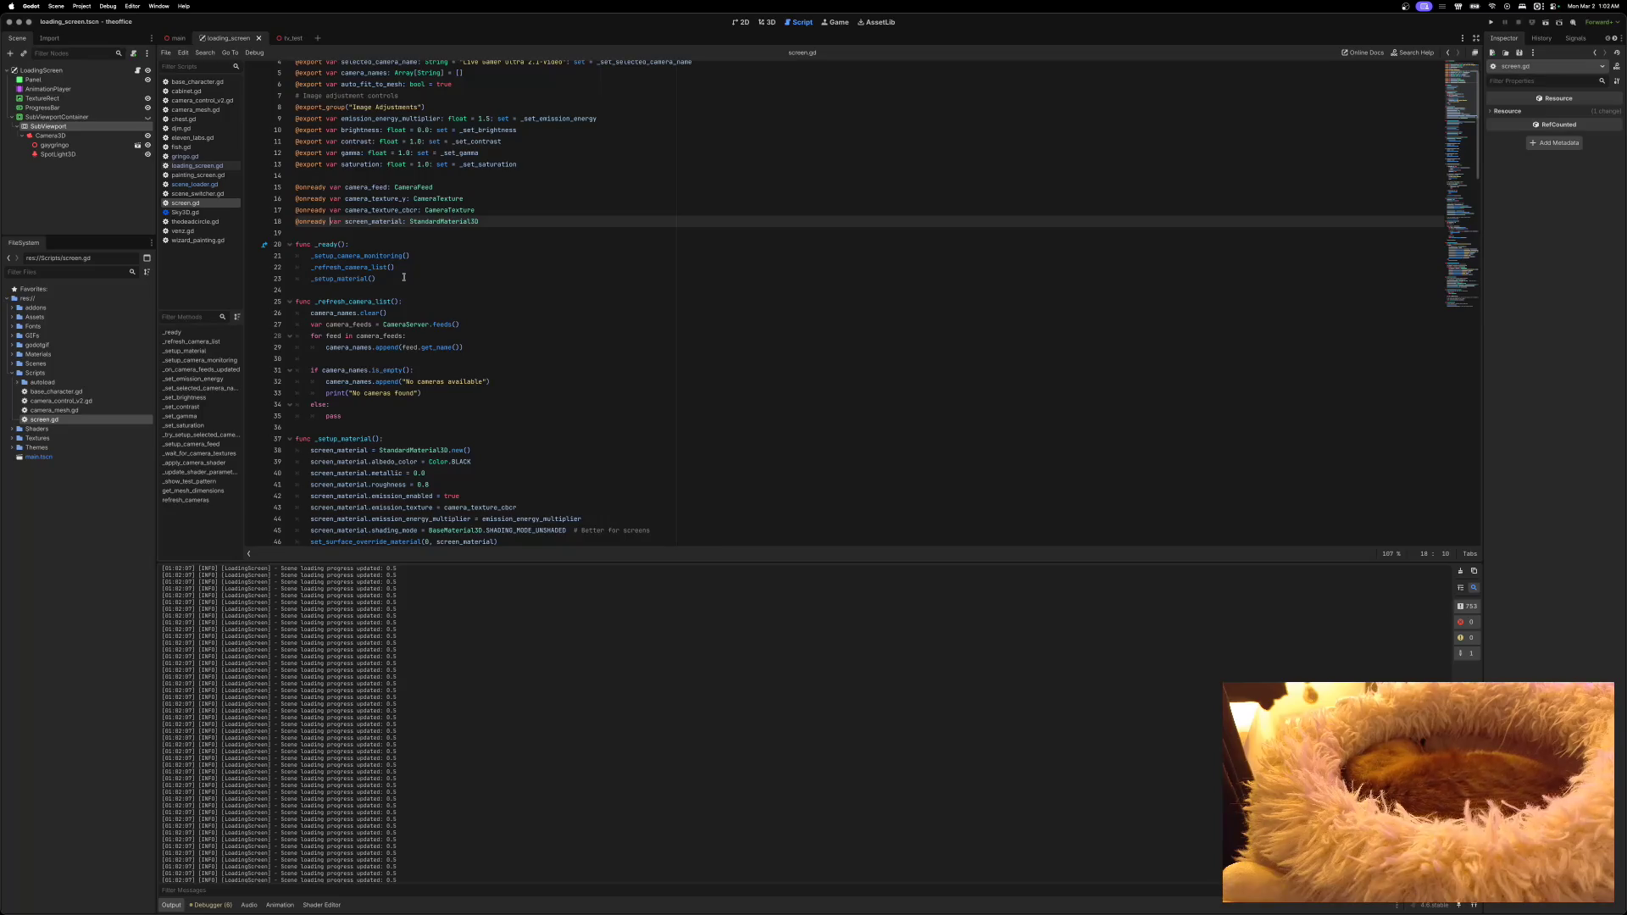
pyautogui.click(410, 299)
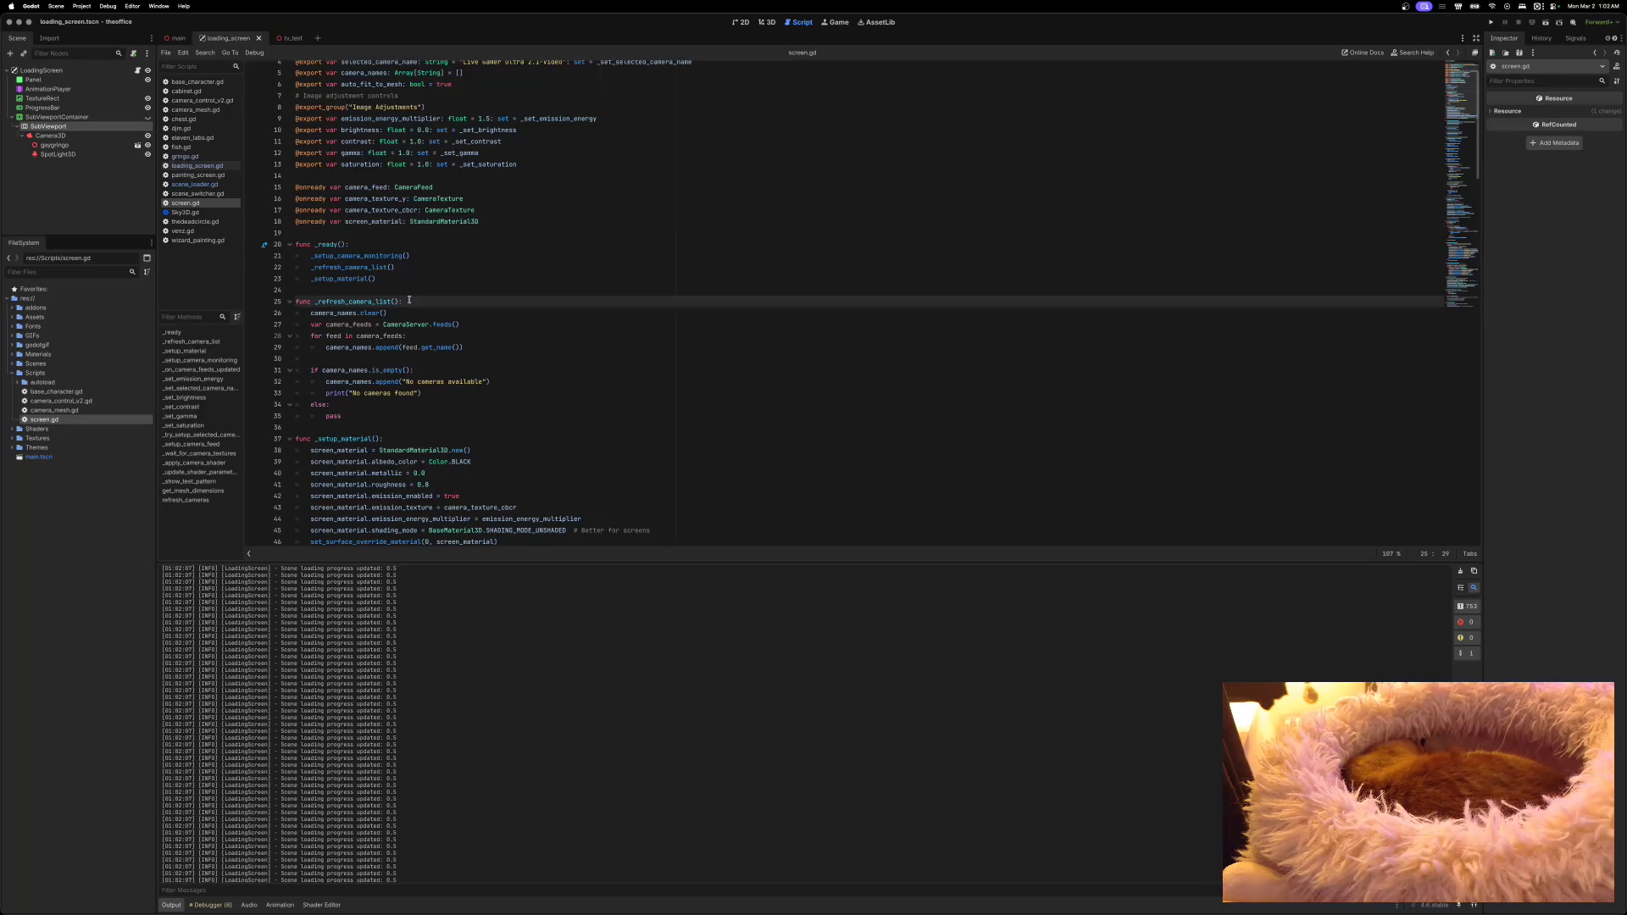
pyautogui.press('Return')
pyautogui.write('Logging.i')
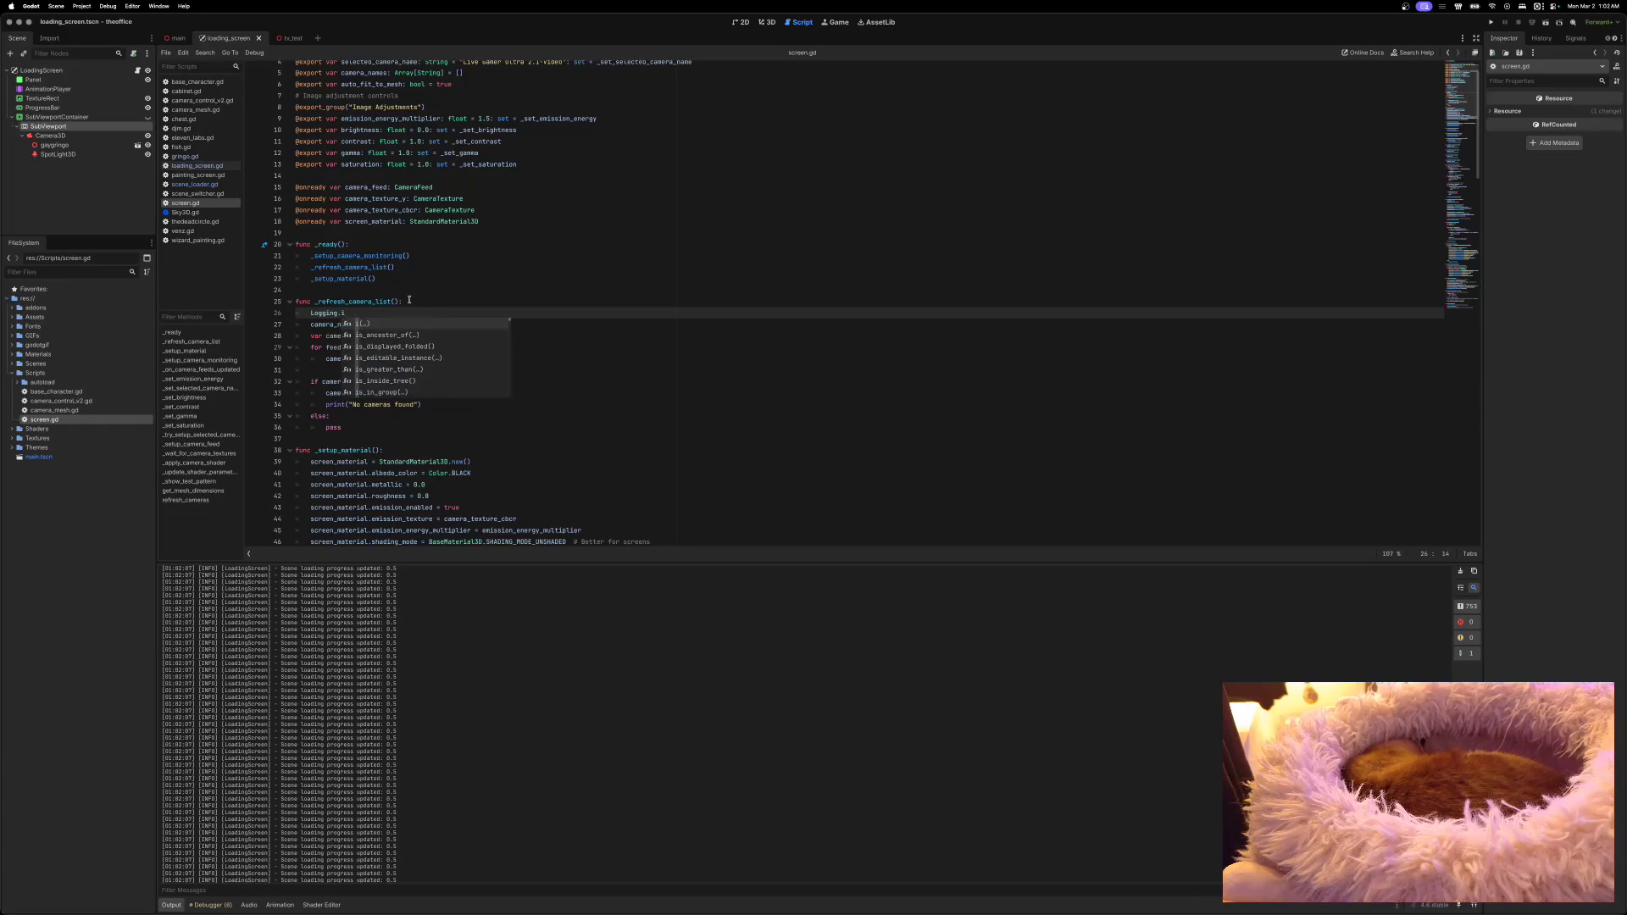
pyautogui.write('("Refreshing')
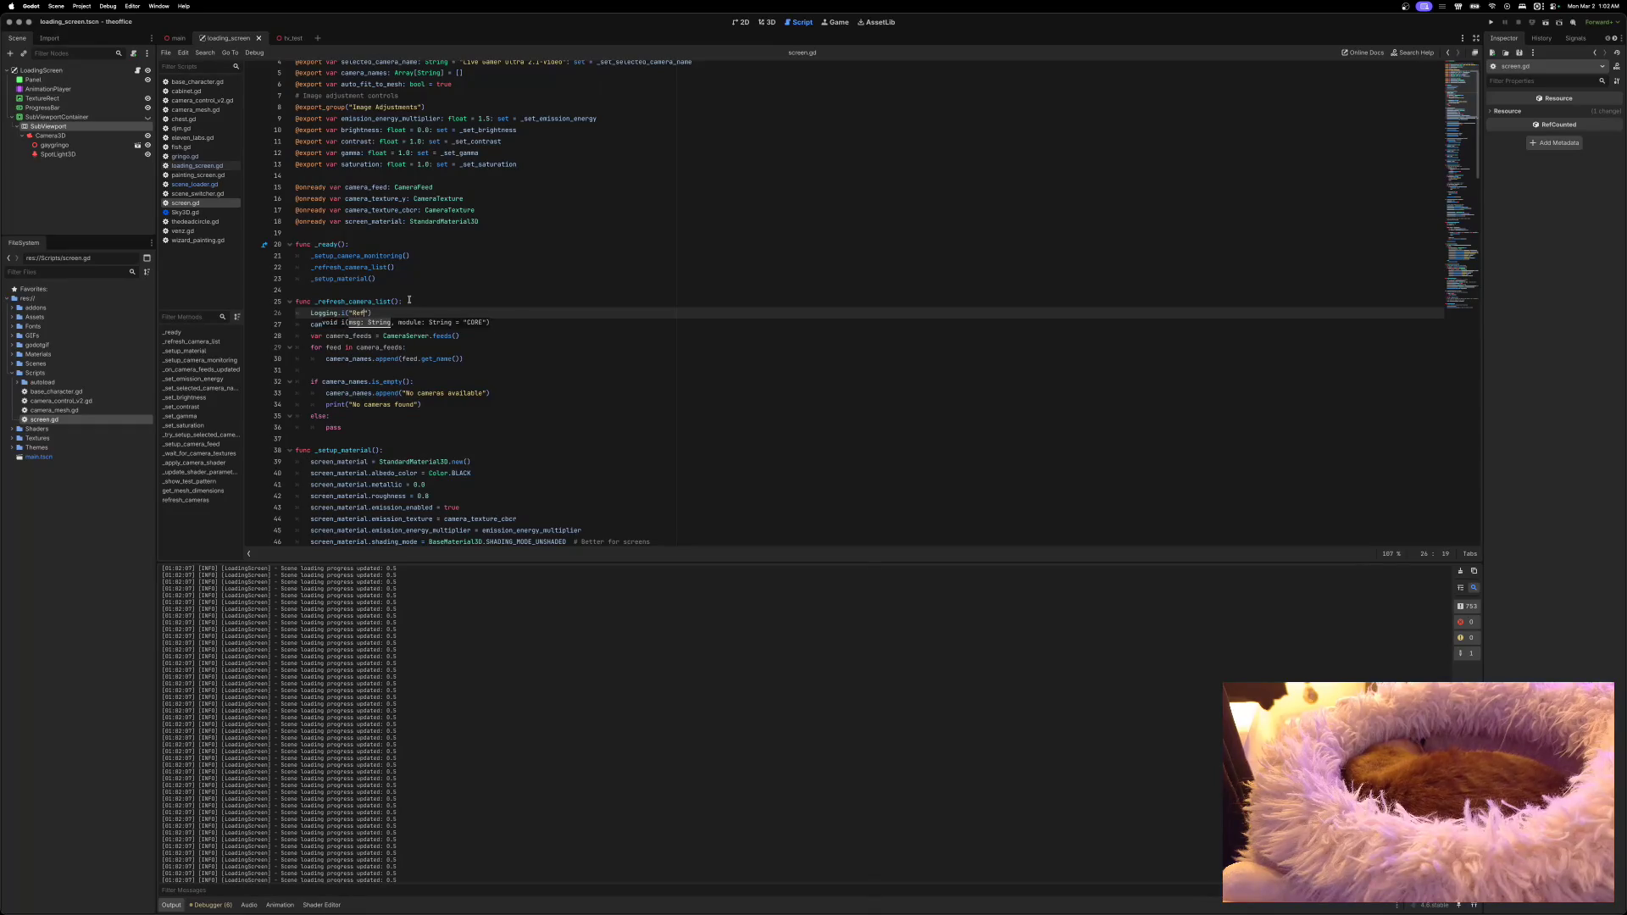
pyautogui.write(' camera list", s')
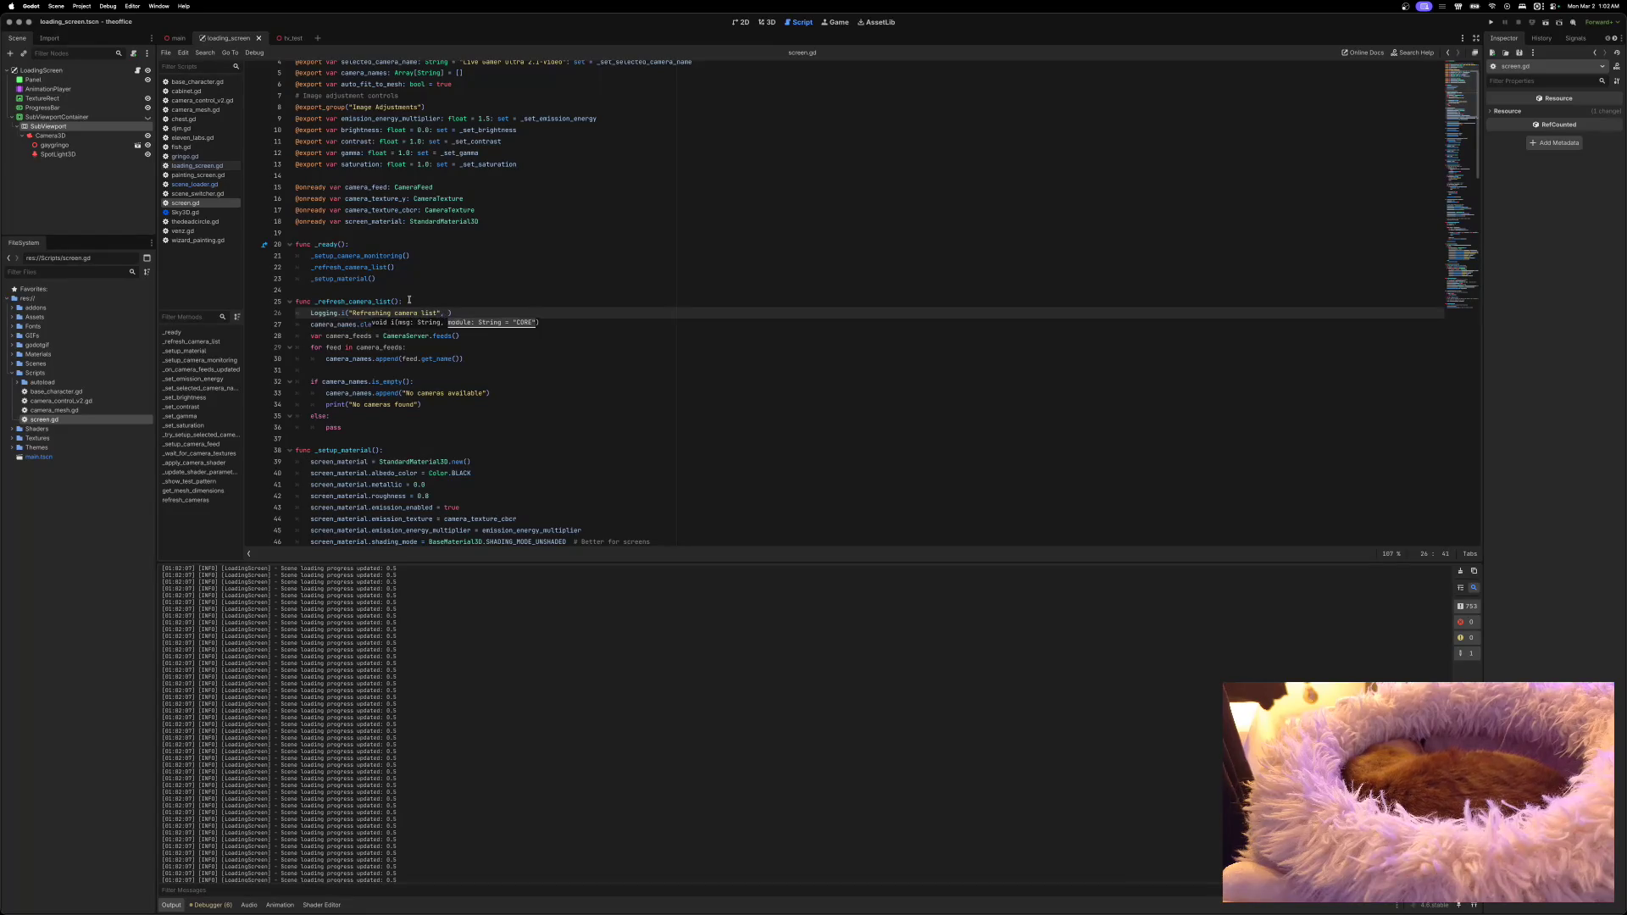
pyautogui.write('elf.name')
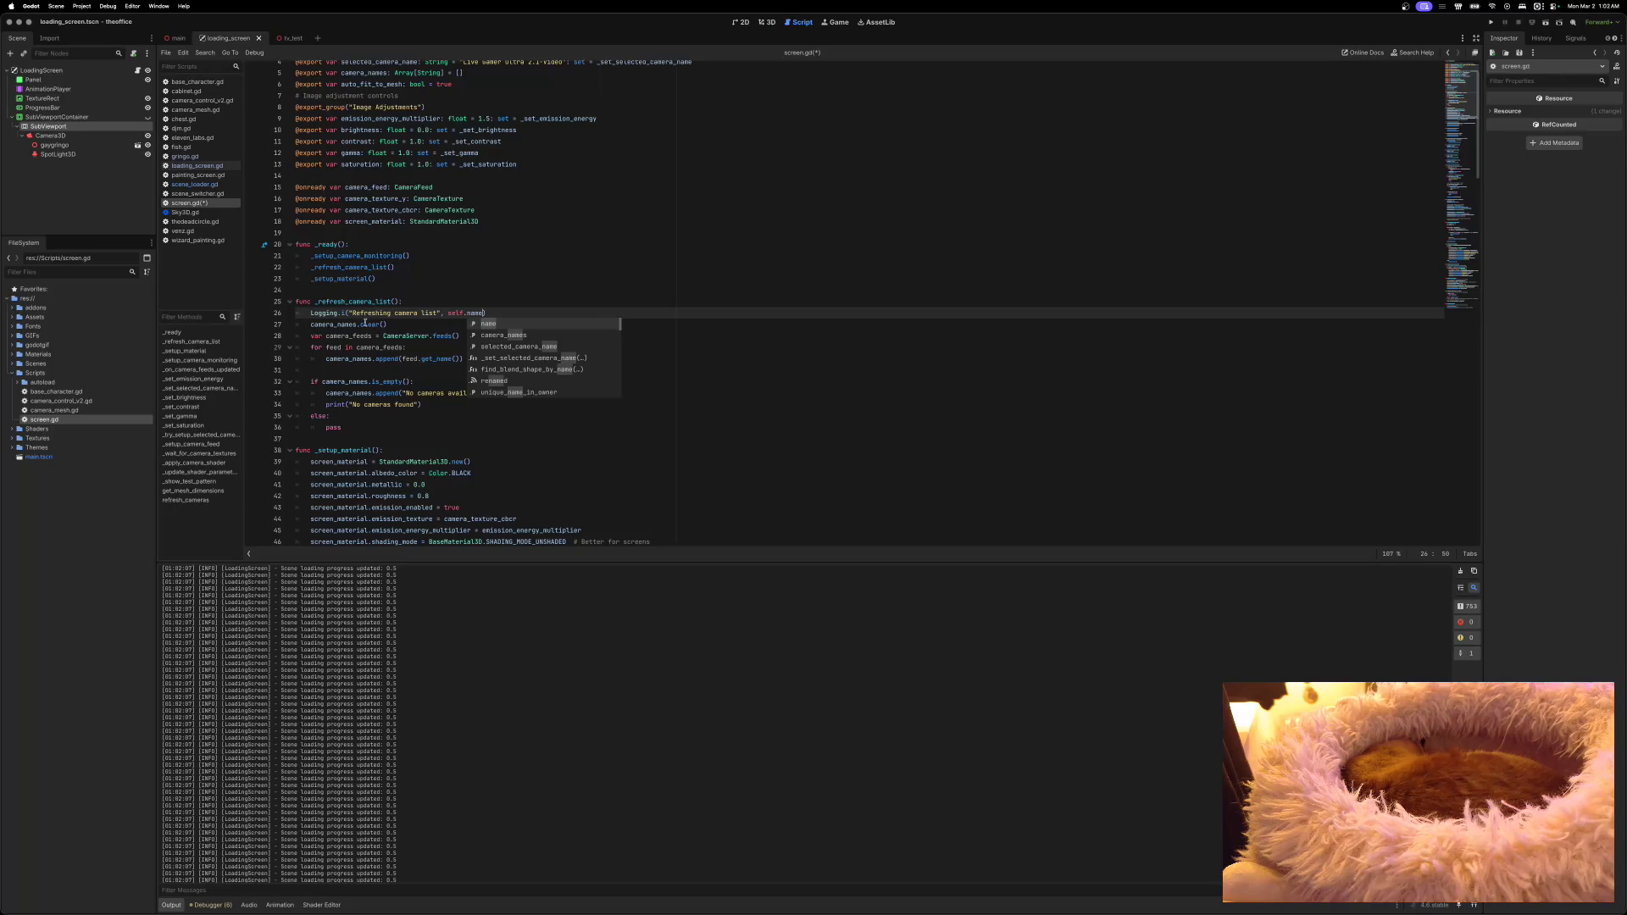
pyautogui.click(364, 324)
pyautogui.click(345, 336)
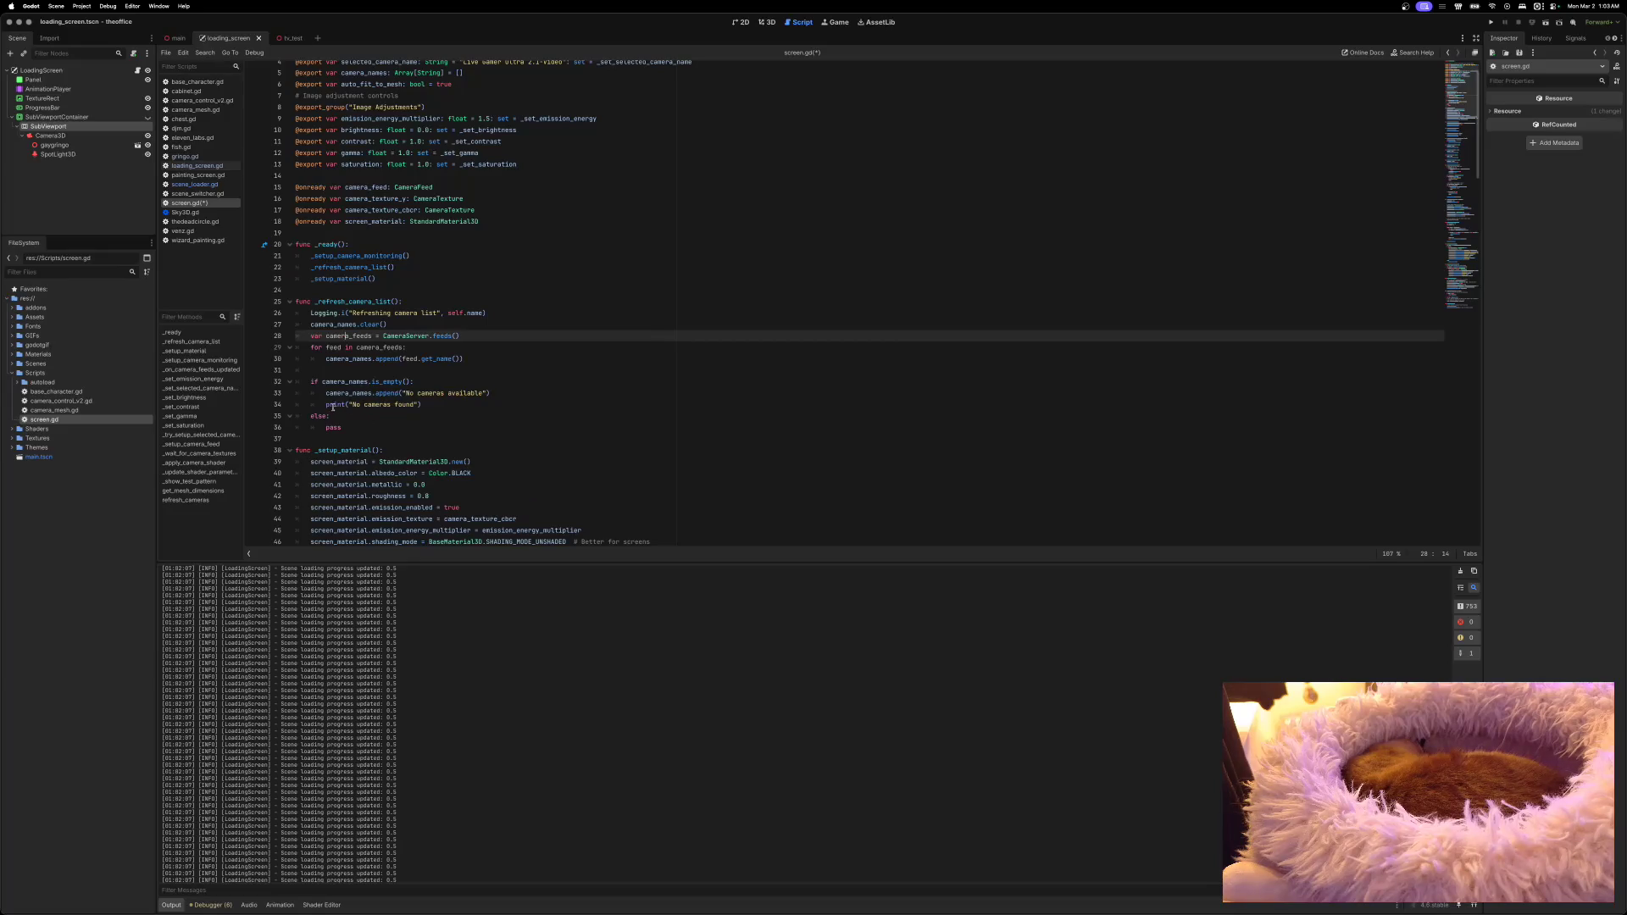
# Step: Remove the placeholder append and change the no-cameras print to Logging.e("No cameras found", self.name)
pyautogui.moveTo(327, 404)
pyautogui.mouseDown()
pyautogui.moveTo(421, 405)
pyautogui.moveTo(352, 404)
pyautogui.mouseUp()
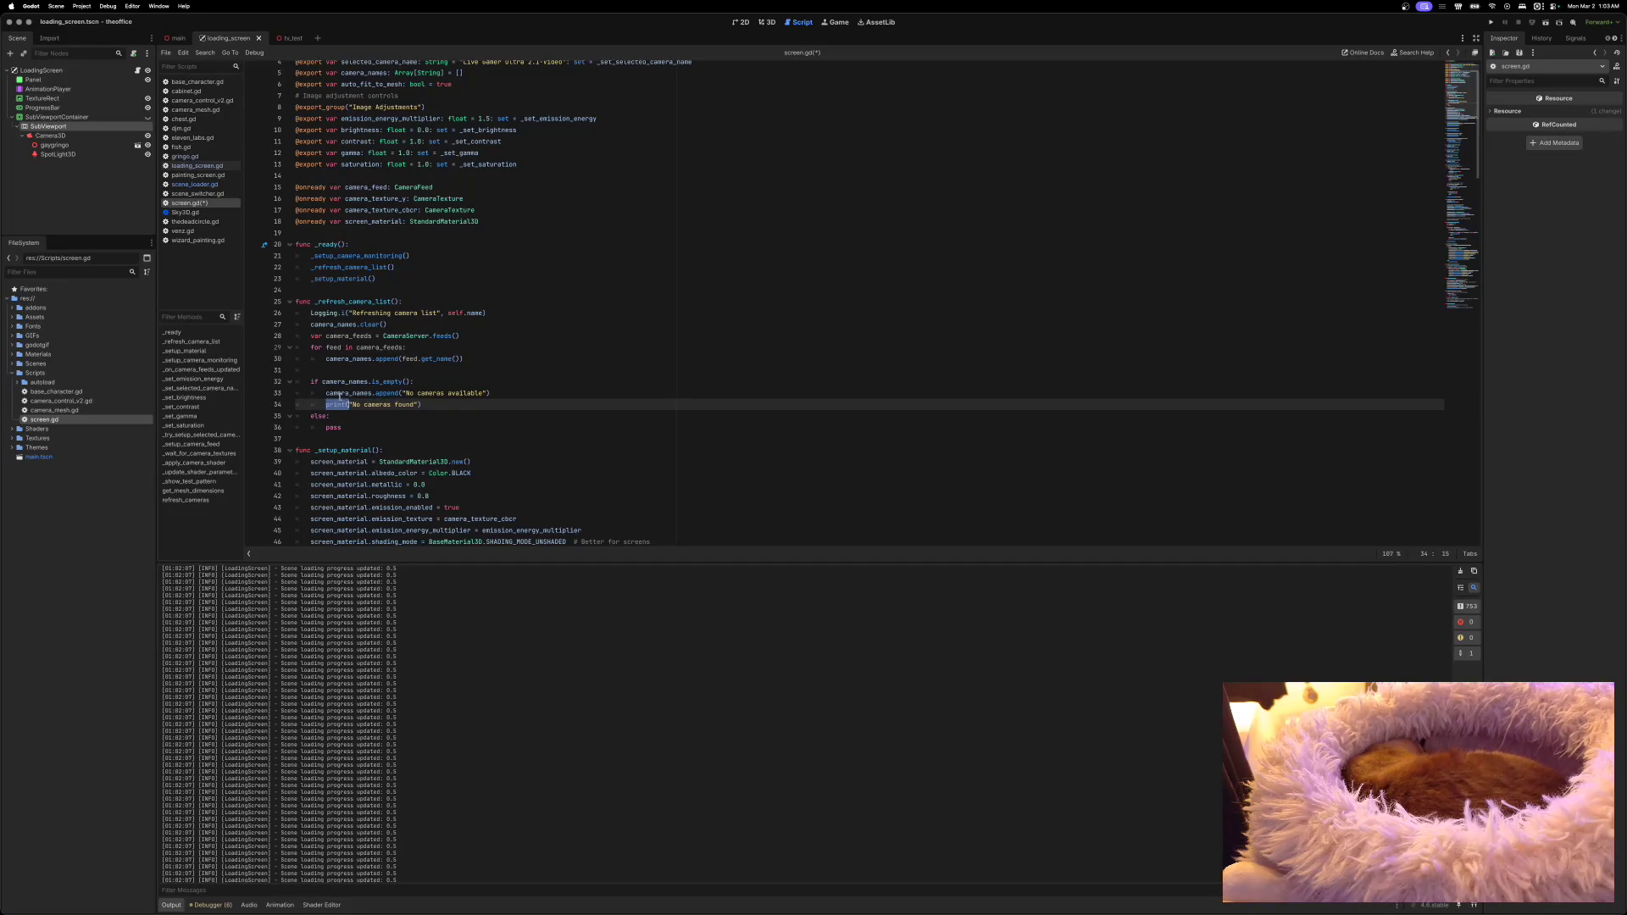
pyautogui.moveTo(327, 394); pyautogui.dragTo(486, 393)
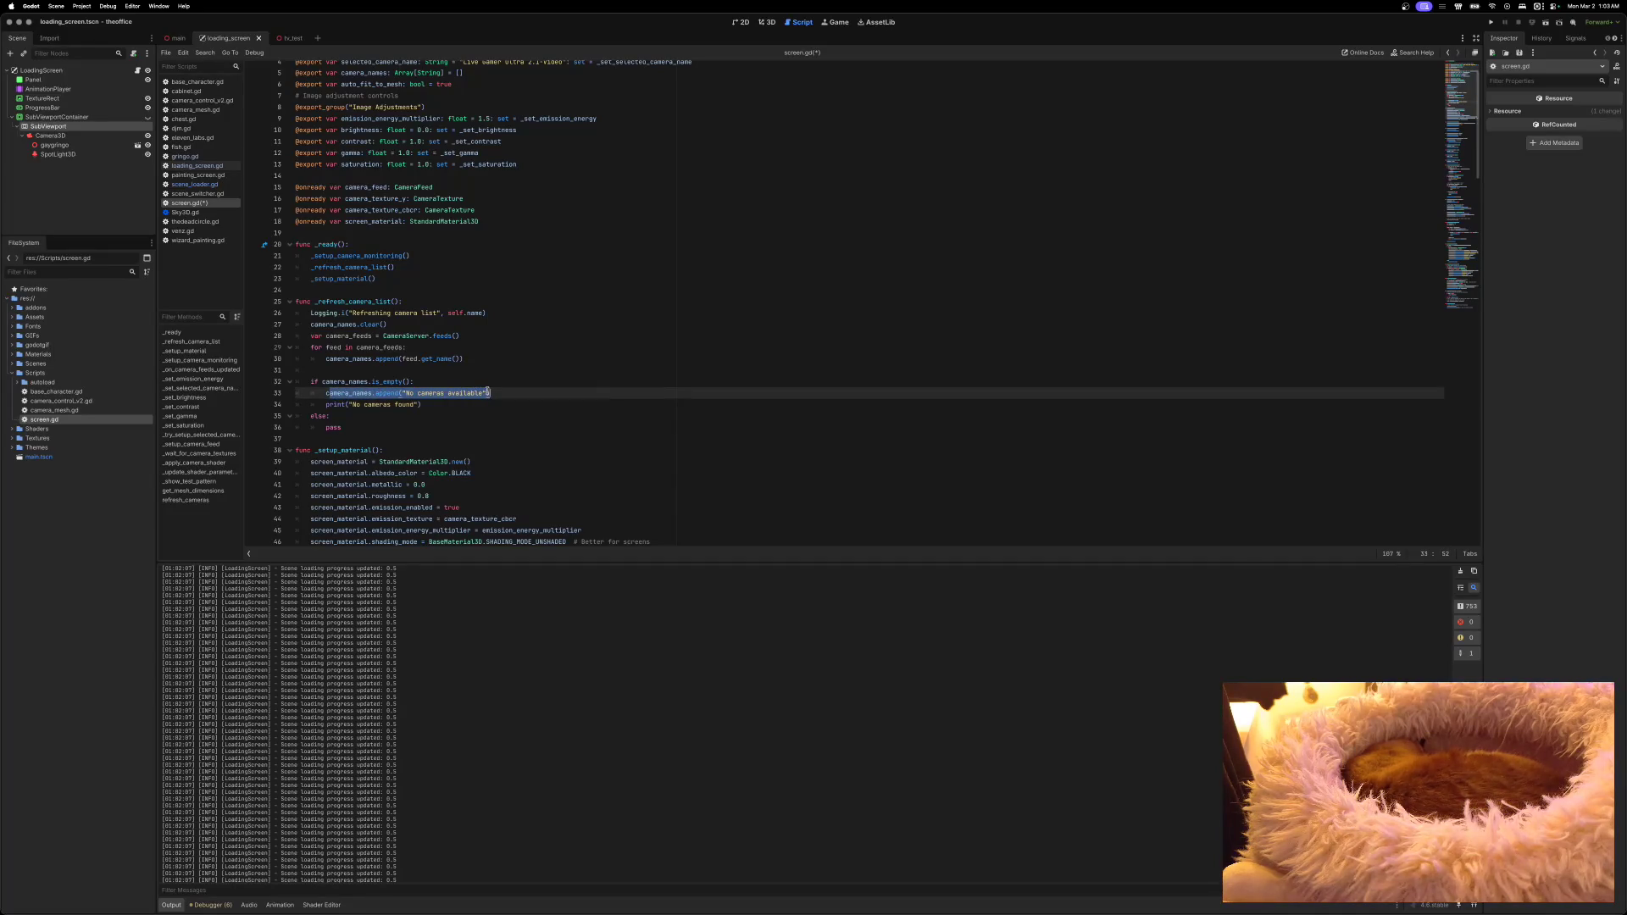
pyautogui.write('c')
pyautogui.press('BackSpace')
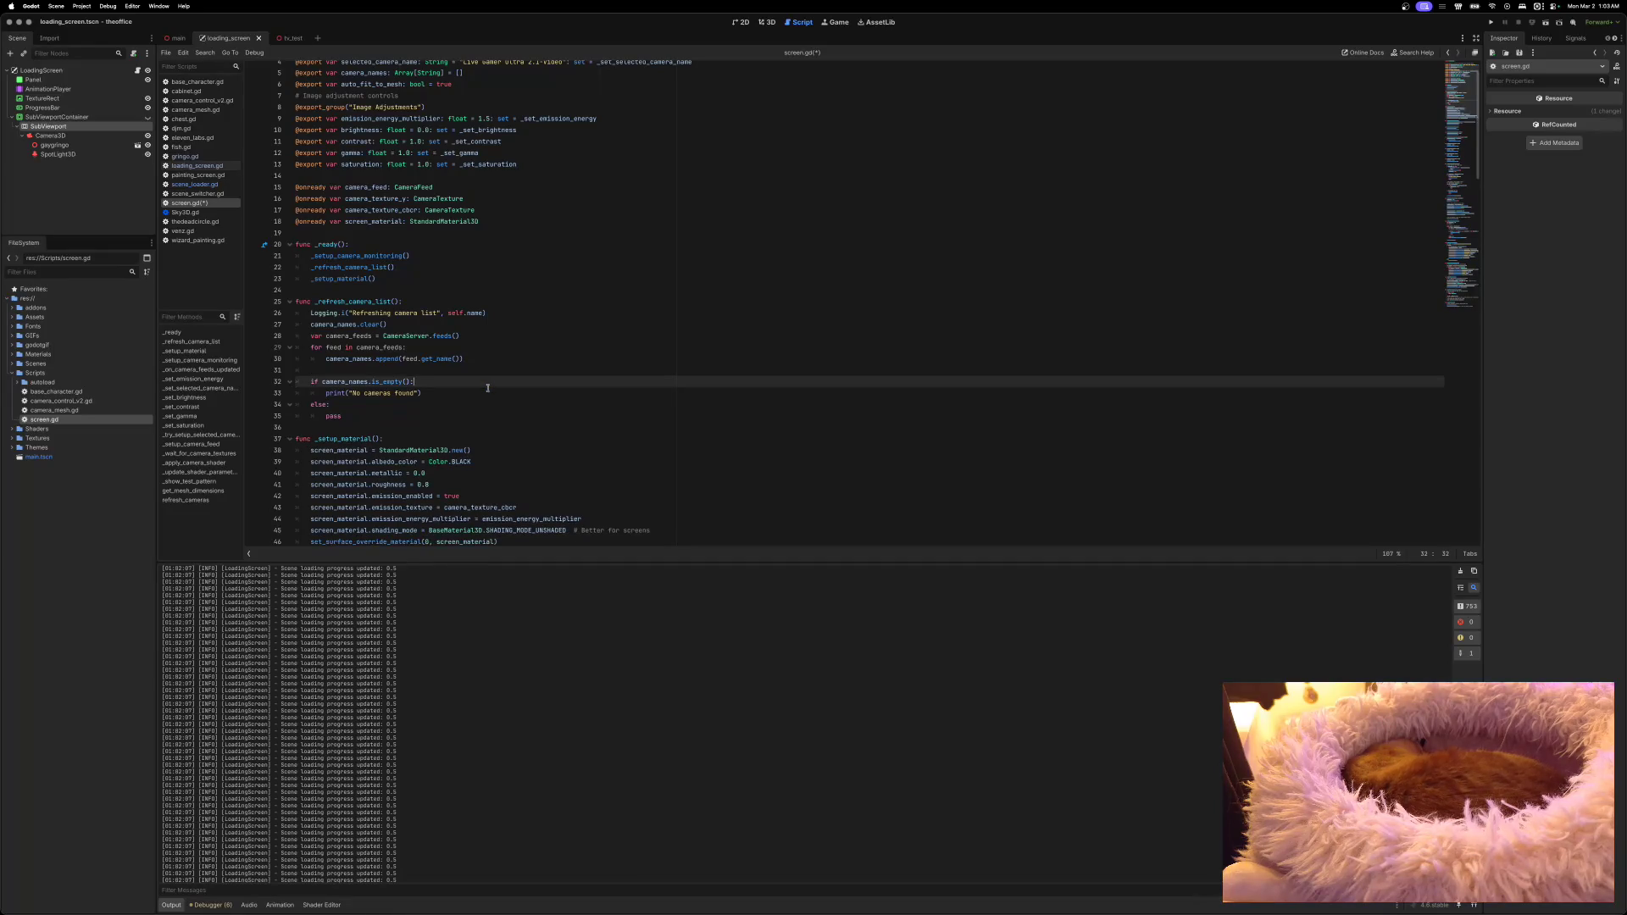
pyautogui.doubleClick(334, 392)
pyautogui.write('Log')
pyautogui.write('ging.e')
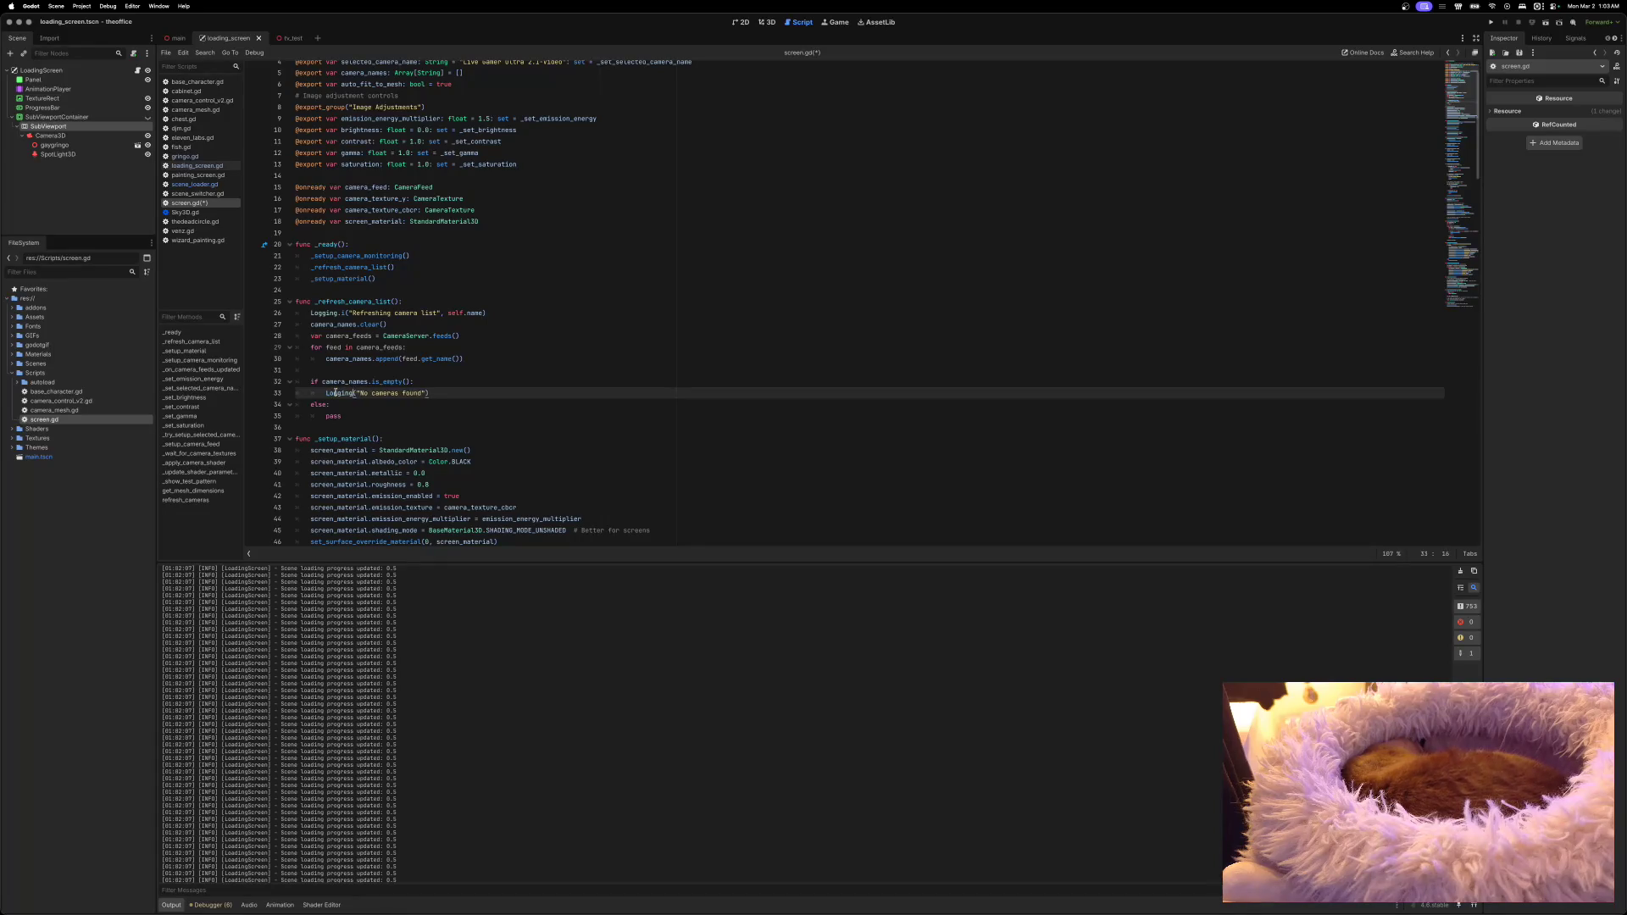
pyautogui.press('End')
pyautogui.write('", s')
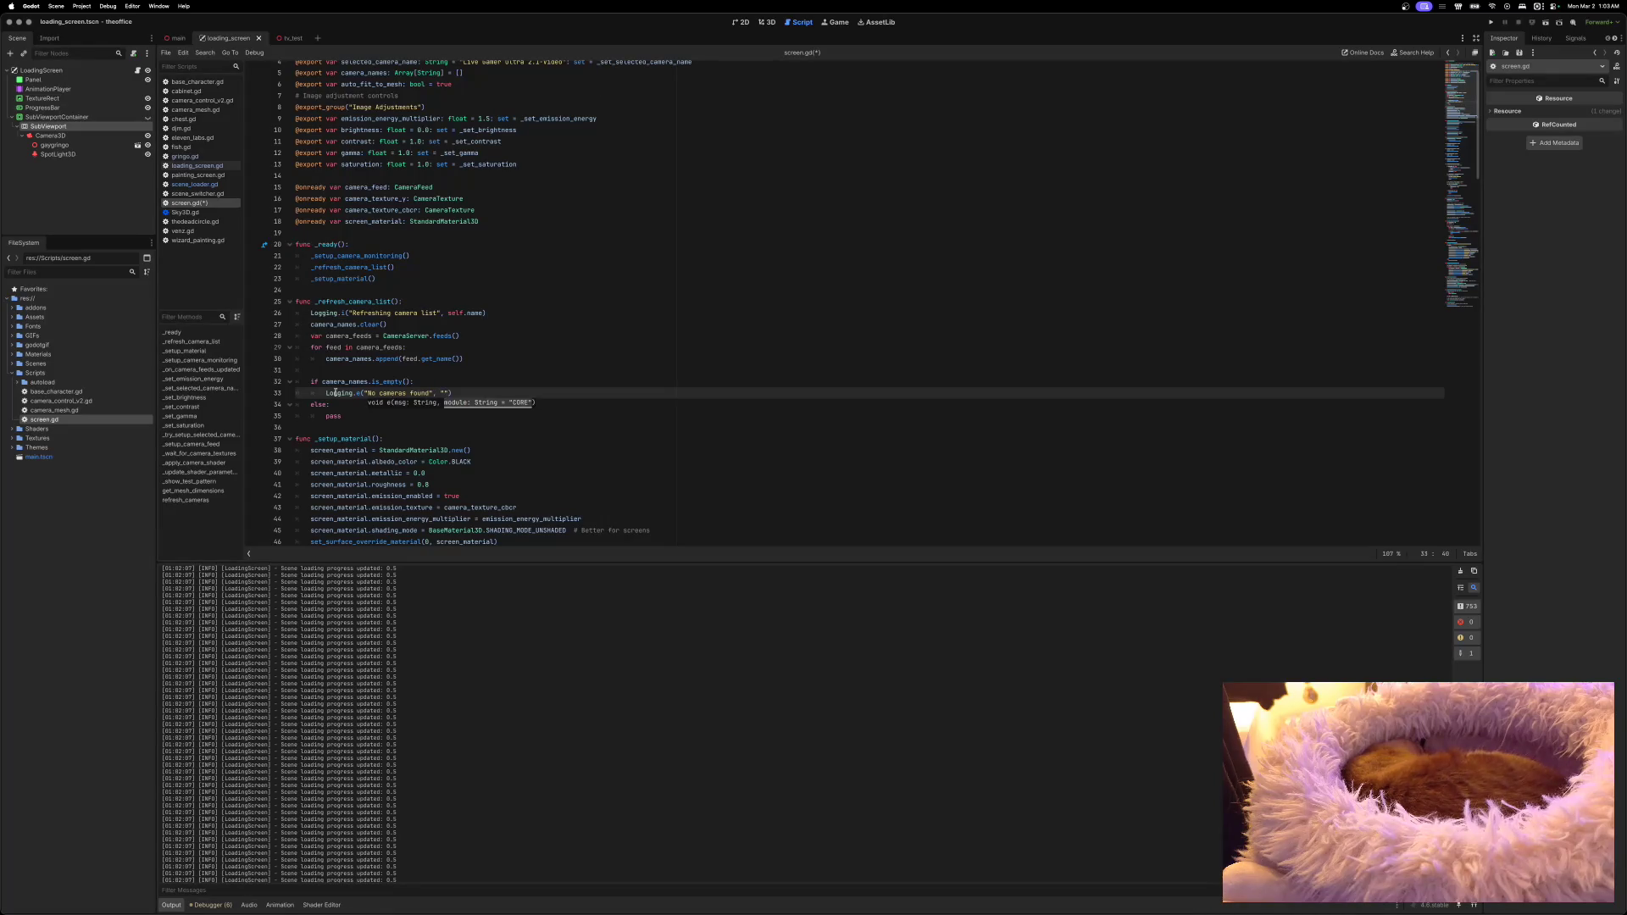
pyautogui.write('elf.name')
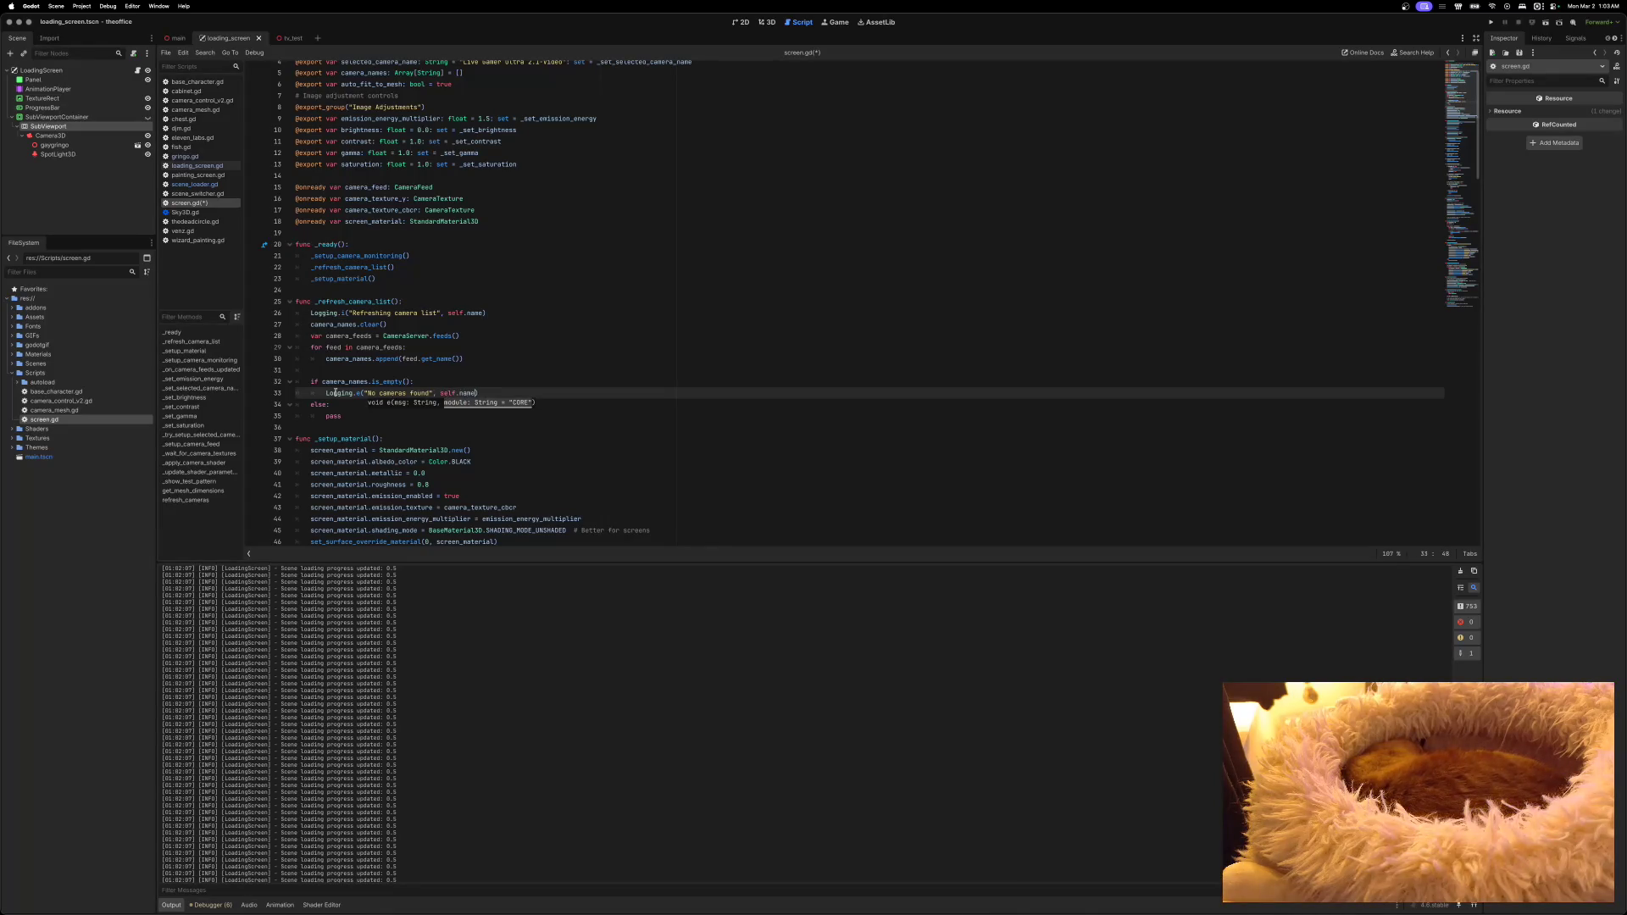
# Step: Add Logging.i("Setting up material", self.name) at the top of _setup_material
pyautogui.scroll(-3, 422, 393)
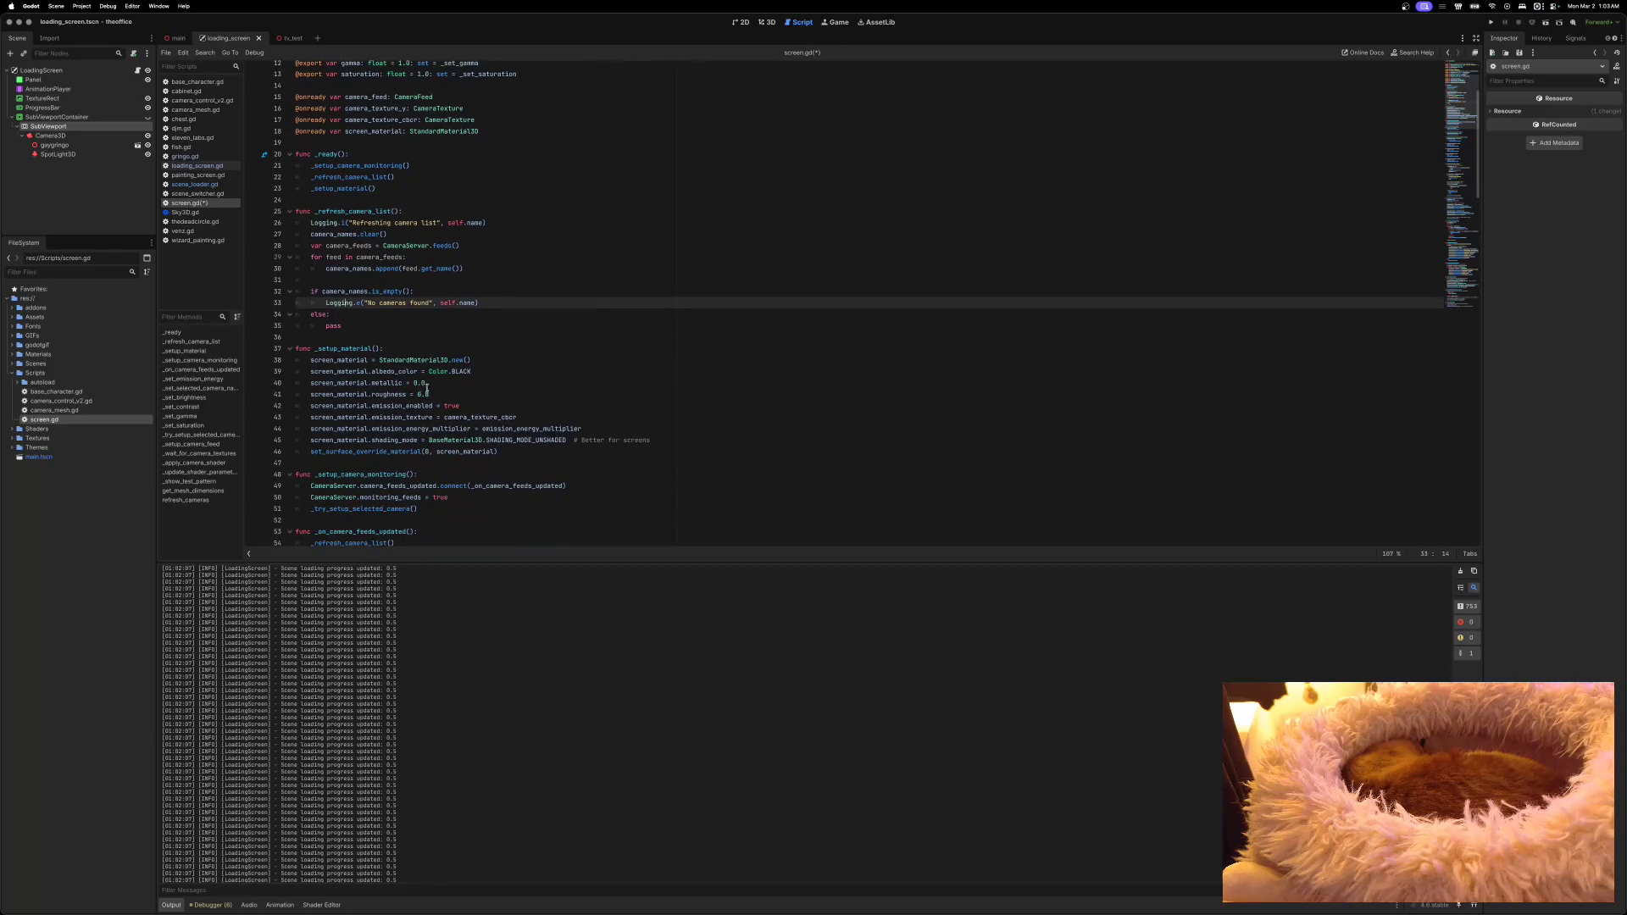
pyautogui.click(398, 350)
pyautogui.press('Return')
pyautogui.write('ogging.i')
pyautogui.write('("Sett')
pyautogui.write('ing up ')
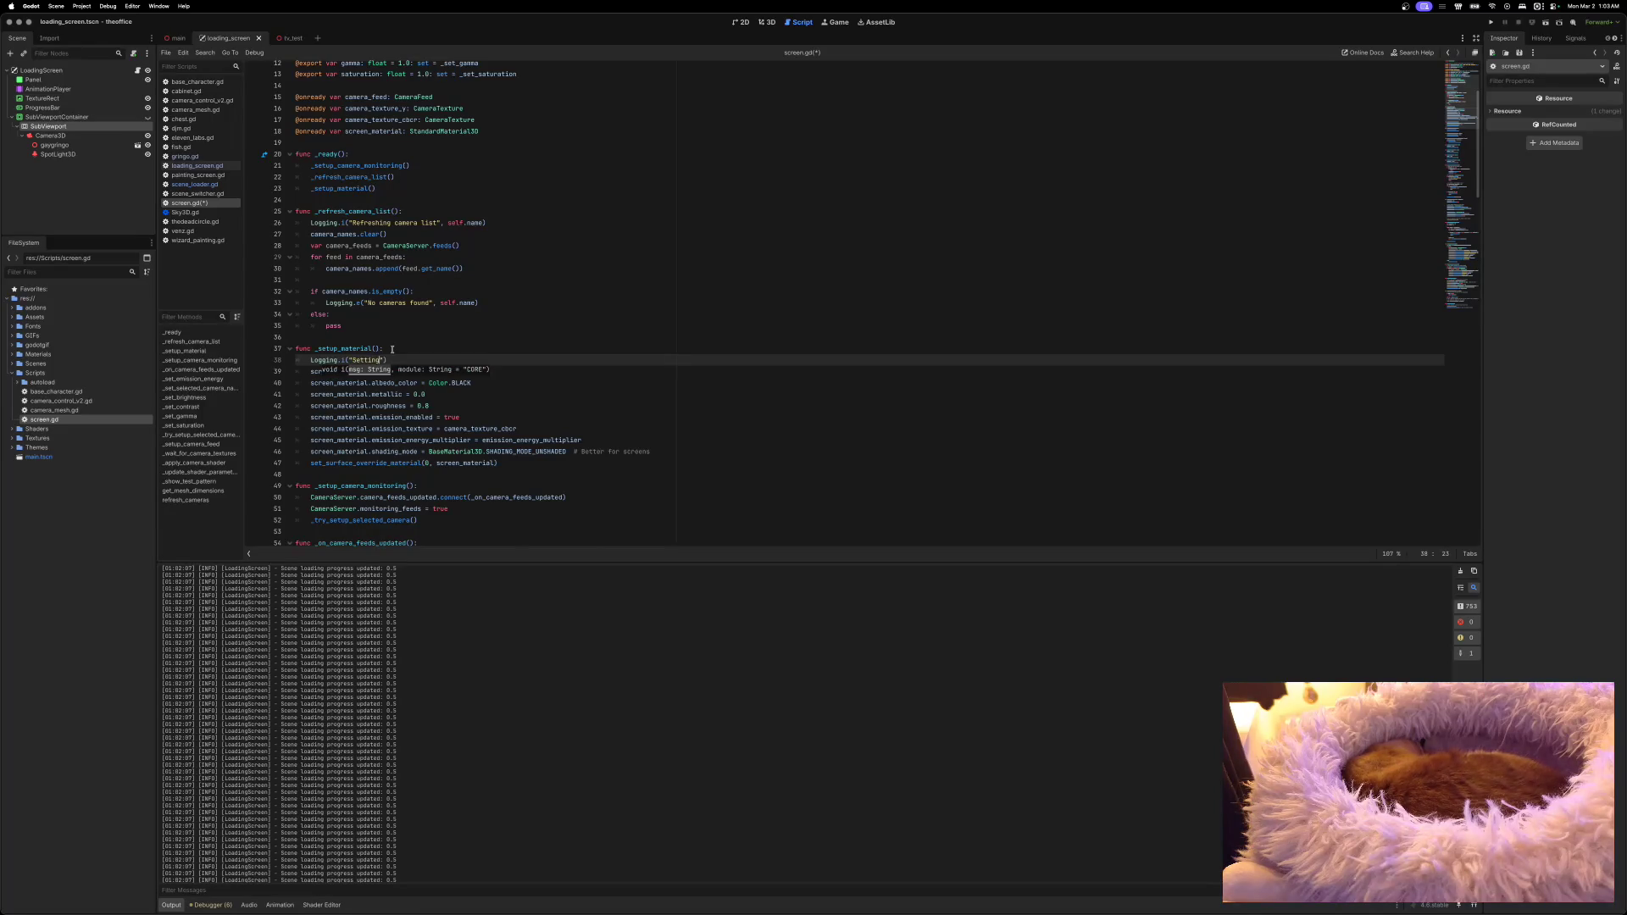
pyautogui.write('material", ')
pyautogui.write('self.n')
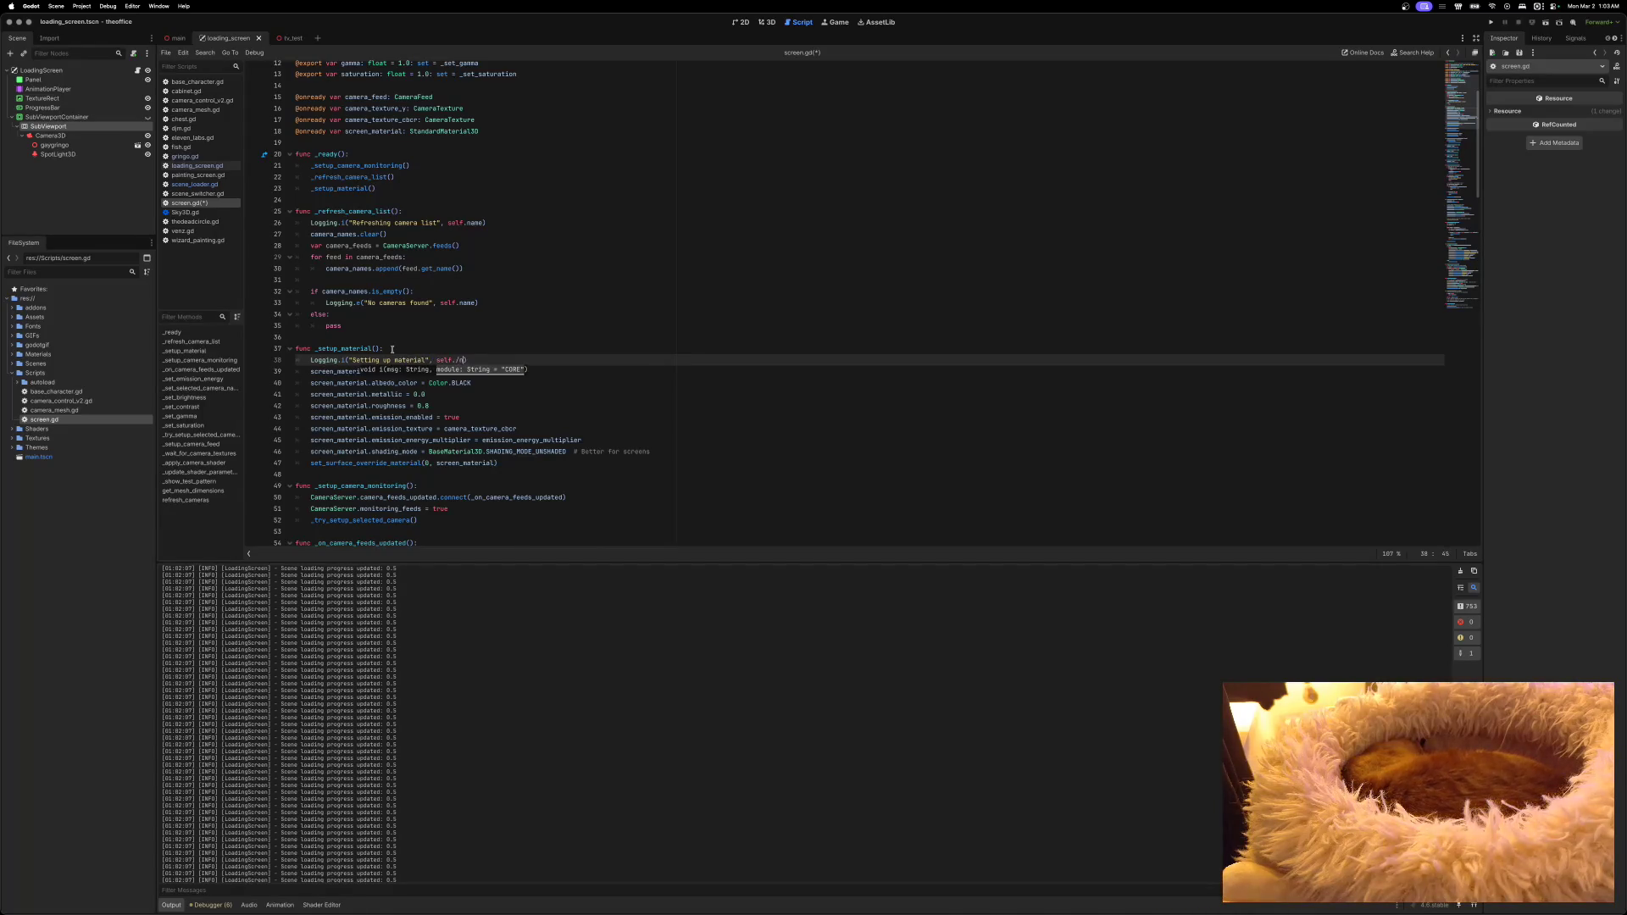
pyautogui.write('ame)')
pyautogui.click(359, 381)
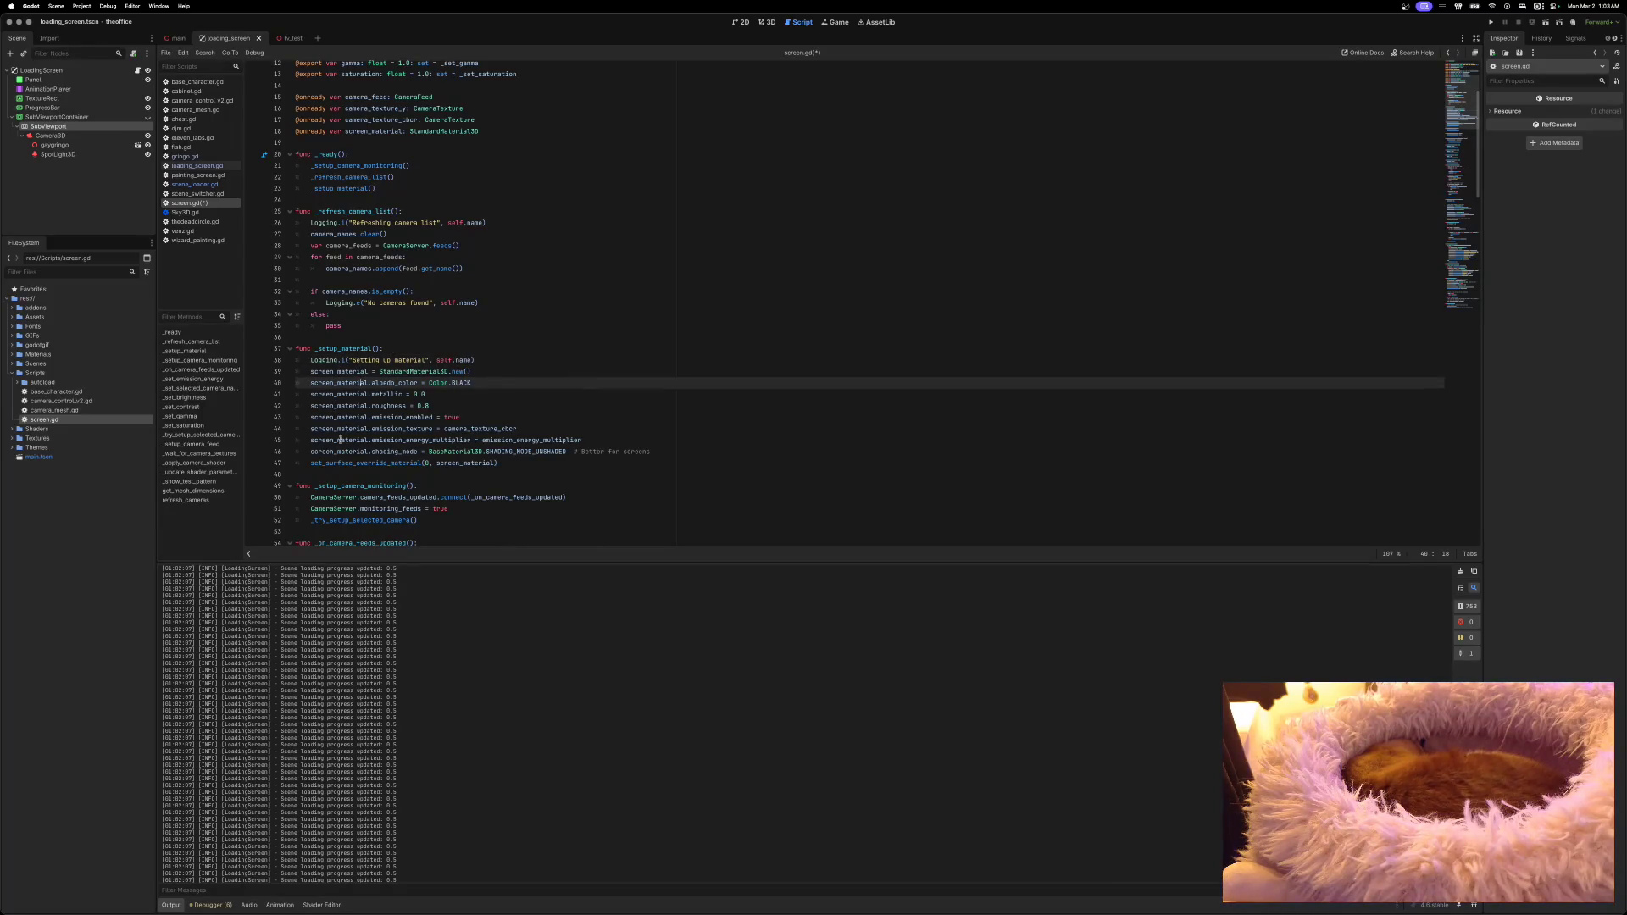
pyautogui.scroll(-3, 381, 460)
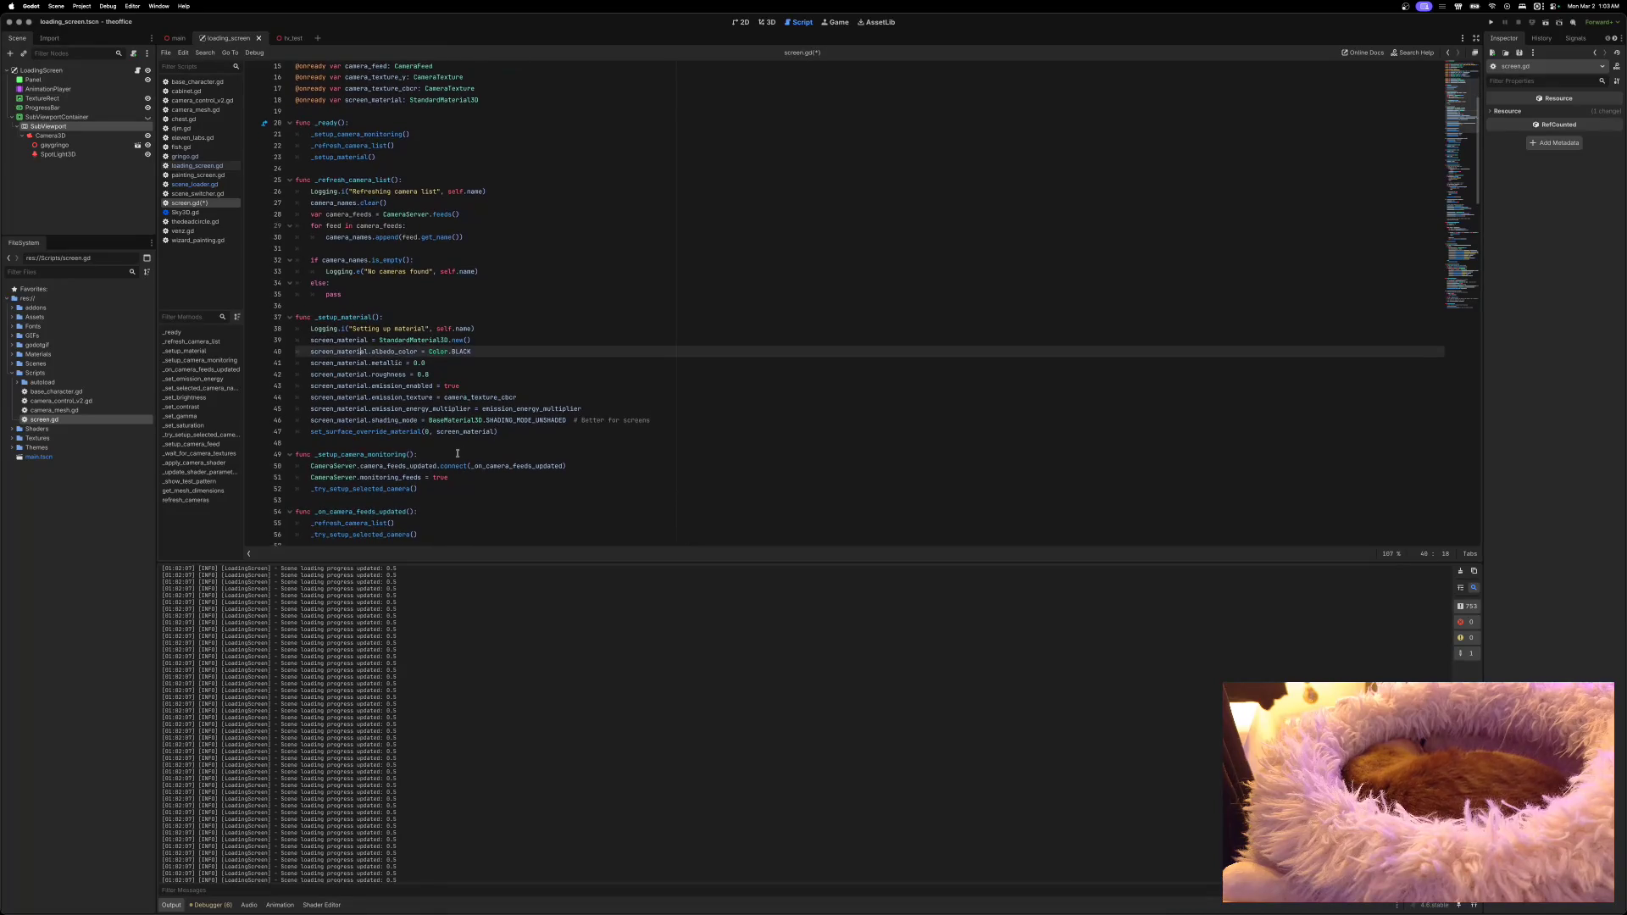
pyautogui.moveTo(329, 430)
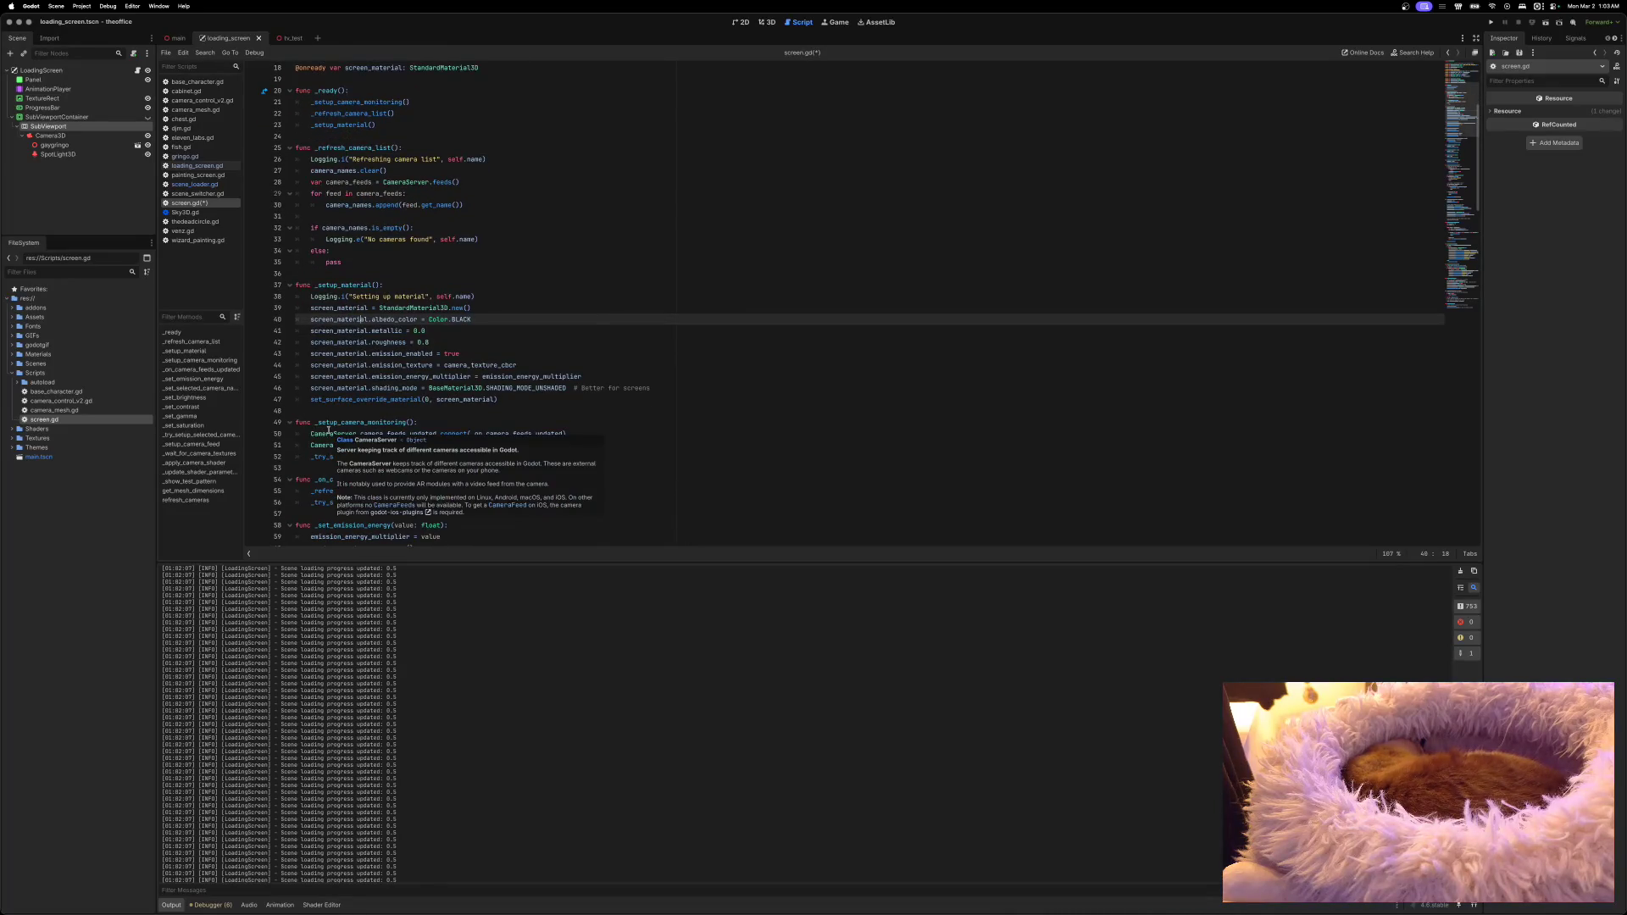
pyautogui.scroll(-2, 338, 428)
pyautogui.click(431, 386)
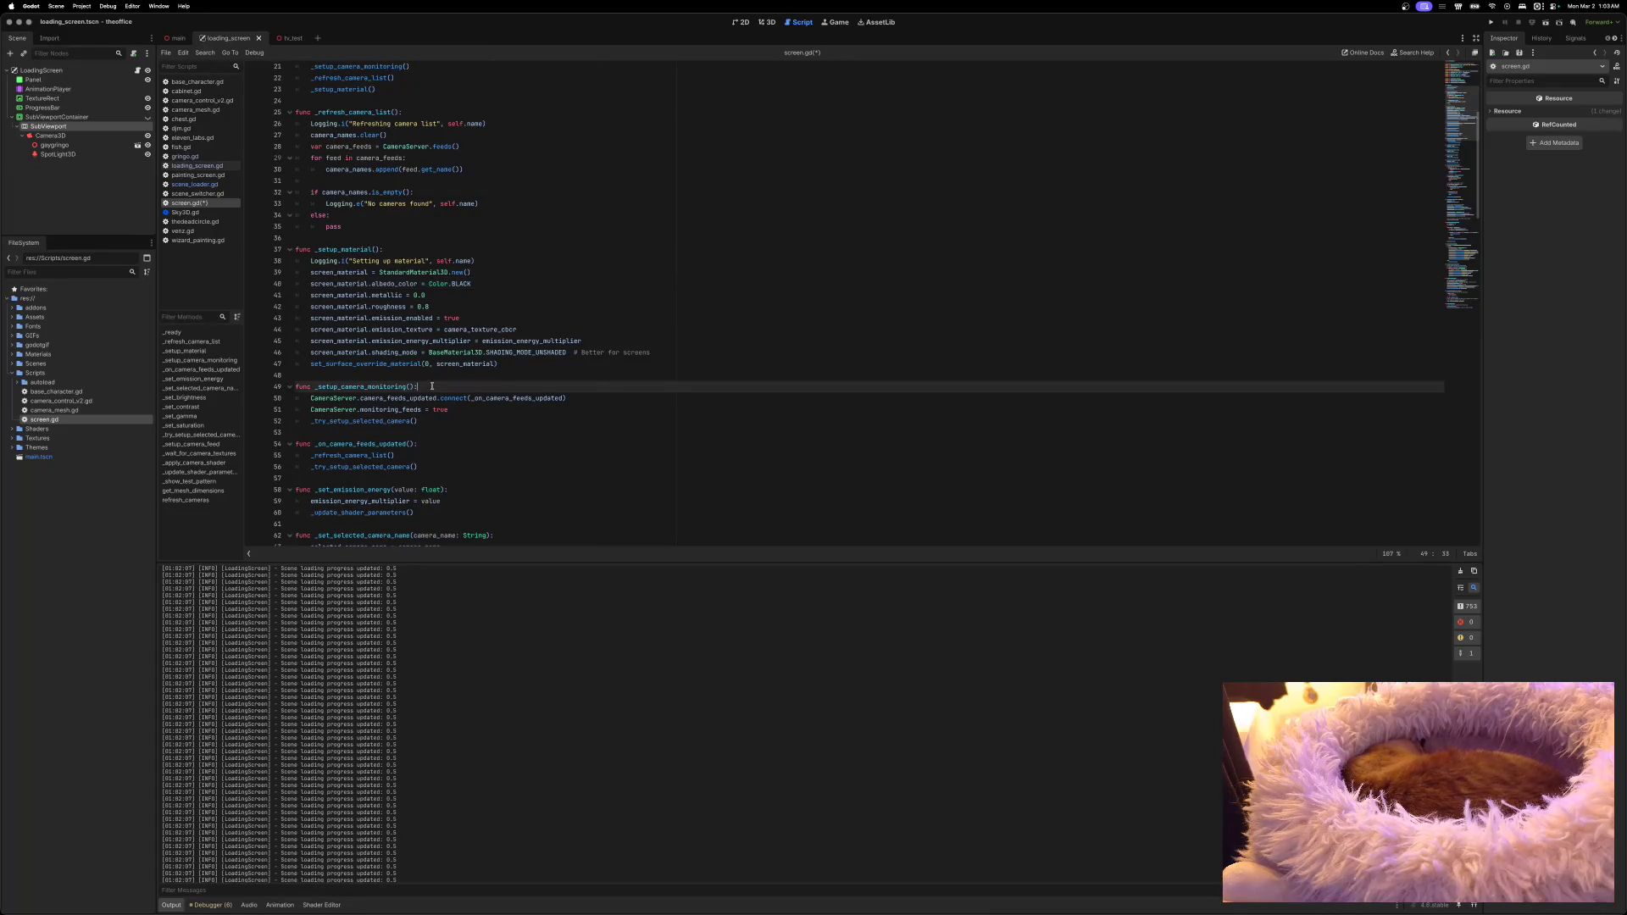
pyautogui.press('Return')
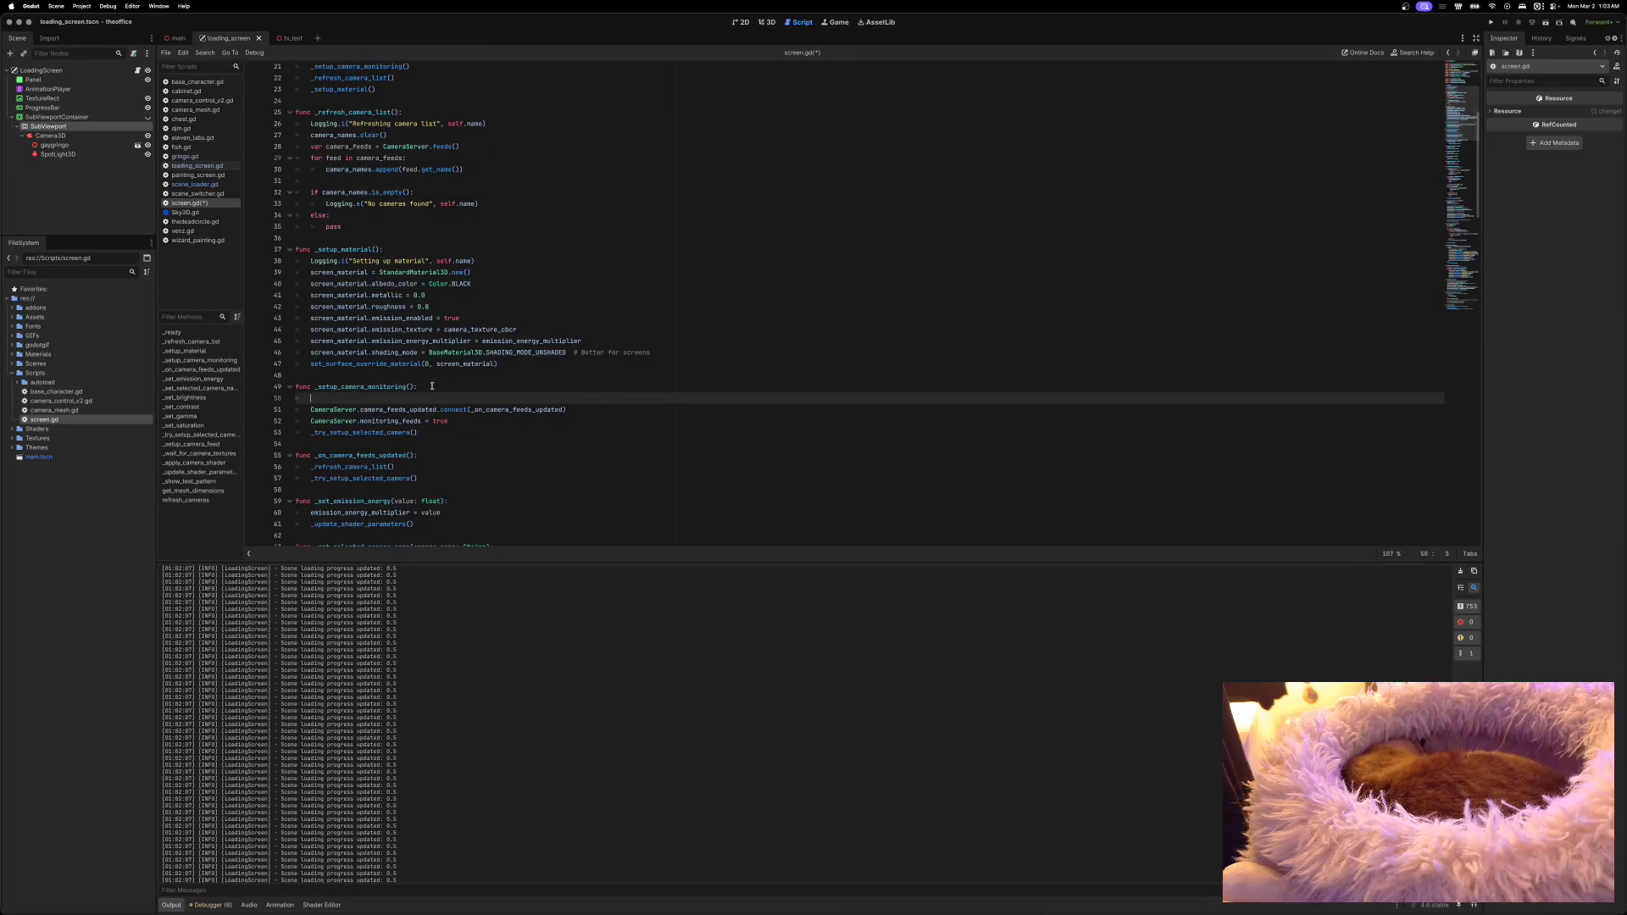
pyautogui.write('Logging.i(')
pyautogui.press('Return')
pyautogui.write('Setting up cam')
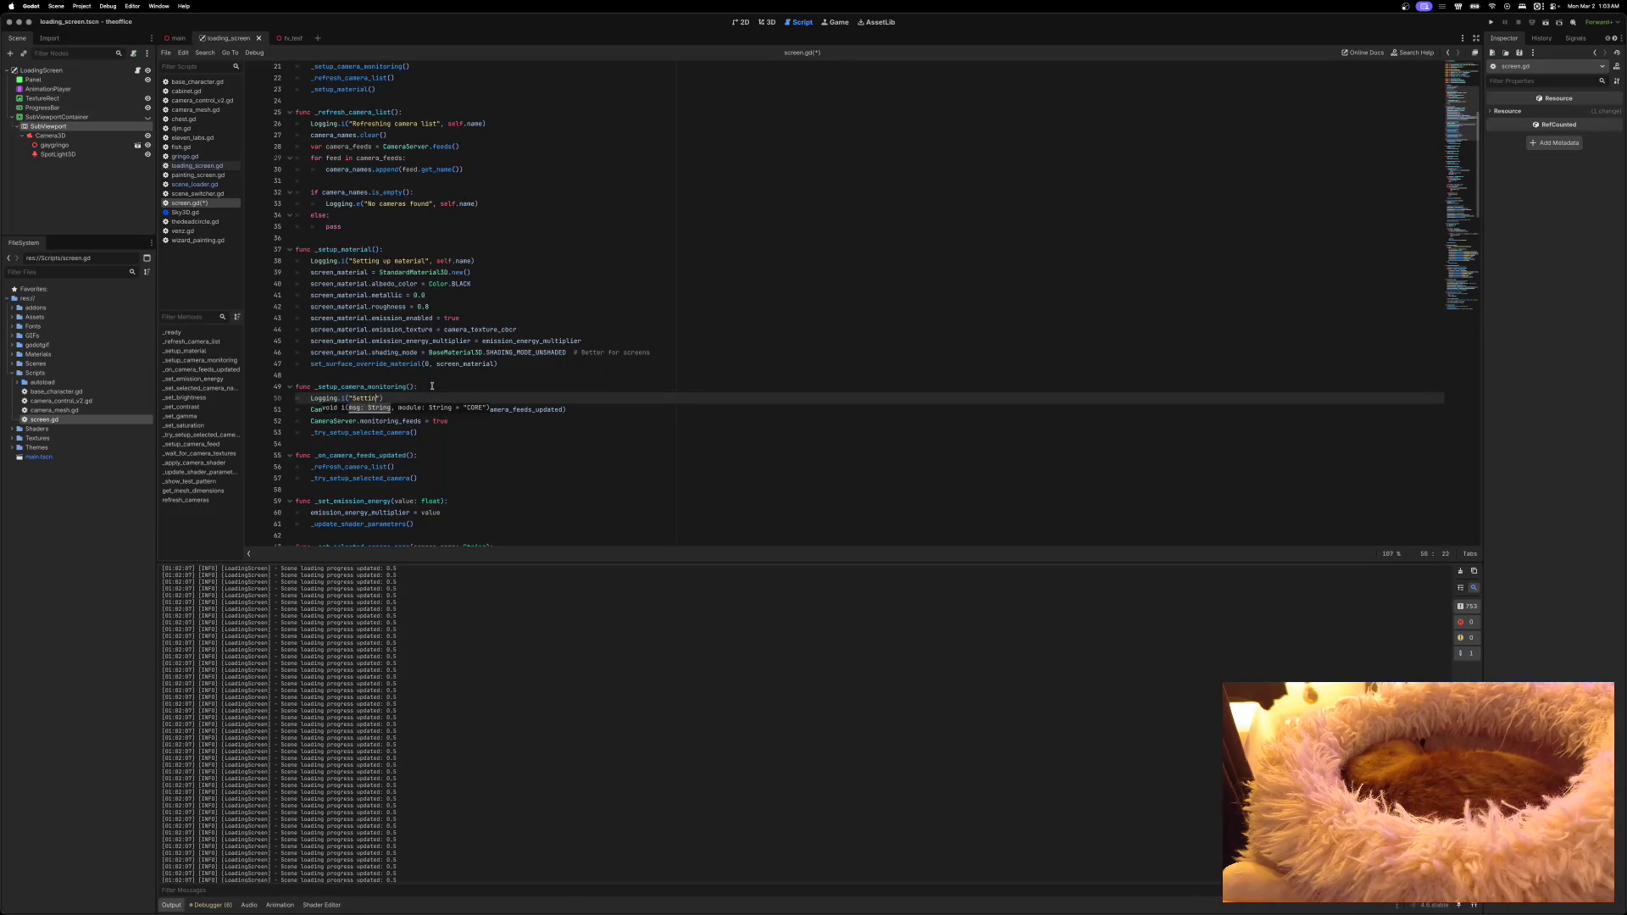
pyautogui.write('era moni')
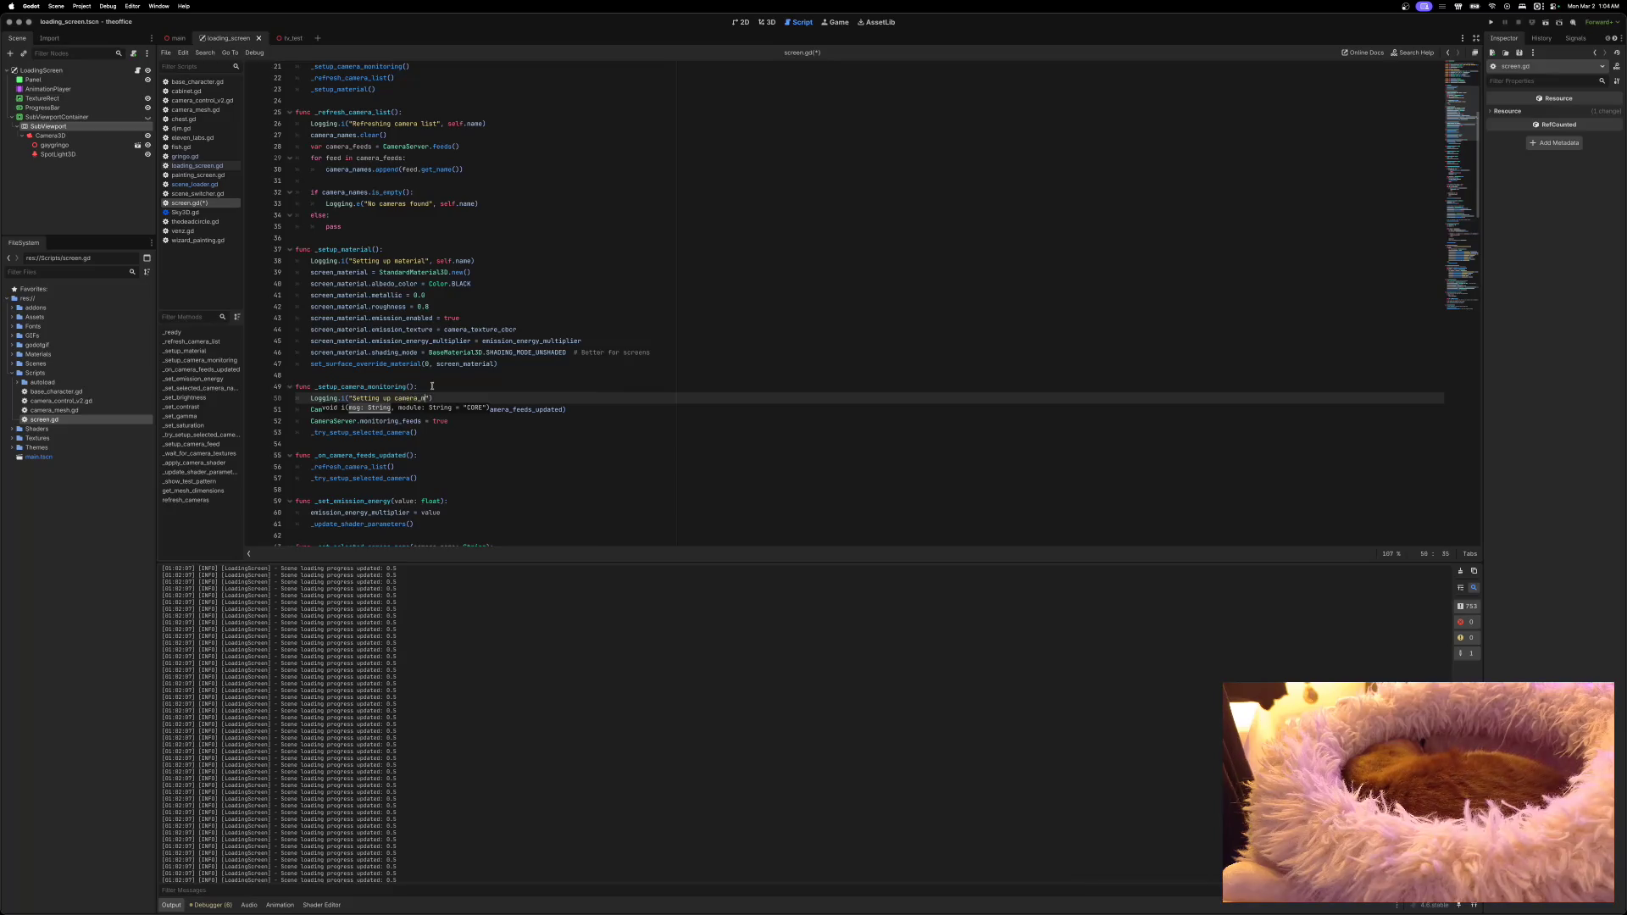
pyautogui.write('toring", s')
pyautogui.write('elf.')
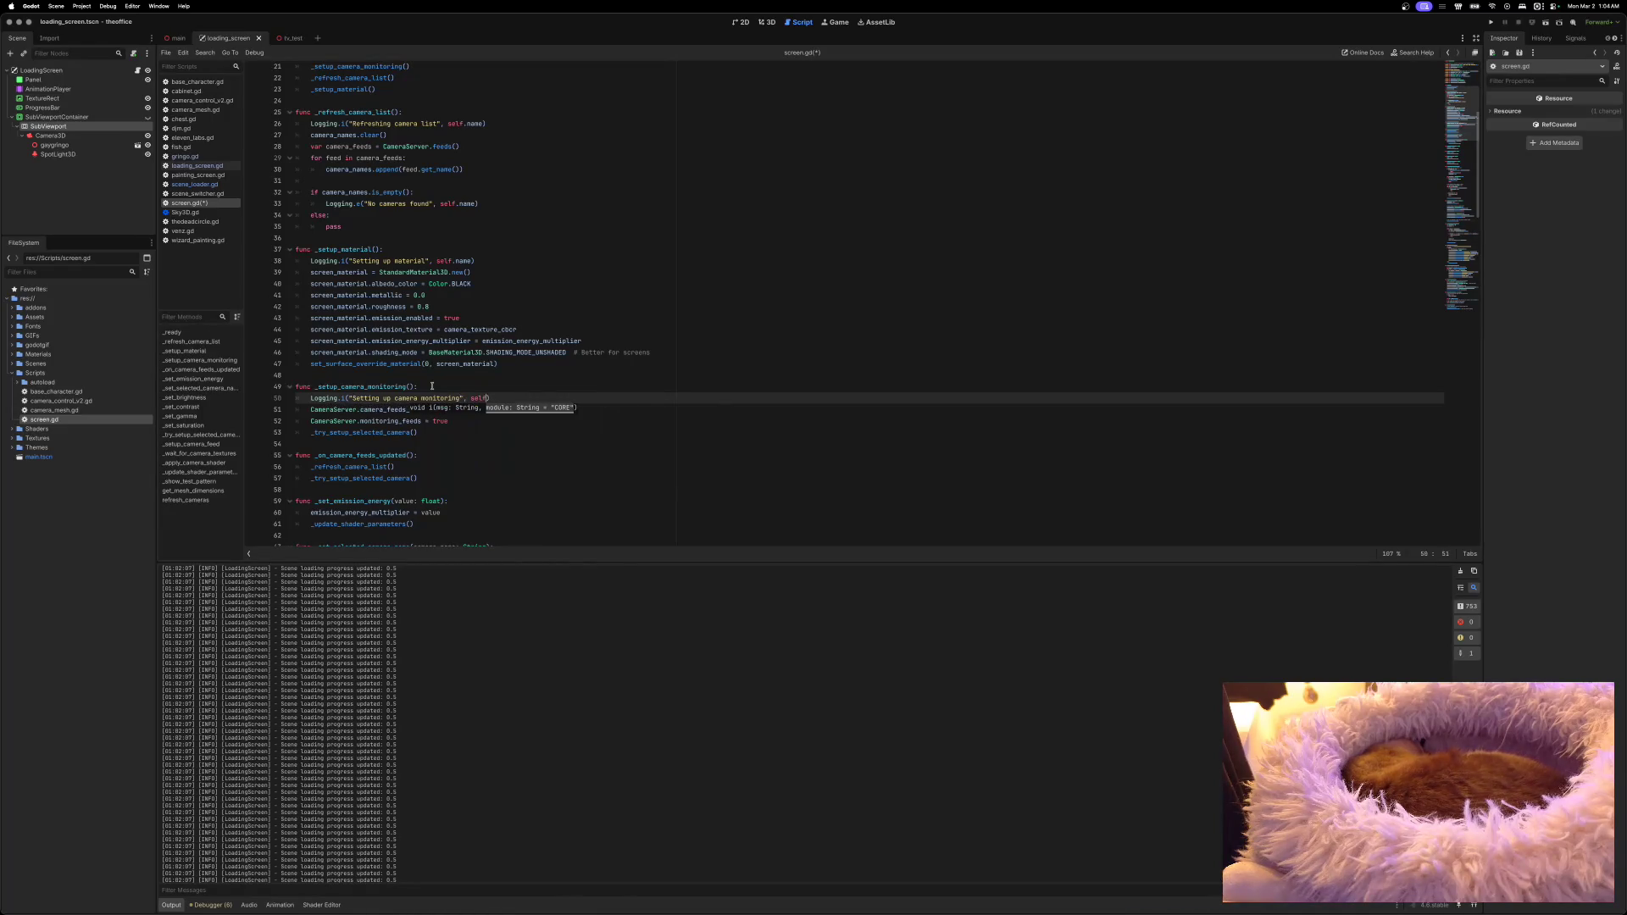
pyautogui.write('name')
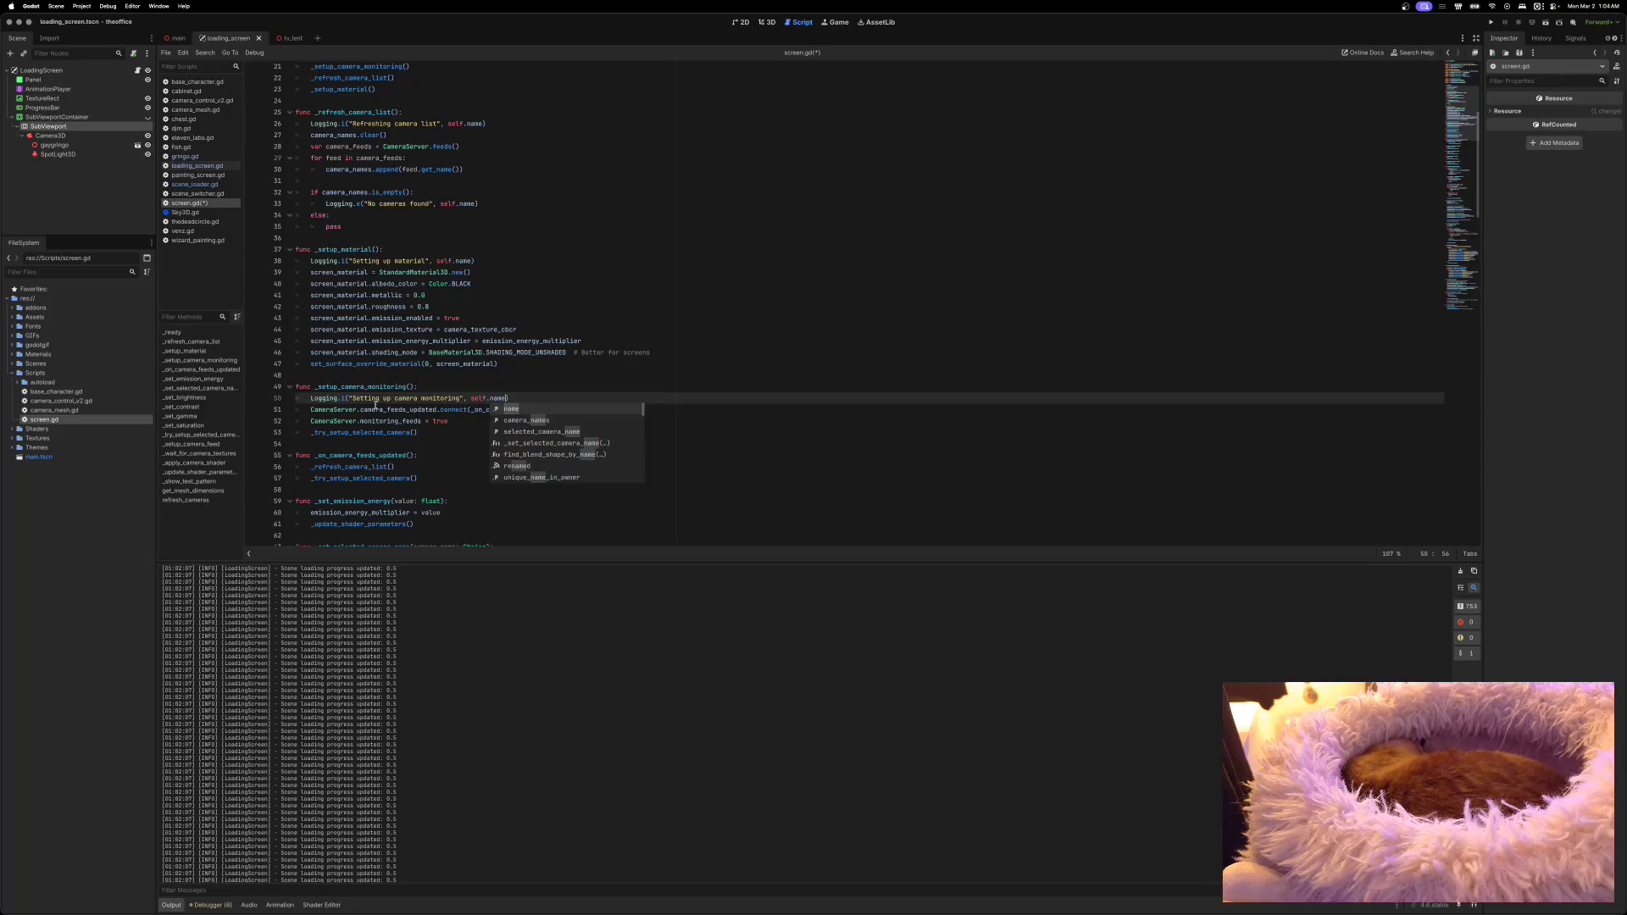
pyautogui.click(373, 406)
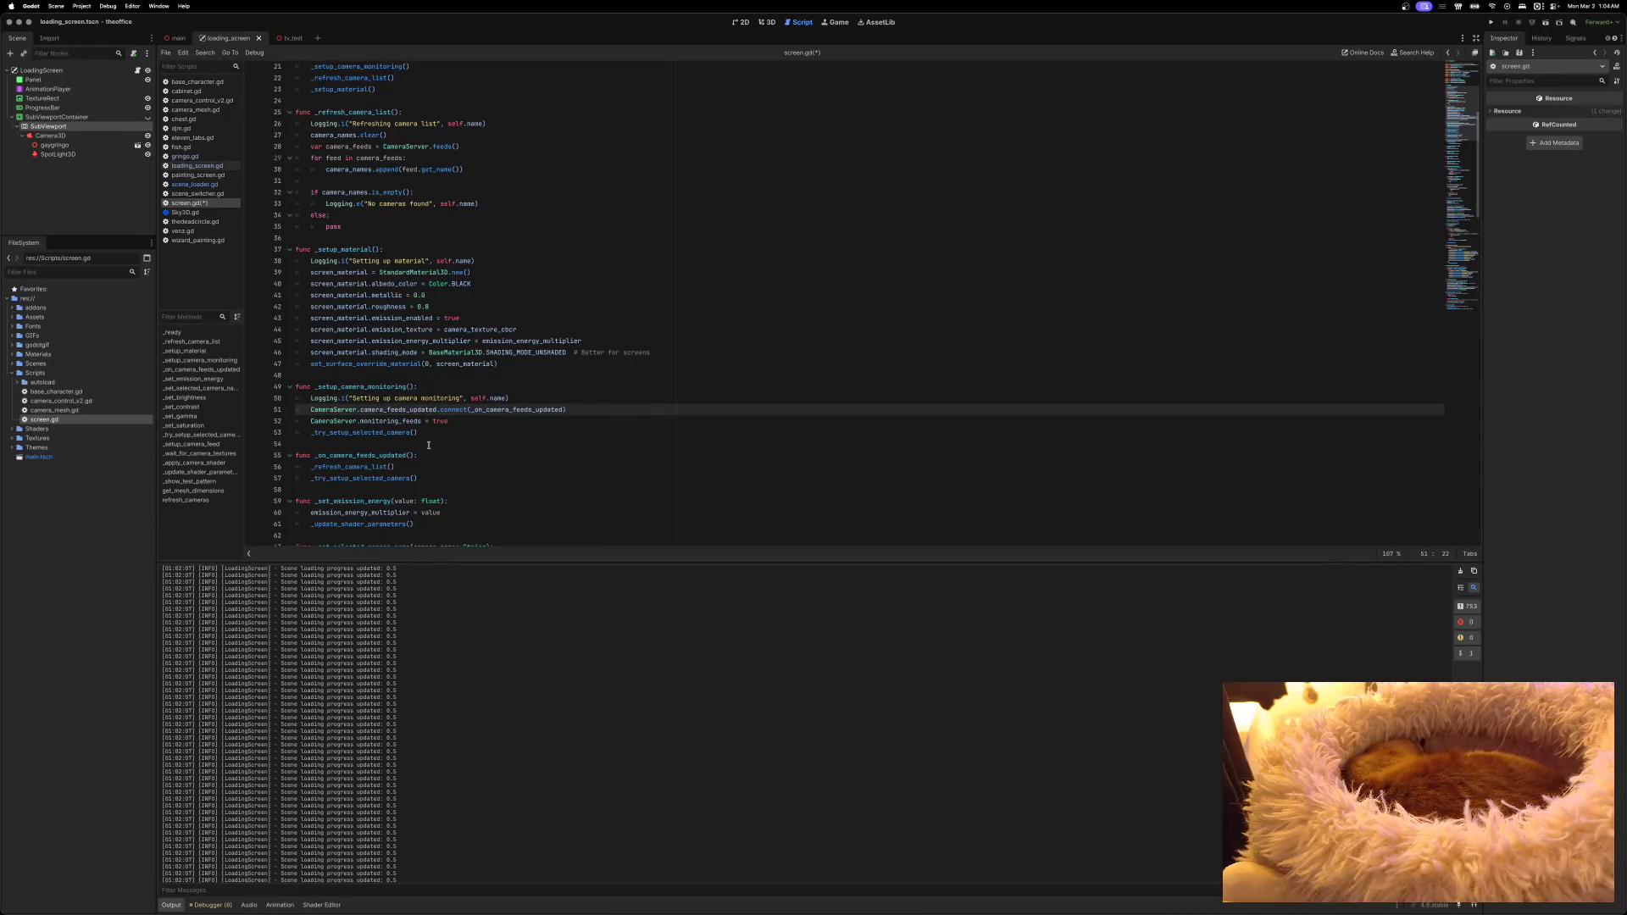
pyautogui.moveTo(361, 433)
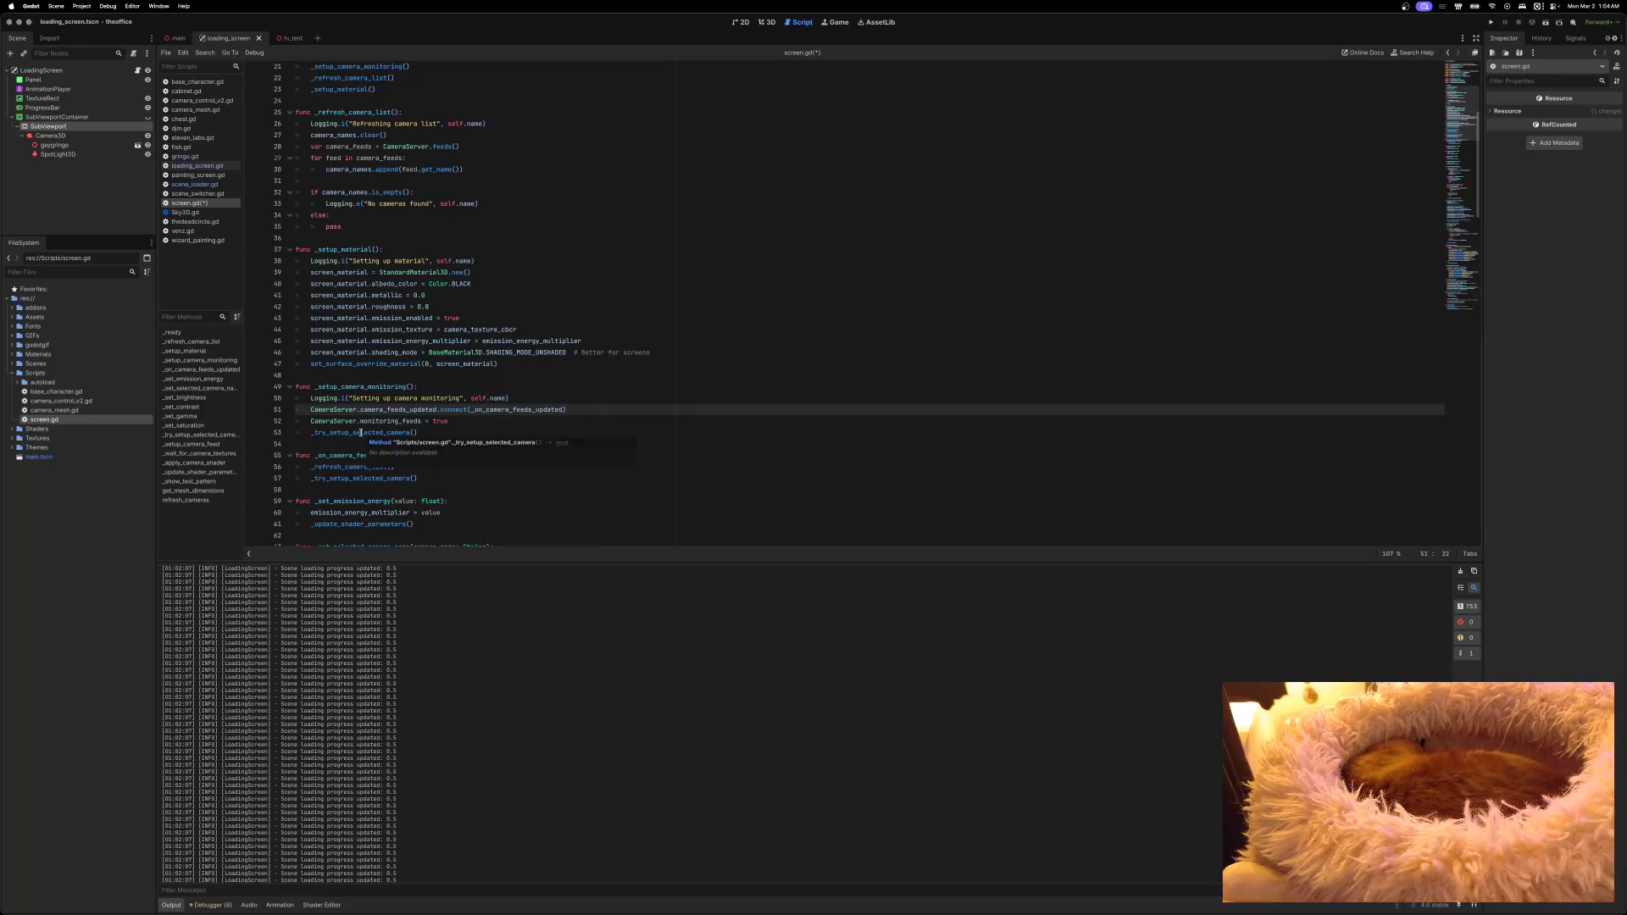
pyautogui.click(449, 421)
pyautogui.scroll(-1, 424, 415)
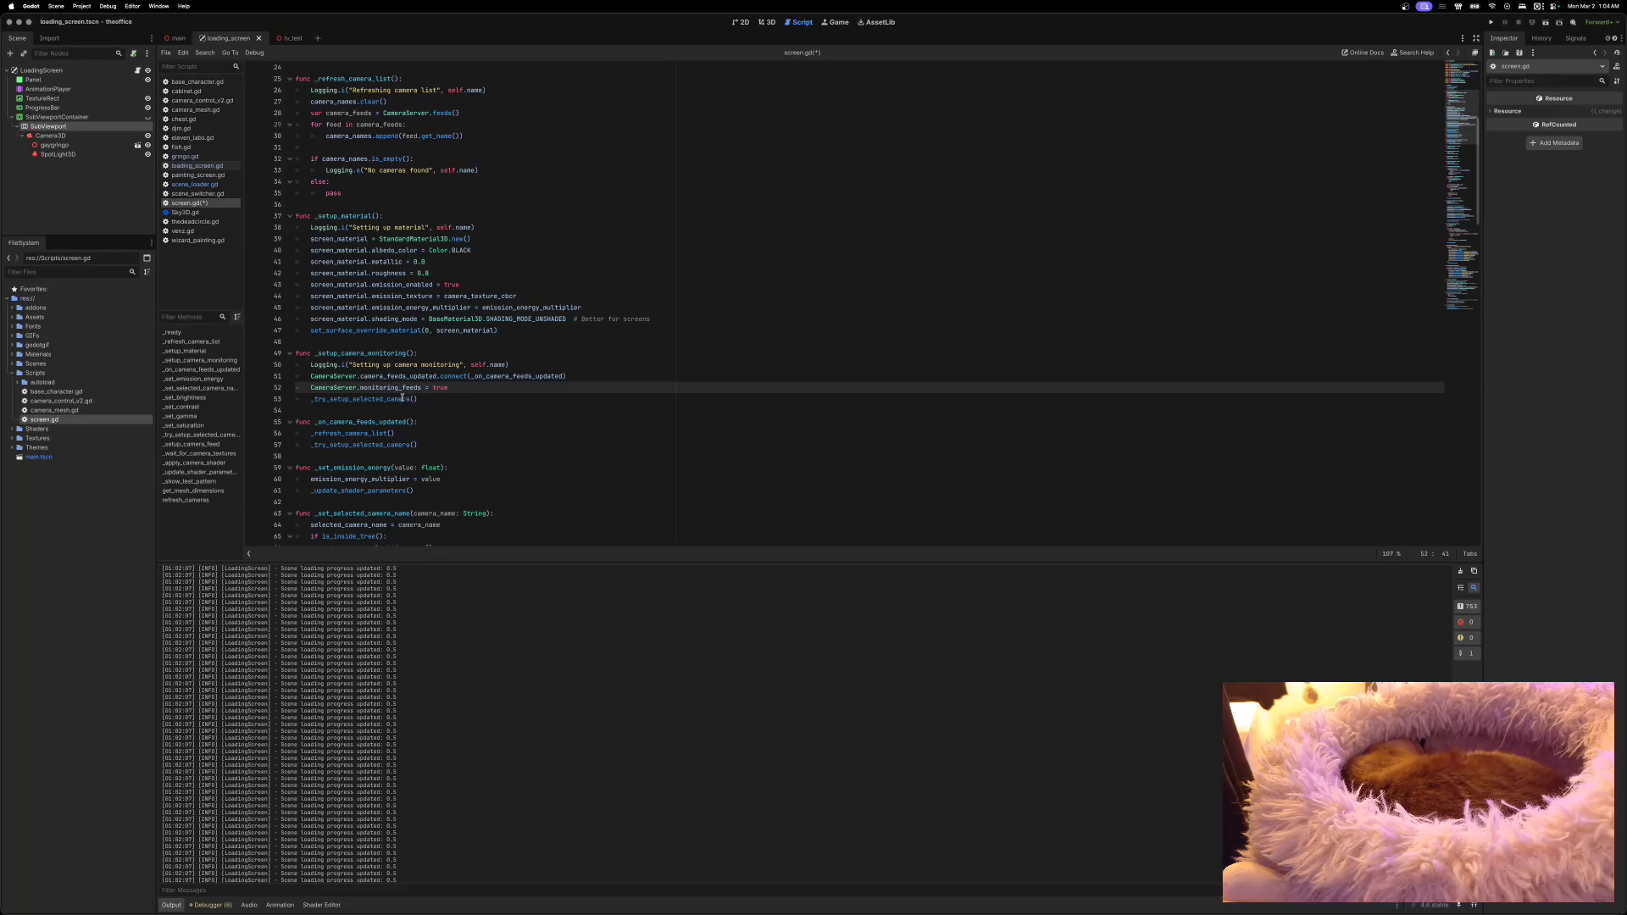
pyautogui.scroll(-1, 400, 396)
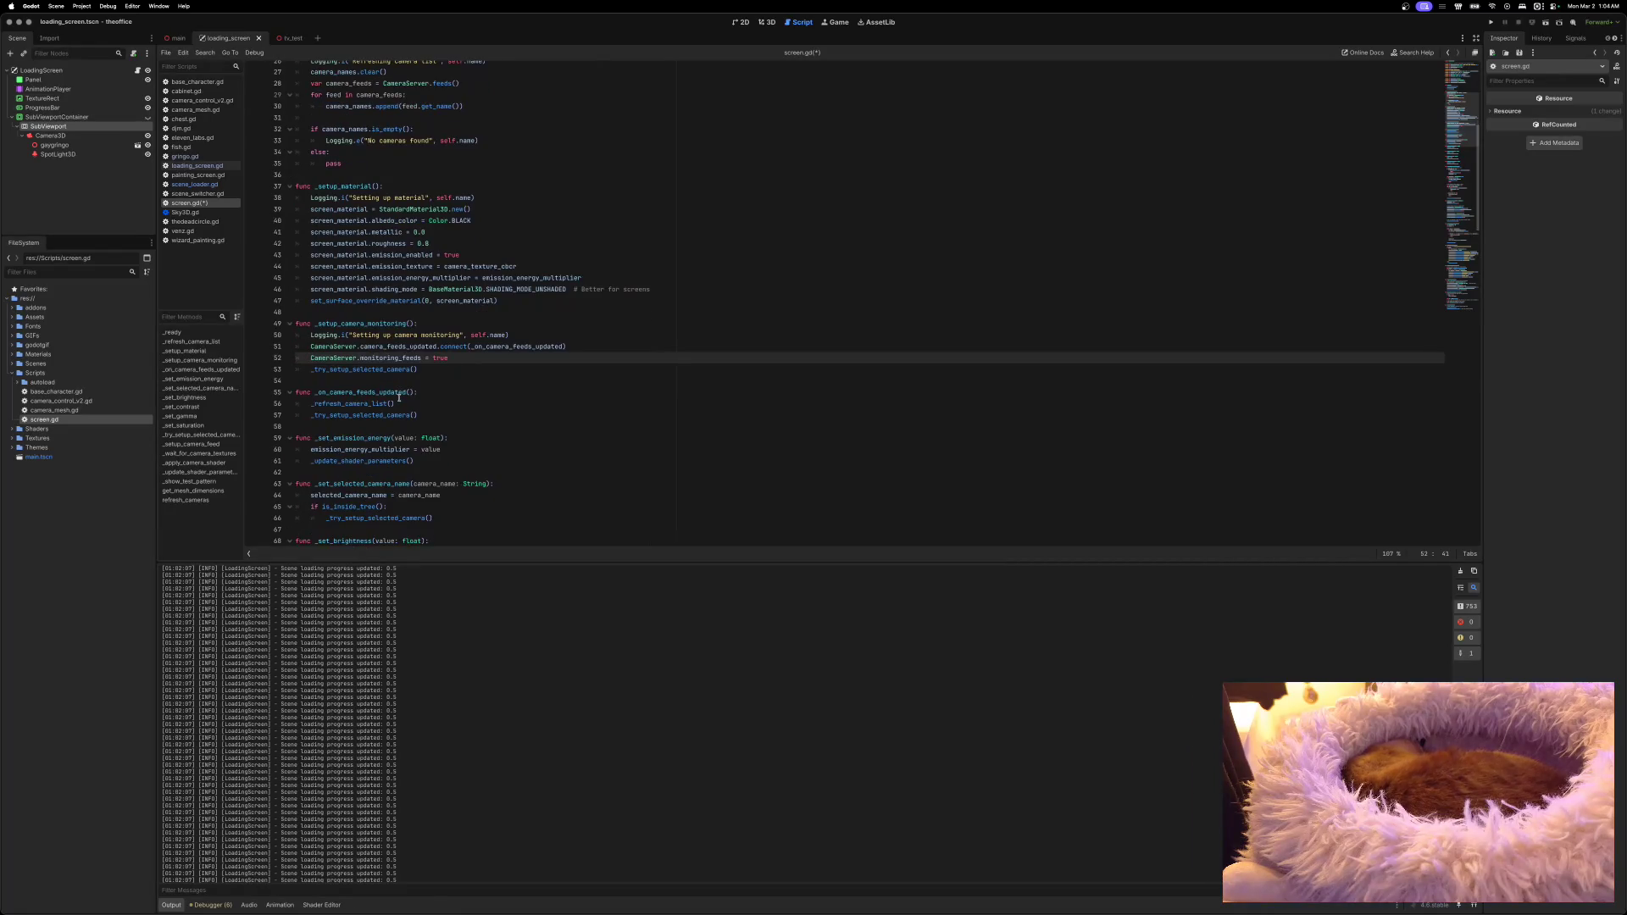
pyautogui.scroll(-1, 399, 397)
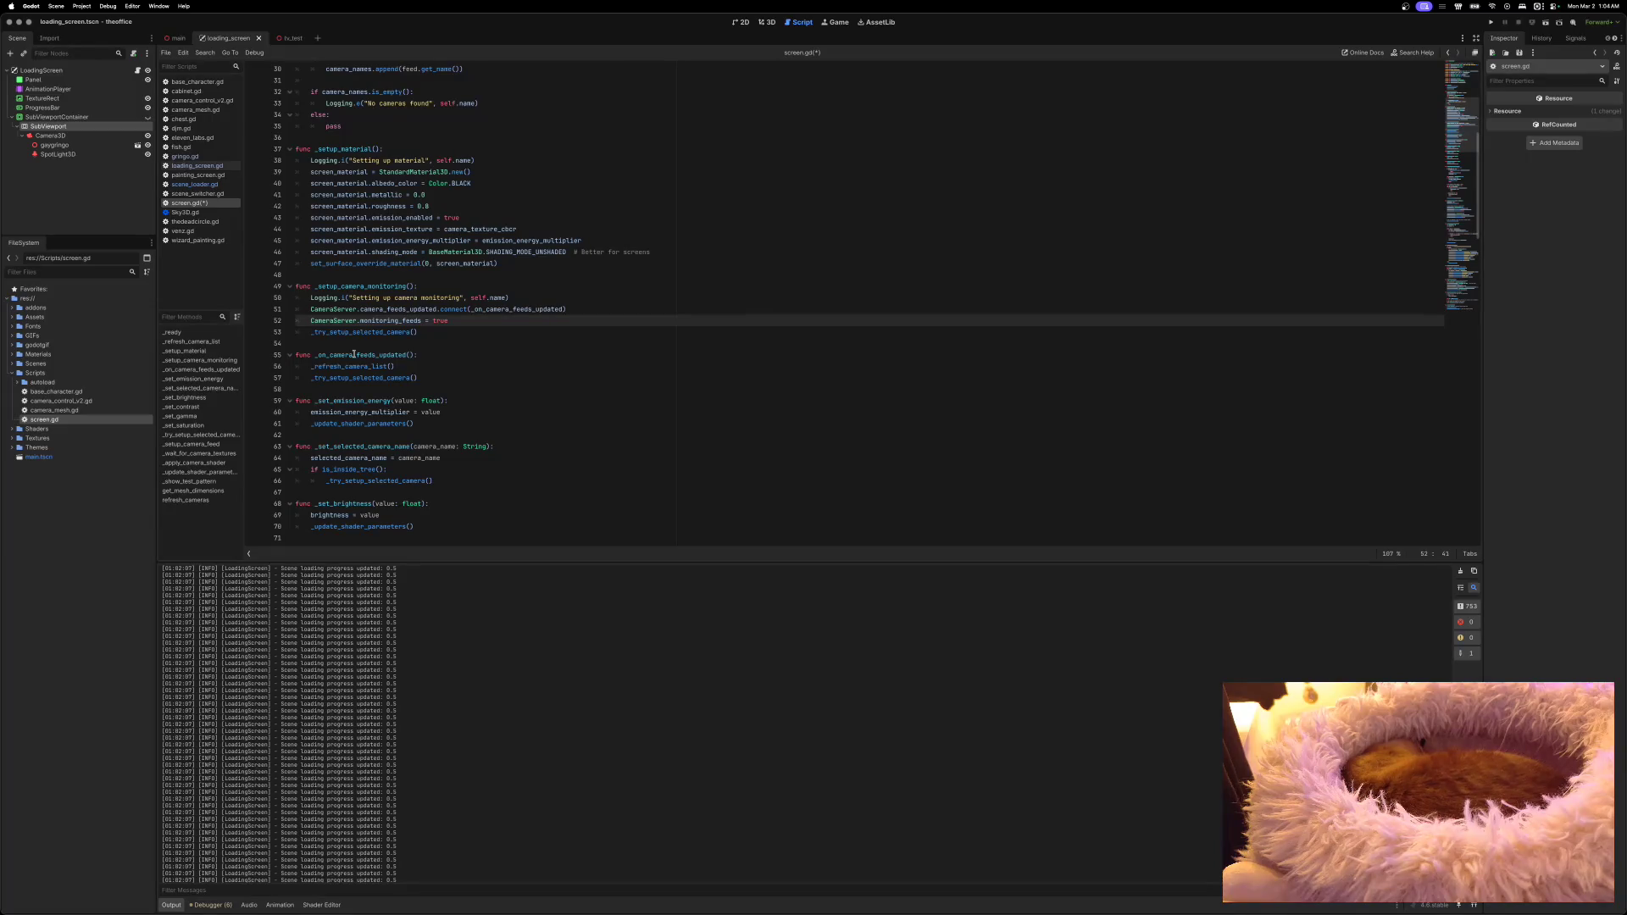
pyautogui.scroll(-4, 367, 405)
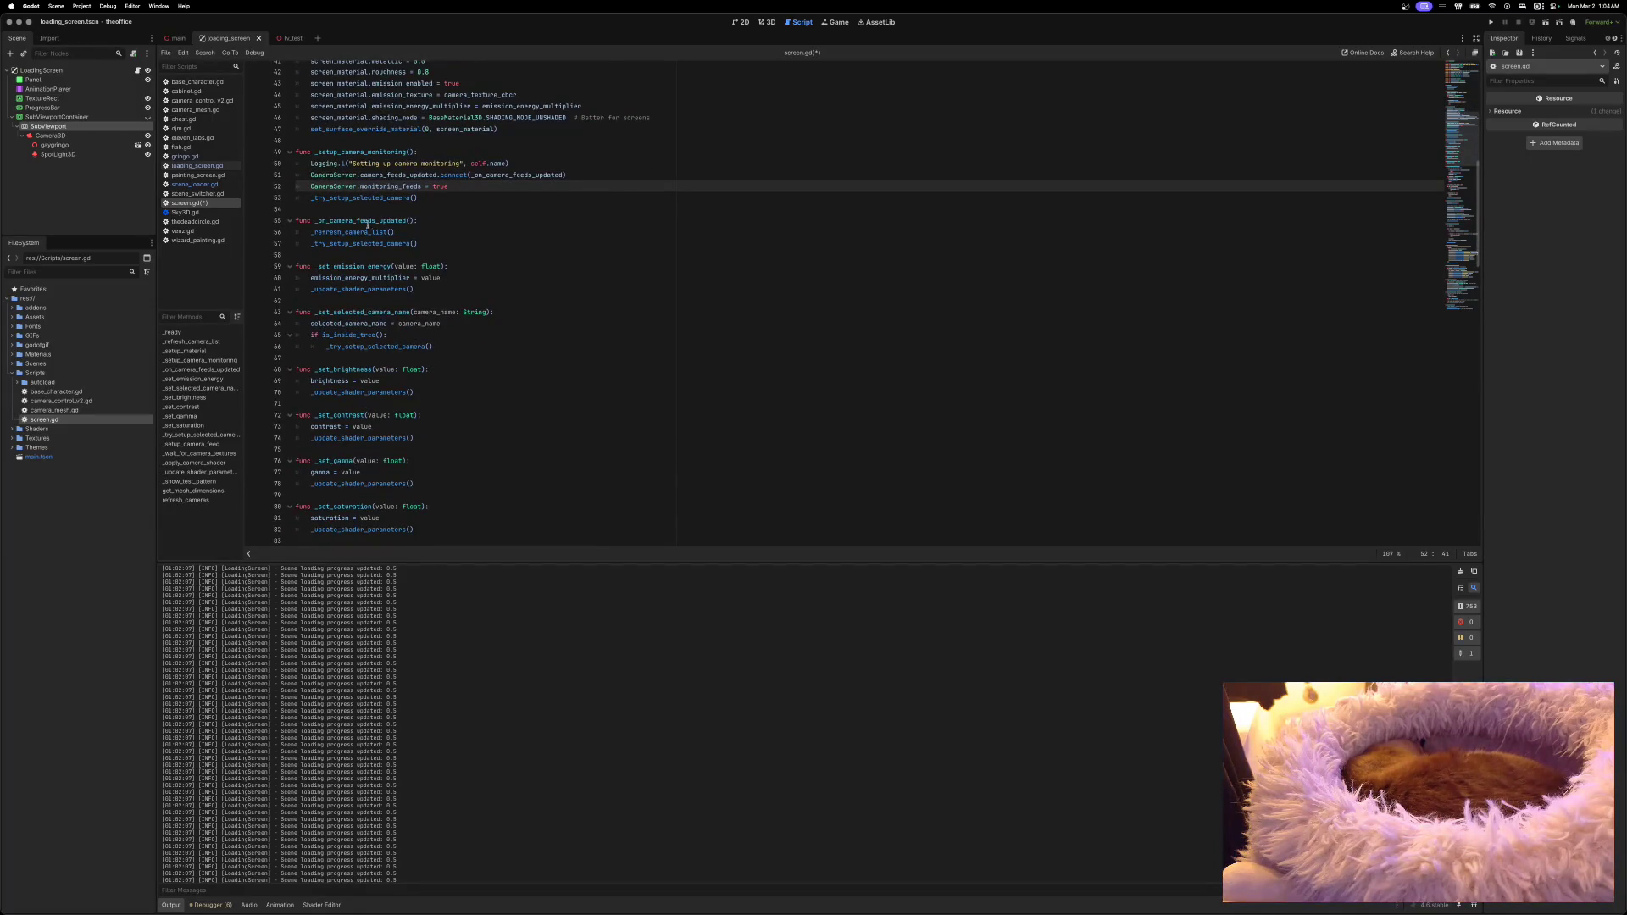
# Step: Jump to the _try_setup_selected_camera definition with Lookup Symbol
pyautogui.rightClick(377, 200)
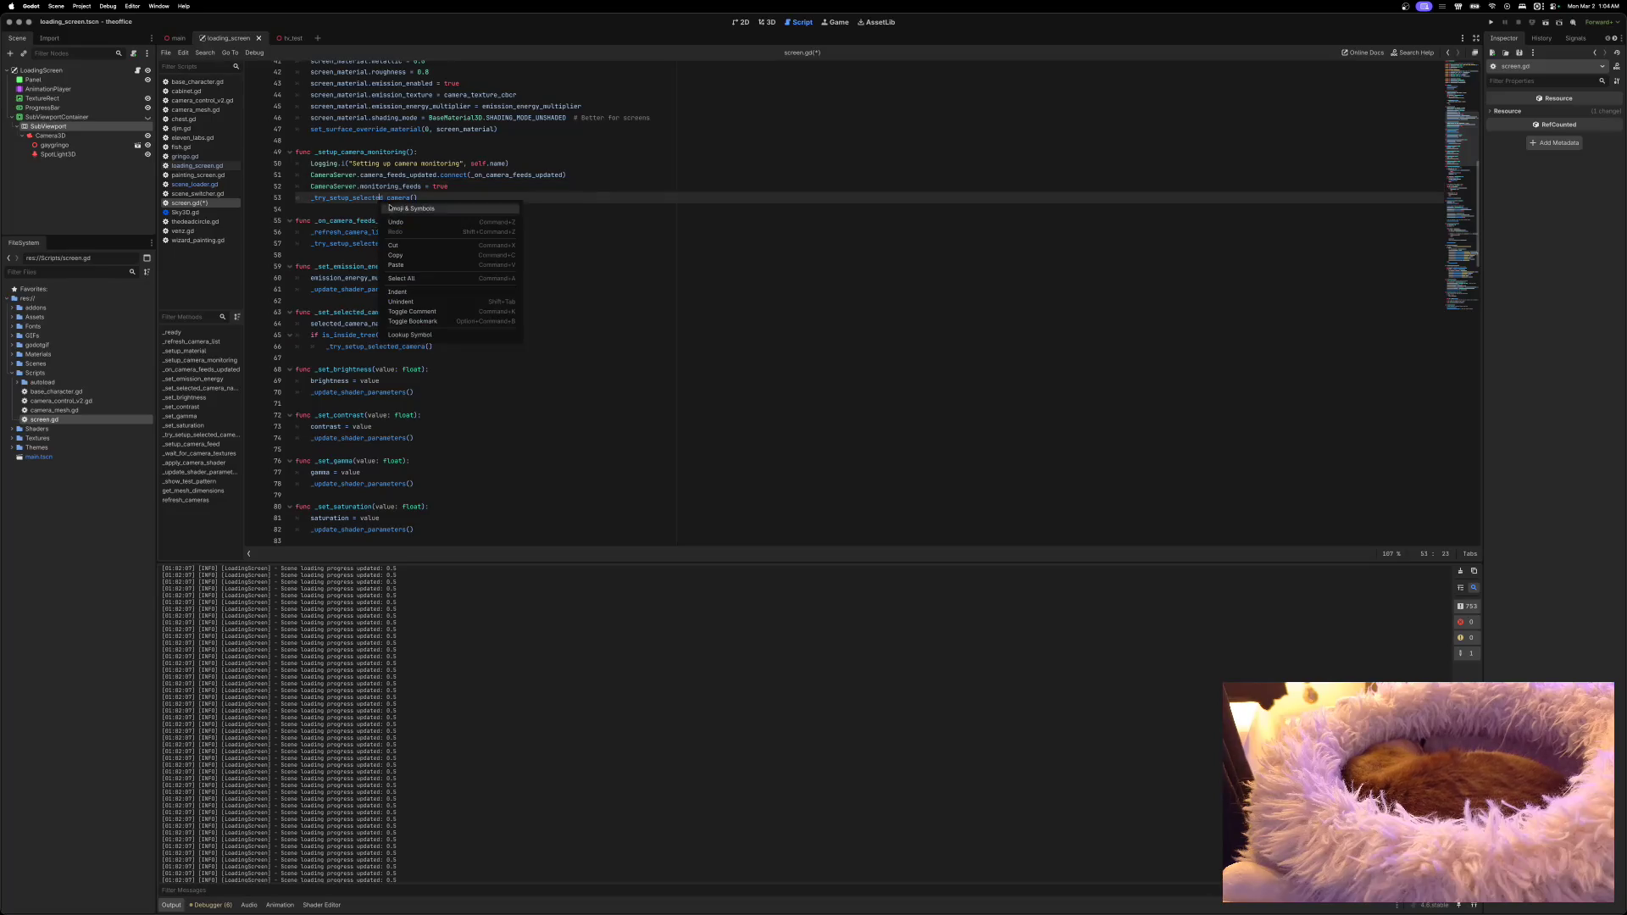
pyautogui.click(413, 336)
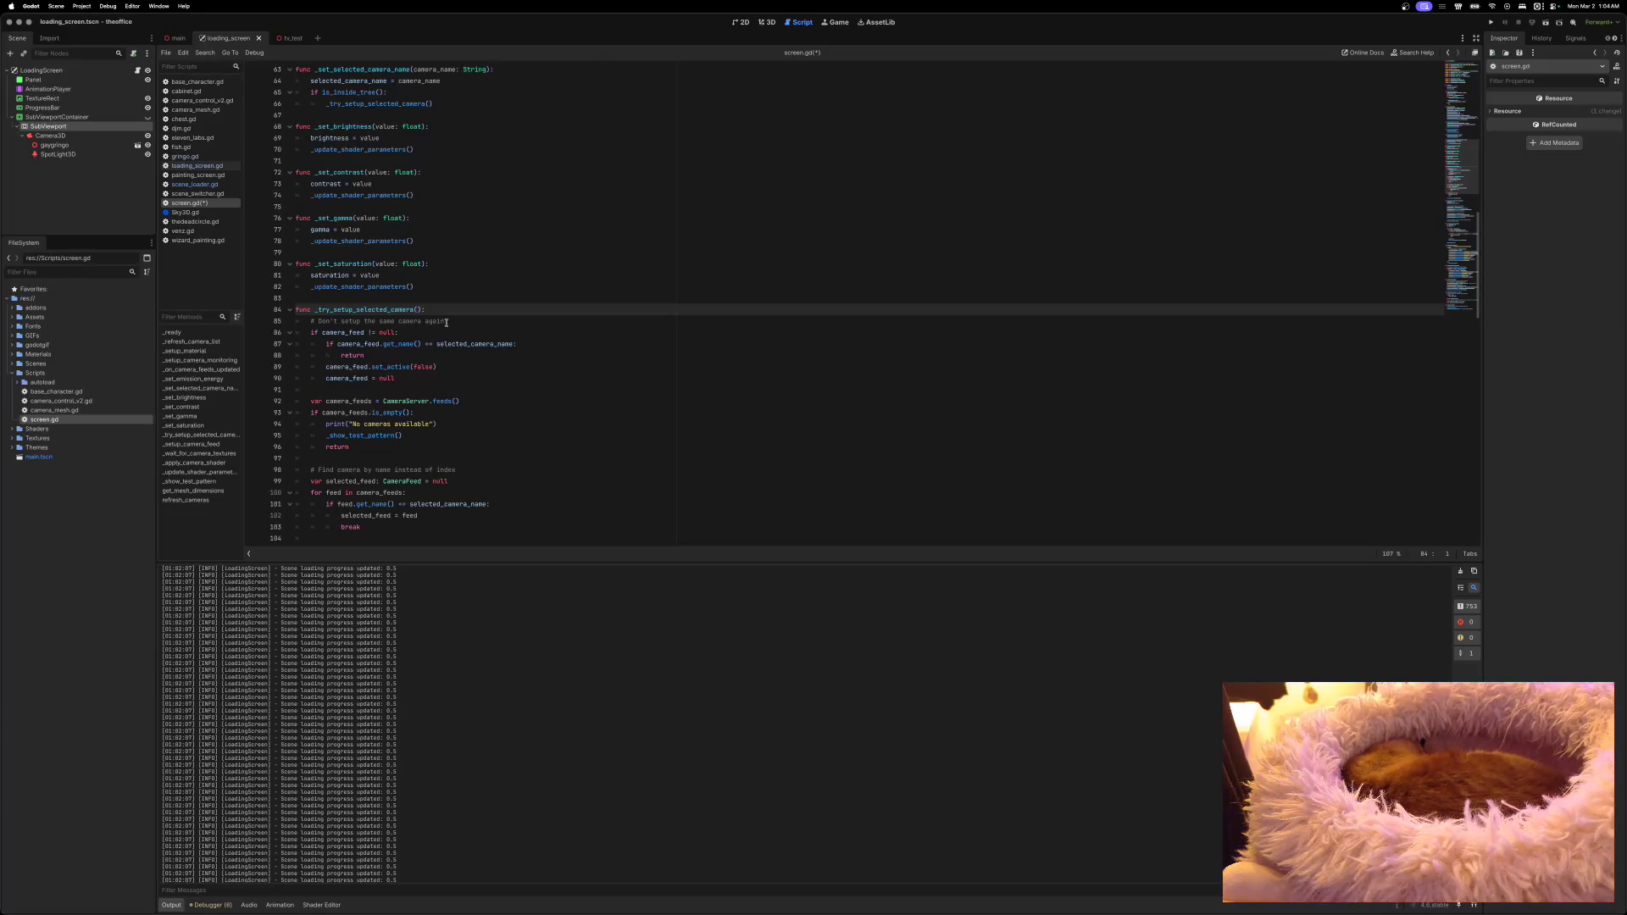
pyautogui.click(449, 320)
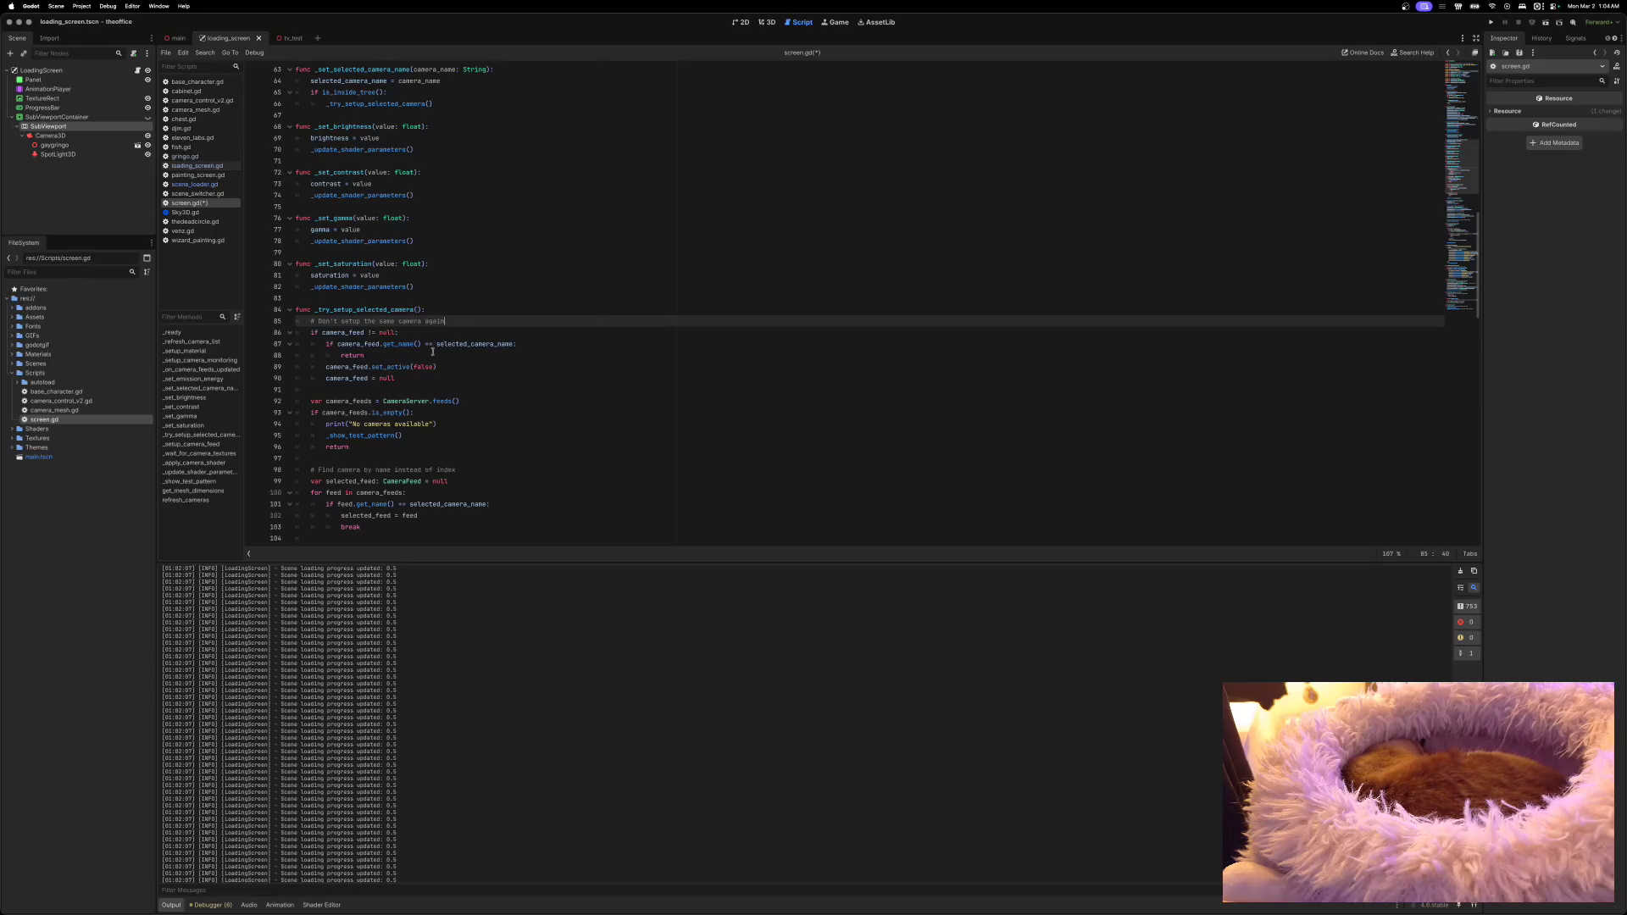
# Step: Replace the print on line 94 with Logging.e("No cameras available", self.name)
pyautogui.doubleClick(341, 423)
pyautogui.write('Logge')
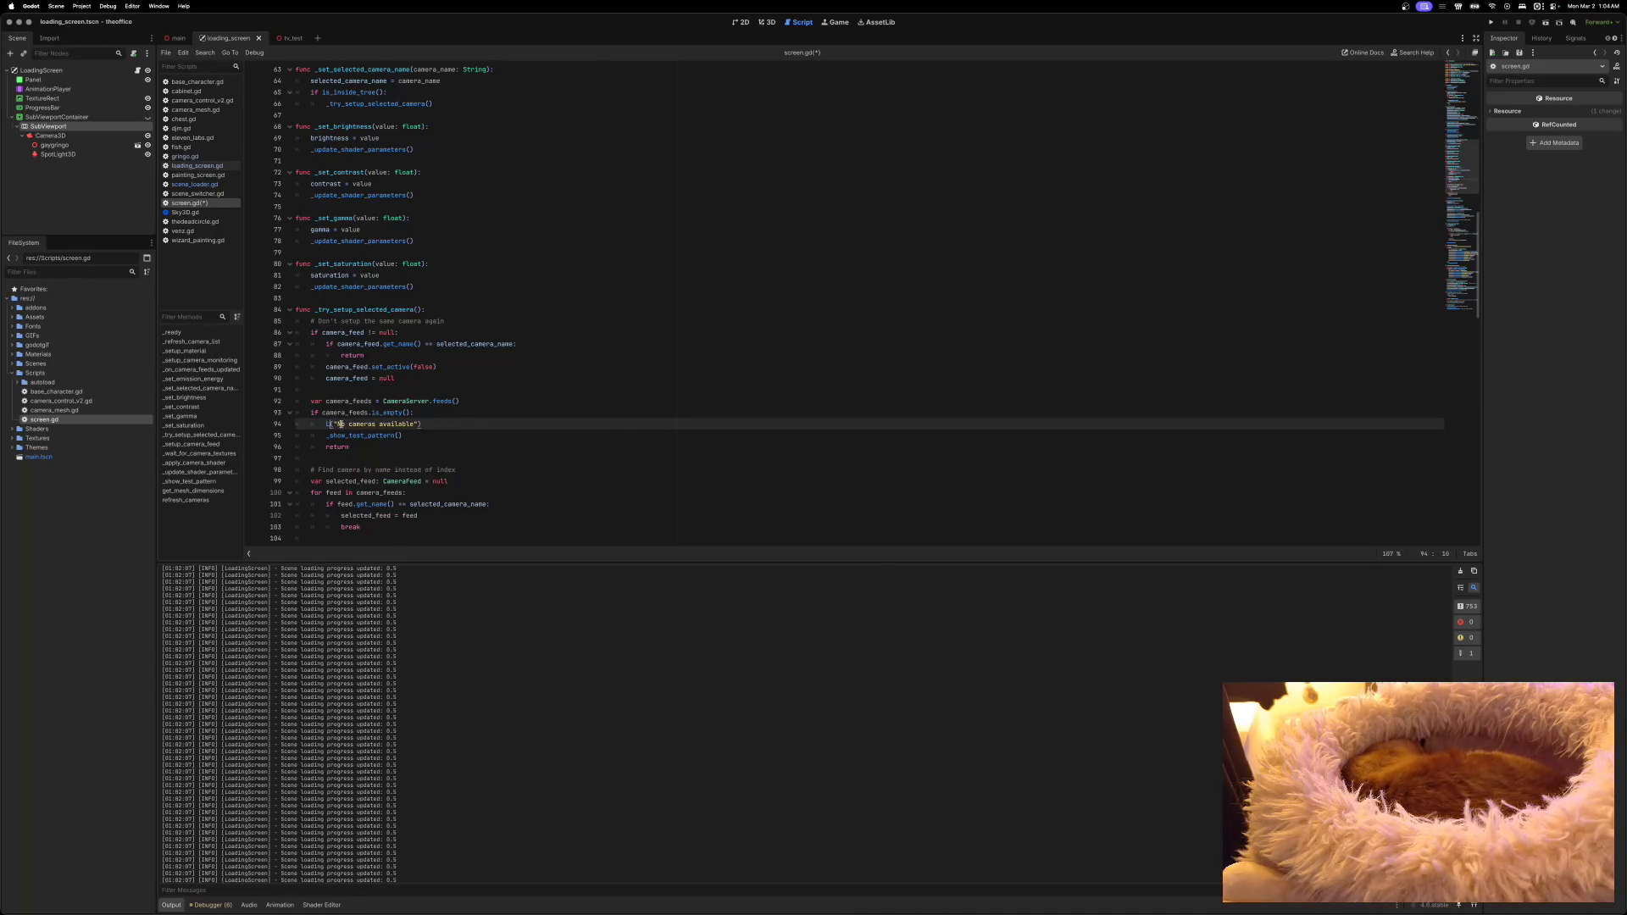
pyautogui.press('BackSpace')
pyautogui.write('ing.i')
pyautogui.press('BackSpace')
pyautogui.write('e')
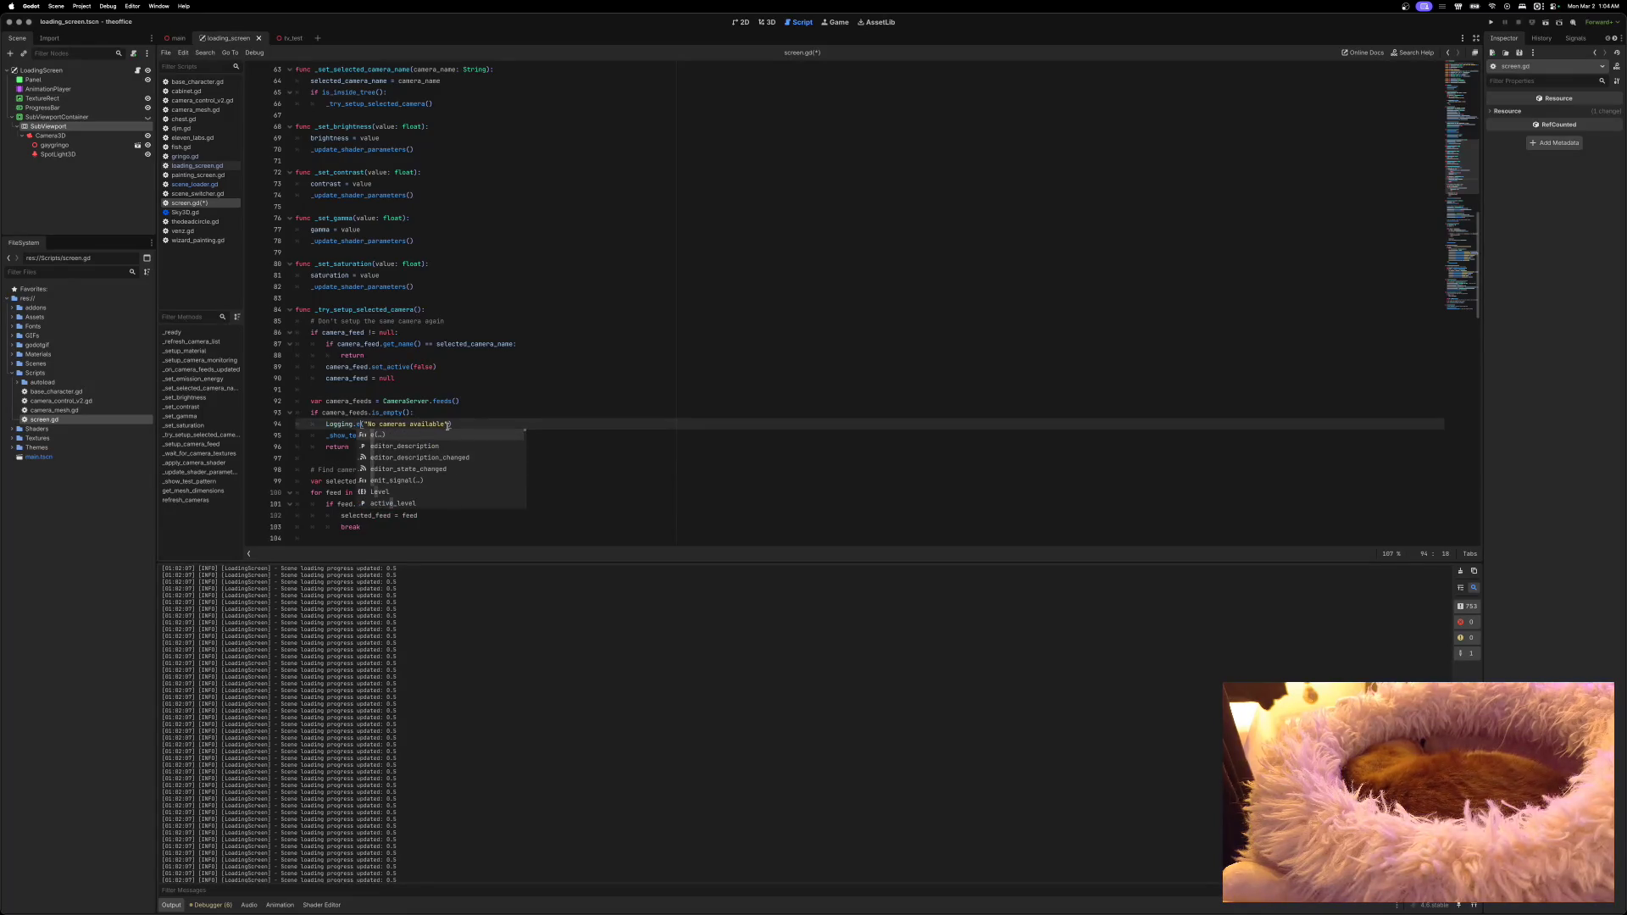
pyautogui.click(447, 425)
pyautogui.write(', ')
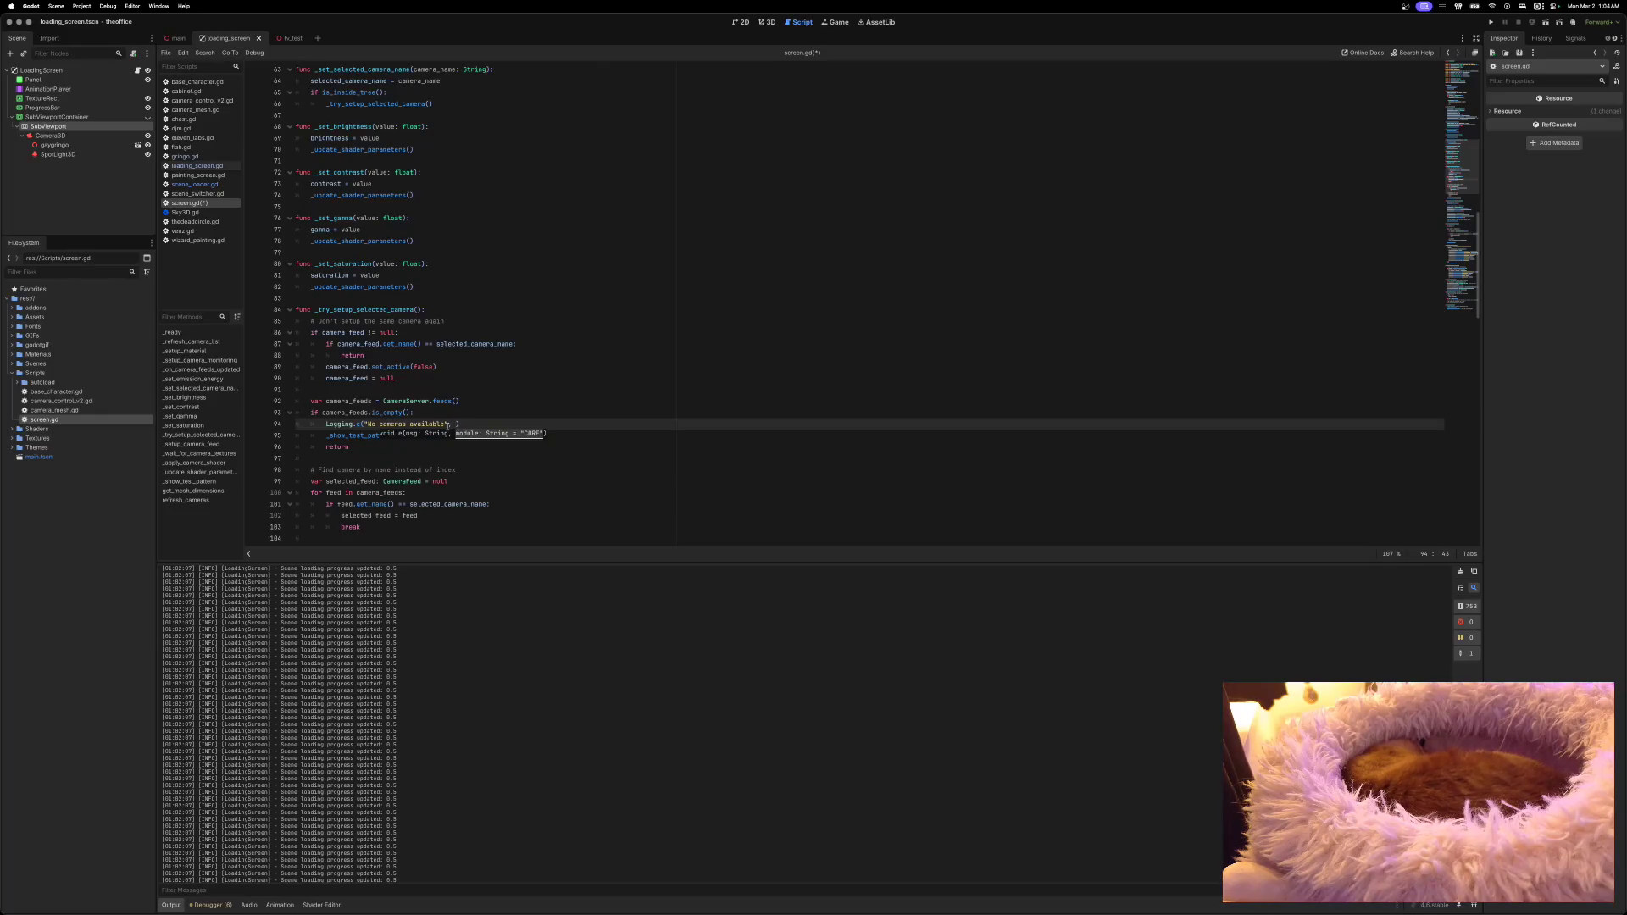
pyautogui.write('self.name')
# Step: Review the edited screen.gd and save it
pyautogui.scroll(10, 402, 413)
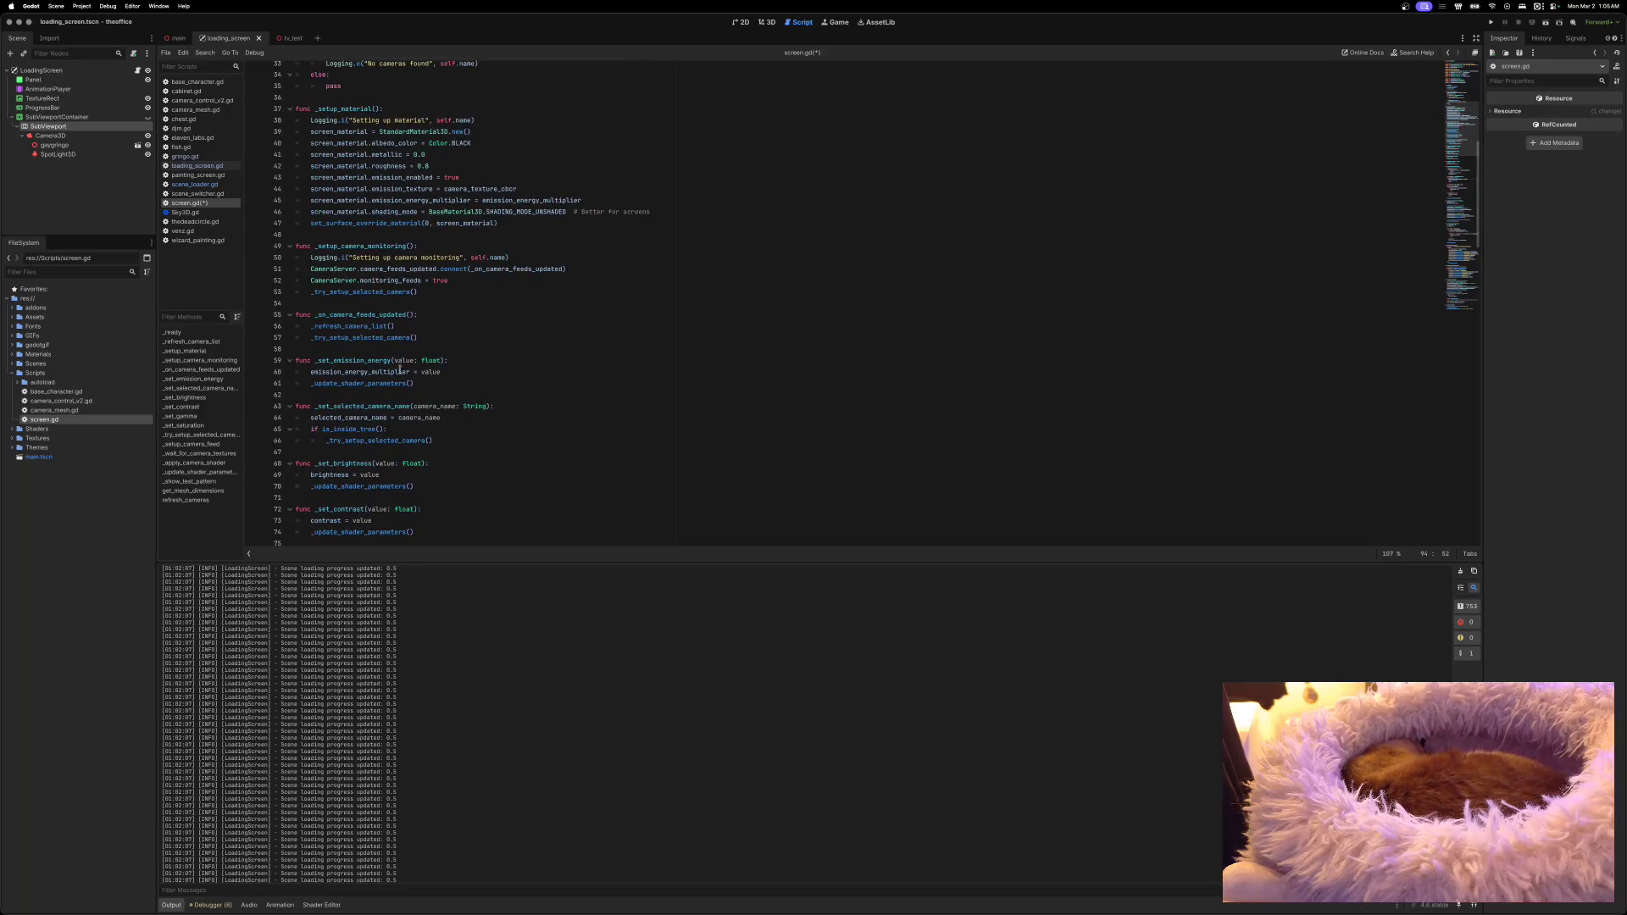
pyautogui.scroll(4, 390, 302)
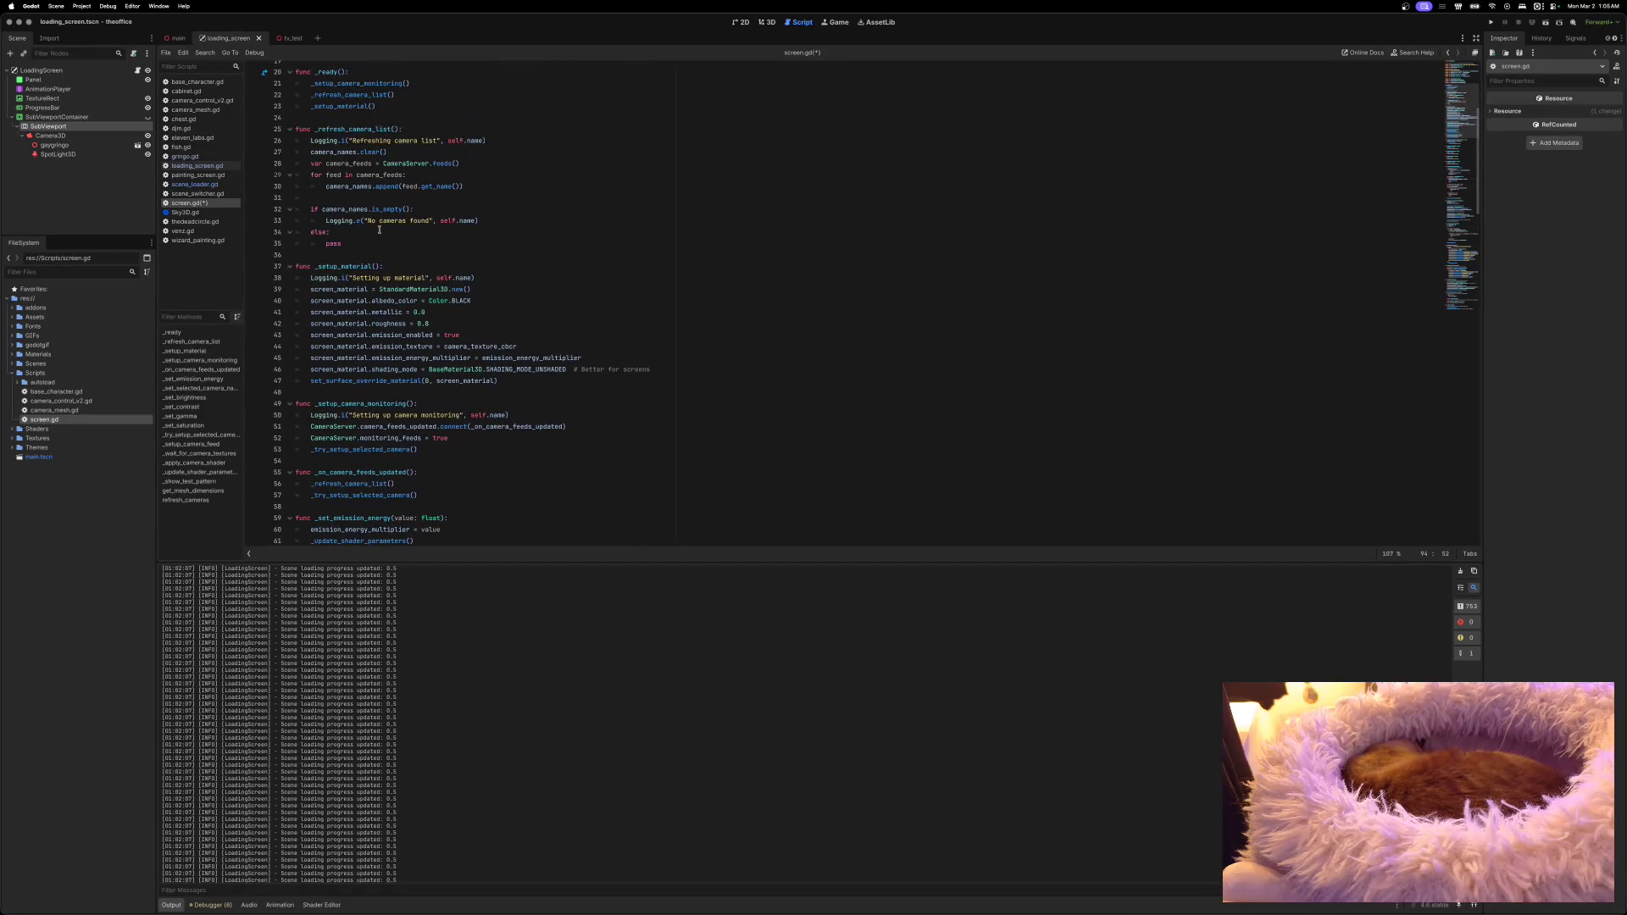
pyautogui.scroll(-20, 378, 229)
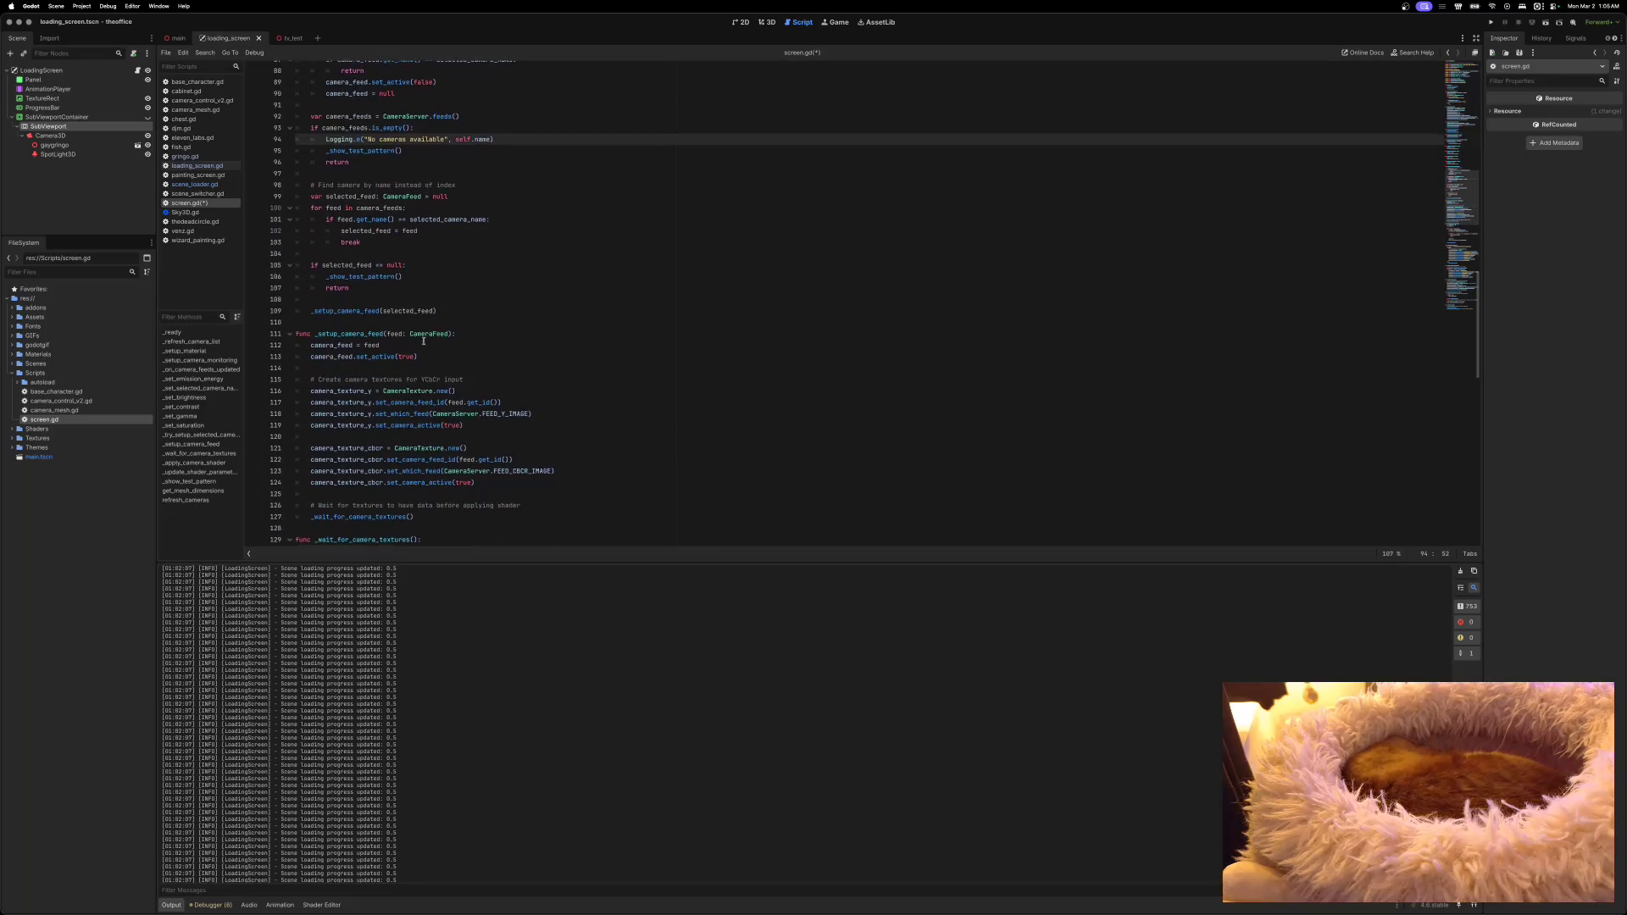
pyautogui.scroll(-8, 424, 339)
pyautogui.scroll(-1, 420, 326)
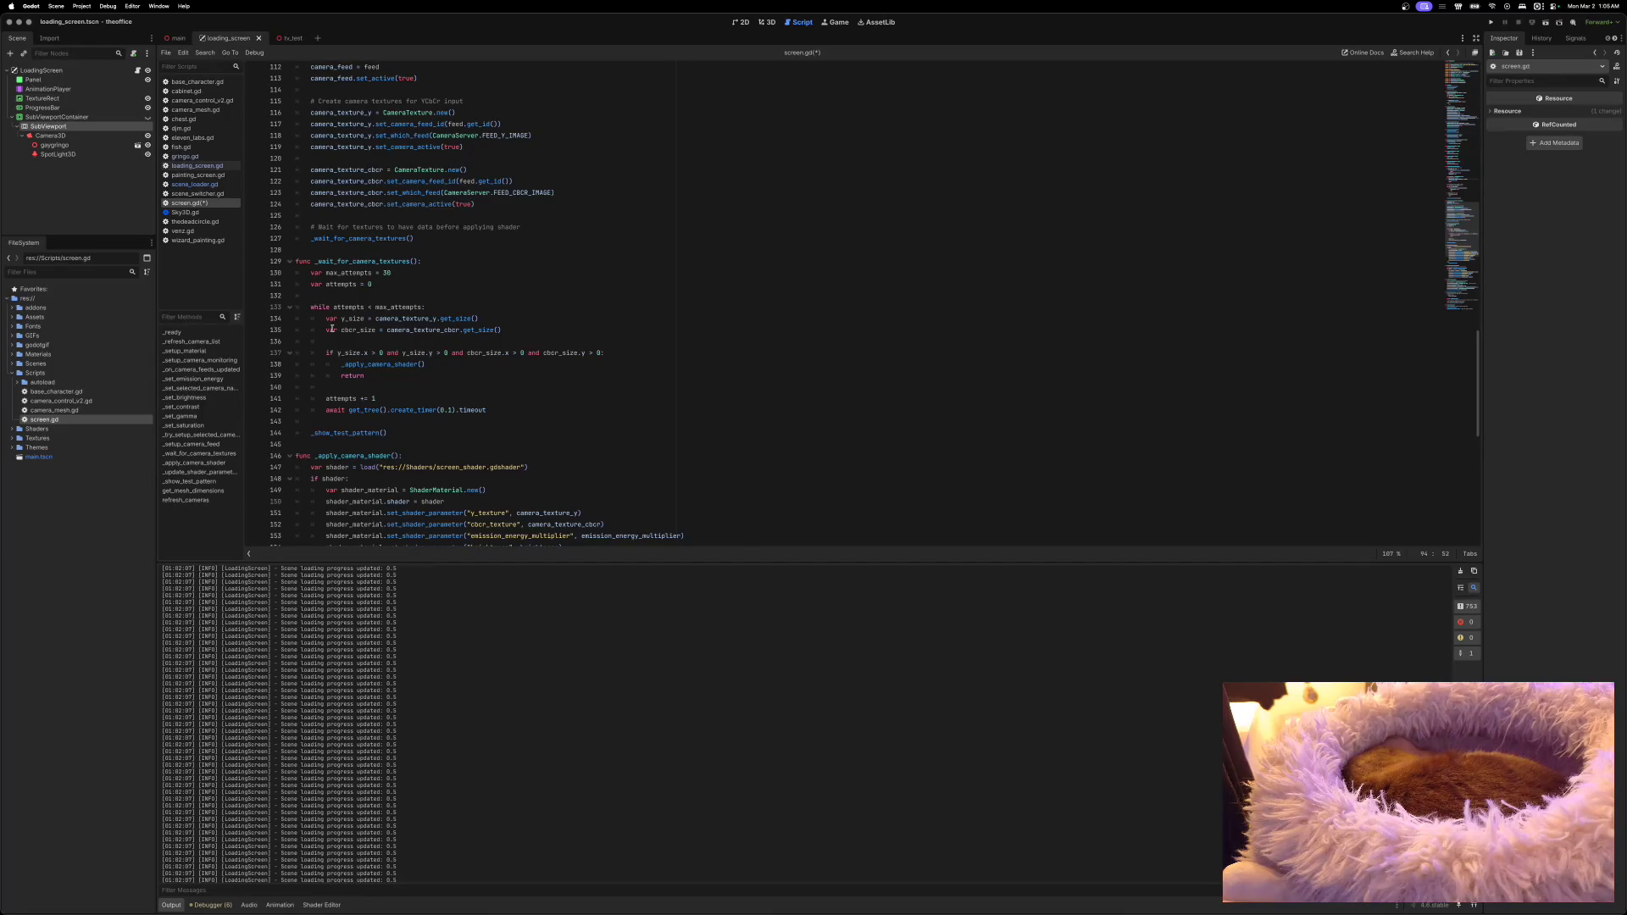
pyautogui.scroll(-3, 332, 329)
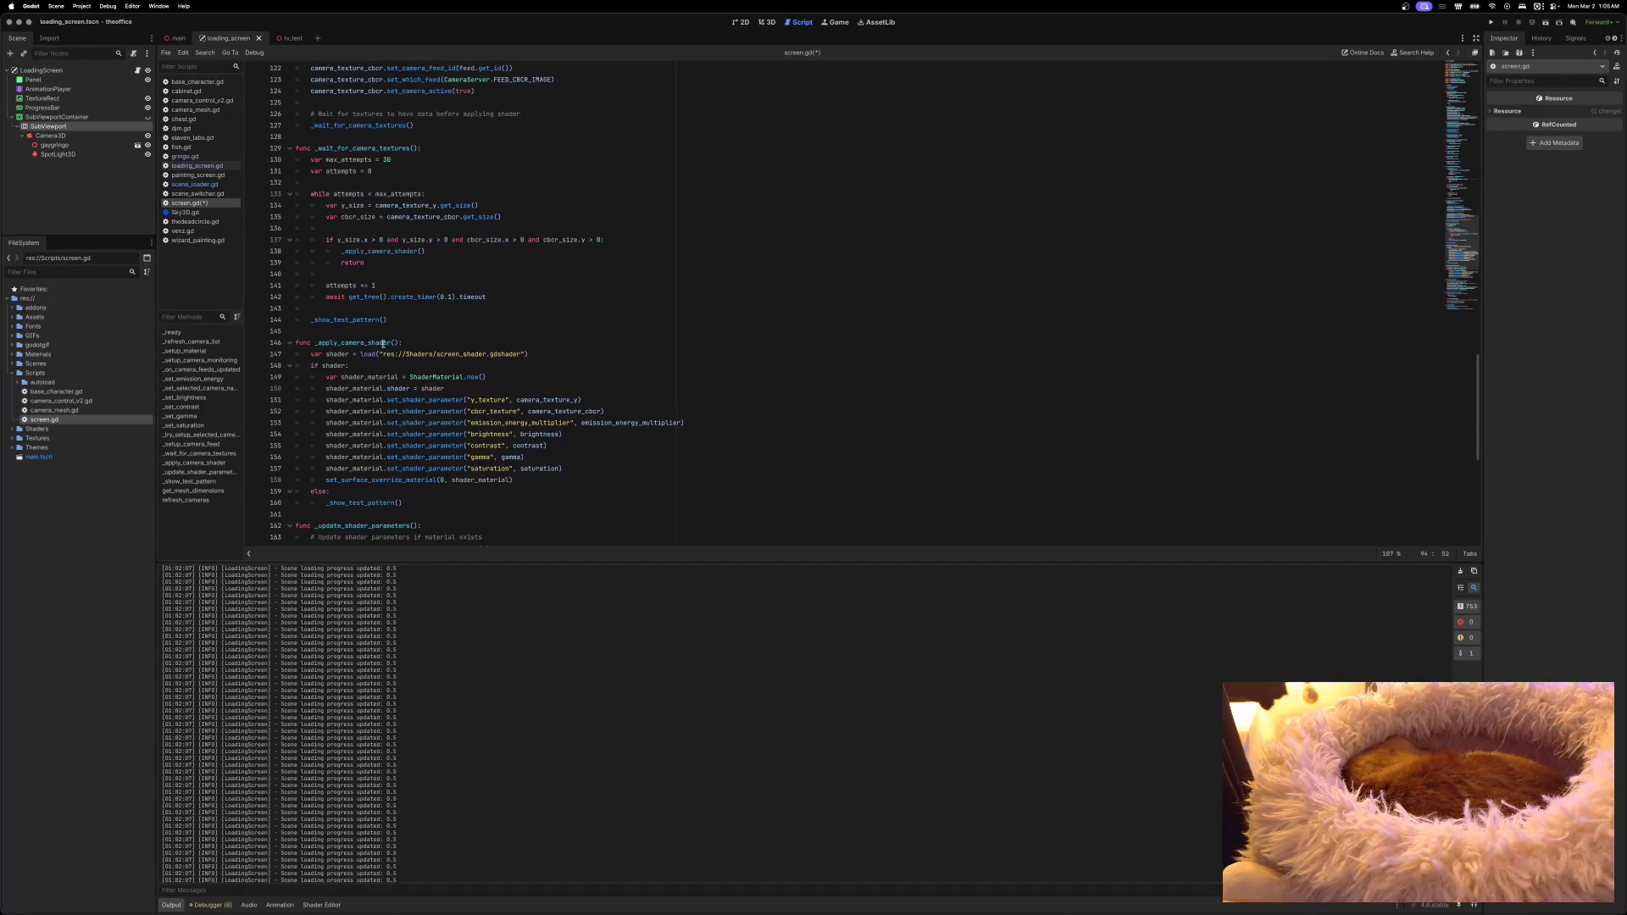
pyautogui.scroll(-1, 383, 343)
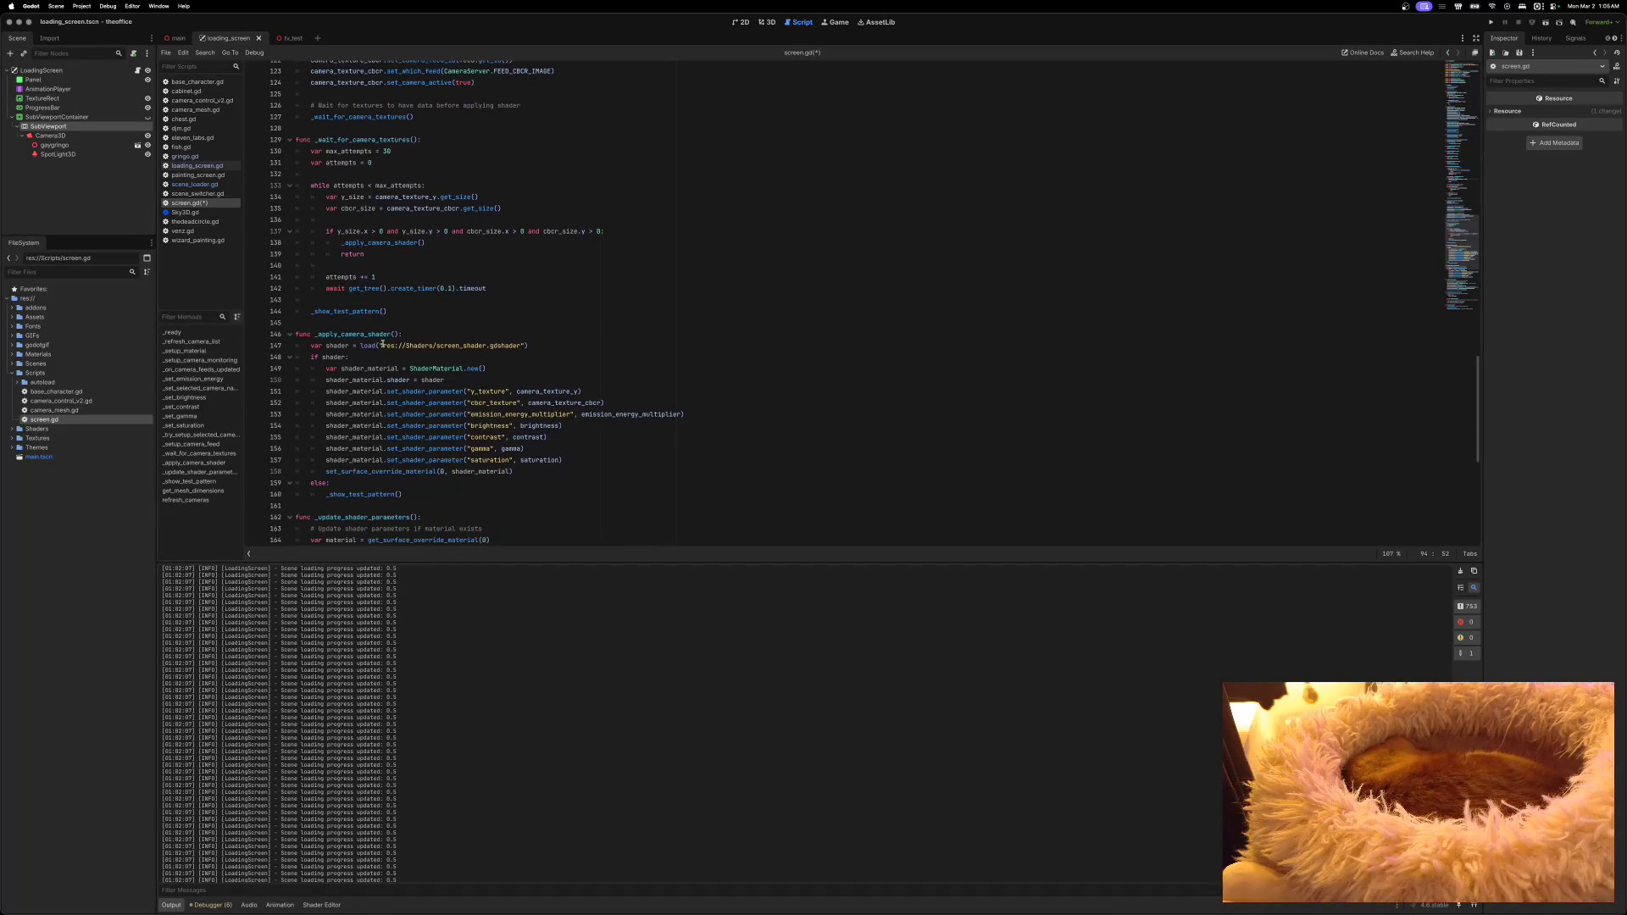
pyautogui.scroll(-2, 383, 343)
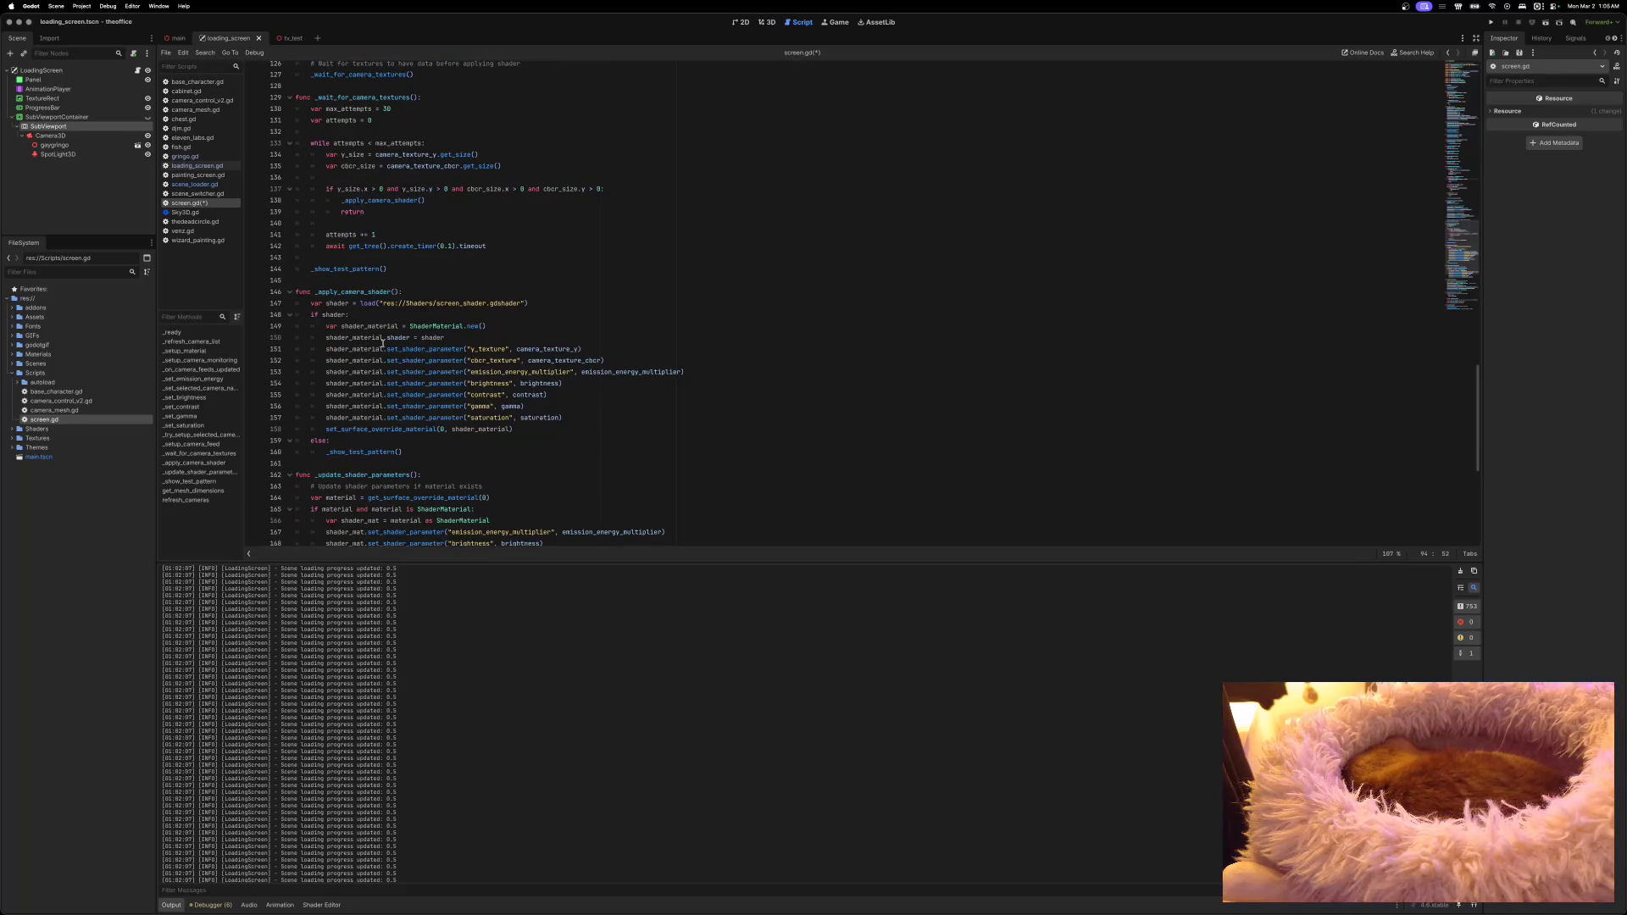
pyautogui.scroll(-8, 383, 343)
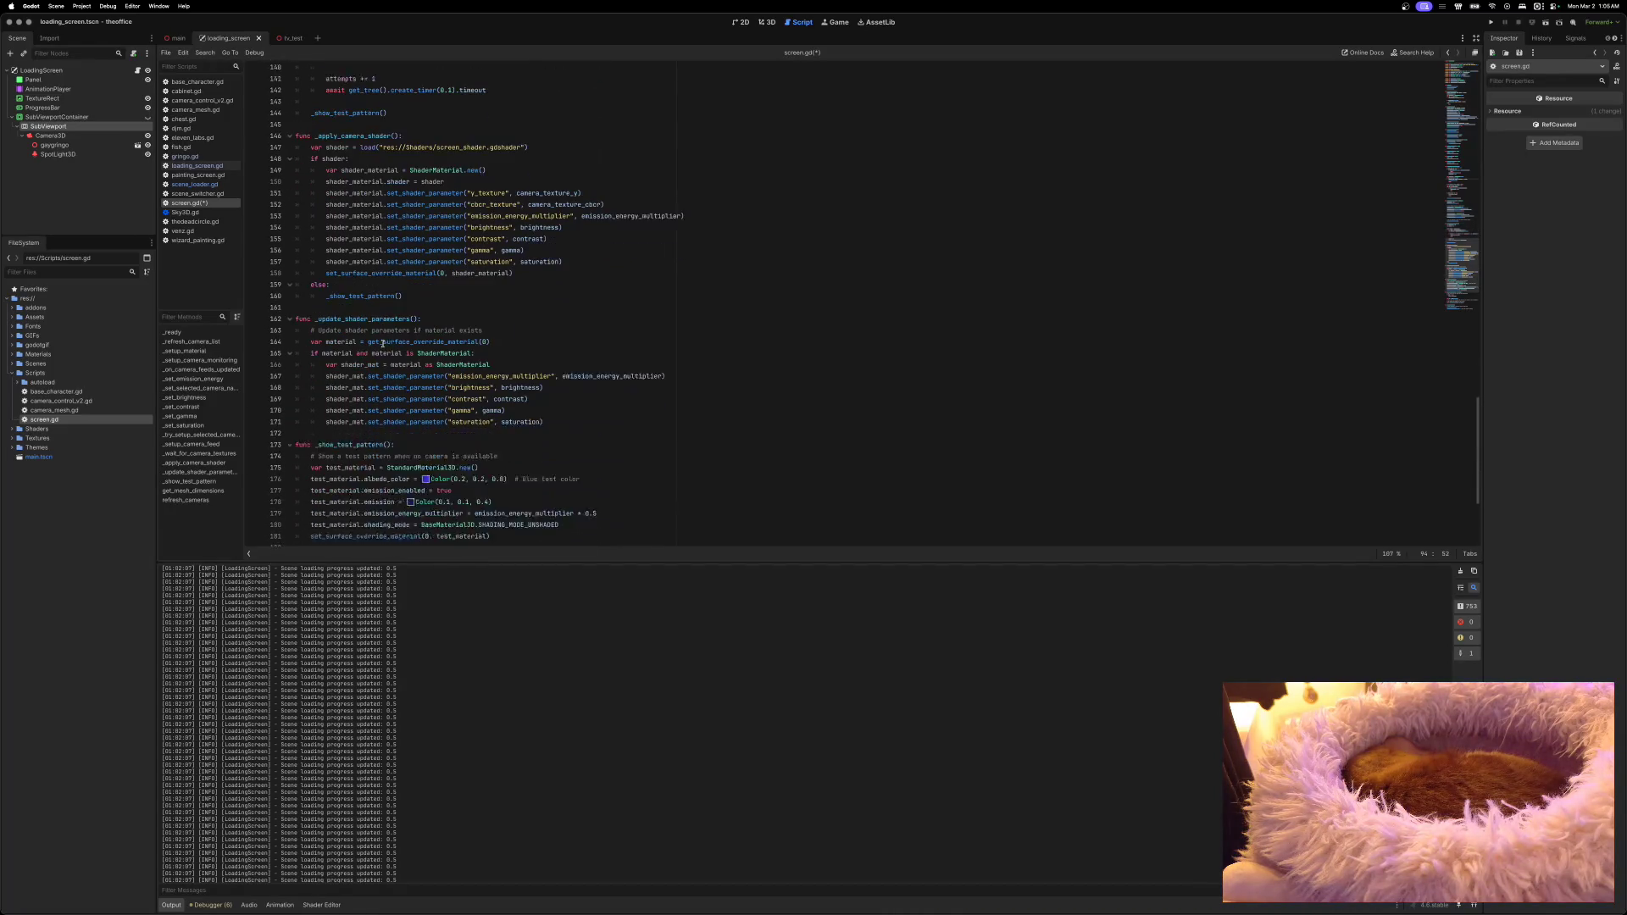
pyautogui.scroll(-2, 383, 343)
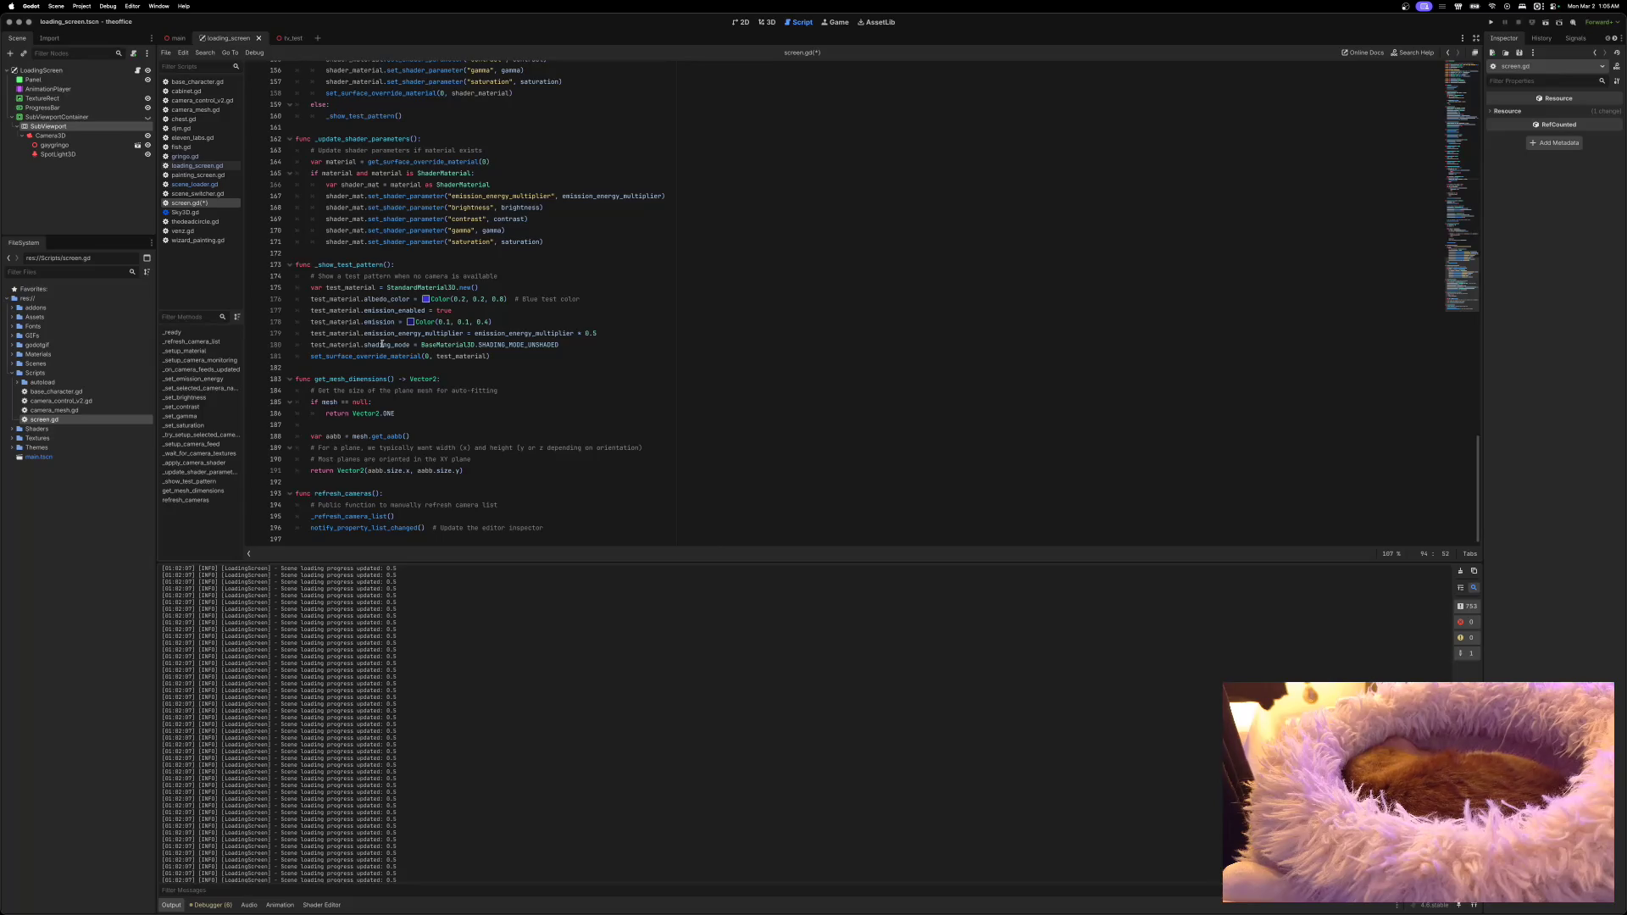
pyautogui.press('super+s')
# Step: Run the project briefly, stop it, and open scene_loader.gd
pyautogui.click(1491, 23)
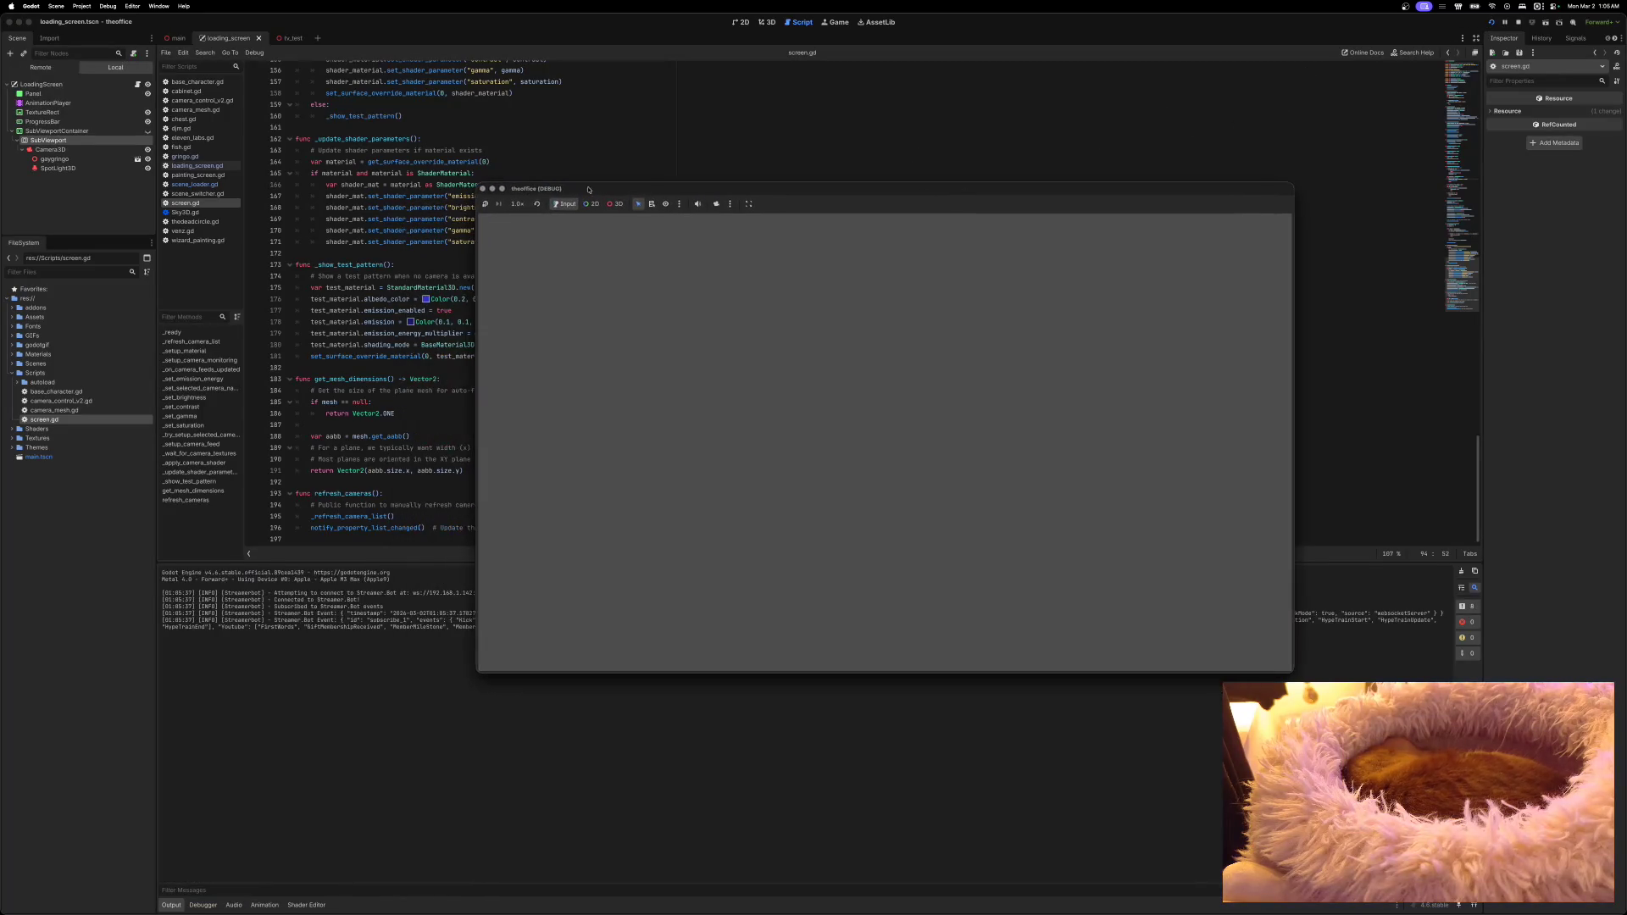
pyautogui.click(482, 189)
pyautogui.click(194, 184)
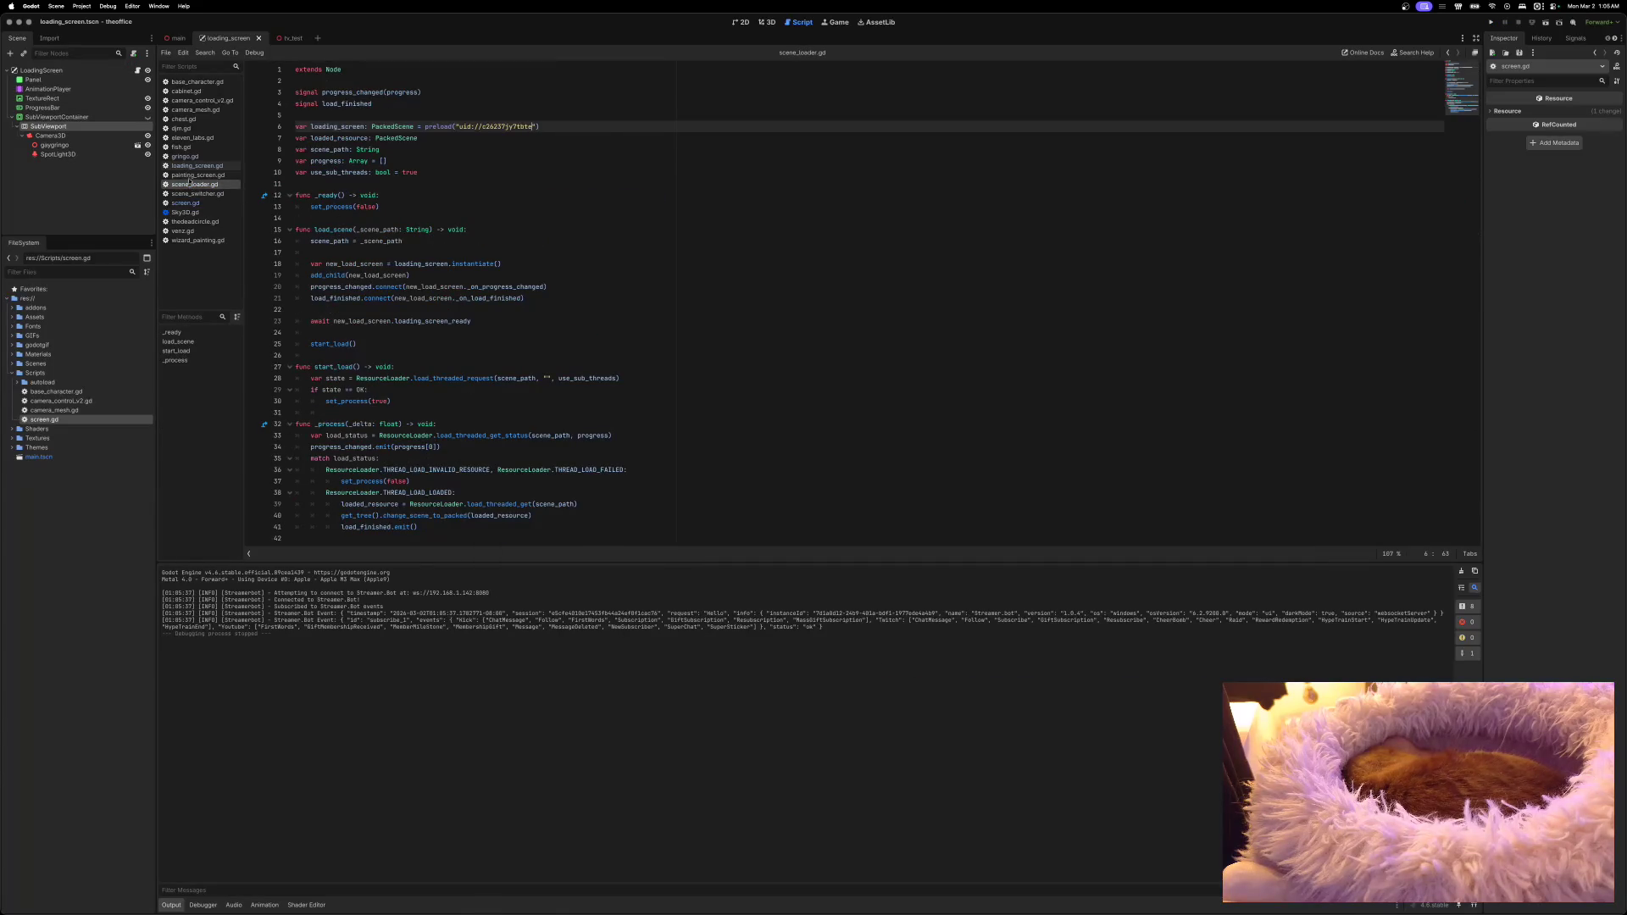
# Step: Delete the progress Logging.i line from loading_screen.gd's _on_progress_changed, save, and run the game
pyautogui.click(194, 167)
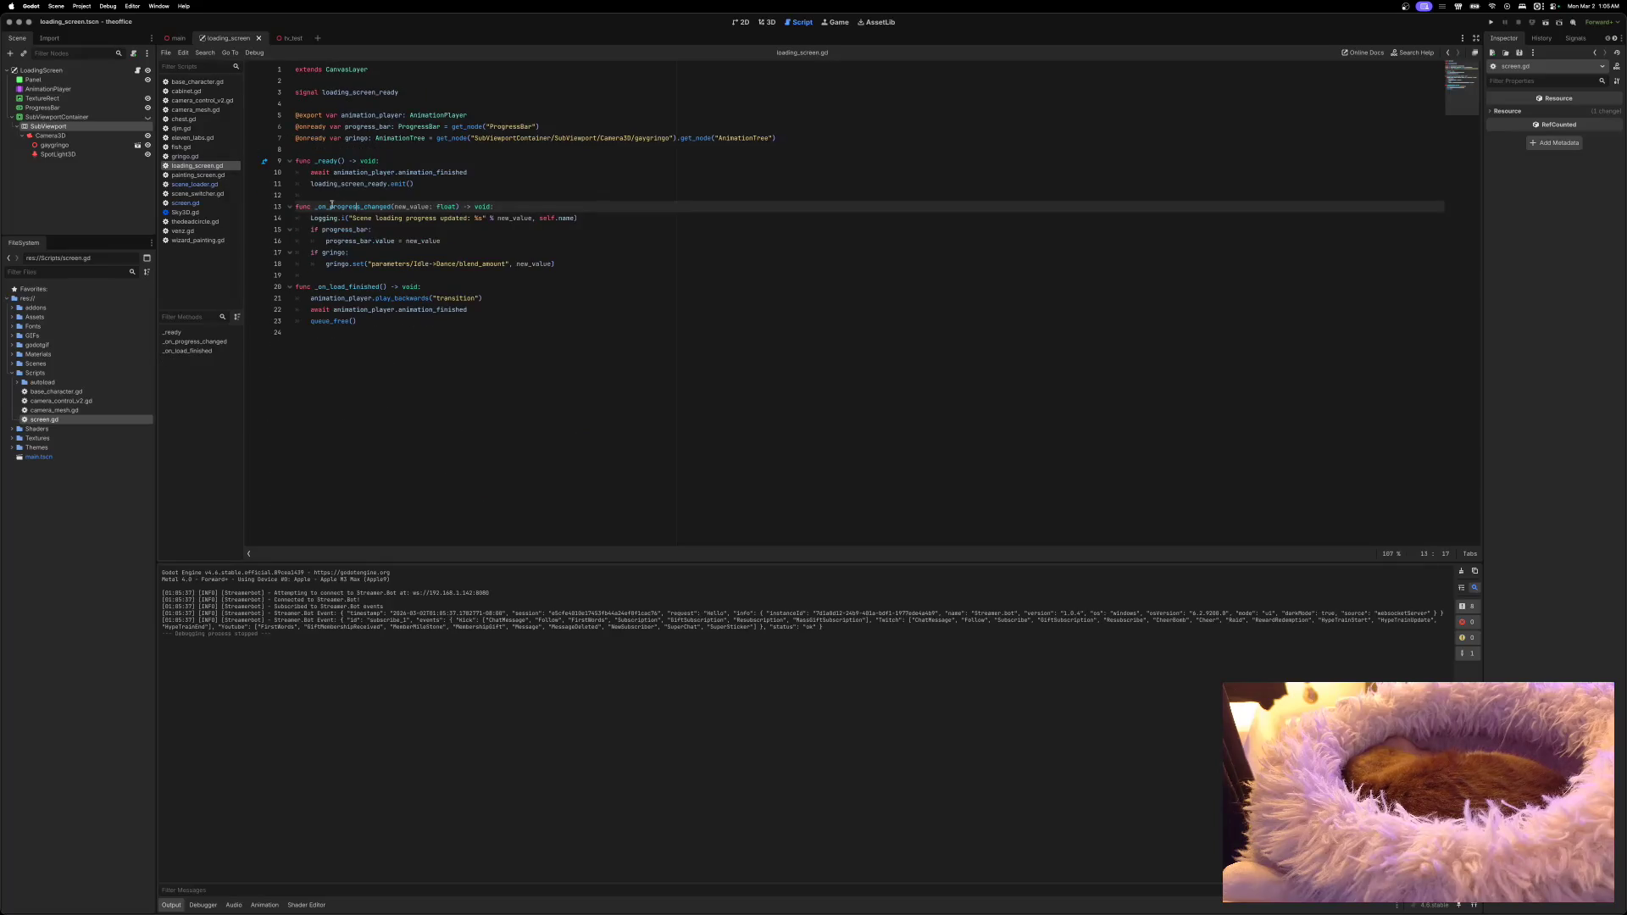
pyautogui.moveTo(310, 218); pyautogui.dragTo(593, 219)
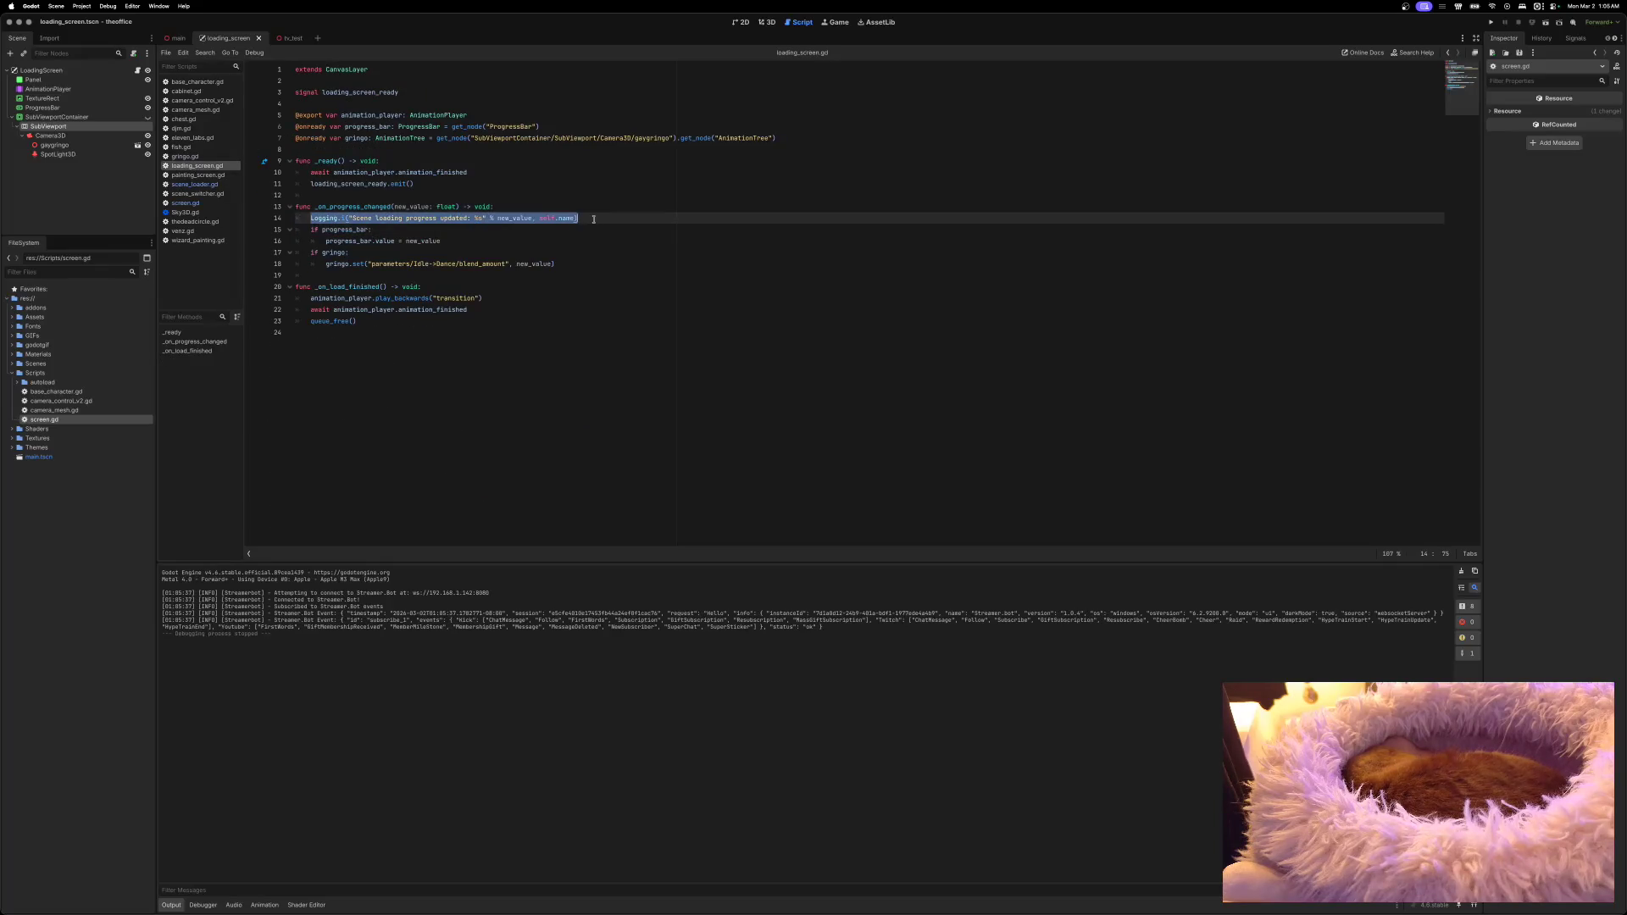
pyautogui.press('BackSpace')
pyautogui.press('BackSpace')
pyautogui.press('BackSpace')
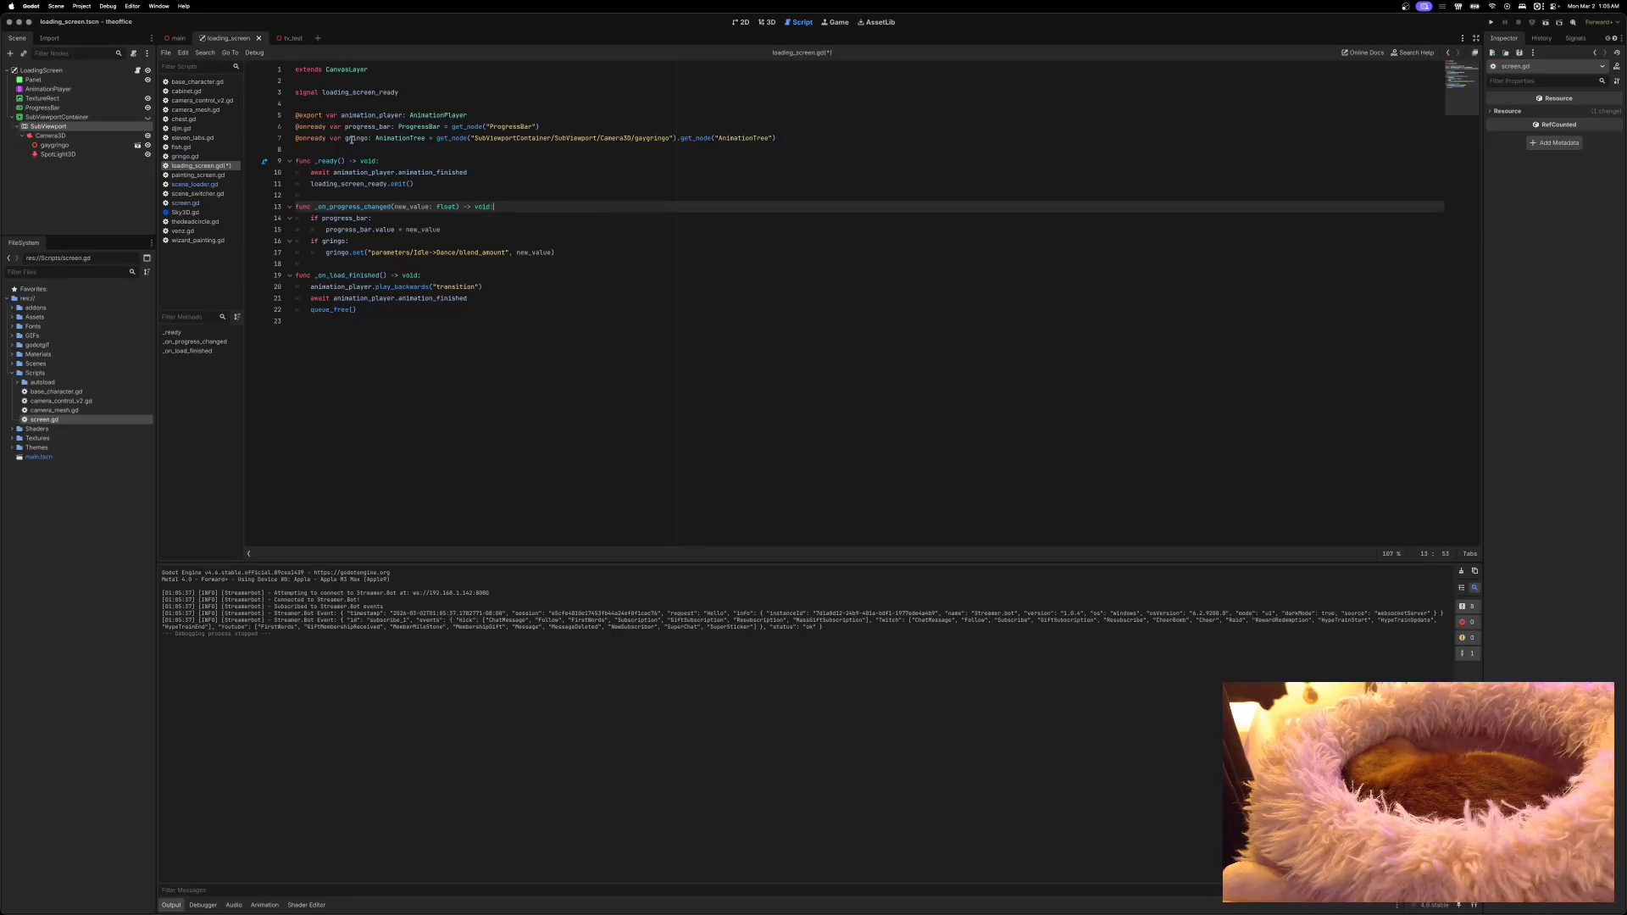
pyautogui.hotkey('ctrl', 's')
pyautogui.click(1490, 23)
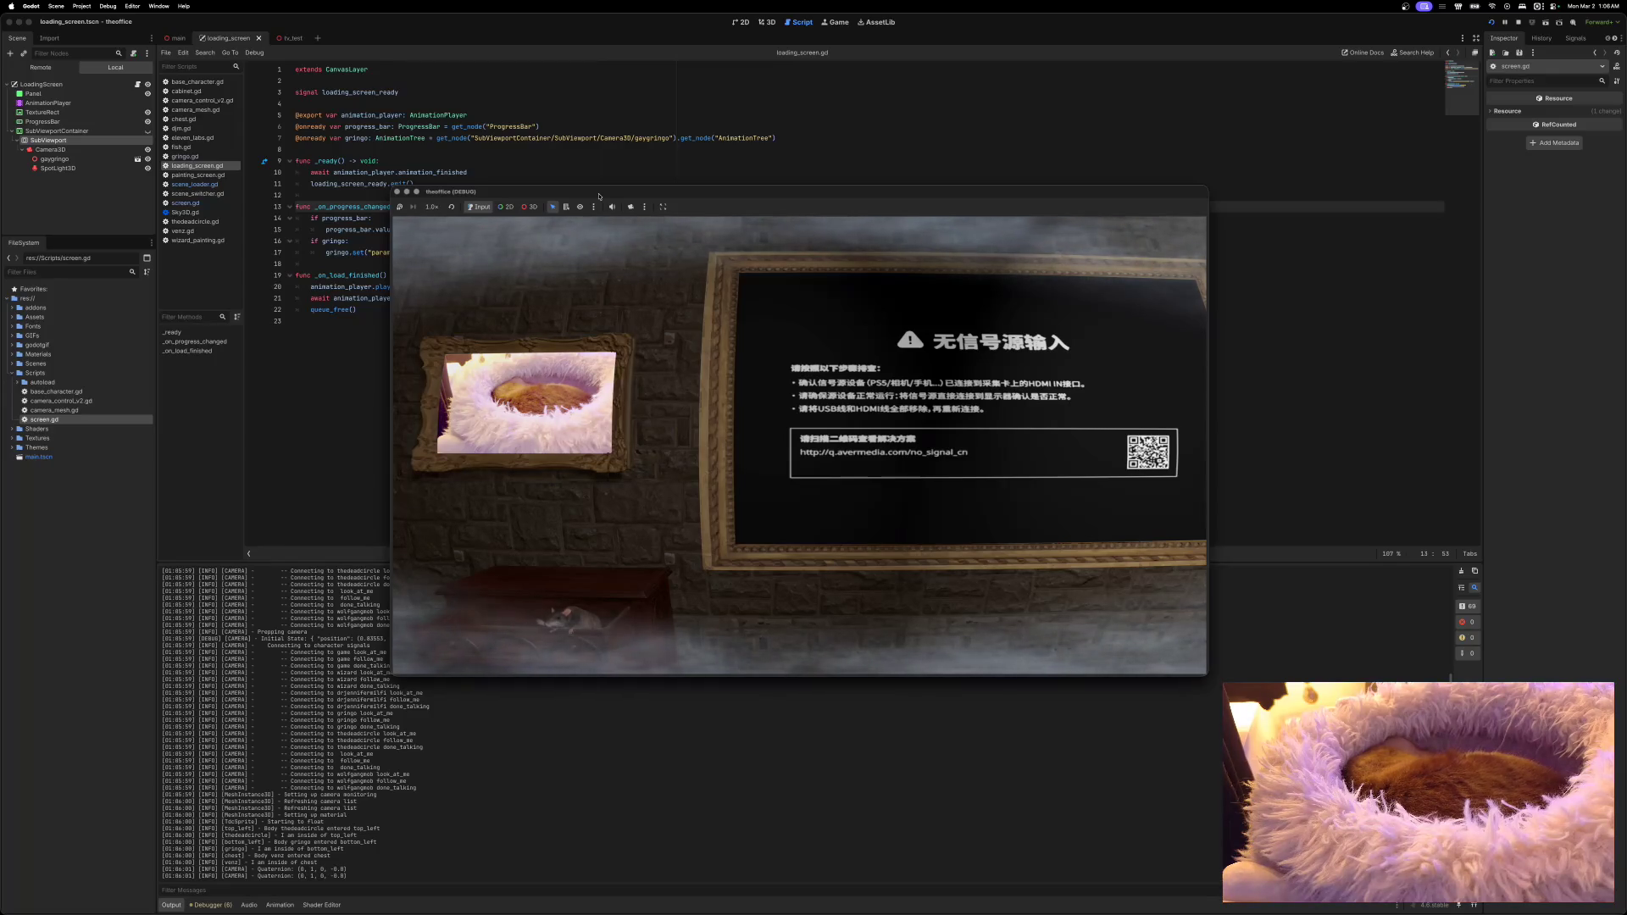
# Step: Check the Output log and move the game window up and to the right
pyautogui.scroll(5, 322, 722)
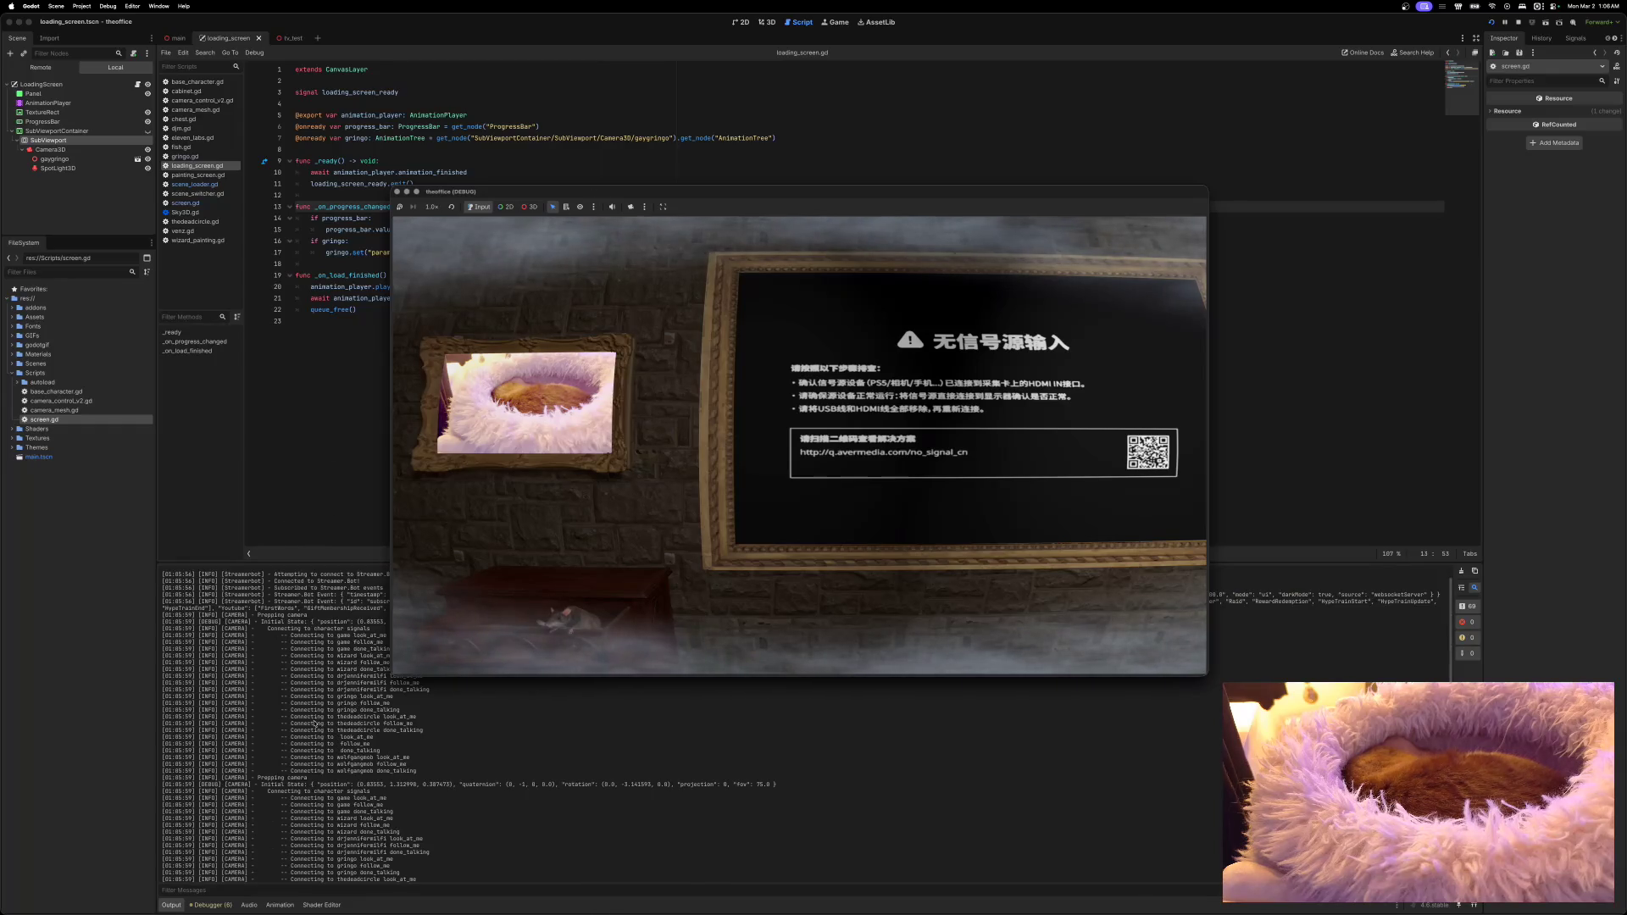
pyautogui.scroll(2, 305, 705)
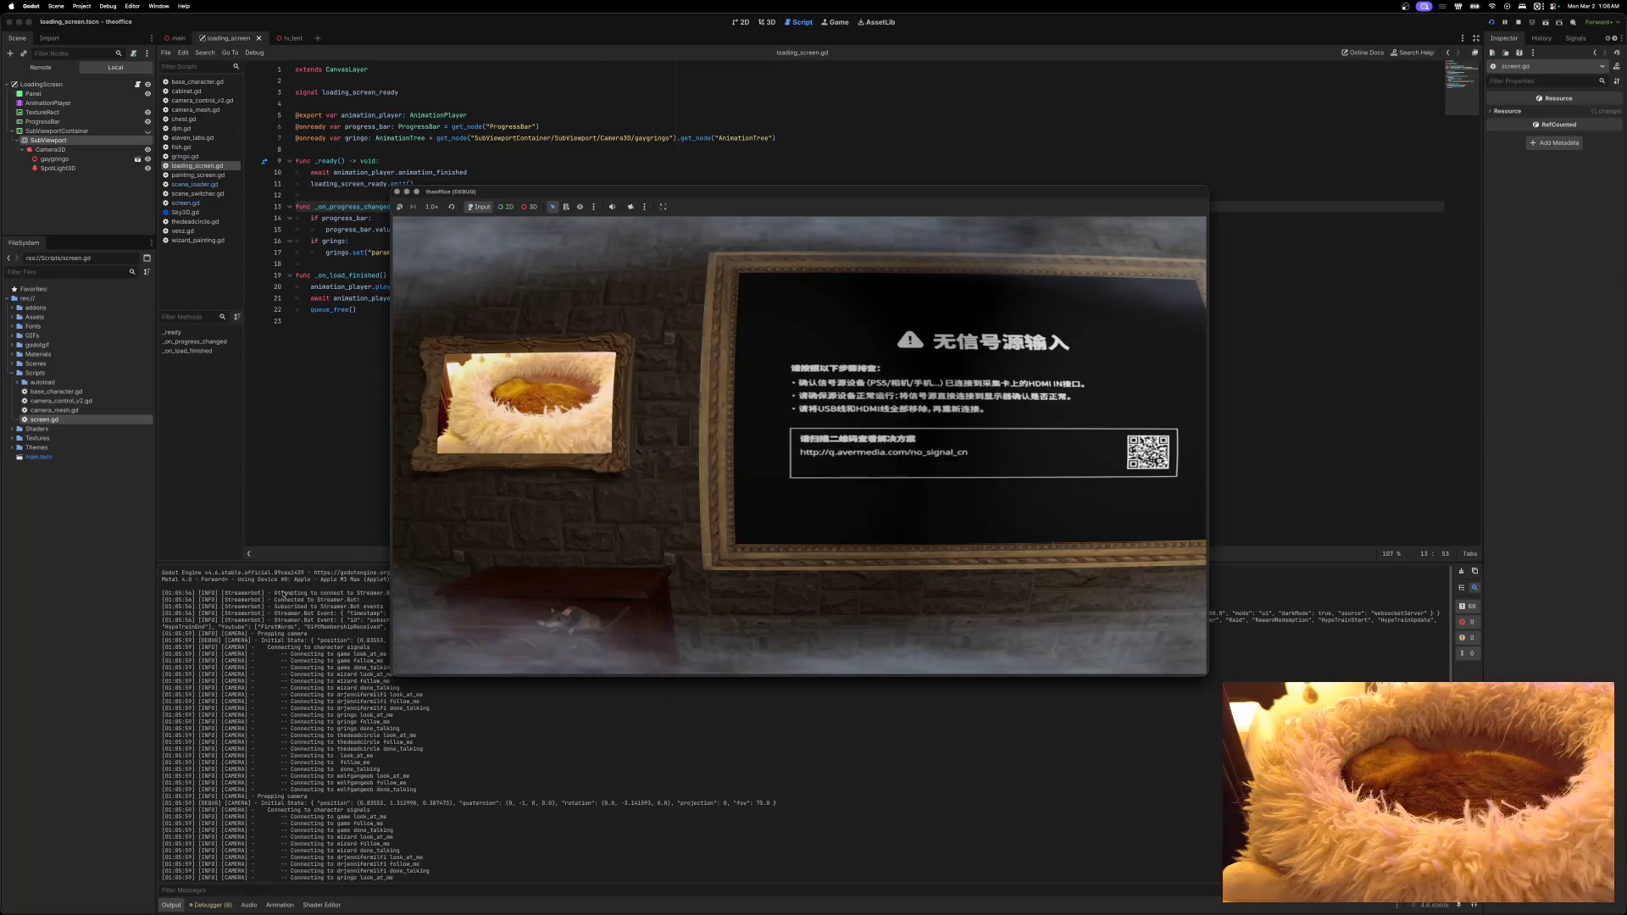
pyautogui.moveTo(721, 200)
pyautogui.mouseDown()
pyautogui.moveTo(881, 159)
pyautogui.moveTo(916, 107)
pyautogui.mouseUp()
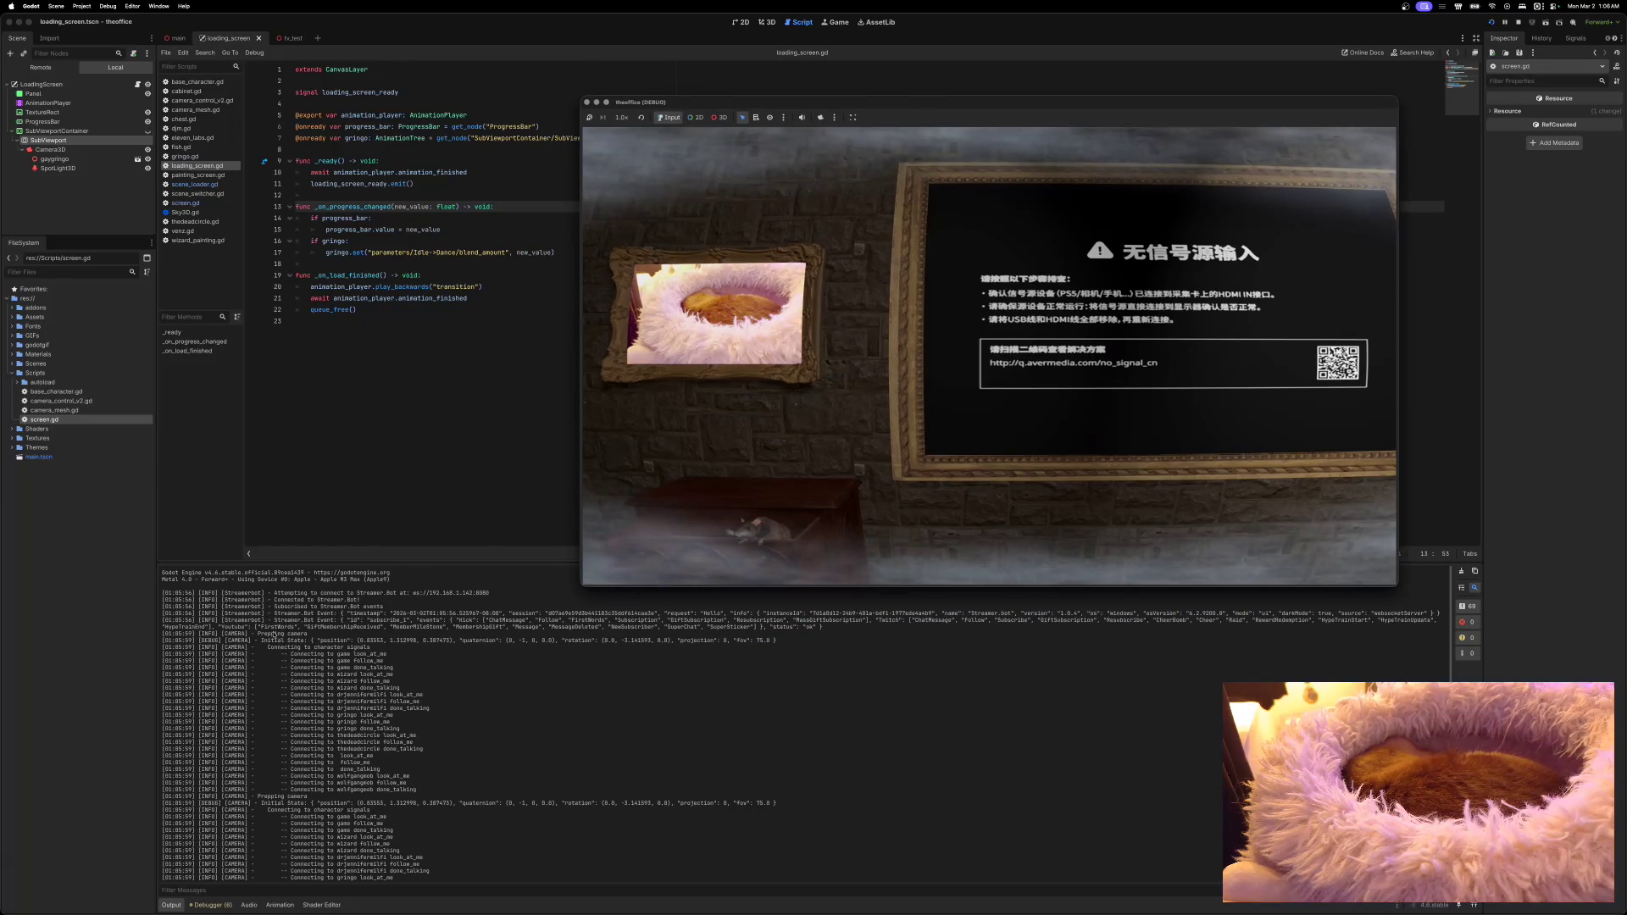
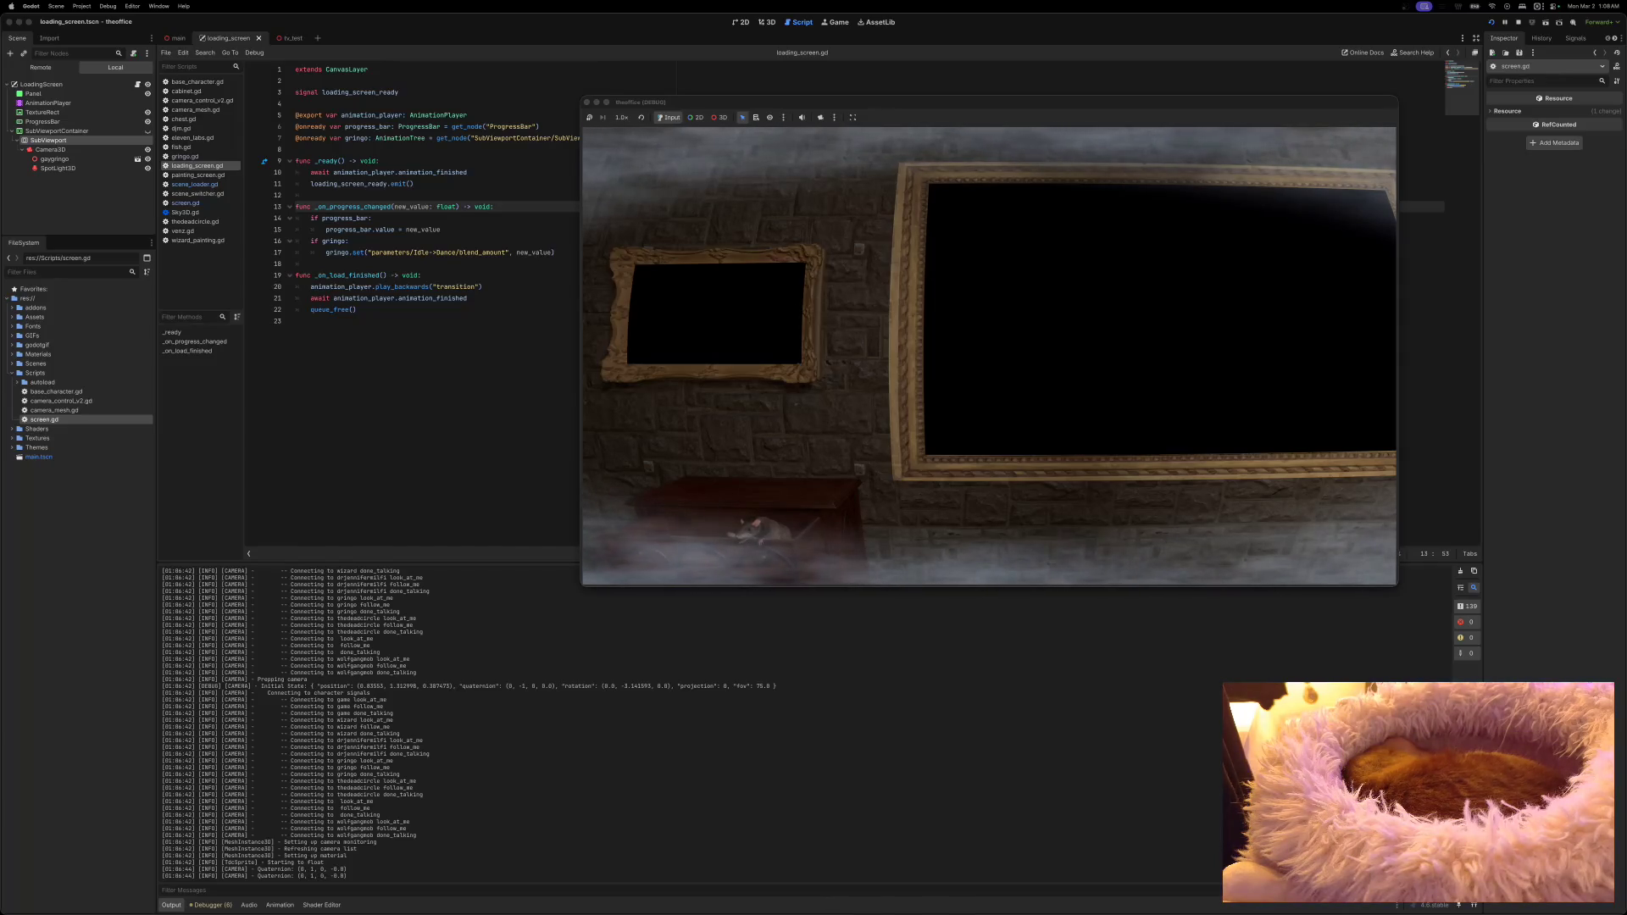
# Step: Stop the running office game and bring up screen.gd in the script editor
pyautogui.click(587, 102)
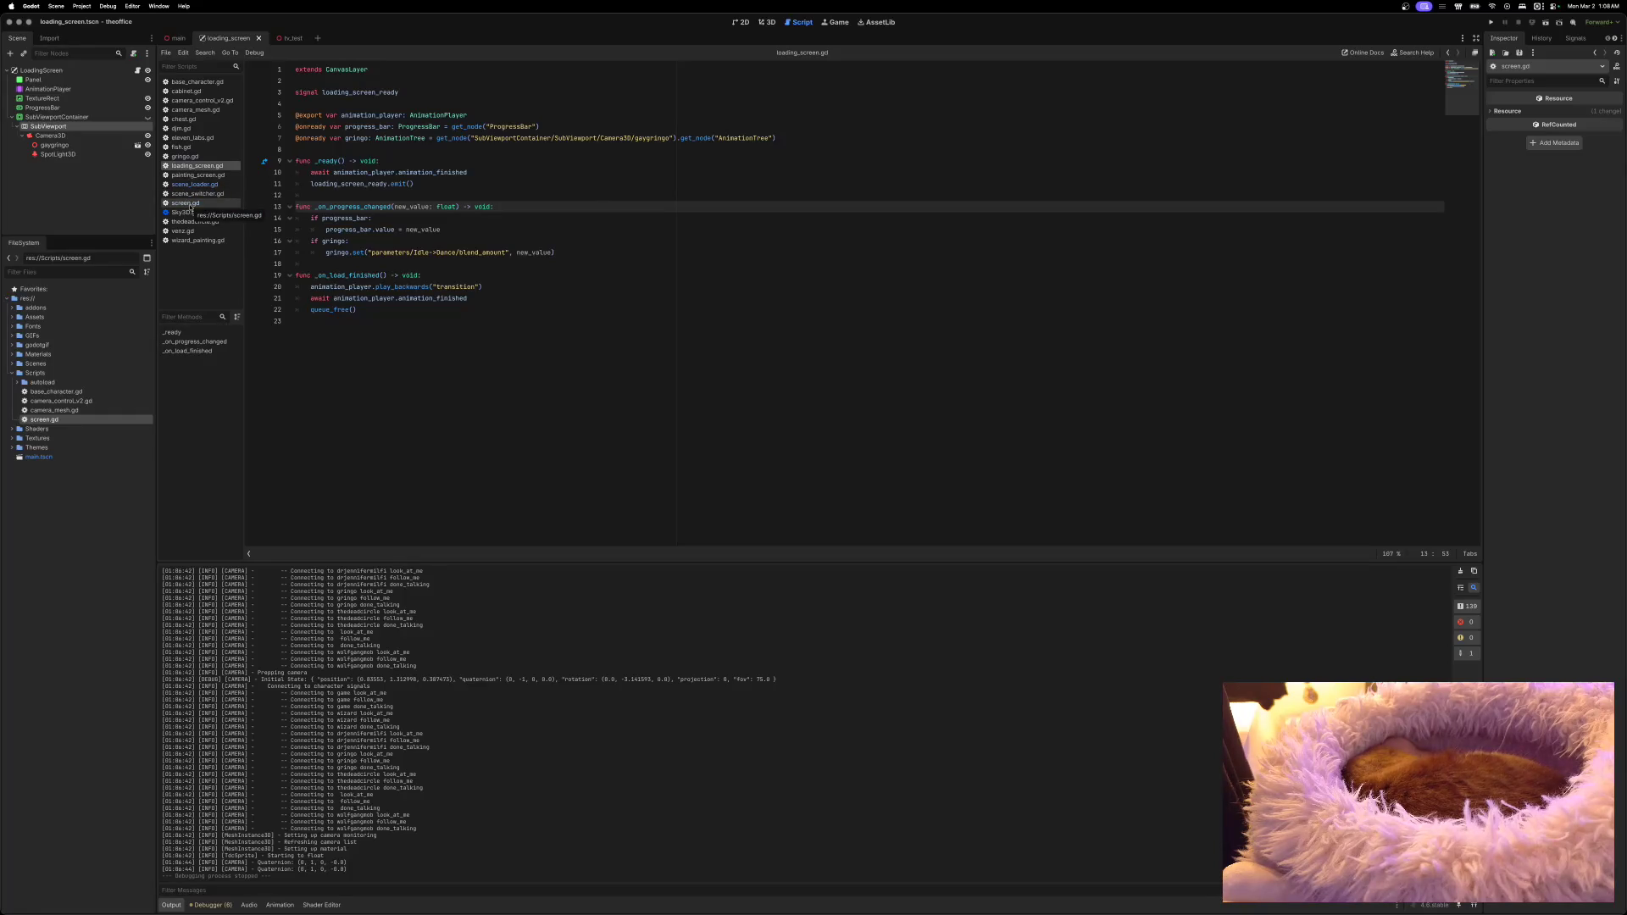
pyautogui.click(188, 204)
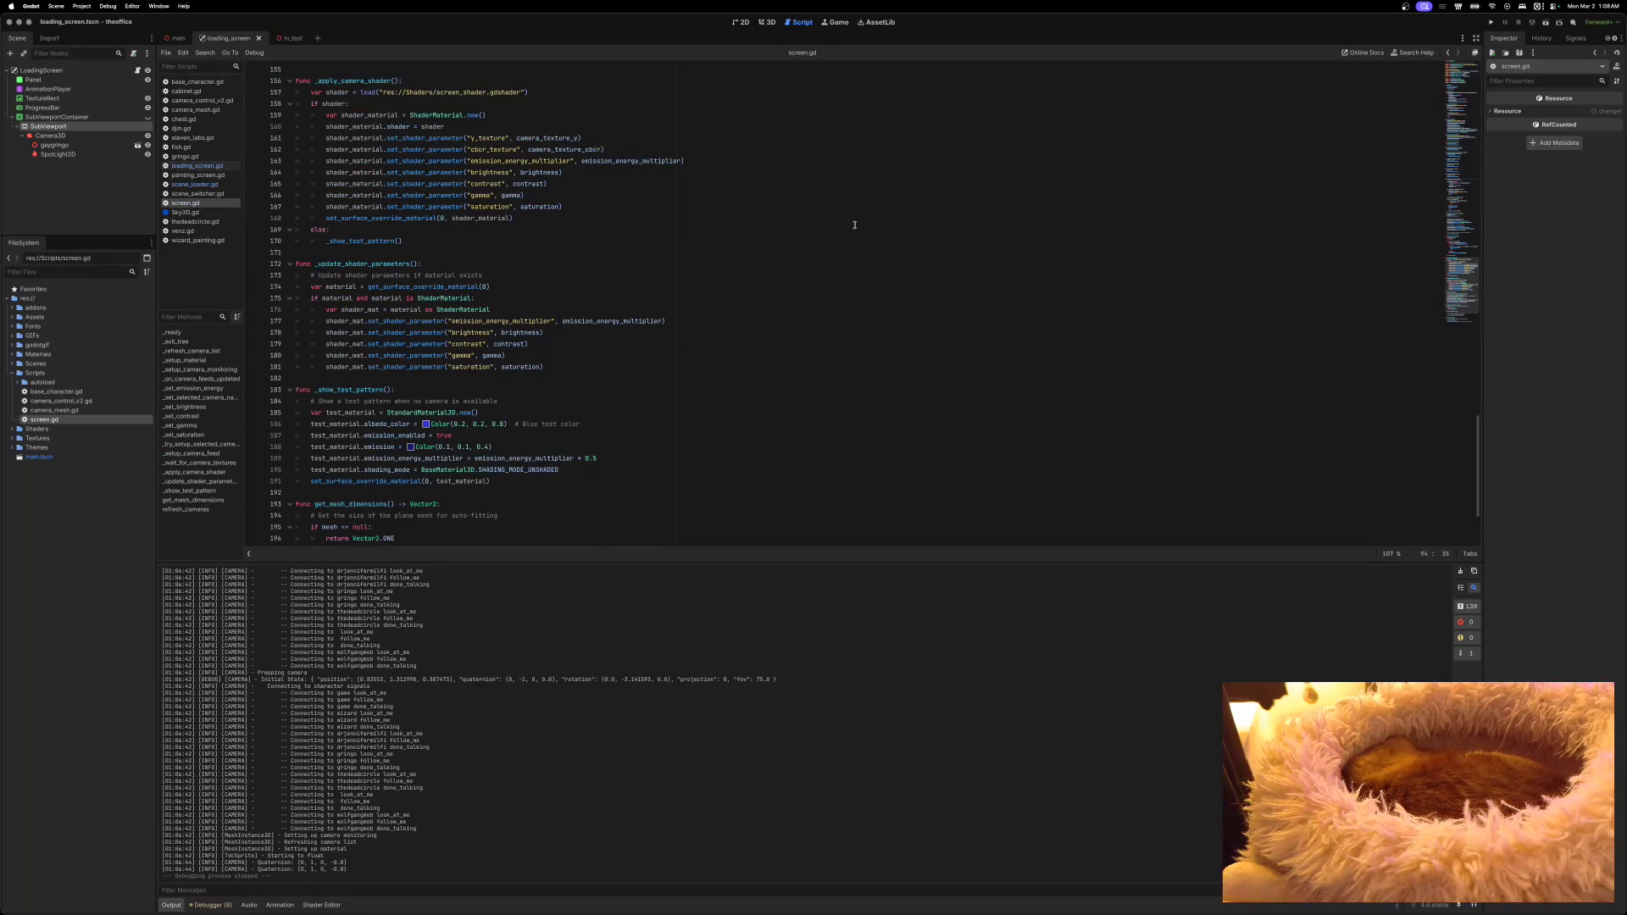
# Step: Run the office scene, shift its game window up-right, then relaunch it to check the screens
pyautogui.press('super+b')
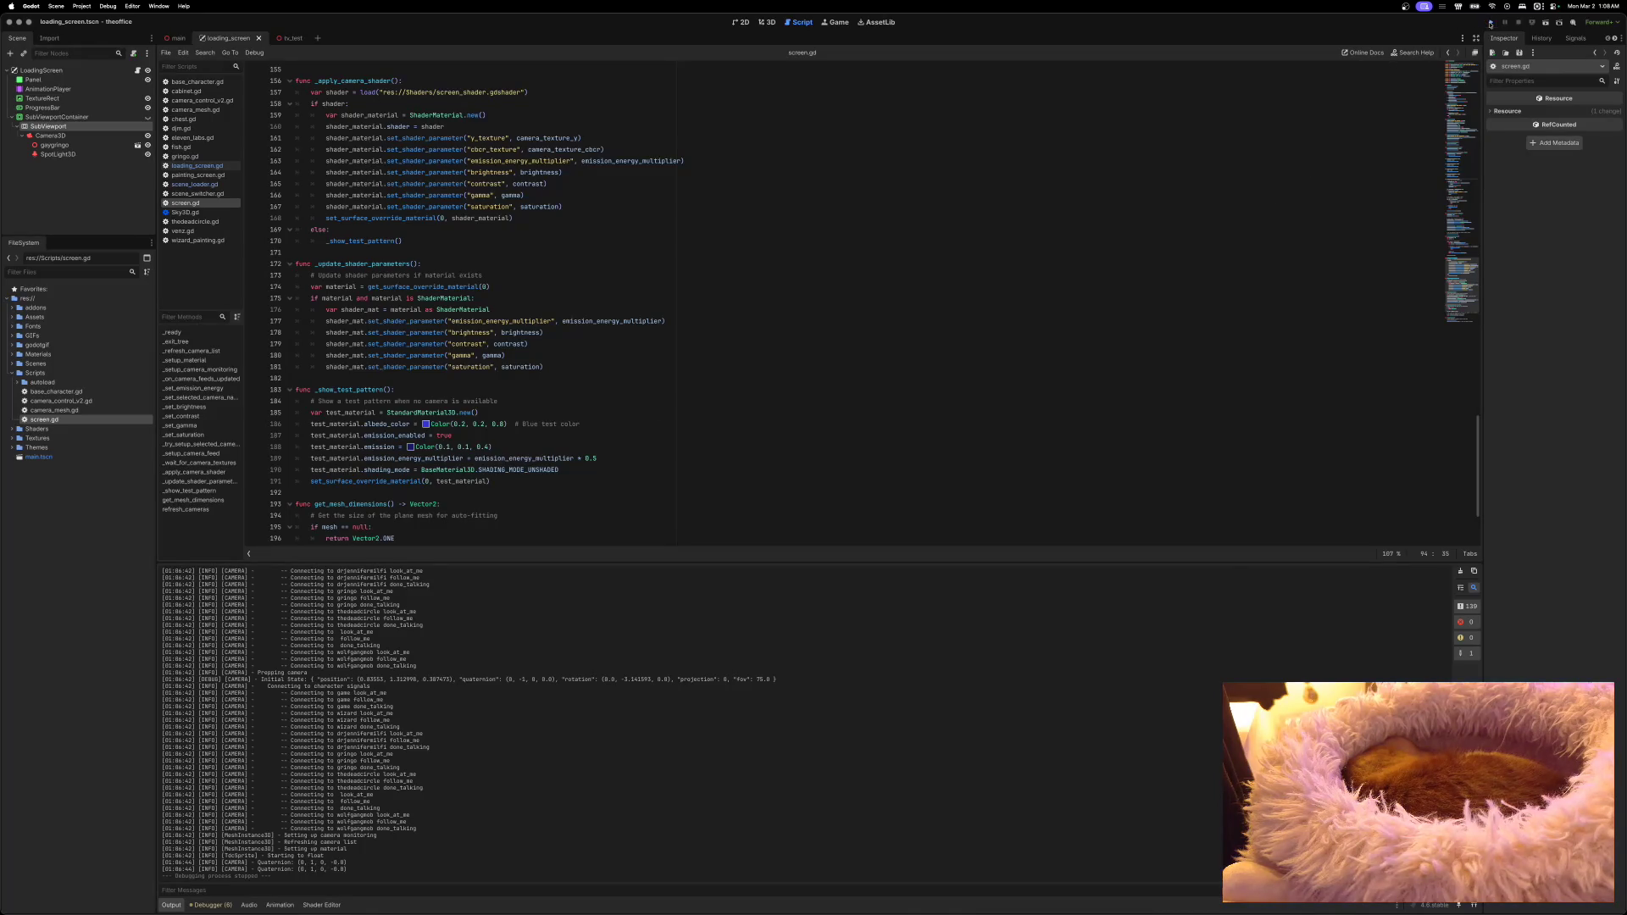
pyautogui.moveTo(1019, 209); pyautogui.dragTo(1064, 151)
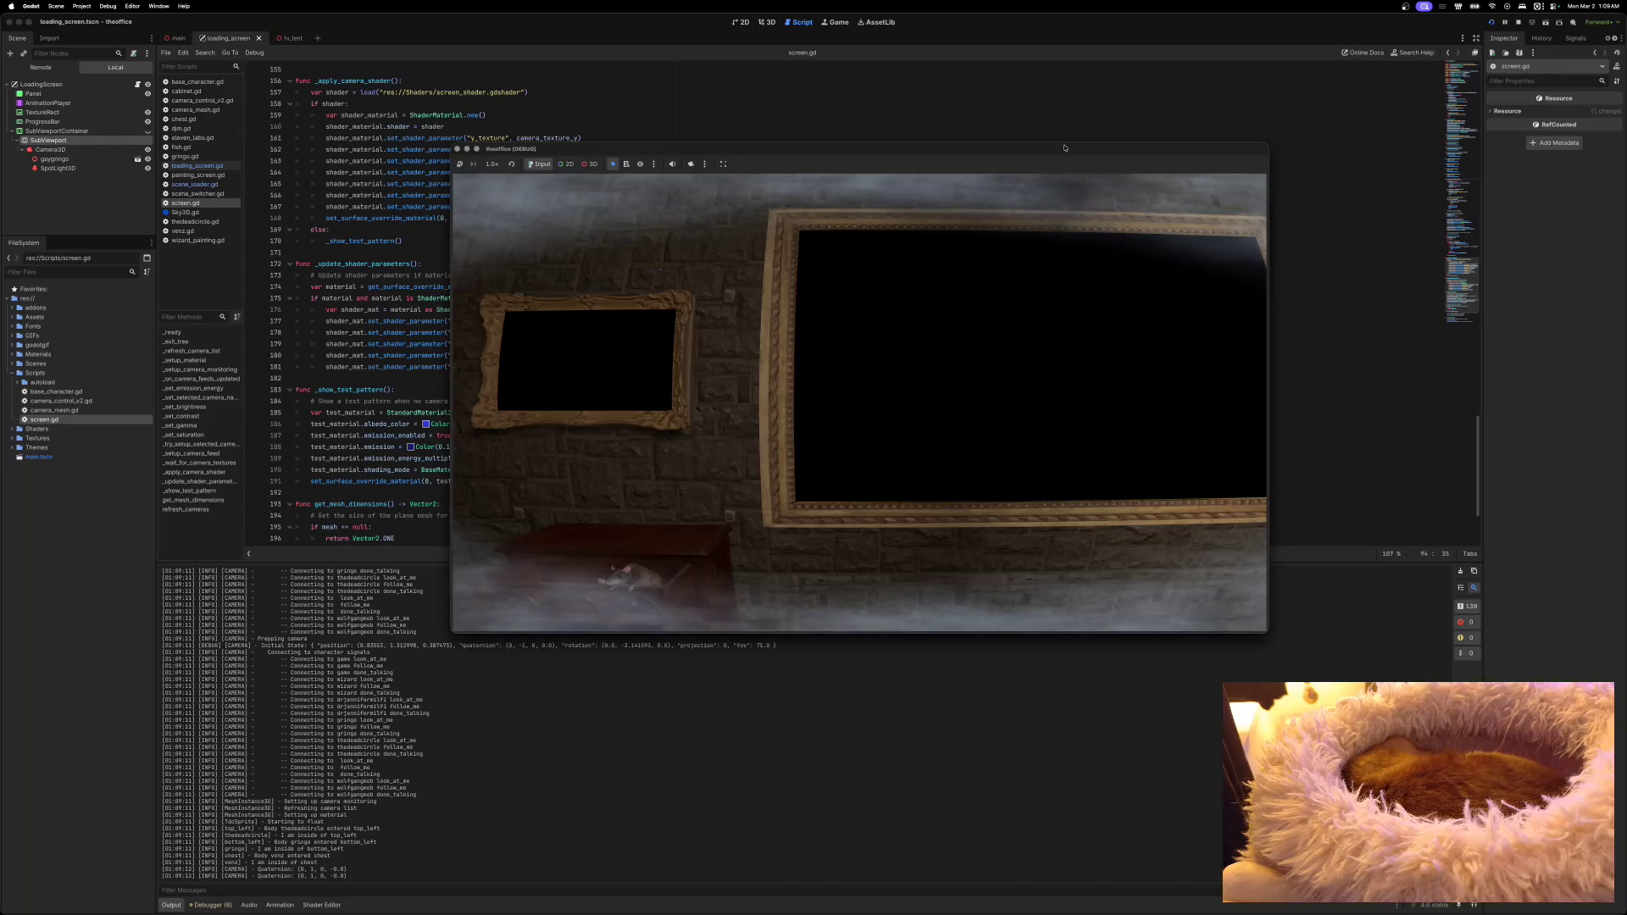
pyautogui.click(457, 149)
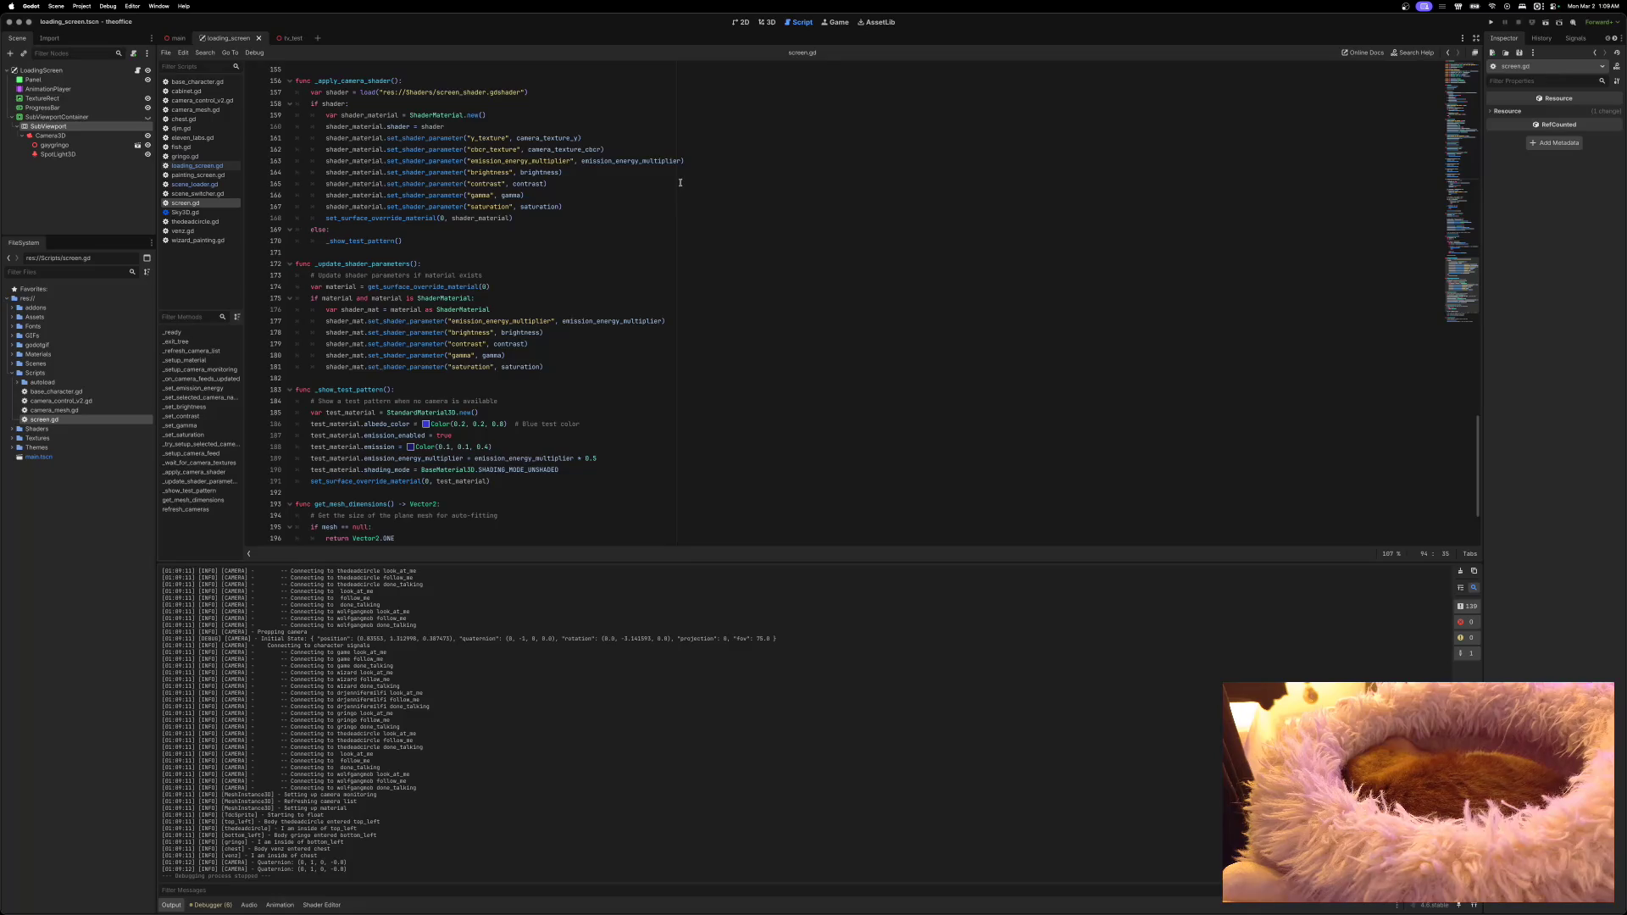
pyautogui.click(1488, 23)
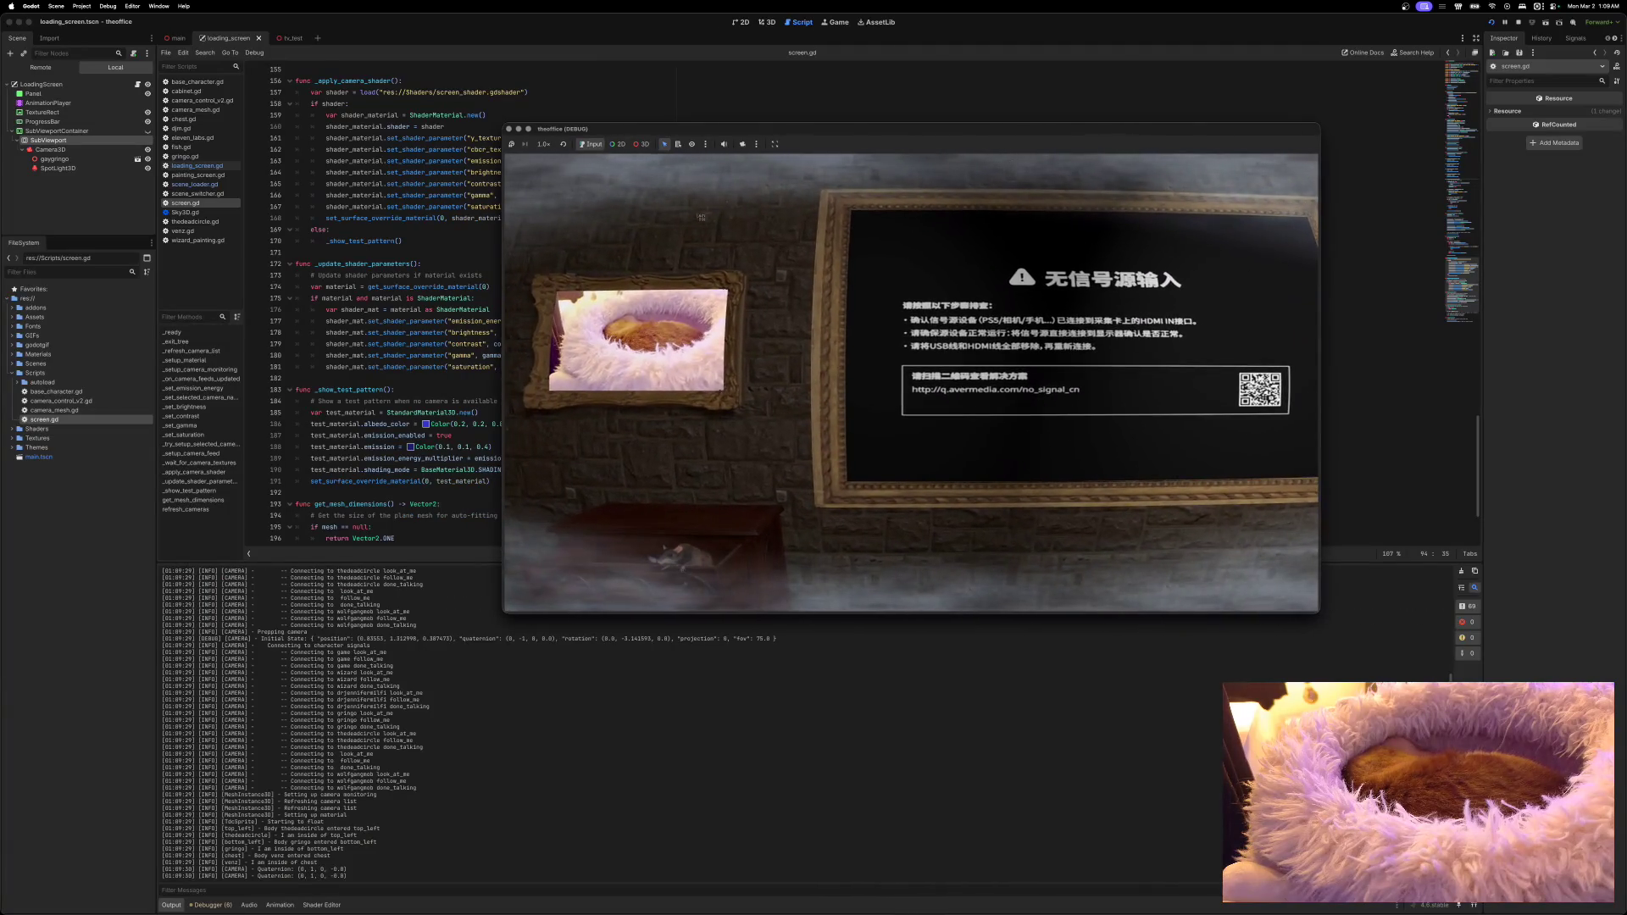
# Step: Close the office test run once its picture frames go black, returning to screen.gd
pyautogui.moveTo(506, 156)
pyautogui.mouseDown()
pyautogui.moveTo(1029, 366)
pyautogui.moveTo(1319, 566)
pyautogui.mouseUp()
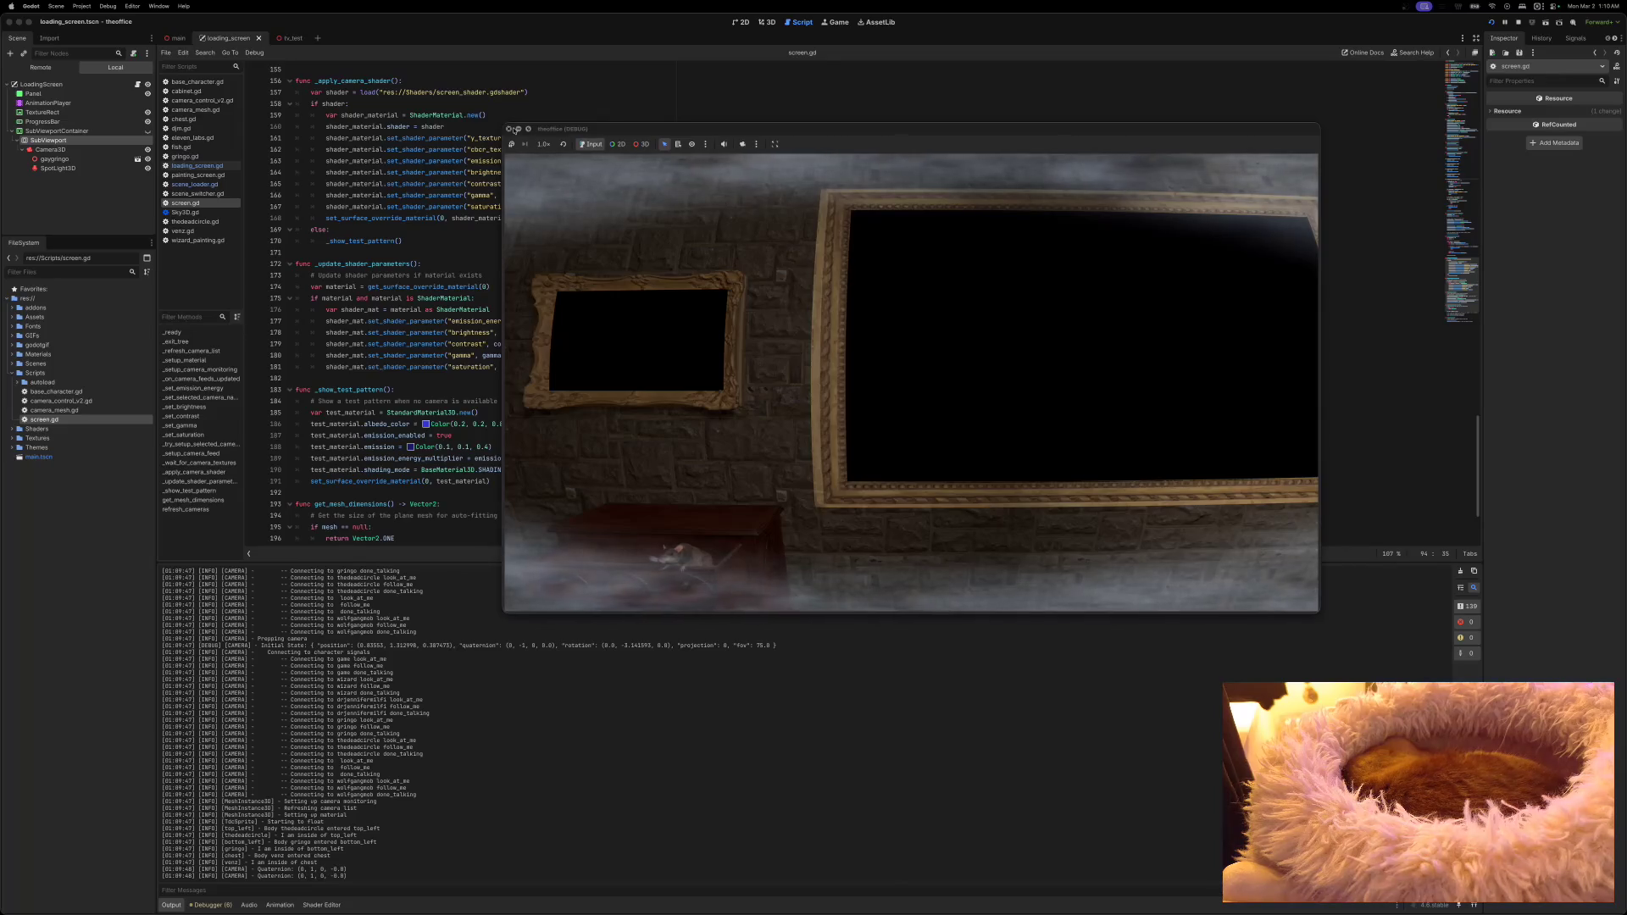
pyautogui.click(510, 128)
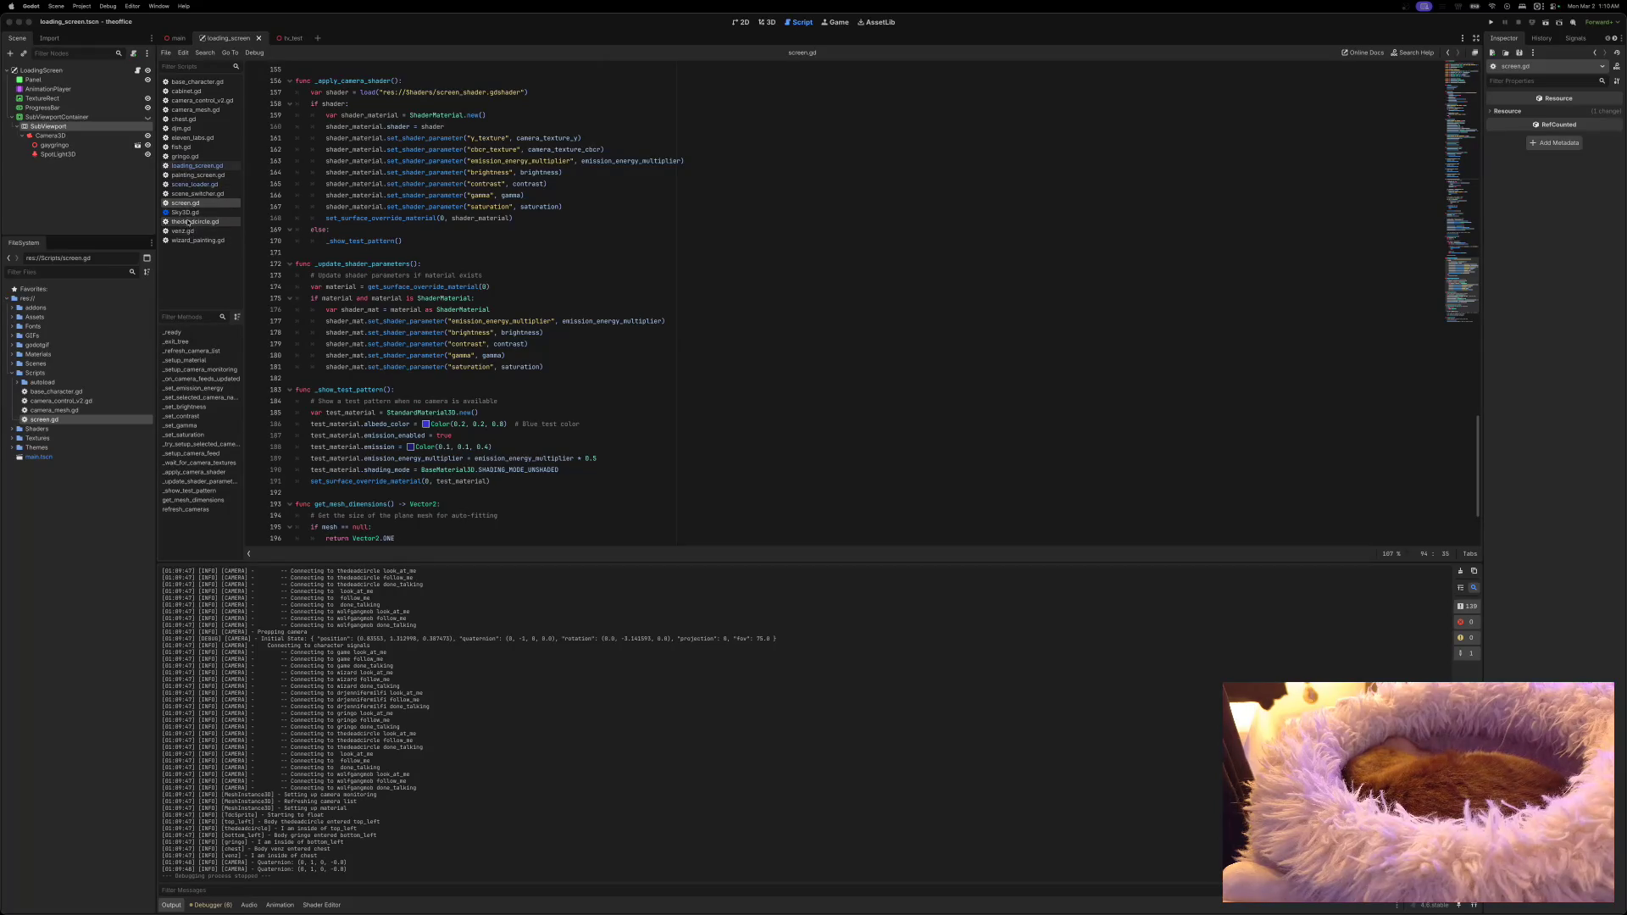
pyautogui.click(484, 259)
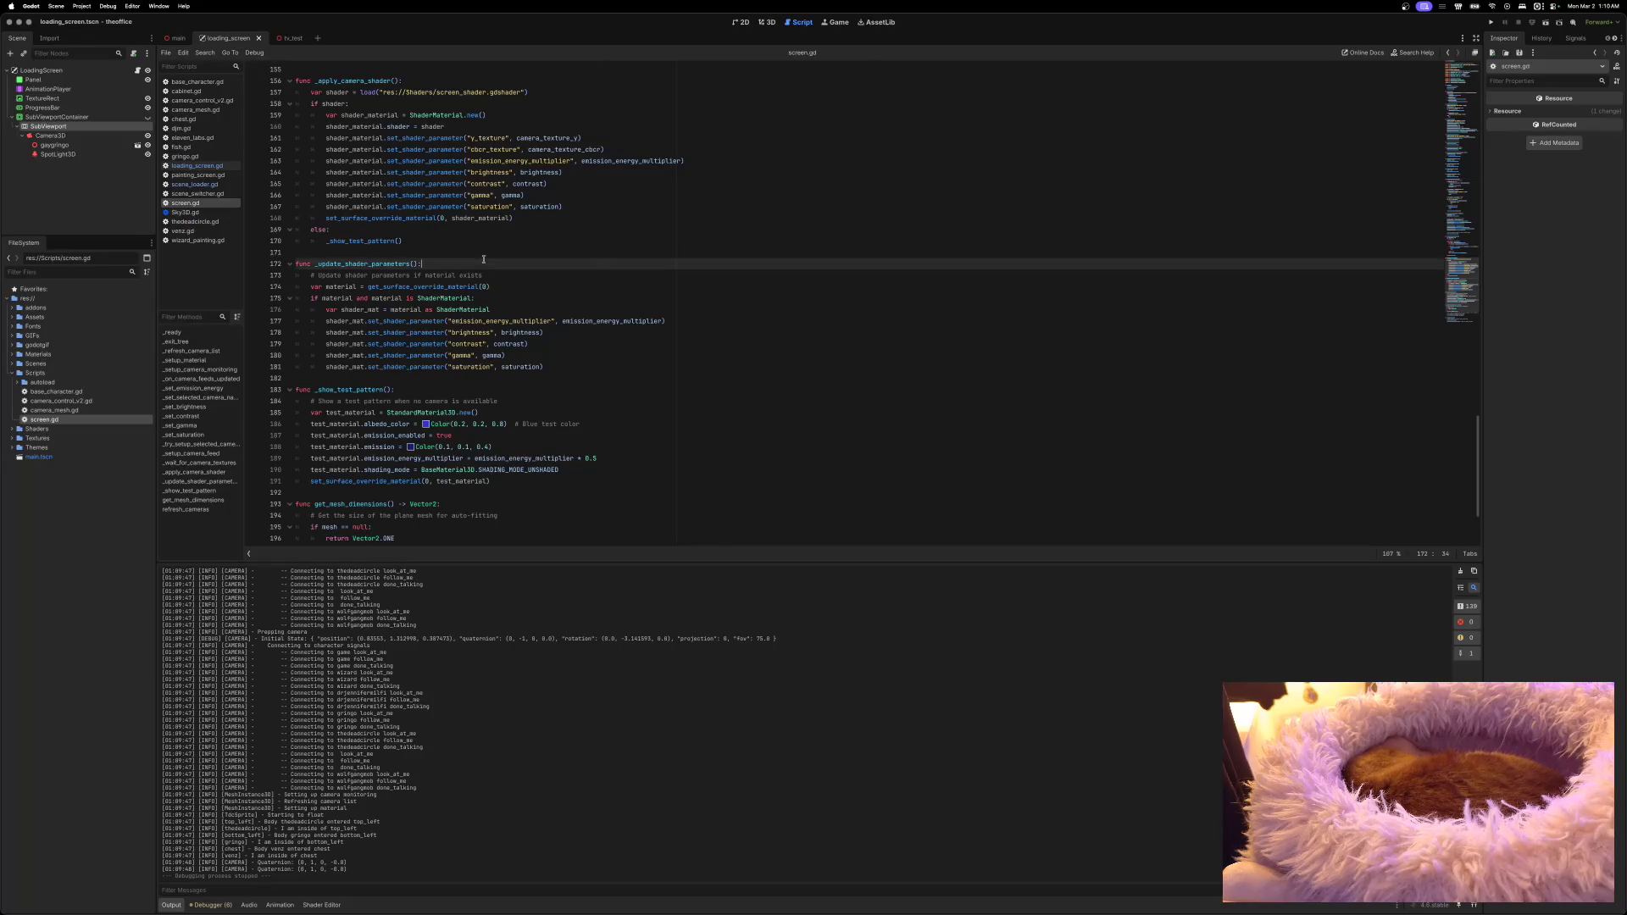
pyautogui.scroll(-4, 484, 259)
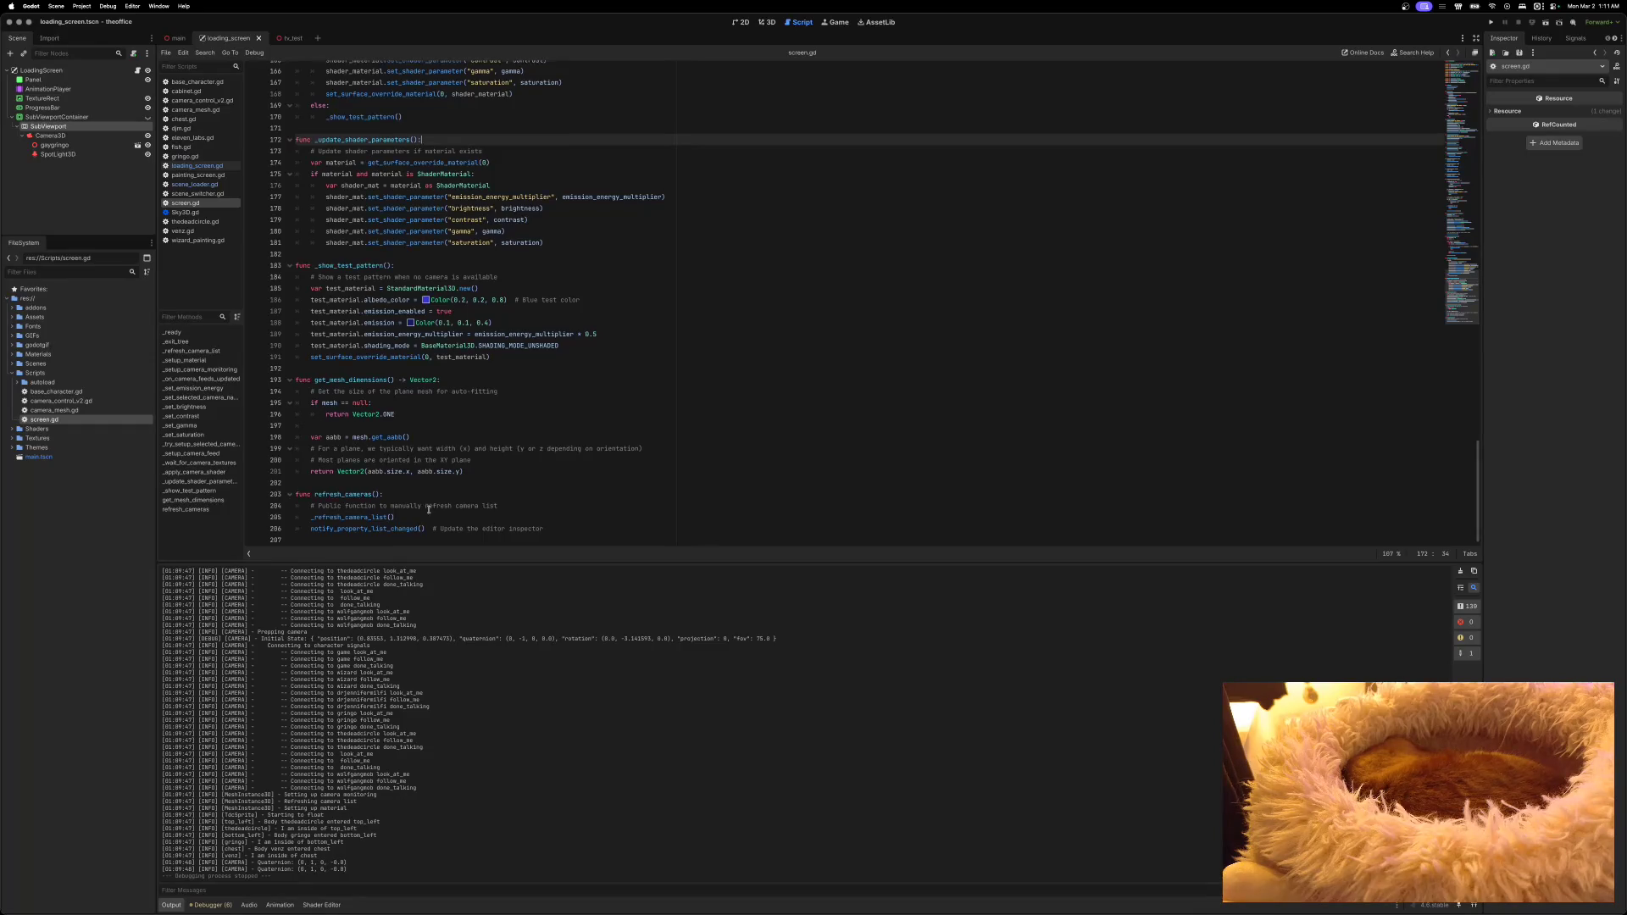
pyautogui.scroll(15, 429, 510)
pyautogui.scroll(5, 428, 510)
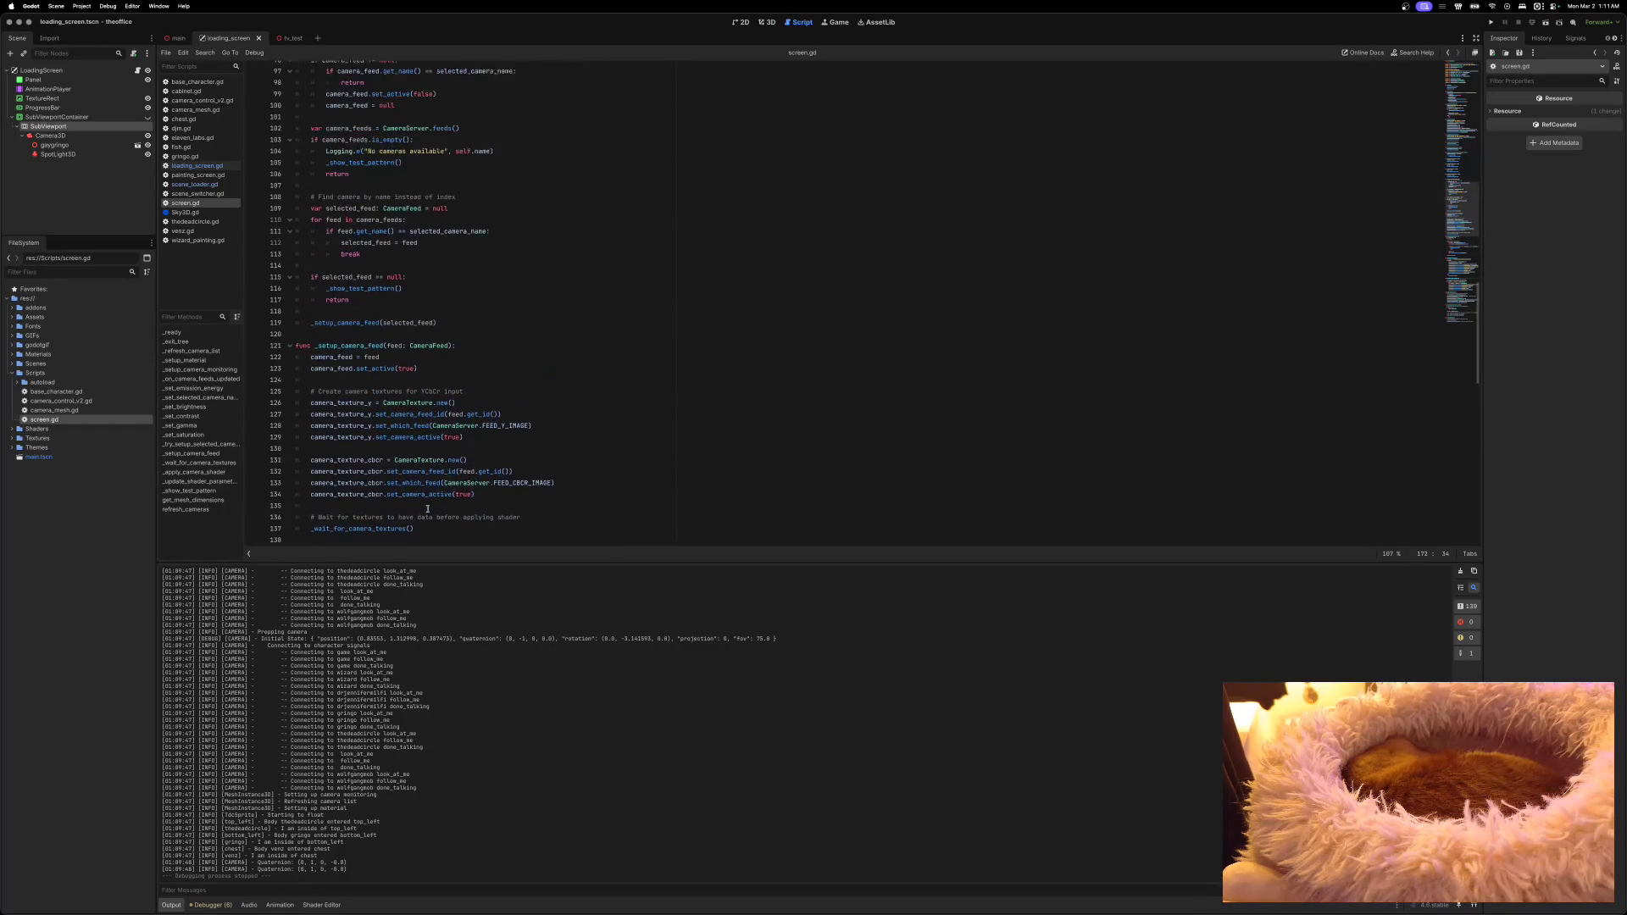
pyautogui.scroll(13, 426, 496)
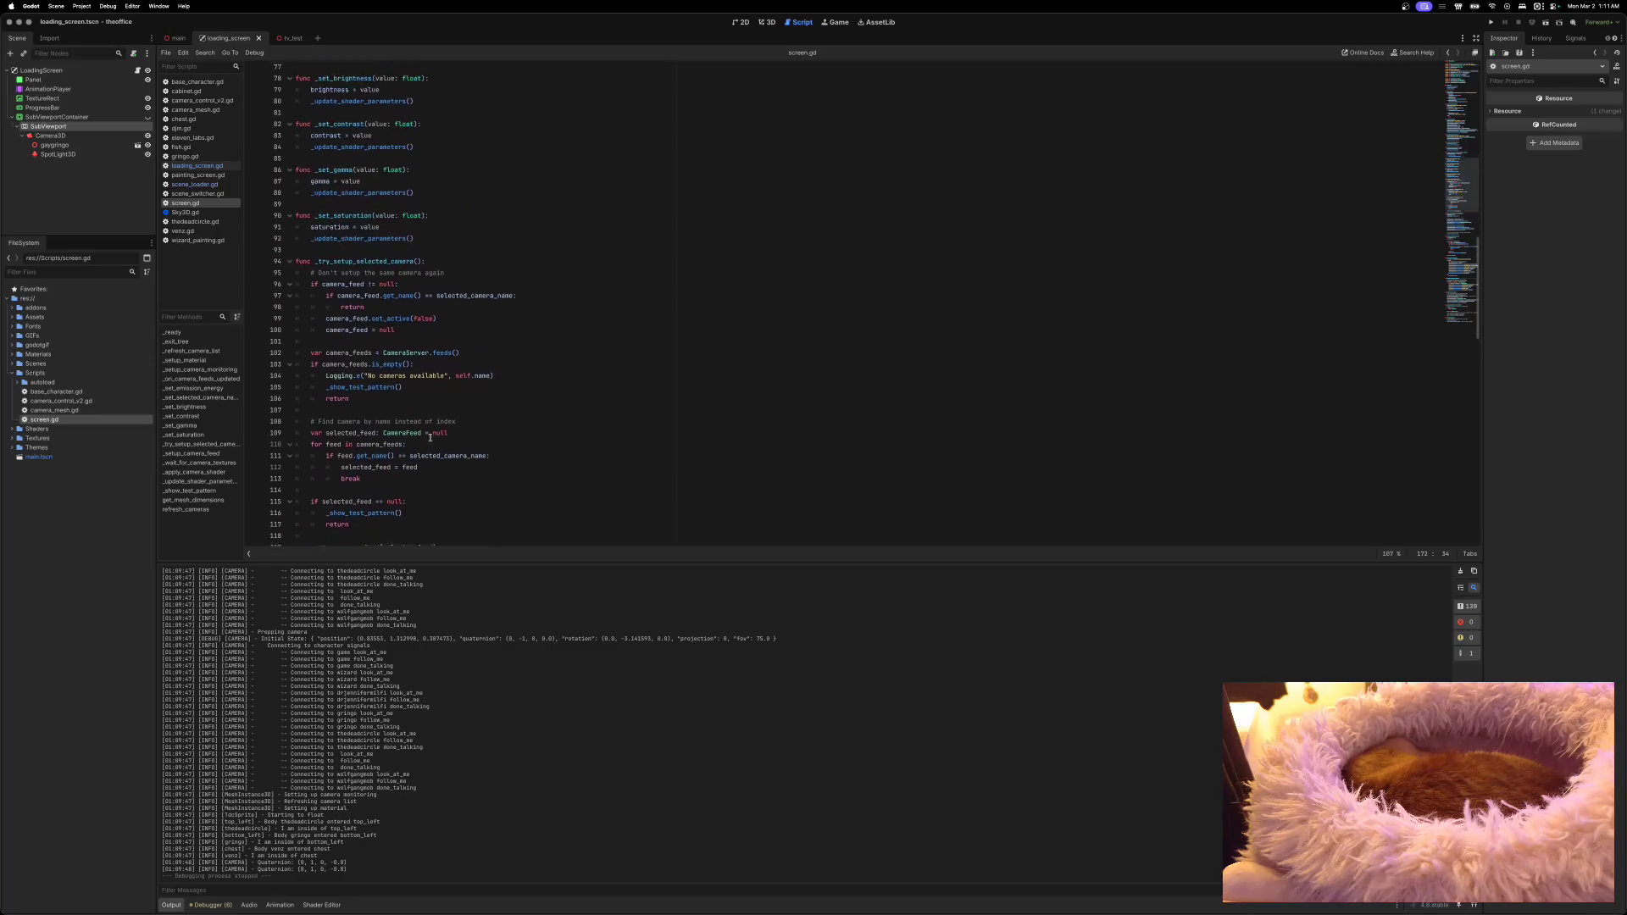
pyautogui.scroll(11, 434, 432)
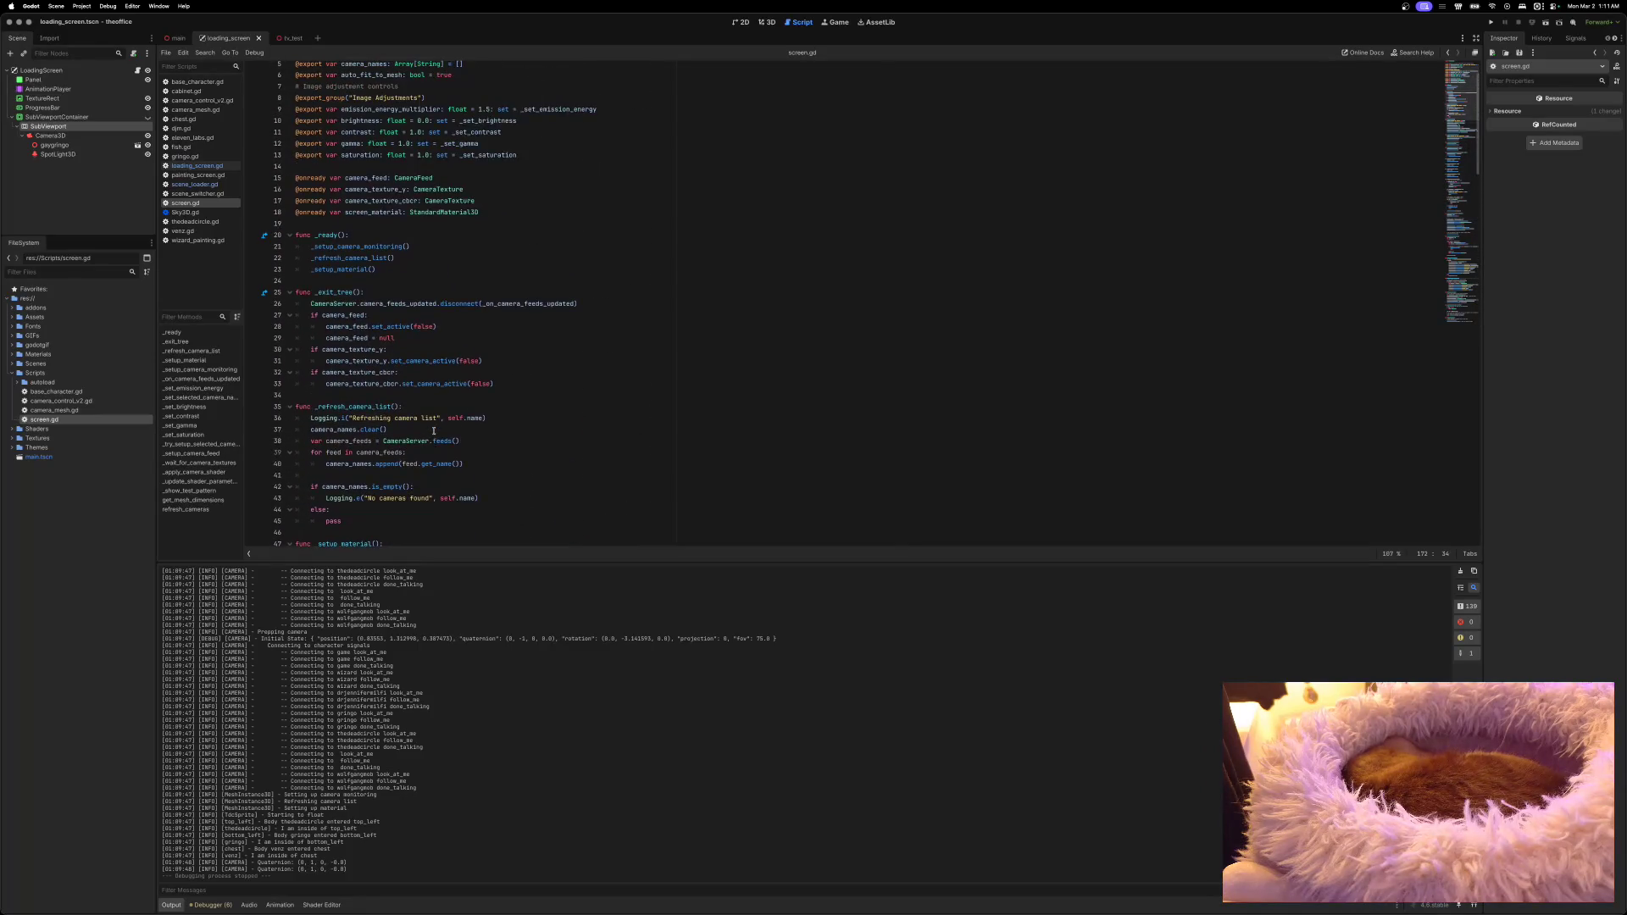
pyautogui.scroll(1, 433, 432)
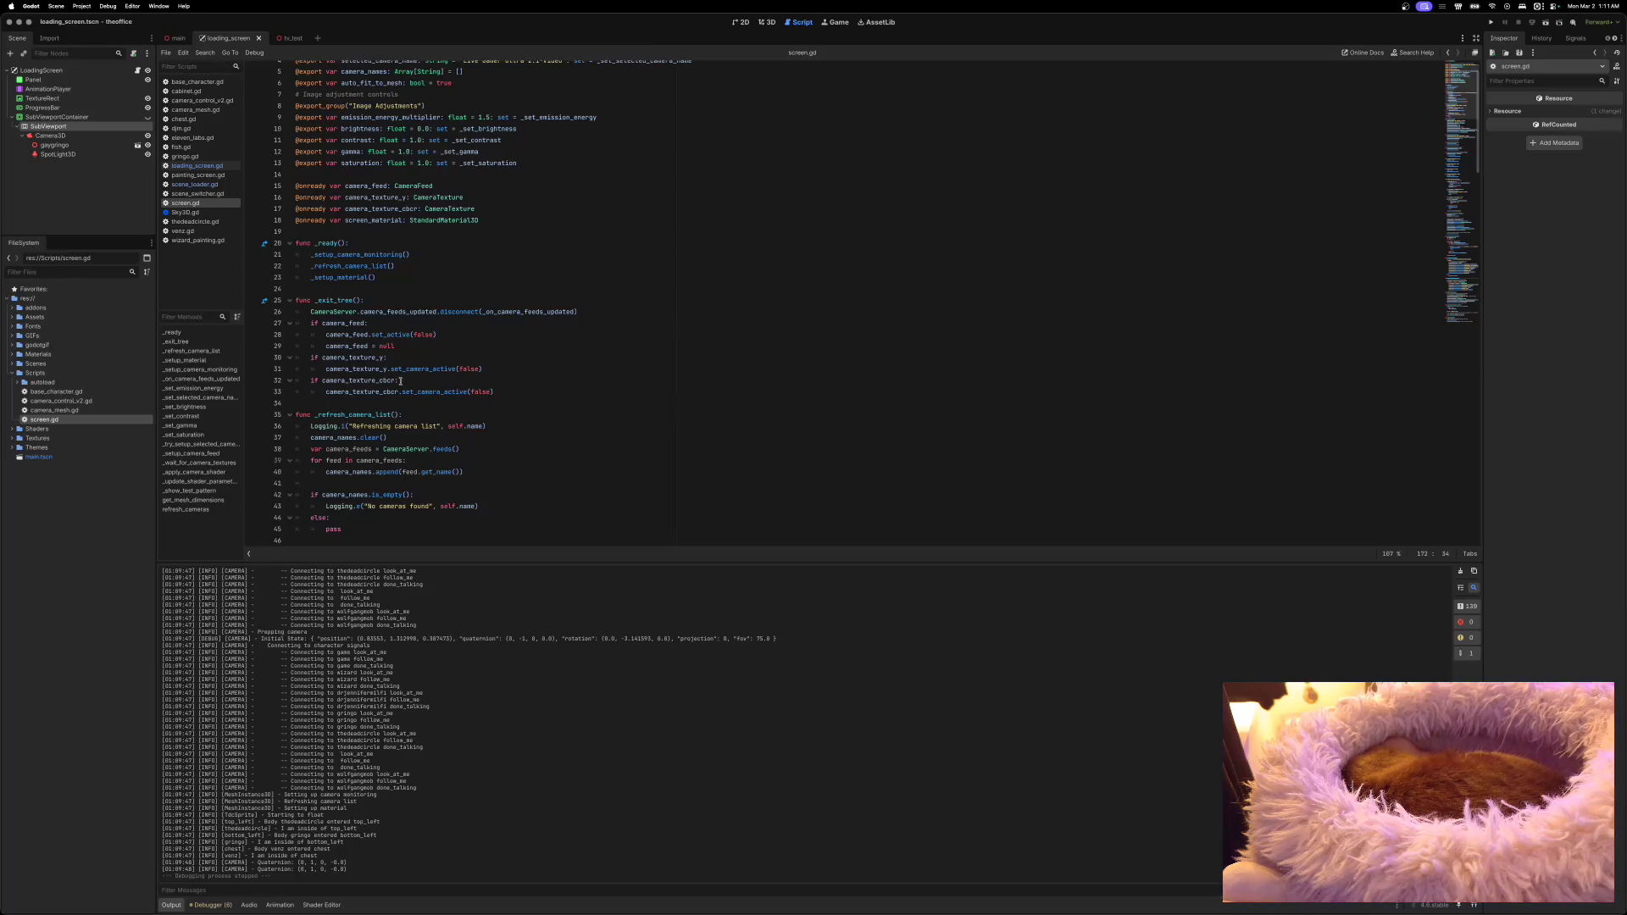
pyautogui.scroll(2, 400, 381)
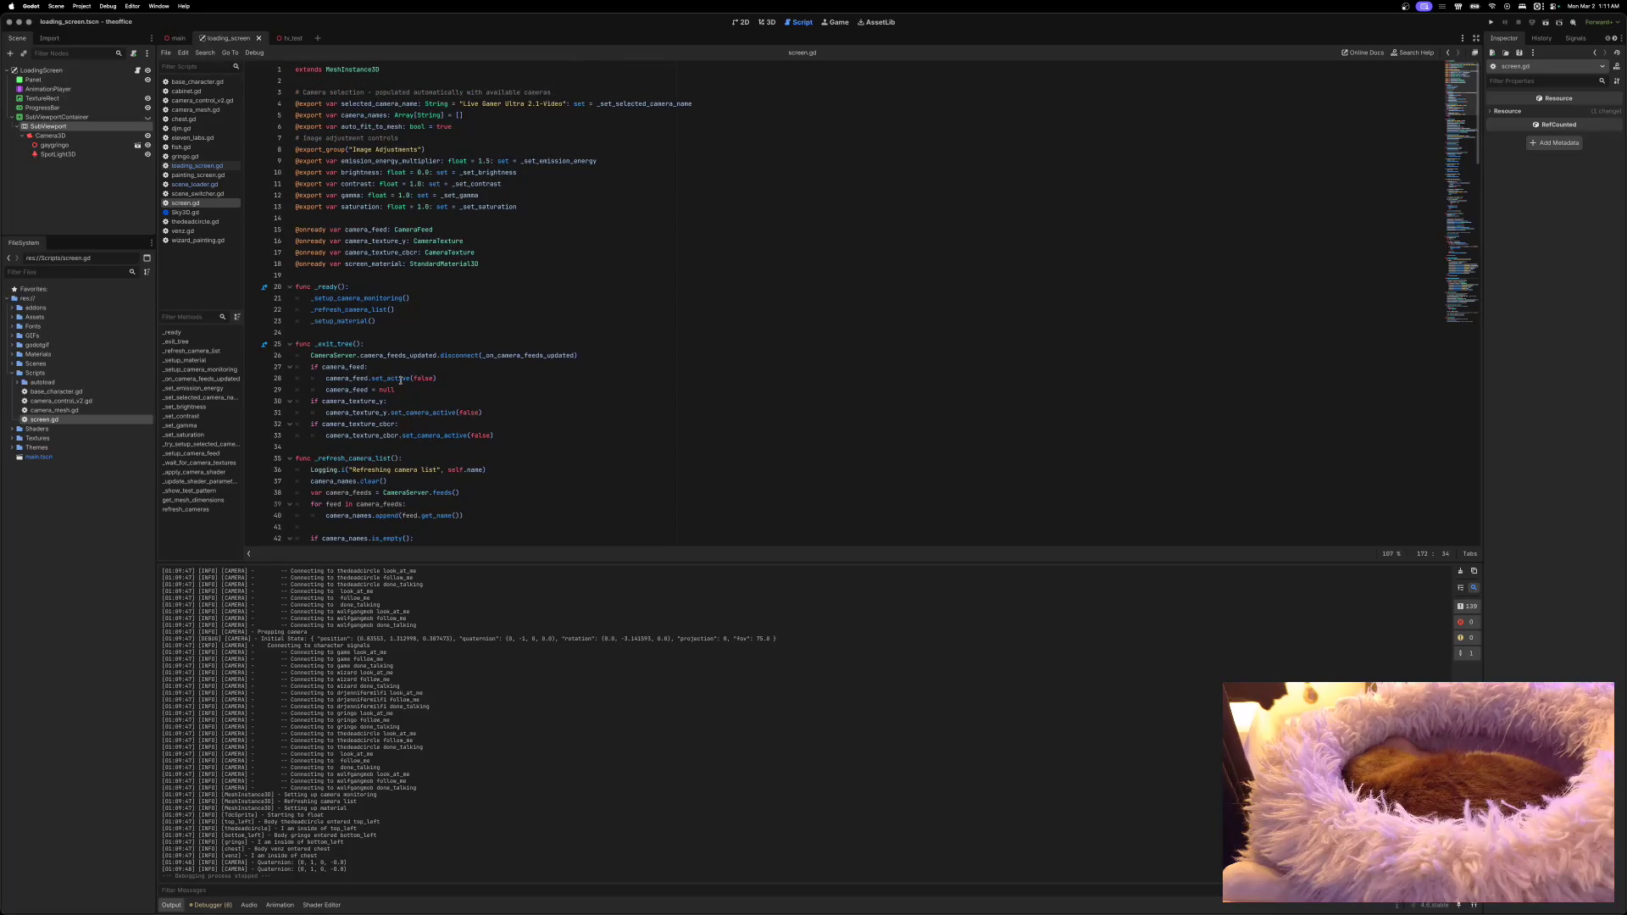
pyautogui.scroll(-6, 400, 381)
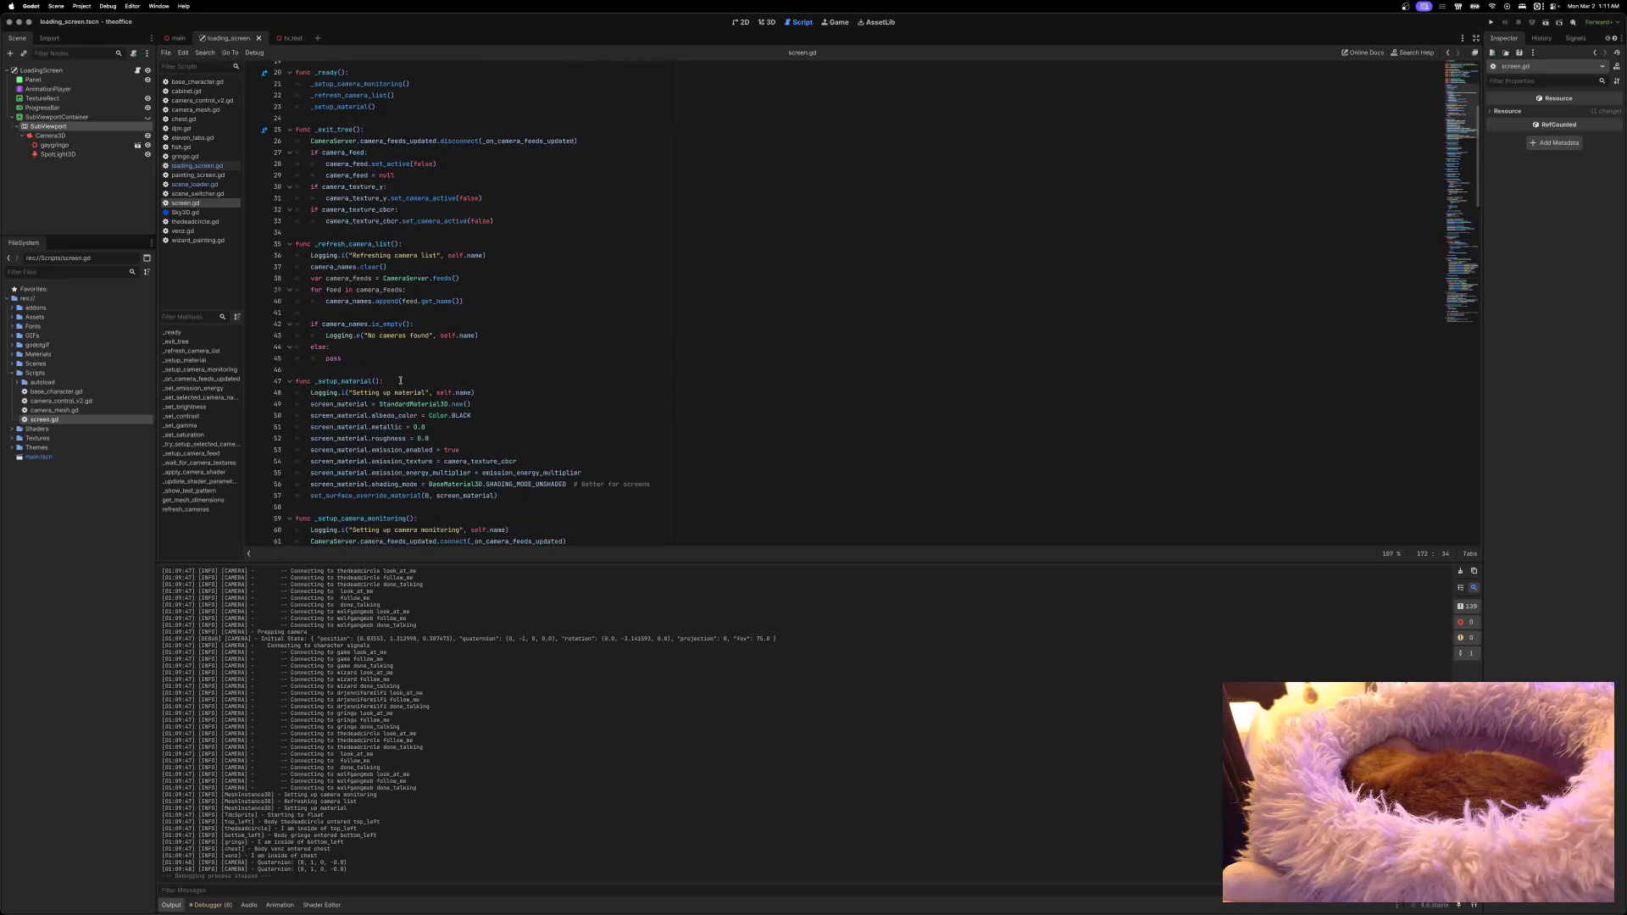
pyautogui.scroll(-10, 400, 380)
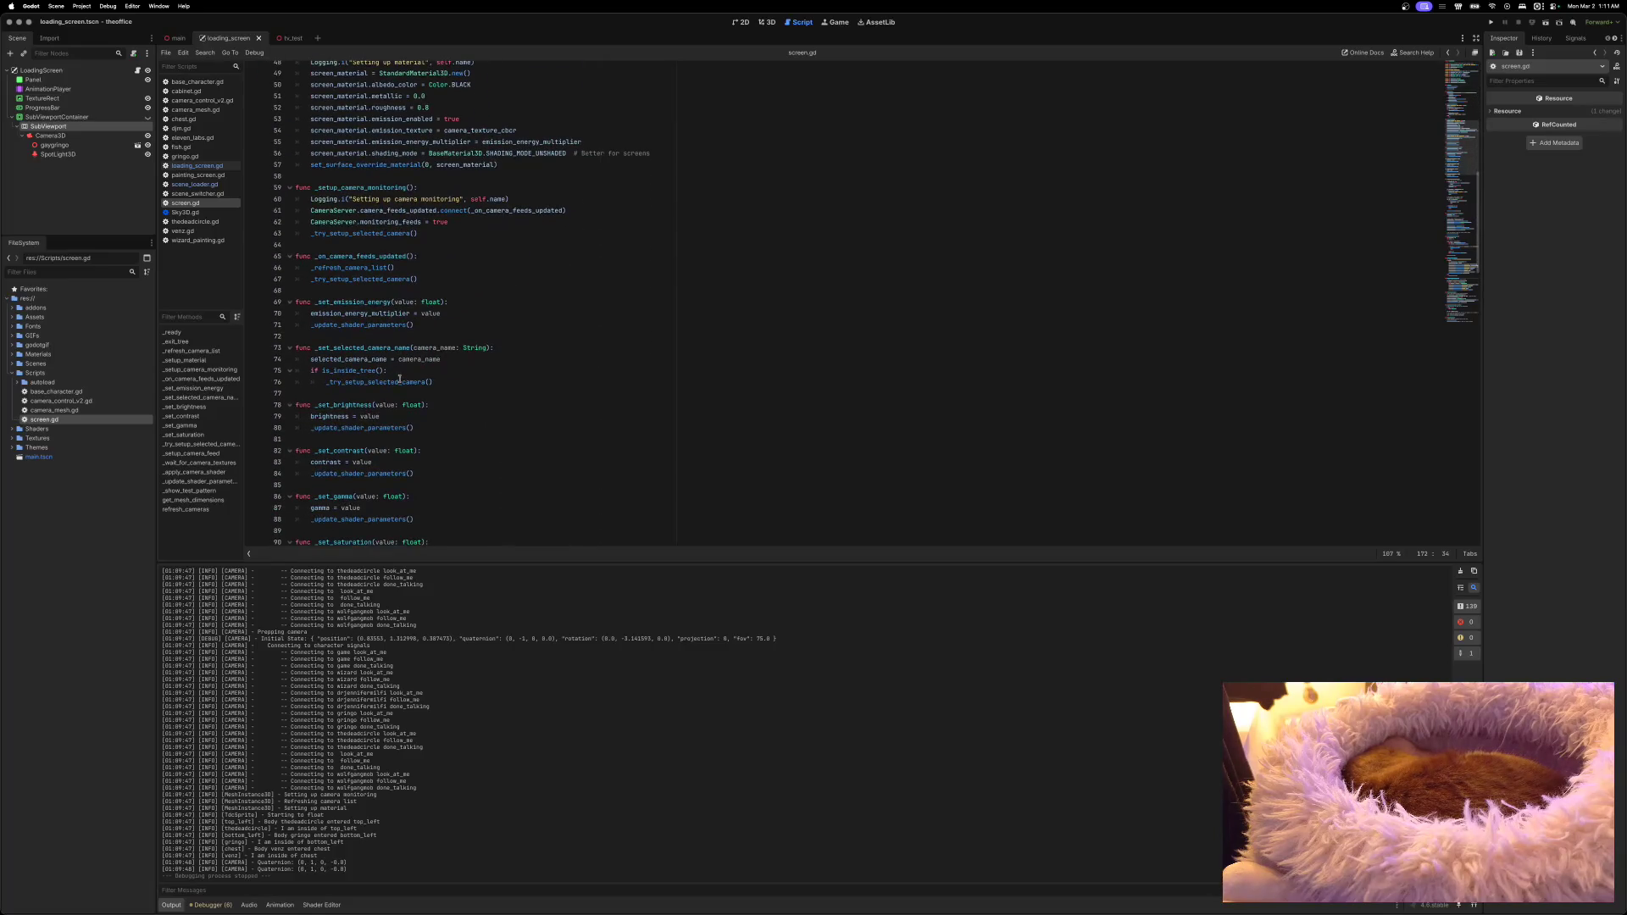
pyautogui.scroll(-7, 400, 379)
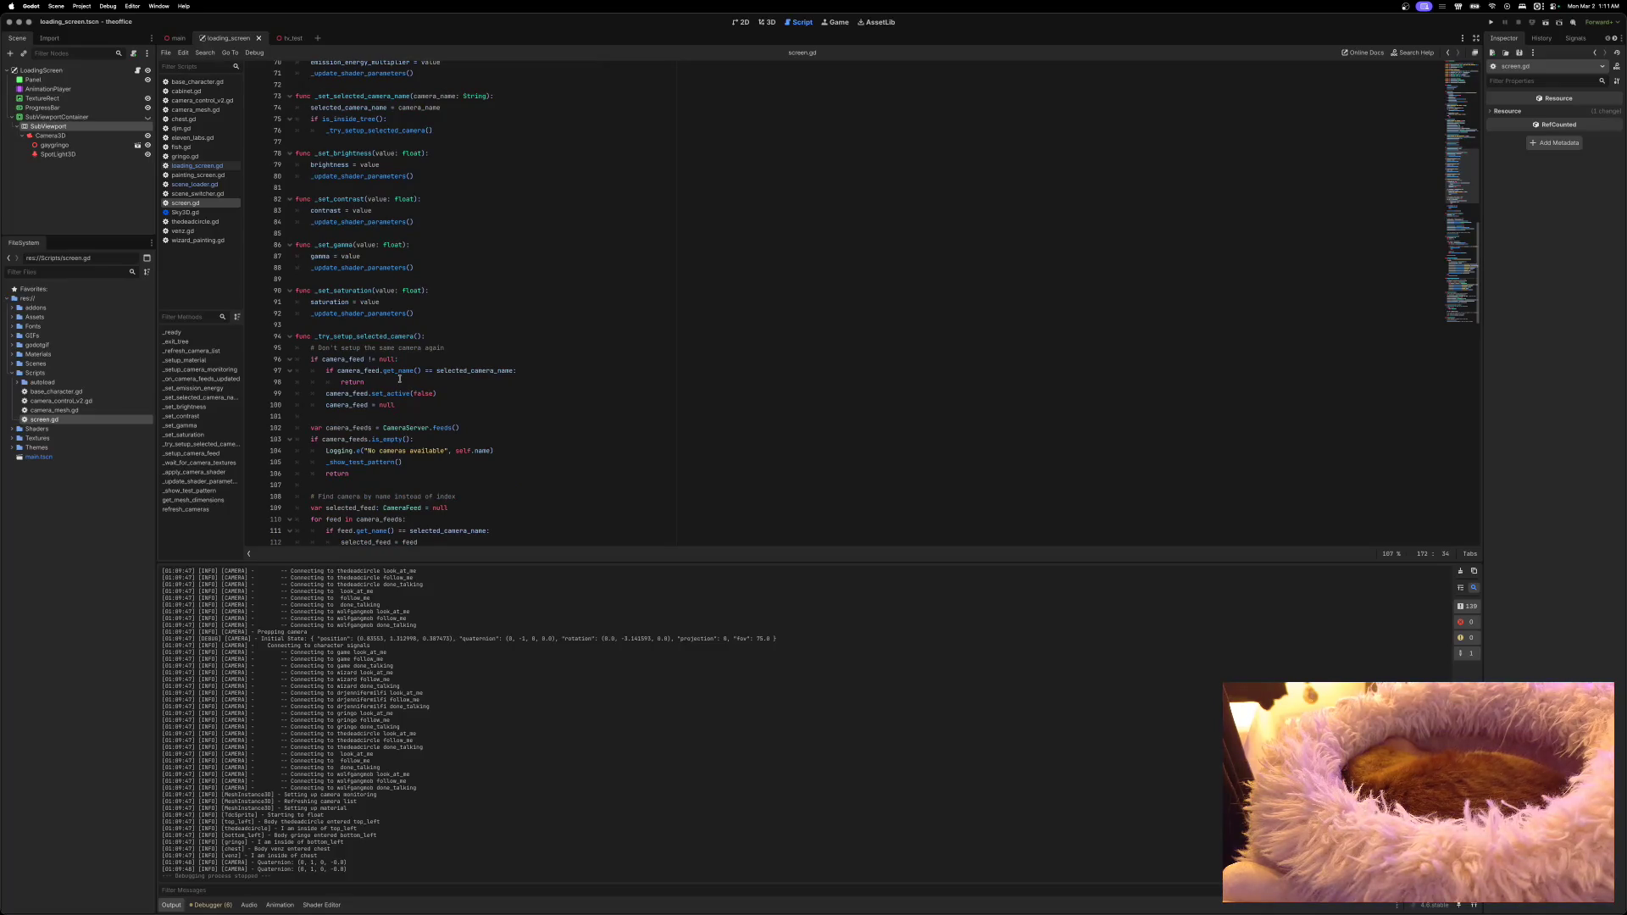
pyautogui.scroll(-2, 400, 378)
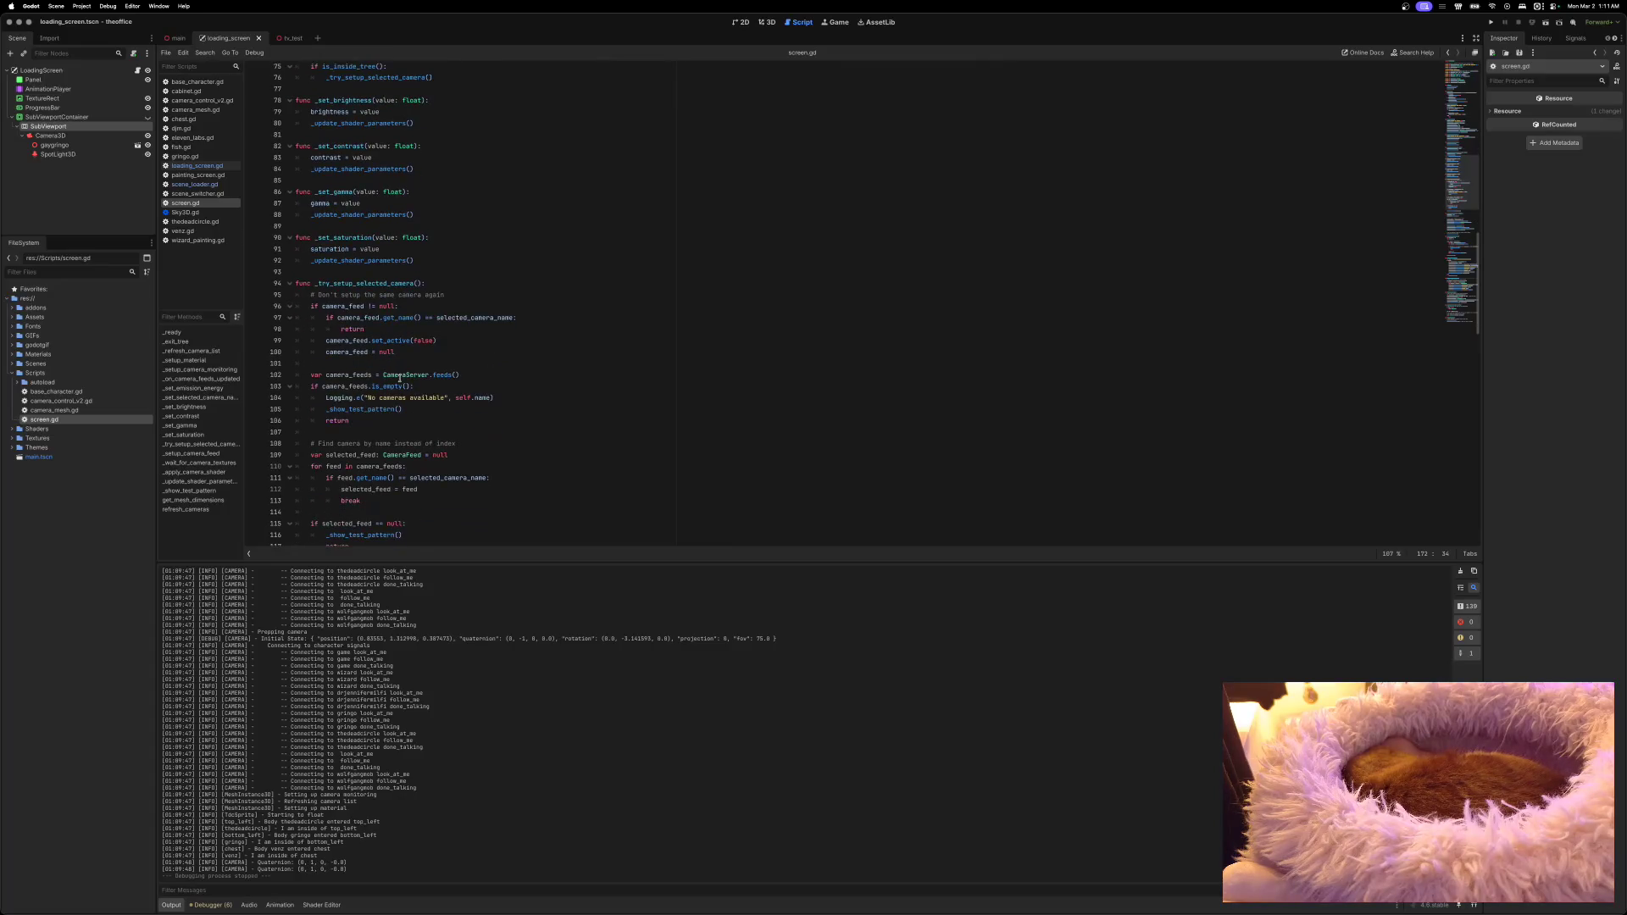
pyautogui.scroll(-3, 400, 379)
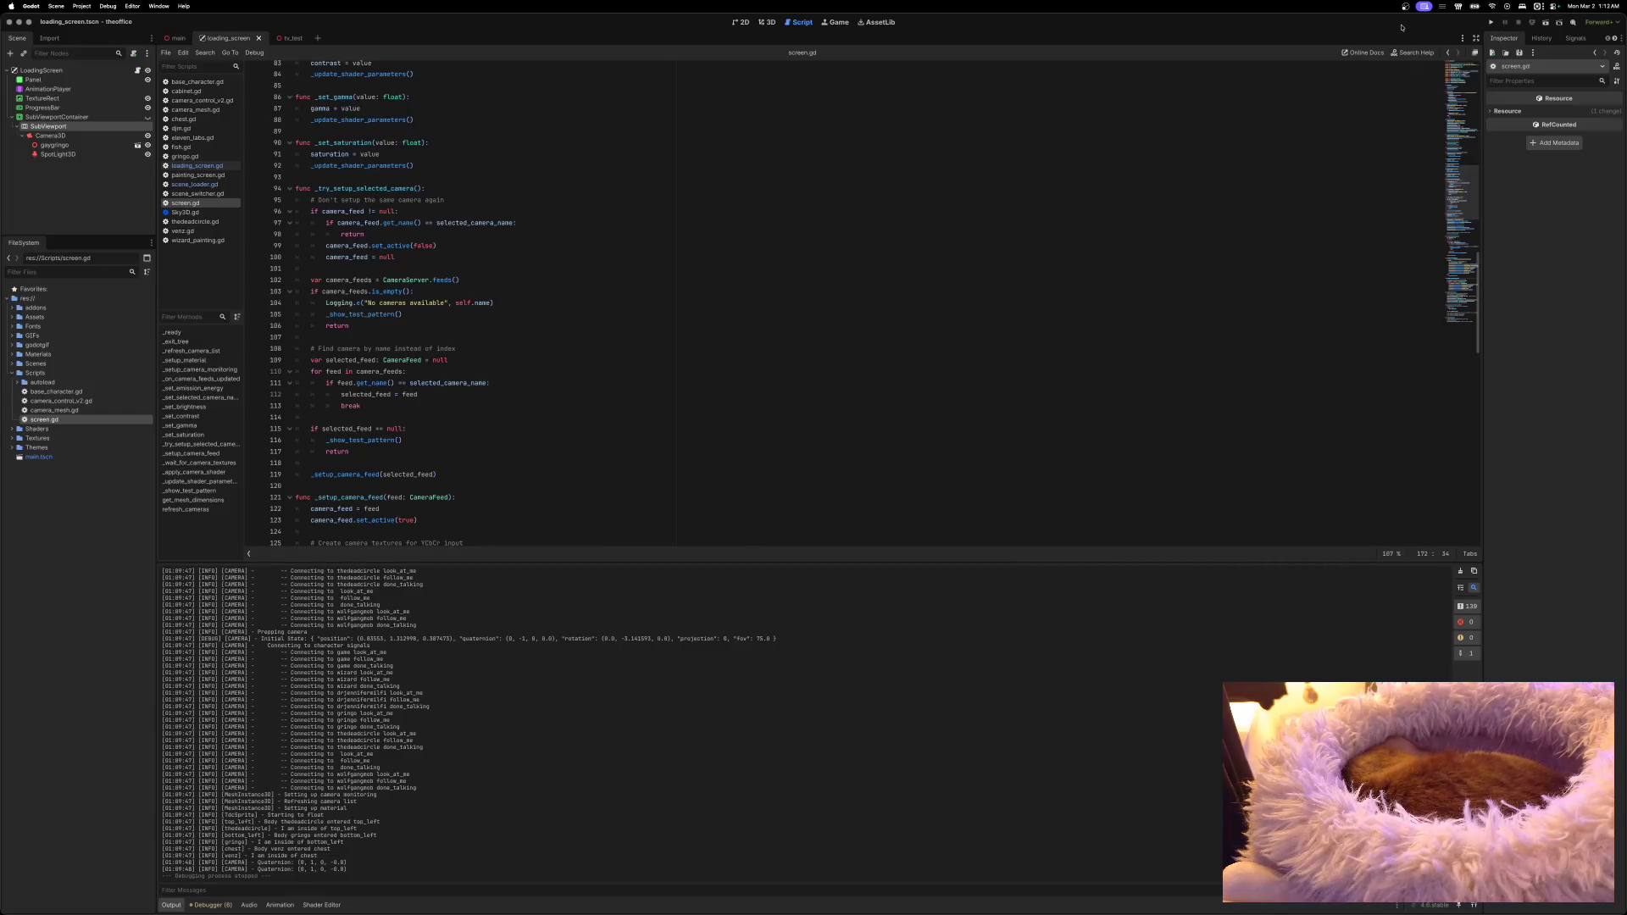
pyautogui.scroll(20, 952, 290)
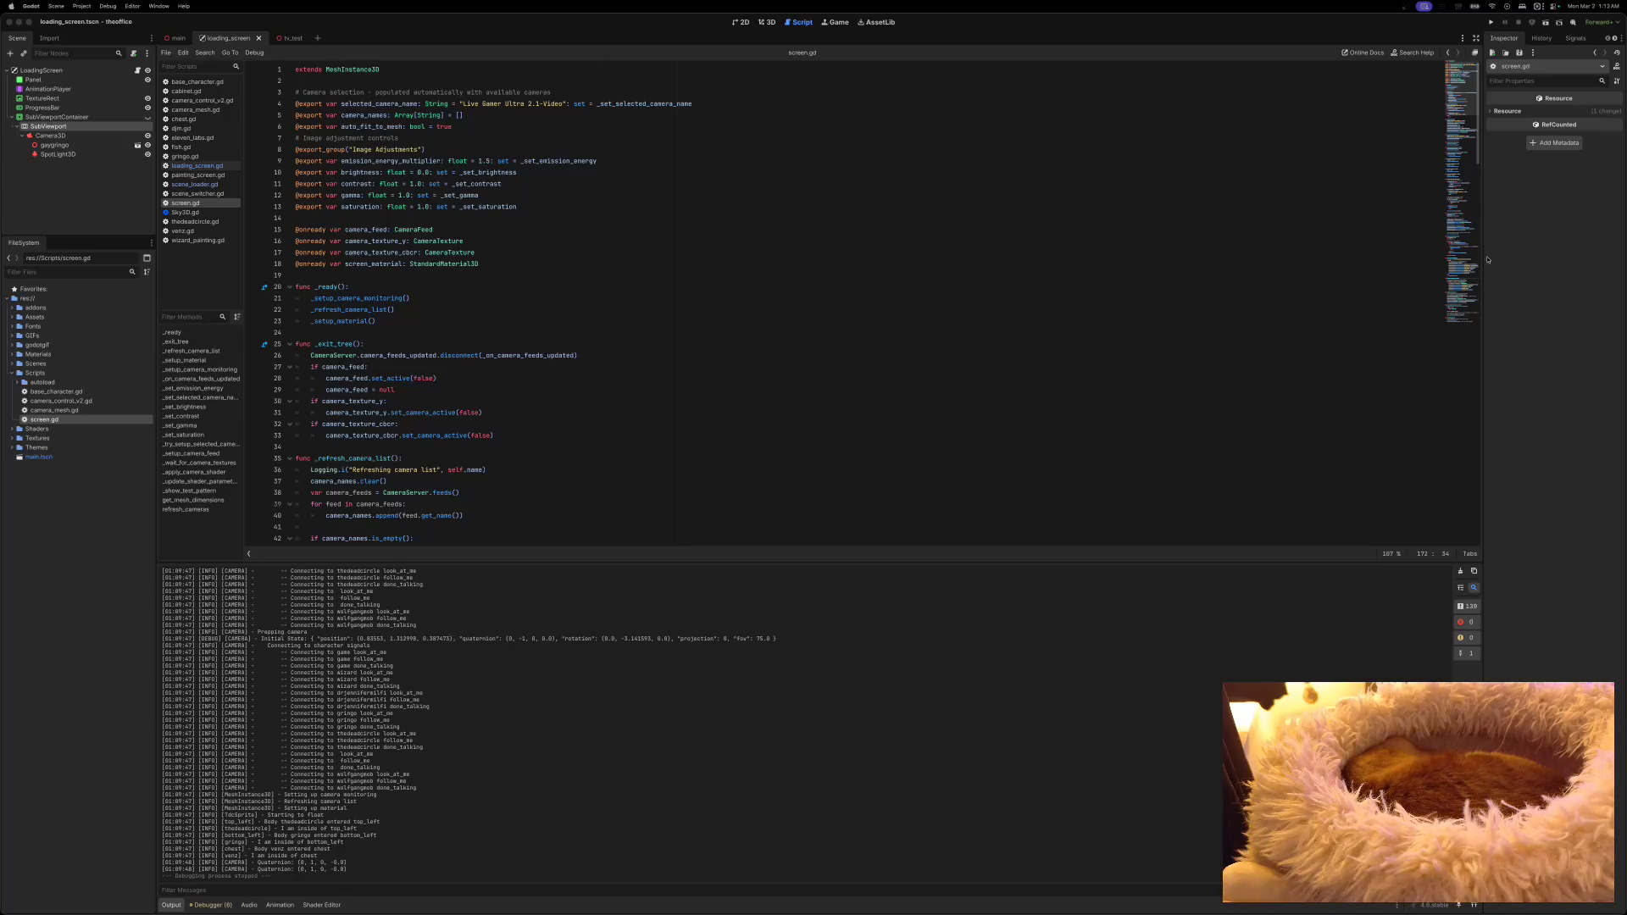
pyautogui.click(1491, 22)
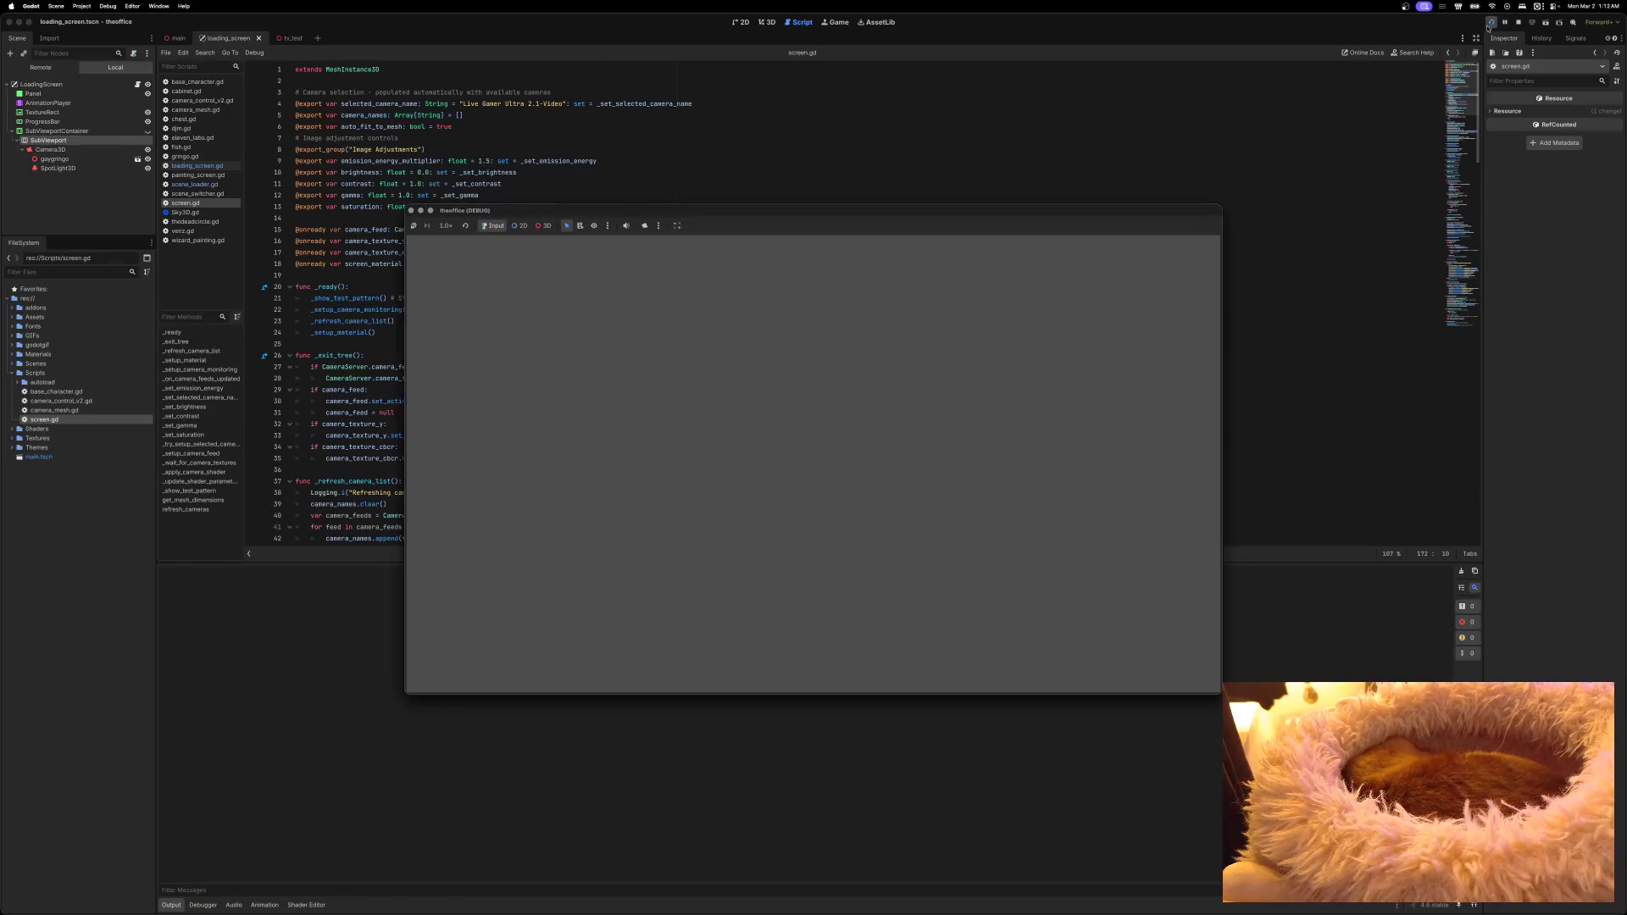
# Step: Move the test-run window aside, see both frames still black, then close the game
pyautogui.moveTo(1031, 211); pyautogui.dragTo(1146, 119)
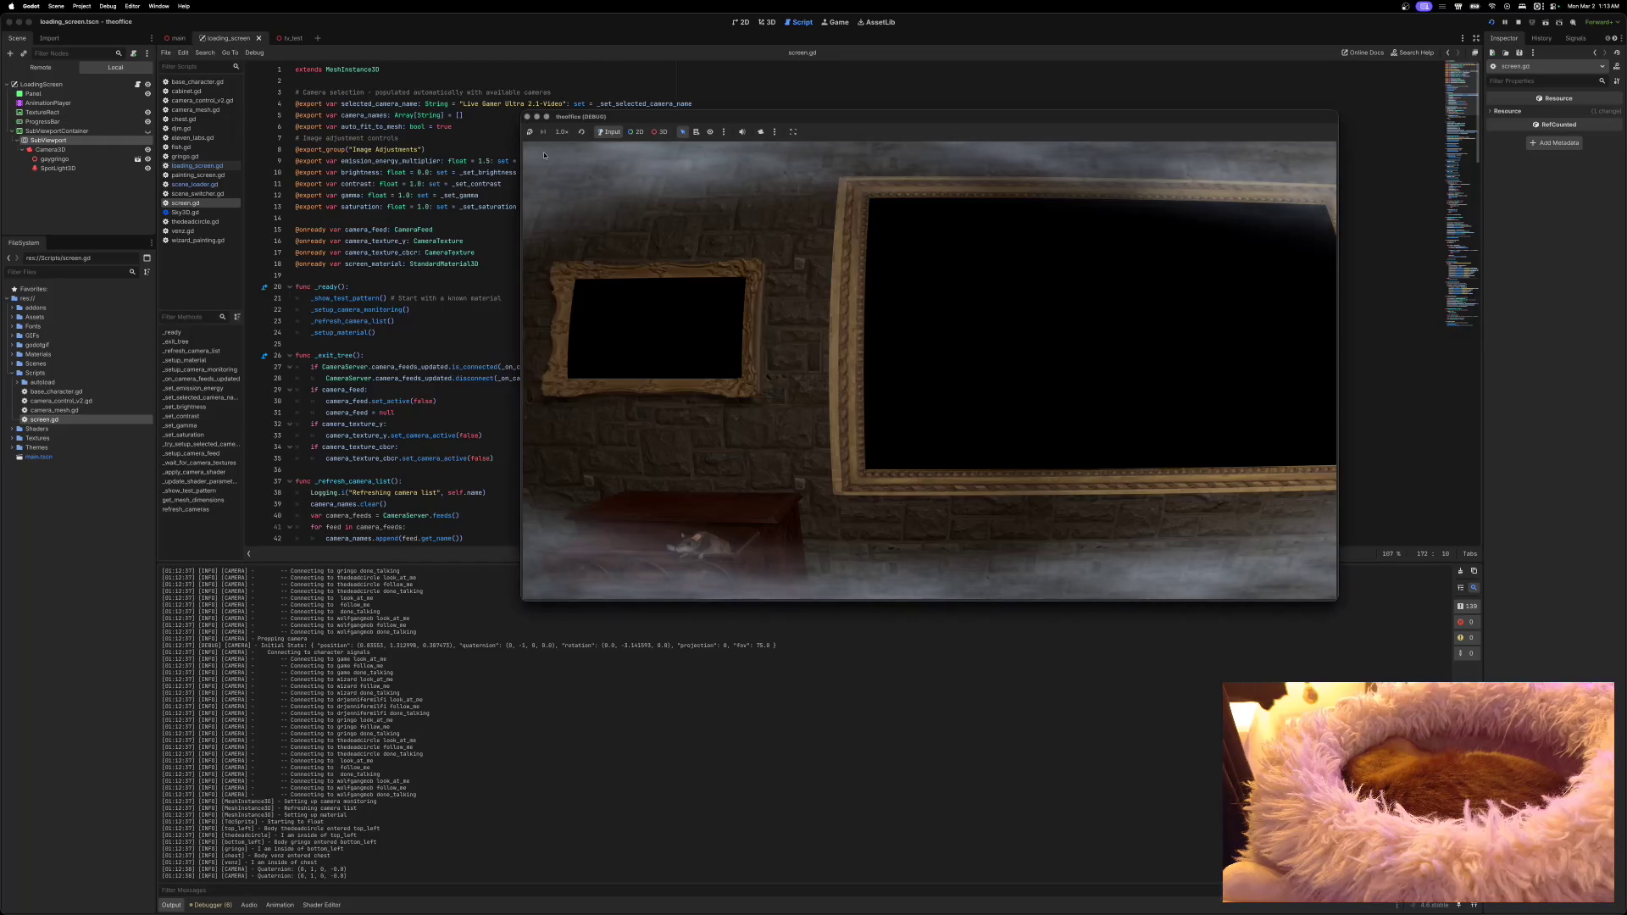
pyautogui.click(526, 116)
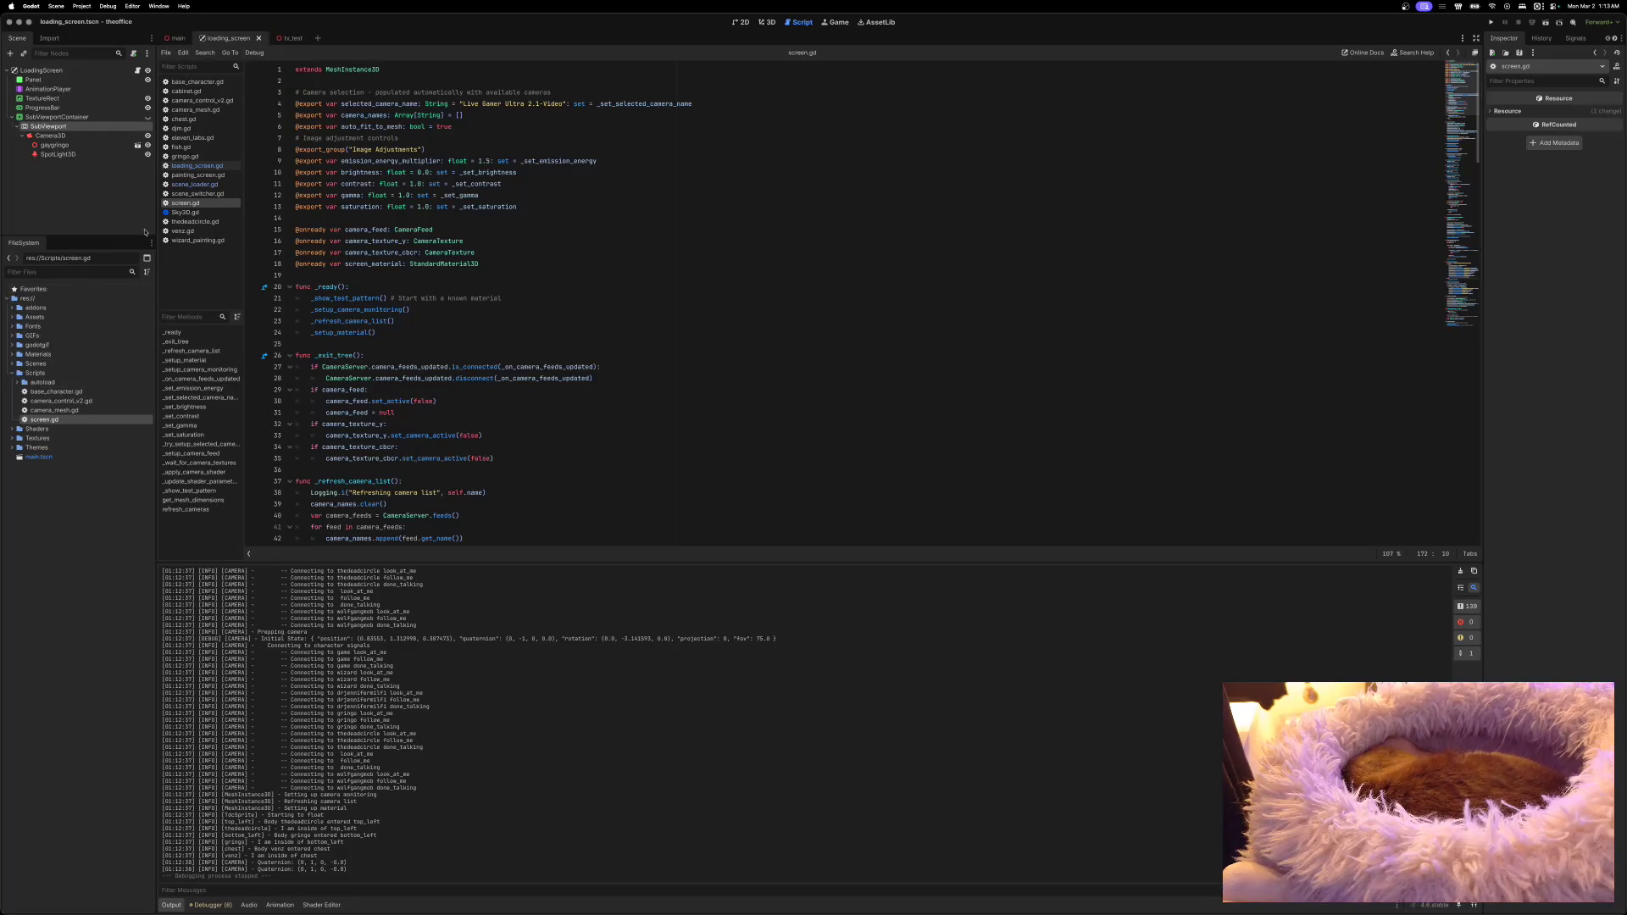
# Step: Delete the gringo AnimationTree variable and its if gringo block from loading_screen.gd, then save
pyautogui.click(199, 165)
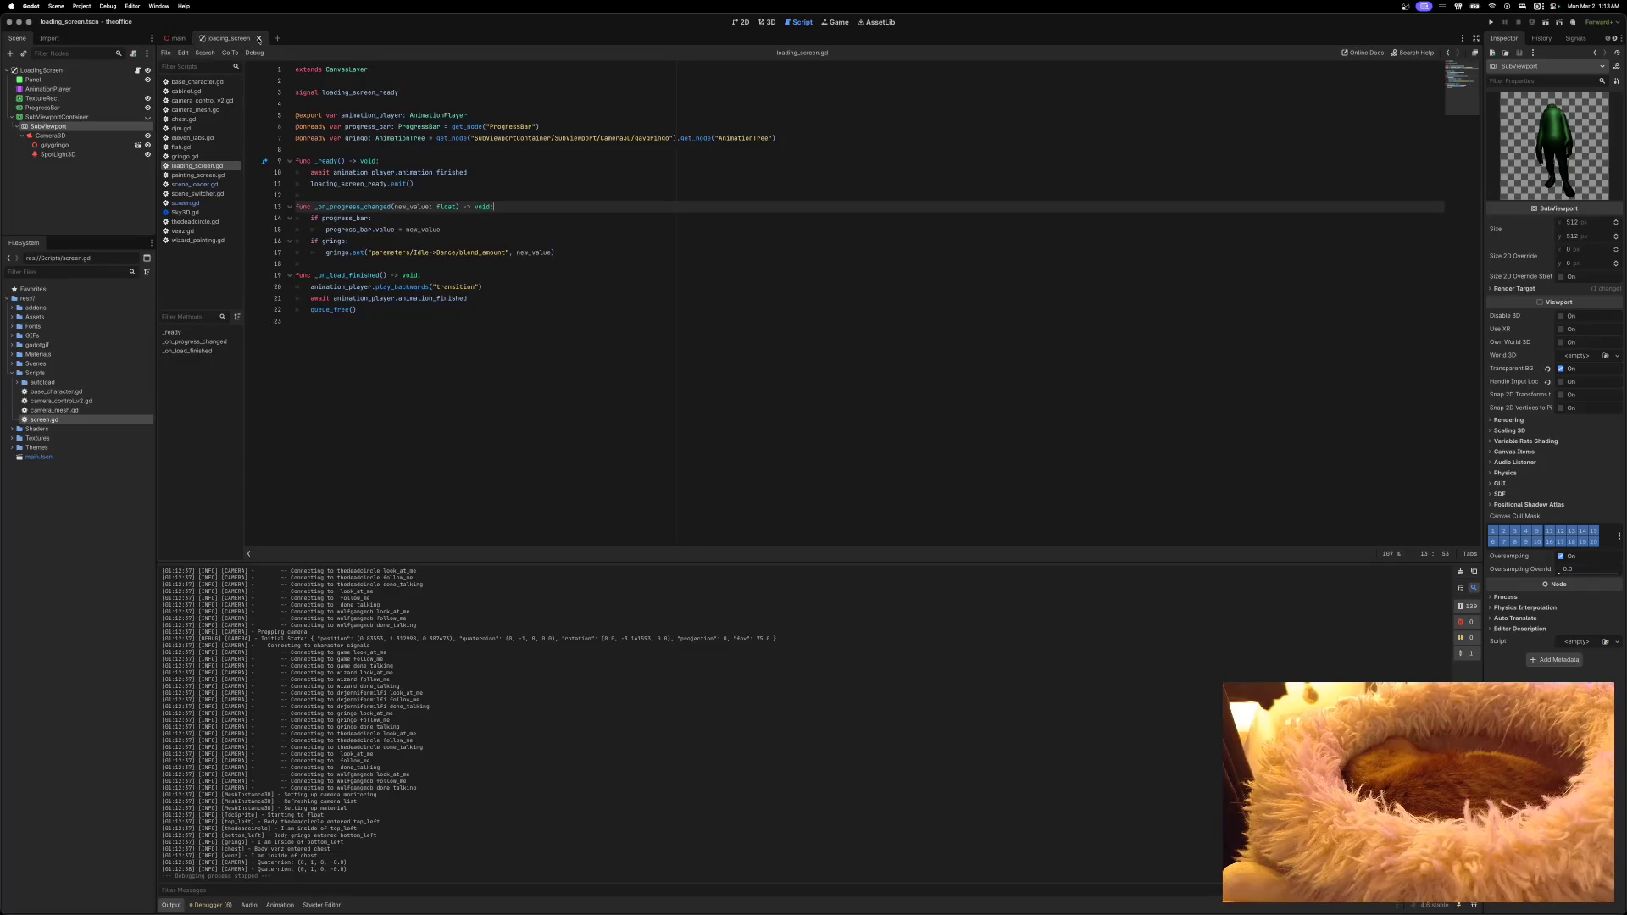
pyautogui.click(37, 117)
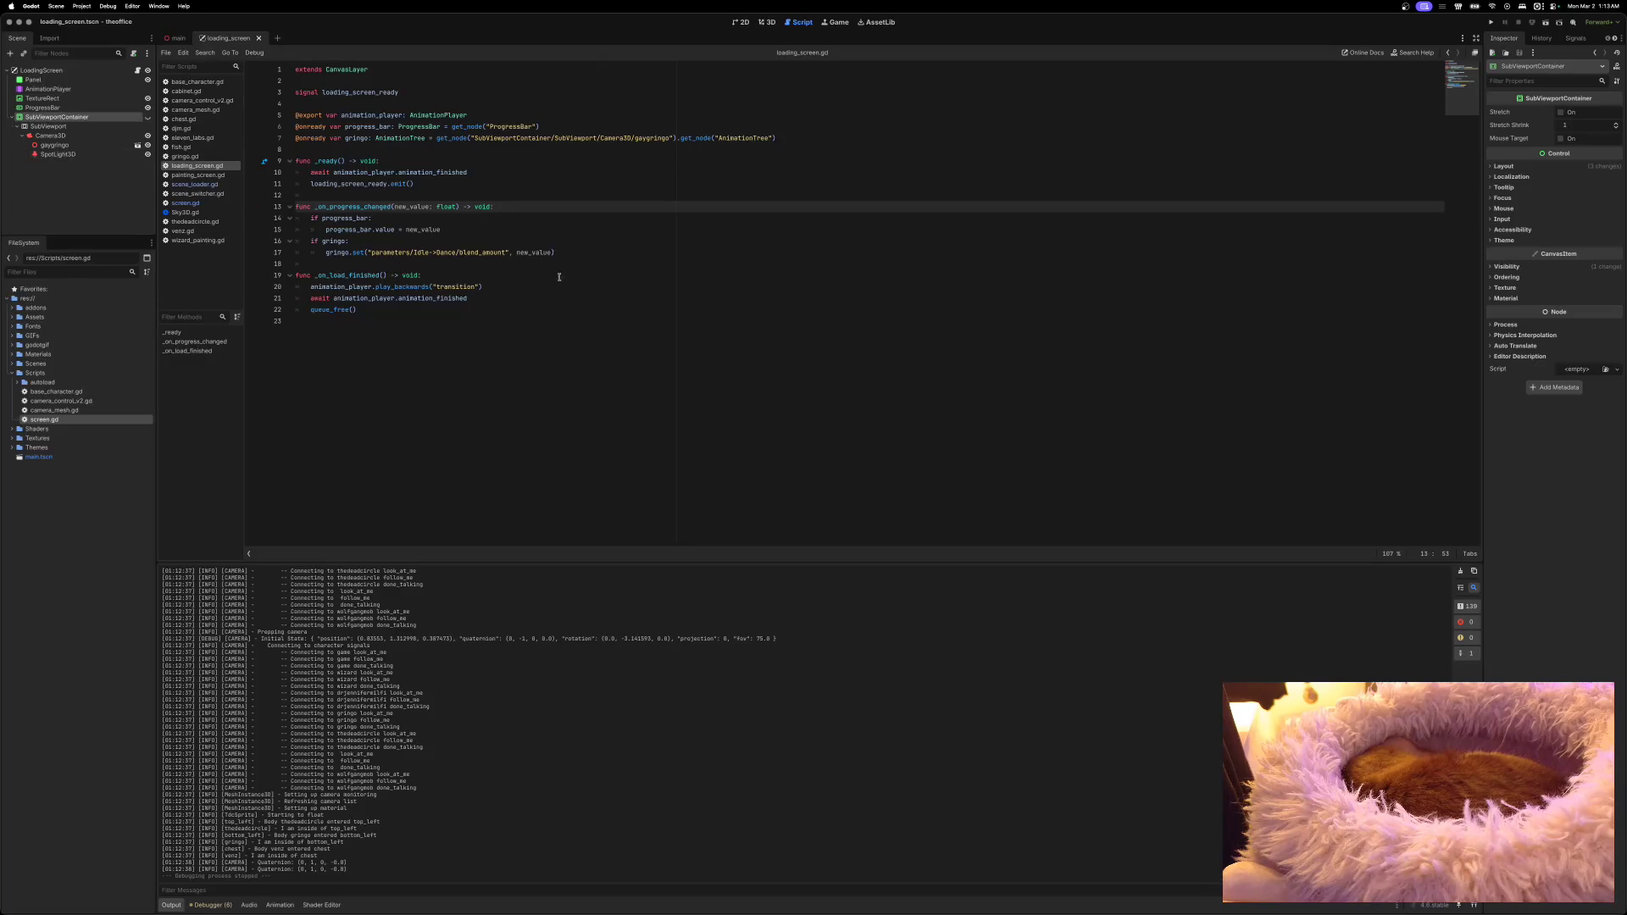
pyautogui.moveTo(558, 253); pyautogui.dragTo(245, 243)
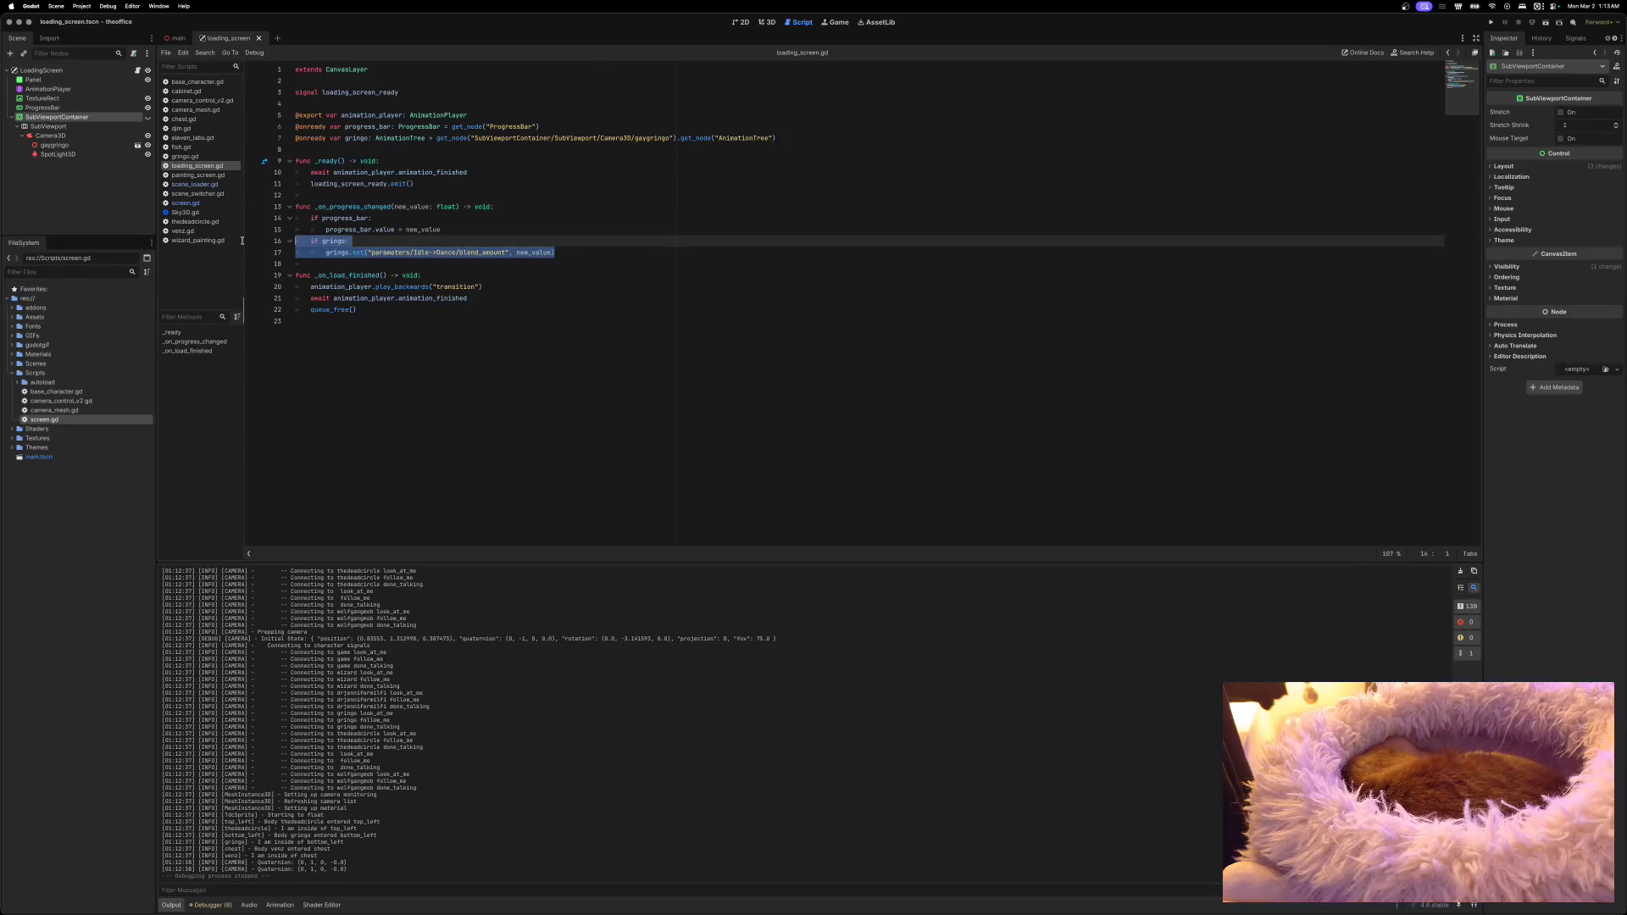
pyautogui.press('BackSpace')
pyautogui.press('BackSpace')
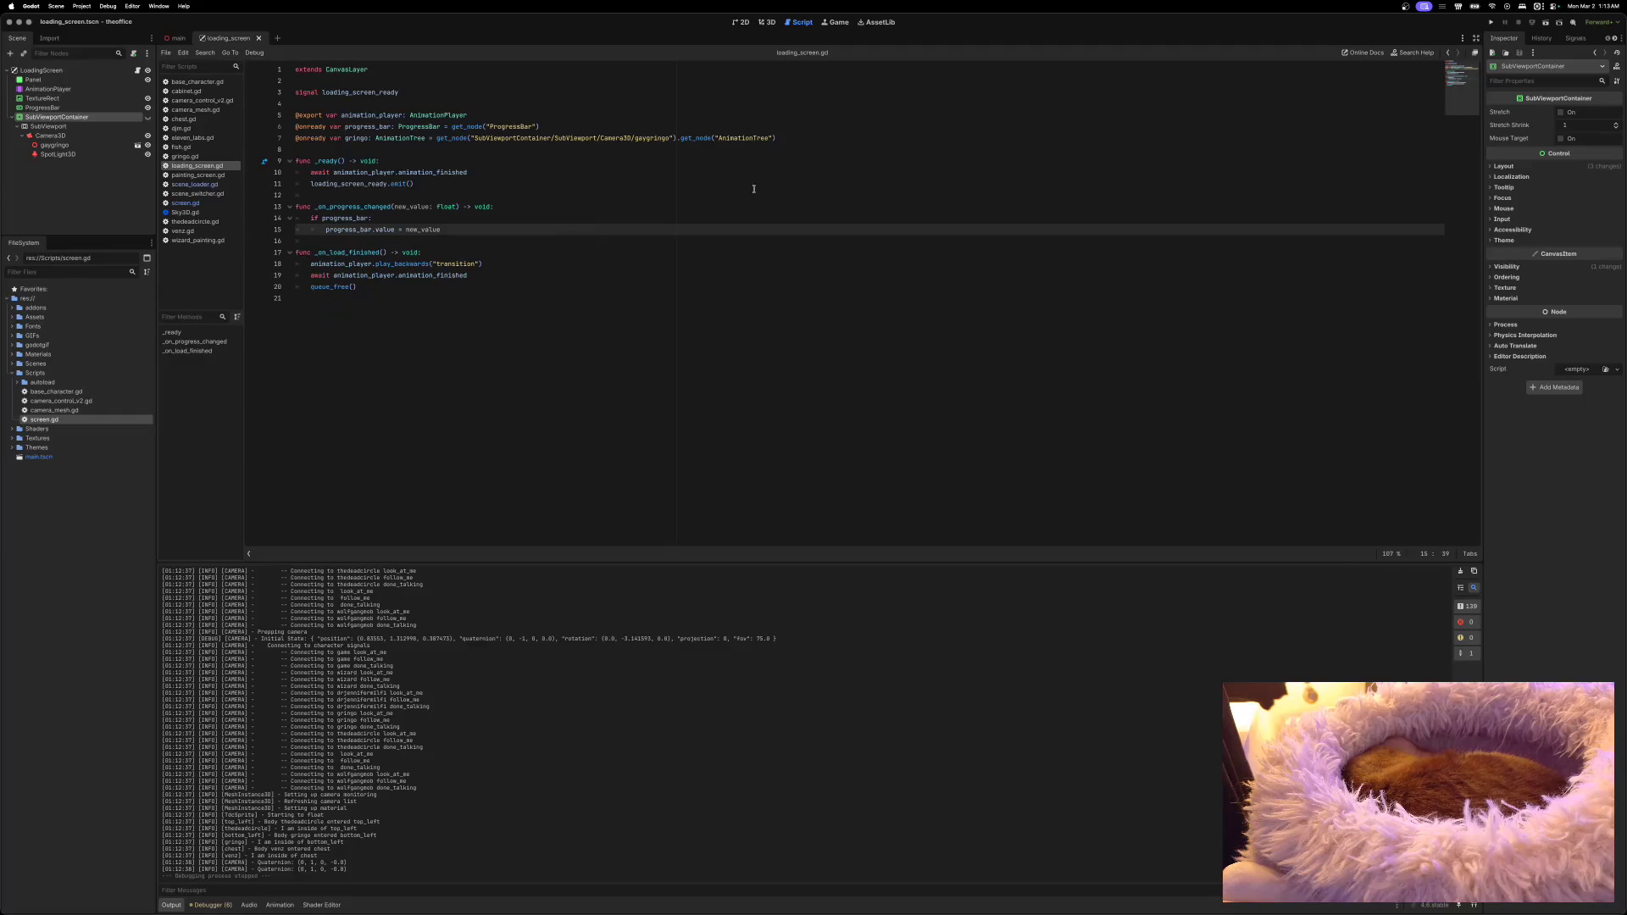
pyautogui.moveTo(778, 141); pyautogui.dragTo(284, 140)
pyautogui.press('BackSpace')
pyautogui.press('BackSpace')
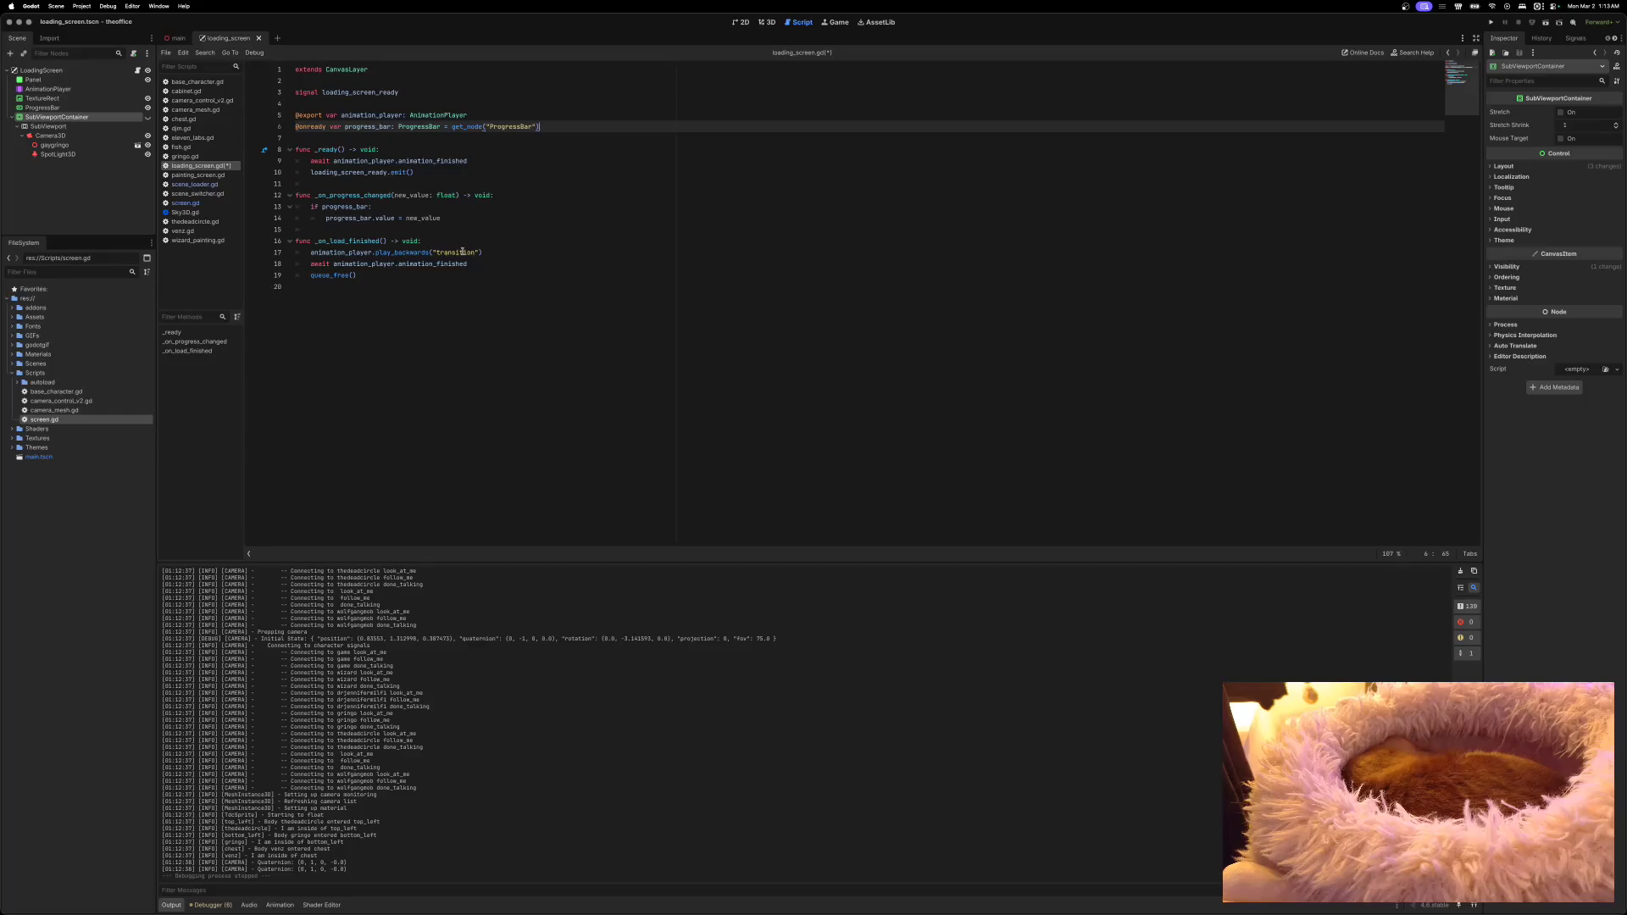
pyautogui.press('super+s')
# Step: Delete the SubViewportContainer node from the loading screen scene, save, and close its tab
pyautogui.rightClick(41, 121)
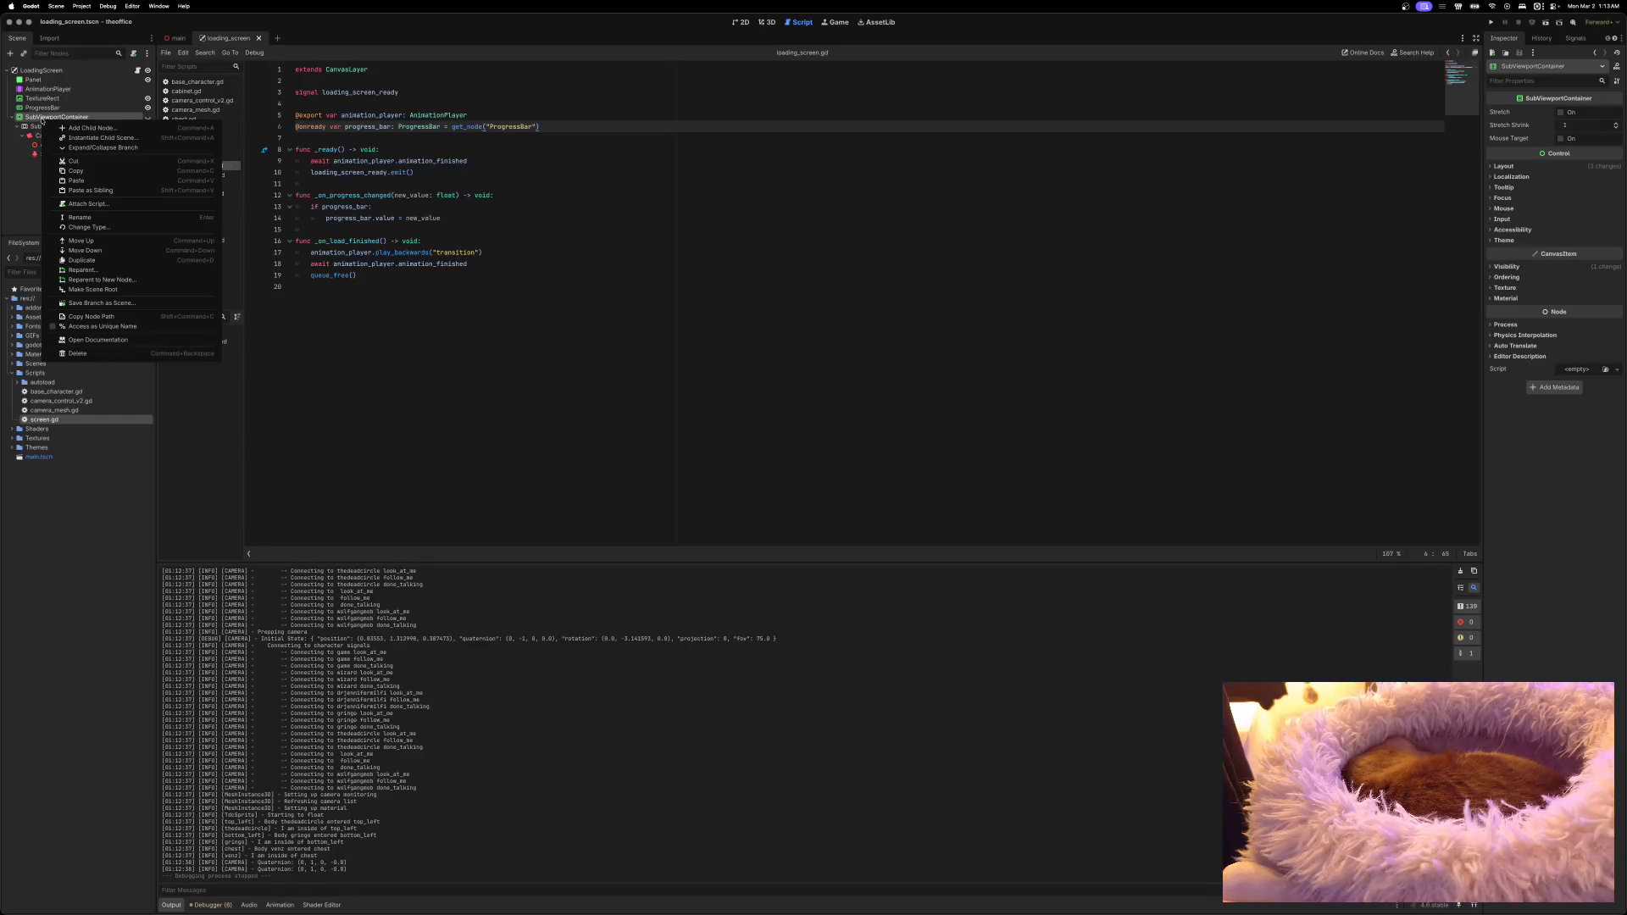
pyautogui.click(77, 353)
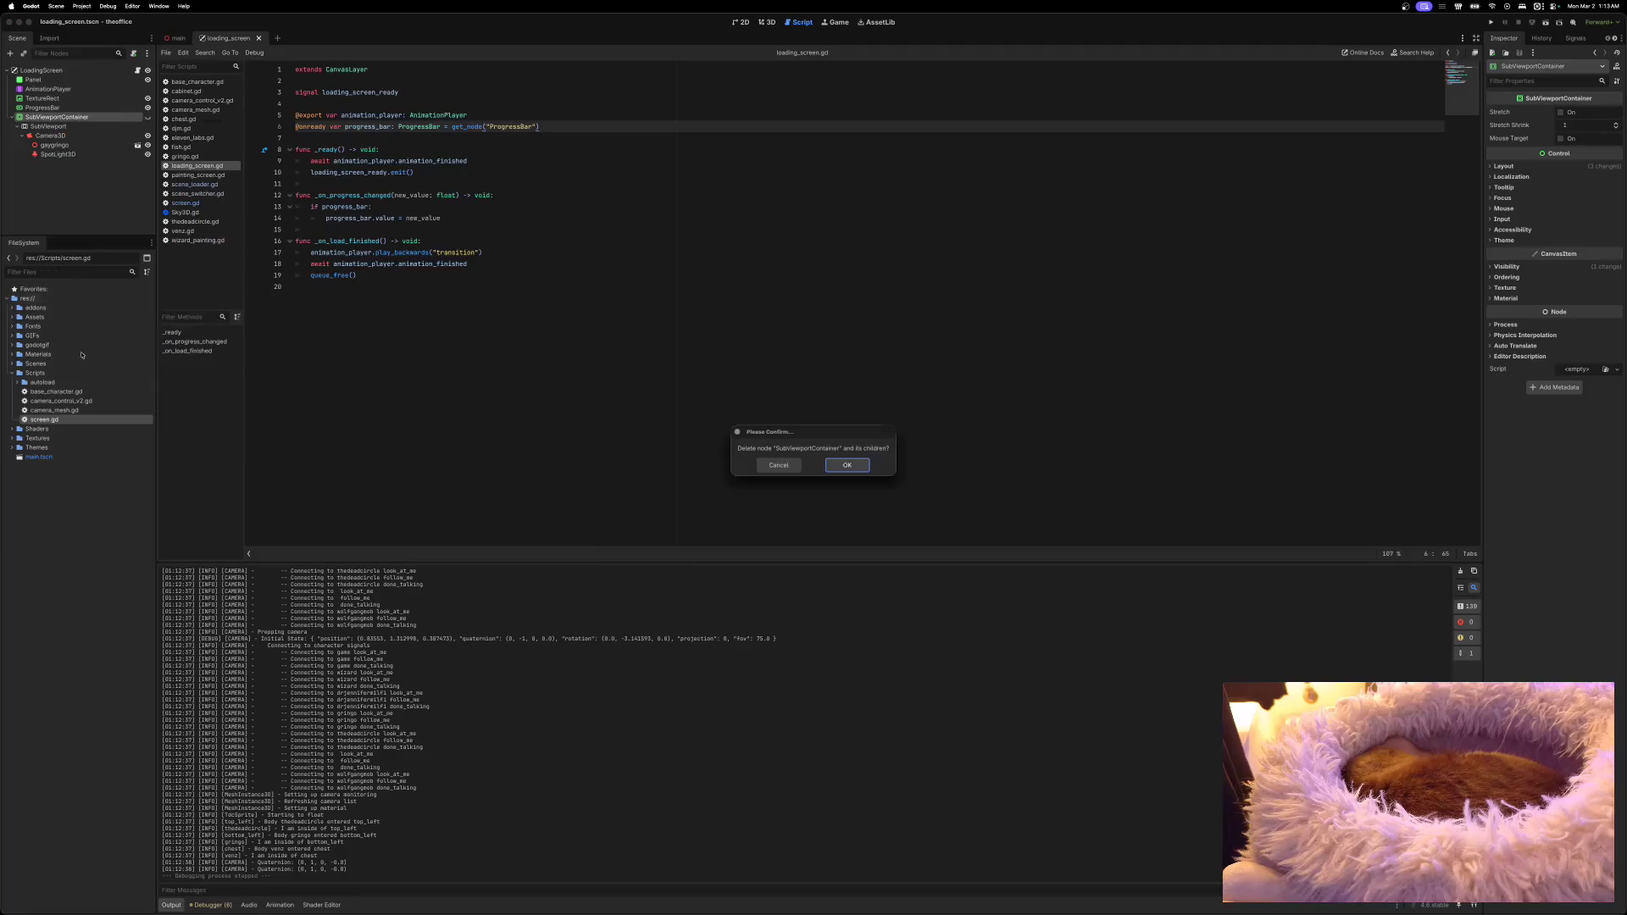
pyautogui.click(846, 471)
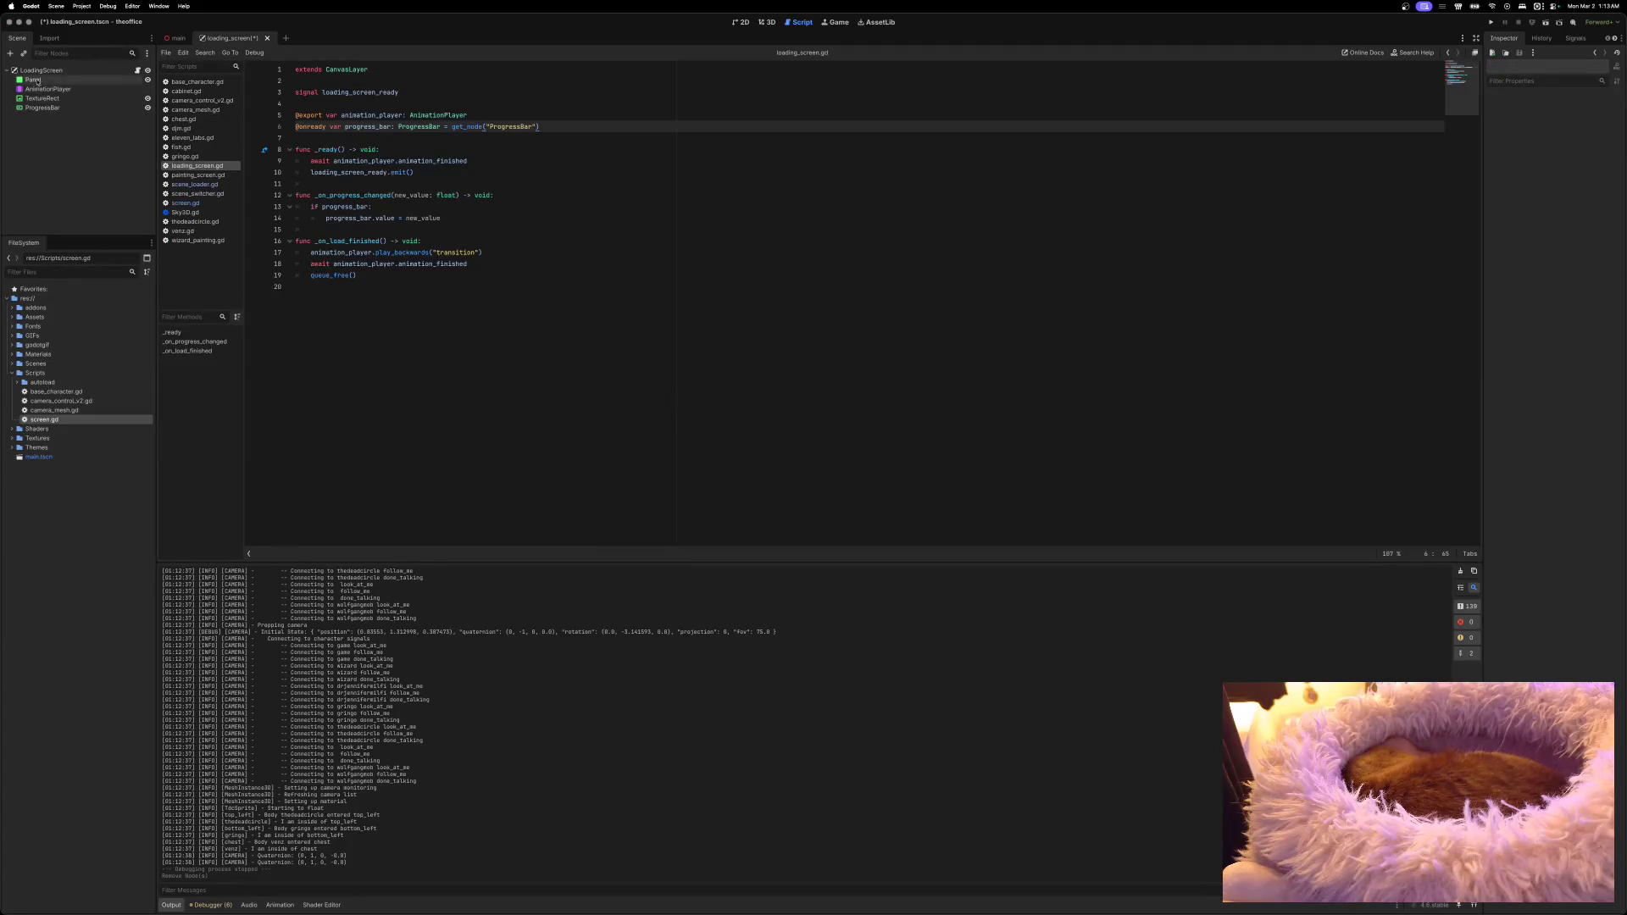
pyautogui.hotkey('ctrl', 's')
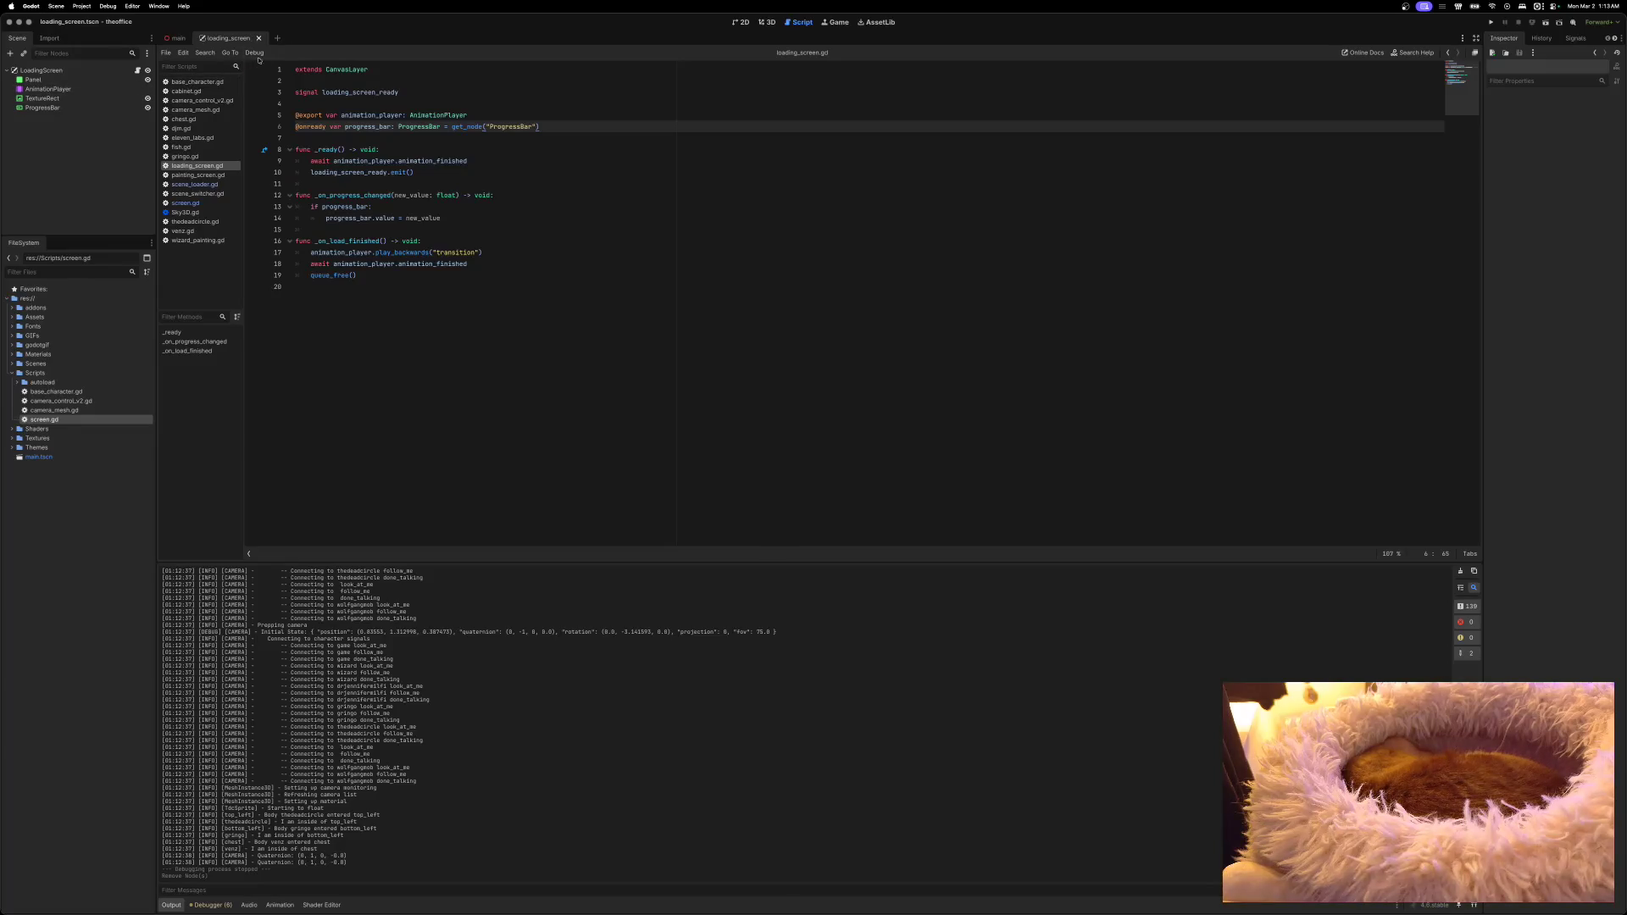
pyautogui.click(259, 38)
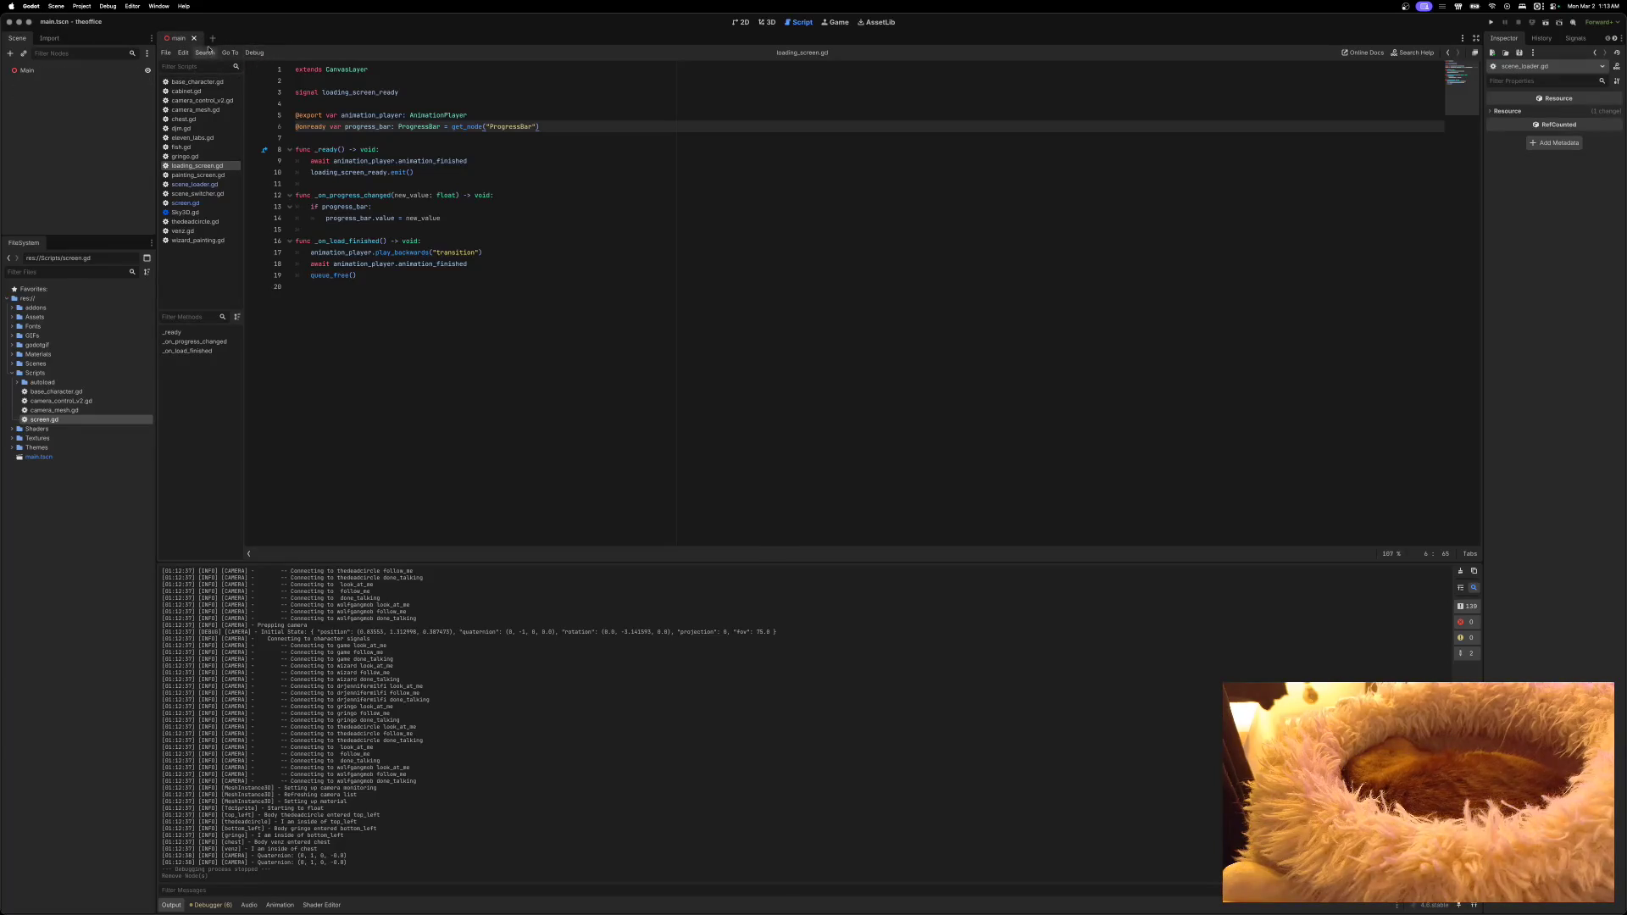
pyautogui.hotkey('alt', '2')
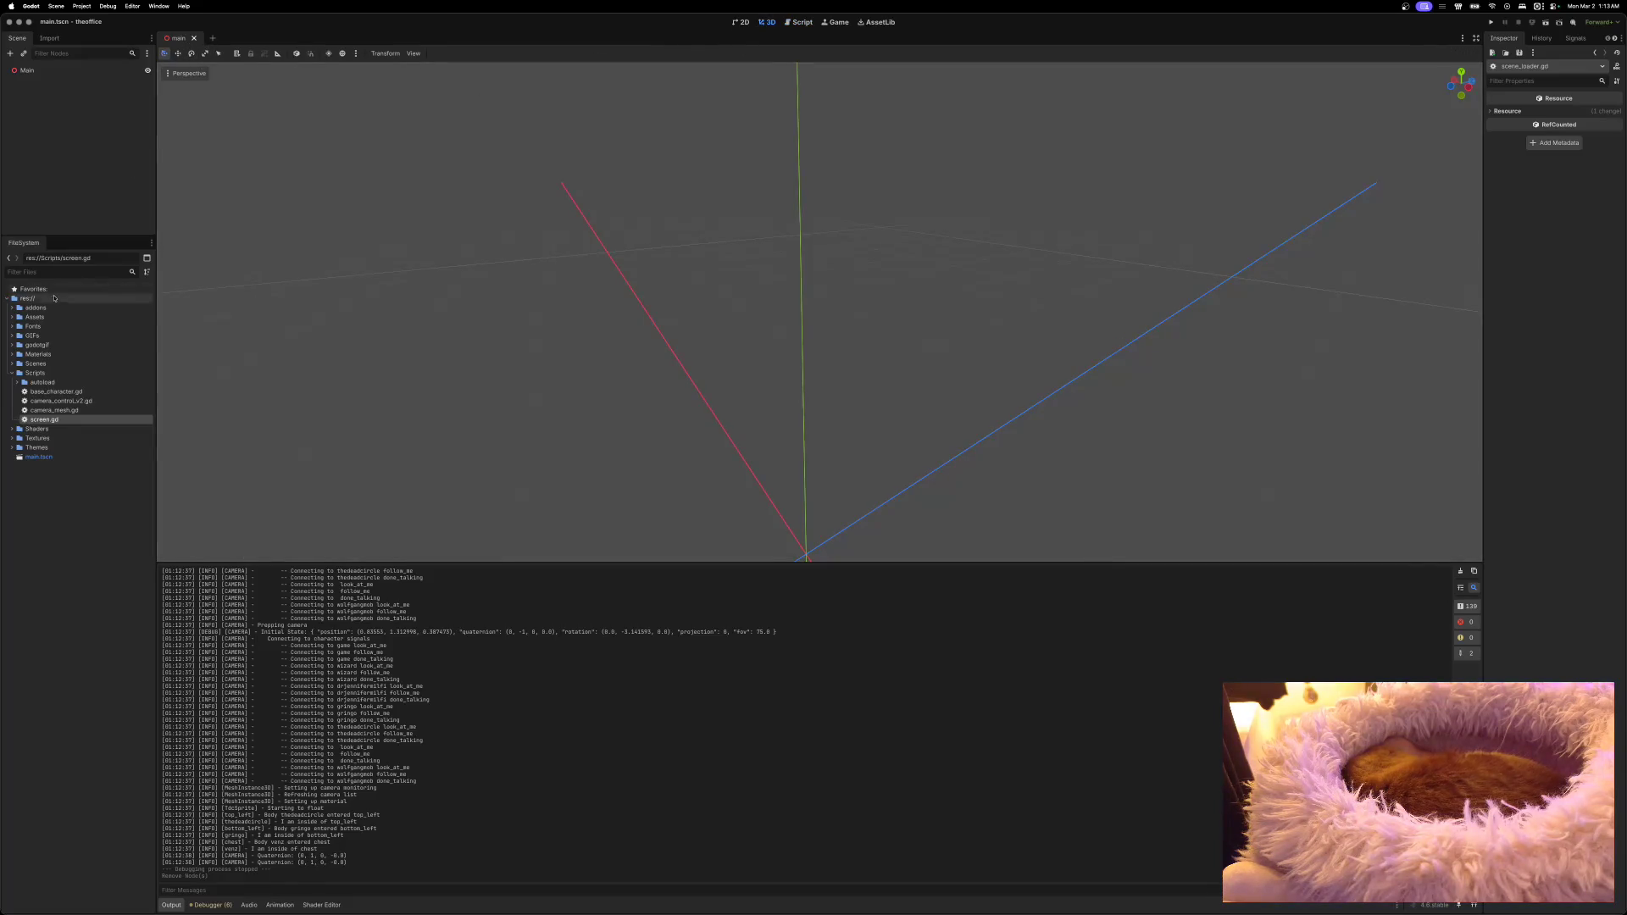
# Step: Open detective_office.tscn from Scenes > Environments > Sets and fly through the office
pyautogui.click(13, 373)
pyautogui.click(12, 363)
pyautogui.click(17, 383)
pyautogui.click(23, 392)
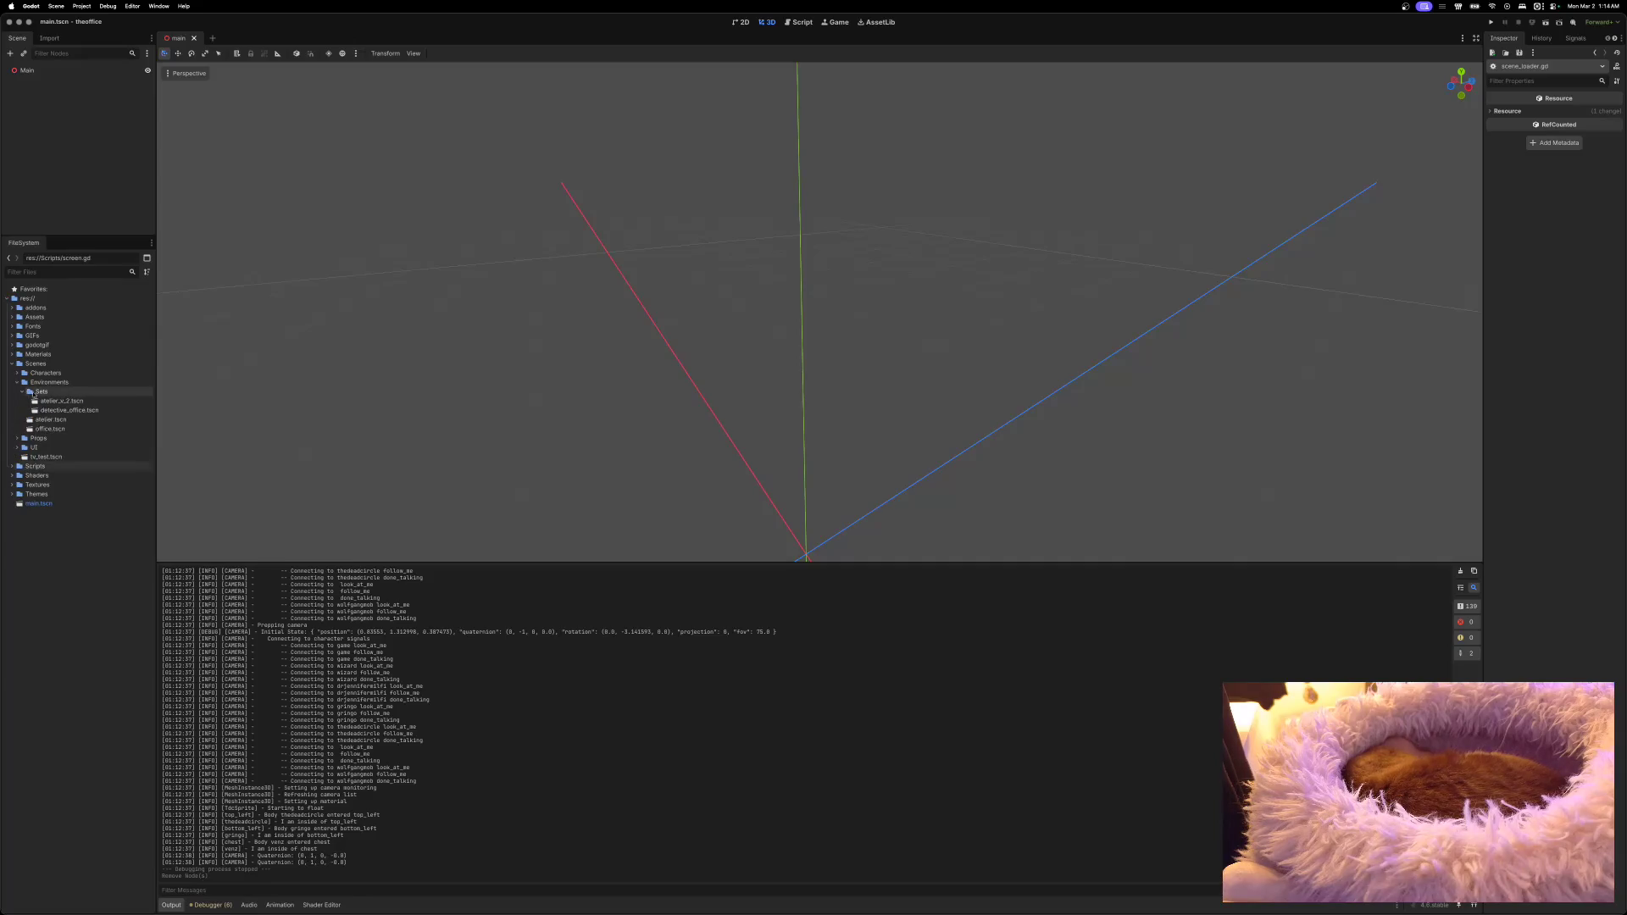
pyautogui.click(38, 410)
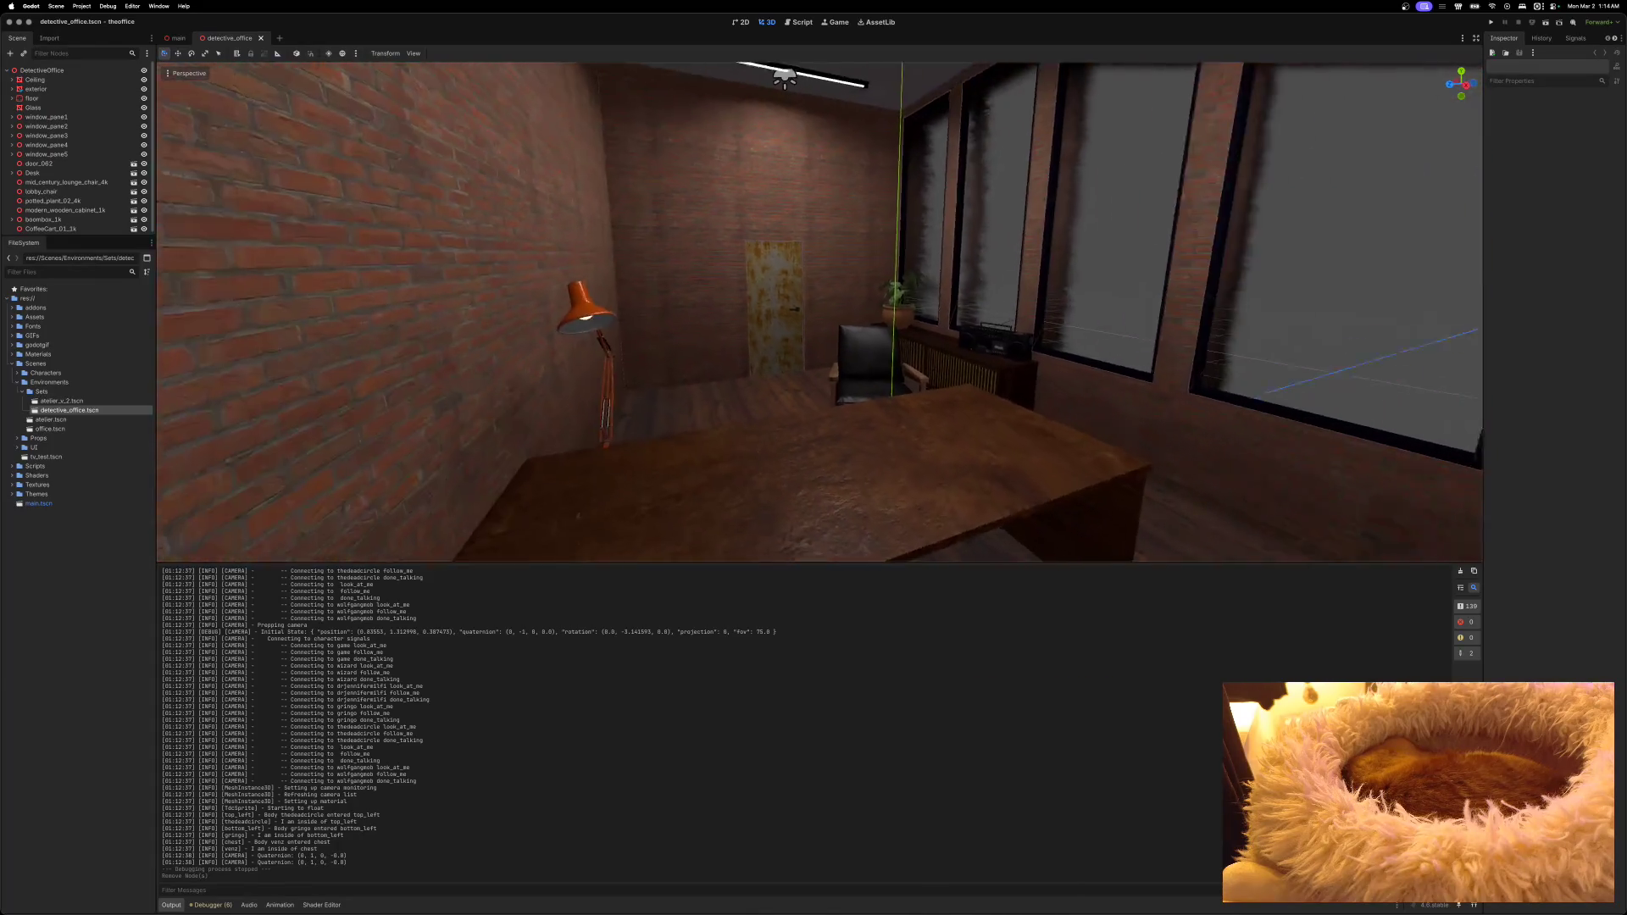
pyautogui.moveTo(820, 311)
pyautogui.mouseDown()
pyautogui.moveTo(737, 320)
pyautogui.moveTo(461, 203)
pyautogui.mouseUp()
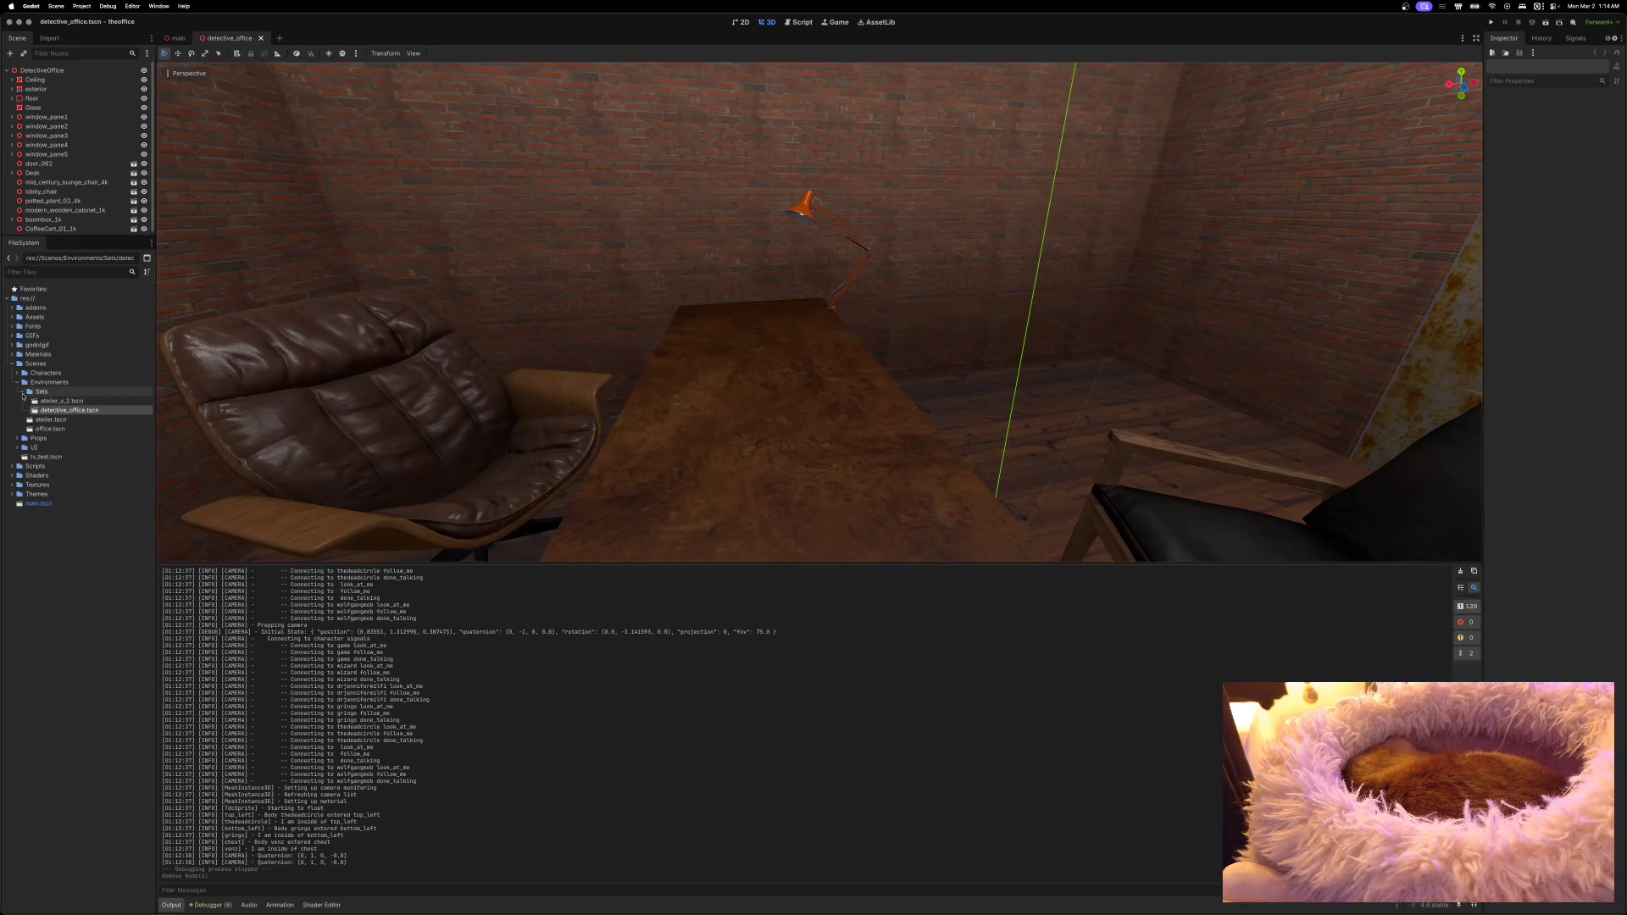
# Step: Open office.tscn, lower the view to desk height, and select the StreamscapeCamera
pyautogui.click(24, 392)
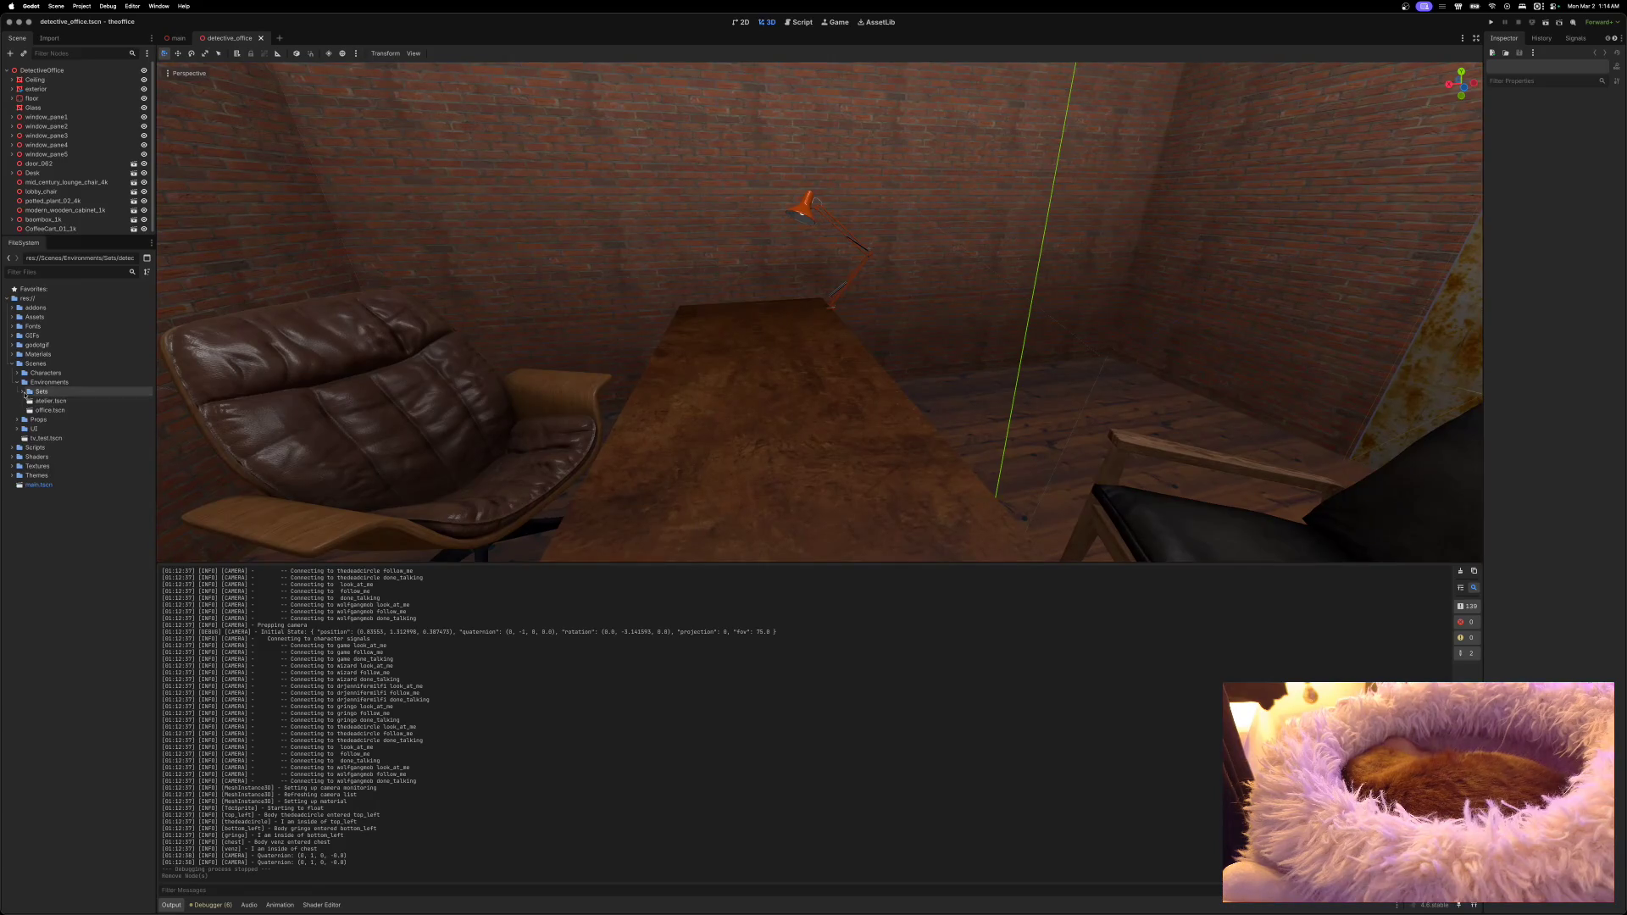
pyautogui.doubleClick(35, 411)
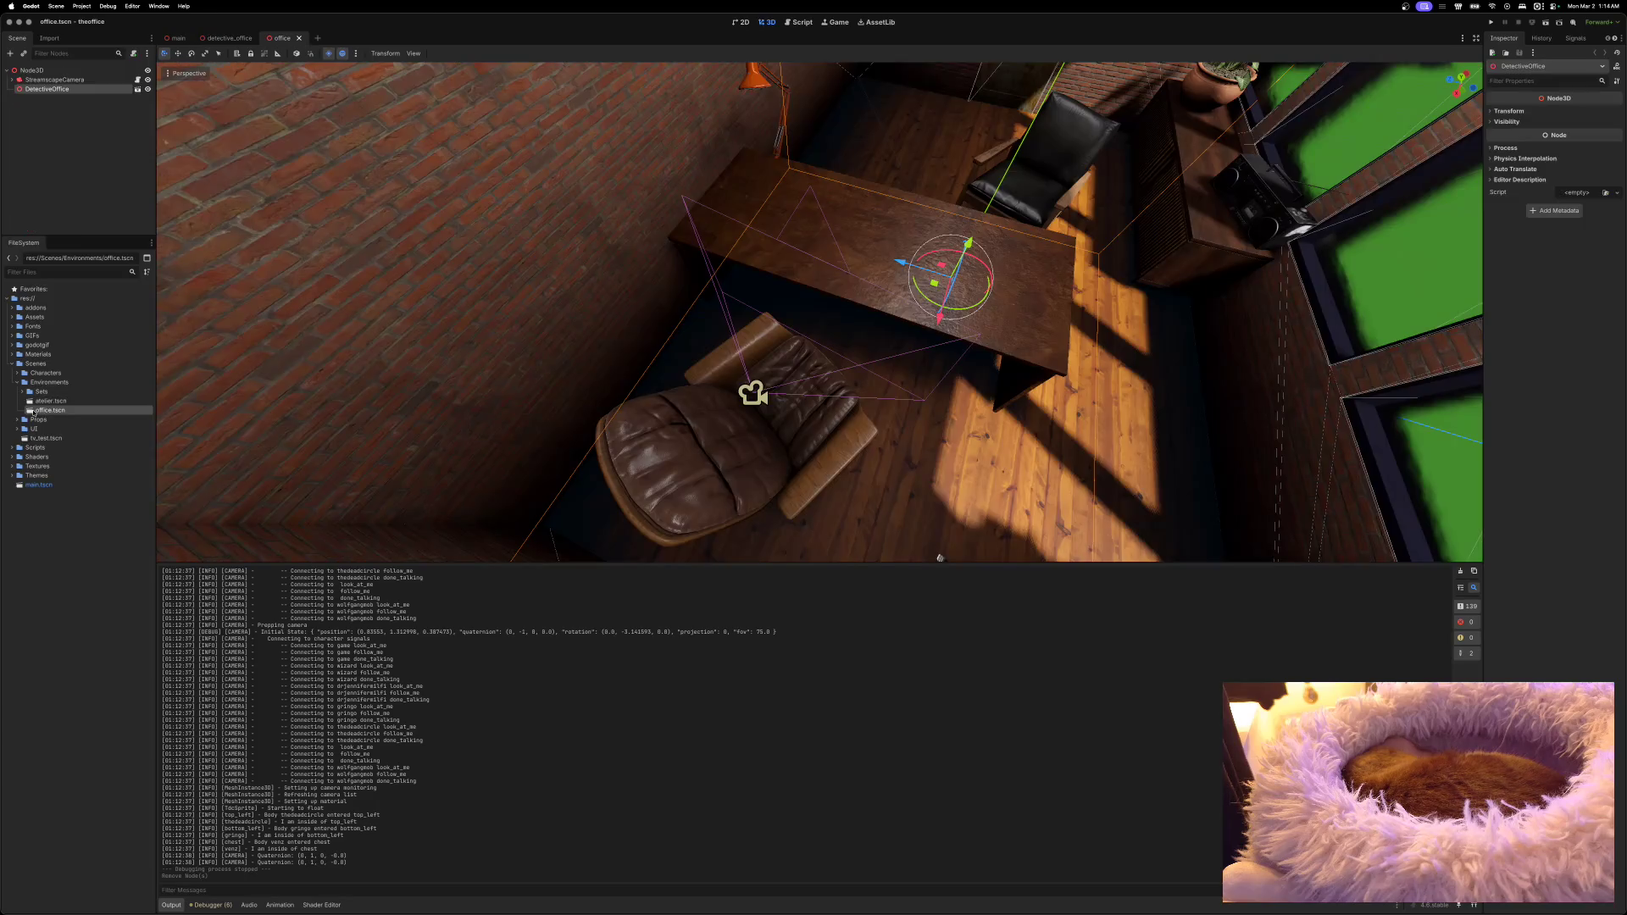
pyautogui.moveTo(379, 337); pyautogui.dragTo(394, 388)
pyautogui.click(555, 322)
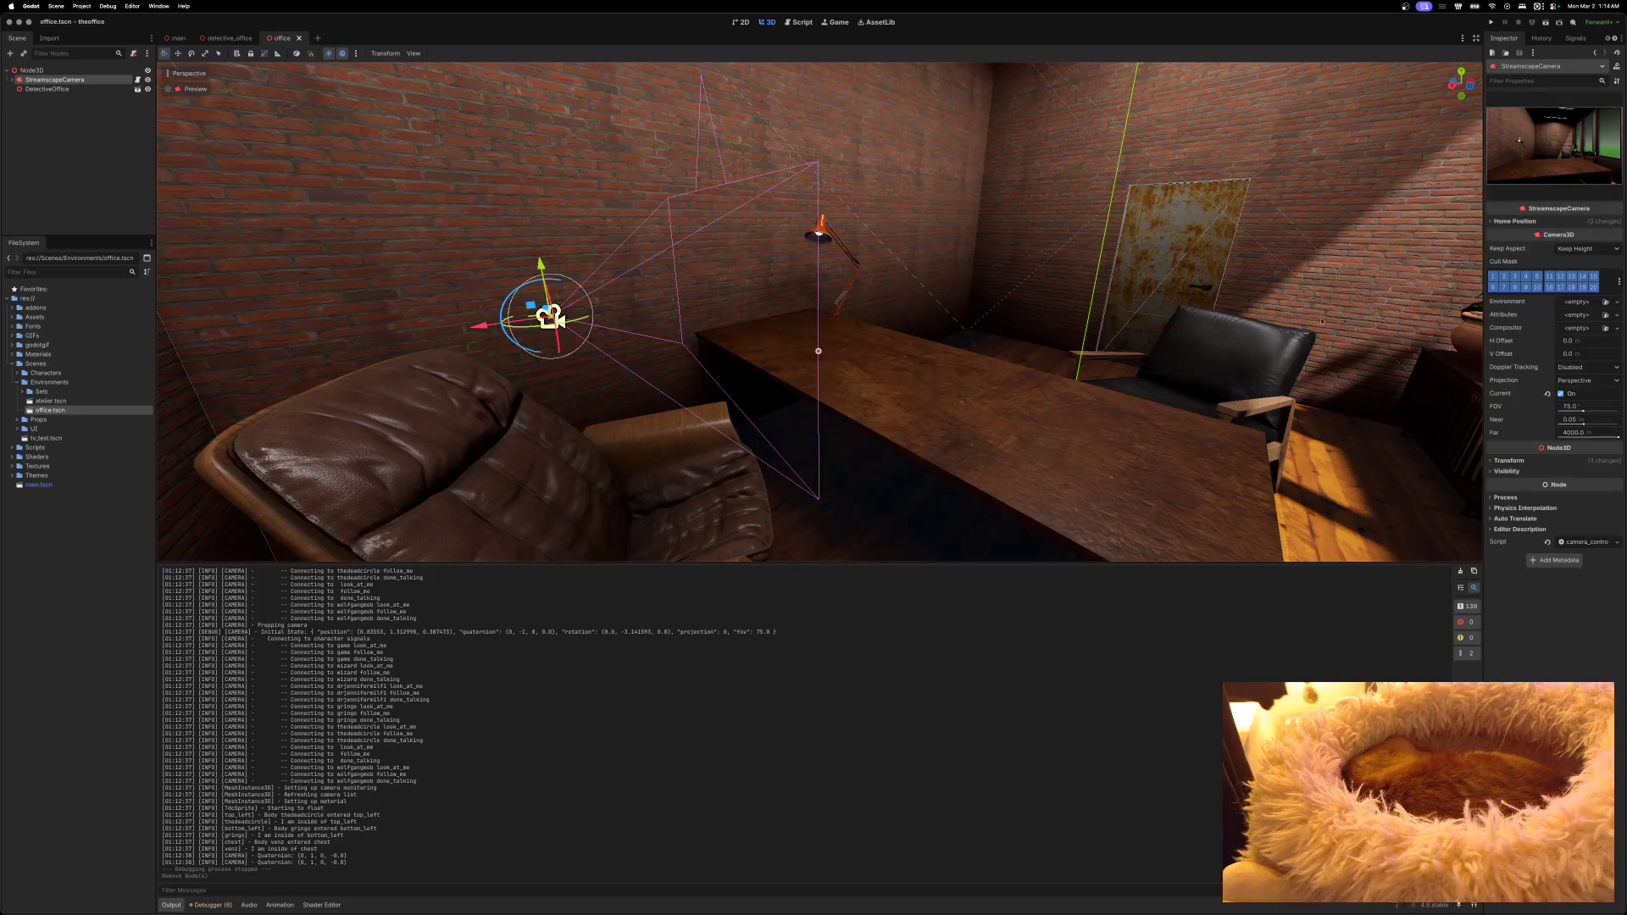
# Step: Paste the StreamscapeCamera's position (2.019, 1.386, 0.768) into View Position, set View Rotation Y to 82, and save
pyautogui.click(1515, 221)
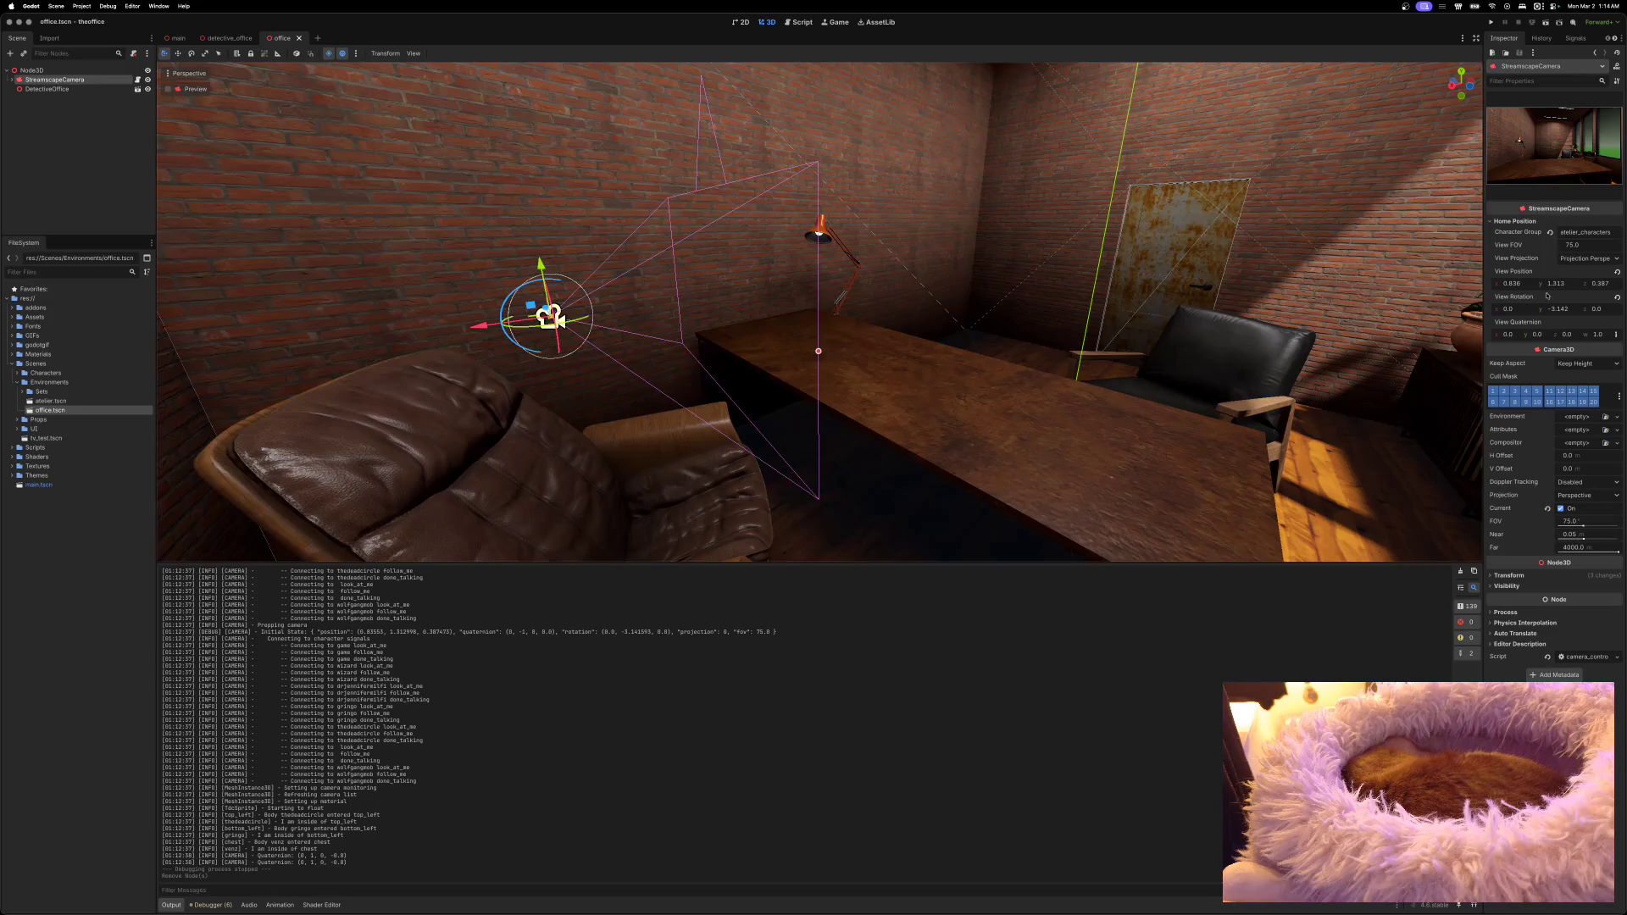
pyautogui.click(1506, 576)
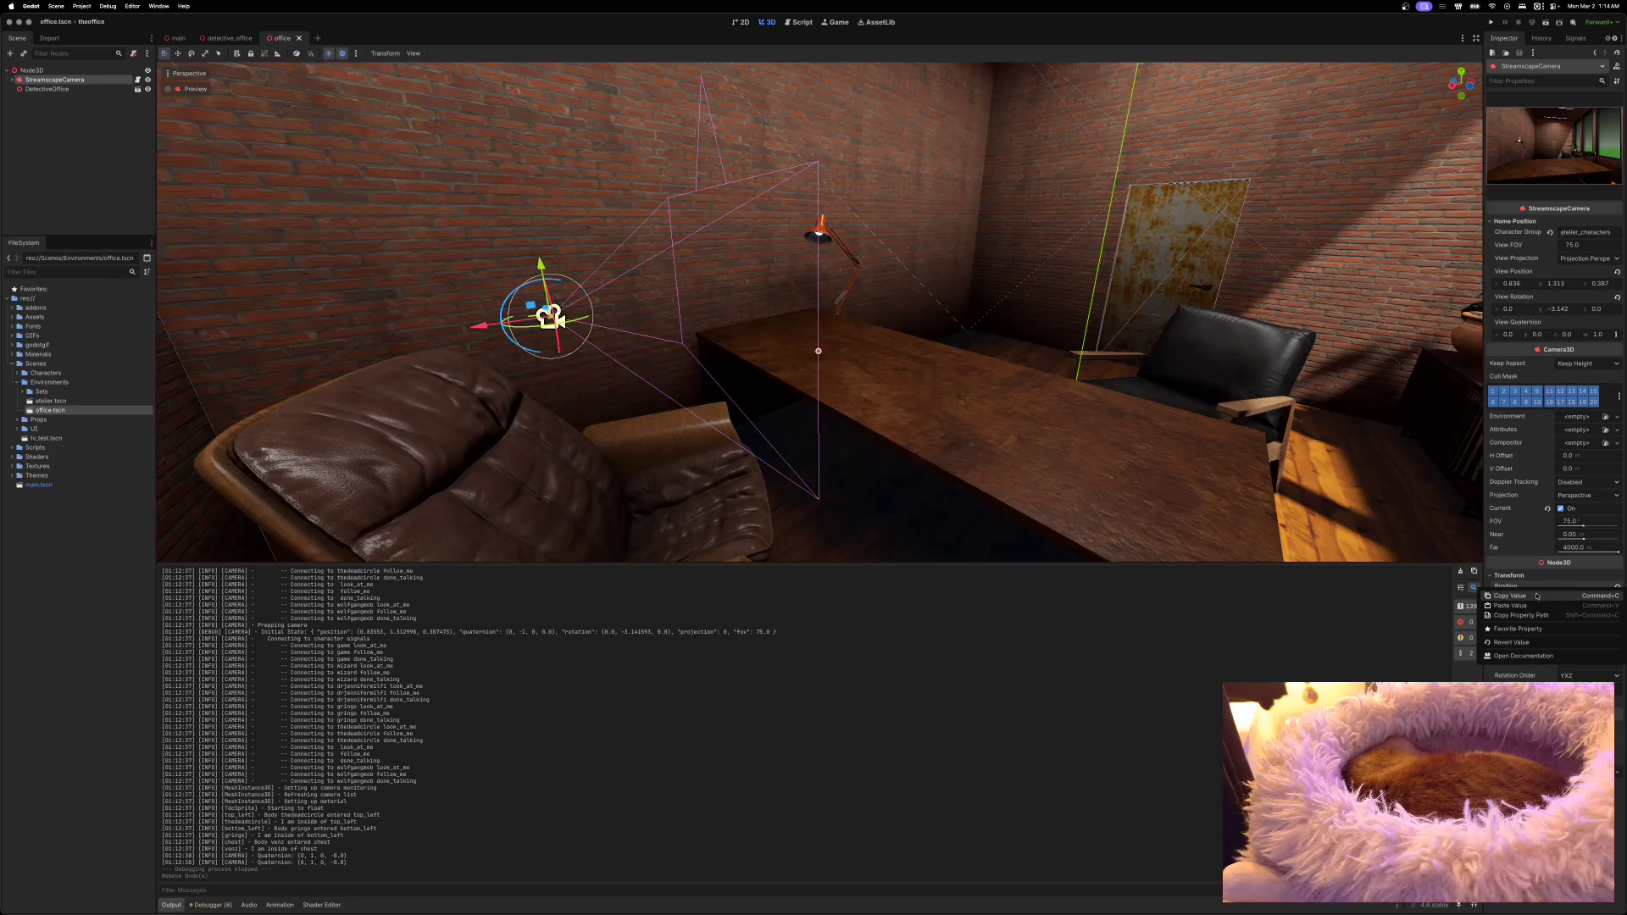
pyautogui.rightClick(1569, 273)
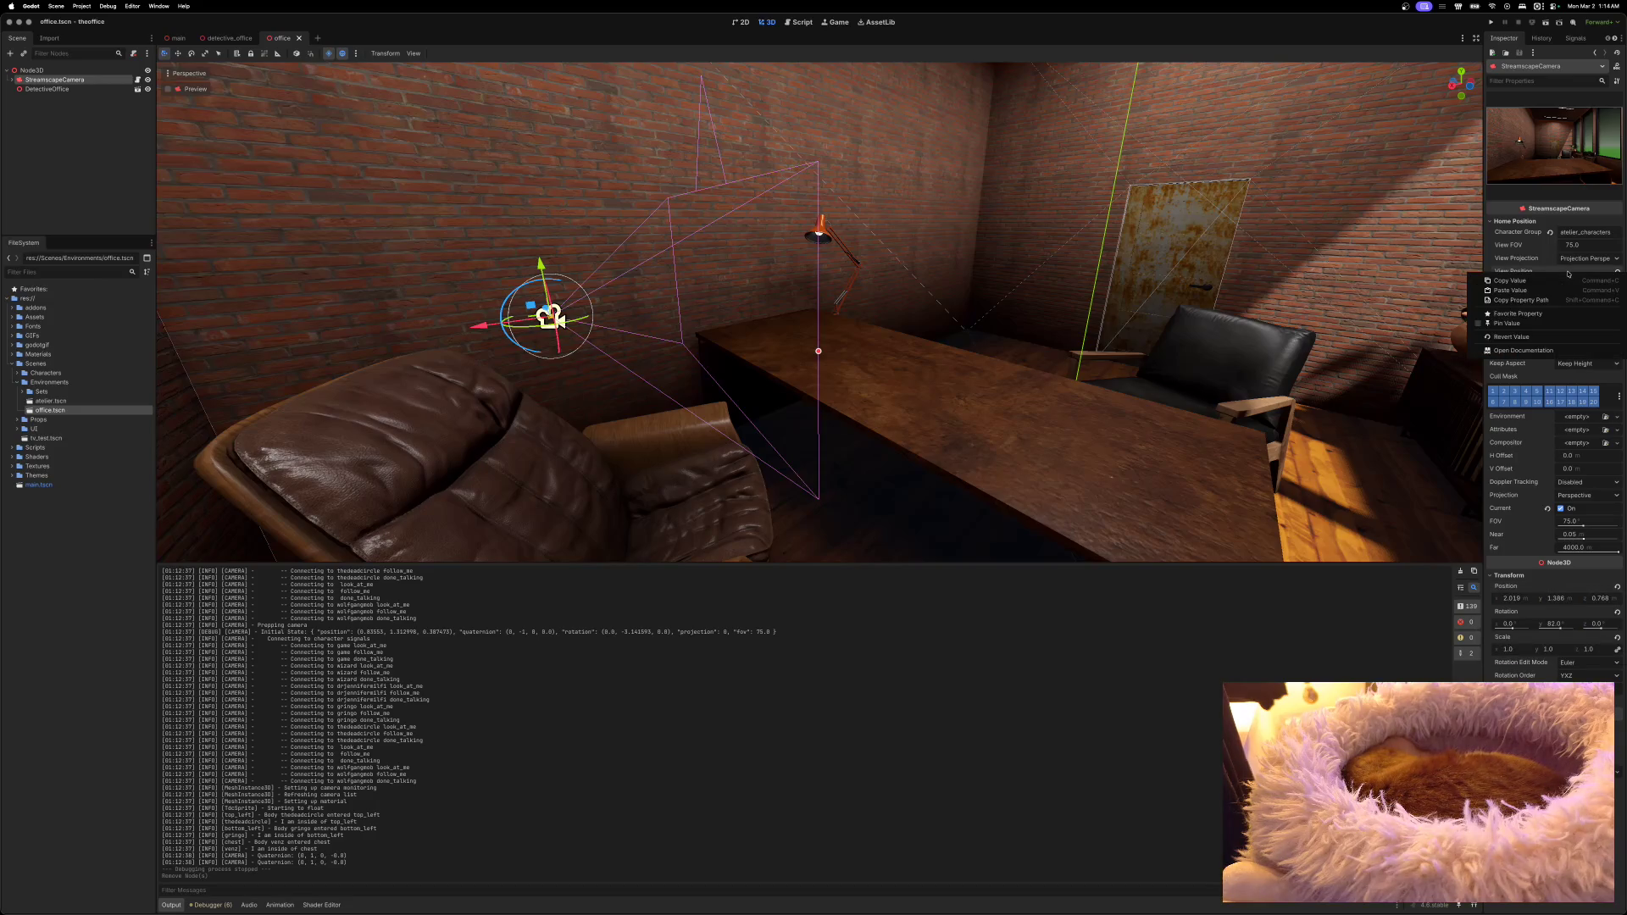
pyautogui.click(1544, 290)
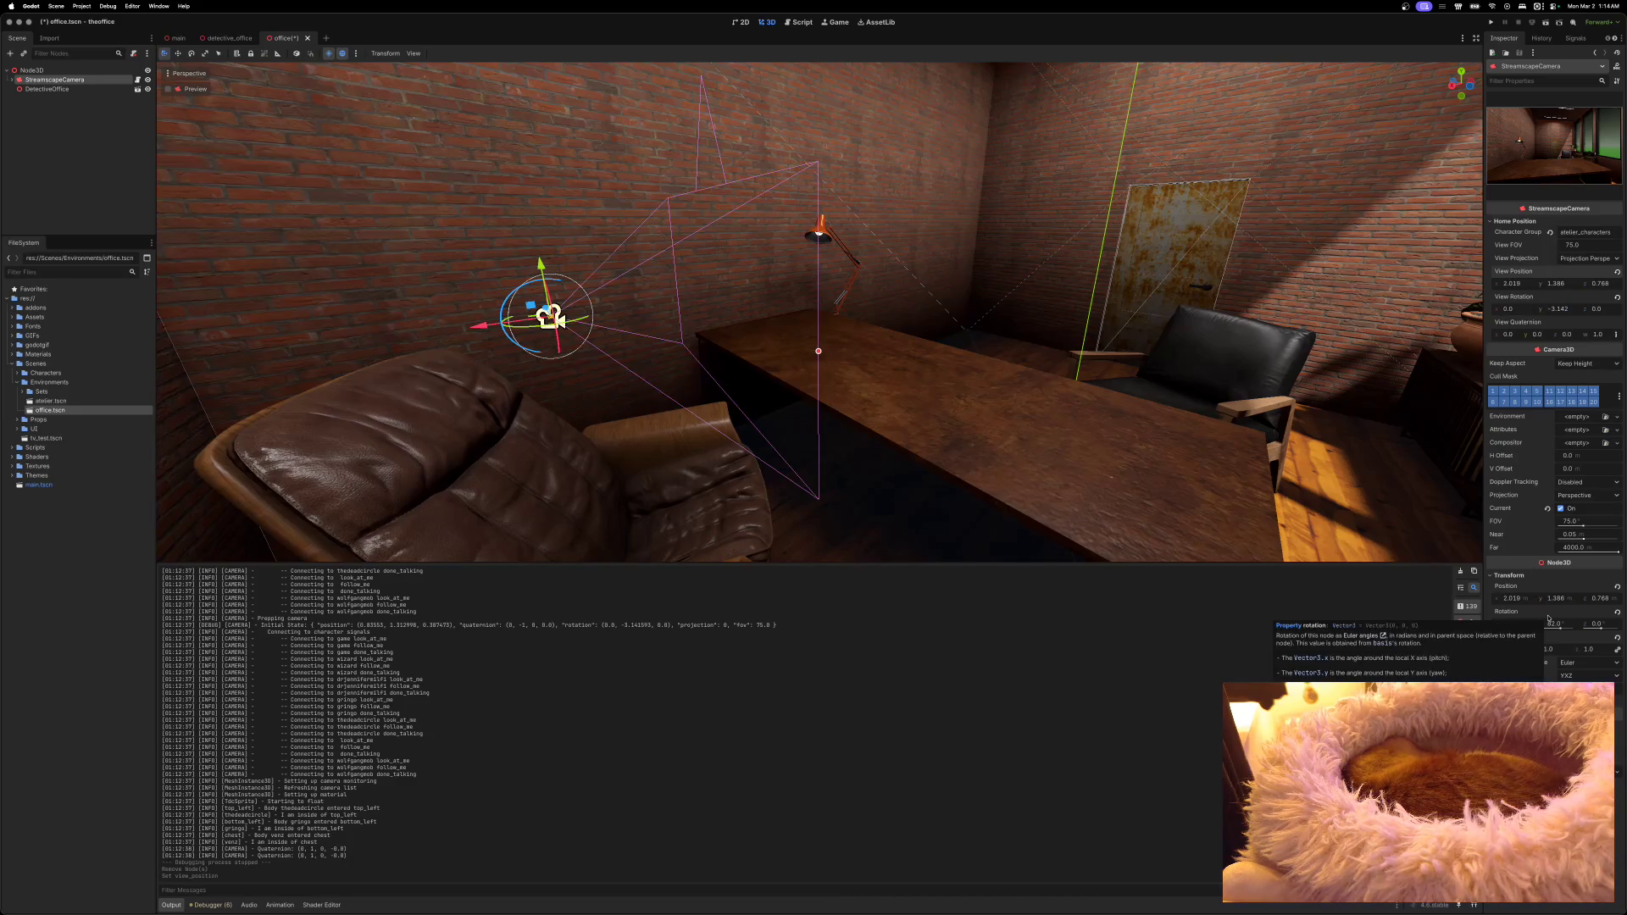
pyautogui.click(1556, 309)
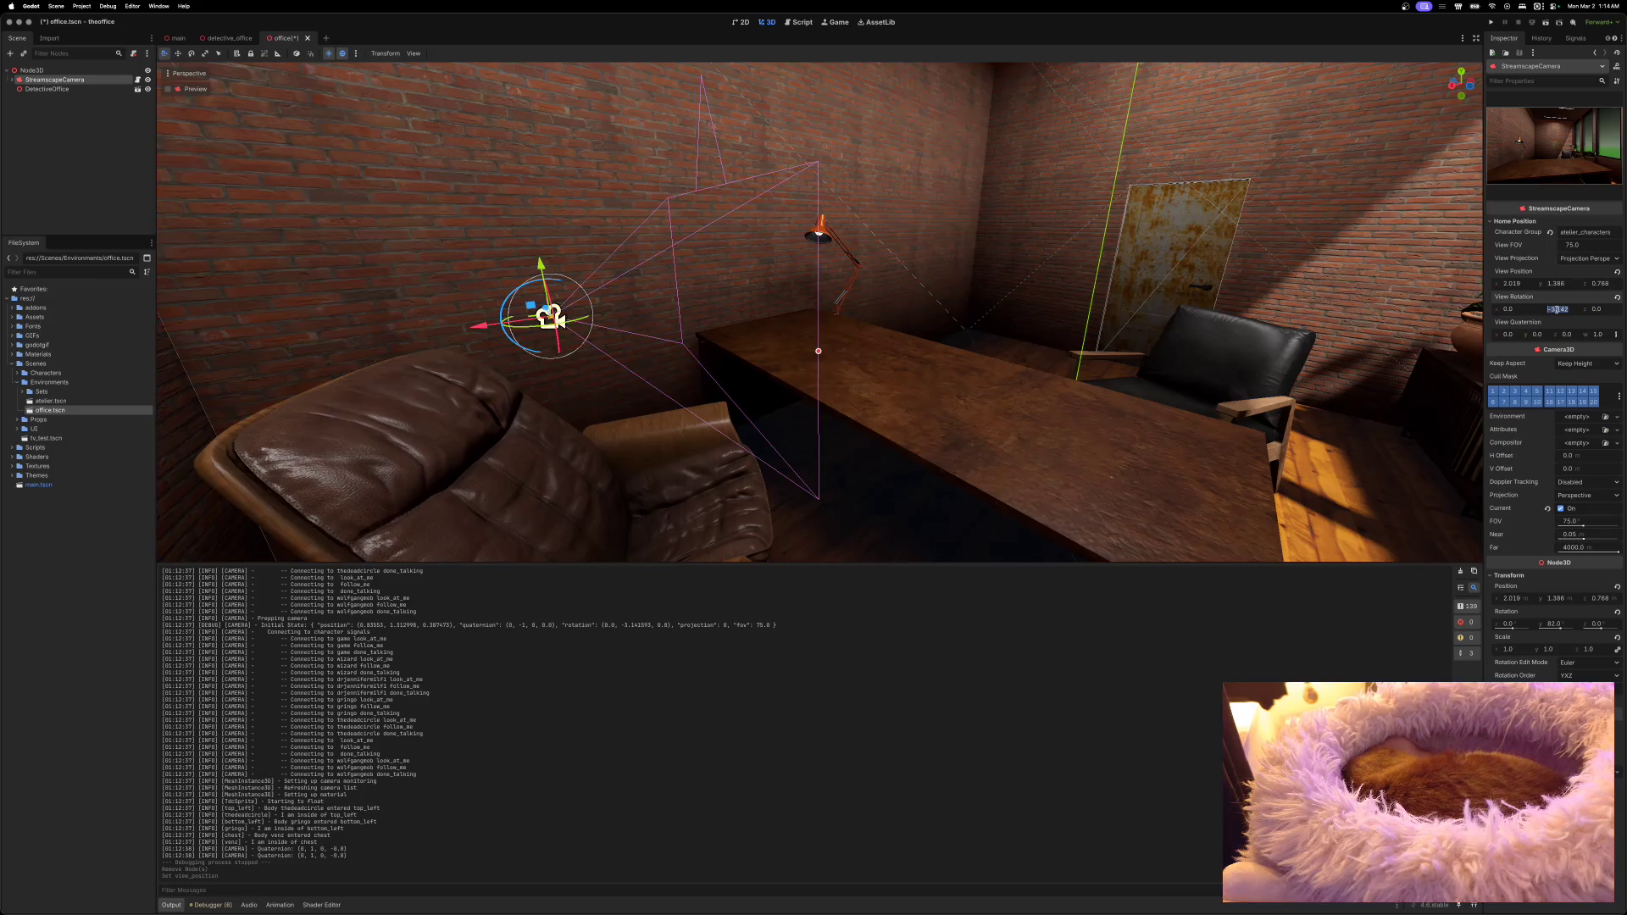
pyautogui.write('82')
pyautogui.press('Return')
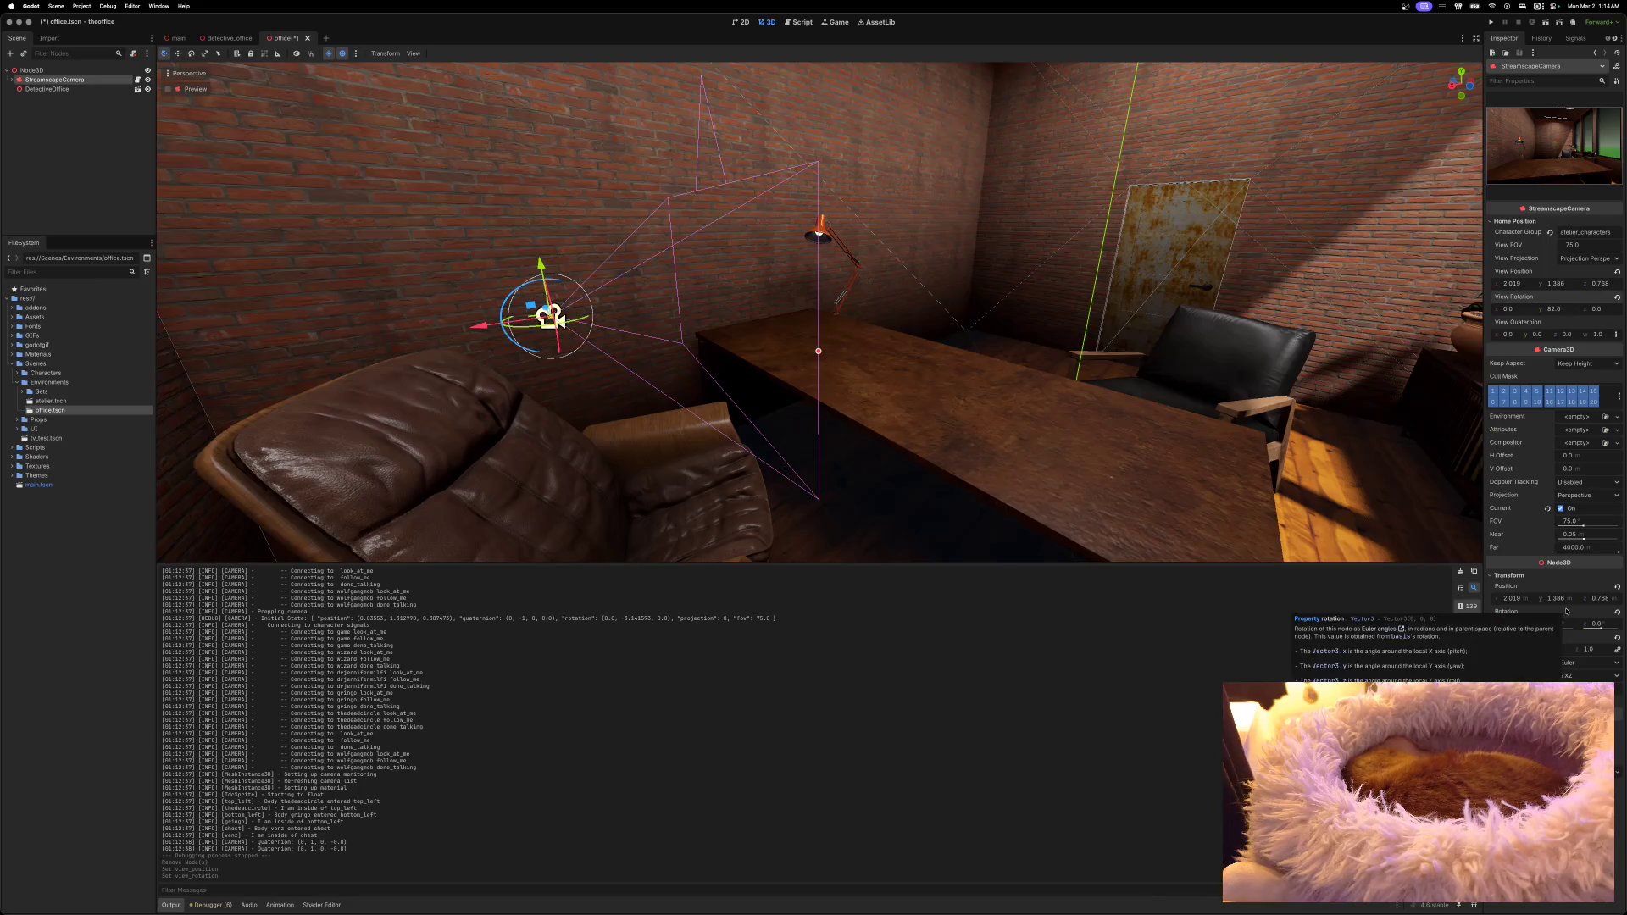
pyautogui.press('super+s')
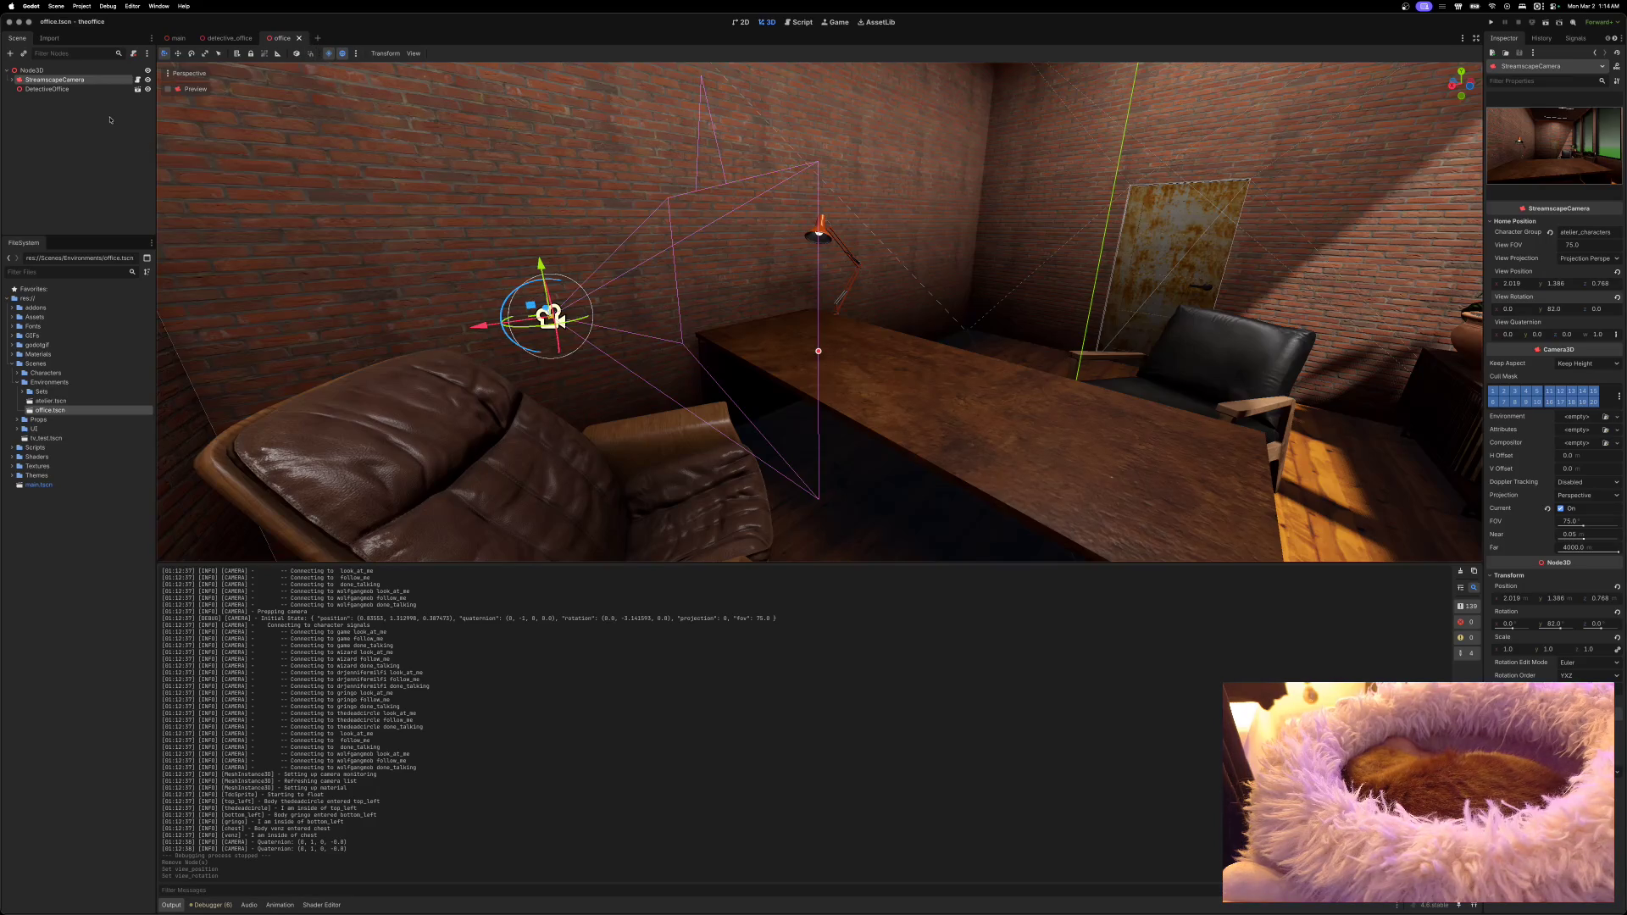
pyautogui.click(227, 38)
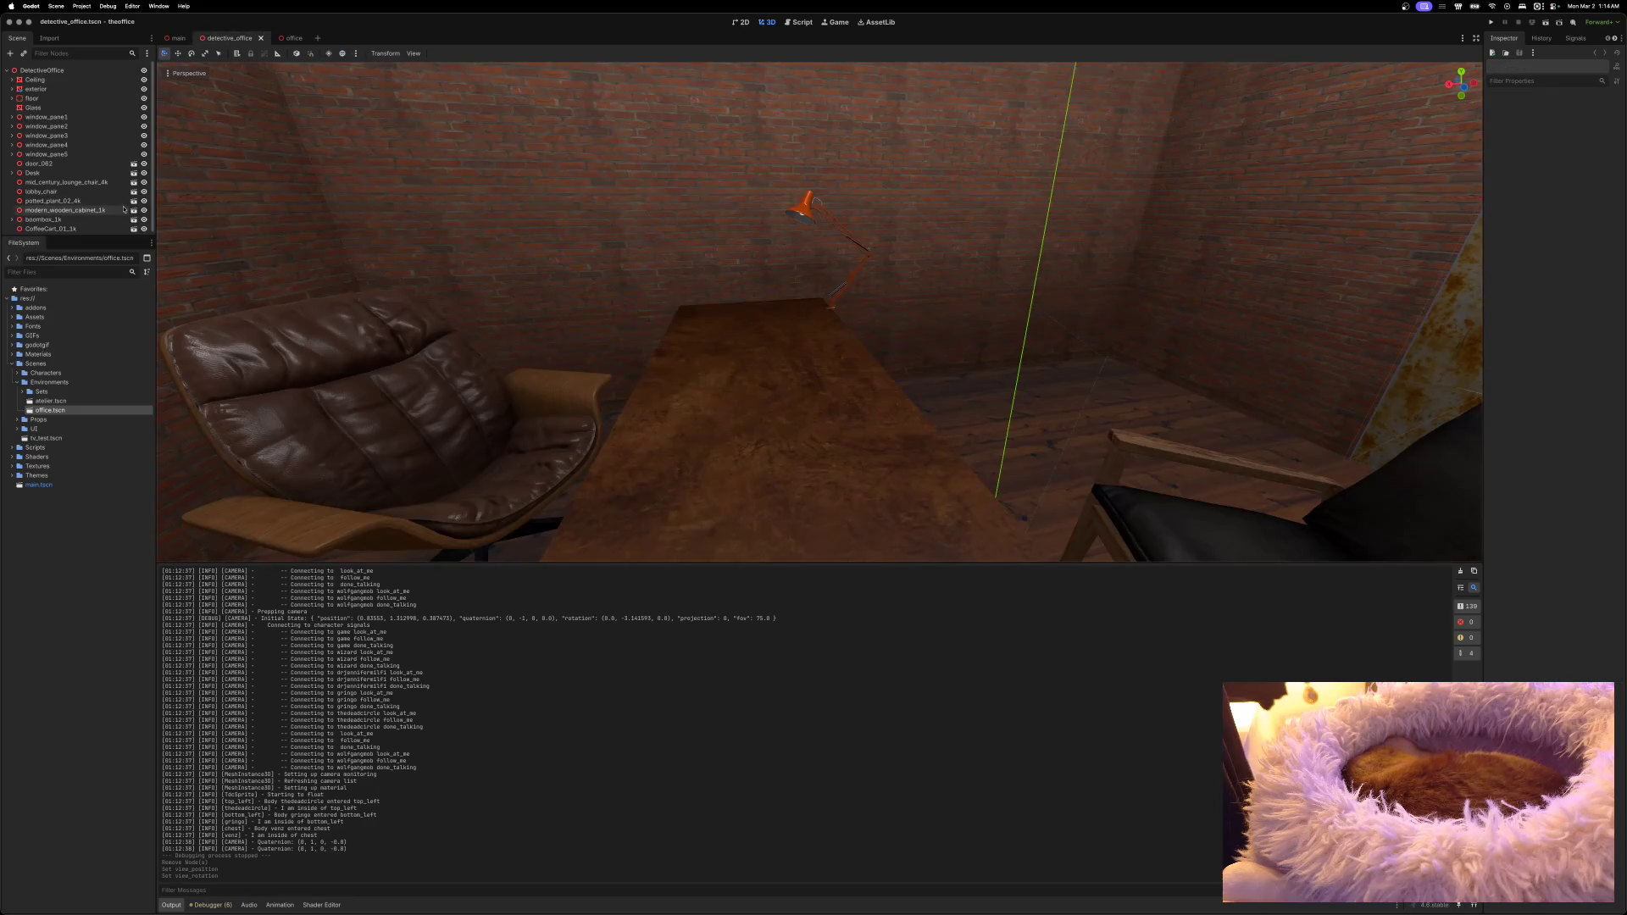
# Step: Add tv_test.tscn from the Props folder into the detective office and frame the new MosquitoControl
pyautogui.click(17, 383)
pyautogui.click(12, 364)
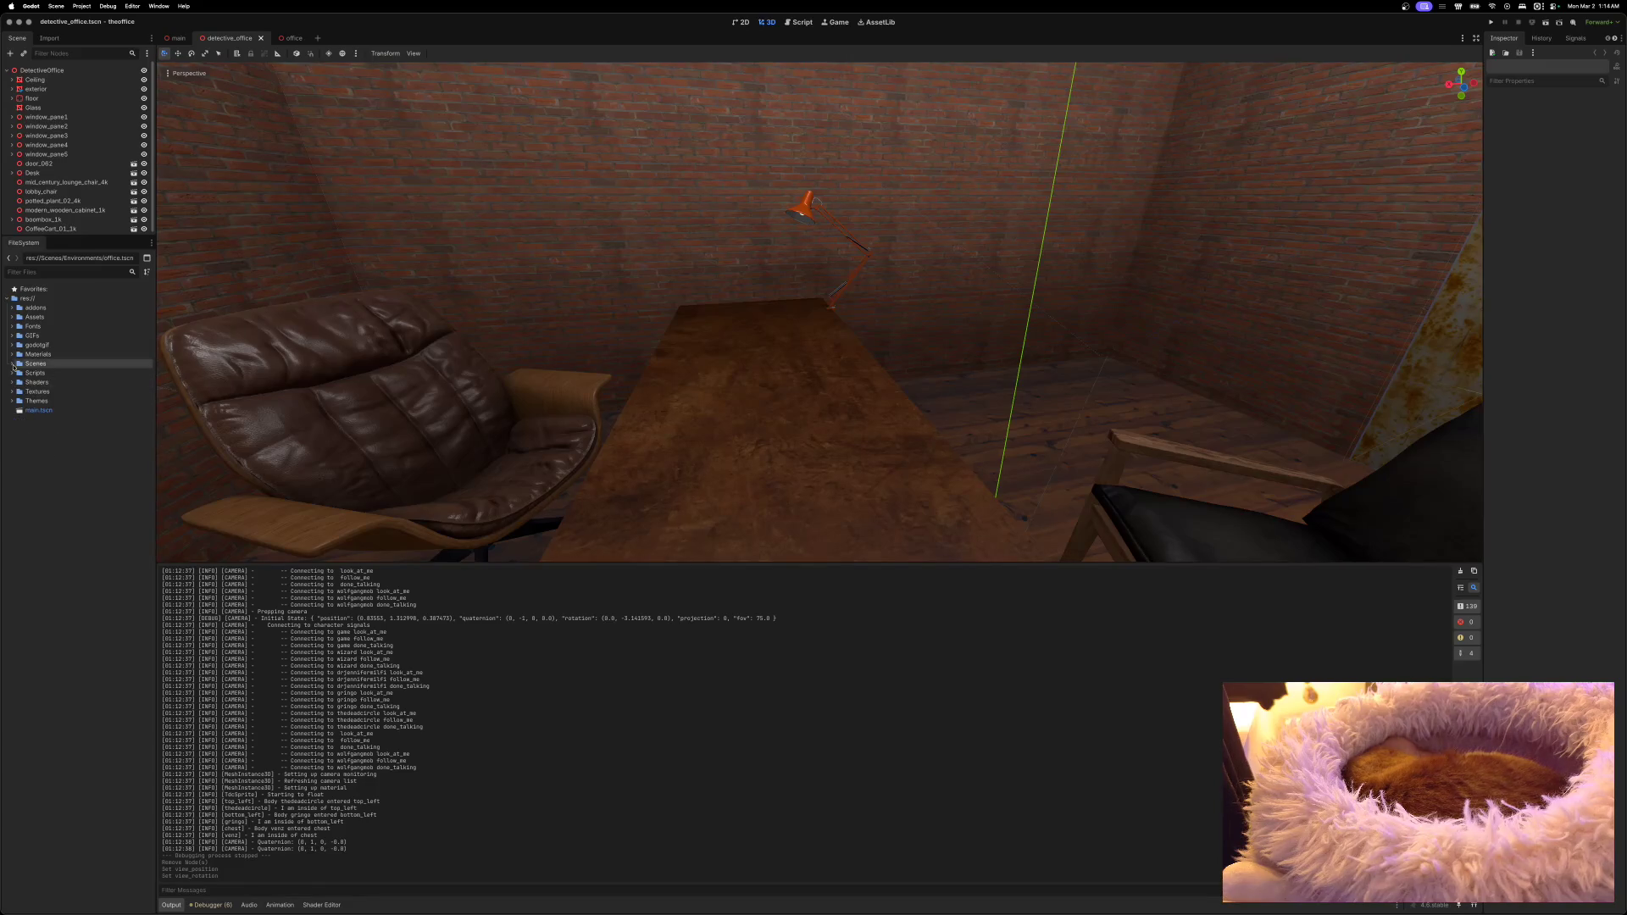
pyautogui.click(12, 364)
pyautogui.click(17, 392)
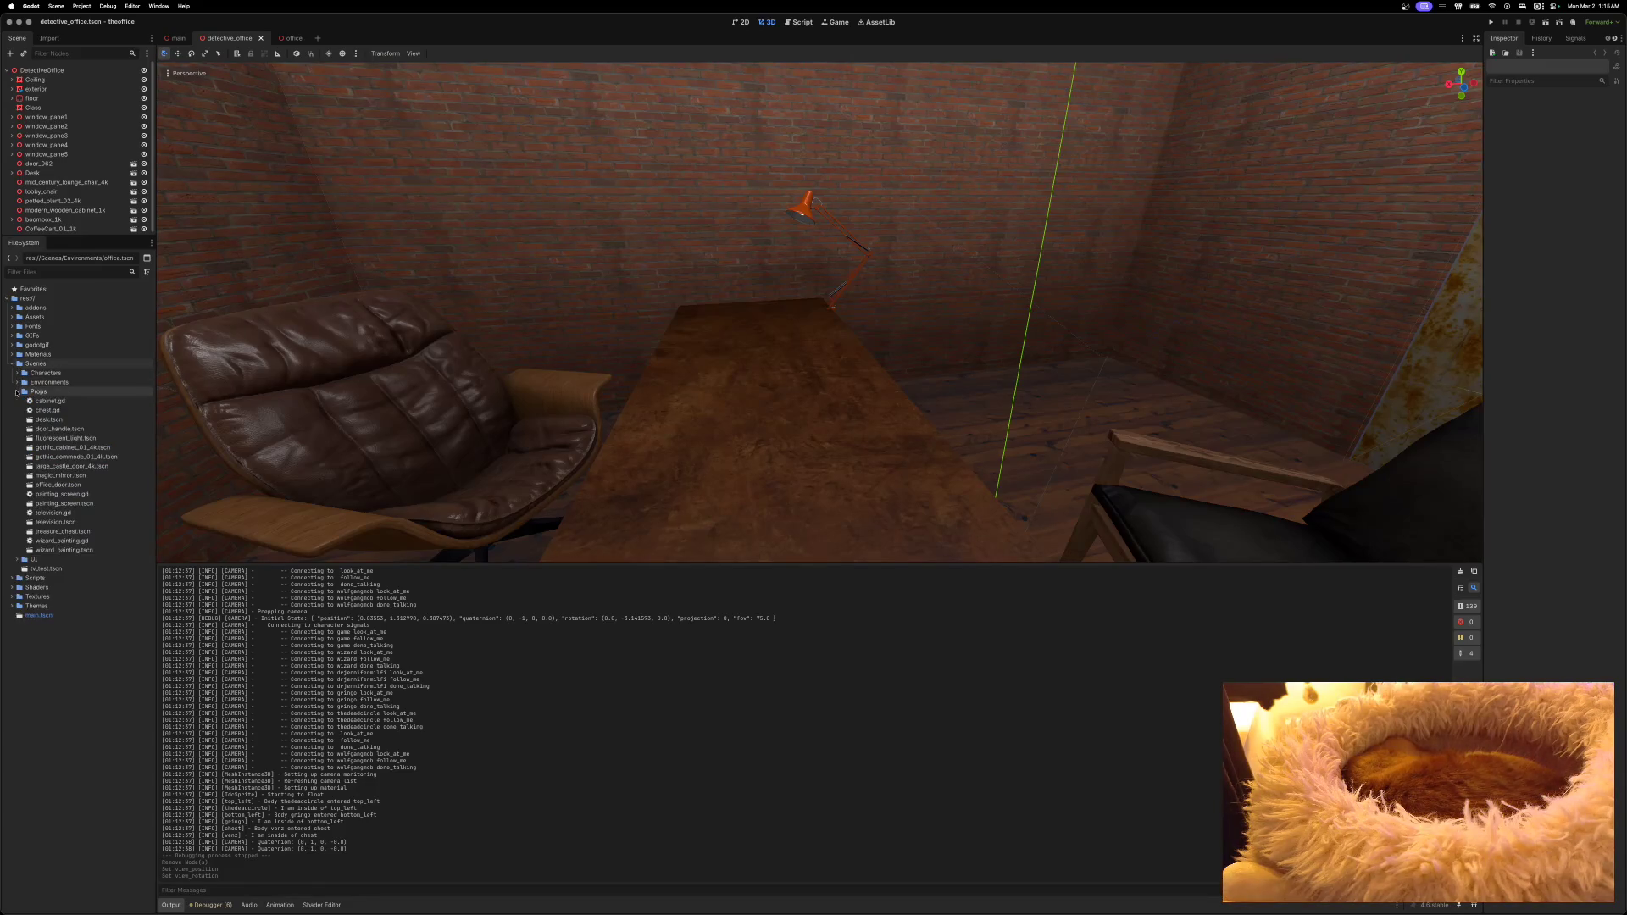
pyautogui.moveTo(34, 569)
pyautogui.mouseDown()
pyautogui.moveTo(716, 352)
pyautogui.moveTo(626, 339)
pyautogui.moveTo(216, 185)
pyautogui.moveTo(72, 70)
pyautogui.mouseUp()
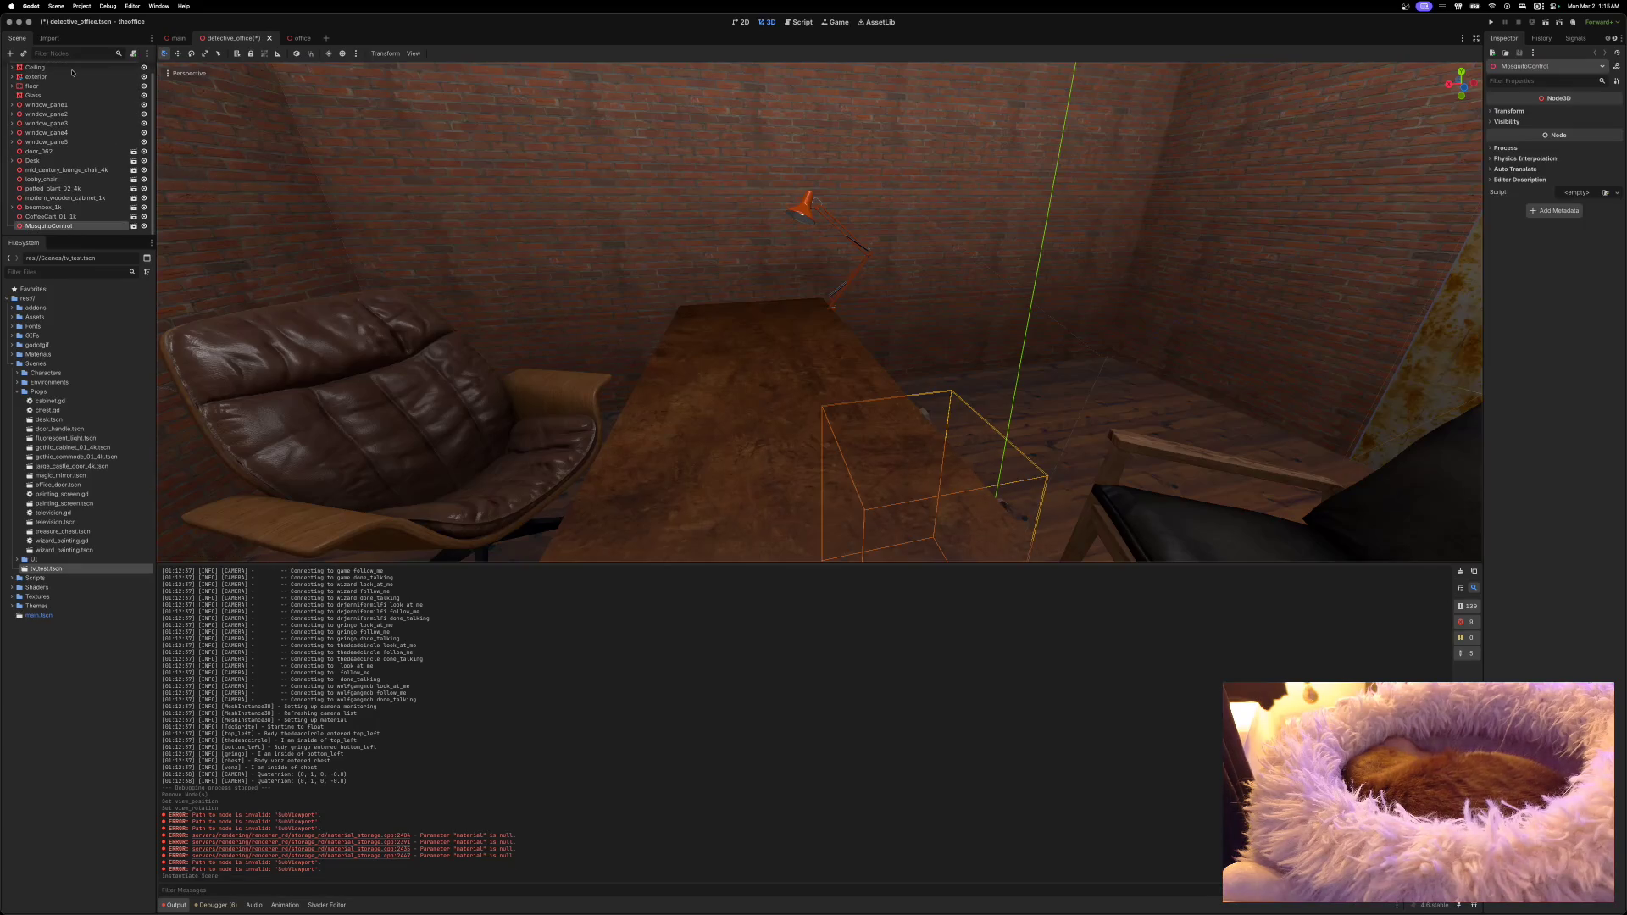
pyautogui.press('f')
# Step: Raise the MosquitoControl TV, turn it about 141 degrees, place it by the windows, and save
pyautogui.moveTo(914, 487); pyautogui.dragTo(912, 321)
pyautogui.hscroll(-10, 729, 412)
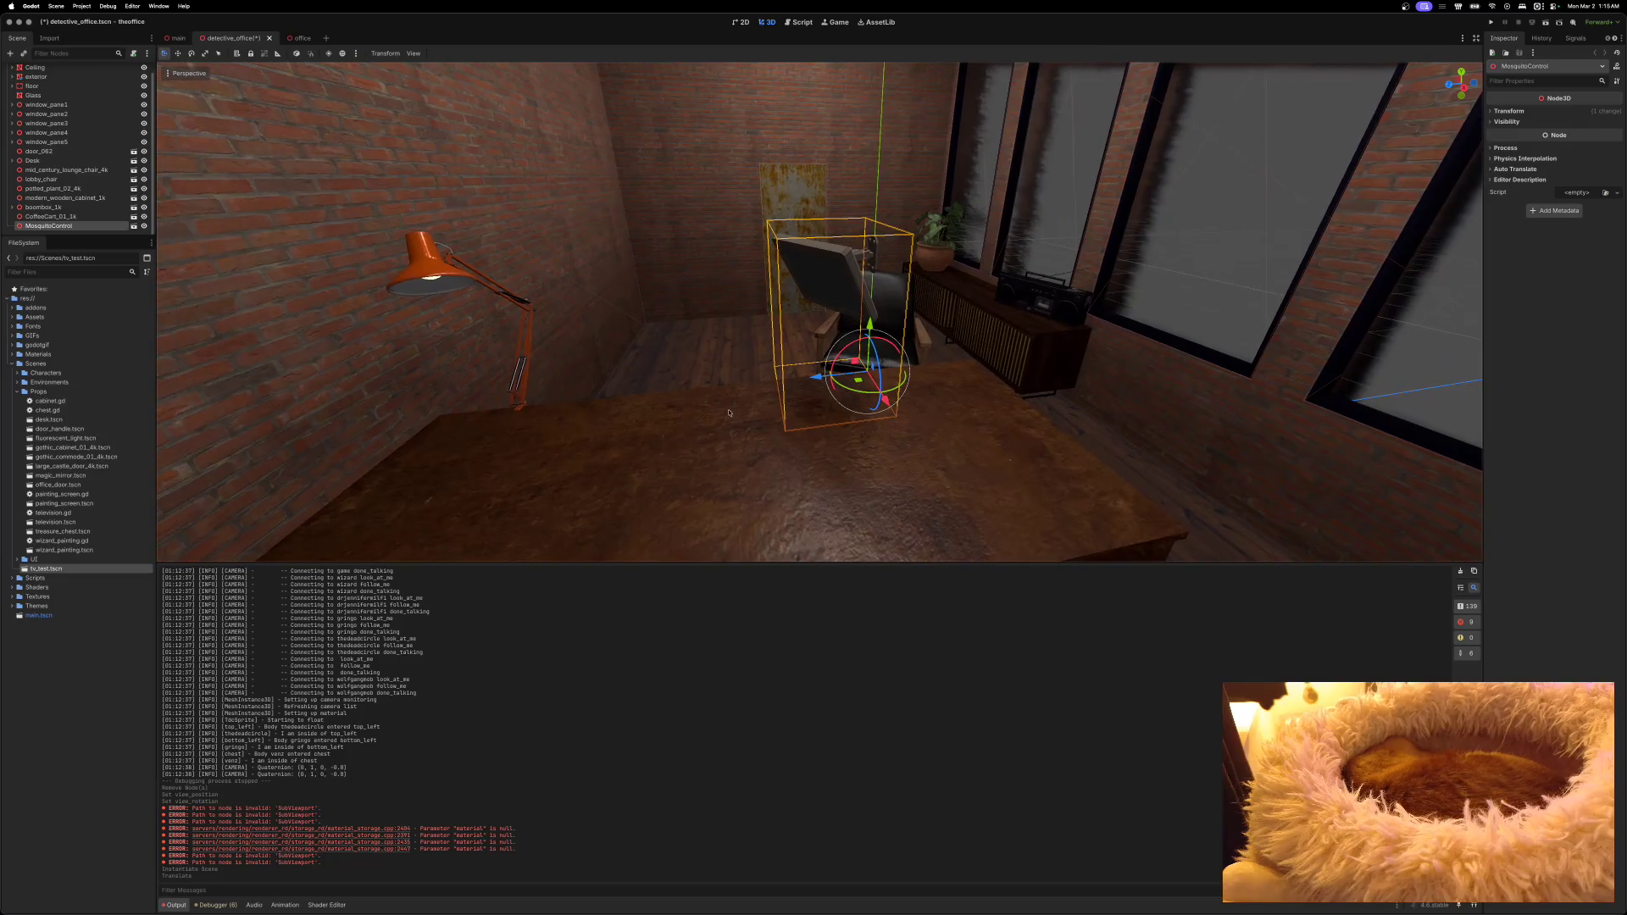
pyautogui.moveTo(846, 395)
pyautogui.mouseDown()
pyautogui.moveTo(891, 382)
pyautogui.moveTo(897, 365)
pyautogui.moveTo(868, 355)
pyautogui.moveTo(866, 387)
pyautogui.moveTo(1186, 336)
pyautogui.moveTo(1140, 354)
pyautogui.mouseUp()
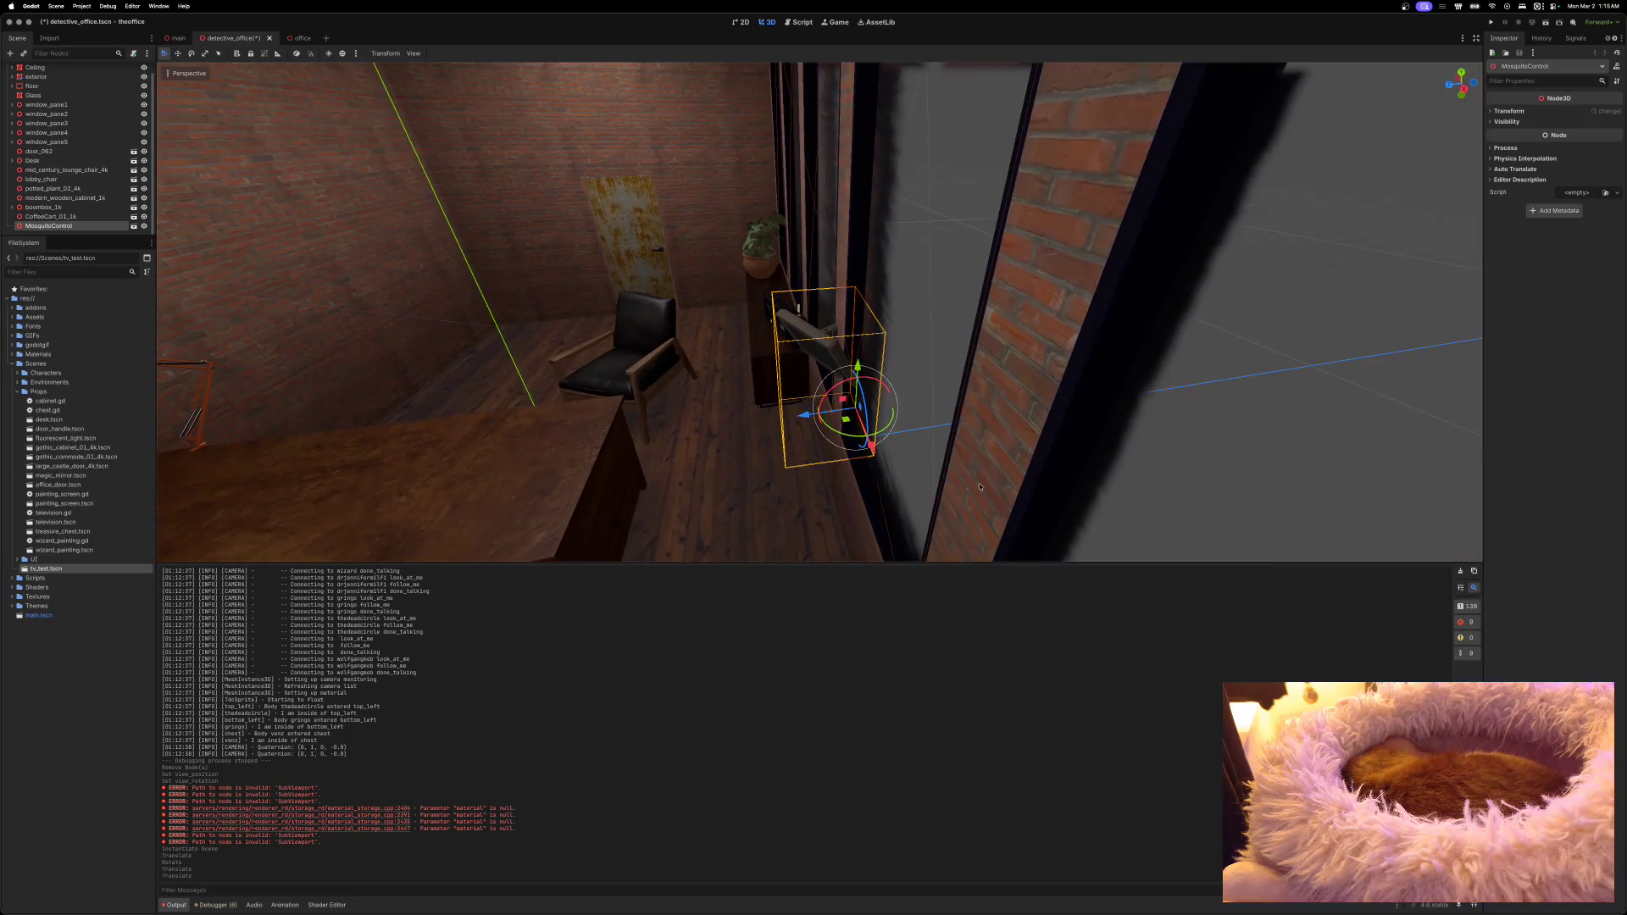
pyautogui.moveTo(805, 421)
pyautogui.mouseDown()
pyautogui.moveTo(777, 423)
pyautogui.moveTo(841, 449)
pyautogui.mouseUp()
pyautogui.scroll(5, 836, 462)
pyautogui.scroll(-5, 834, 381)
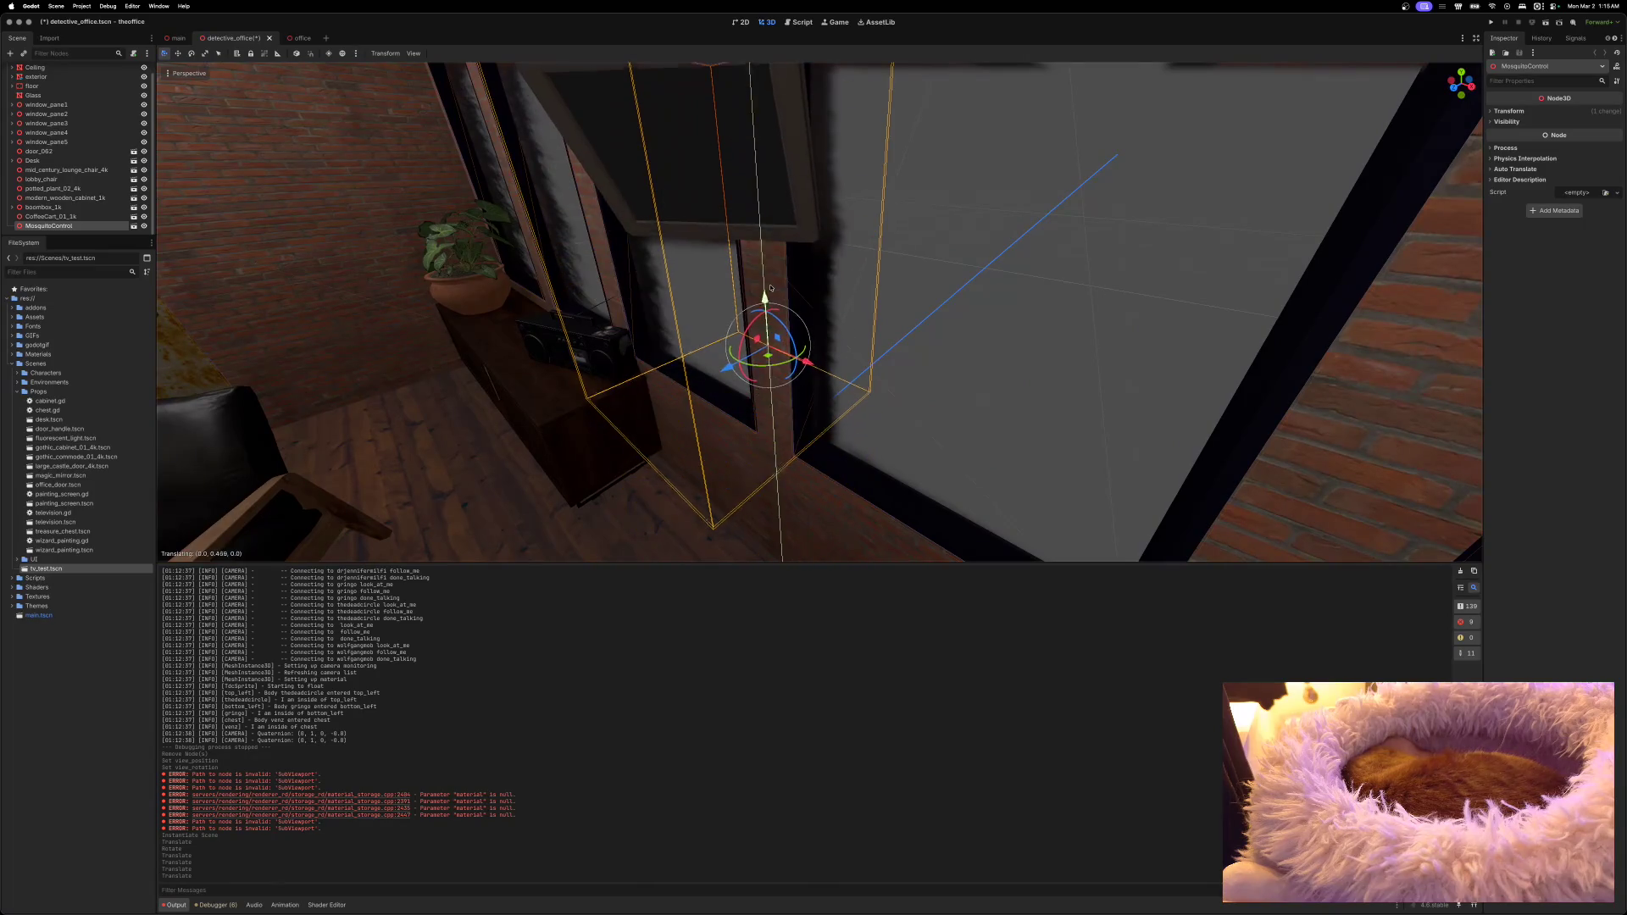
pyautogui.moveTo(754, 365); pyautogui.dragTo(753, 364)
pyautogui.hscroll(-10, 754, 364)
pyautogui.hscroll(-10, 743, 349)
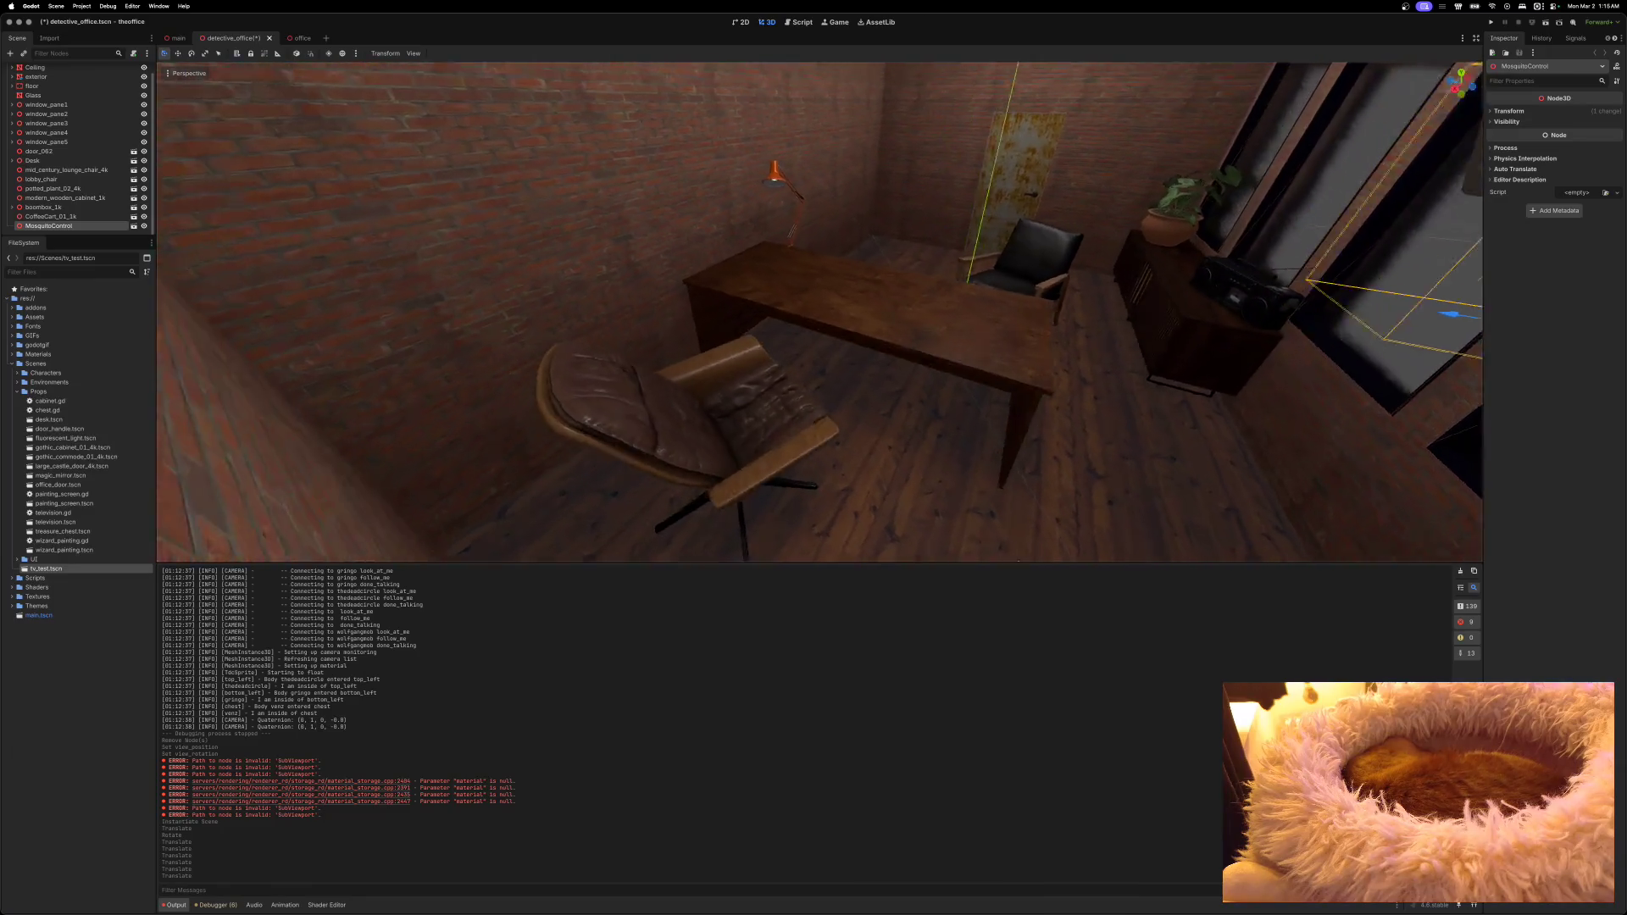
pyautogui.press('super+s')
pyautogui.click(295, 39)
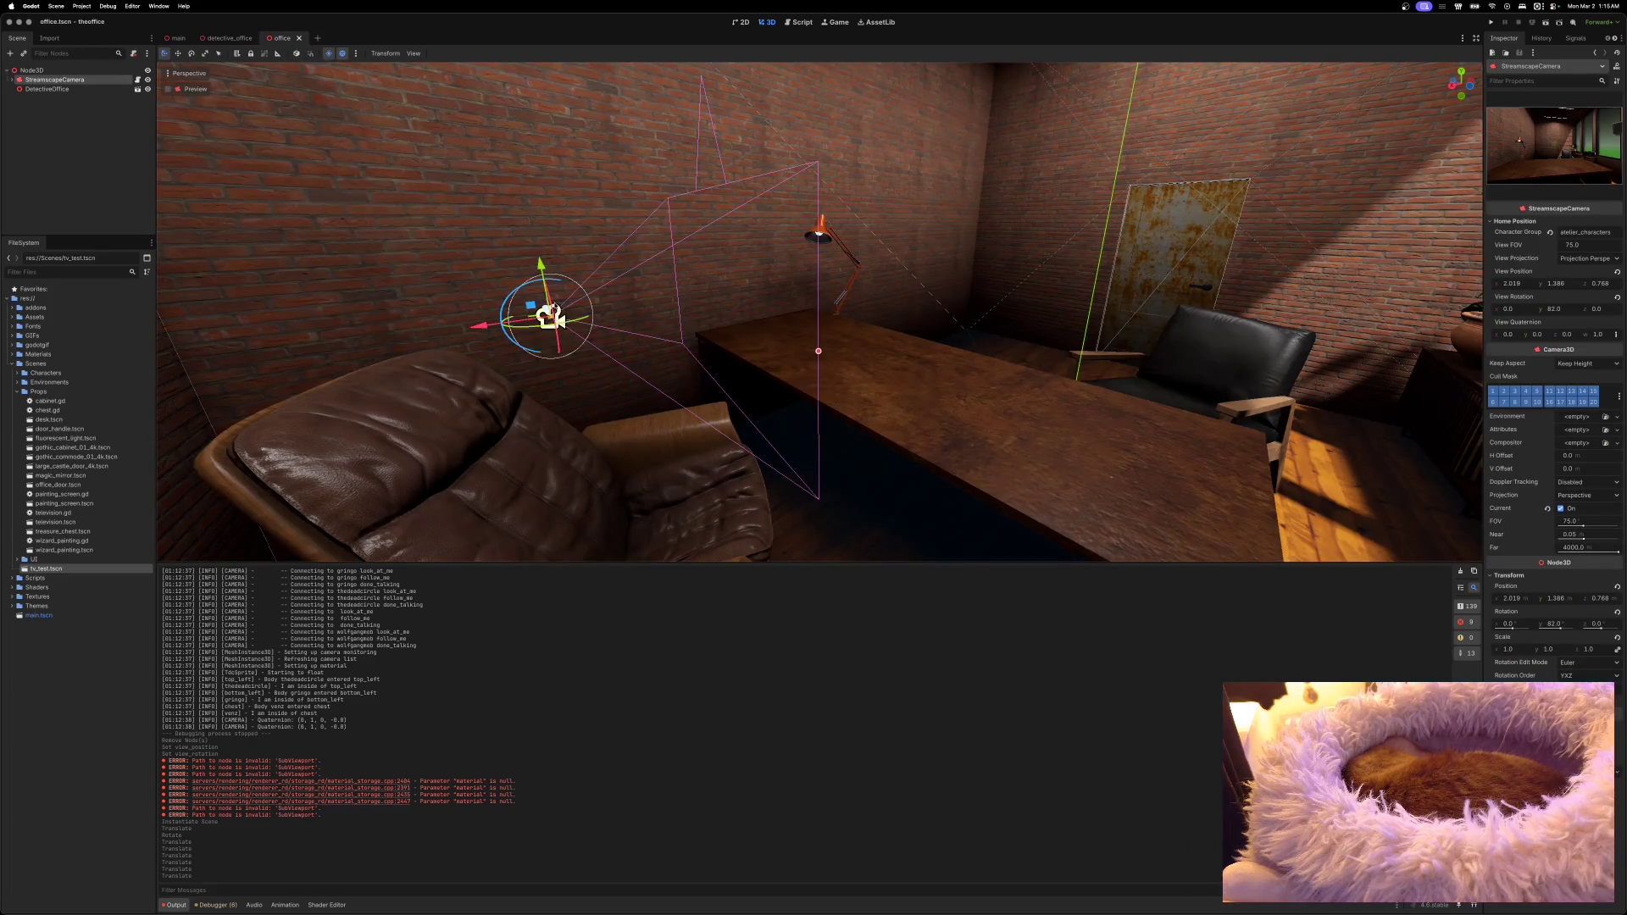
# Step: Turn the StreamscapeCamera to Y 71.4, set View Rotation Y to 71, save, and run the game
pyautogui.moveTo(585, 320); pyautogui.dragTo(573, 323)
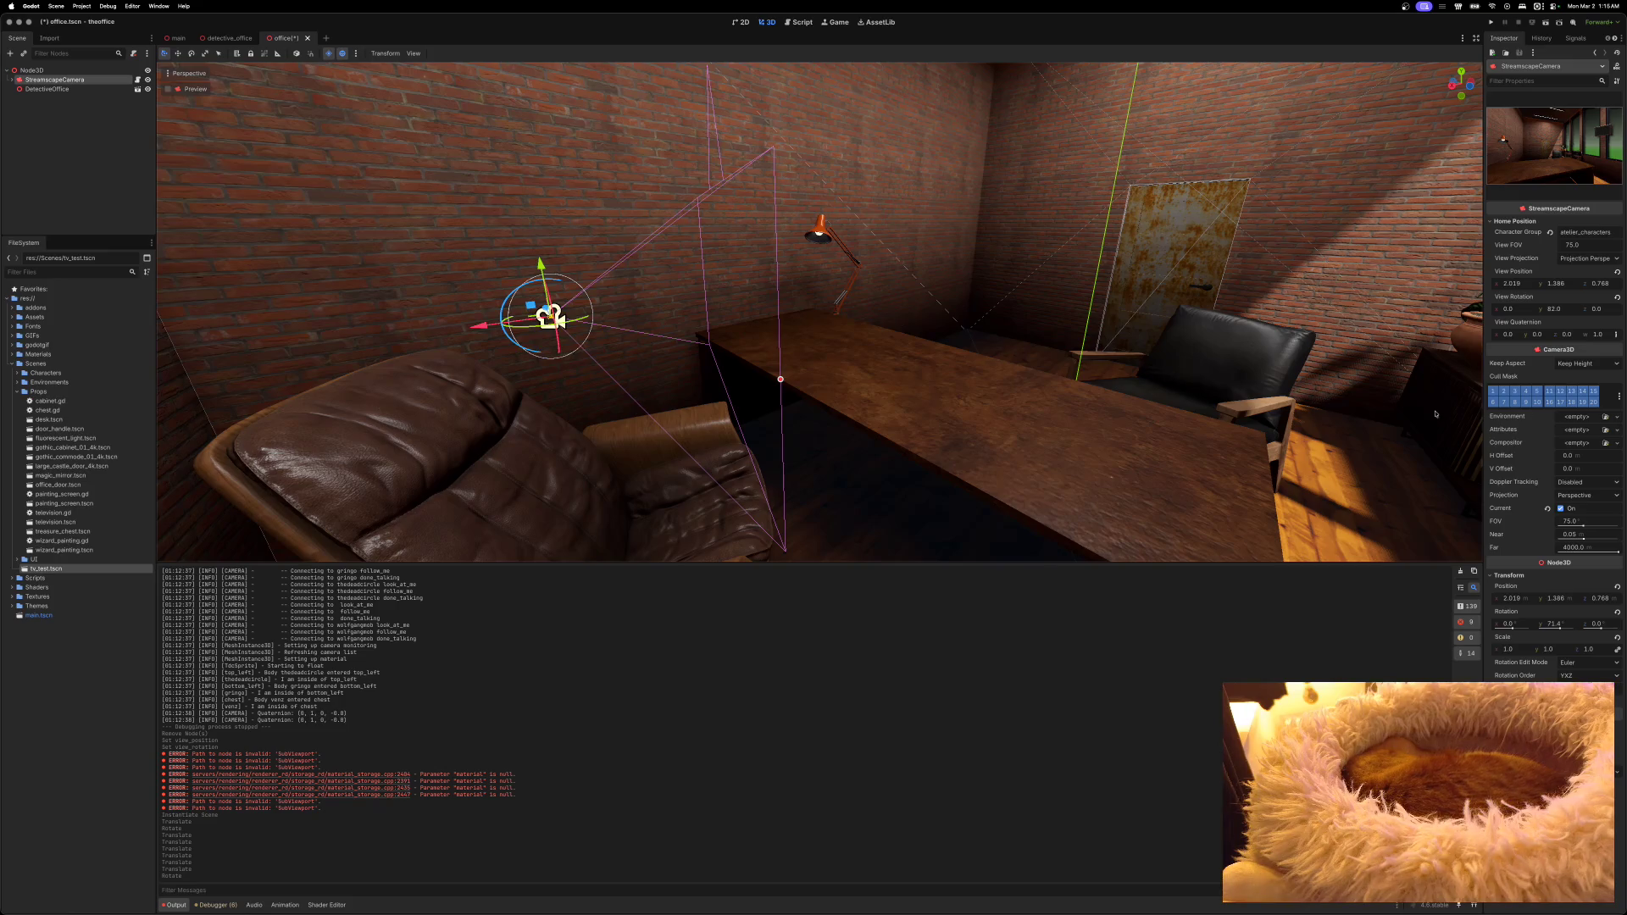
pyautogui.click(1554, 310)
pyautogui.write('71.4')
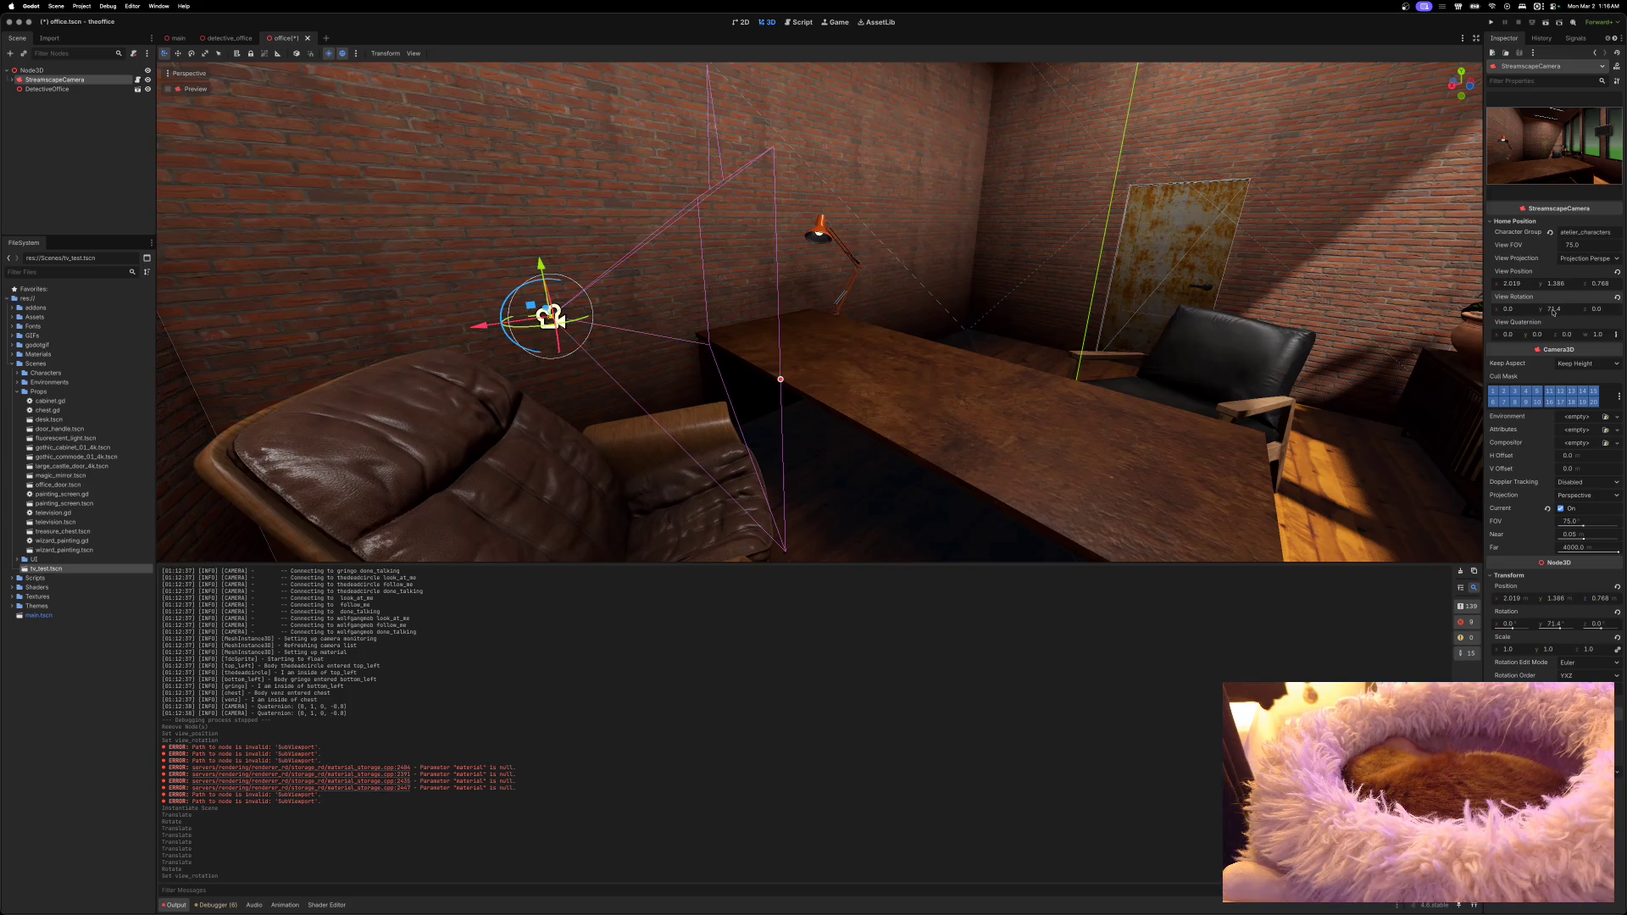
pyautogui.press('super+s')
pyautogui.click(1490, 22)
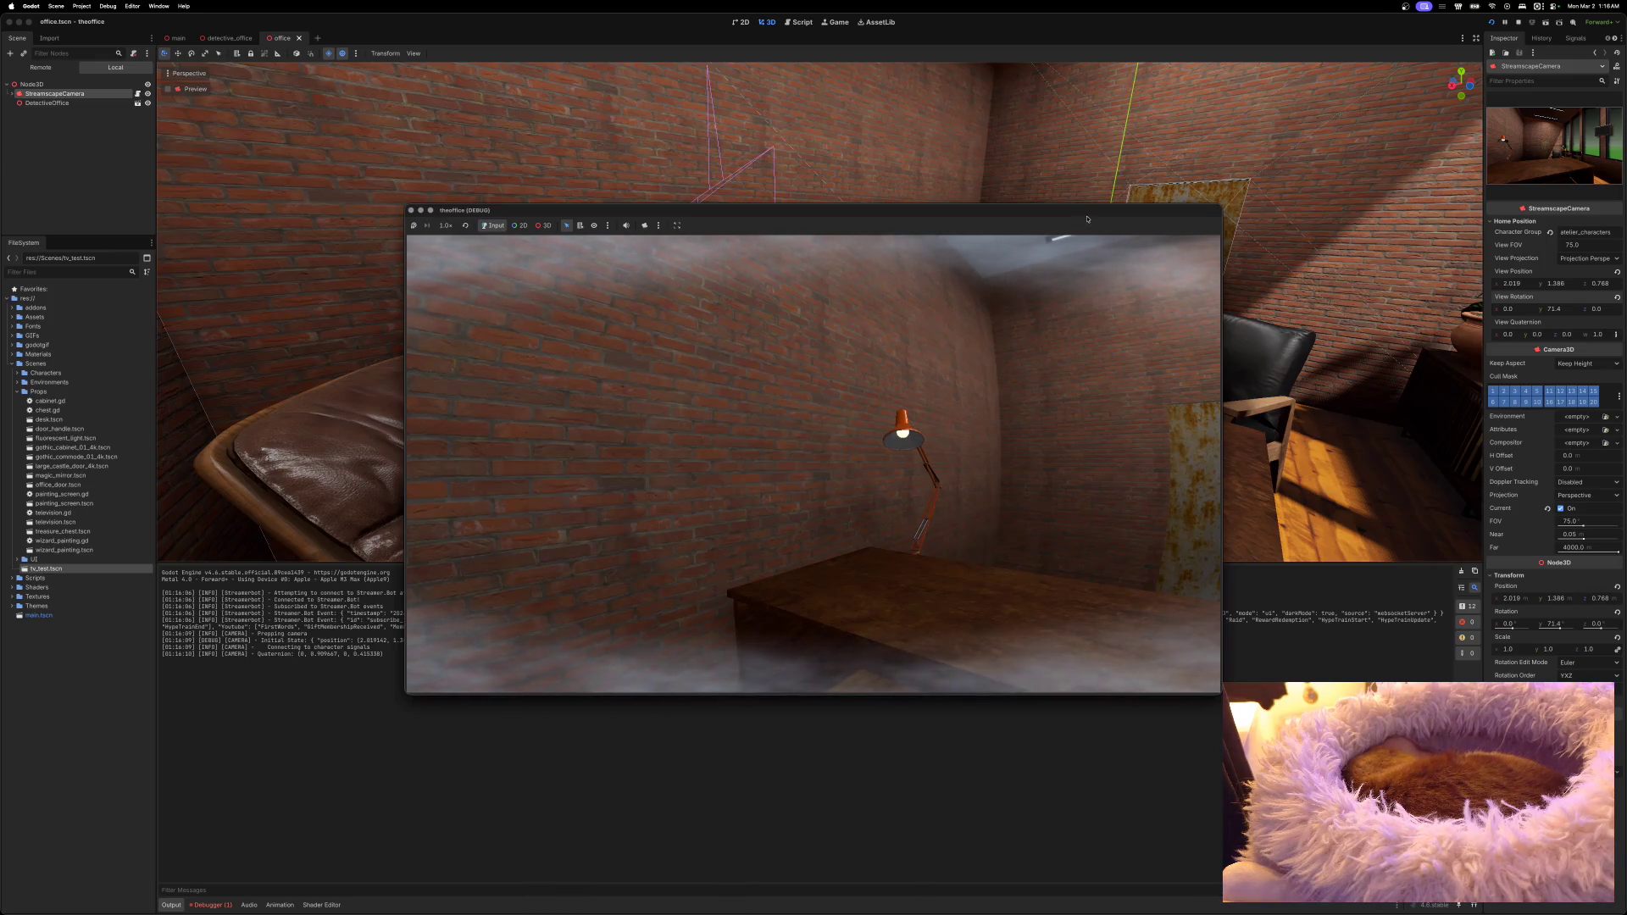
# Step: Stop the running game and set the StreamscapeCamera's View Rotation Y to 90
pyautogui.click(411, 211)
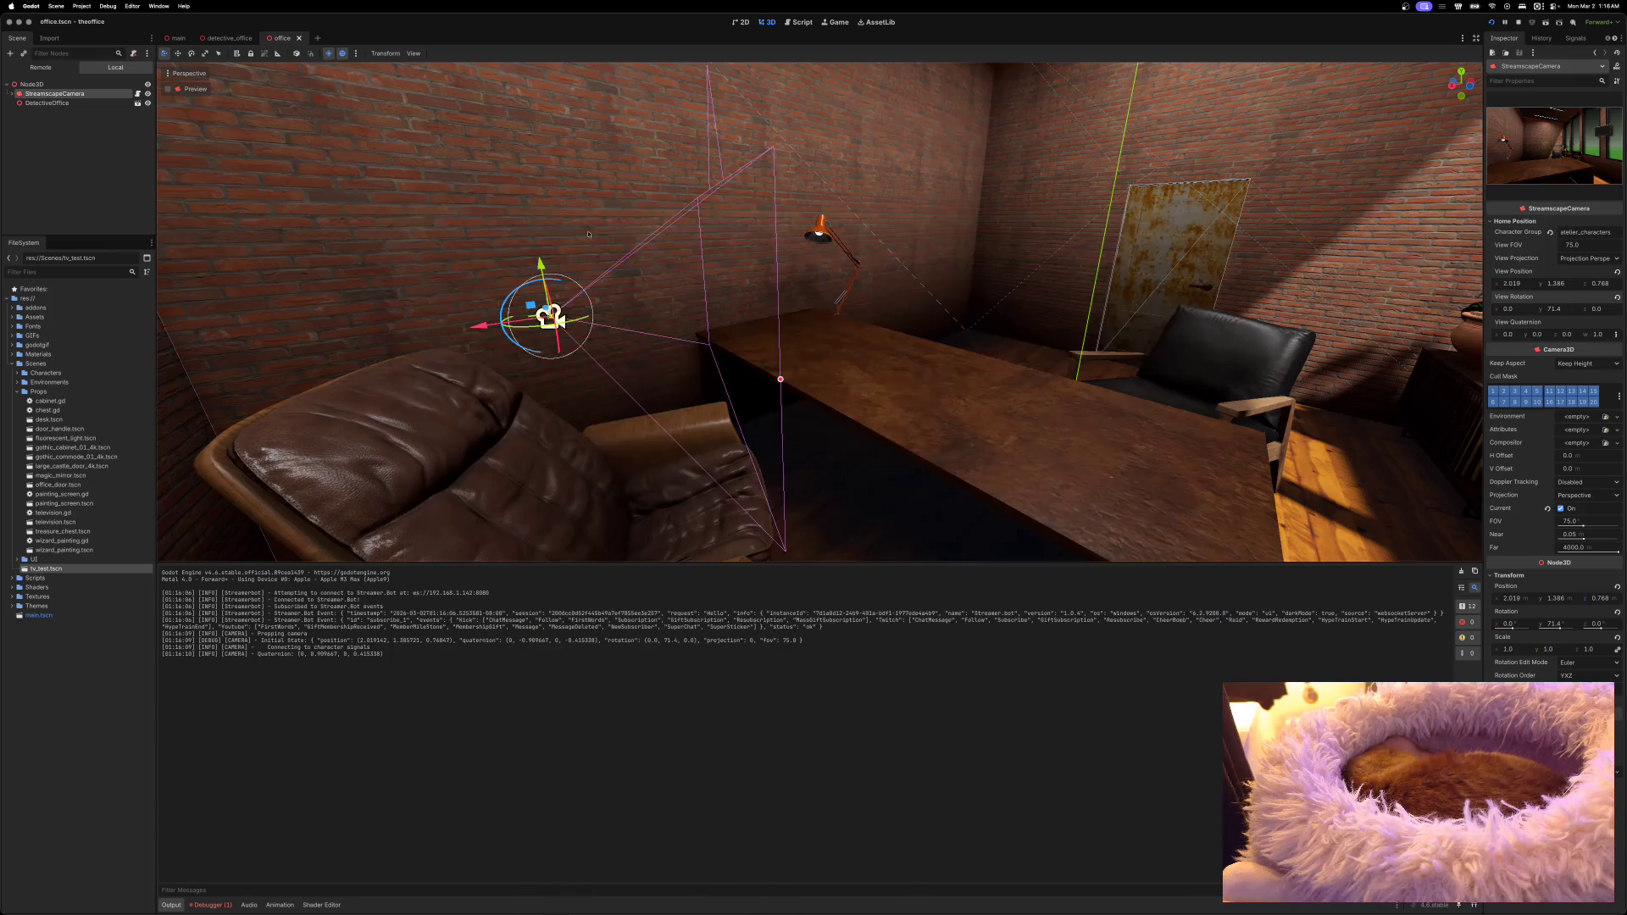
pyautogui.click(1552, 310)
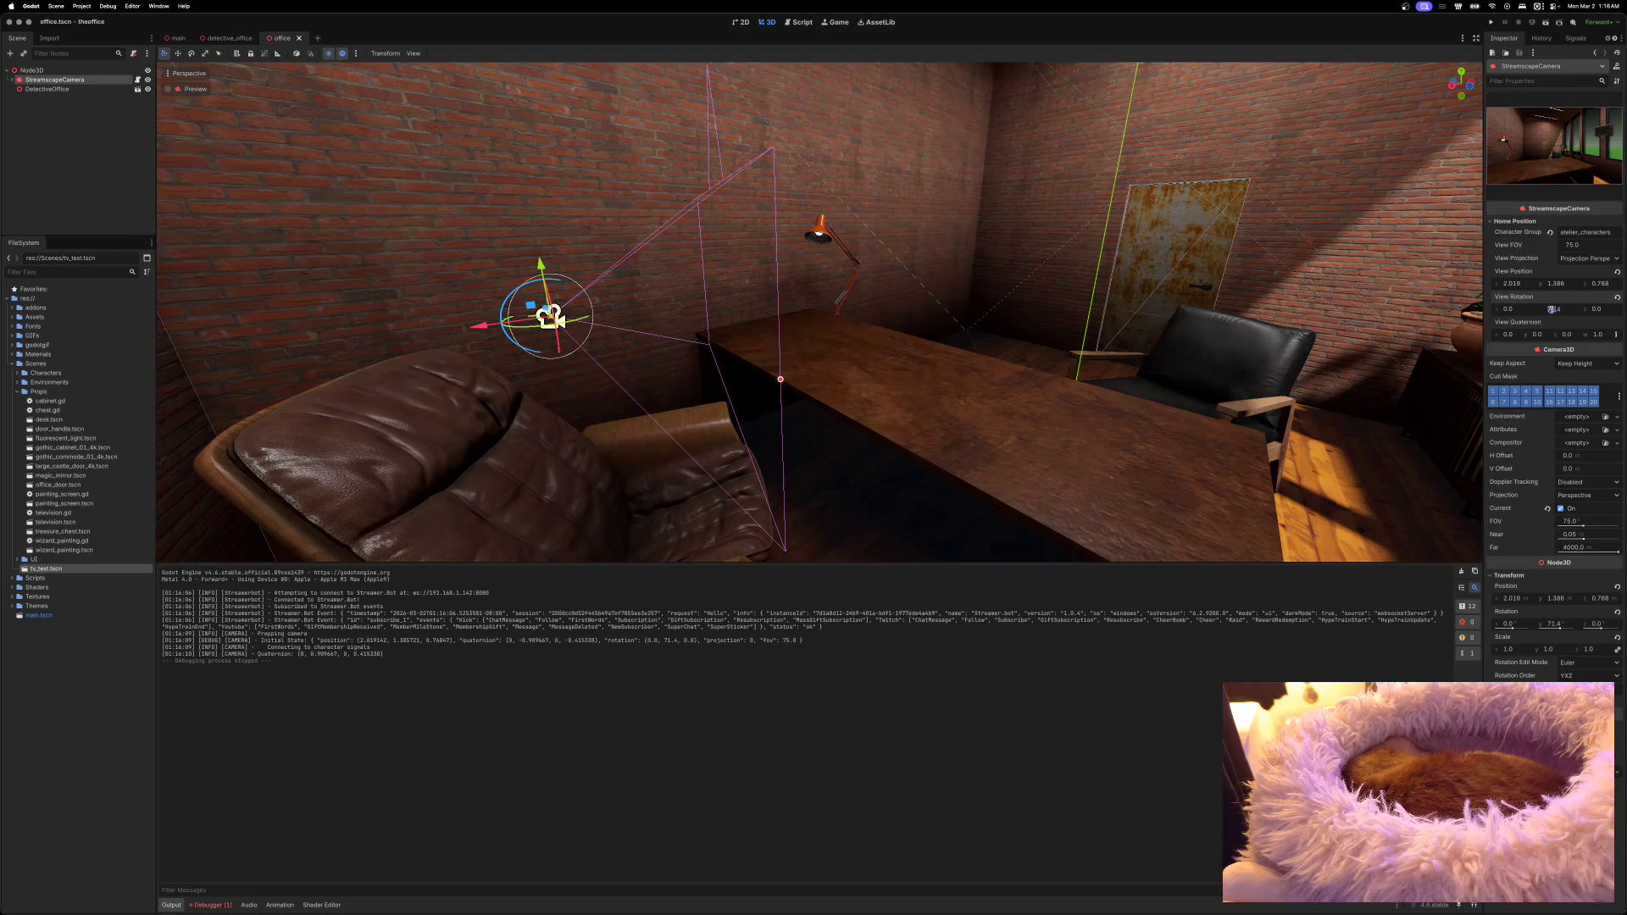
pyautogui.doubleClick(1566, 311)
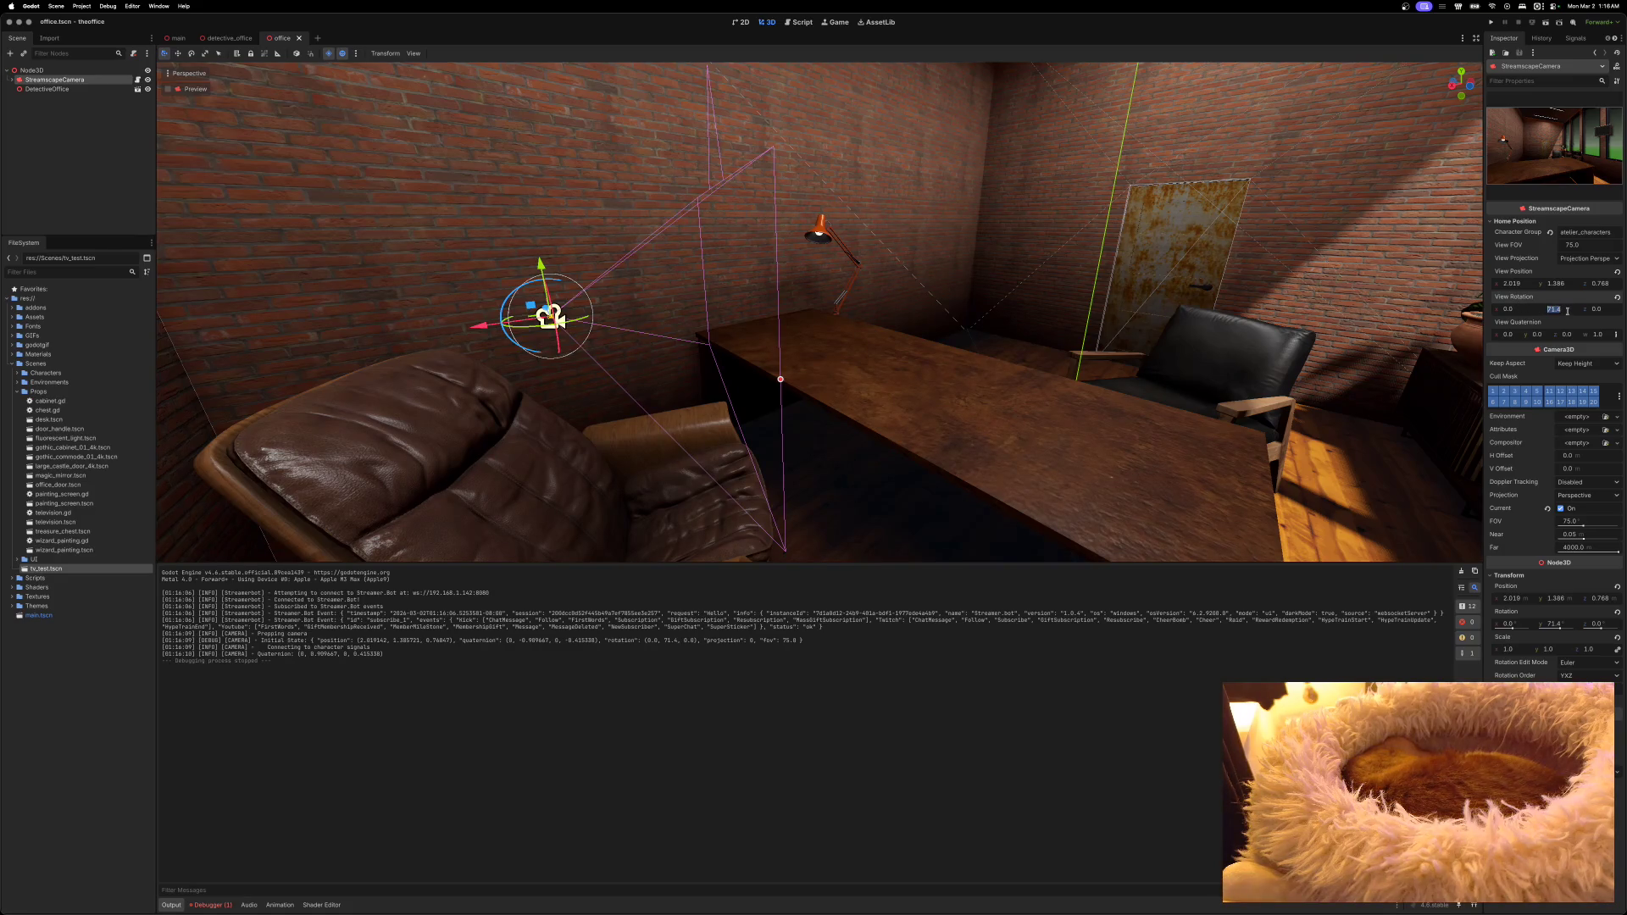
pyautogui.write('90')
# Step: Test-run the new camera angle, close the game, and list the run's errors in the Debugger
pyautogui.click(1490, 22)
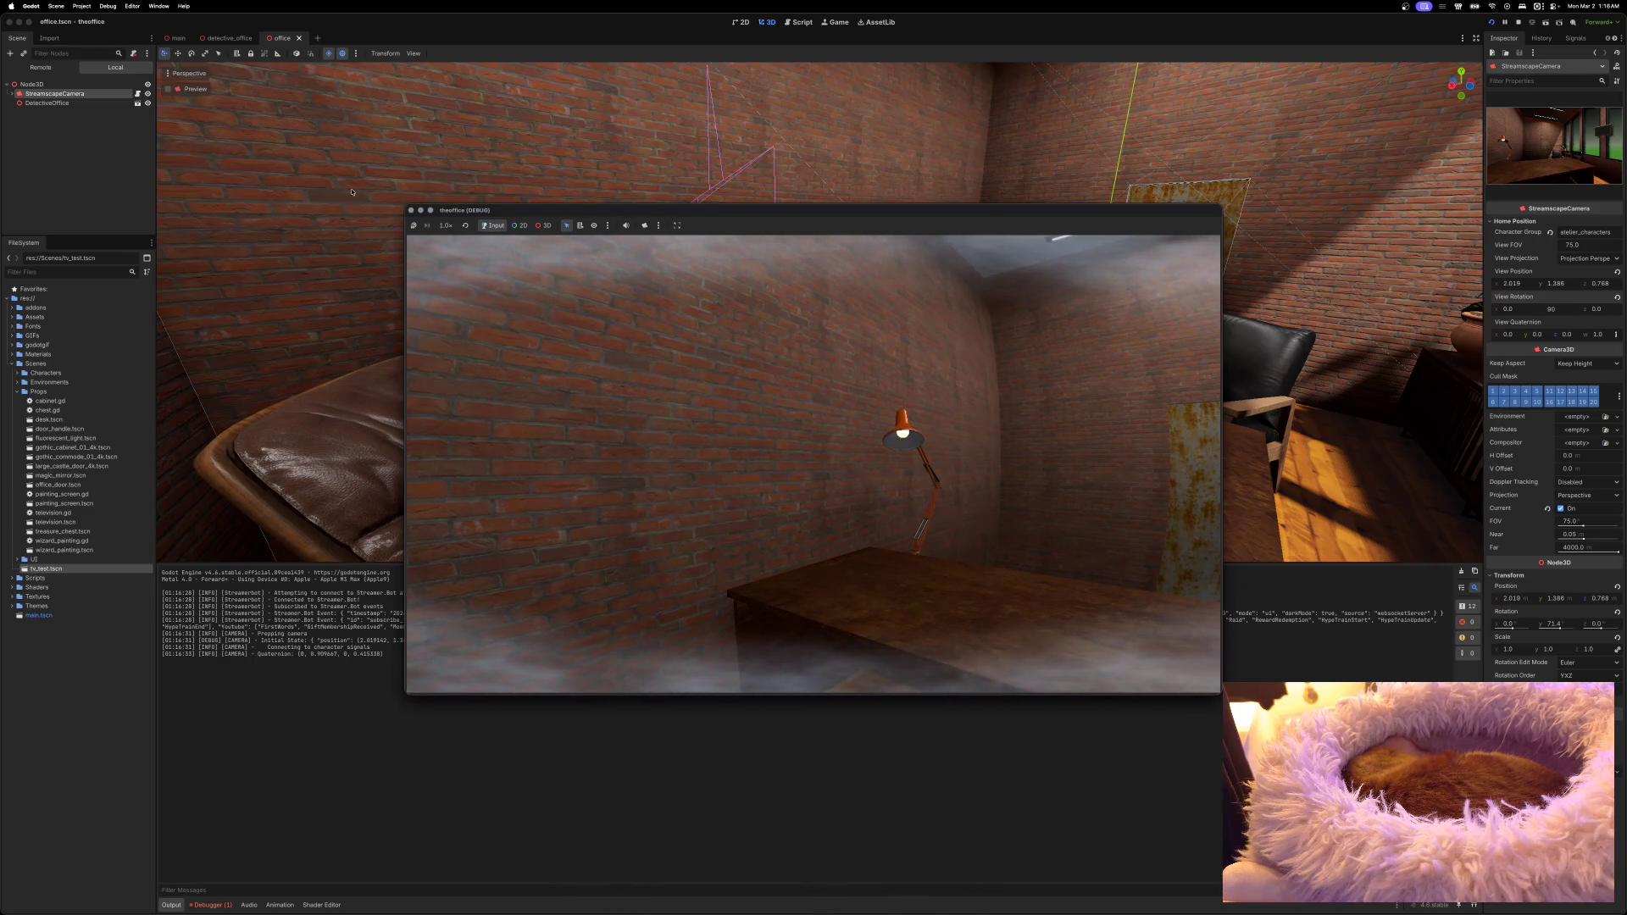
pyautogui.click(412, 211)
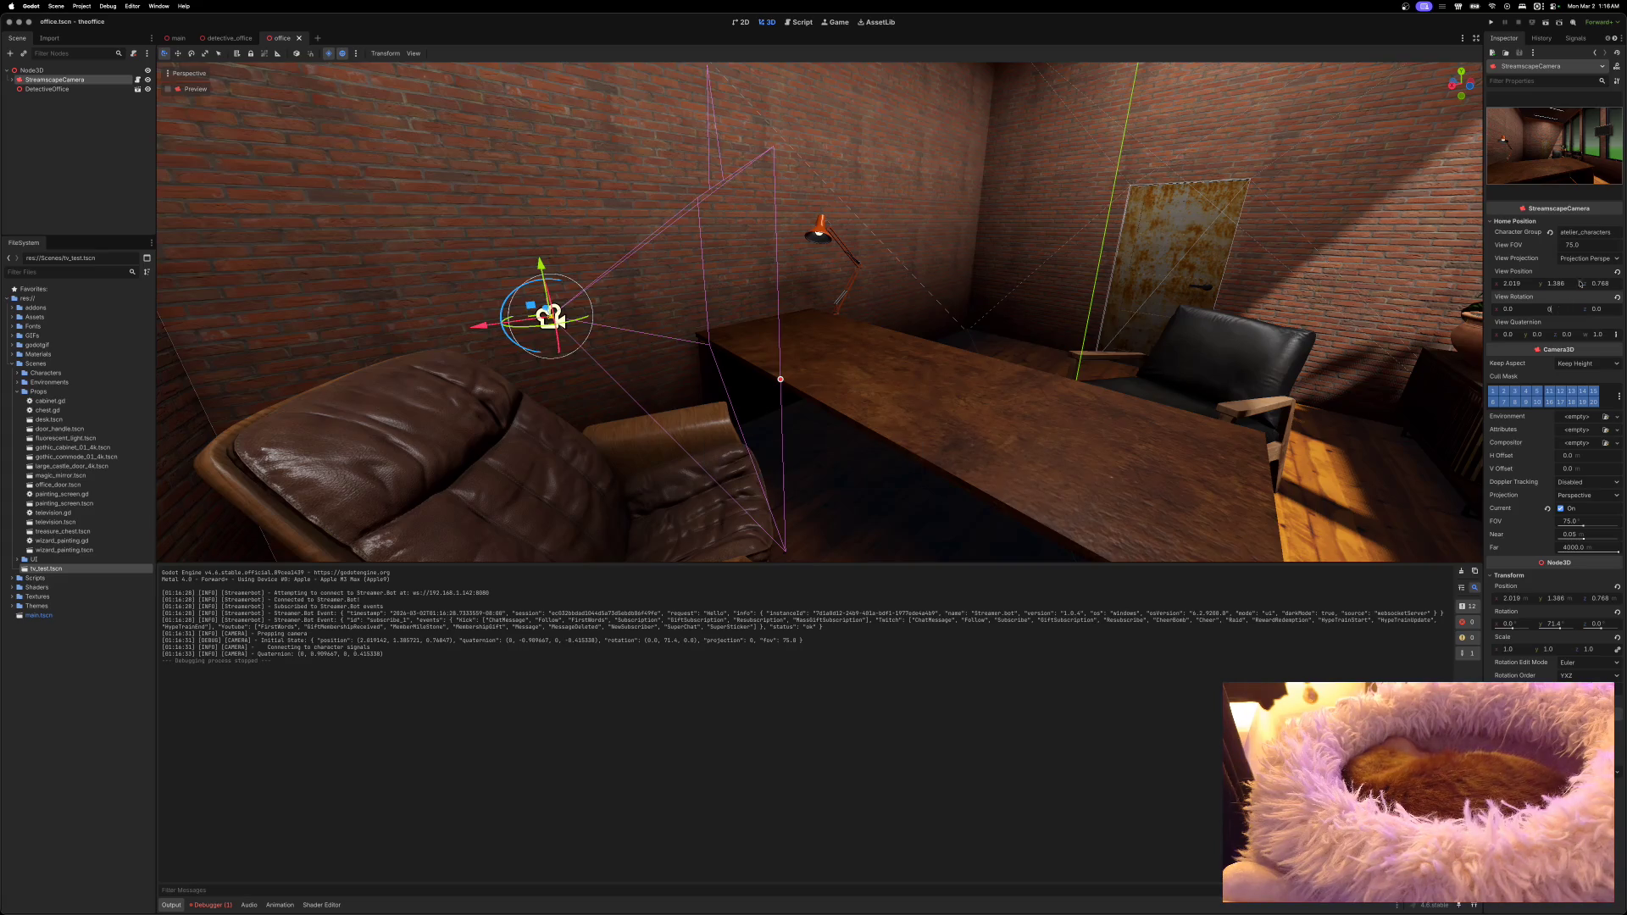
pyautogui.click(213, 904)
pyautogui.click(226, 645)
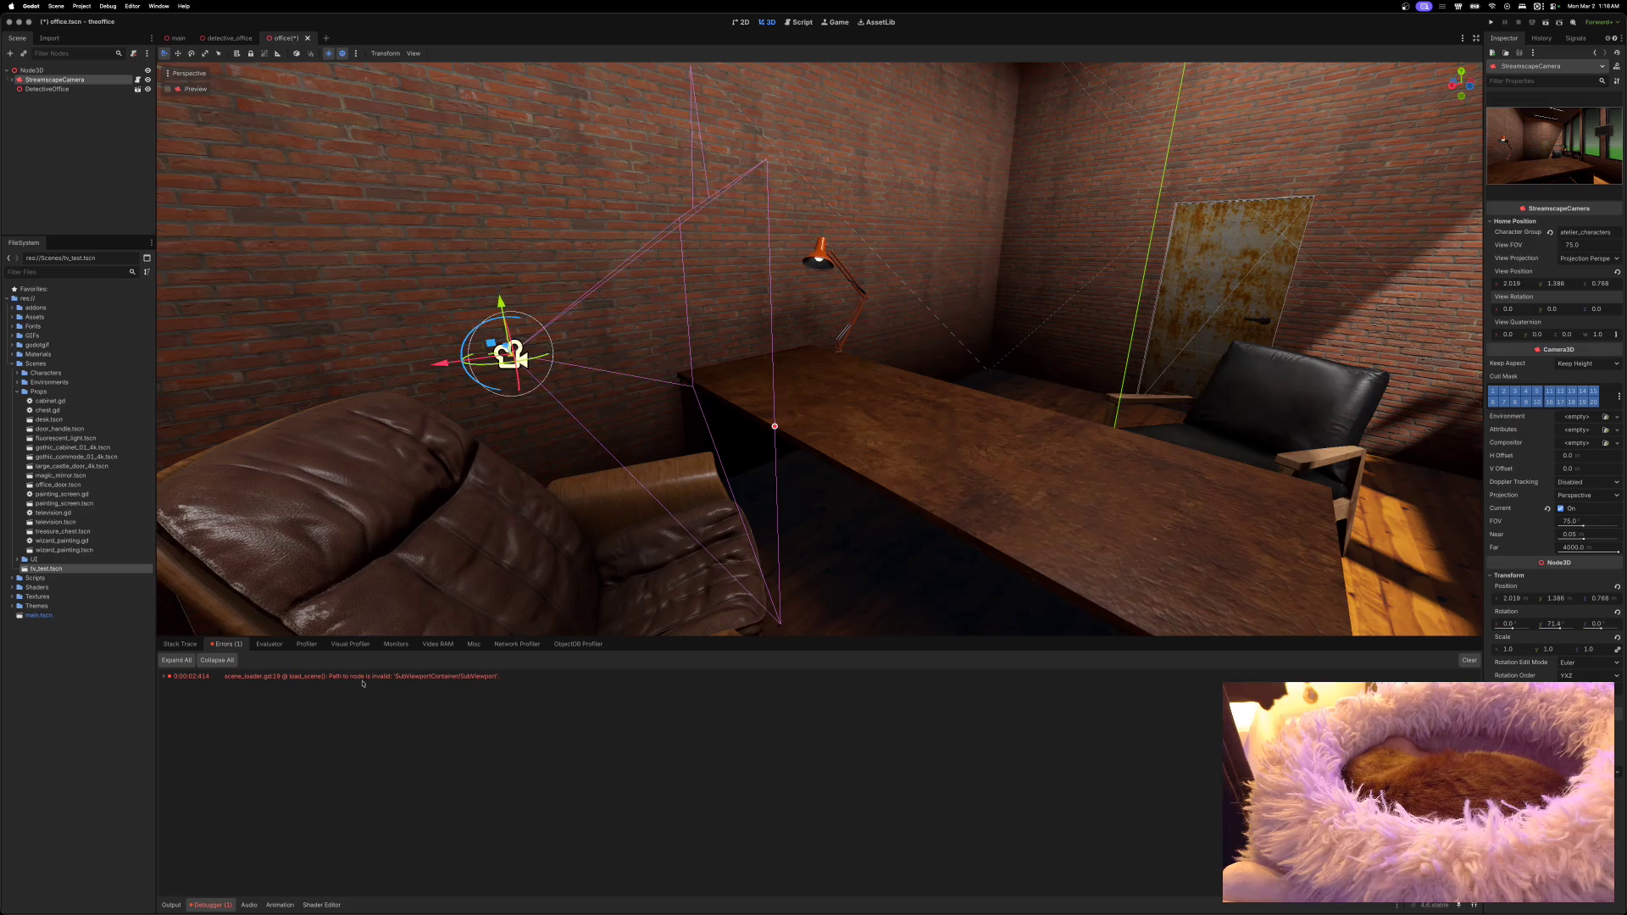
# Step: Jump from the scene_loader.gd invalid-path error to line 19 in the script editor
pyautogui.moveTo(366, 682)
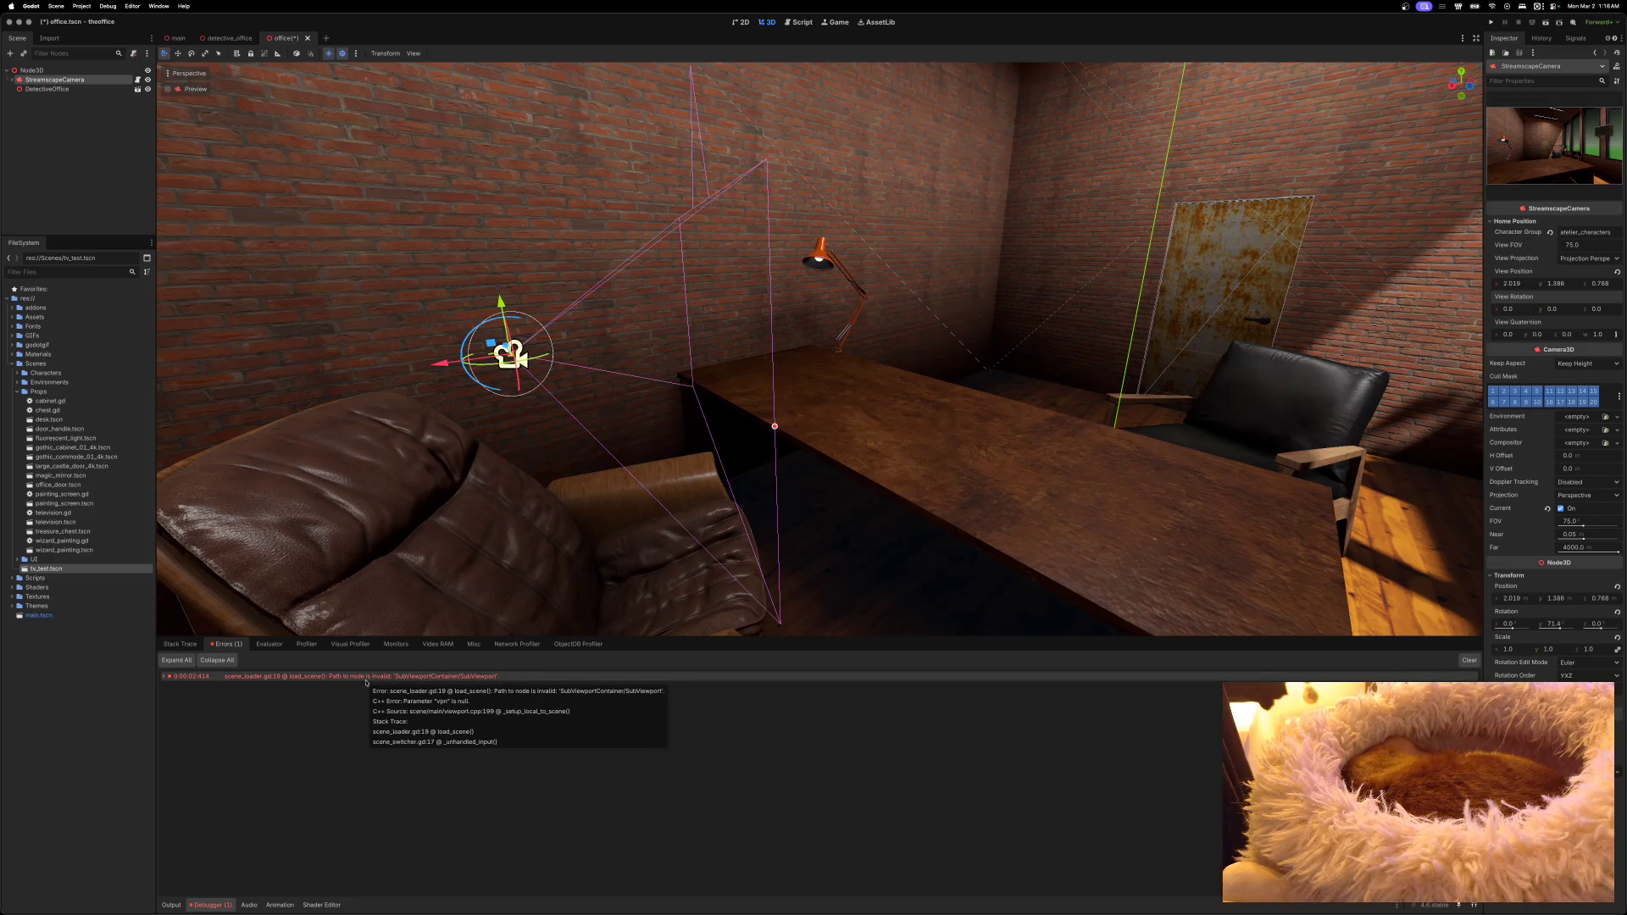
pyautogui.click(366, 678)
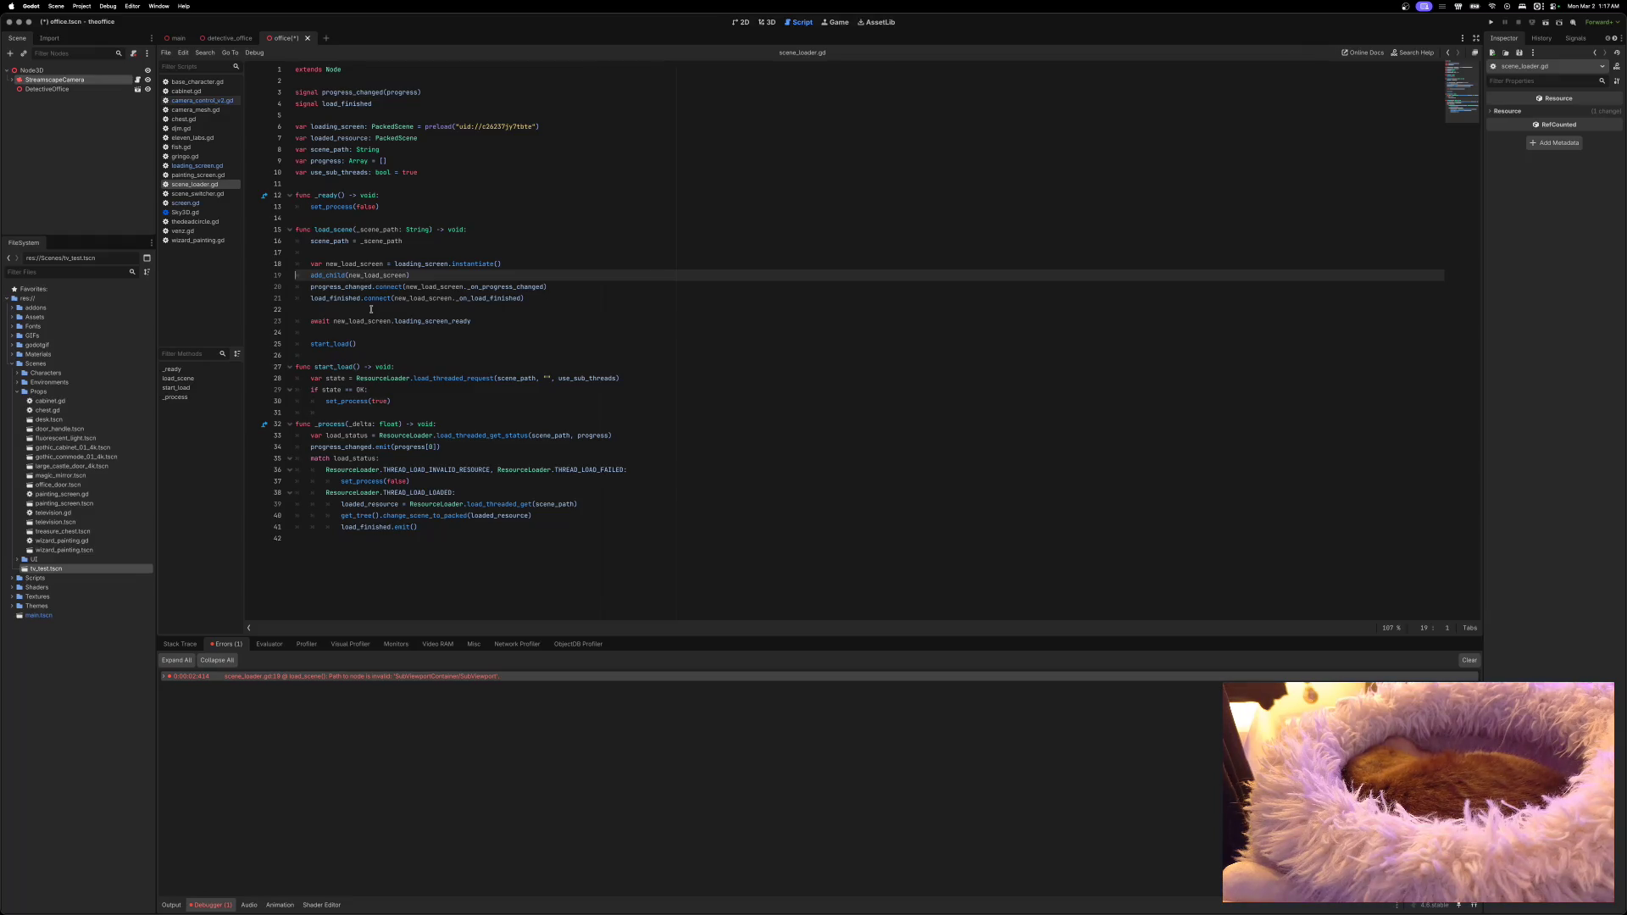
# Step: Run the project again, then open loading_screen.tscn from the Scenes/UI folder
pyautogui.click(1489, 22)
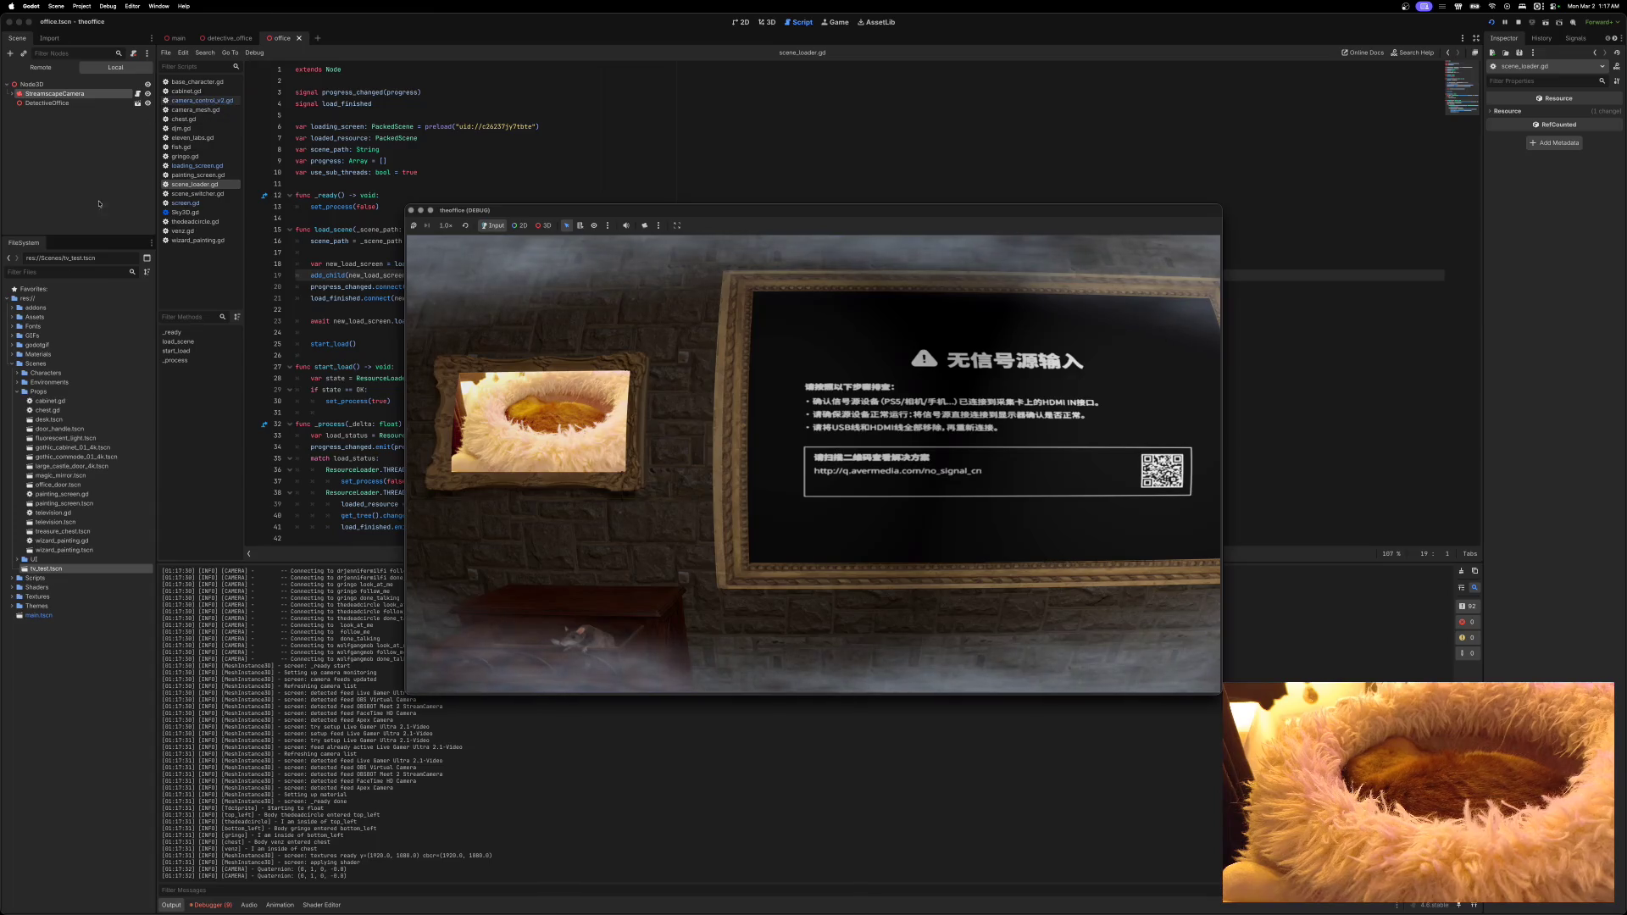
pyautogui.click(22, 391)
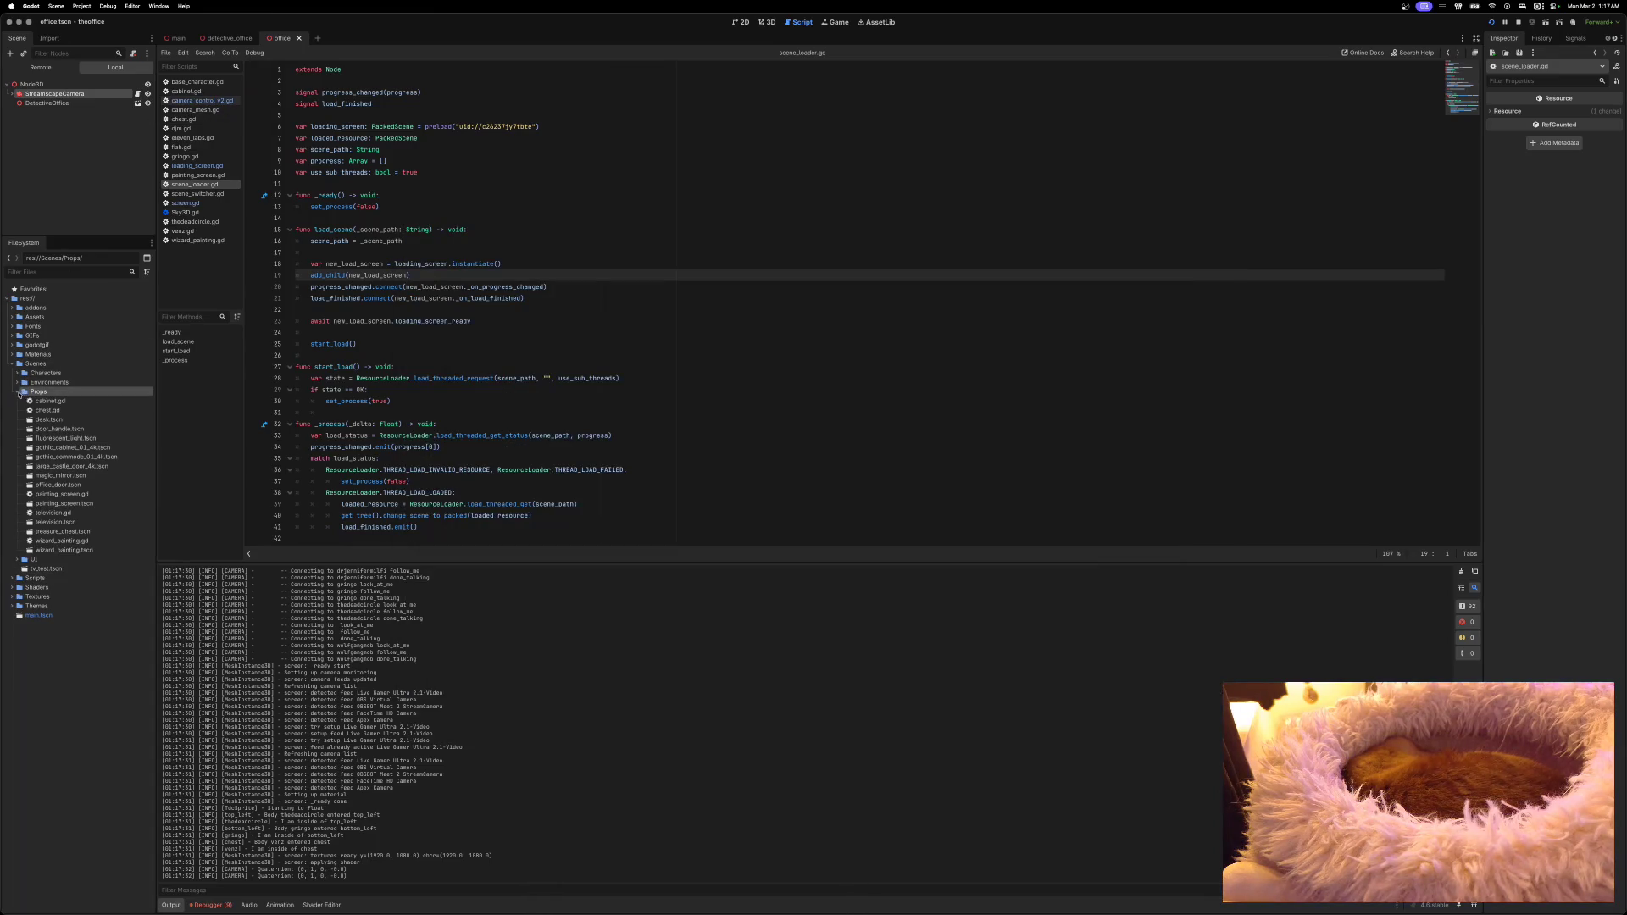
pyautogui.click(18, 391)
pyautogui.click(17, 400)
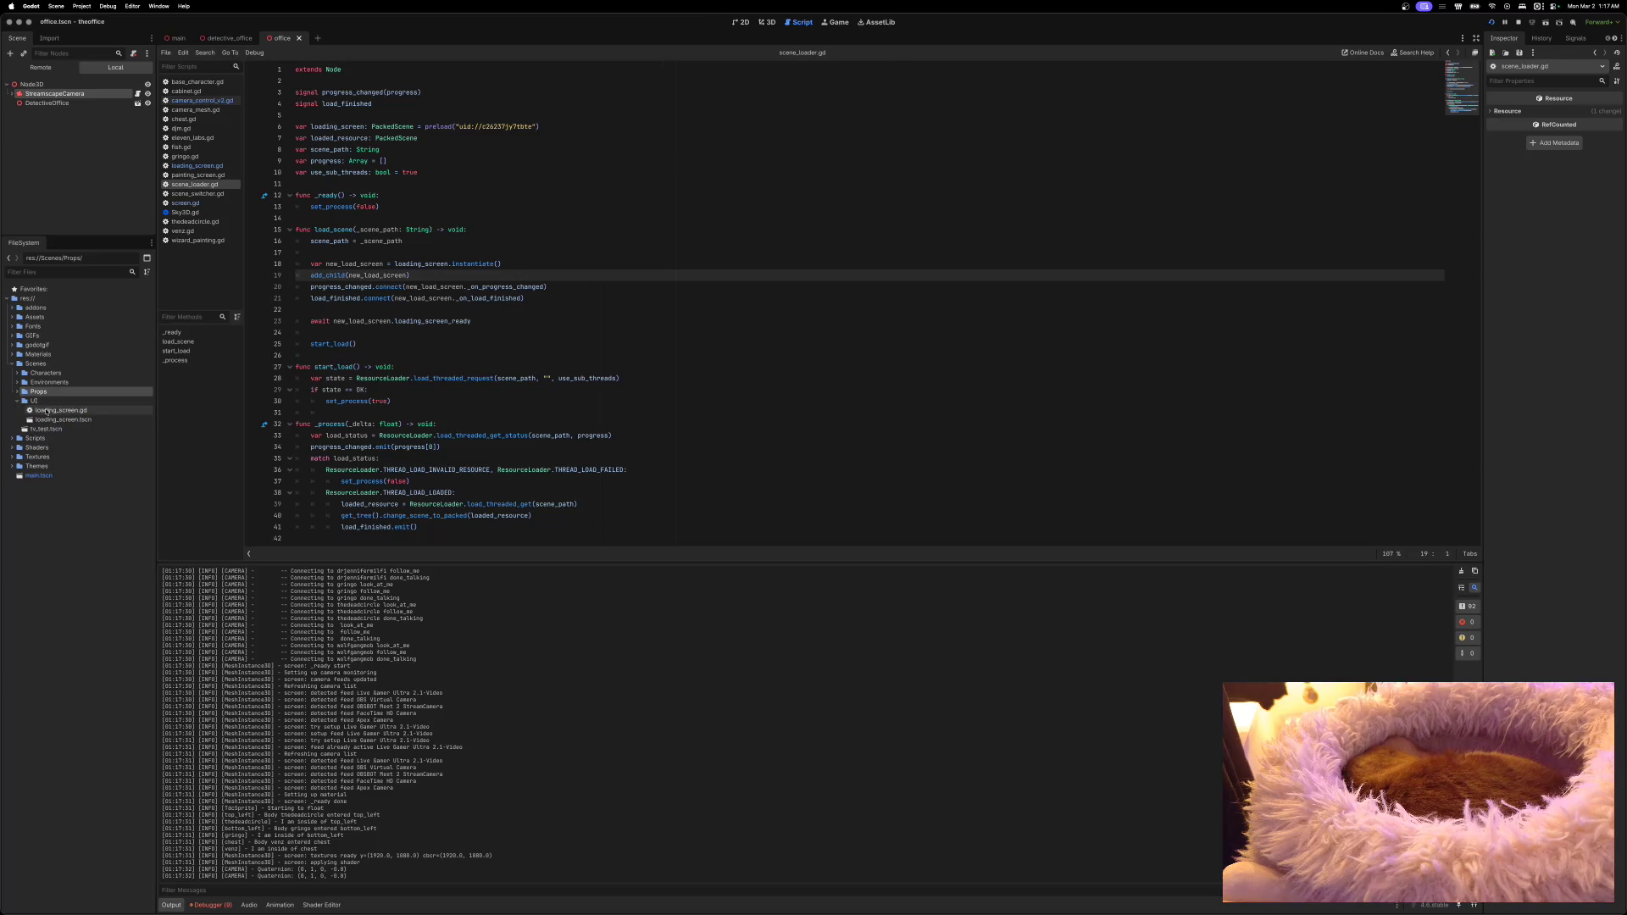
pyautogui.click(46, 419)
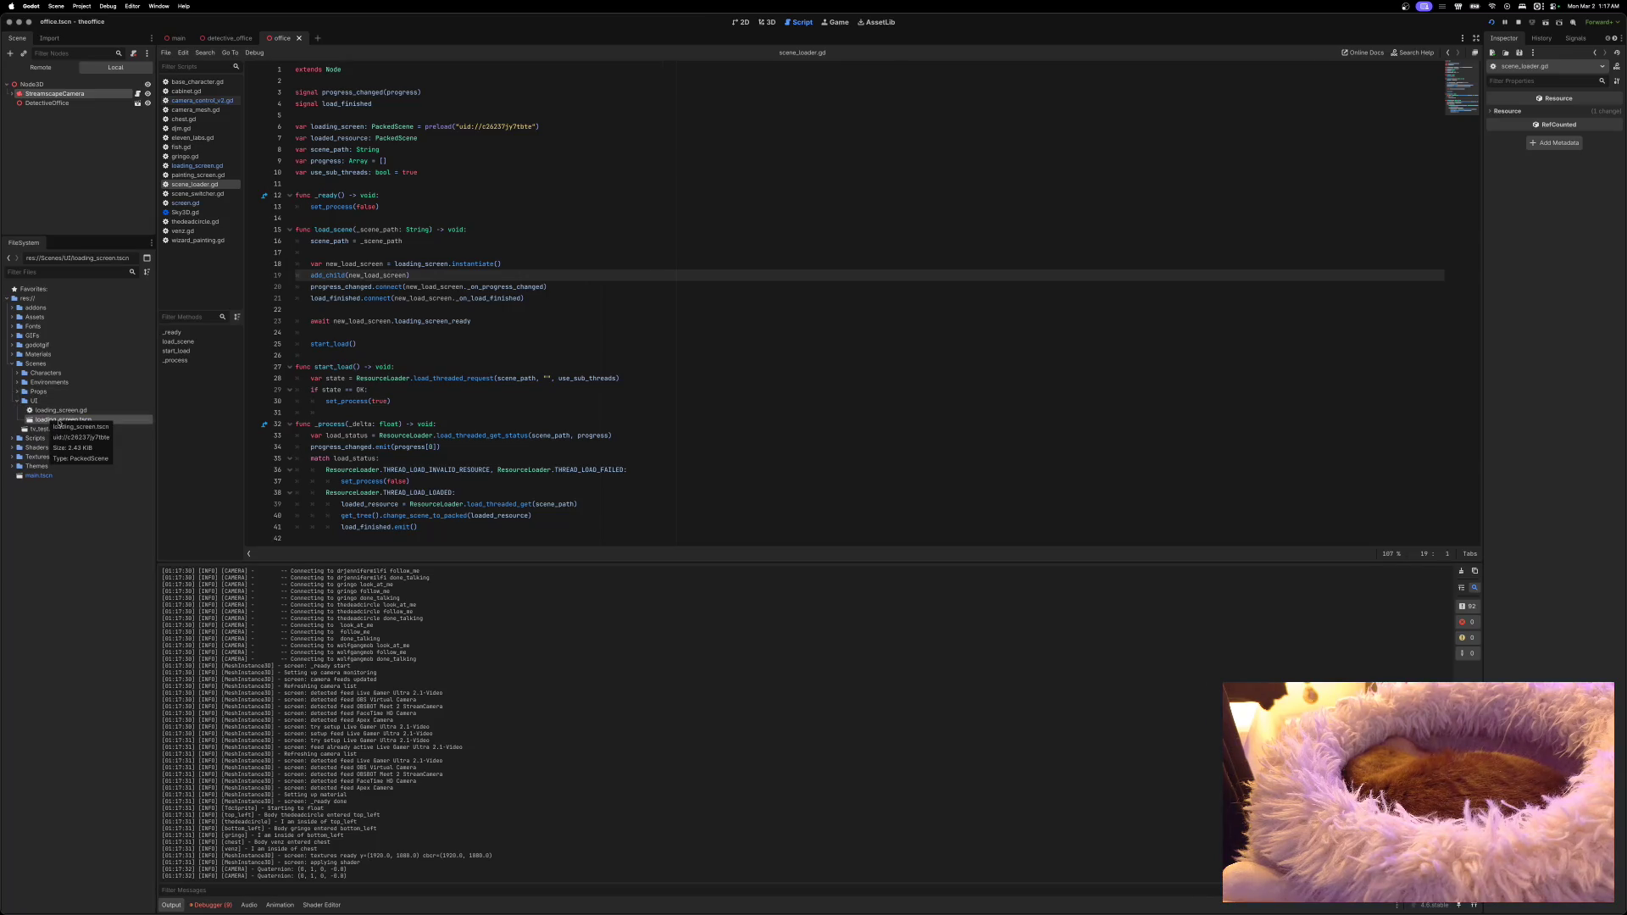
pyautogui.doubleClick(32, 421)
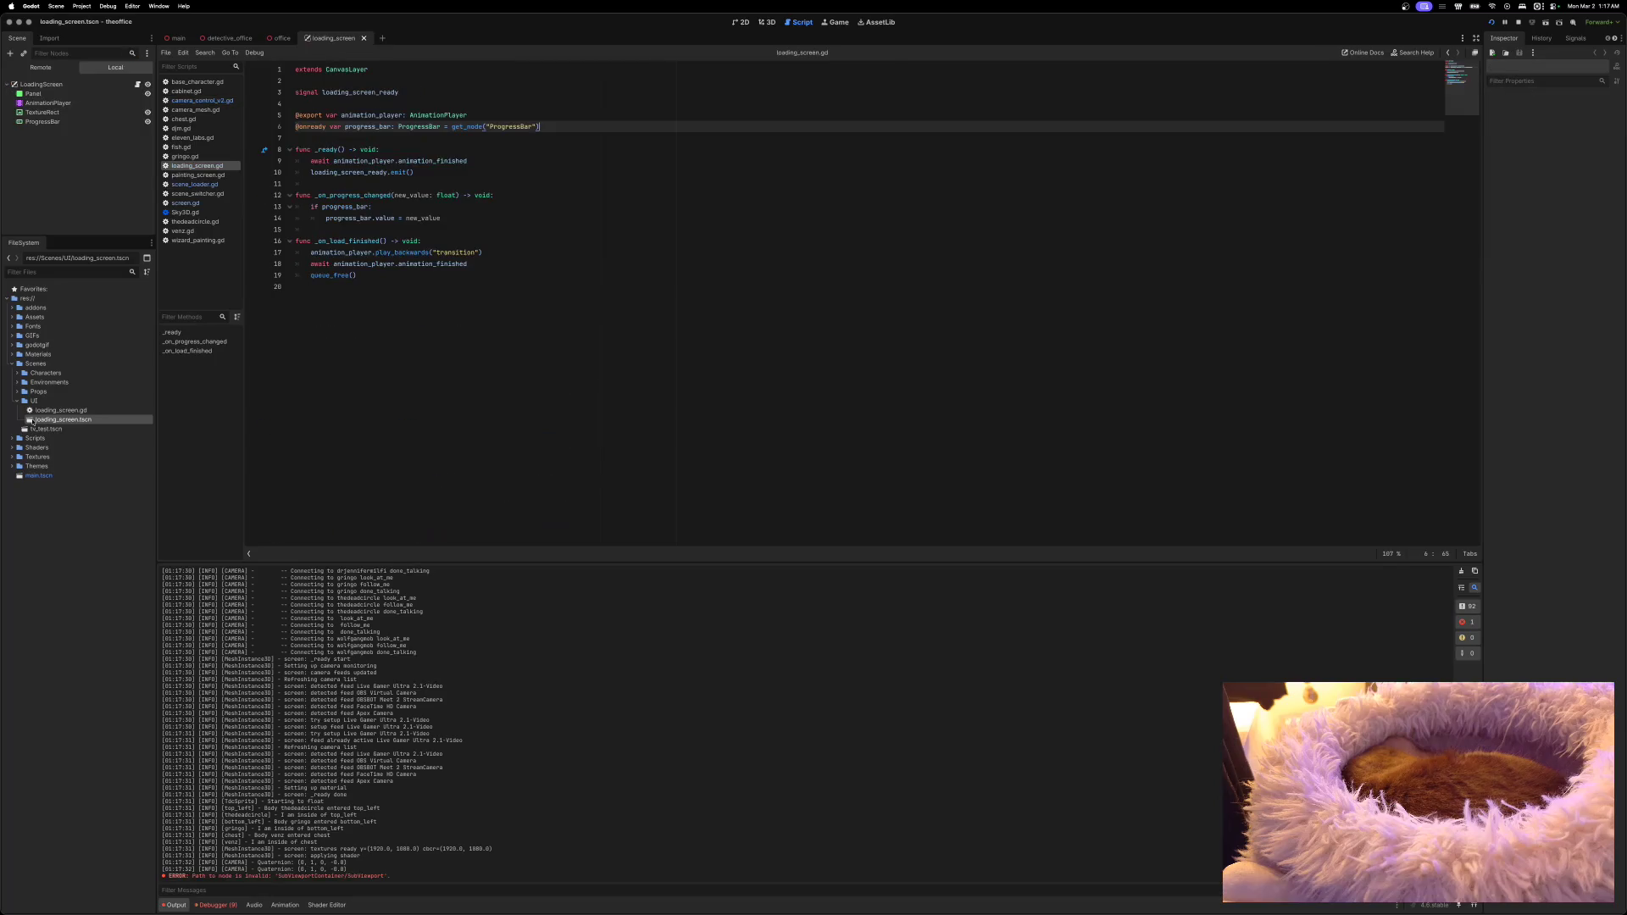
# Step: Delete the loading screen's TextureRect node, save the scene, and run the game to test it
pyautogui.click(40, 112)
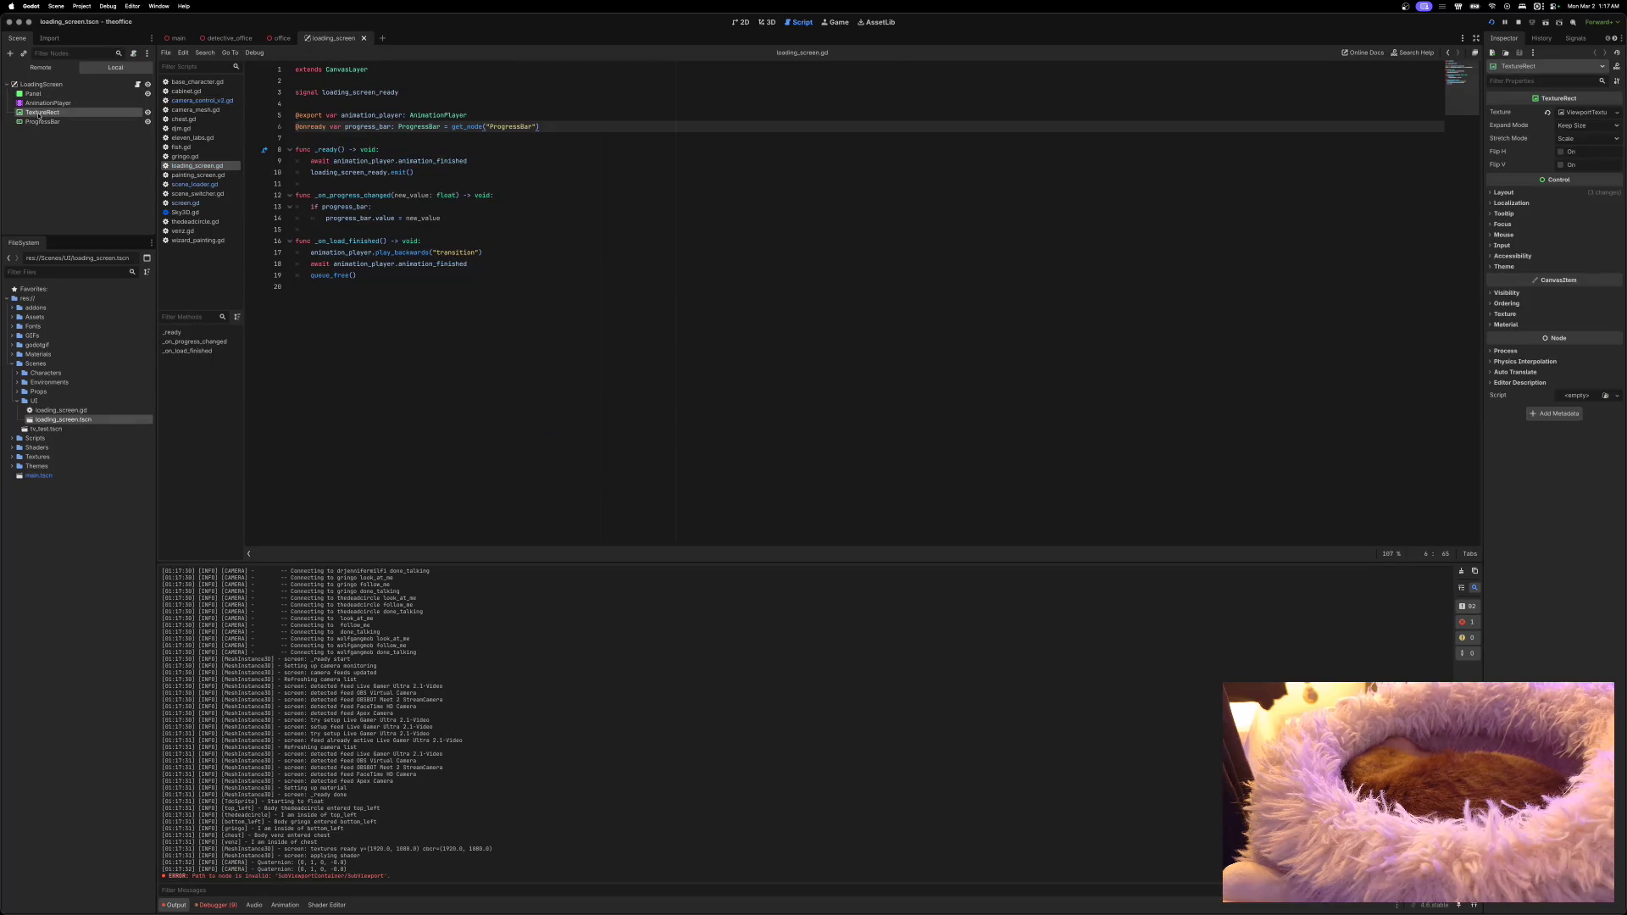
pyautogui.rightClick(42, 116)
pyautogui.click(66, 359)
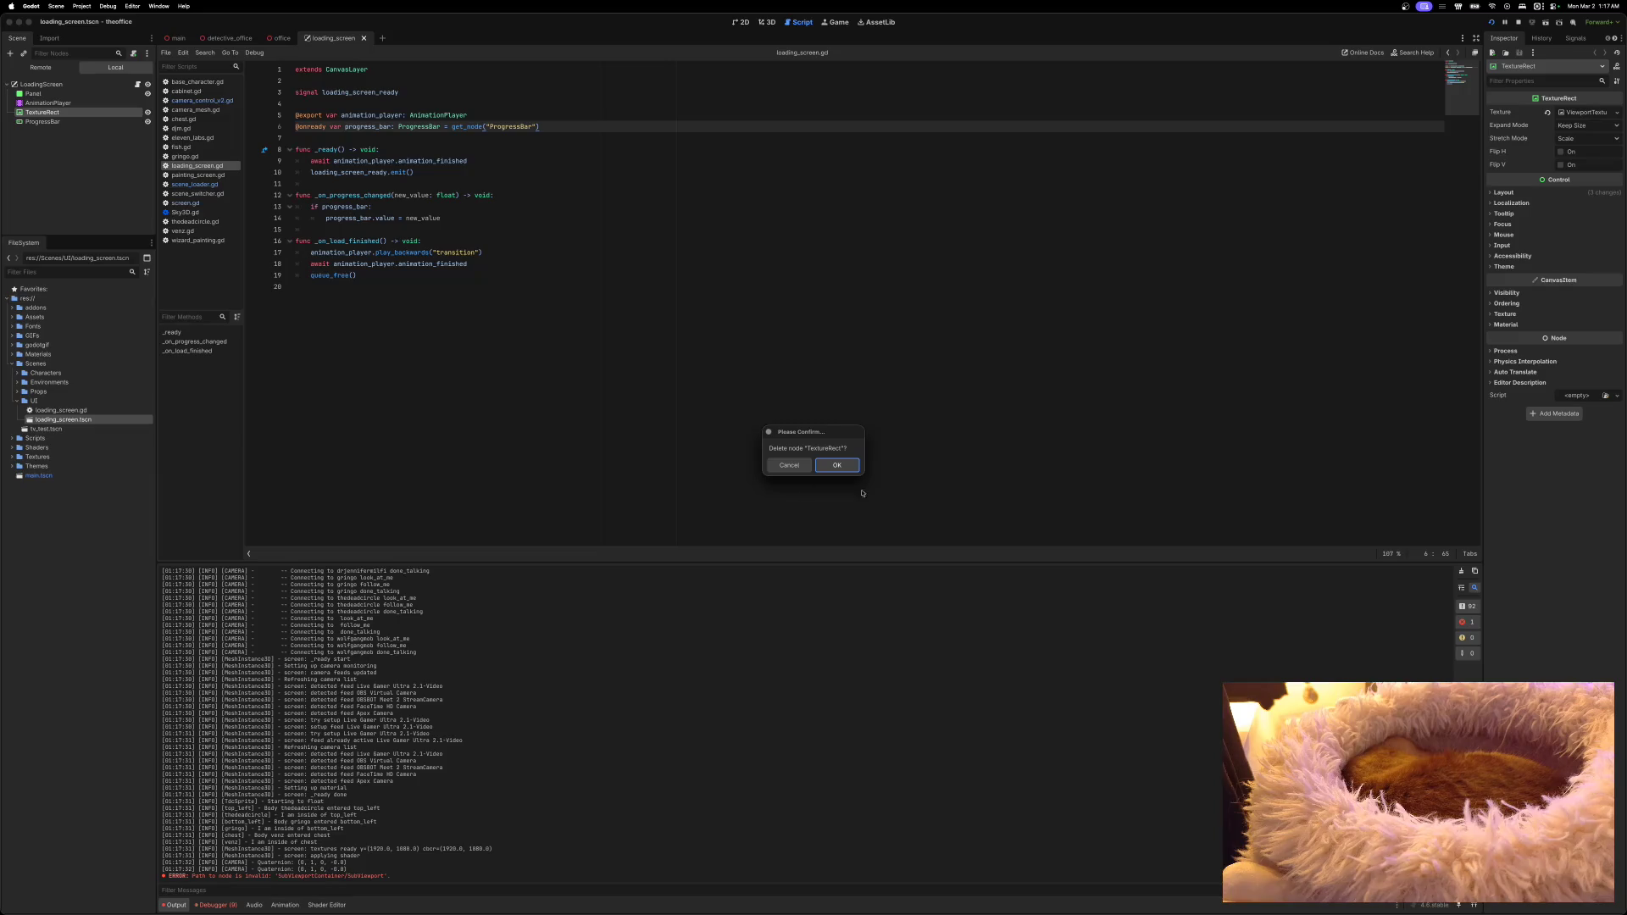
pyautogui.click(834, 465)
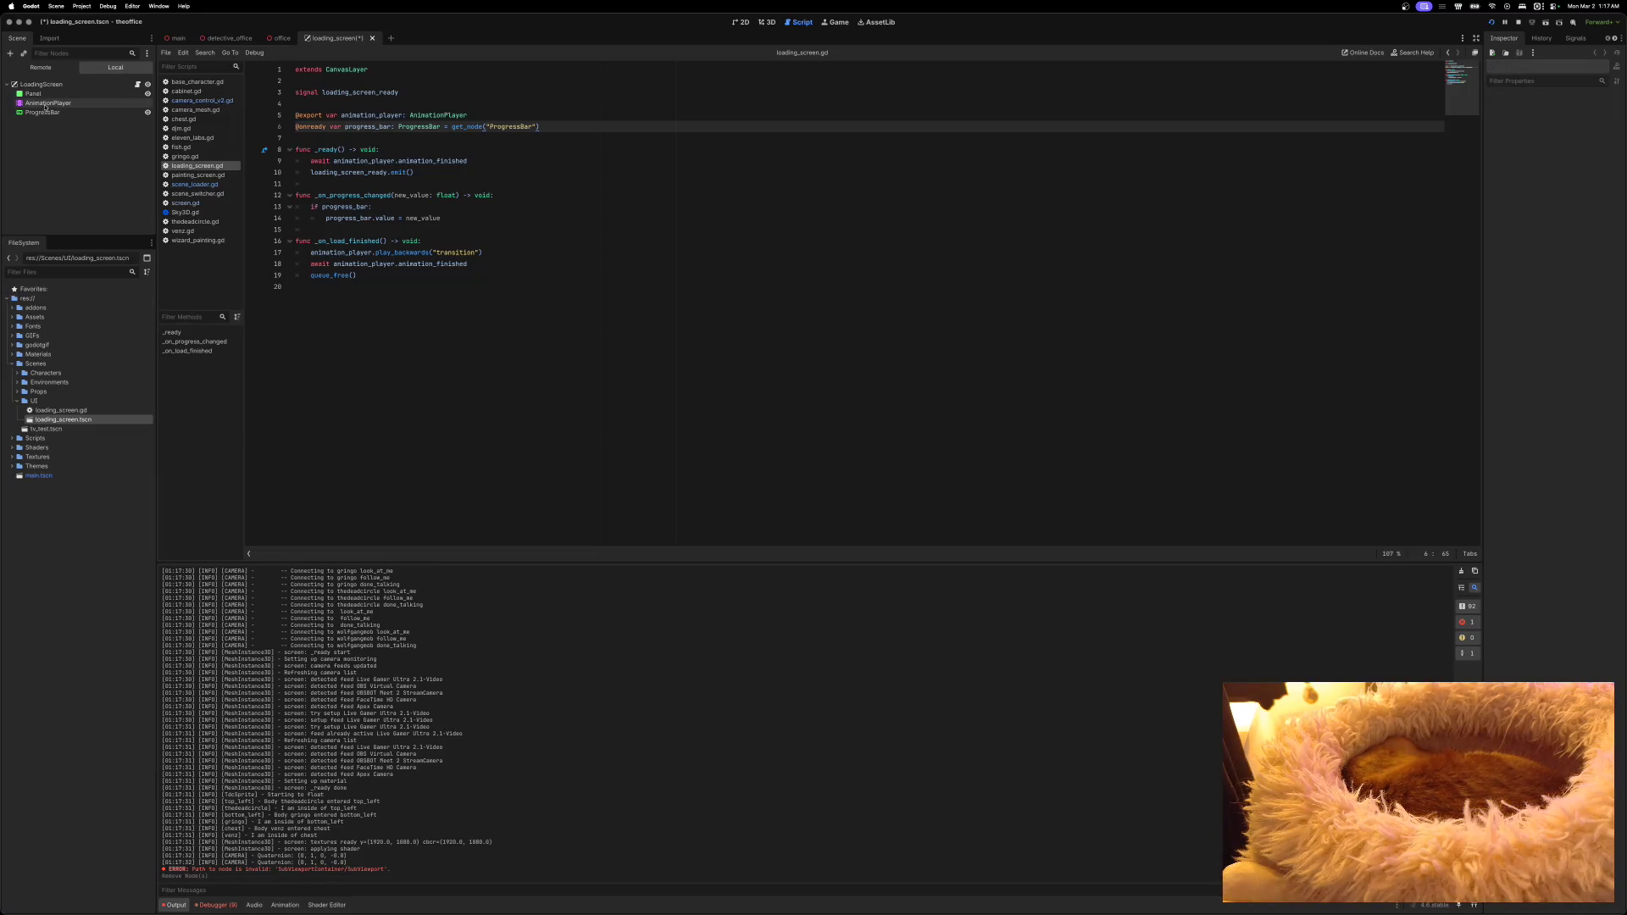
pyautogui.hotkey('ctrl', 's')
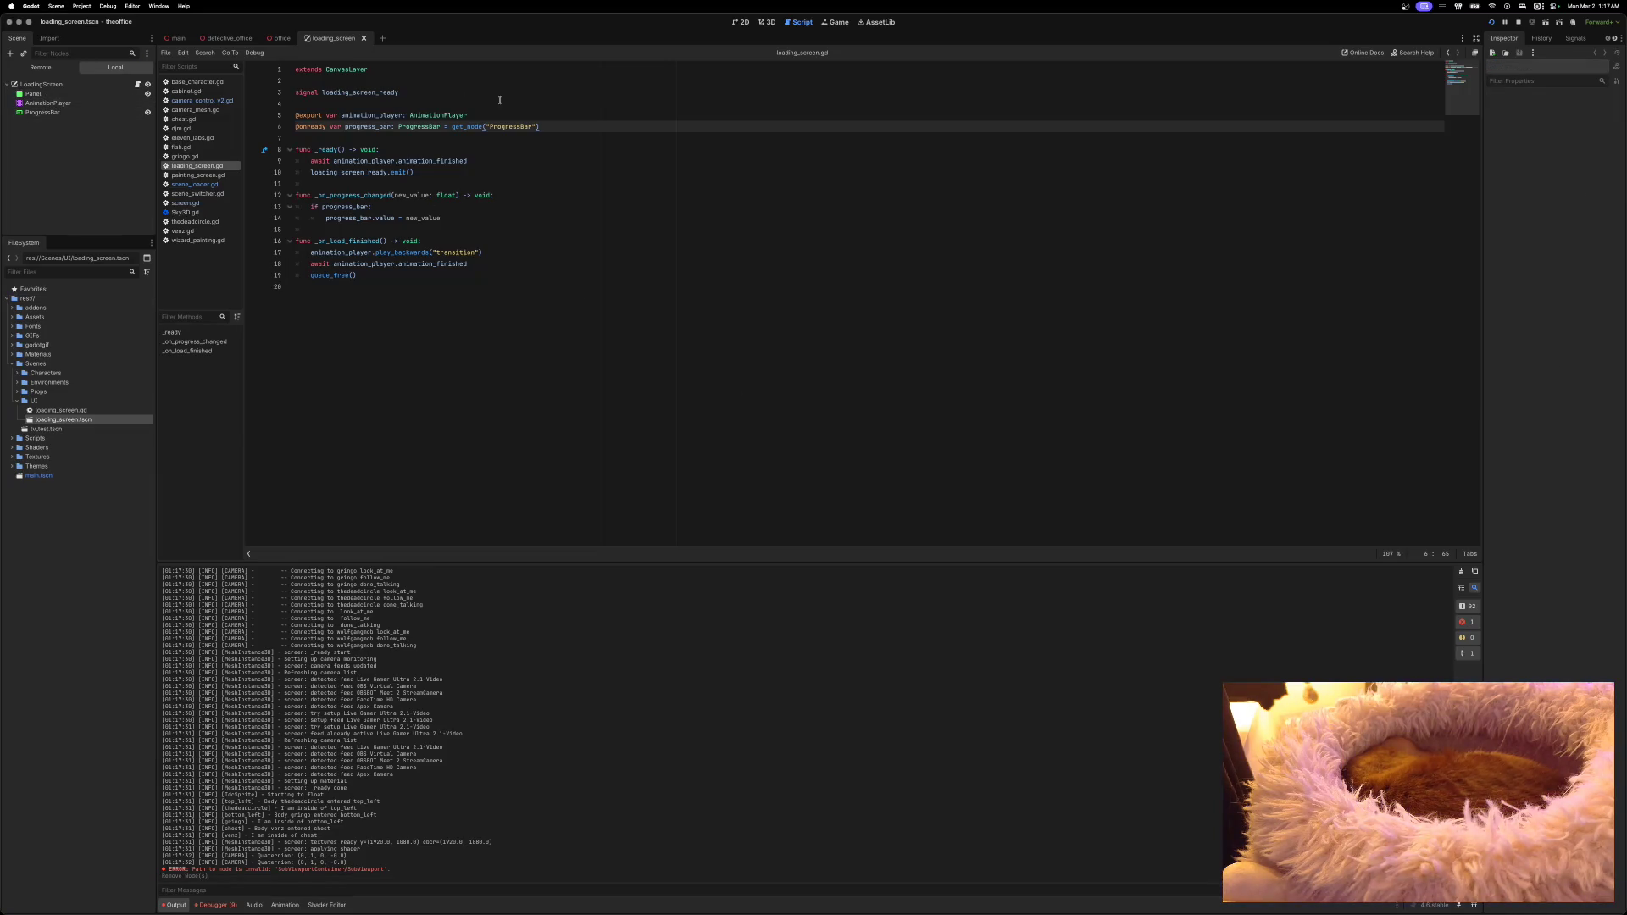
pyautogui.click(1491, 22)
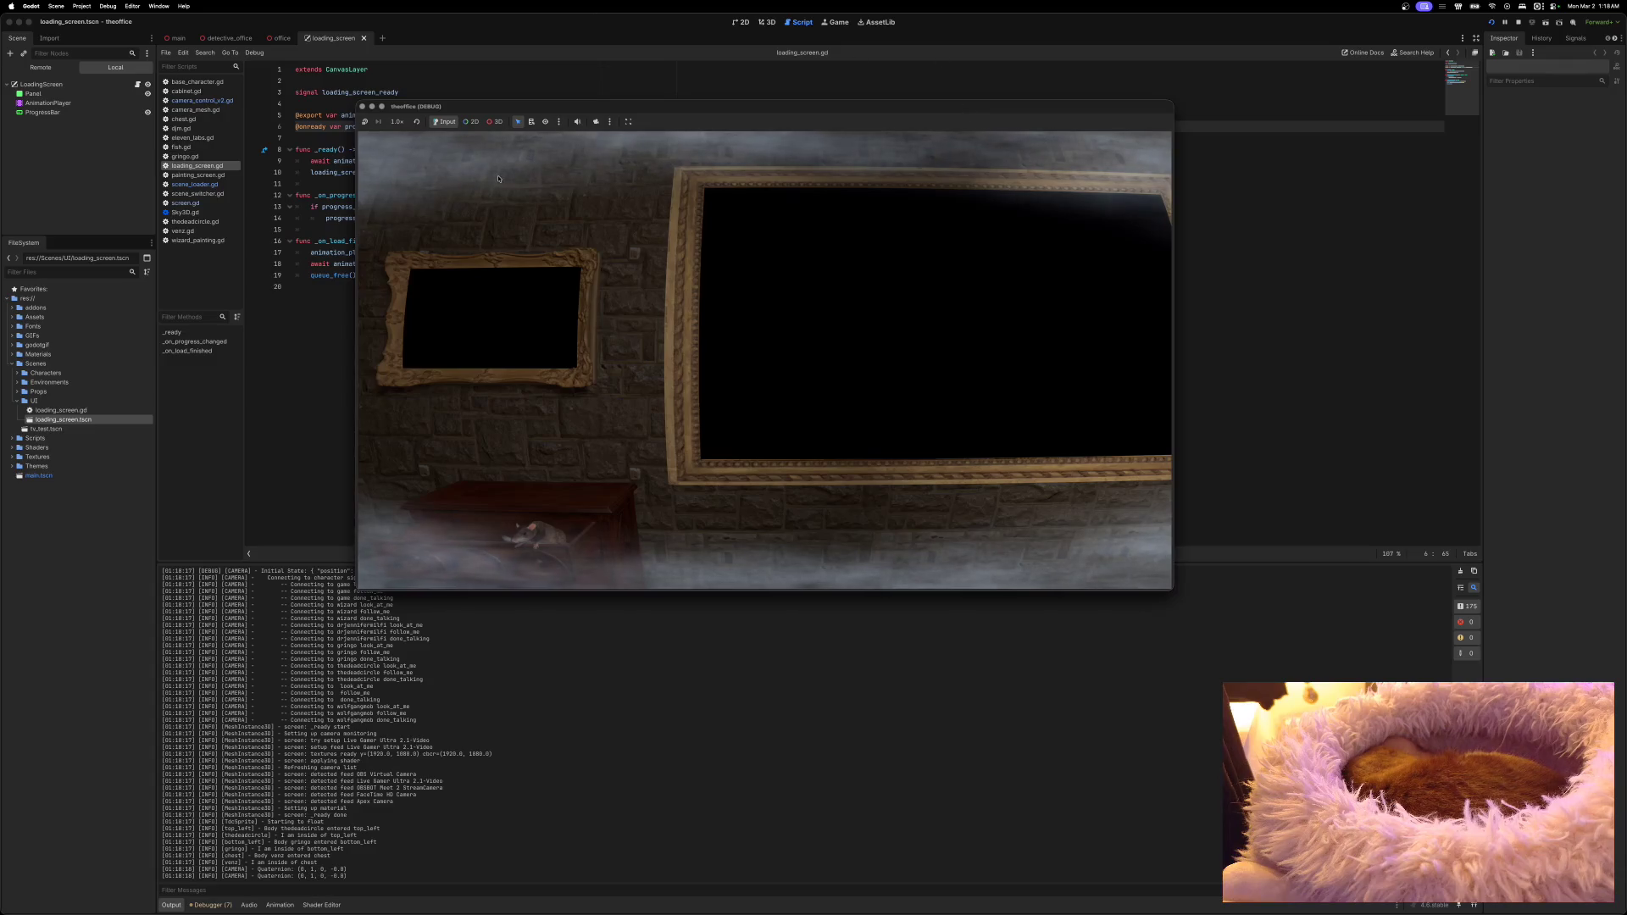
# Step: Stop the running game with Cmd+. and bring up the Debugger's errors
pyautogui.press('super+period')
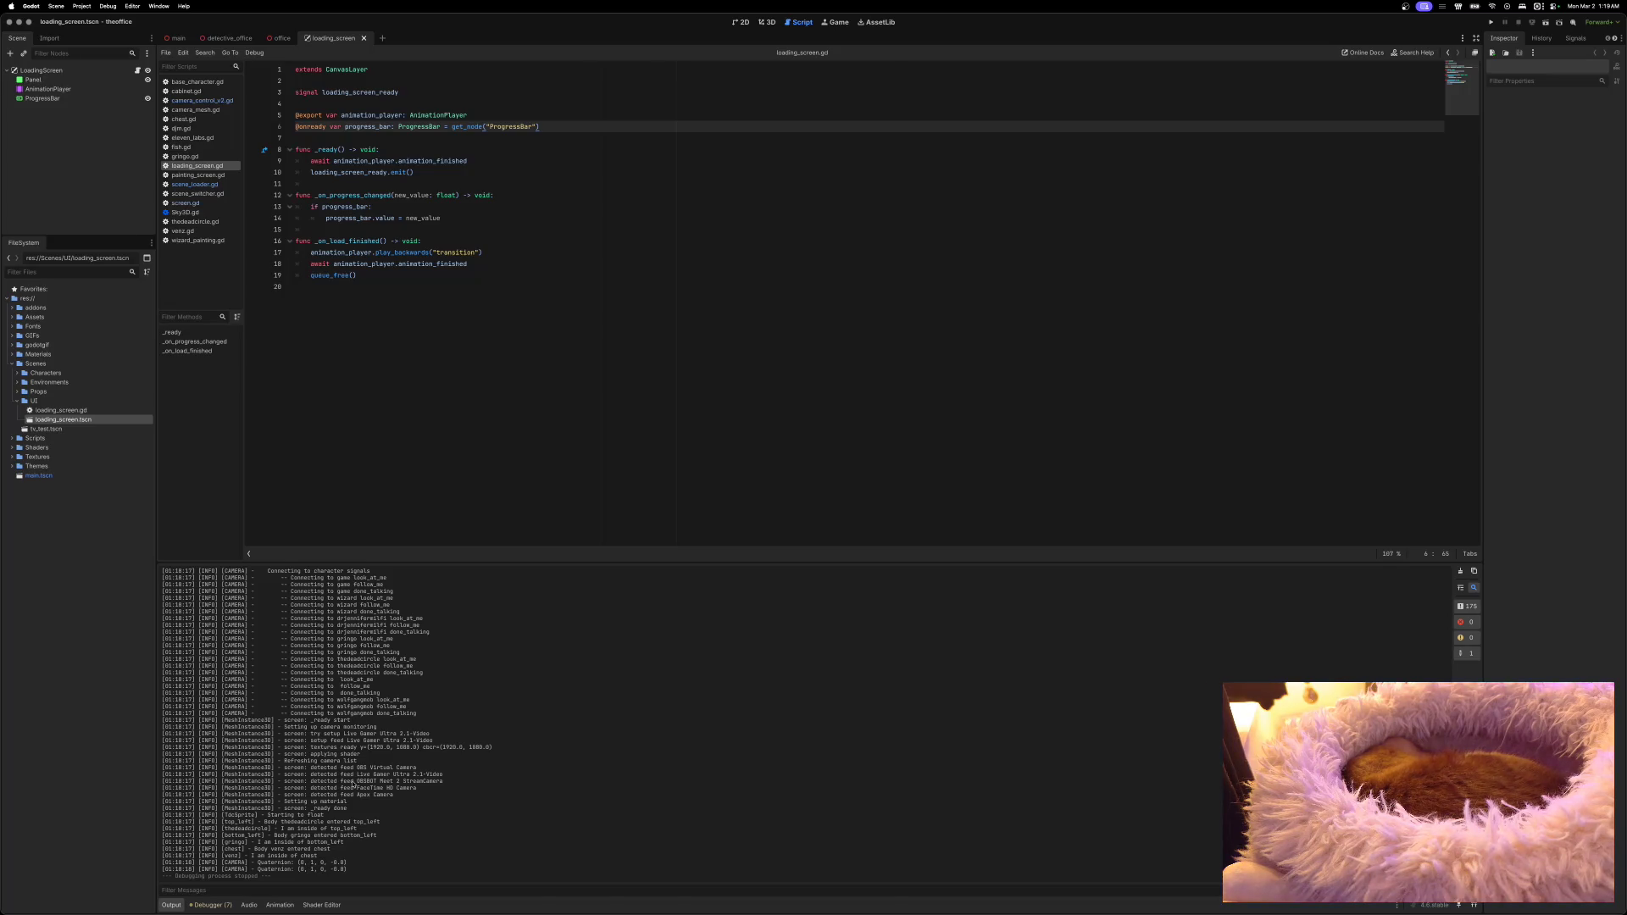
pyautogui.click(219, 906)
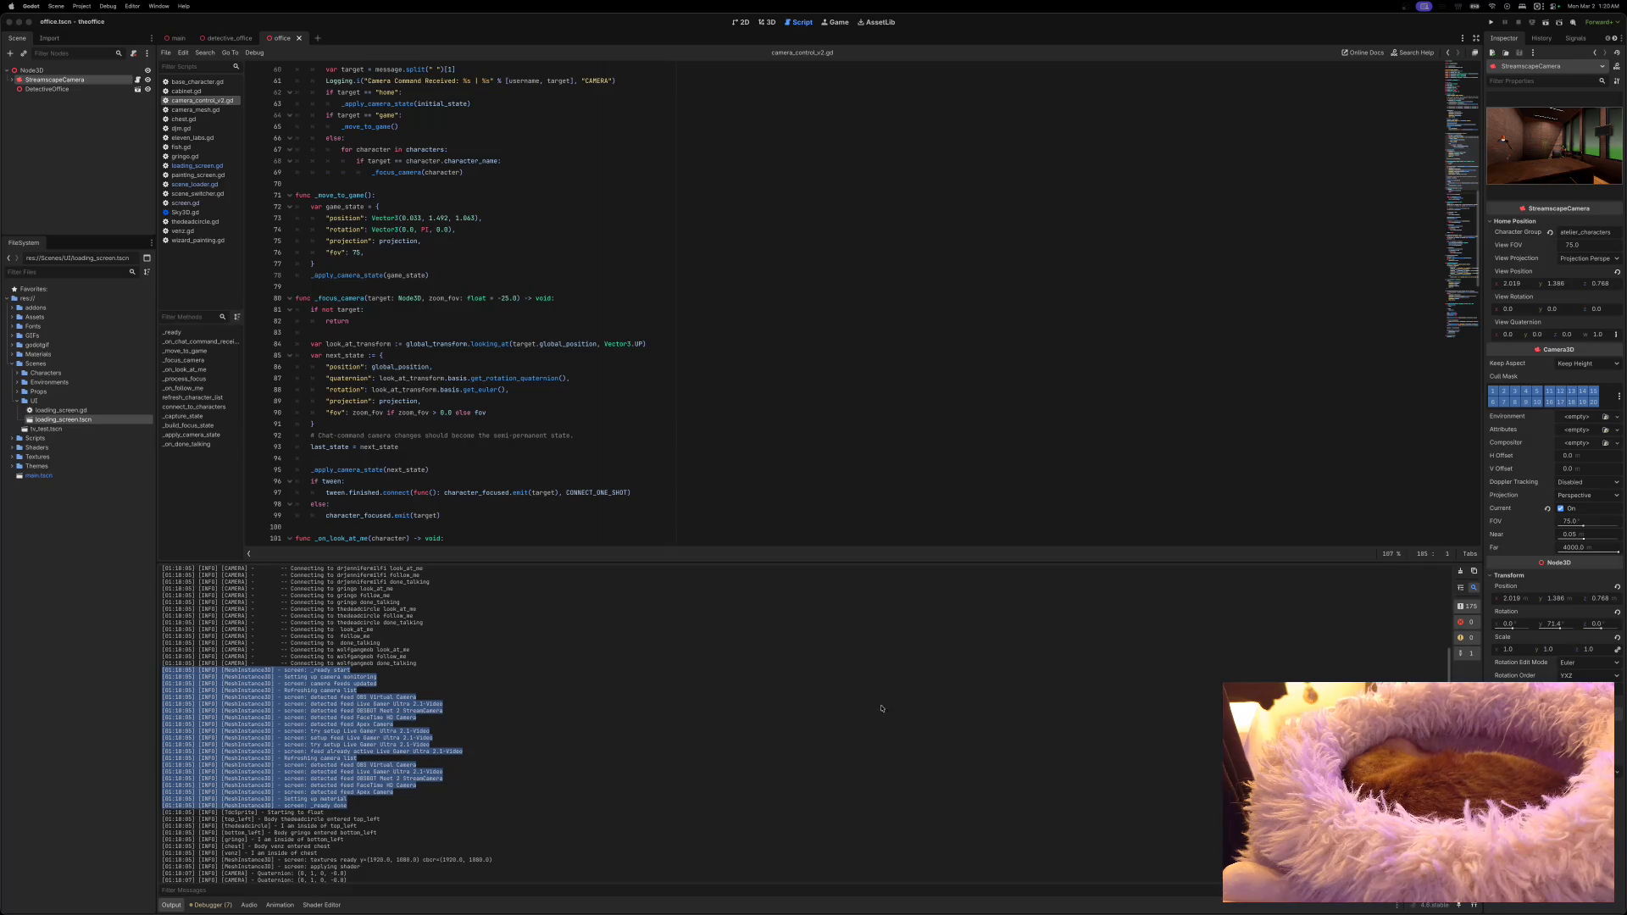
# Step: Select the camera setup lines in the Output log, then open wizard_painting.tscn from Props
pyautogui.scroll(-6, 445, 756)
pyautogui.scroll(-8, 446, 756)
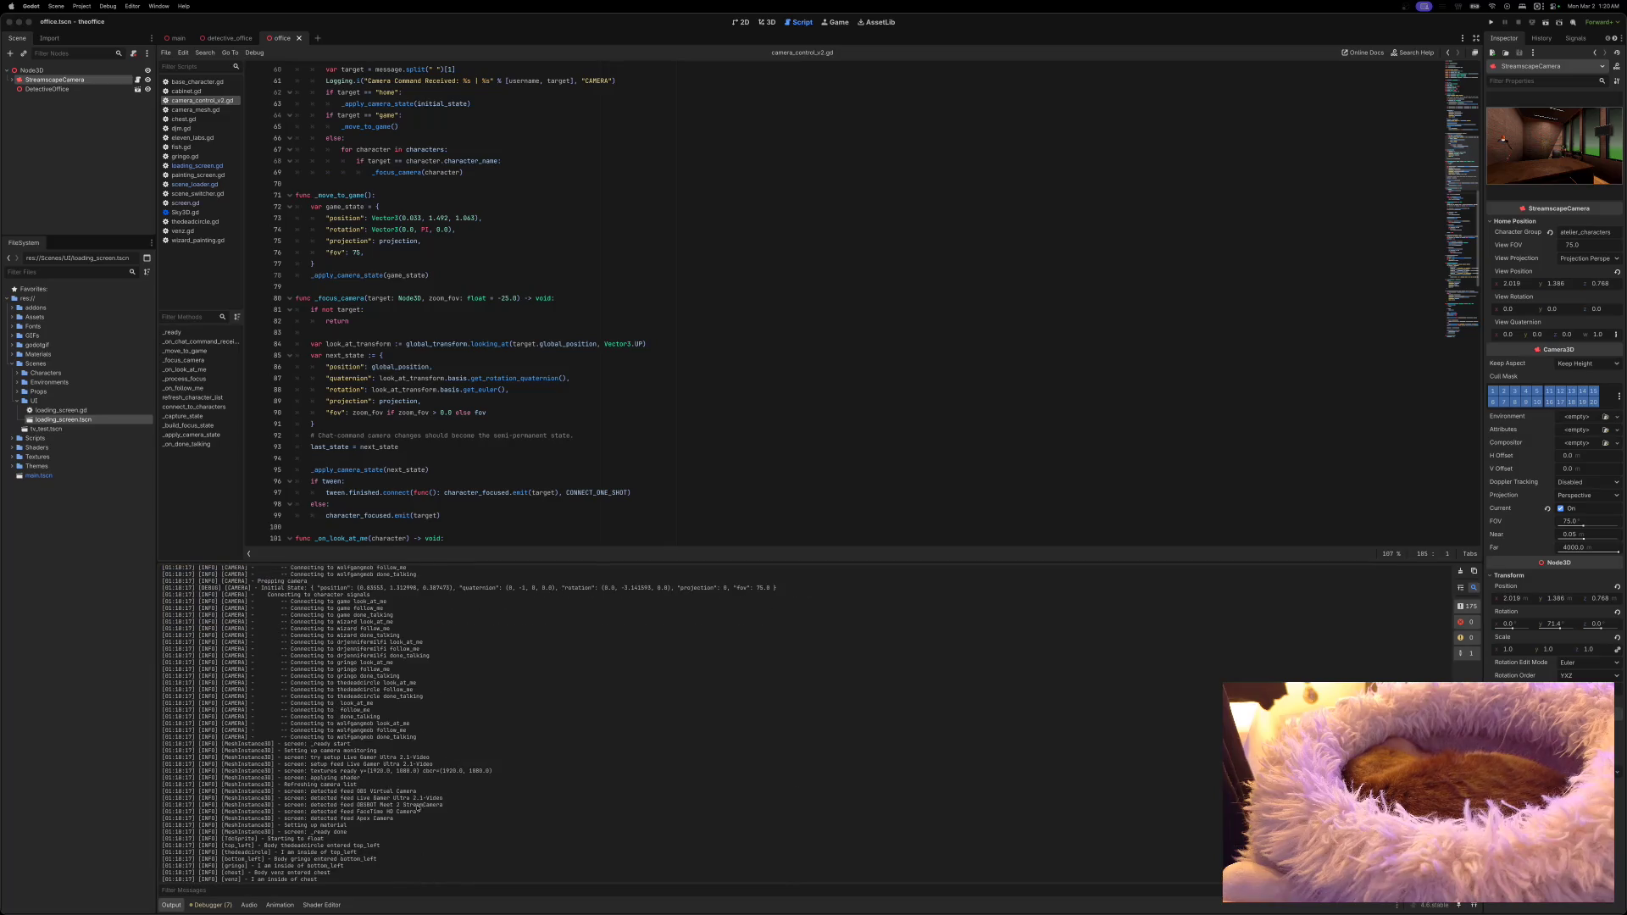
pyautogui.moveTo(360, 832)
pyautogui.mouseDown()
pyautogui.moveTo(204, 792)
pyautogui.moveTo(129, 745)
pyautogui.mouseUp()
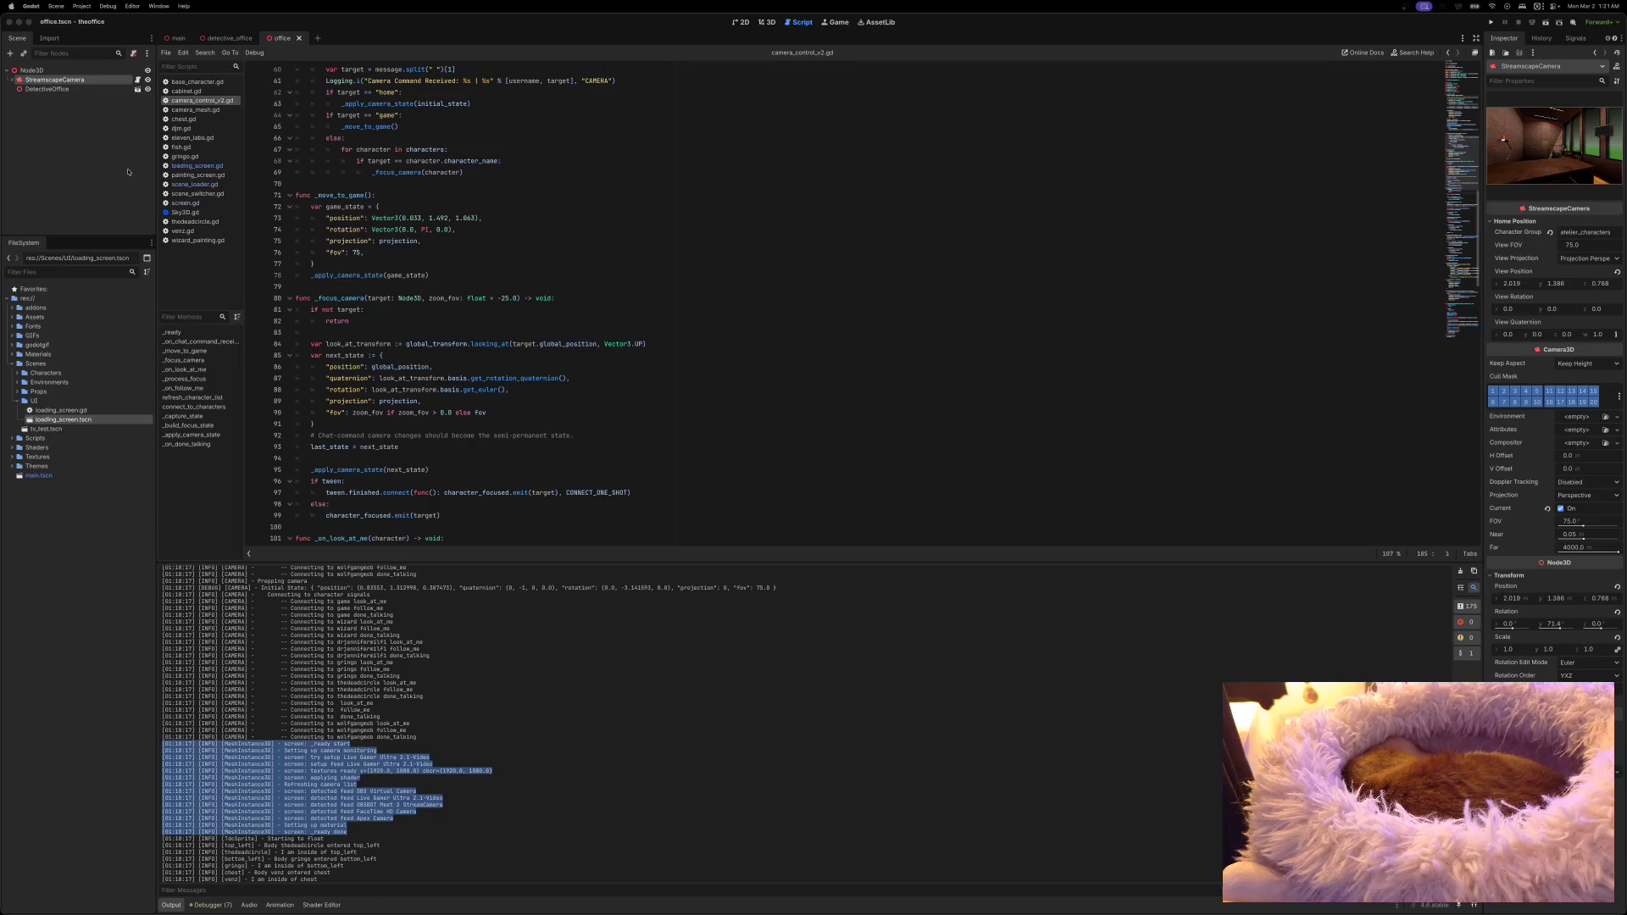
pyautogui.click(19, 392)
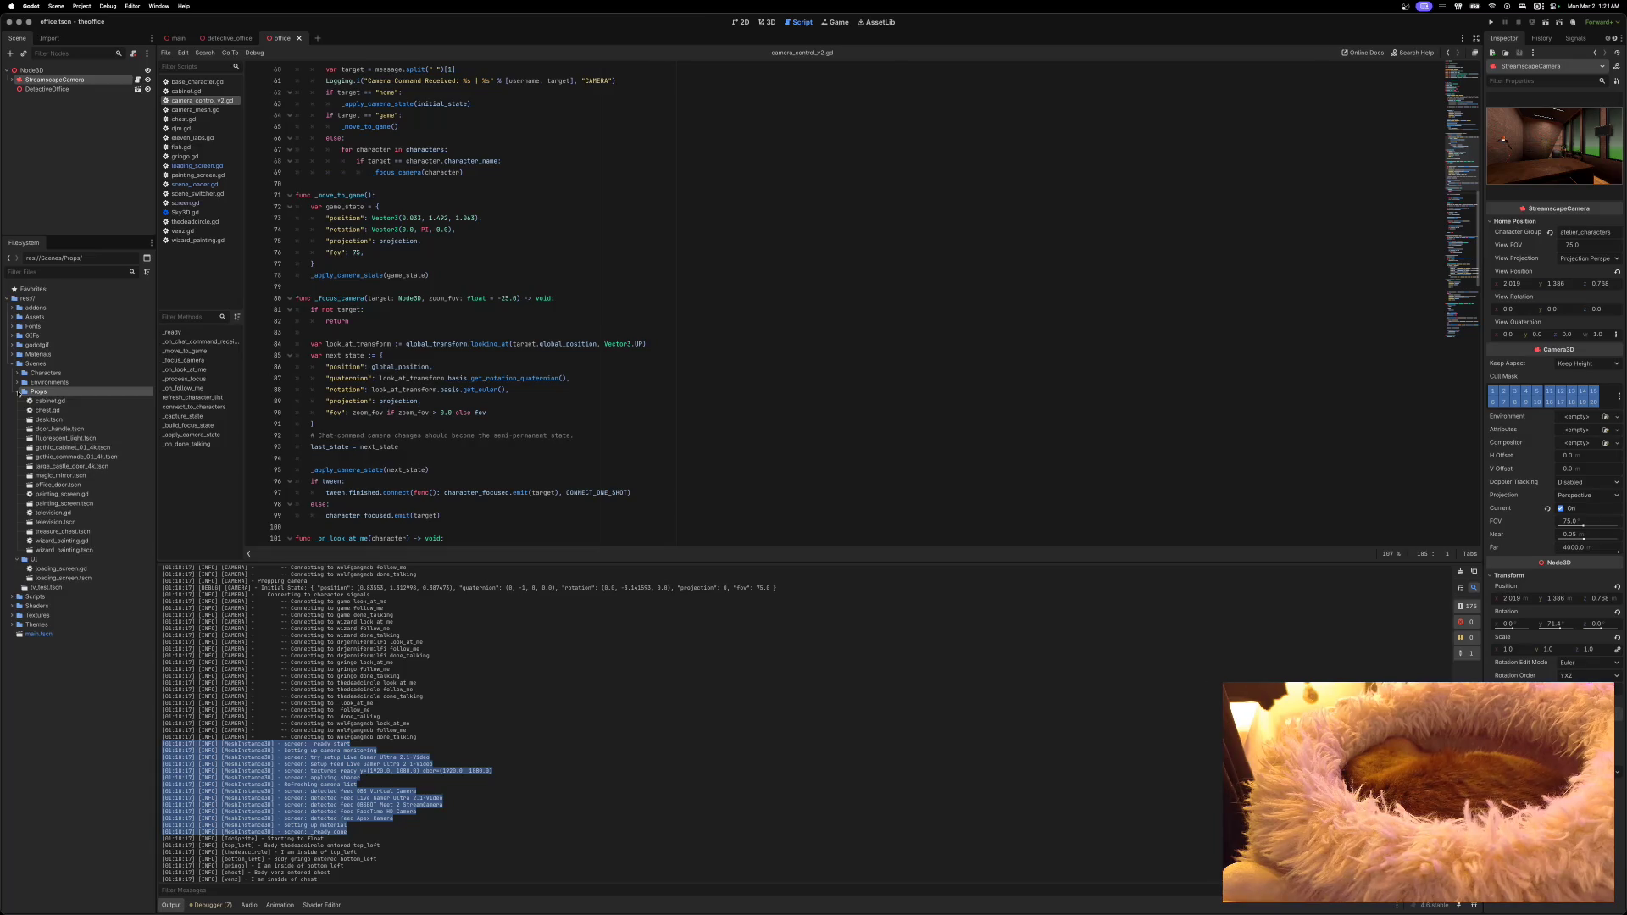
pyautogui.doubleClick(31, 551)
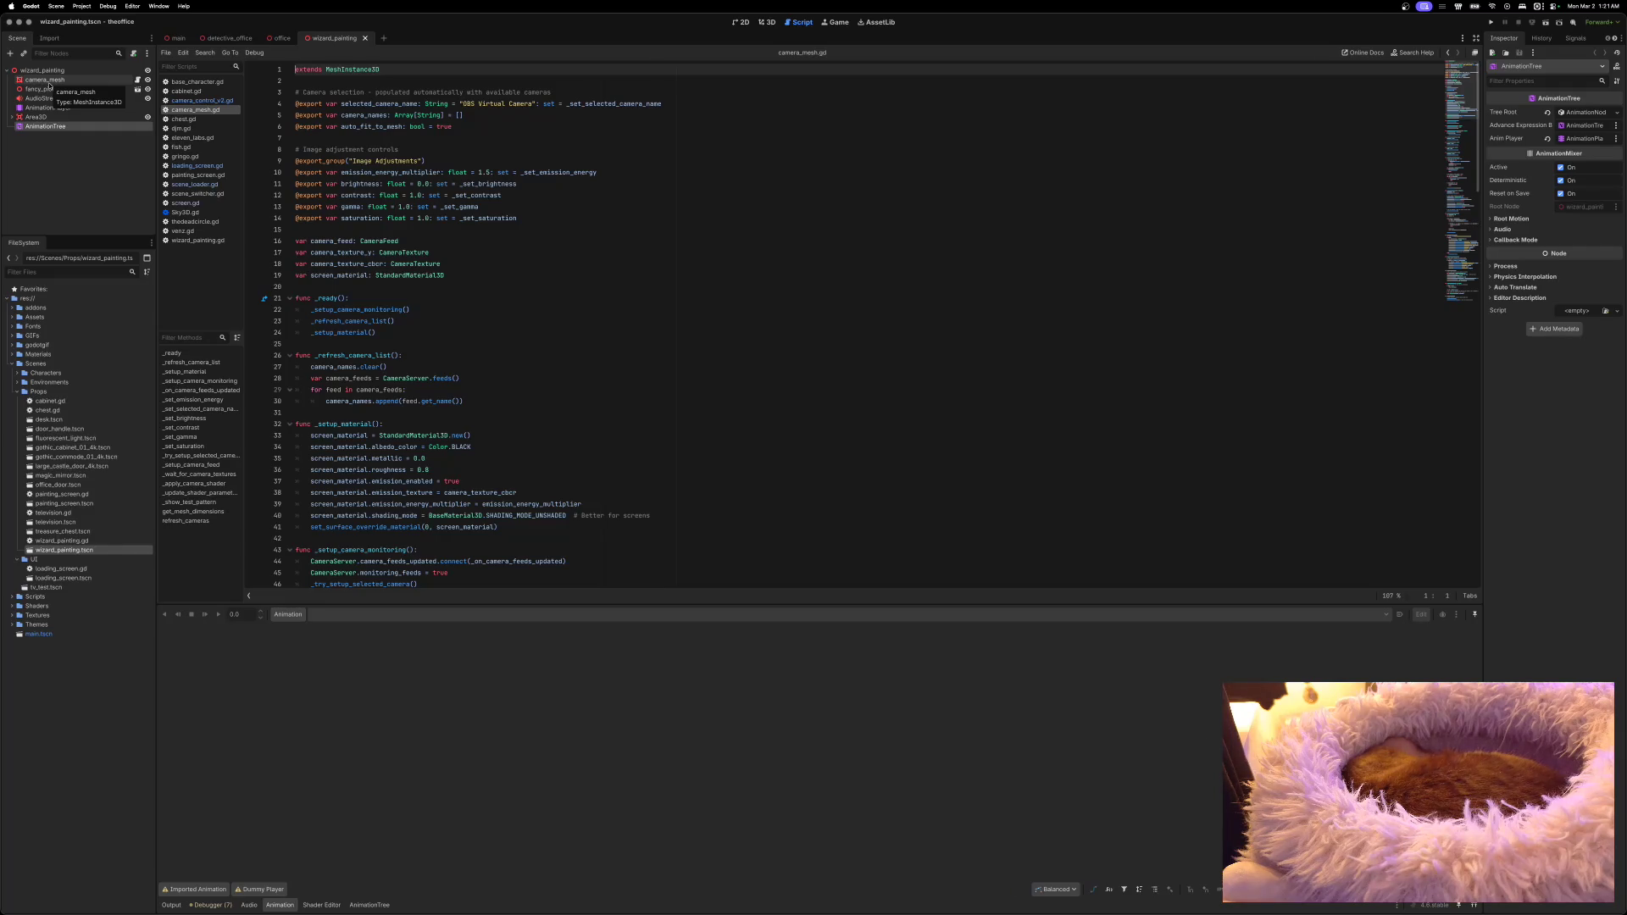
# Step: Inspect the camera_mesh node and open the wizard_painting.gd script
pyautogui.click(47, 81)
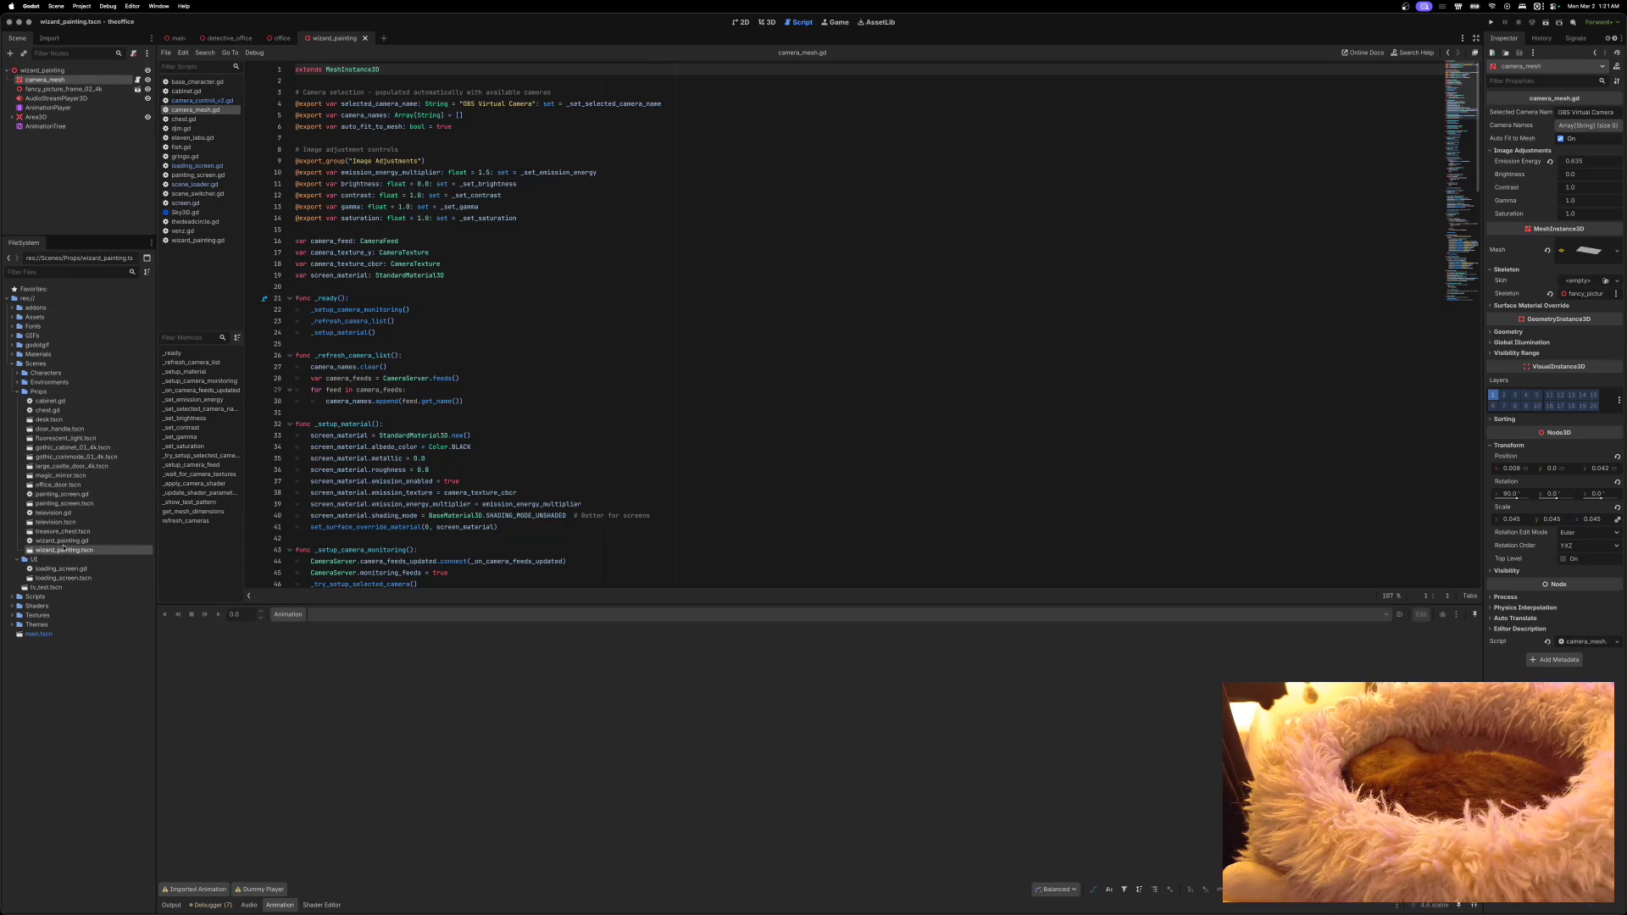
pyautogui.click(65, 542)
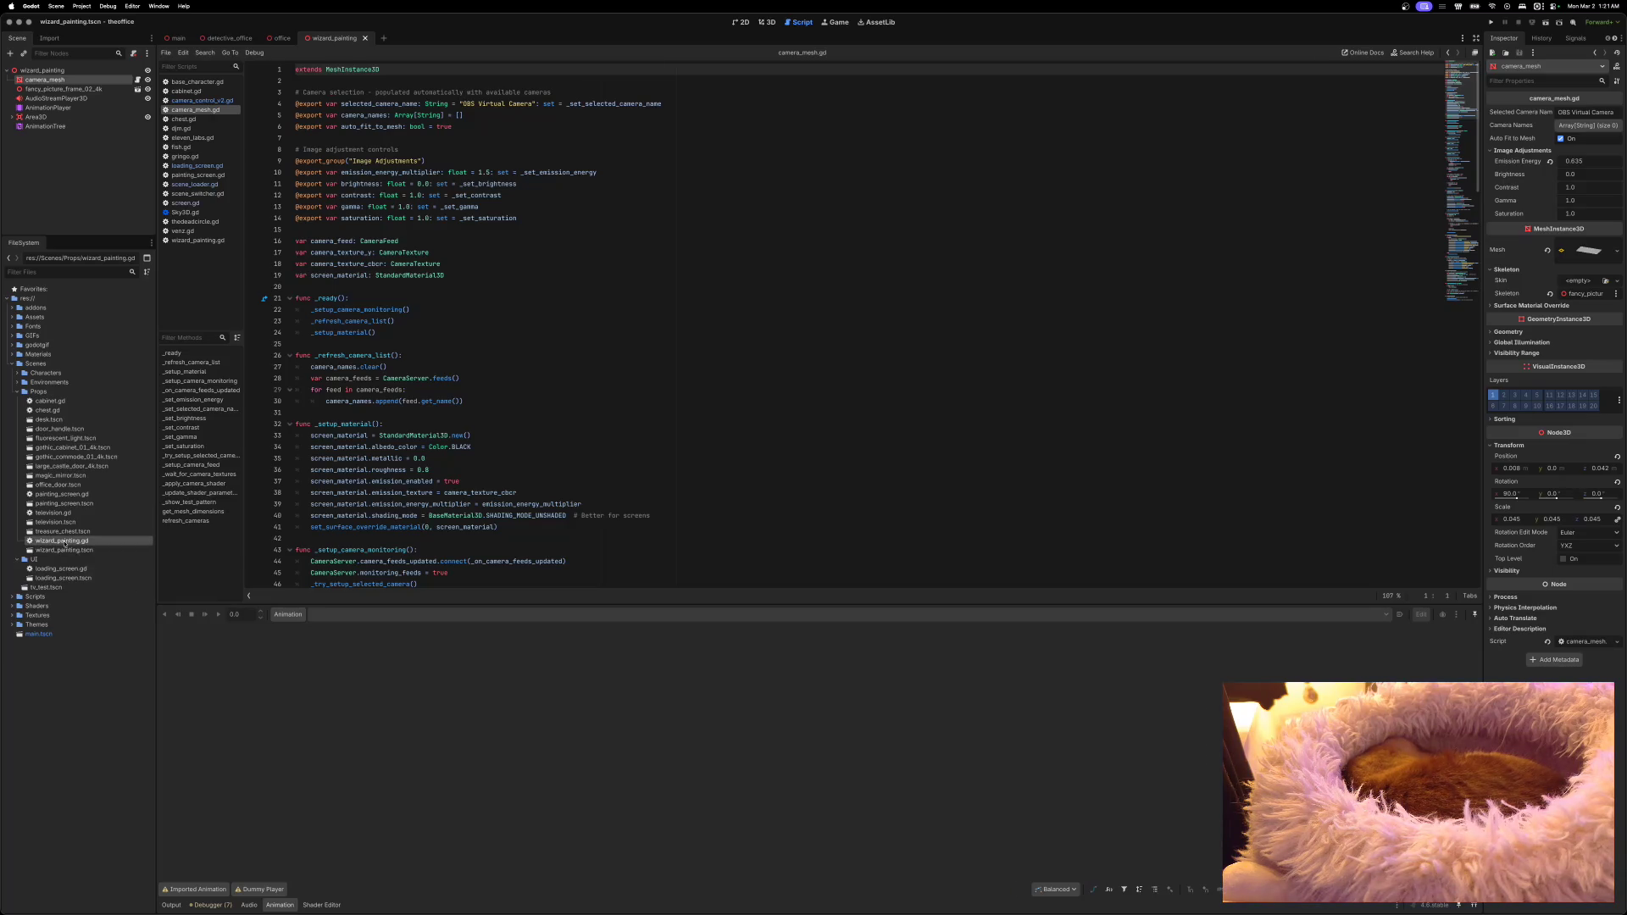
pyautogui.doubleClick(42, 541)
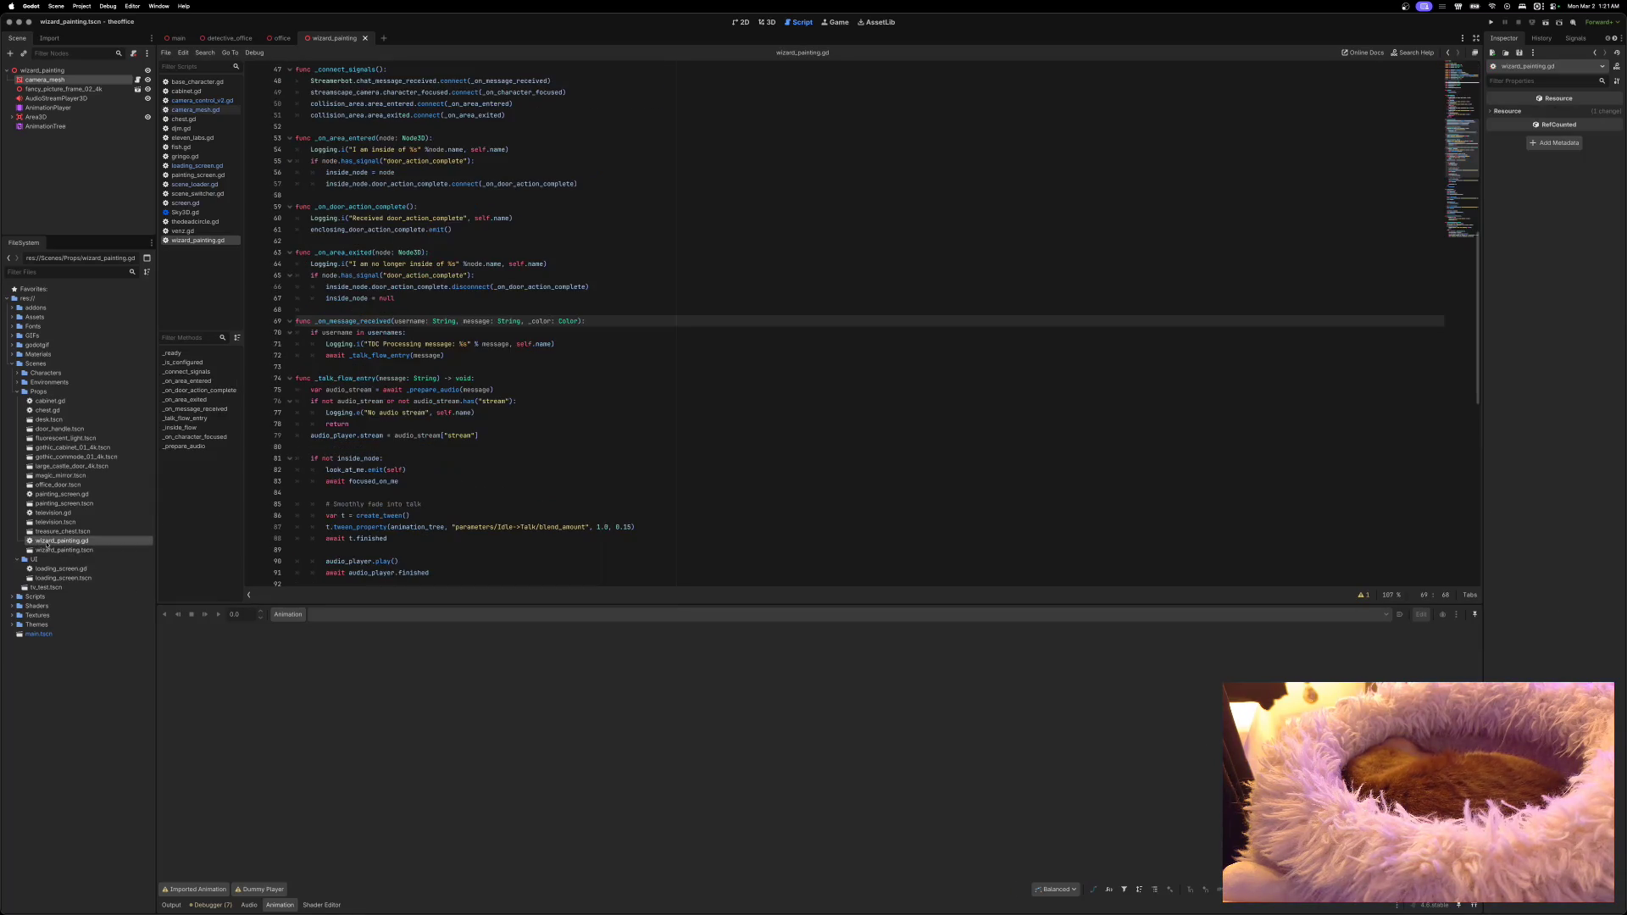
pyautogui.scroll(15, 378, 440)
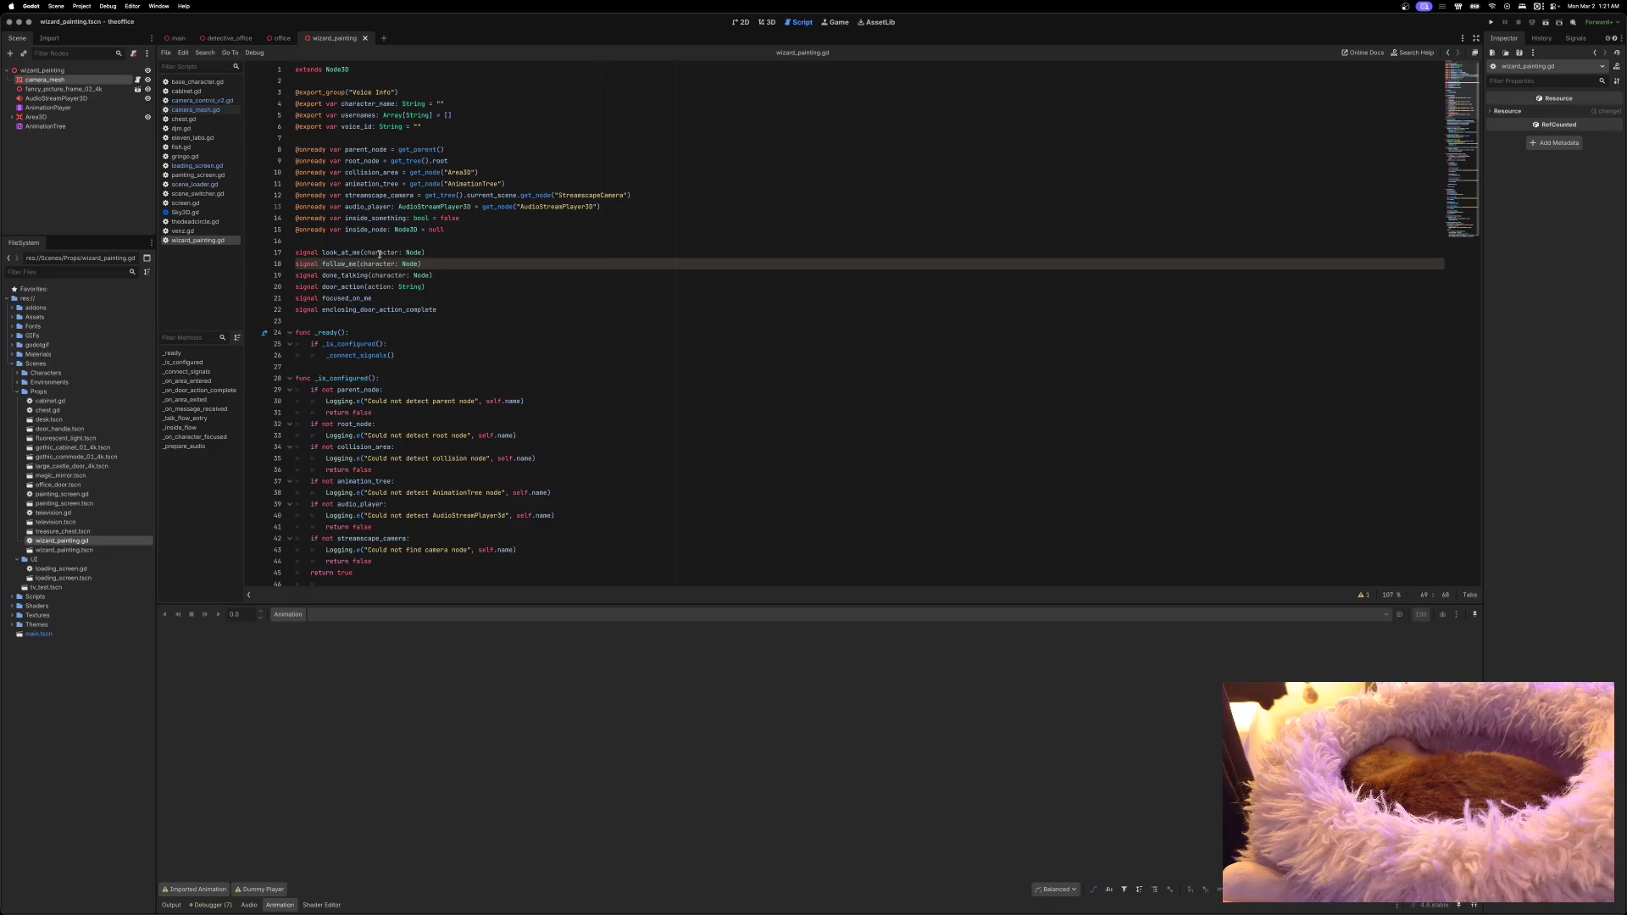
# Step: Collapse Props and UI, then open atelier_v_2.tscn from Environments/Sets
pyautogui.moveTo(298, 104)
pyautogui.click(17, 393)
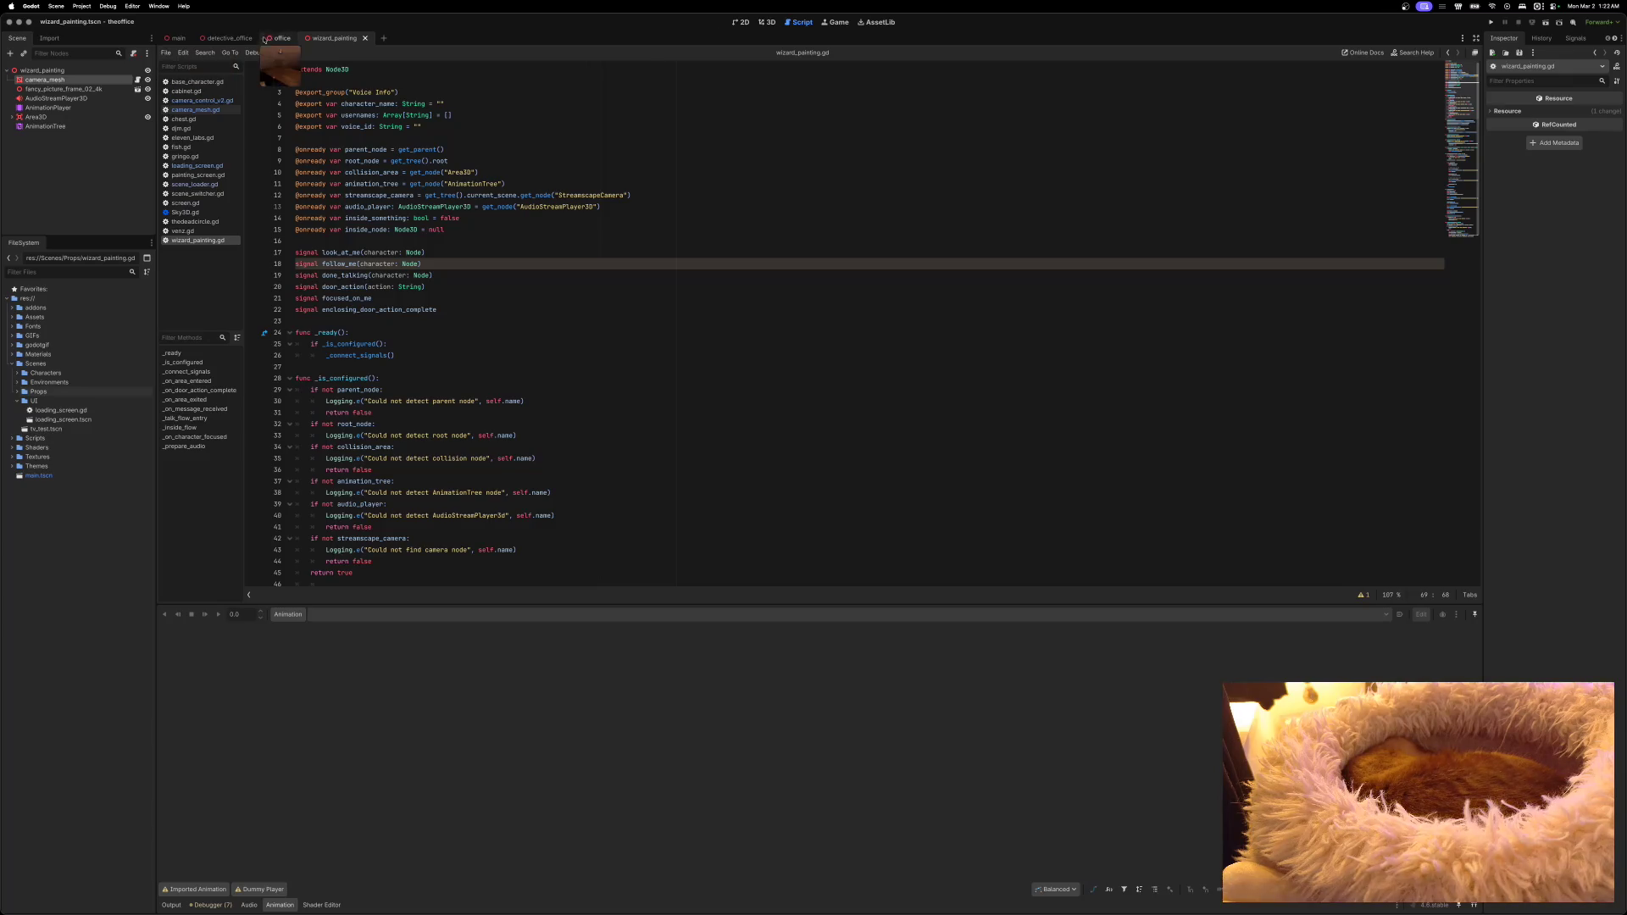
pyautogui.click(18, 400)
pyautogui.click(17, 383)
pyautogui.click(22, 392)
pyautogui.doubleClick(35, 405)
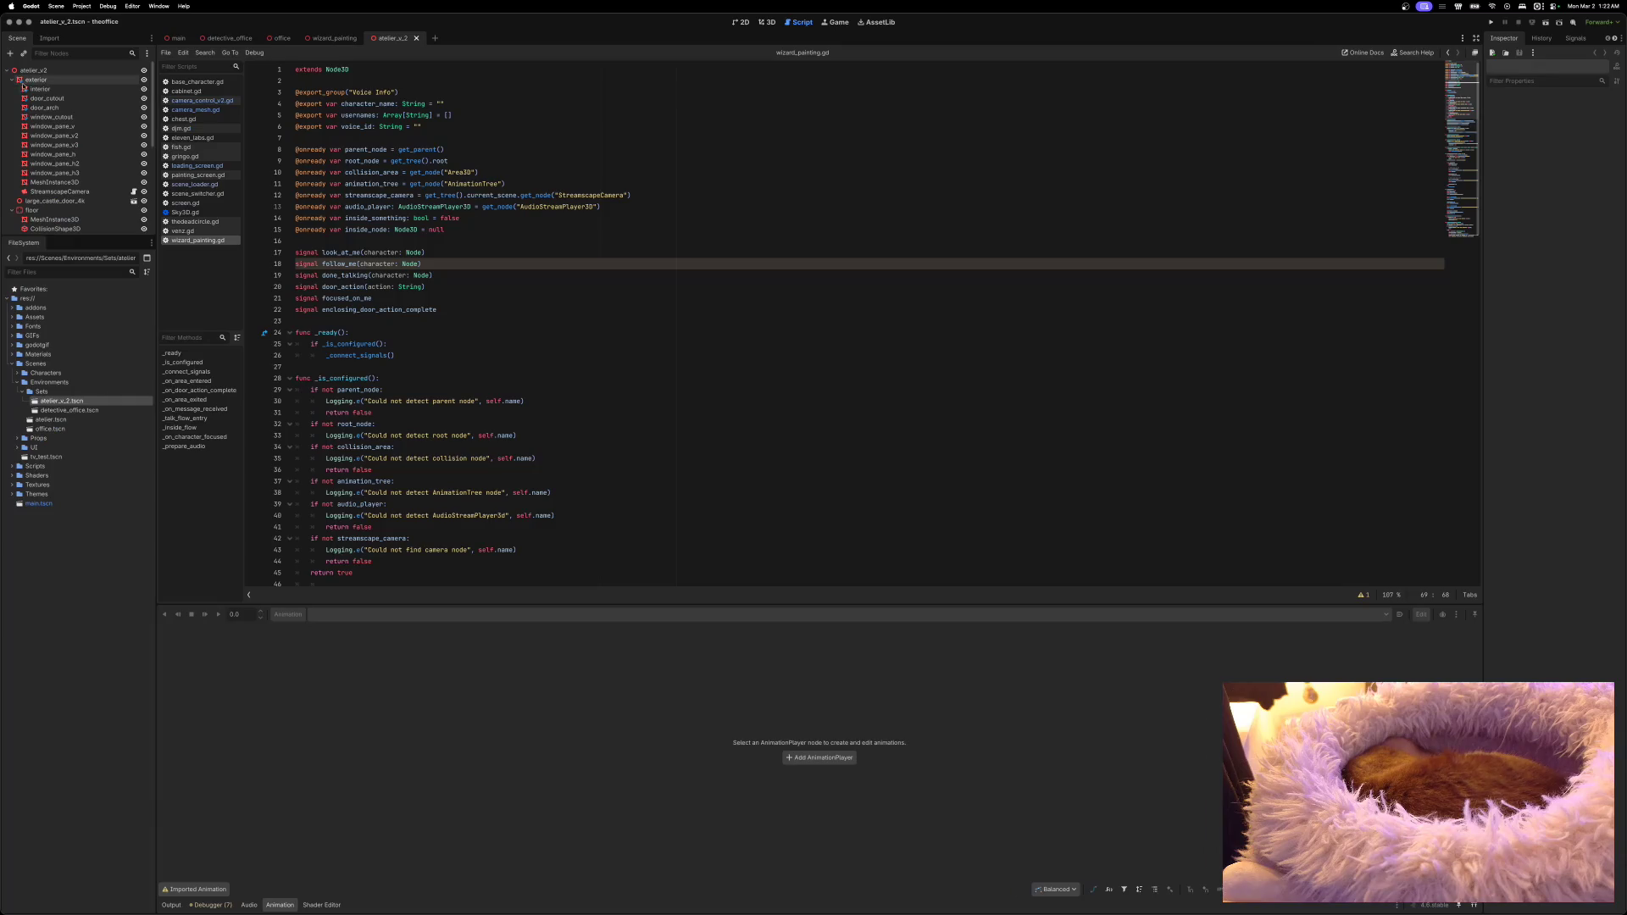
# Step: Collapse the exterior and floor nodes and open the painting_screen scene
pyautogui.click(12, 80)
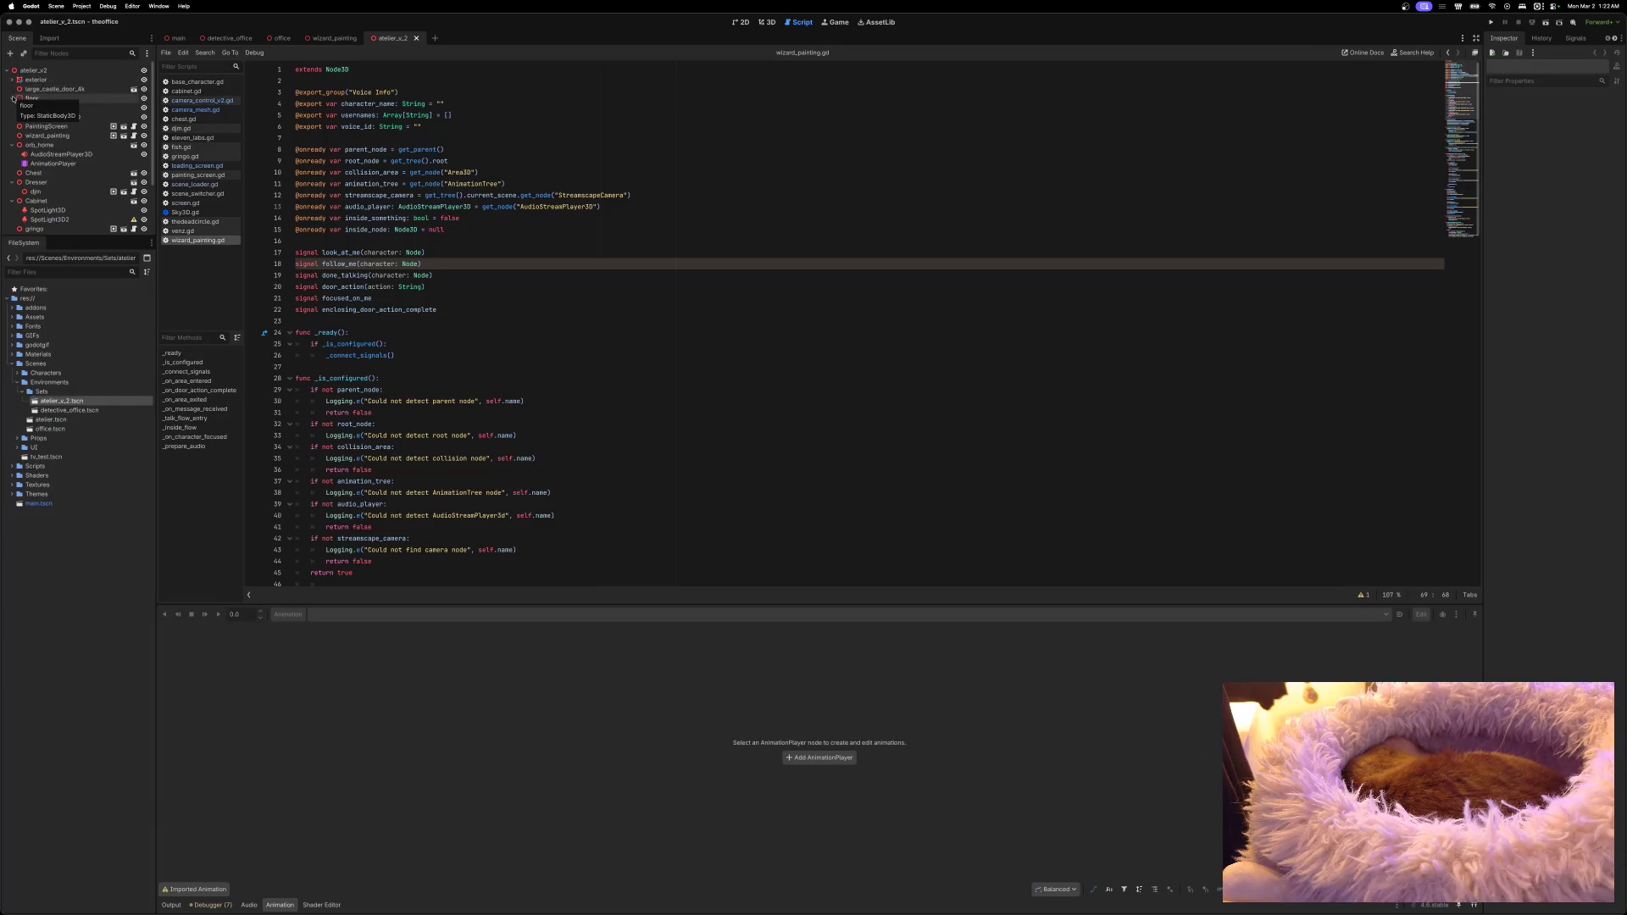
pyautogui.click(13, 98)
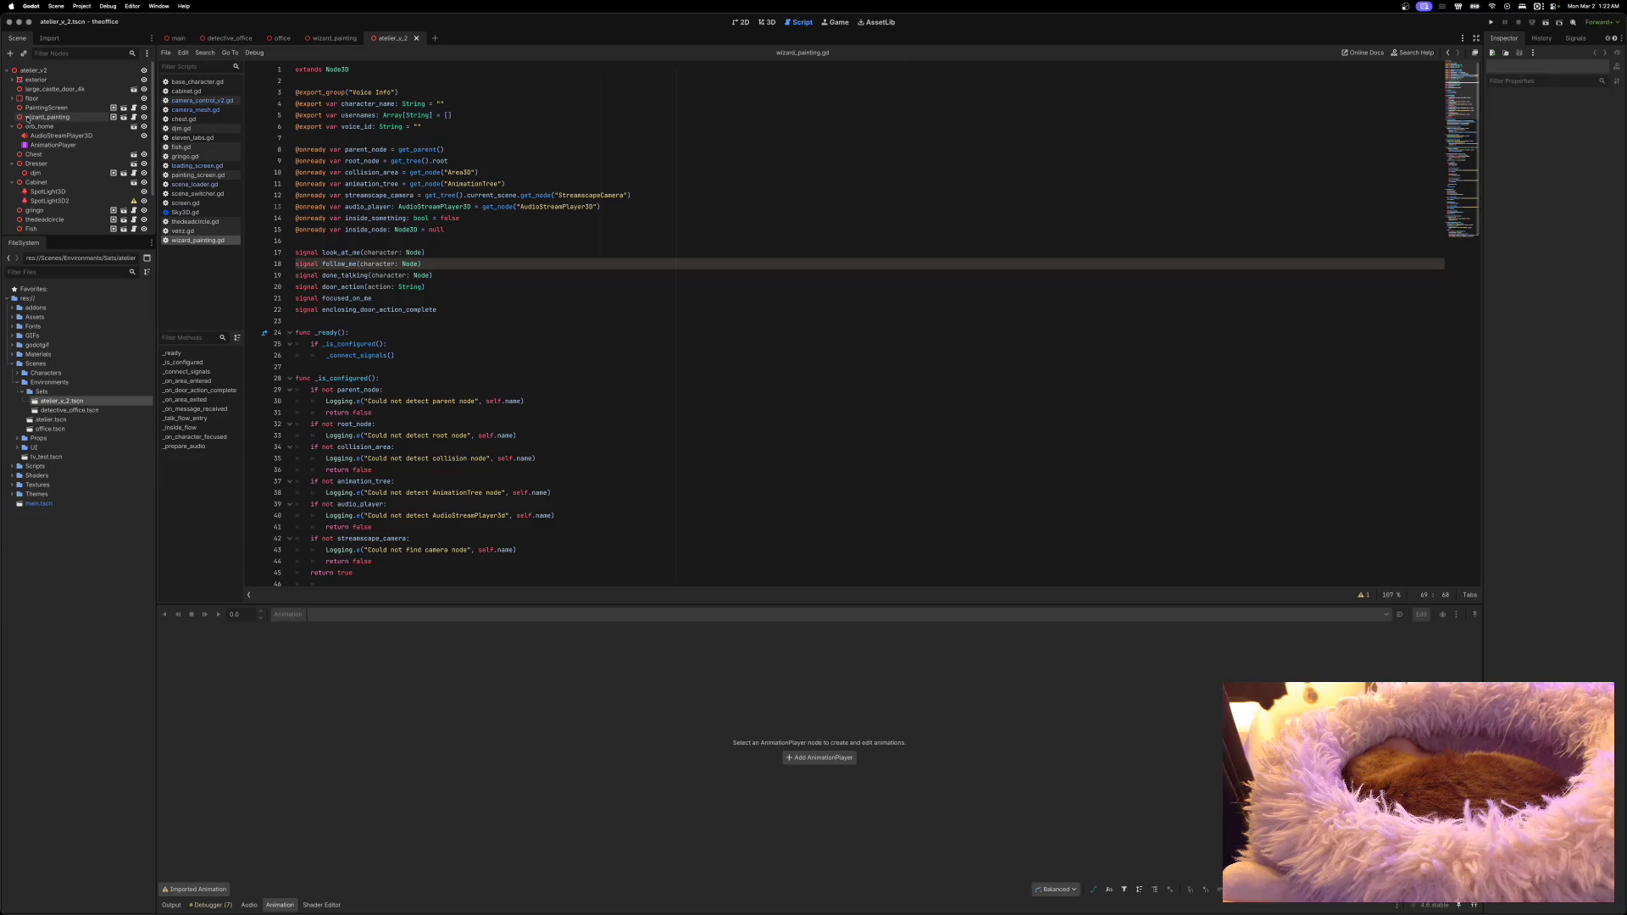
pyautogui.click(123, 108)
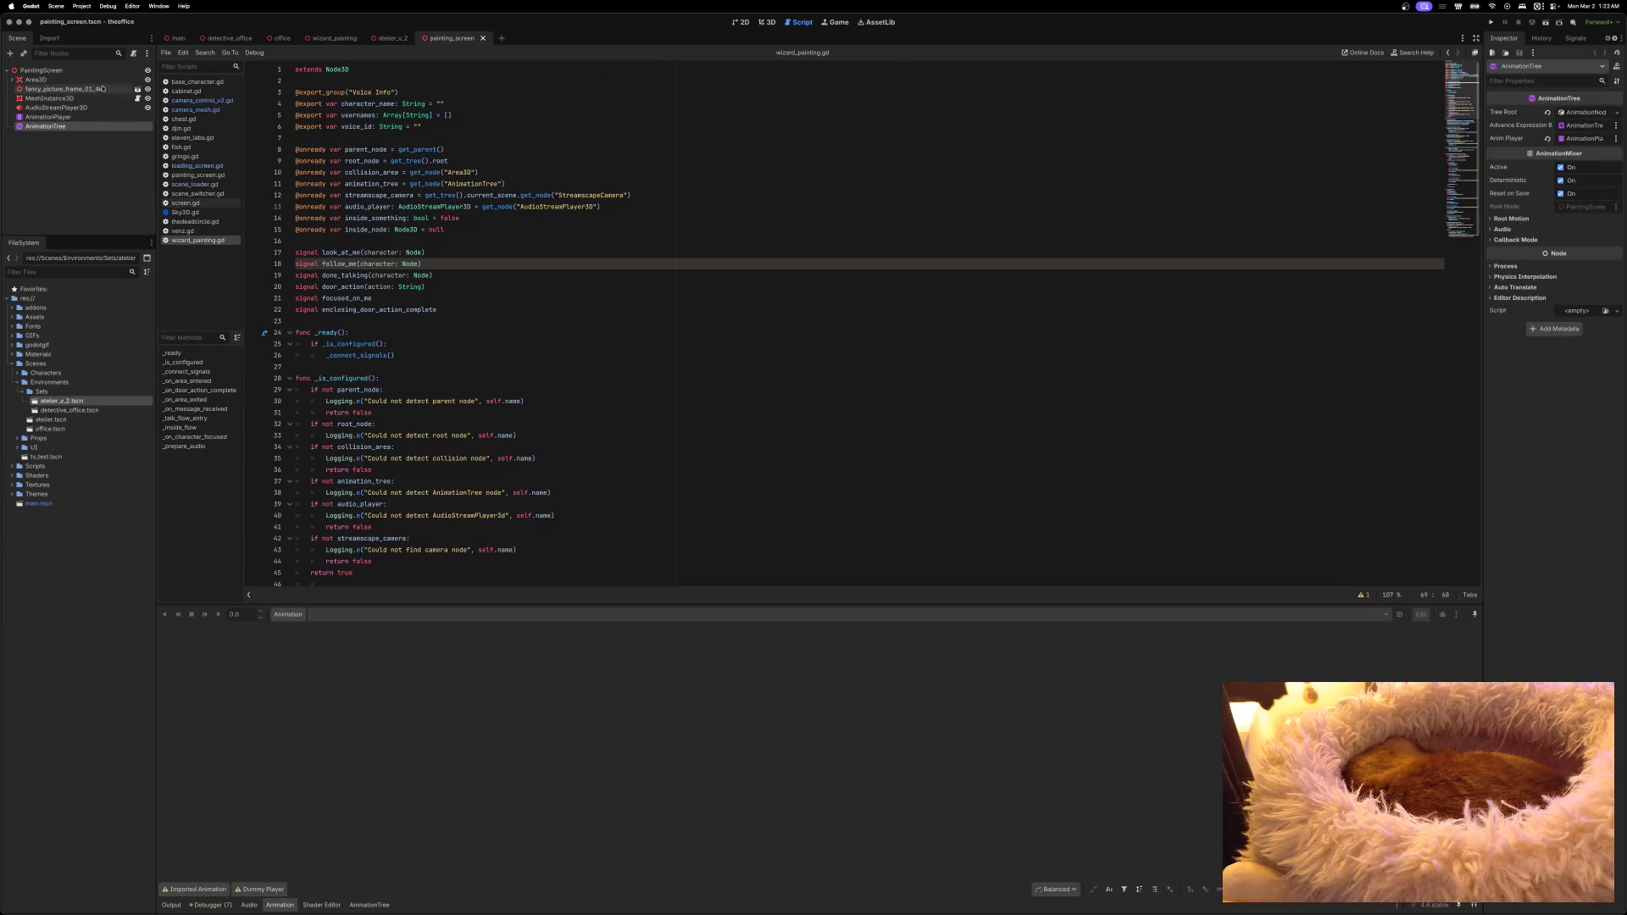
# Step: Rename the MeshInstance3D to game_screen, save and close the scene, then open wizard_painting
pyautogui.click(52, 99)
pyautogui.click(52, 99)
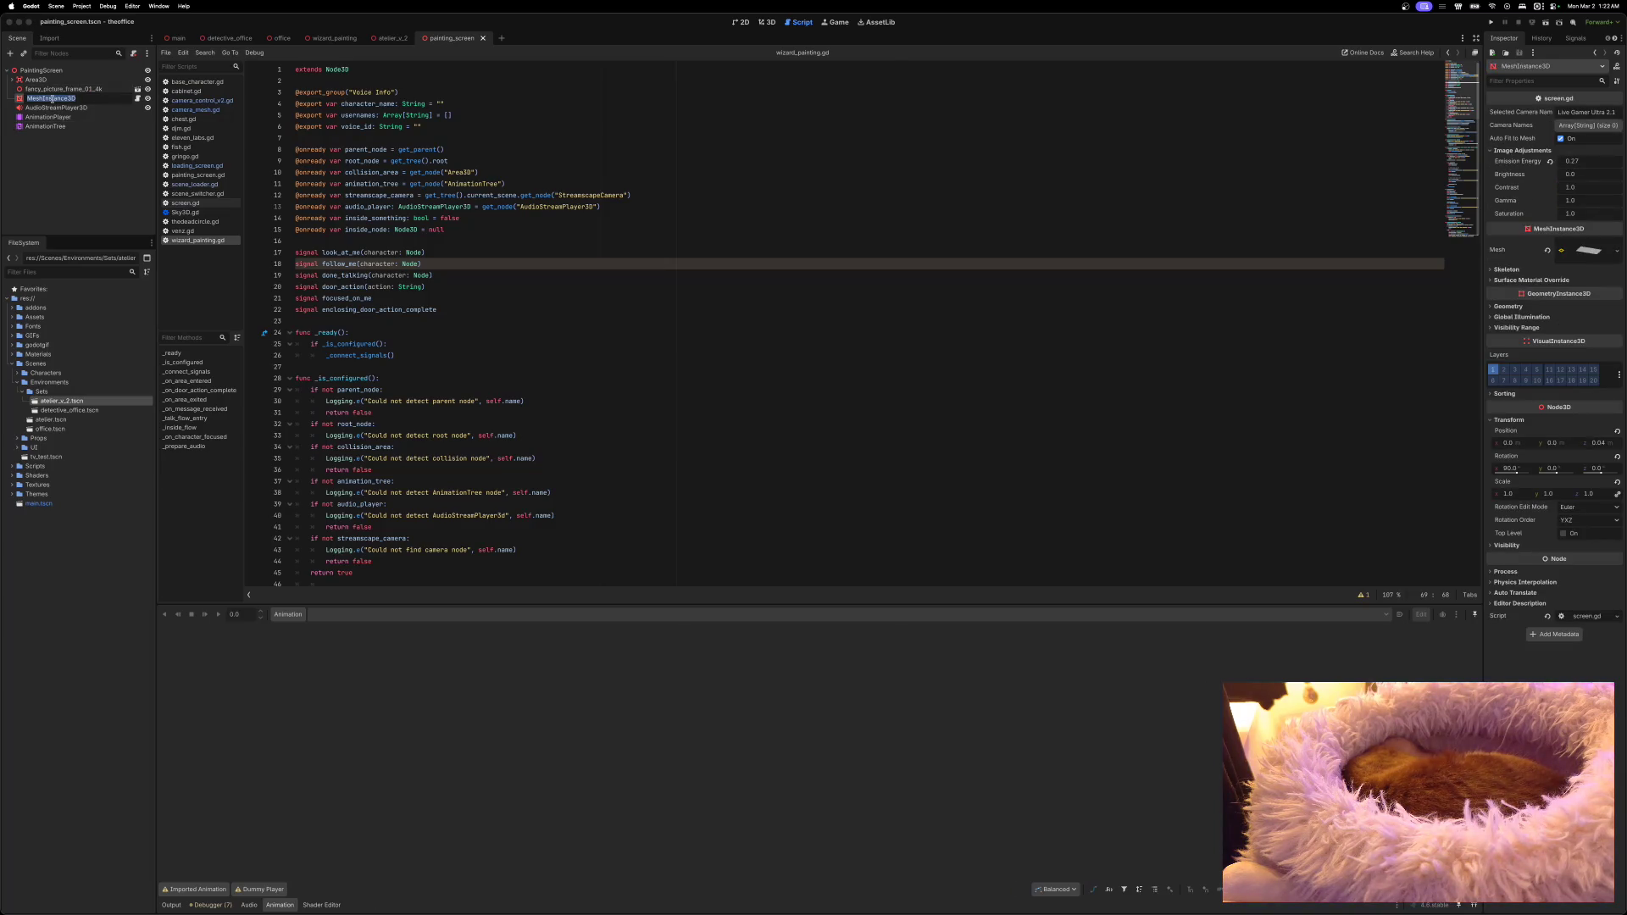
pyautogui.write('gd')
pyautogui.press('Return')
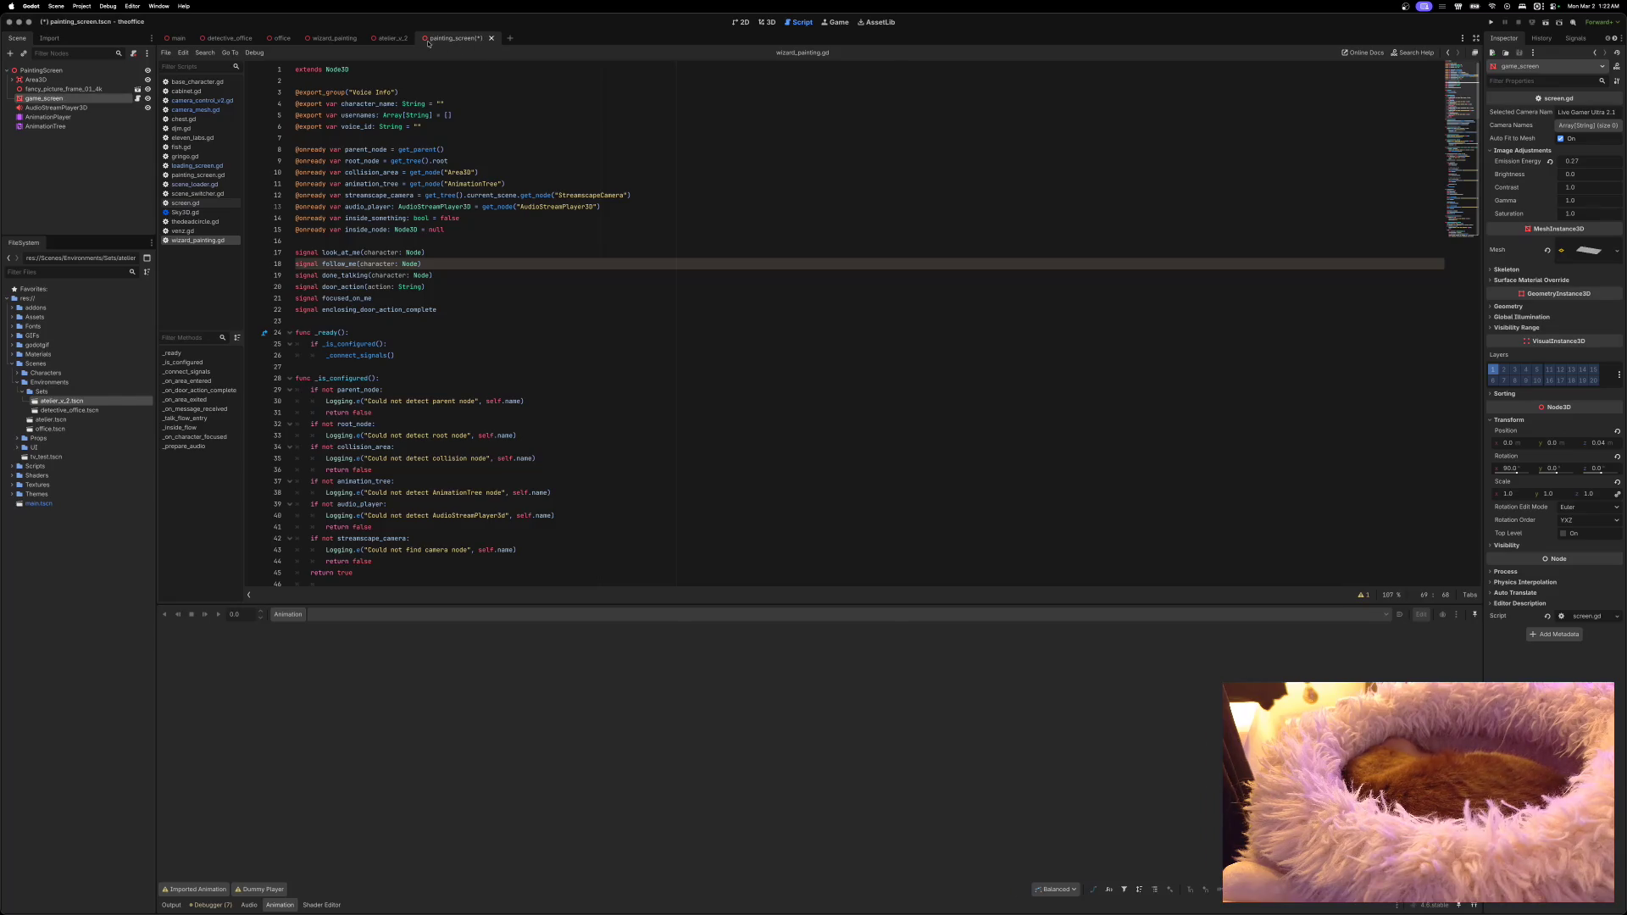
pyautogui.hotkey('ctrl', 's')
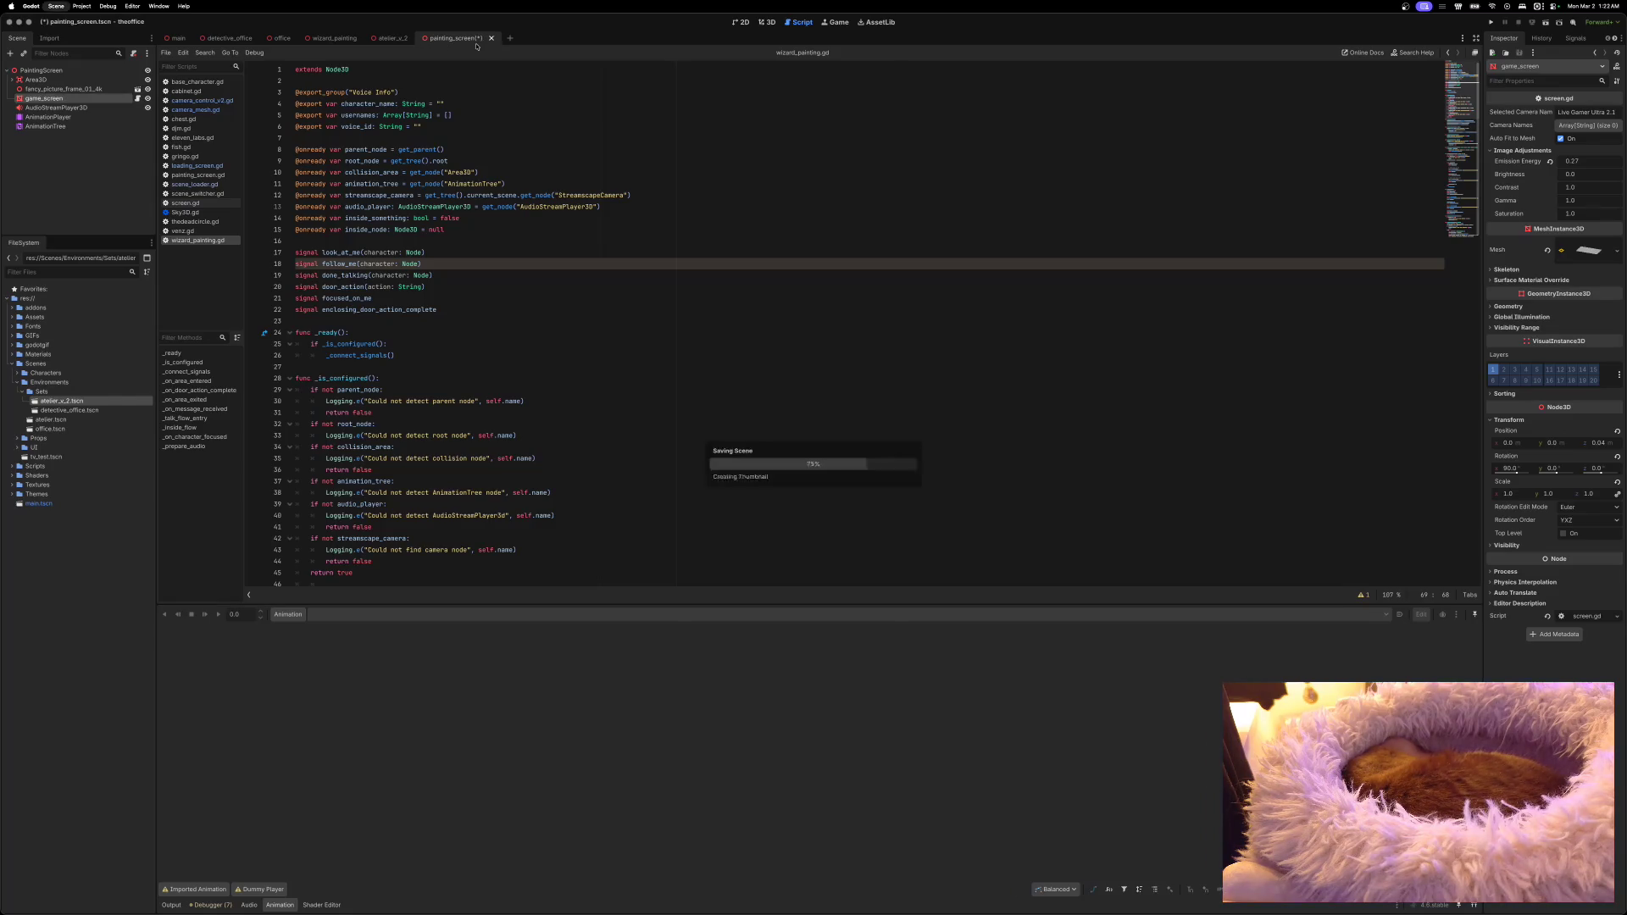
pyautogui.click(483, 39)
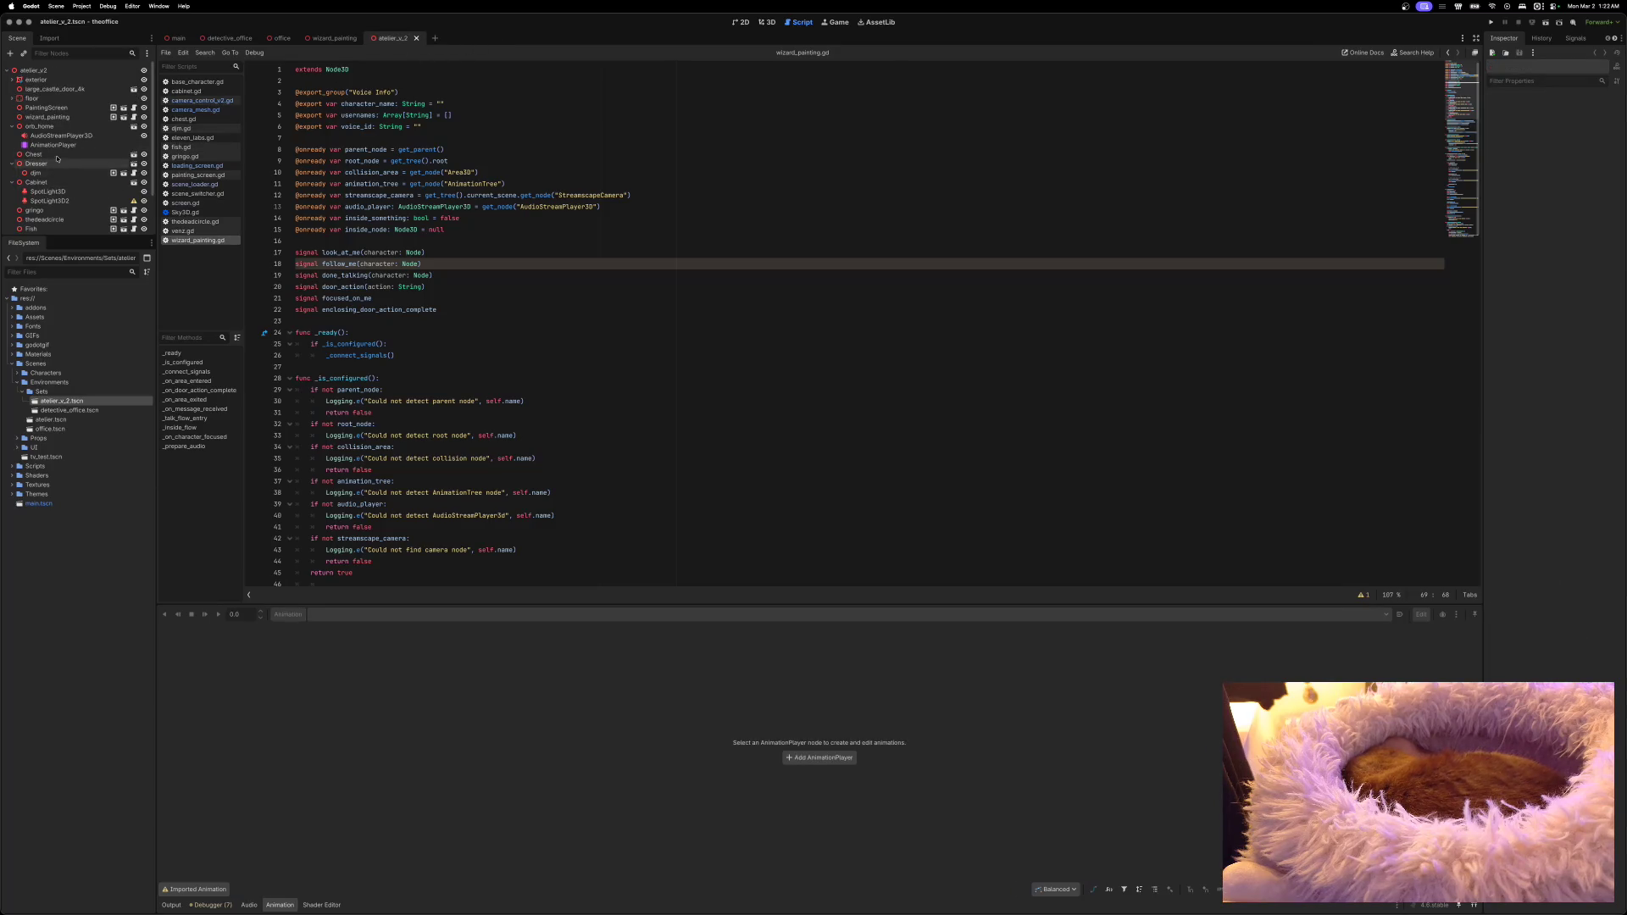
pyautogui.click(122, 117)
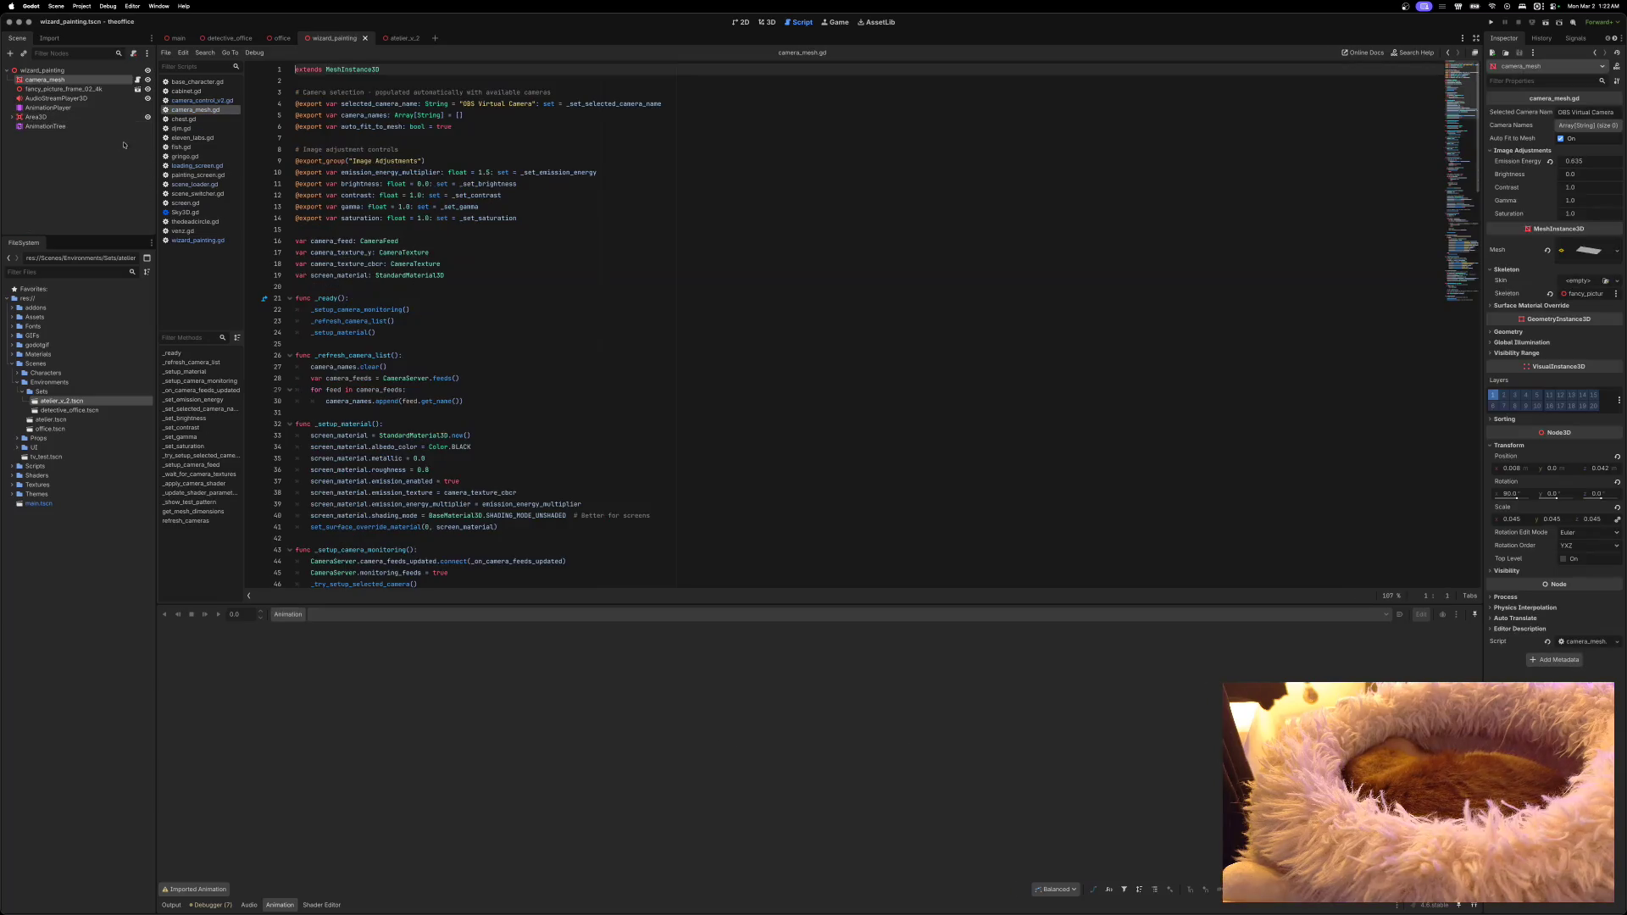
# Step: Rename camera_mesh to wizard_screen, save and close wizard_painting, and run the game
pyautogui.doubleClick(52, 81)
pyautogui.write('wizard_screen')
pyautogui.press('Return')
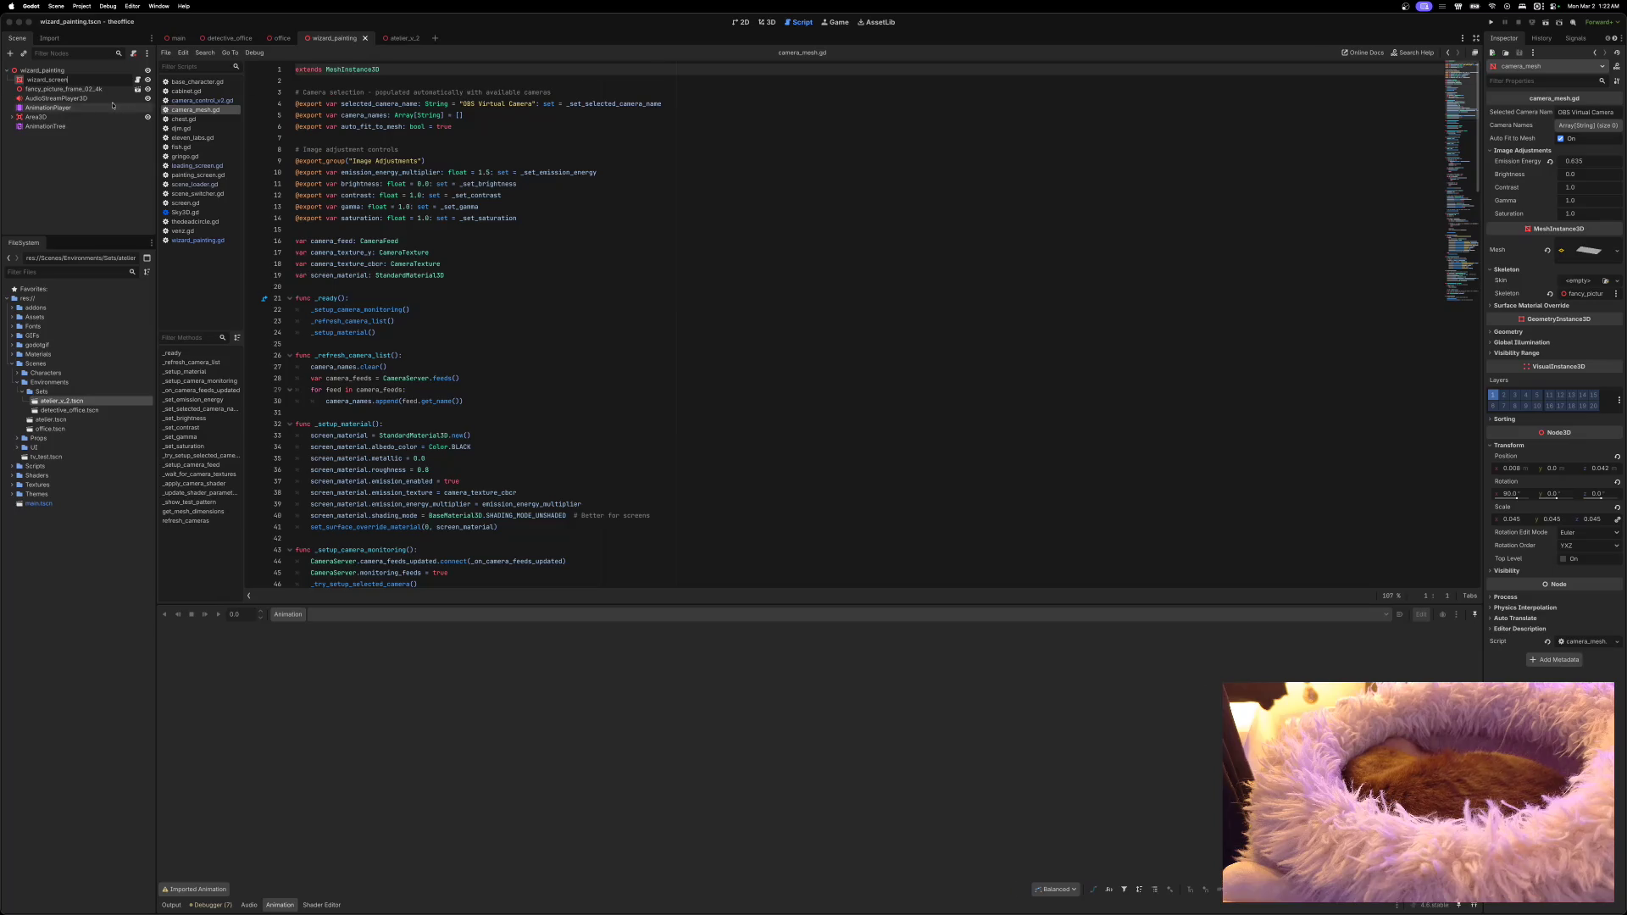
pyautogui.hotkey('ctrl', 's')
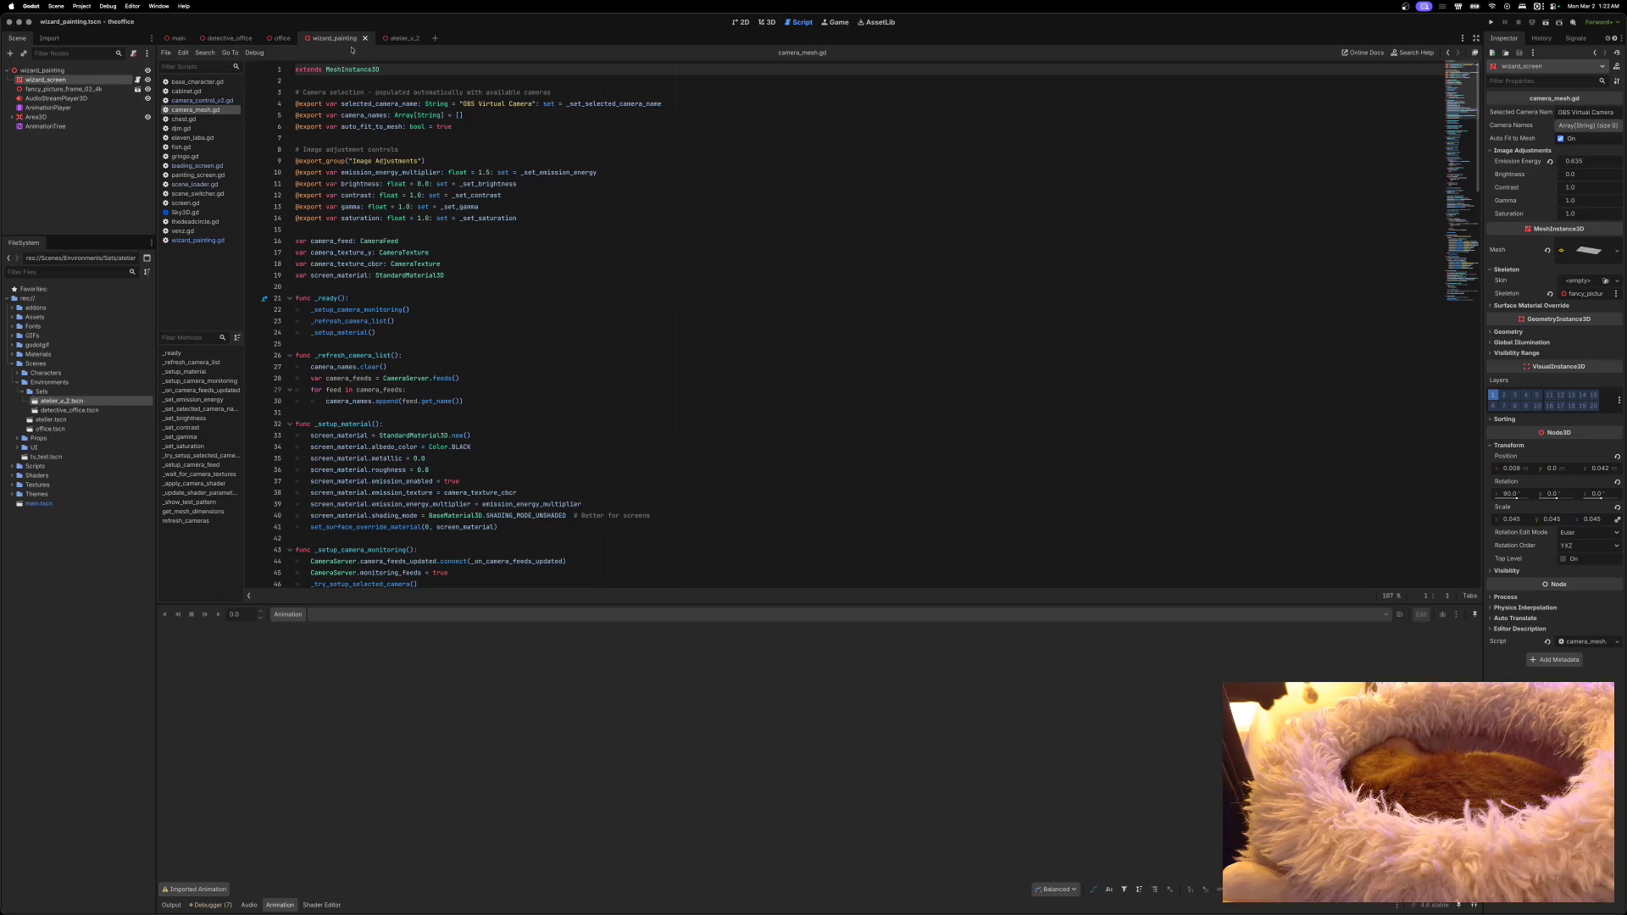
pyautogui.click(365, 39)
pyautogui.click(1490, 22)
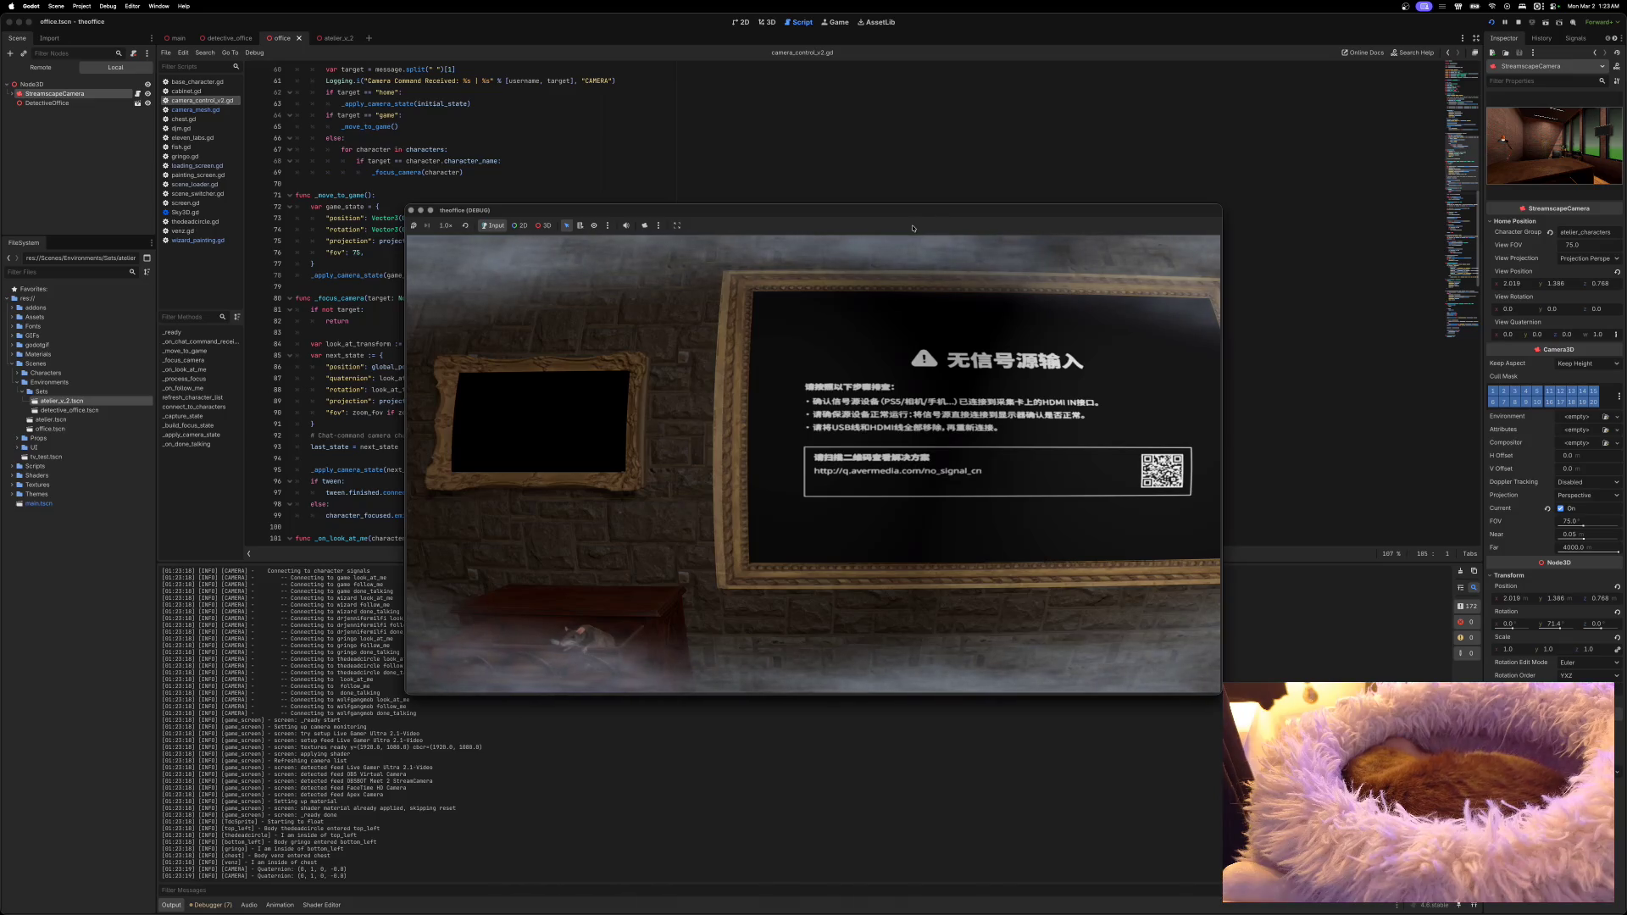
# Step: Close the game, return to atelier_v_2, collapse orb_home, and open the wizard_painting scene
pyautogui.click(411, 211)
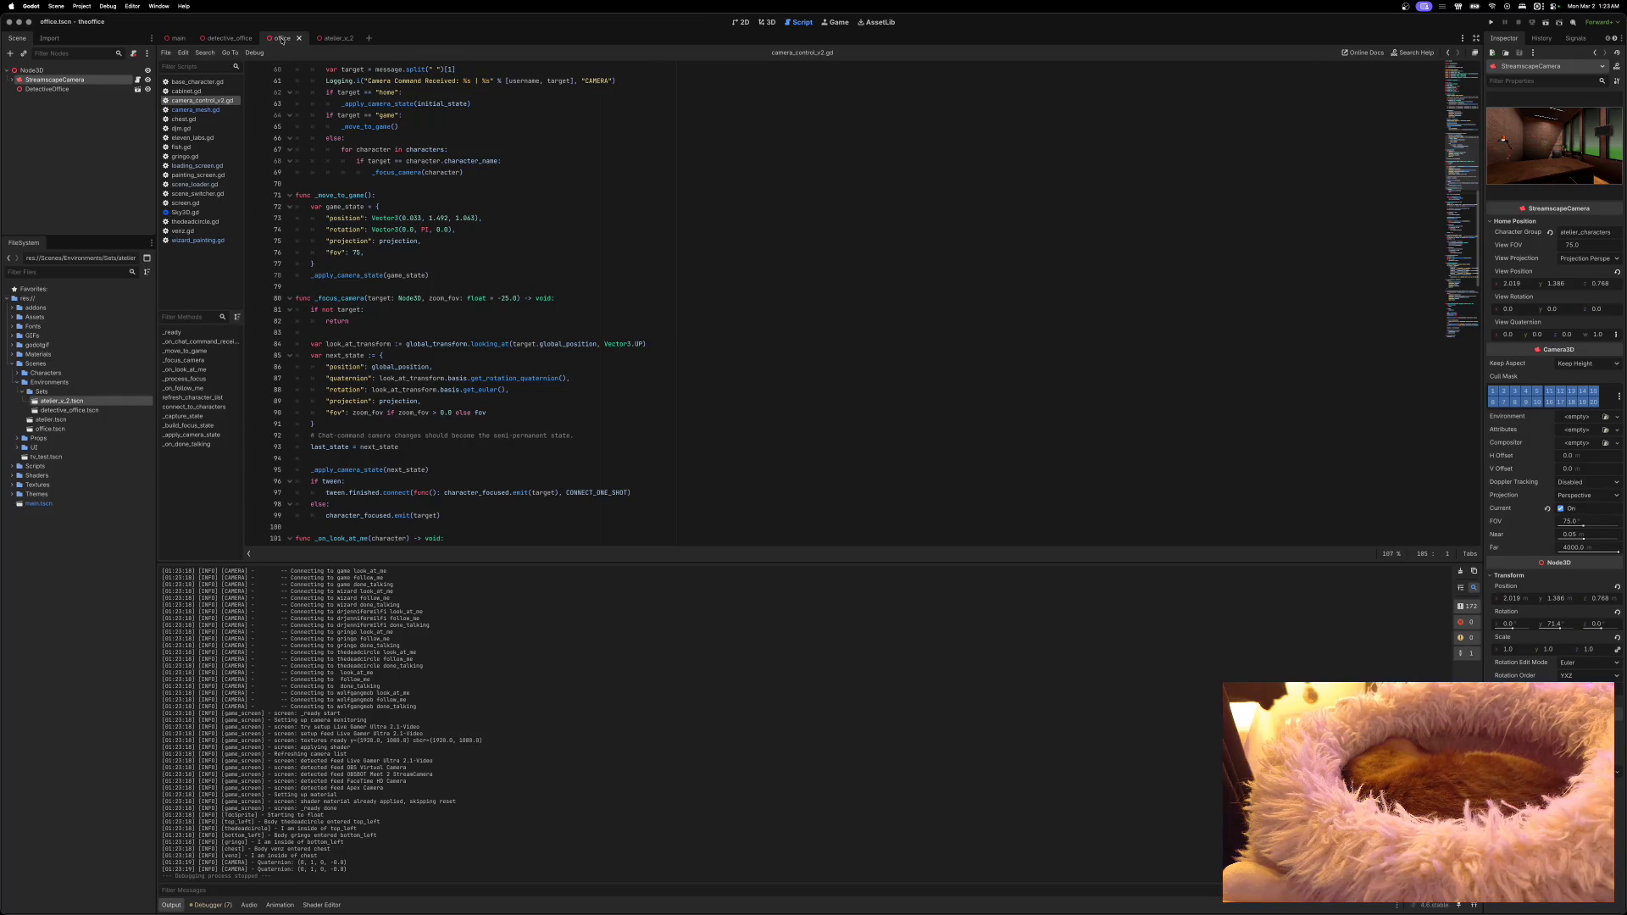
pyautogui.click(329, 38)
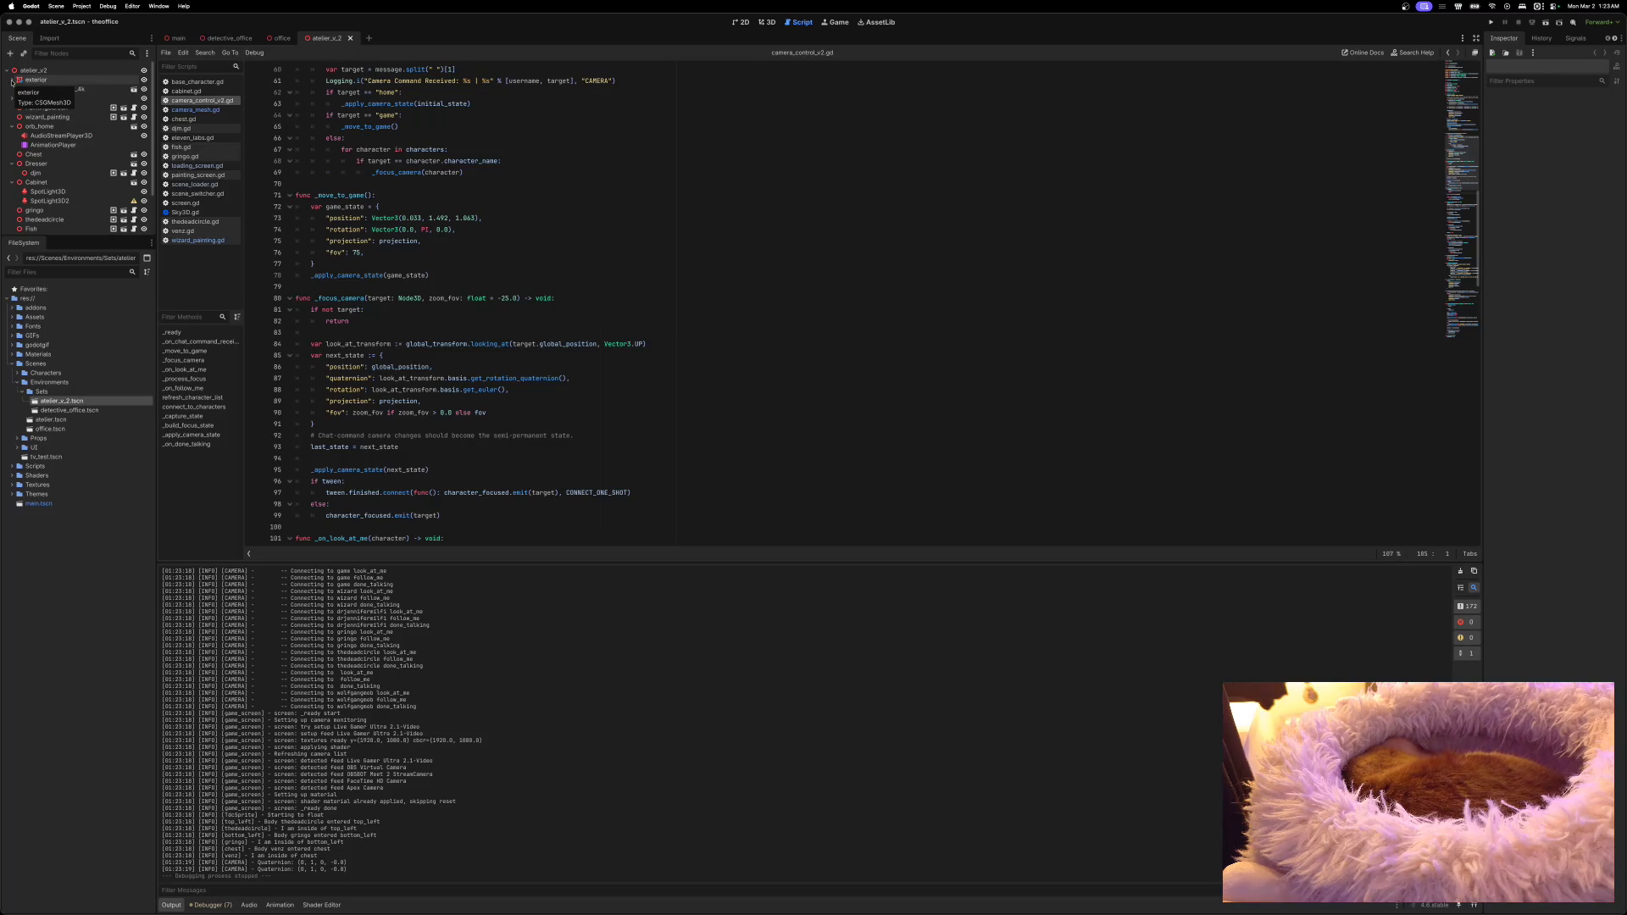
pyautogui.click(13, 125)
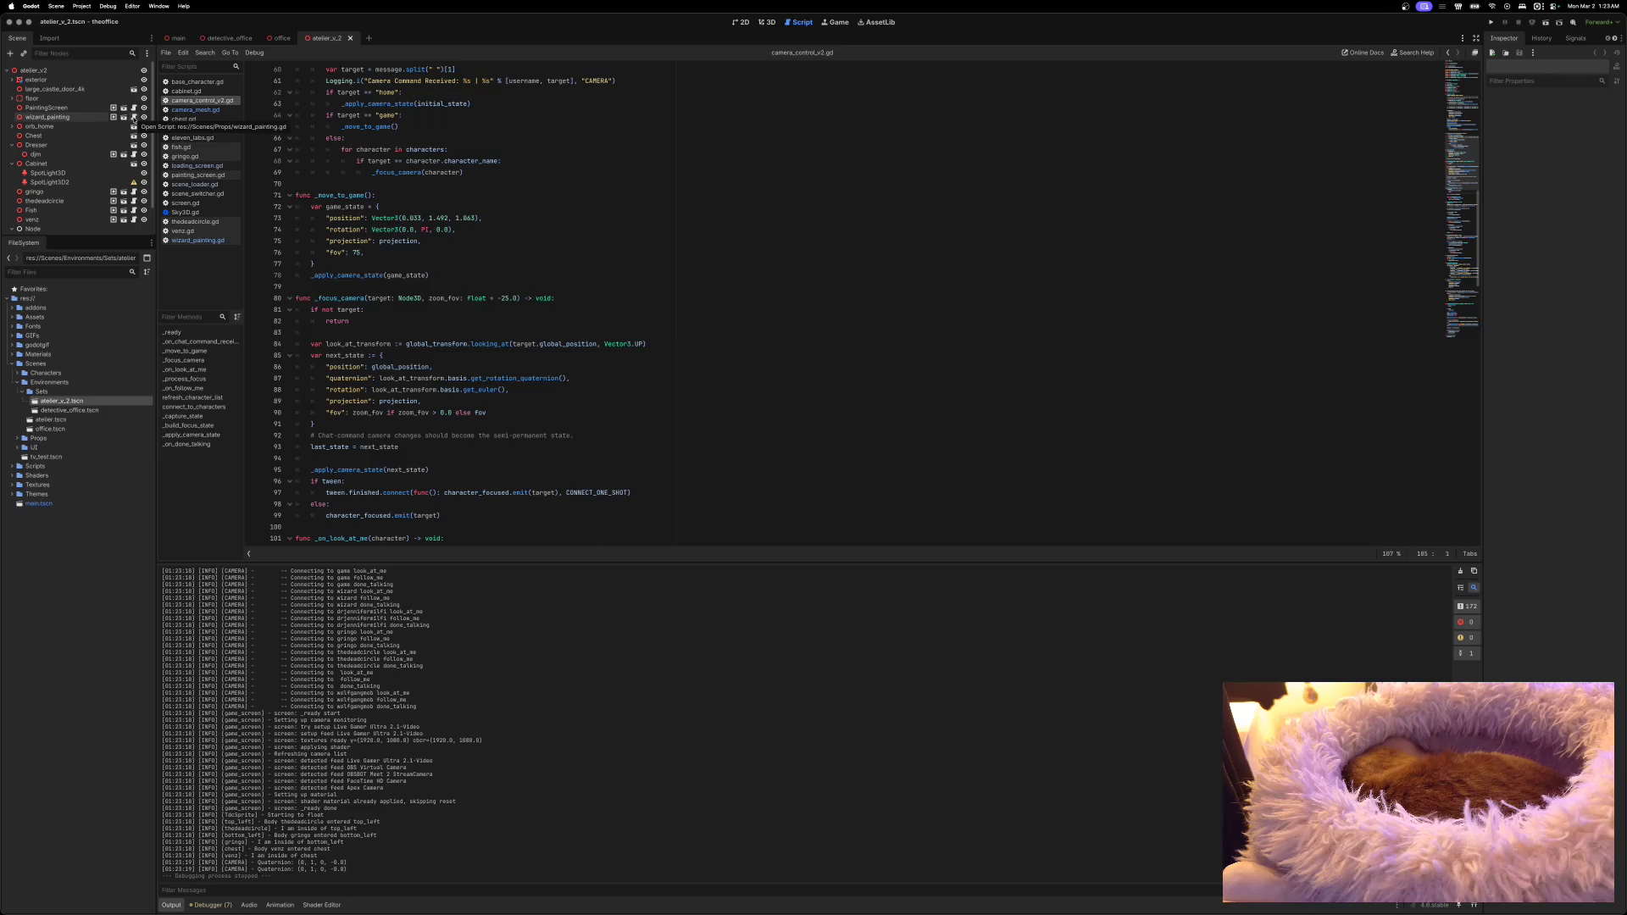
pyautogui.click(133, 118)
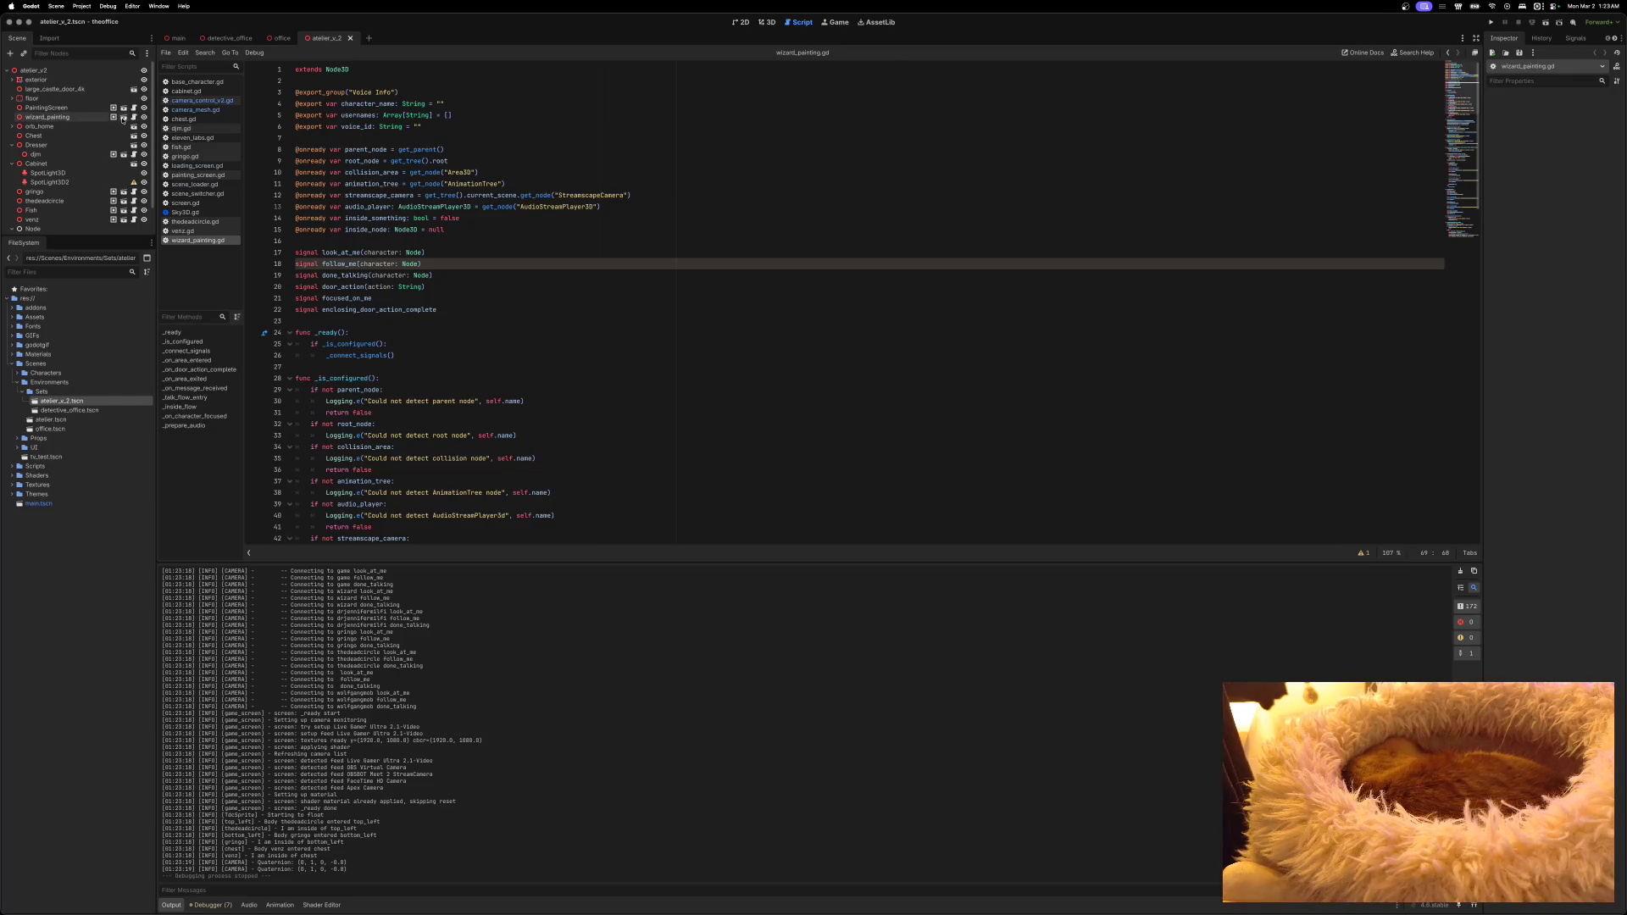
pyautogui.click(123, 118)
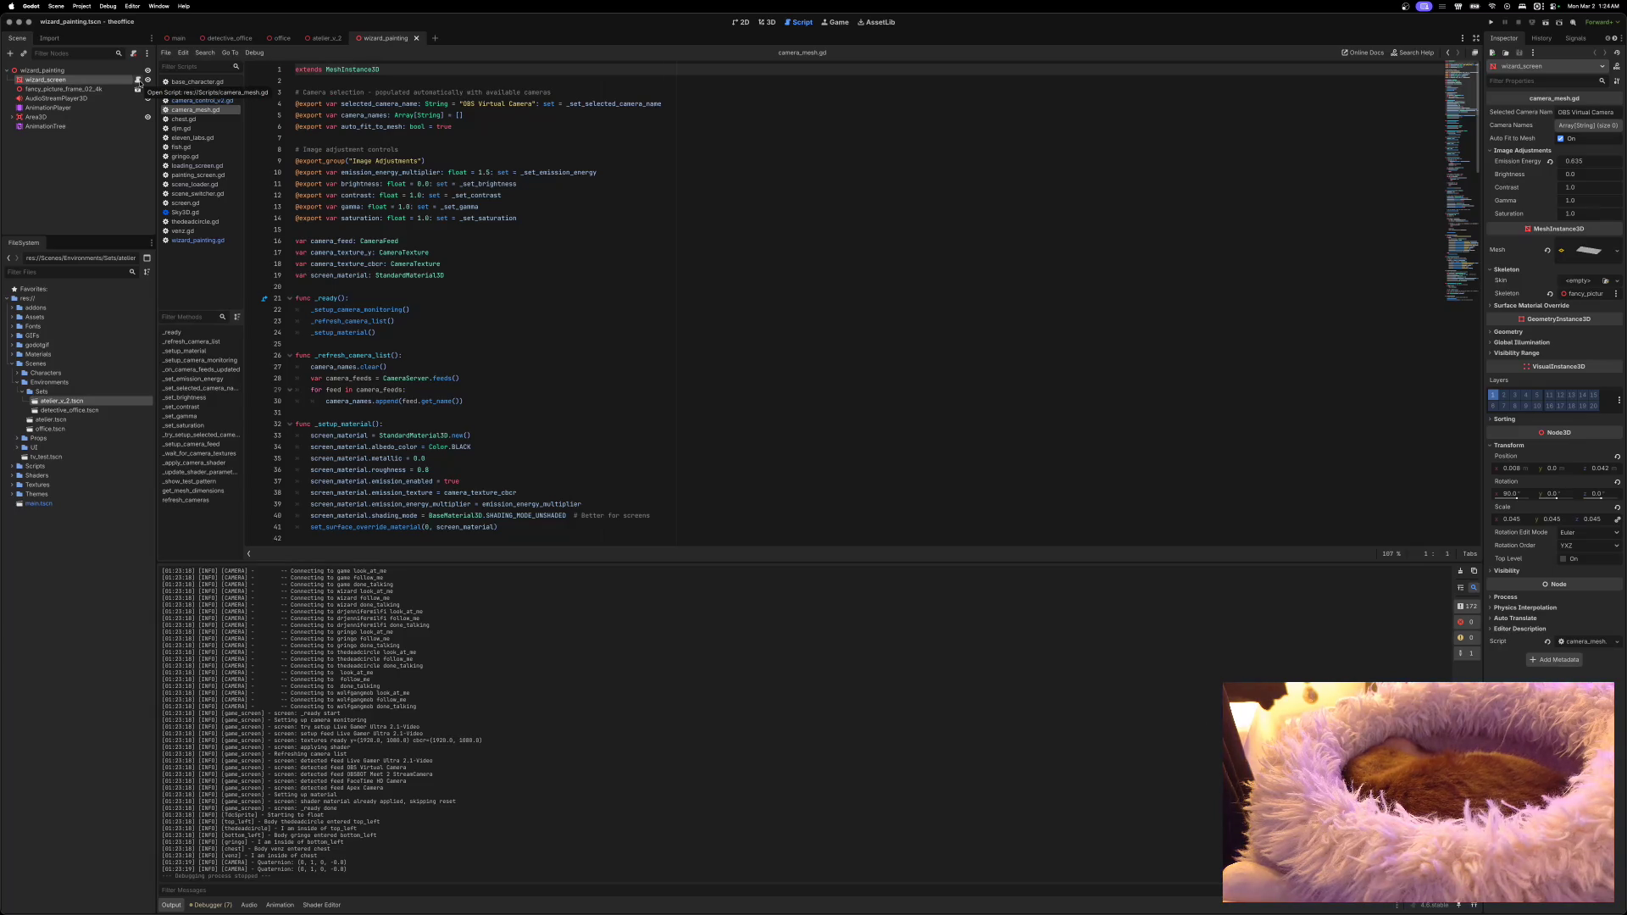
# Step: Replace wizard_screen's script with the existing res://Scripts/screen.gd
pyautogui.rightClick(108, 84)
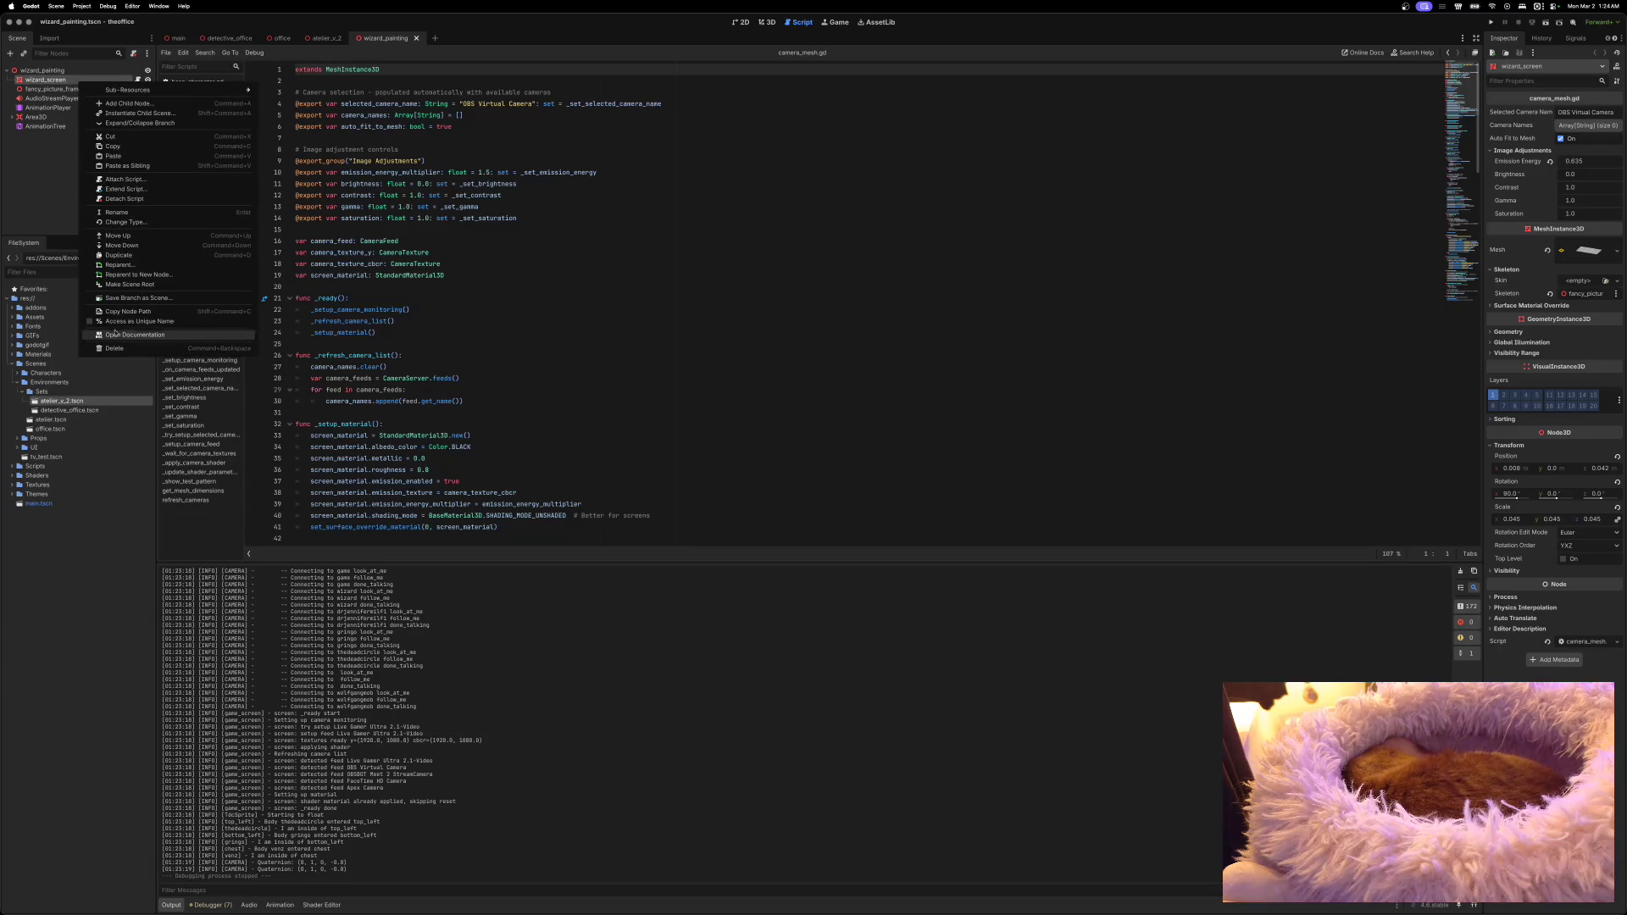
pyautogui.click(128, 199)
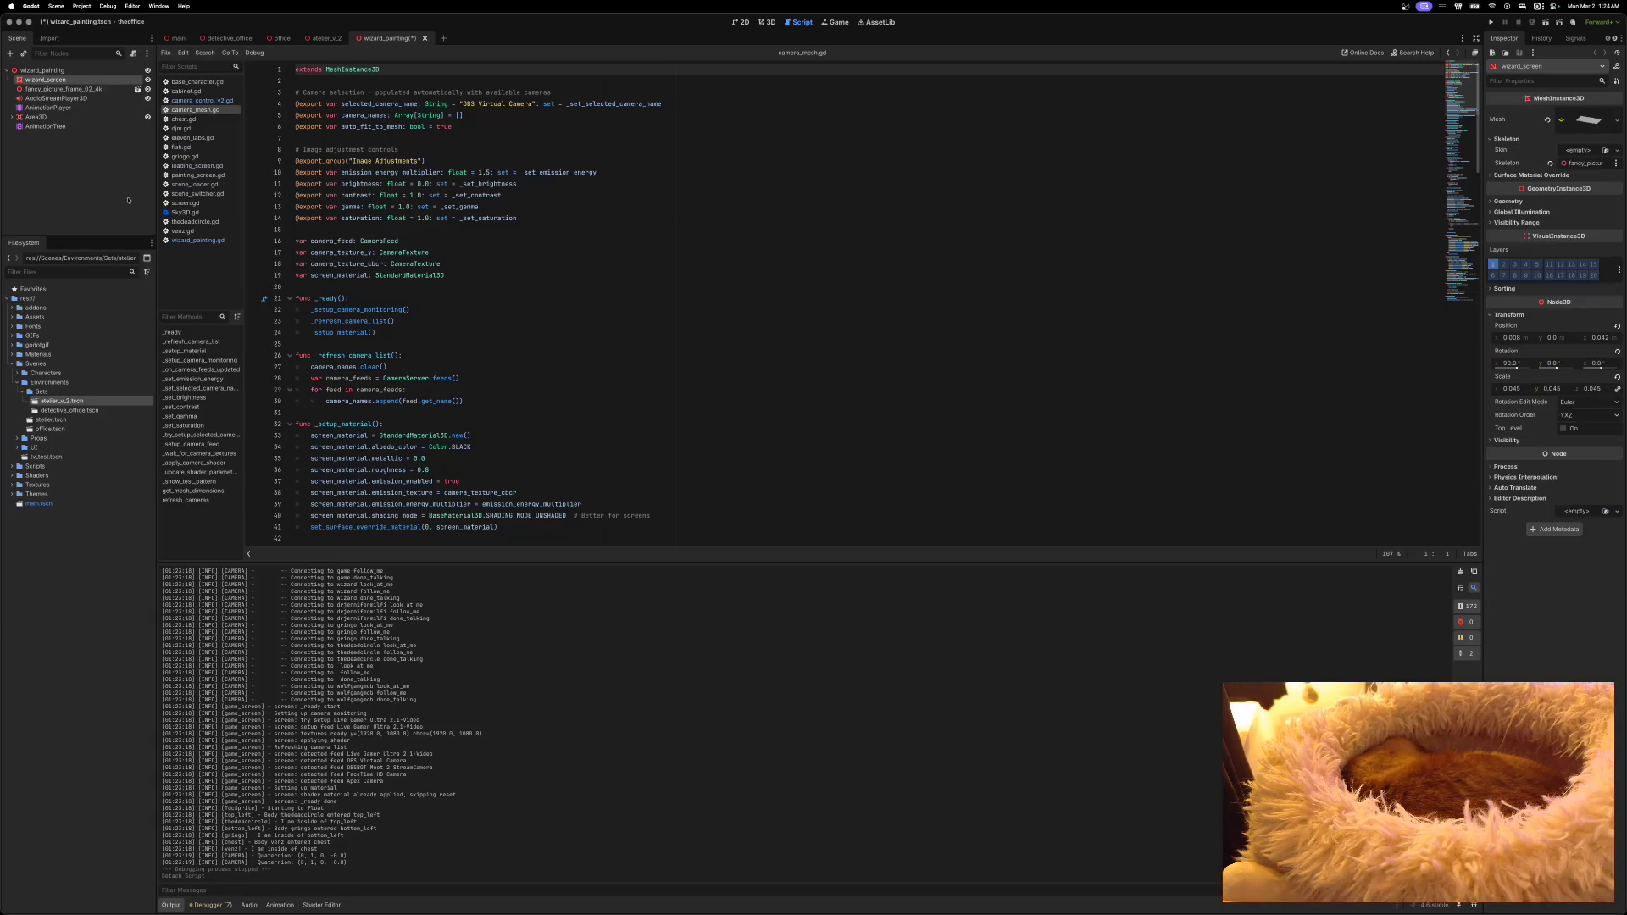
pyautogui.rightClick(59, 81)
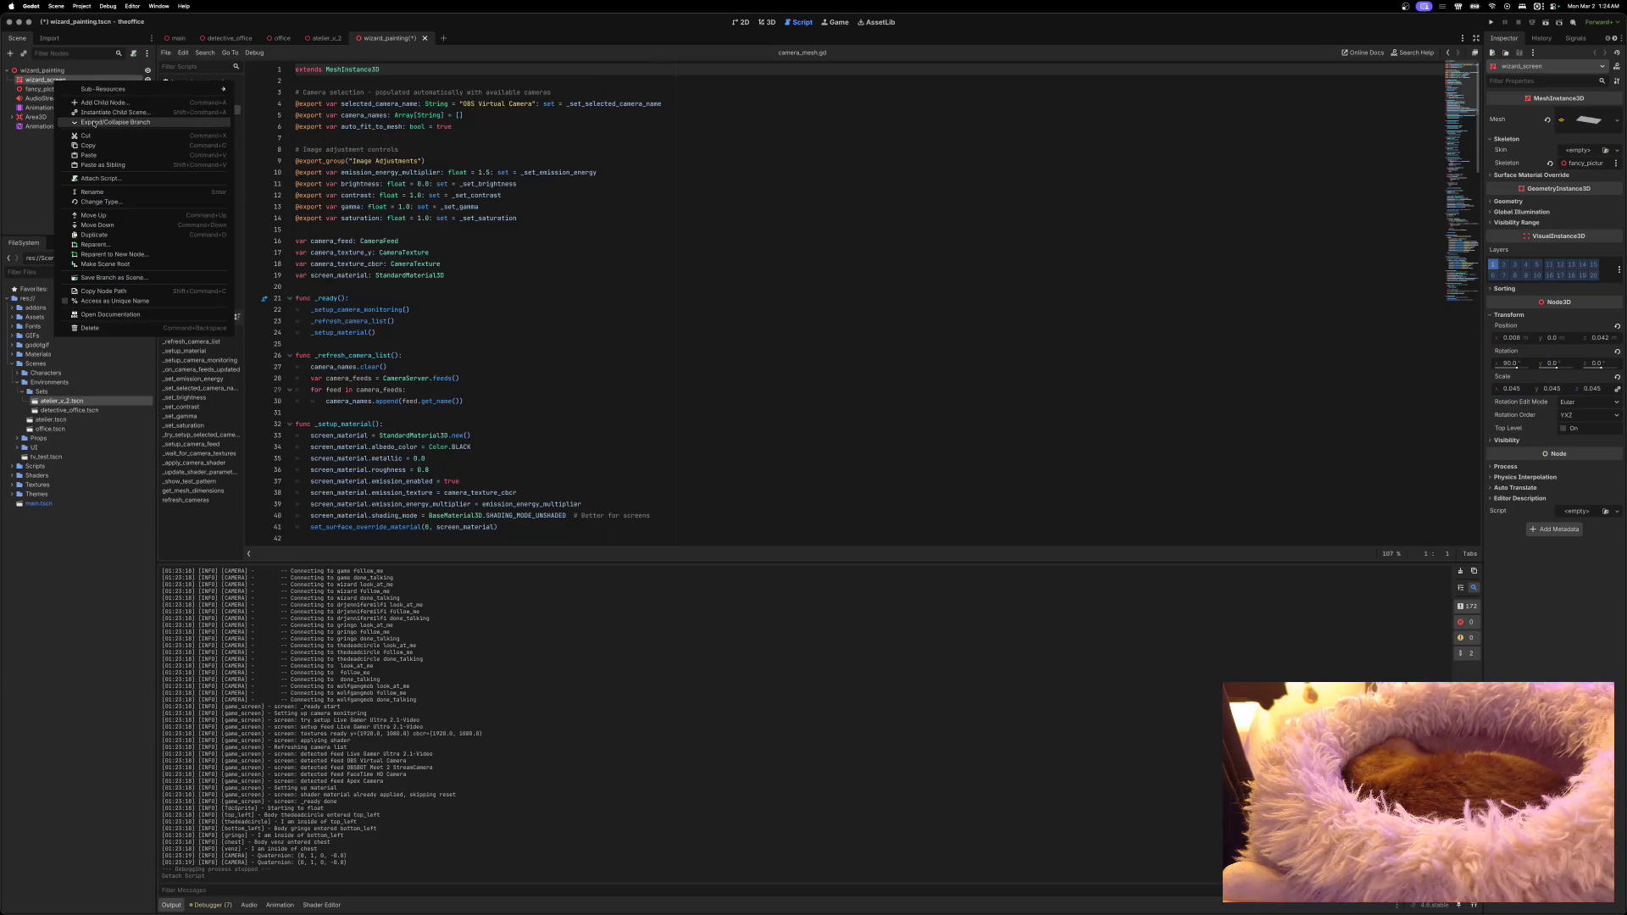
pyautogui.click(93, 179)
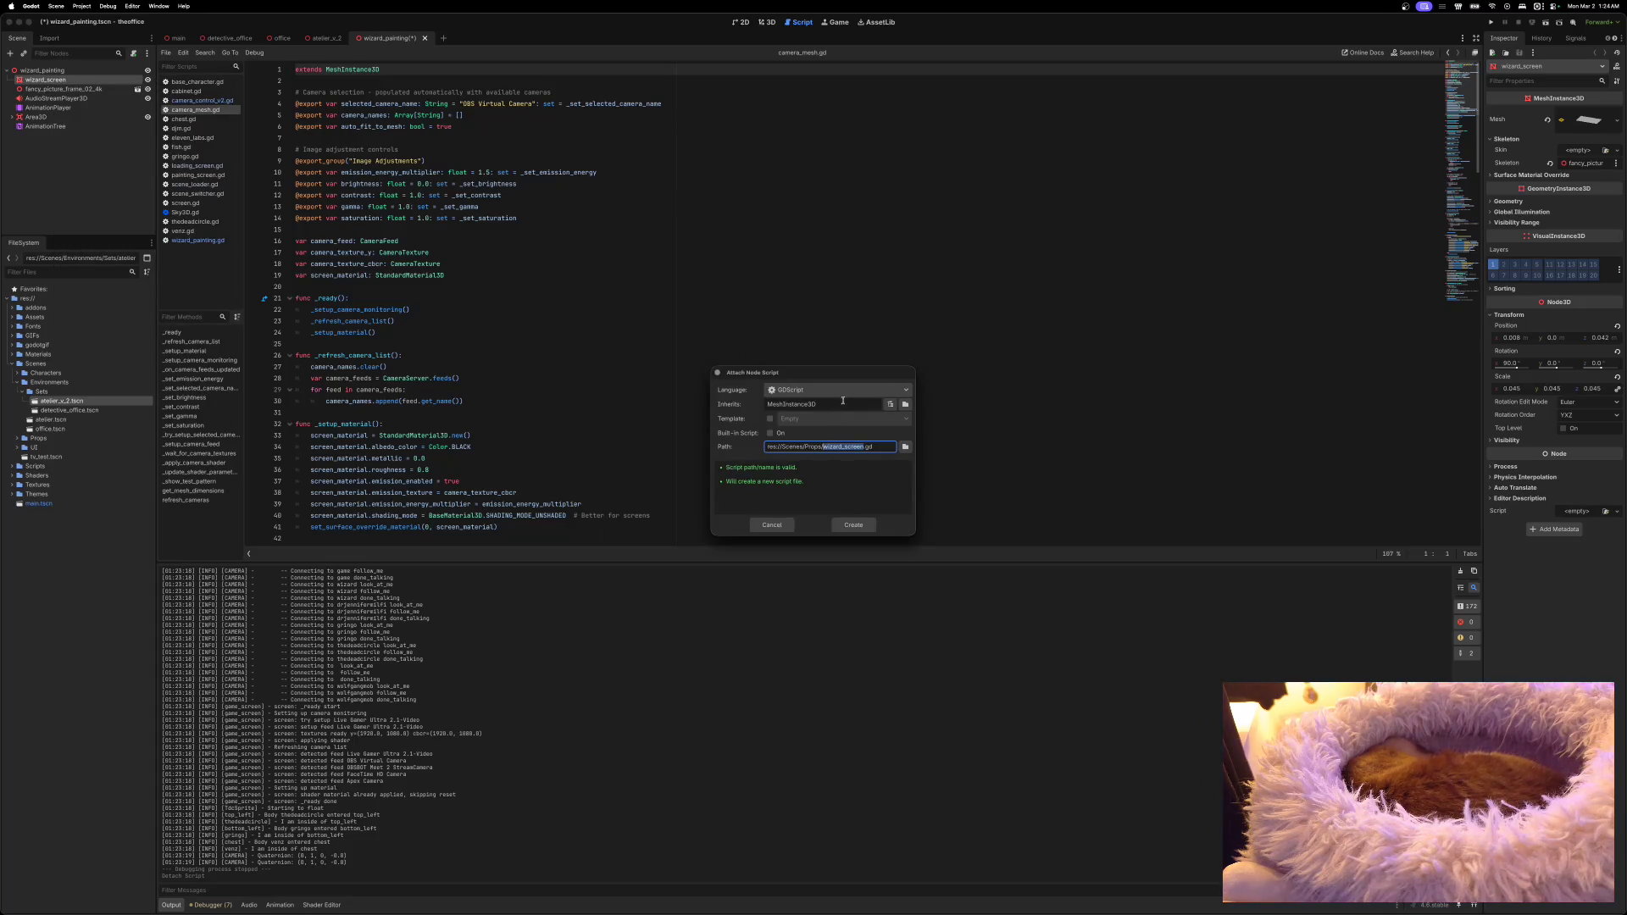
pyautogui.click(904, 449)
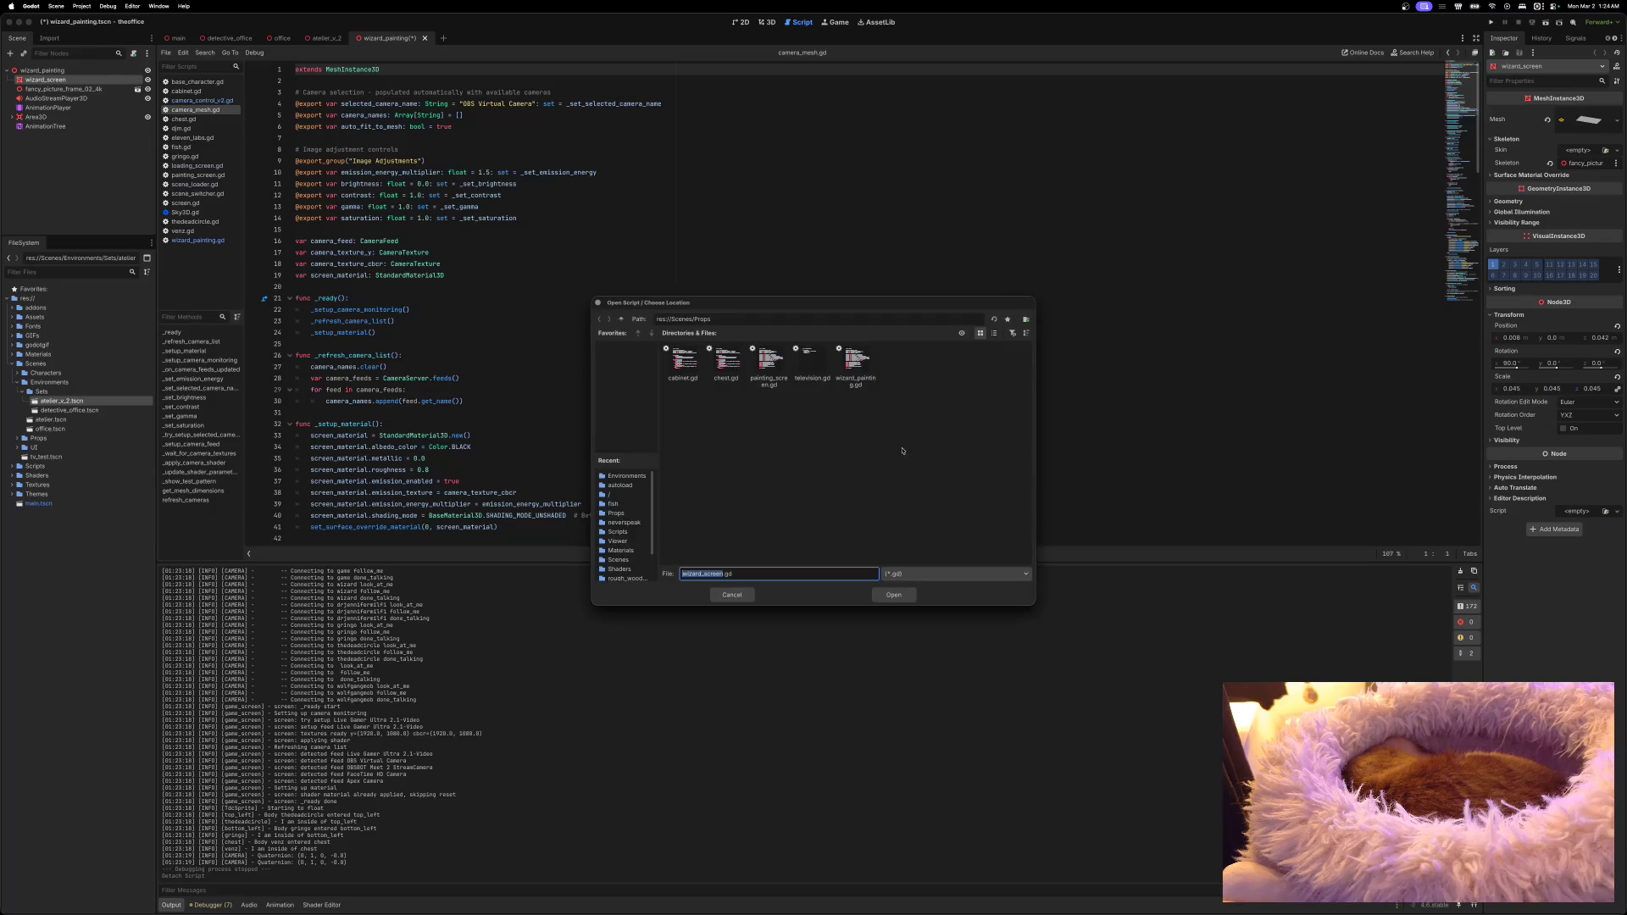
pyautogui.click(620, 319)
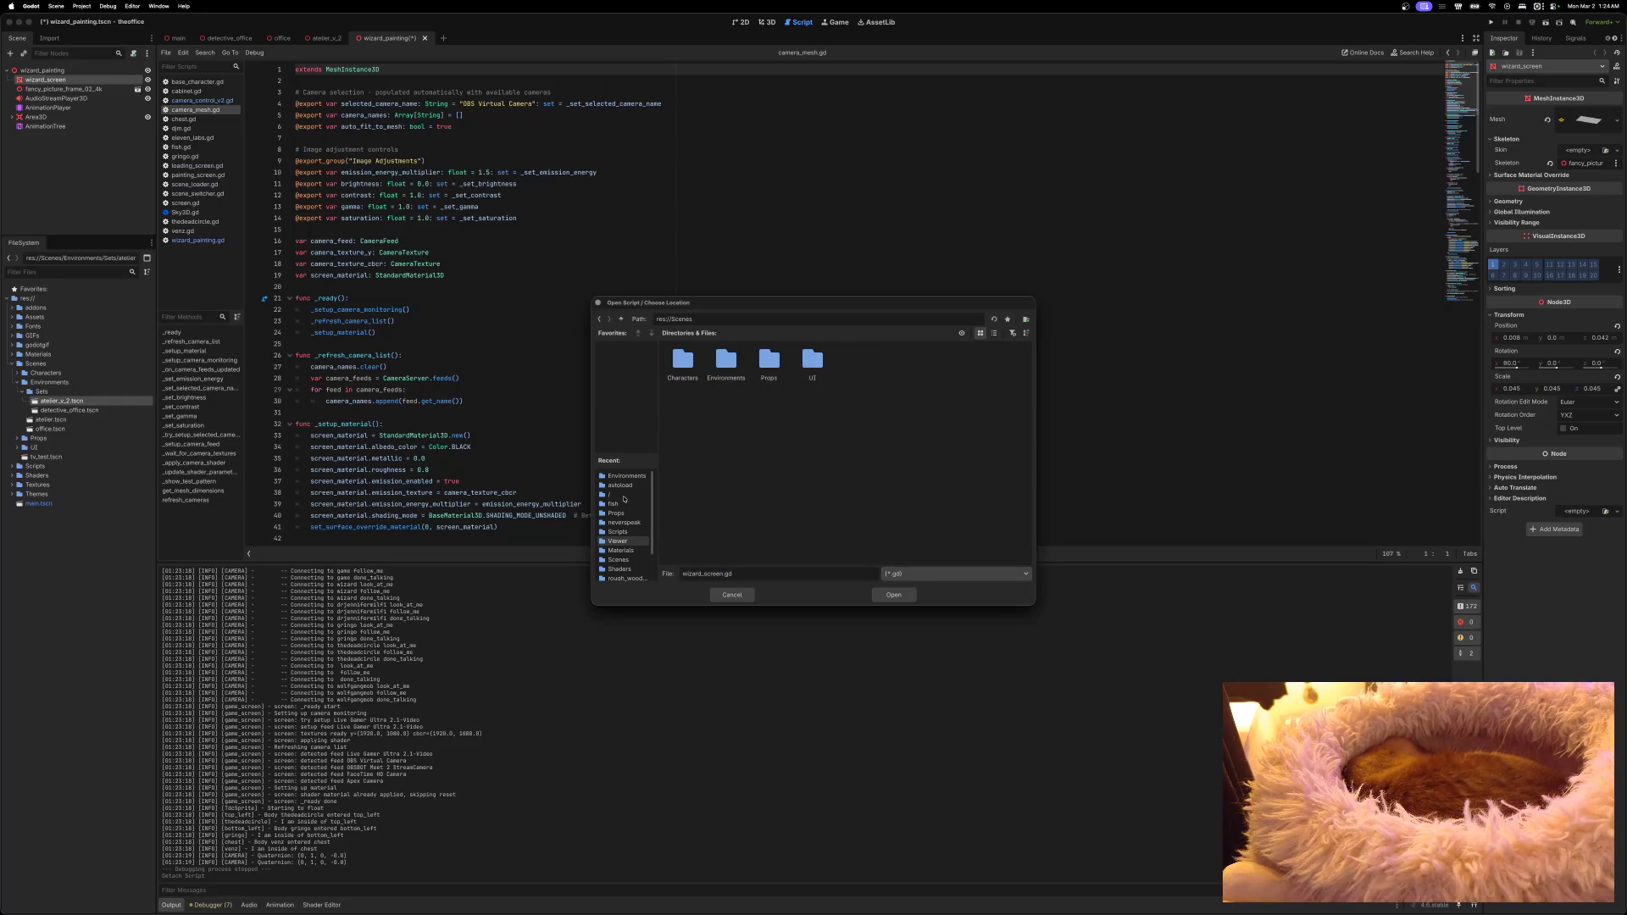
pyautogui.click(605, 532)
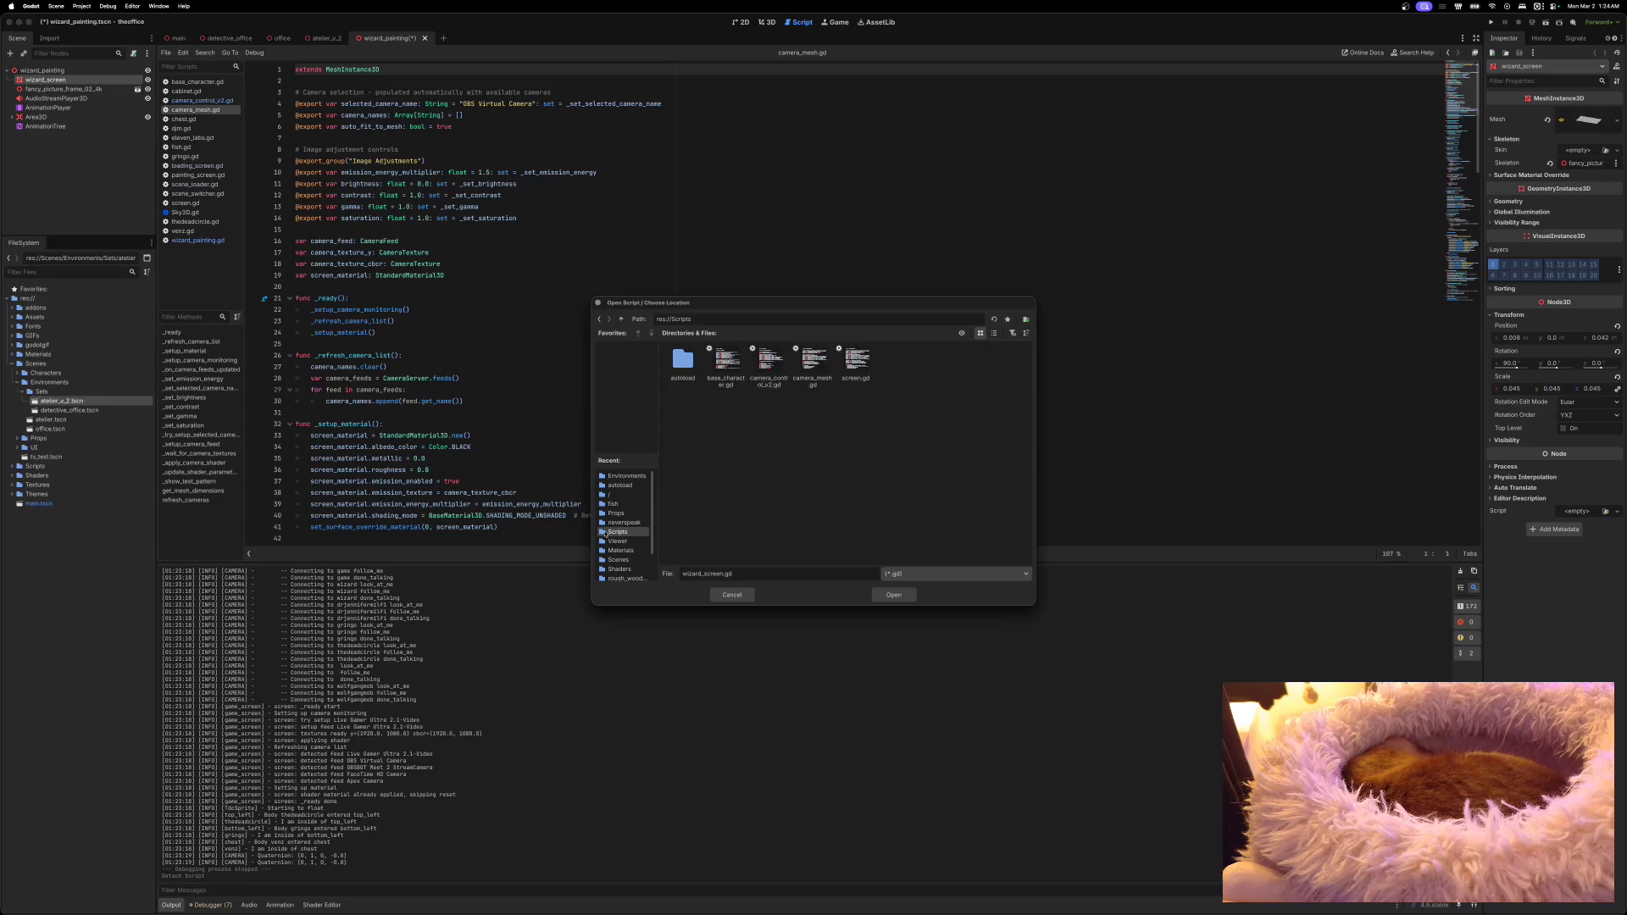
pyautogui.click(856, 362)
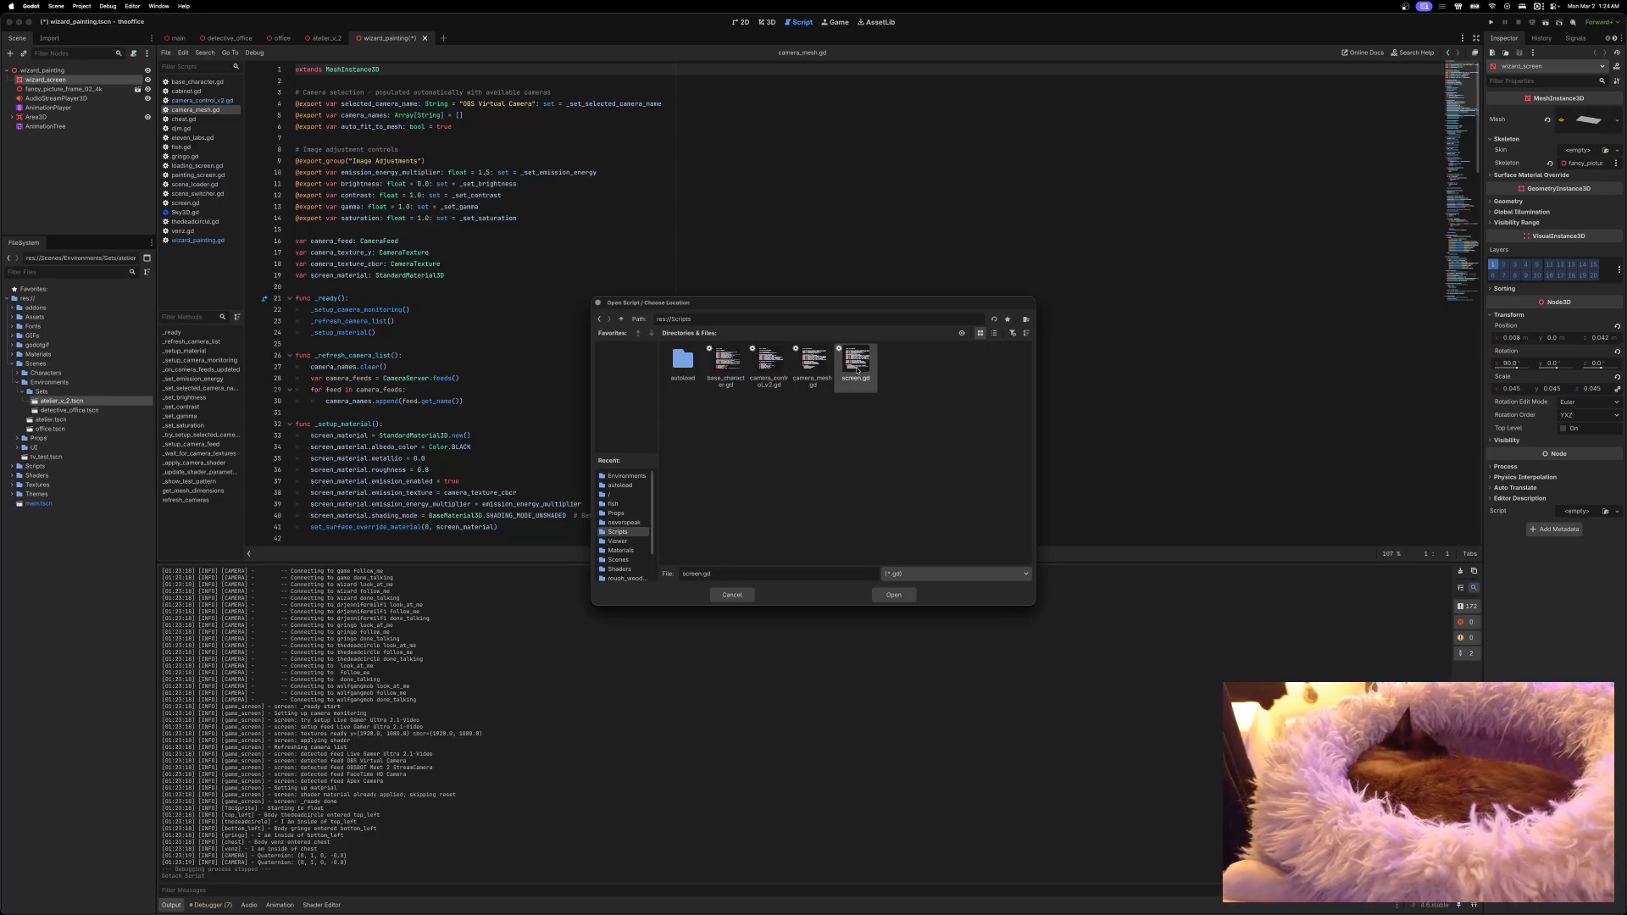
pyautogui.click(893, 595)
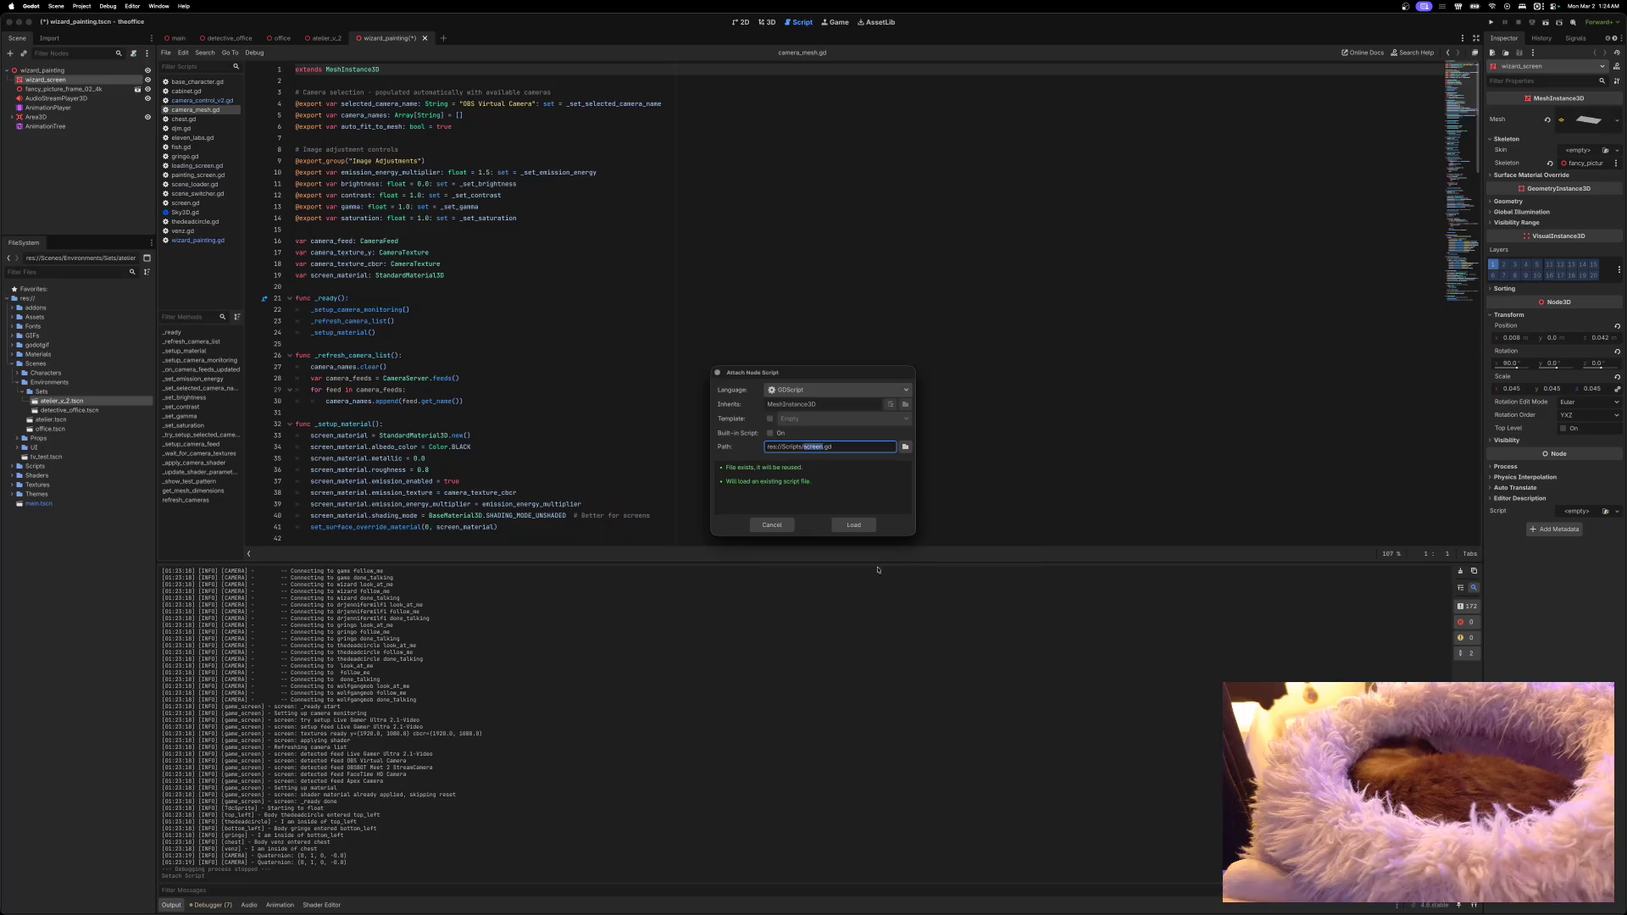
pyautogui.click(854, 525)
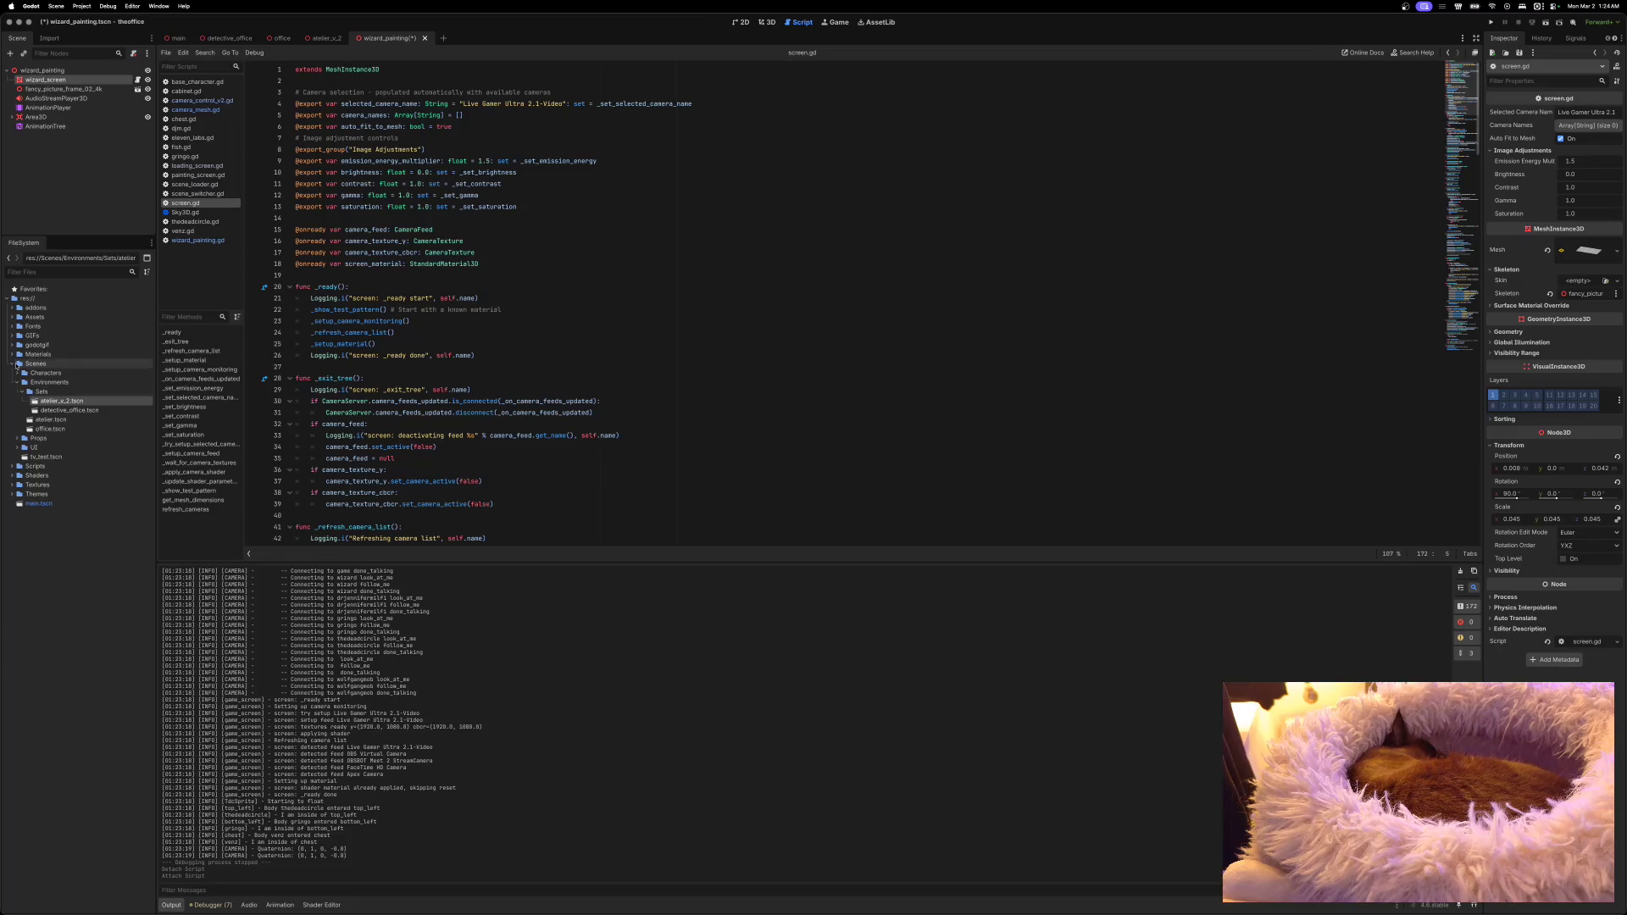
# Step: Delete the unused camera_mesh.gd from the Scripts folder
pyautogui.click(13, 364)
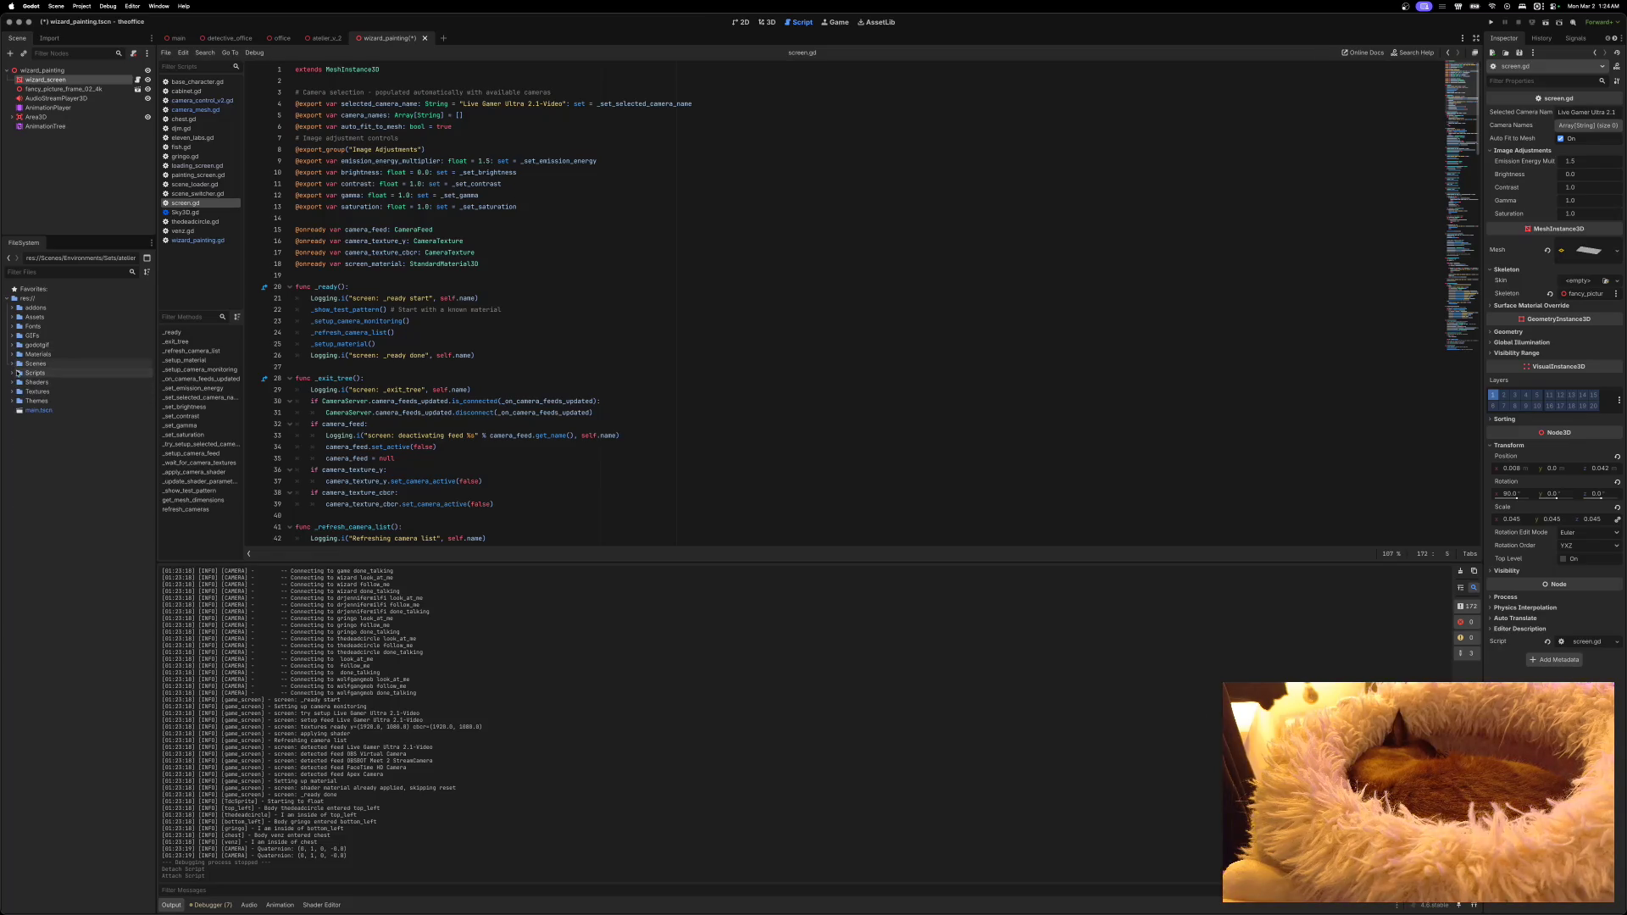
pyautogui.click(13, 374)
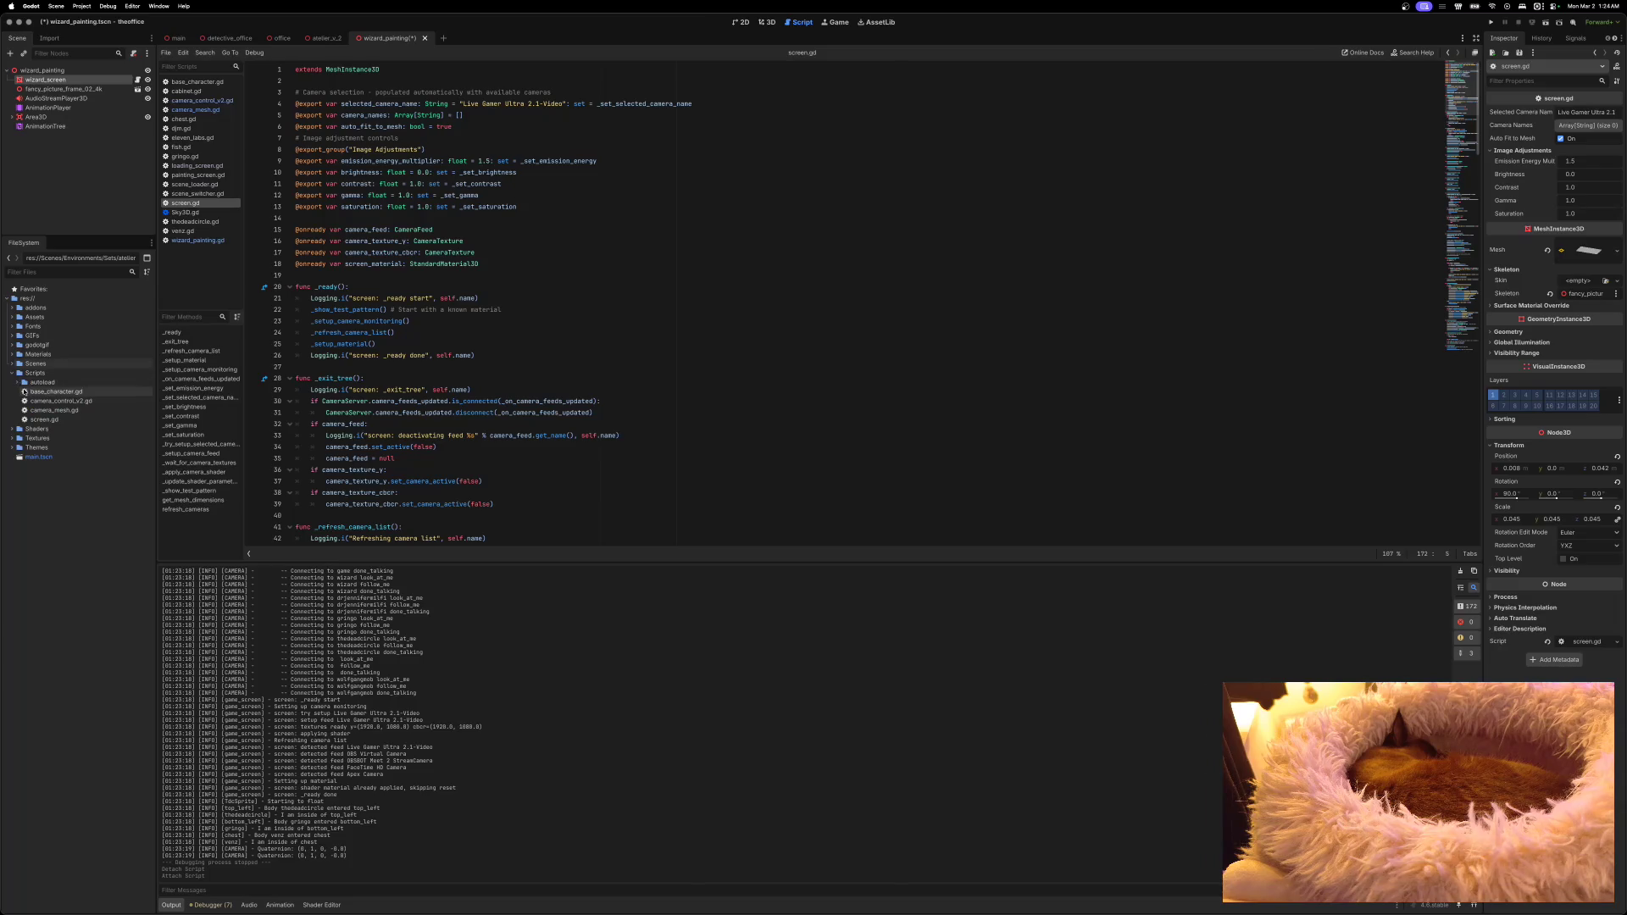
pyautogui.rightClick(32, 410)
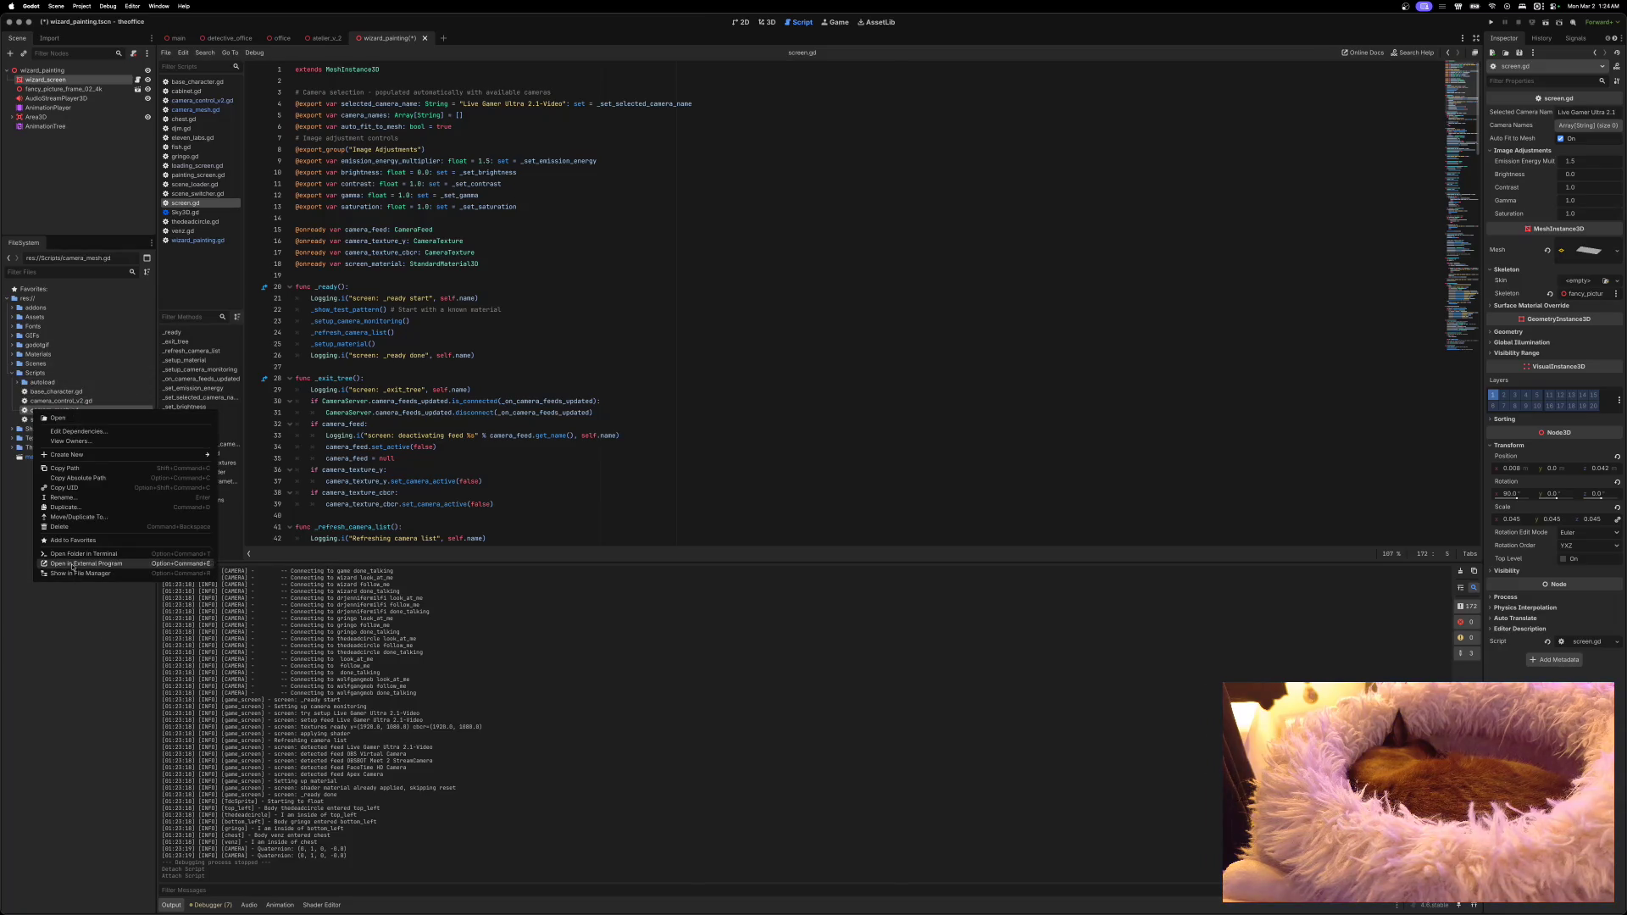
pyautogui.click(61, 527)
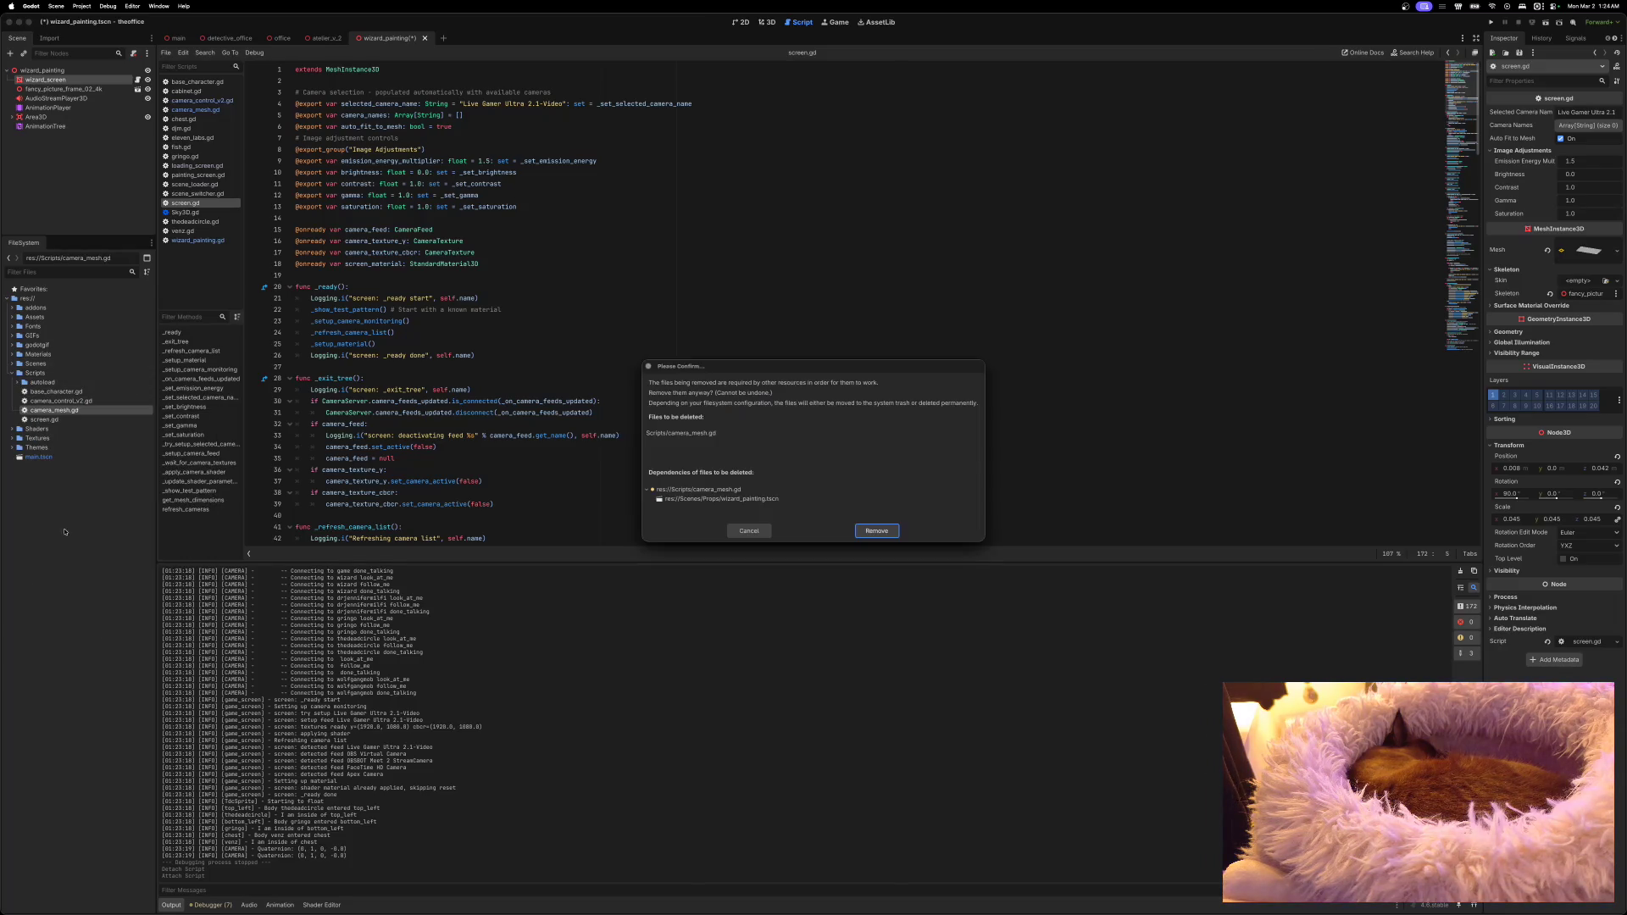
pyautogui.click(876, 531)
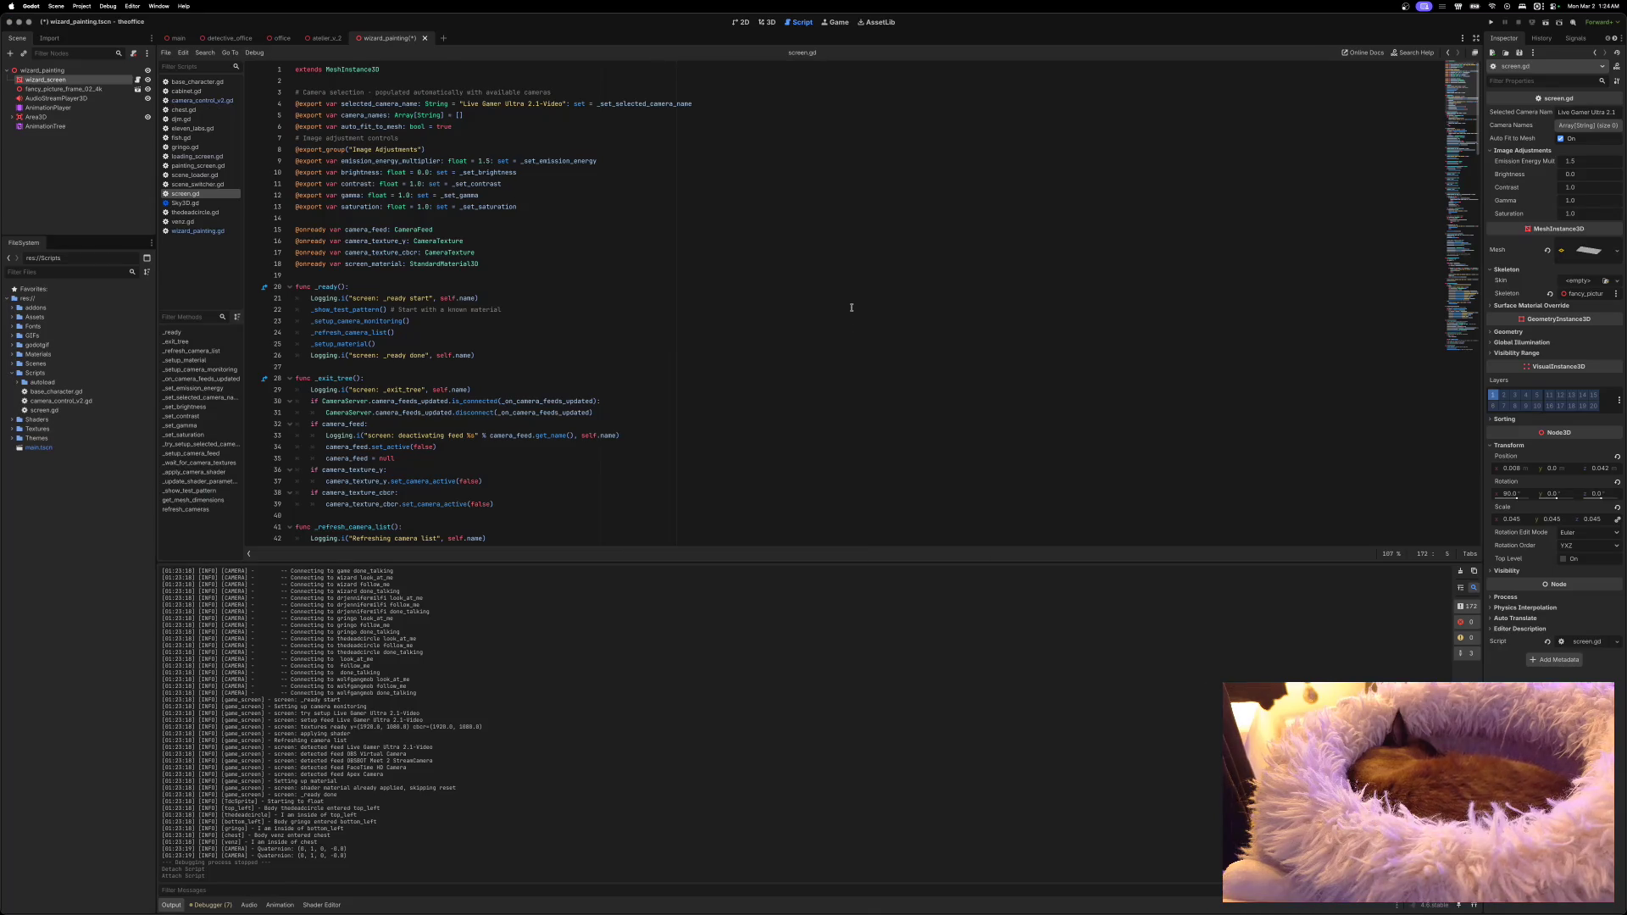
# Step: Save the wizard_painting scene, test-run the game, then stop it
pyautogui.hotkey('ctrl', 's')
pyautogui.click(1491, 24)
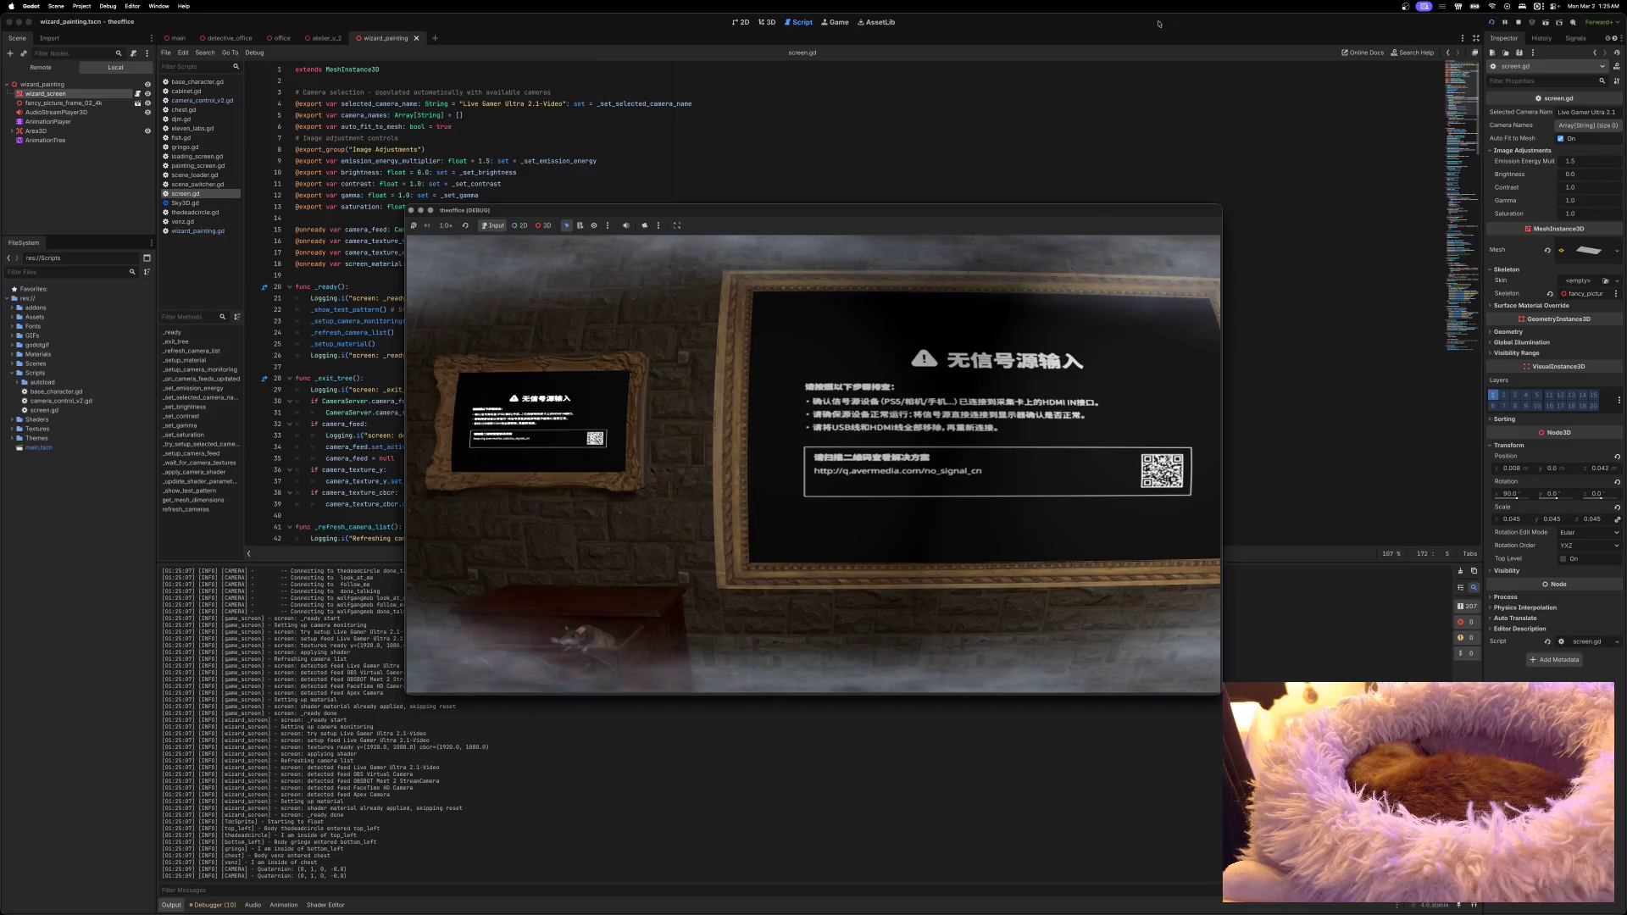
pyautogui.click(411, 209)
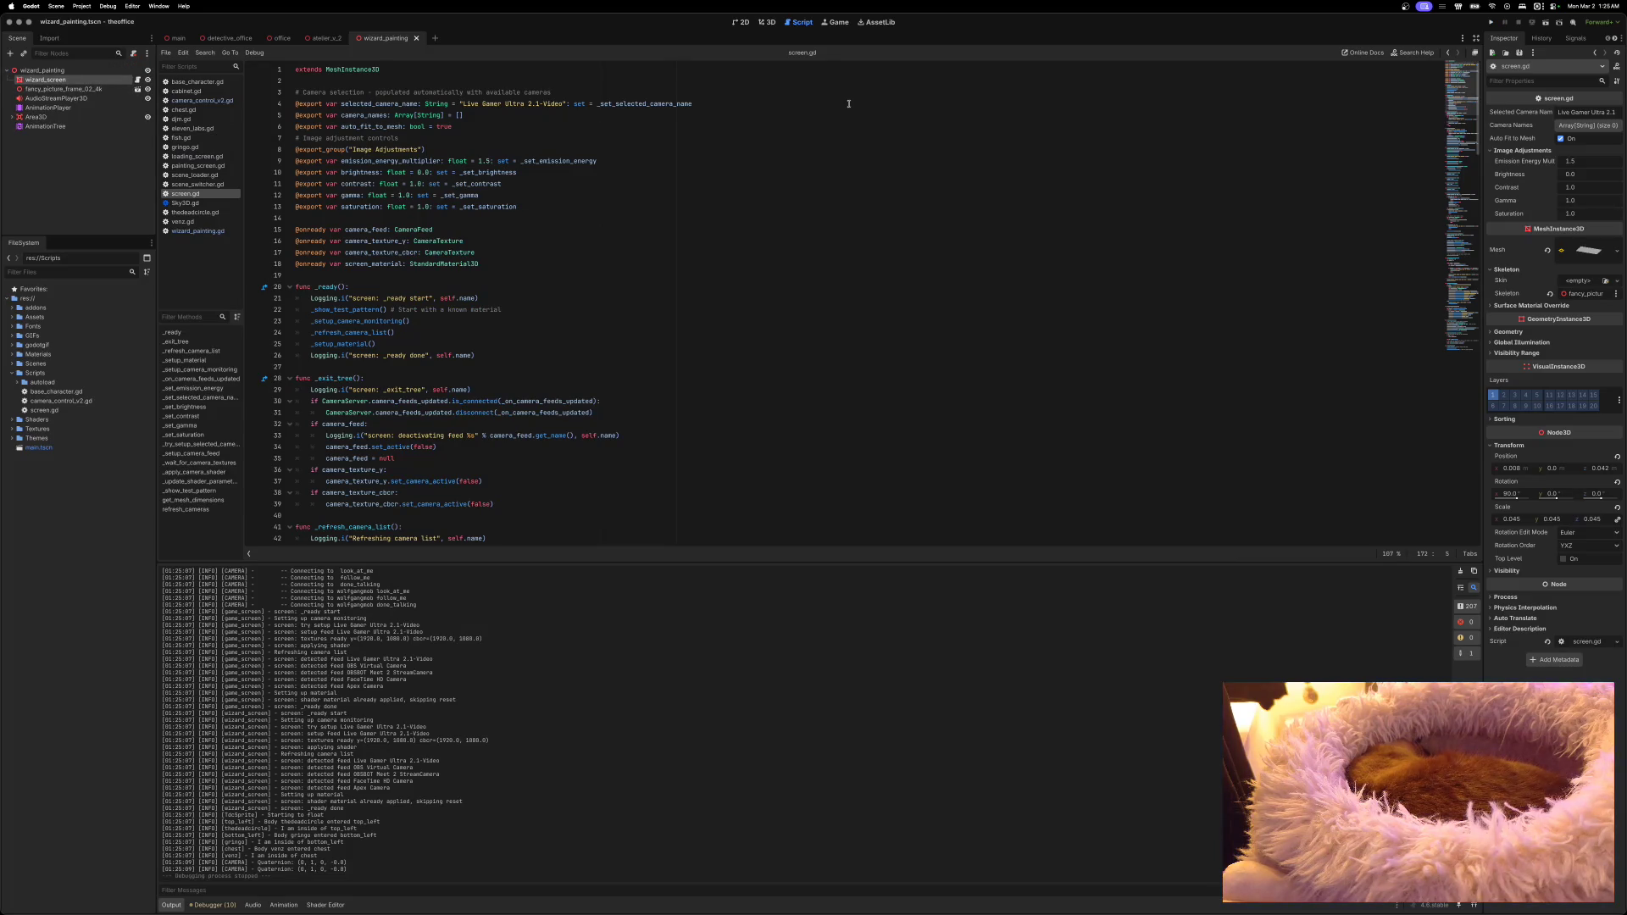
pyautogui.click(1581, 113)
# Step: Set Selected Camera Name to OBS Virtual Camera, save, and test-run the feed before stopping
pyautogui.write('OBS Virtual Camera')
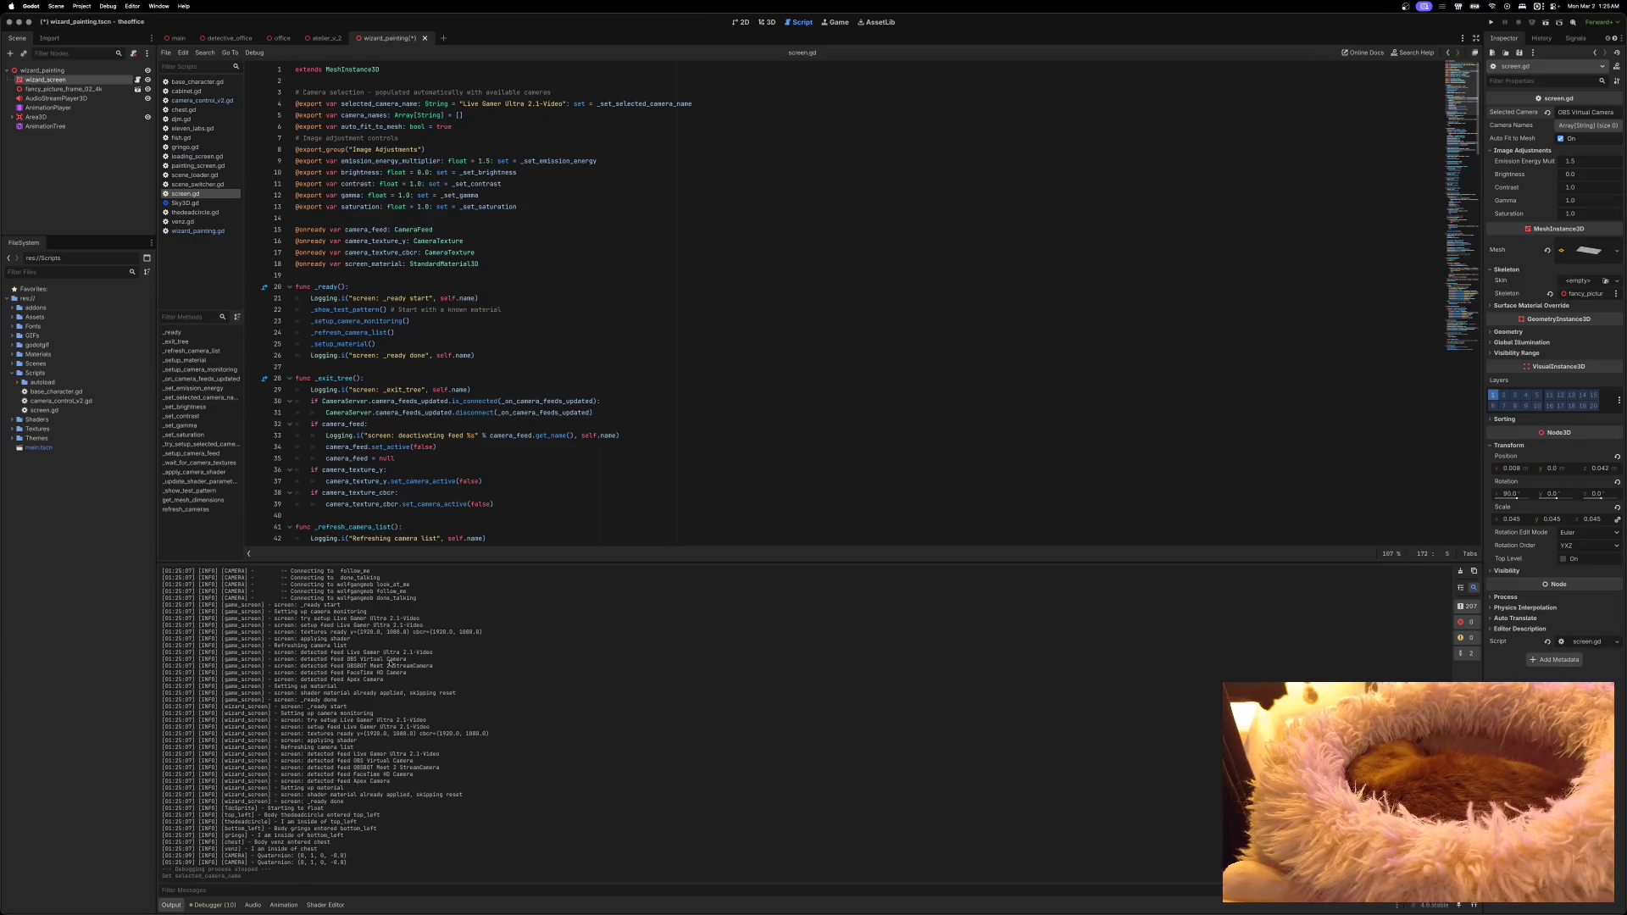
pyautogui.hotkey('ctrl', 's')
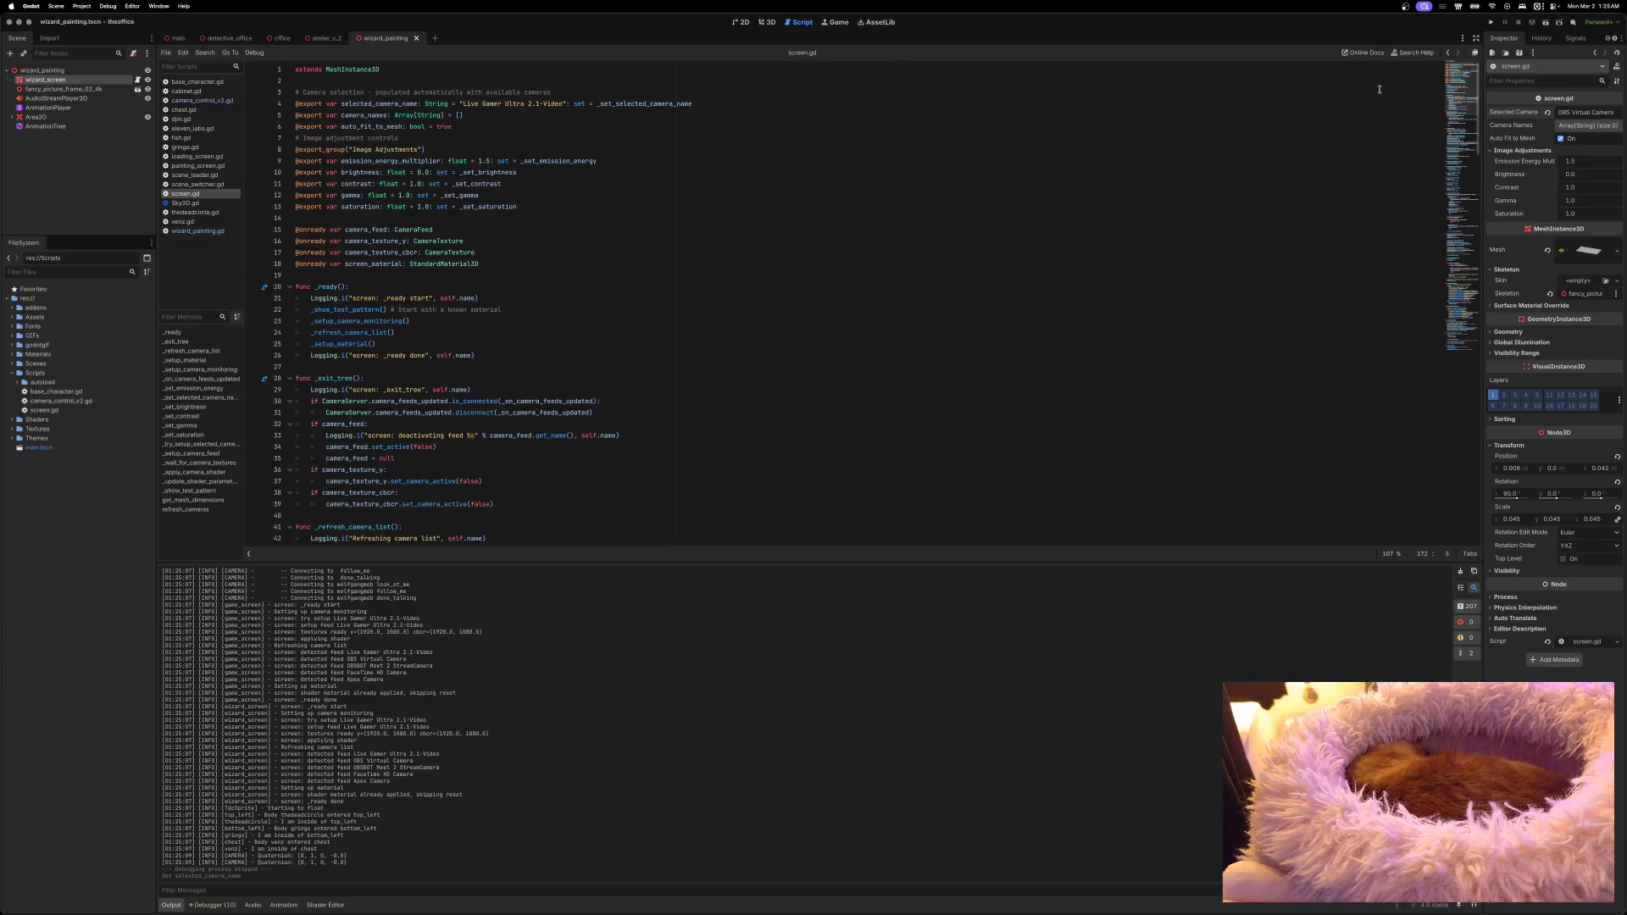
pyautogui.click(1490, 23)
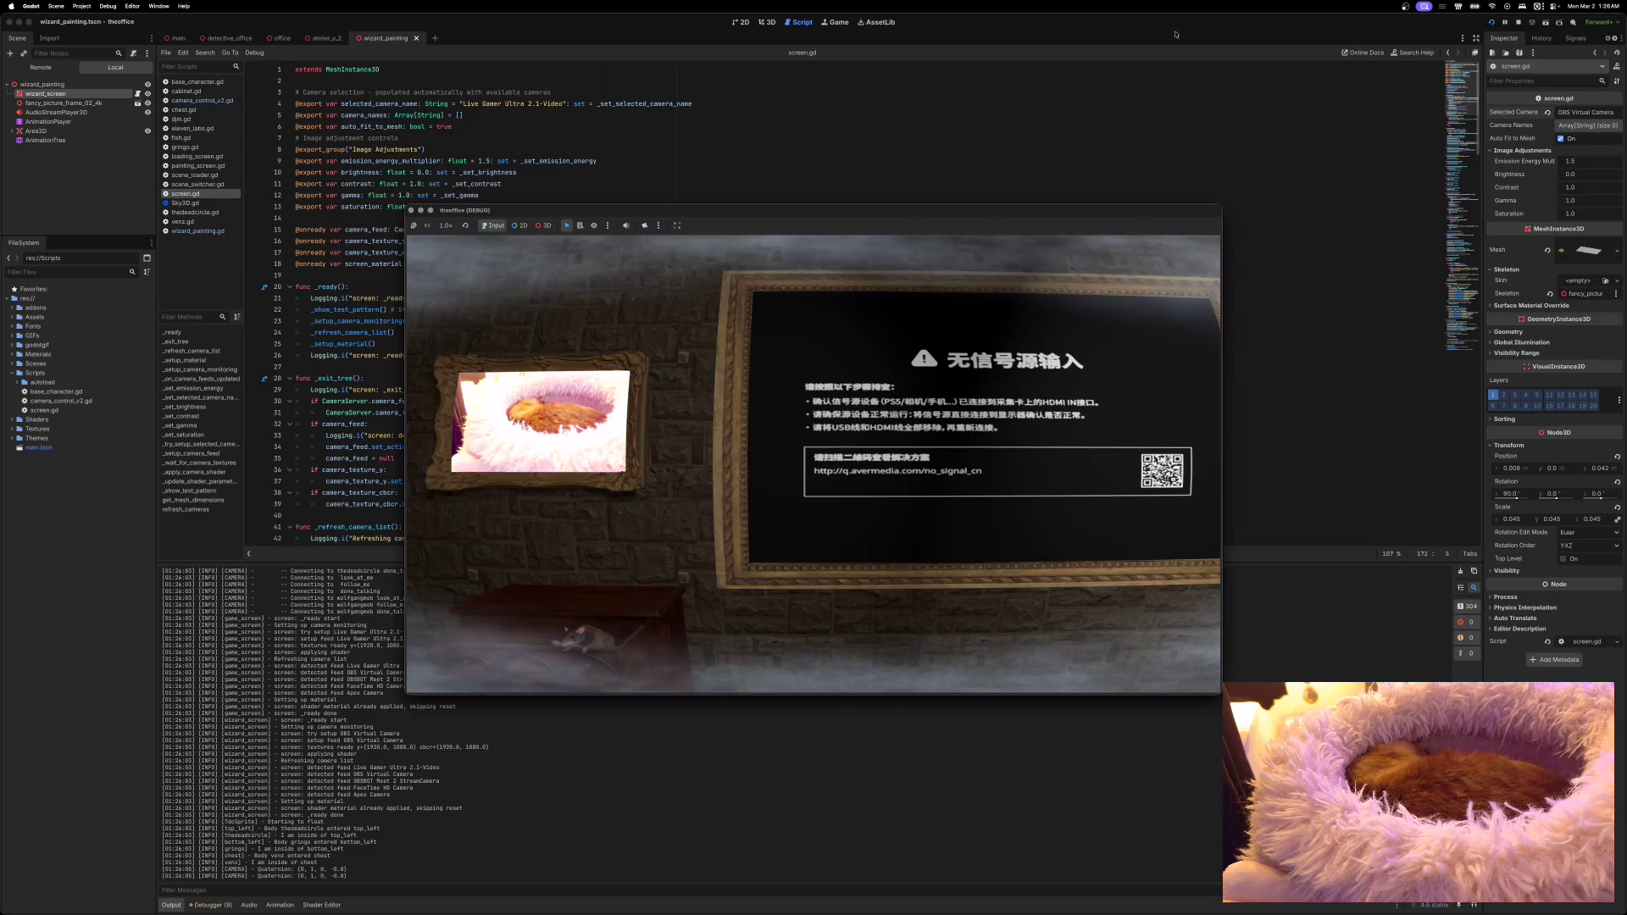
pyautogui.click(445, 87)
pyautogui.press('F8')
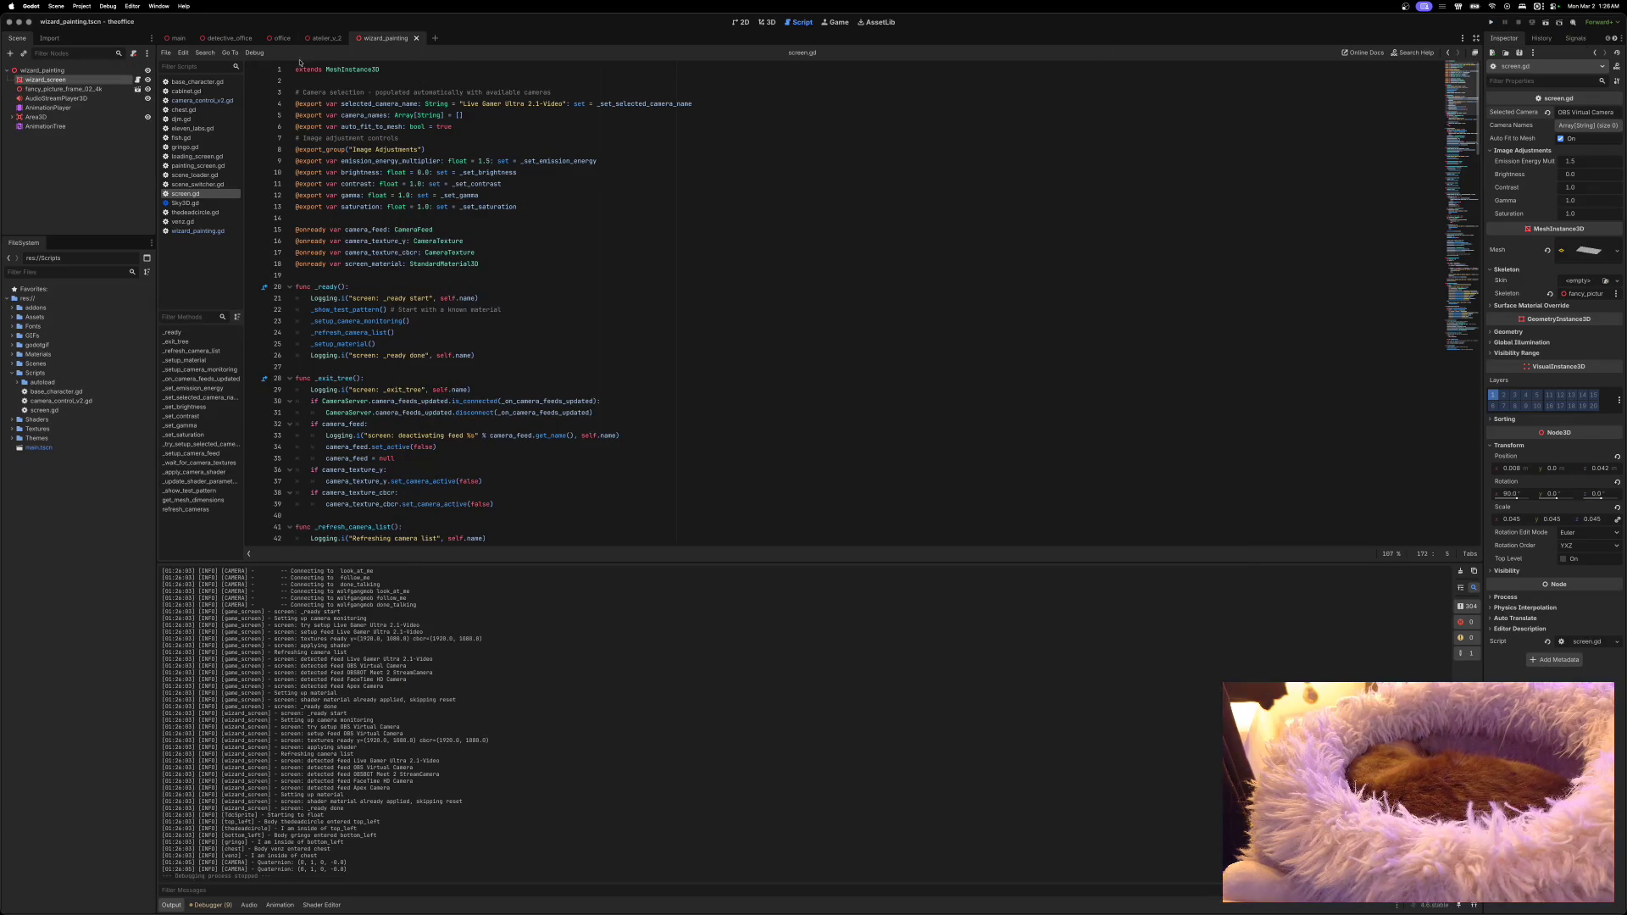
# Step: Show detective_office in 3D facing the windows and run the game to check the TV feed
pyautogui.click(229, 38)
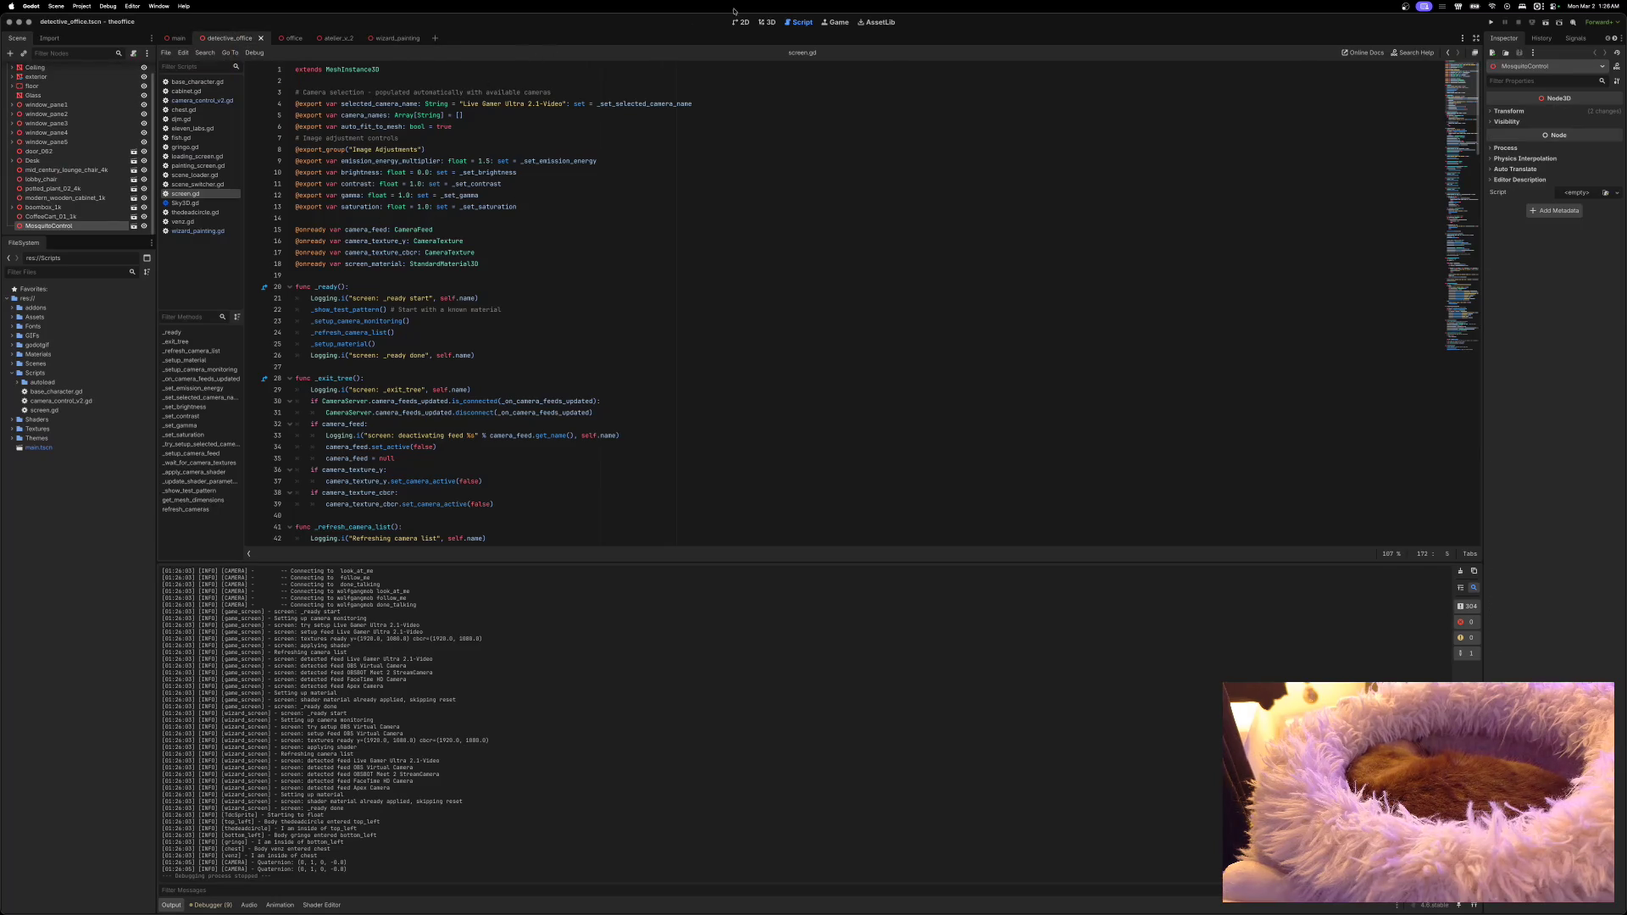
pyautogui.click(767, 22)
pyautogui.moveTo(819, 311)
pyautogui.mouseDown()
pyautogui.moveTo(1229, 318)
pyautogui.moveTo(1228, 212)
pyautogui.moveTo(1144, 356)
pyautogui.moveTo(1267, 344)
pyautogui.mouseUp()
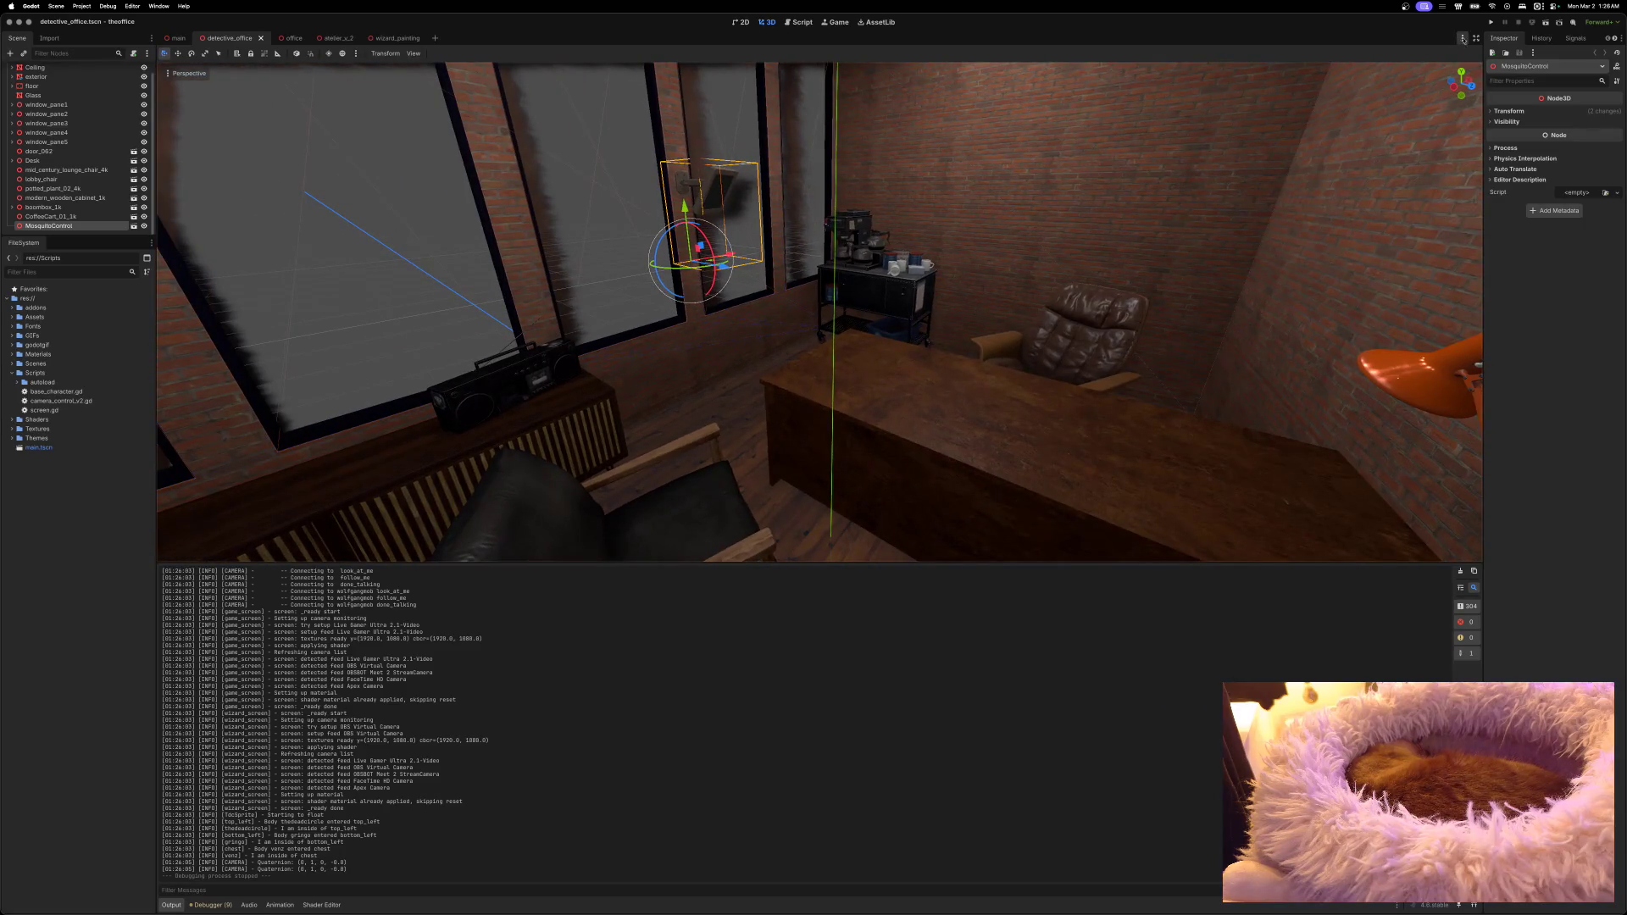
pyautogui.click(1490, 25)
pyautogui.moveTo(940, 203); pyautogui.dragTo(902, 190)
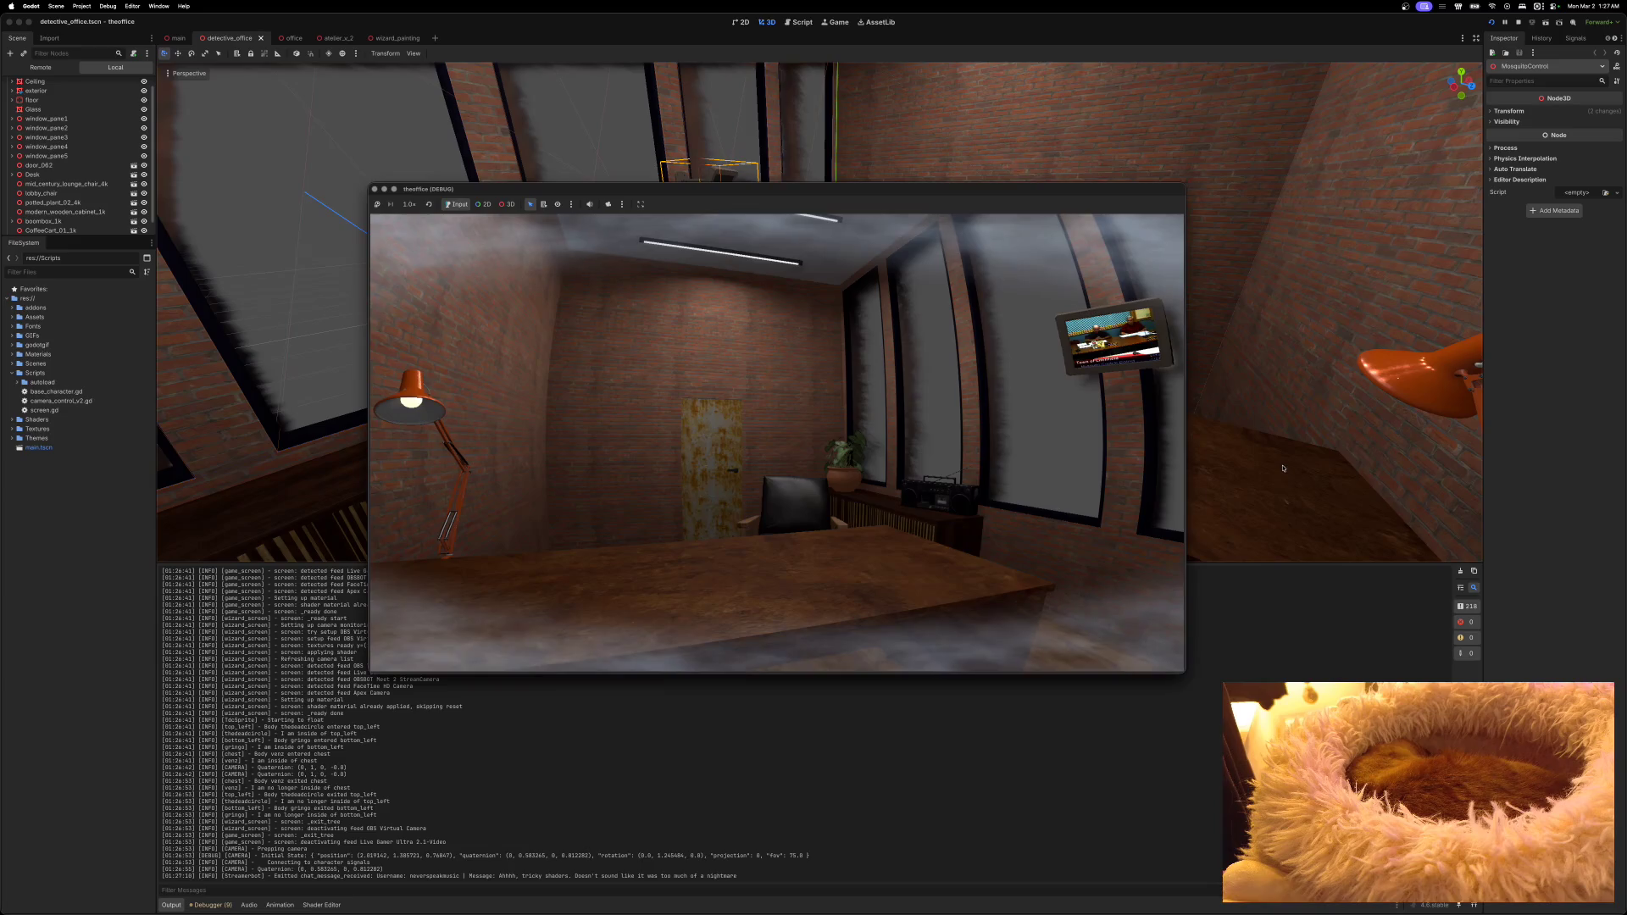
# Step: Reposition and maximise the office game window to inspect it, then close it
pyautogui.moveTo(966, 192); pyautogui.dragTo(926, 168)
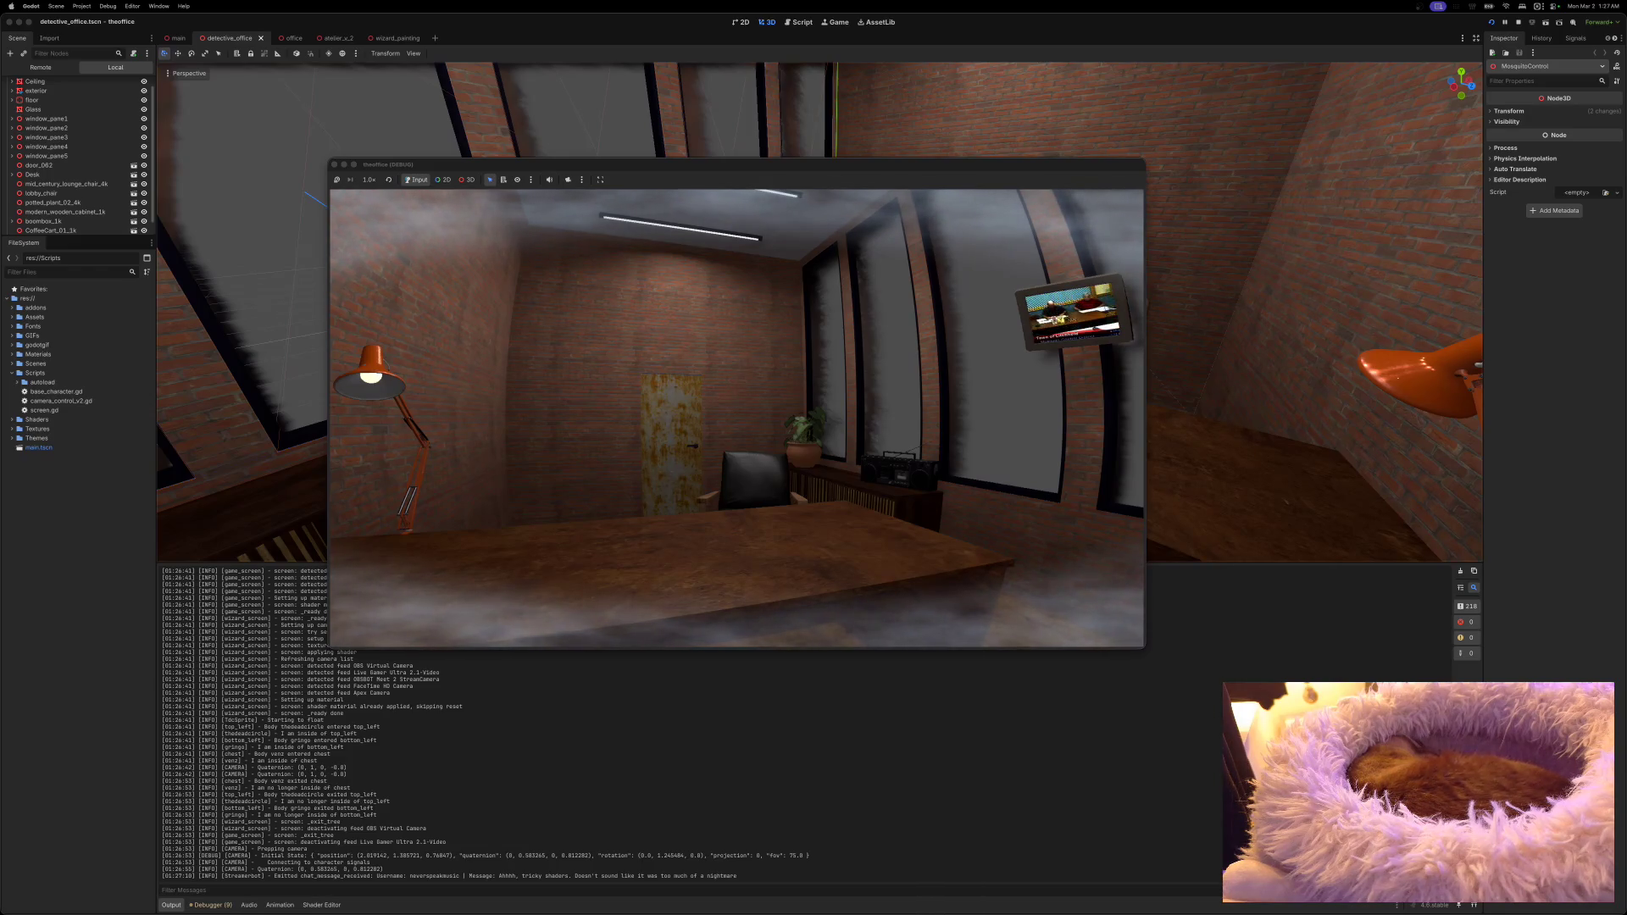
pyautogui.doubleClick(755, 169)
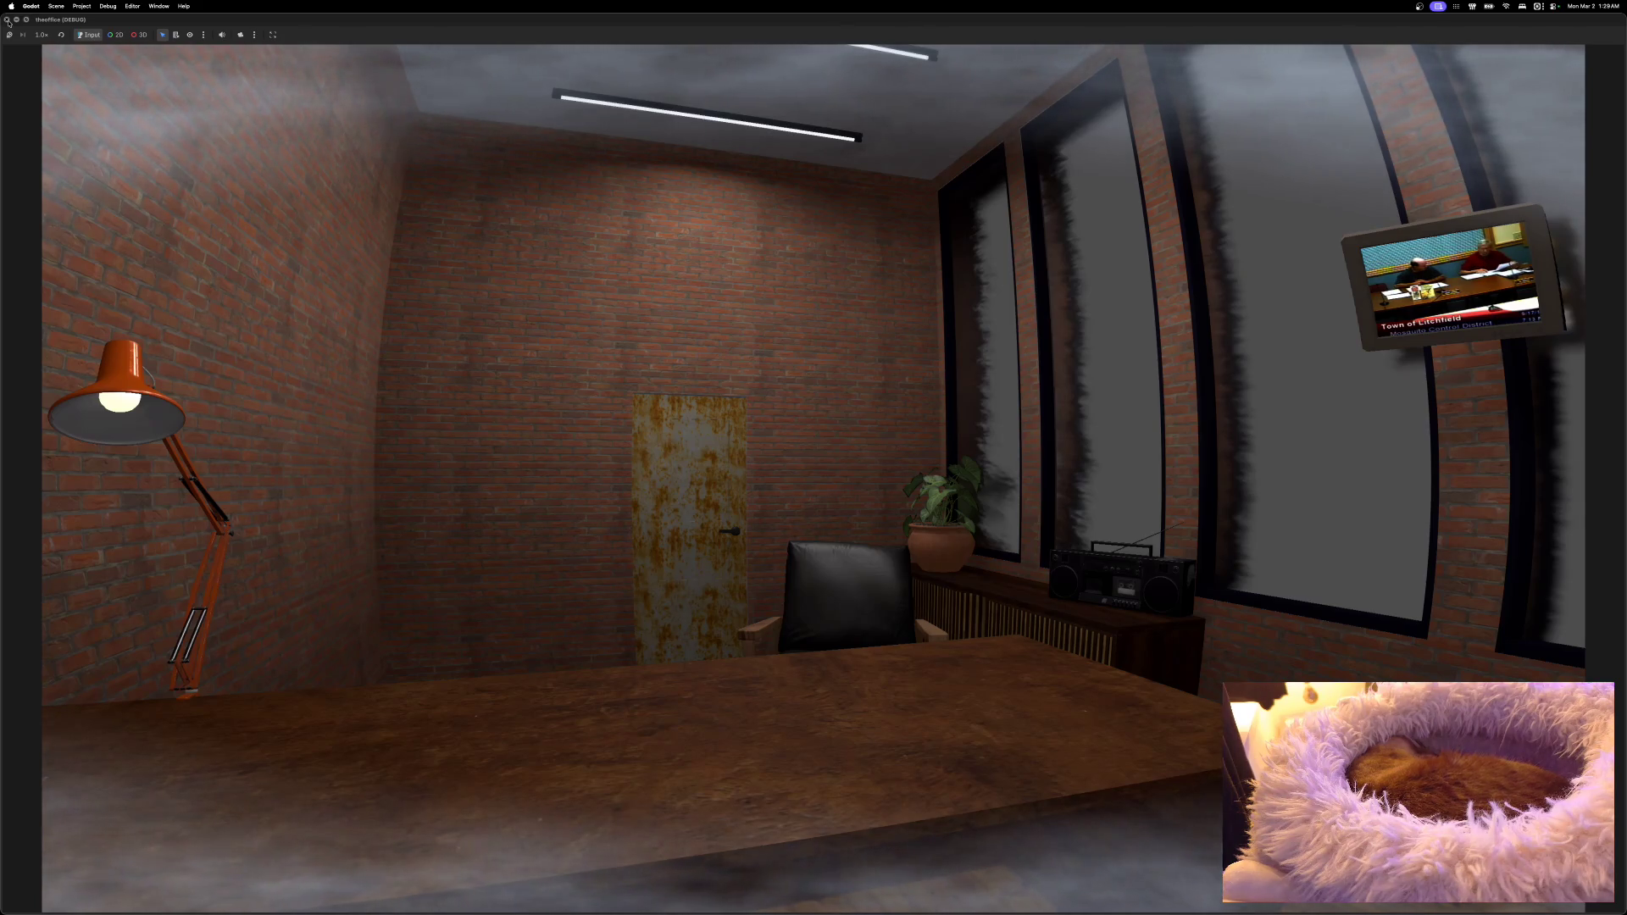
pyautogui.click(7, 20)
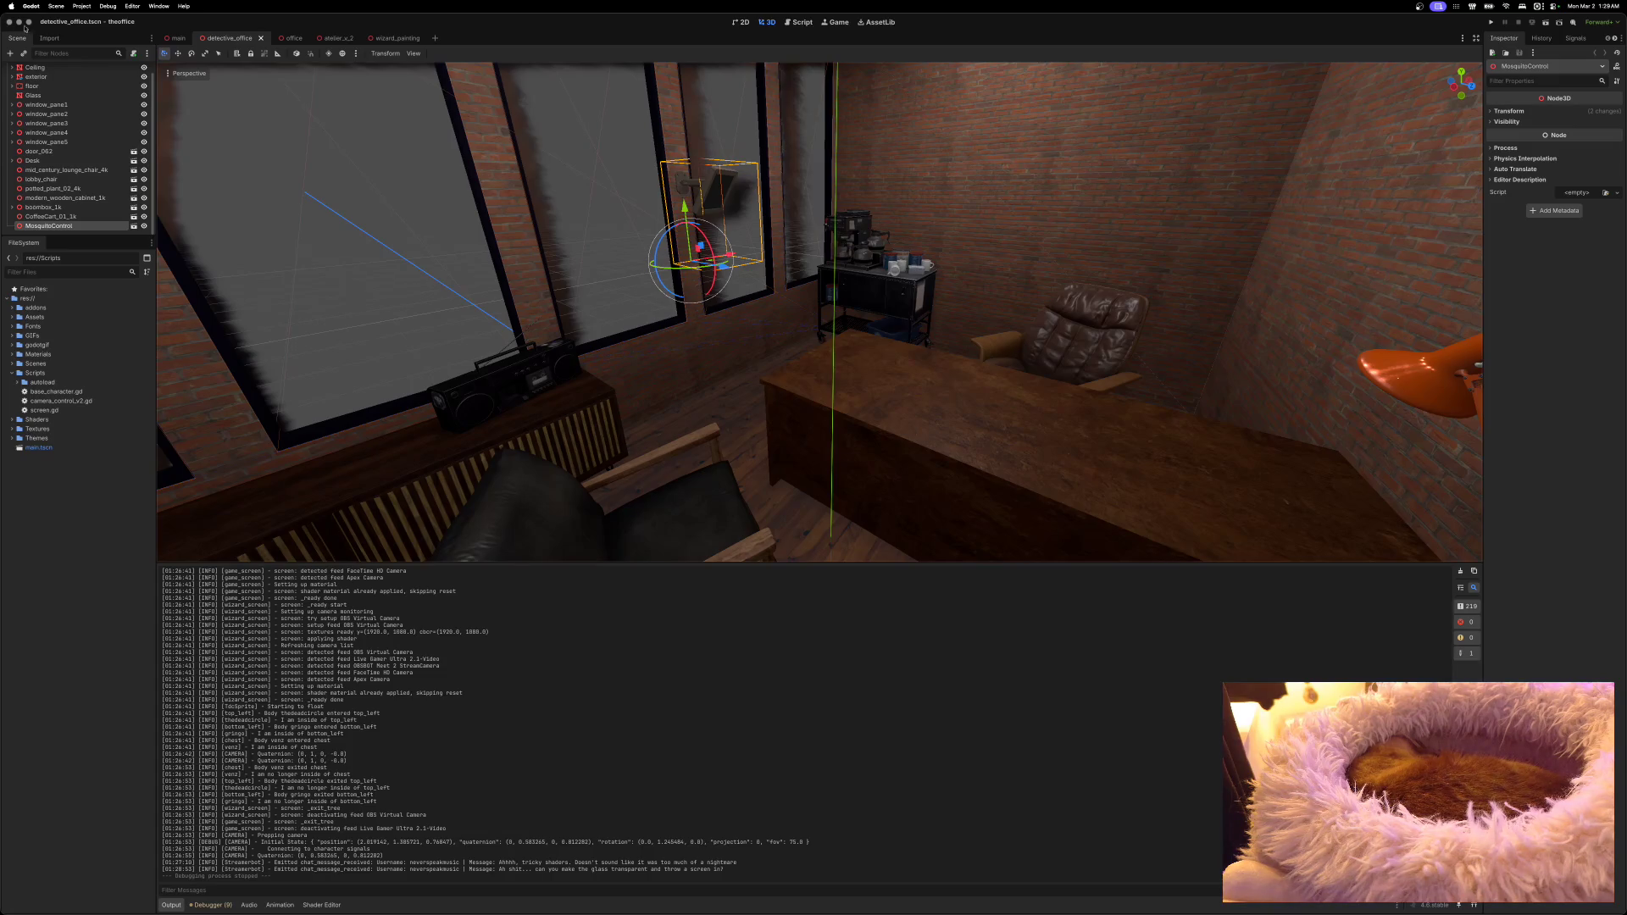
# Step: Add a Sky3D child node under DetectiveOffice
pyautogui.scroll(2, 68, 135)
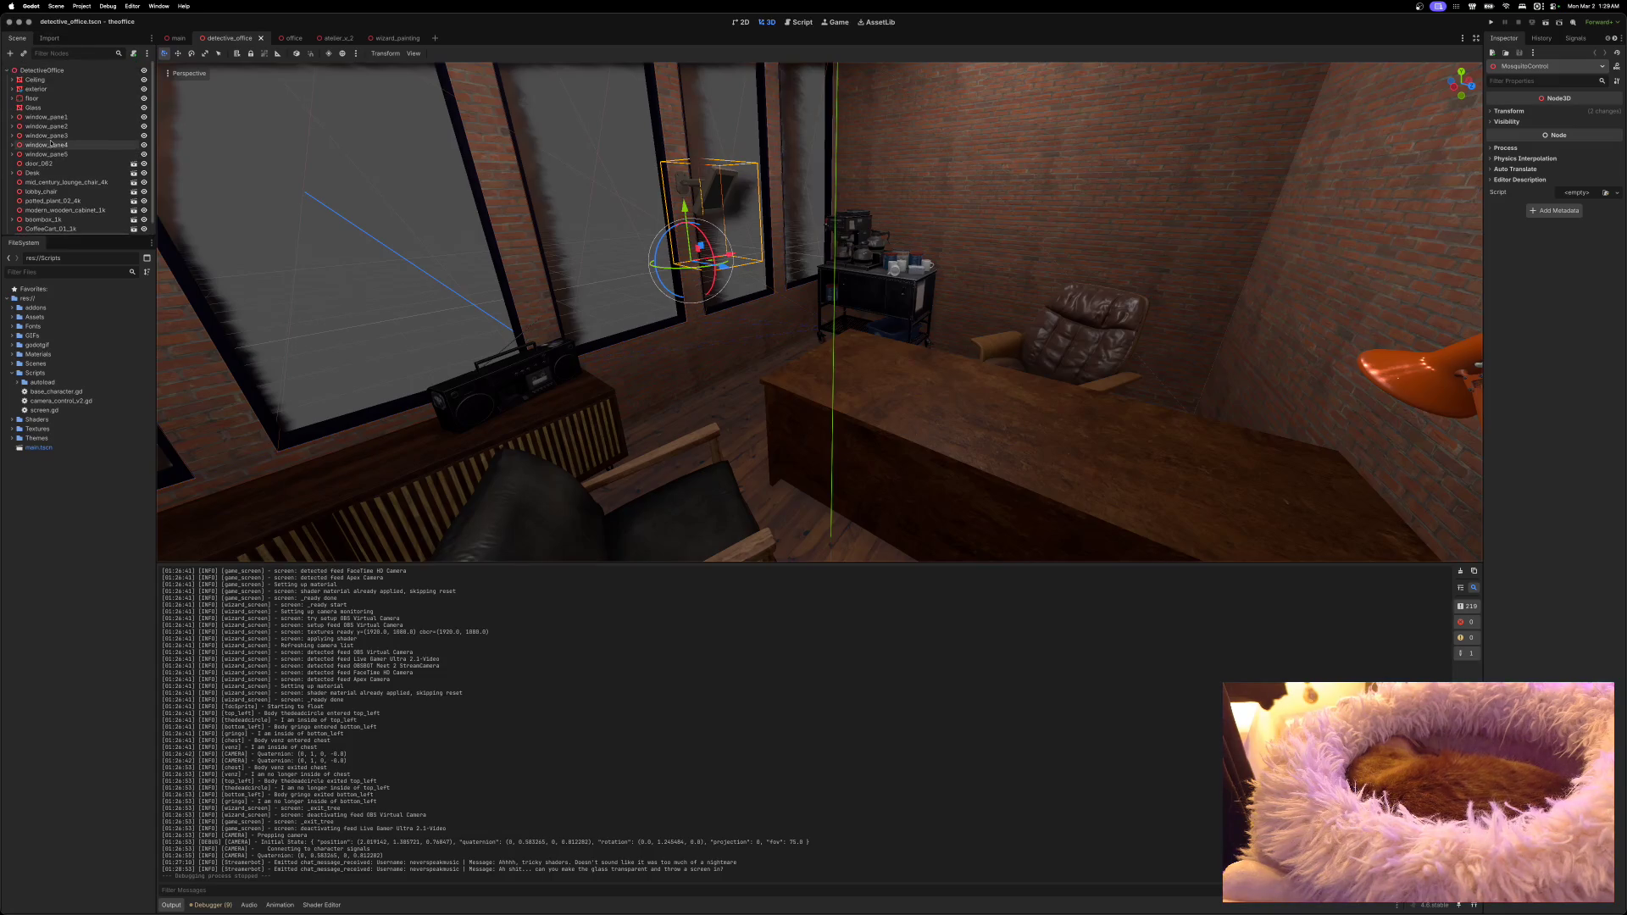
pyautogui.rightClick(44, 74)
pyautogui.click(59, 81)
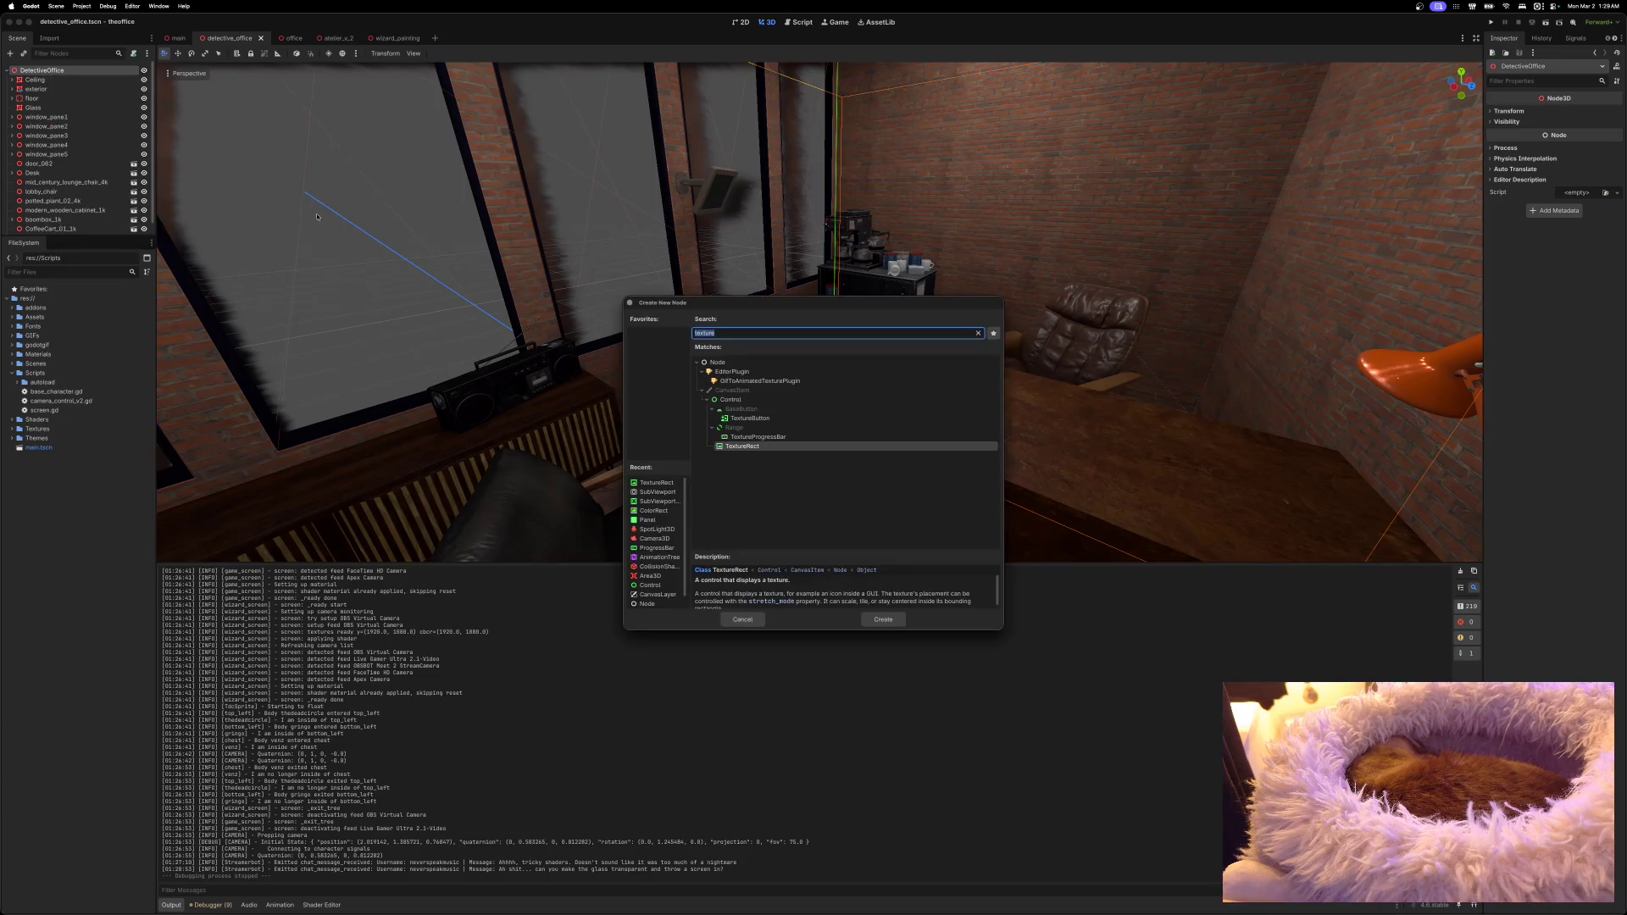
pyautogui.write('Sky')
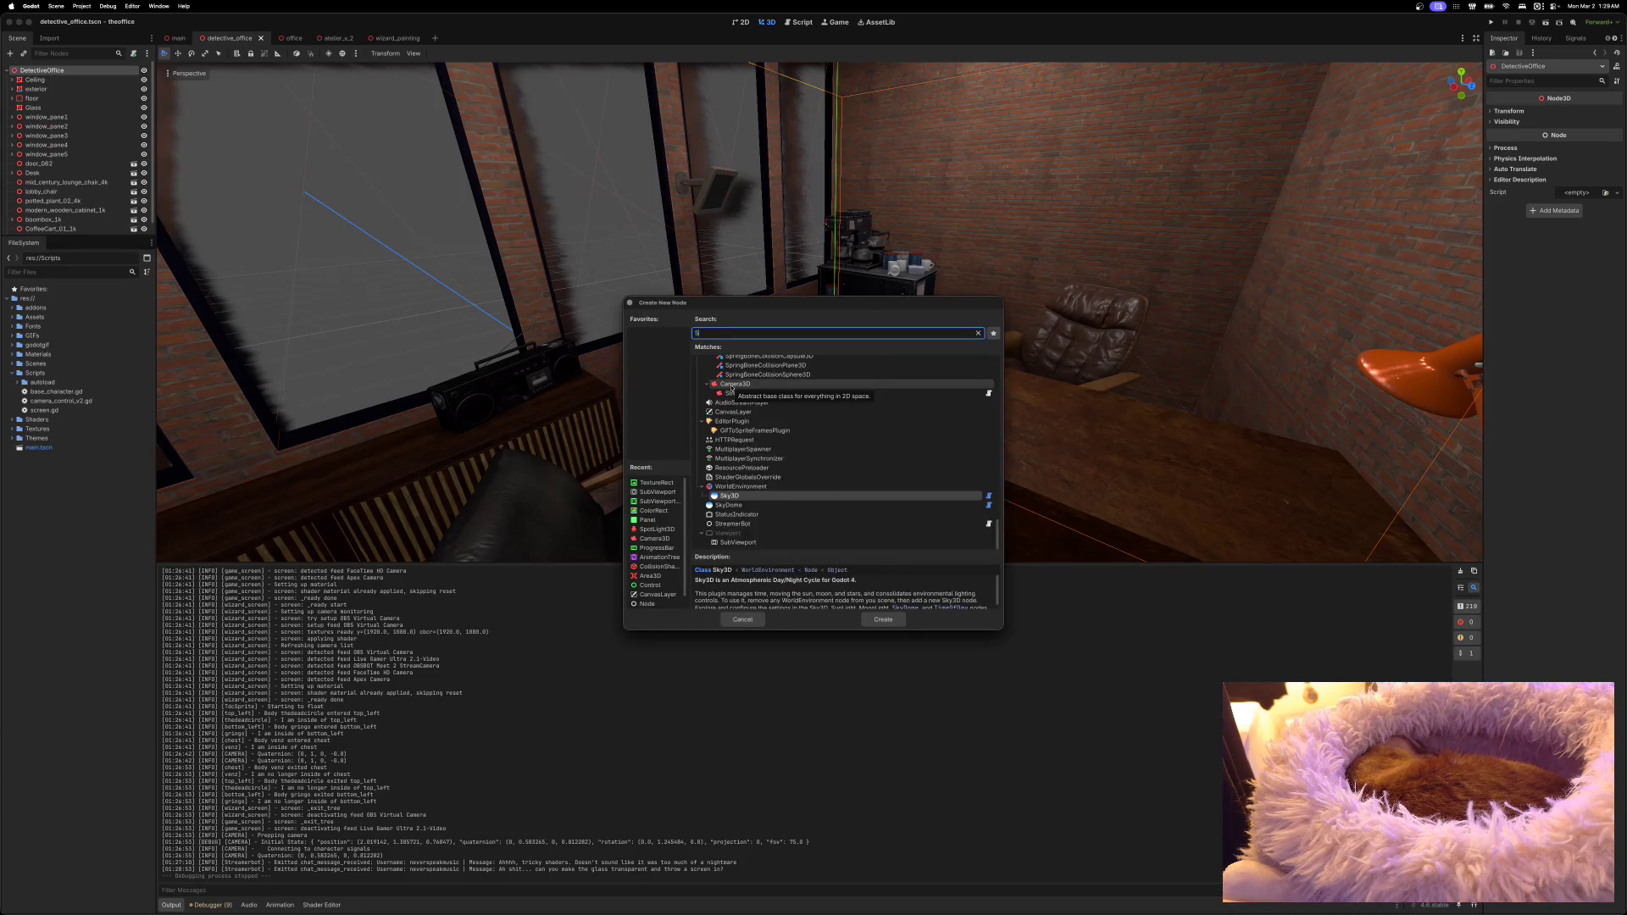
pyautogui.click(737, 382)
pyautogui.click(882, 619)
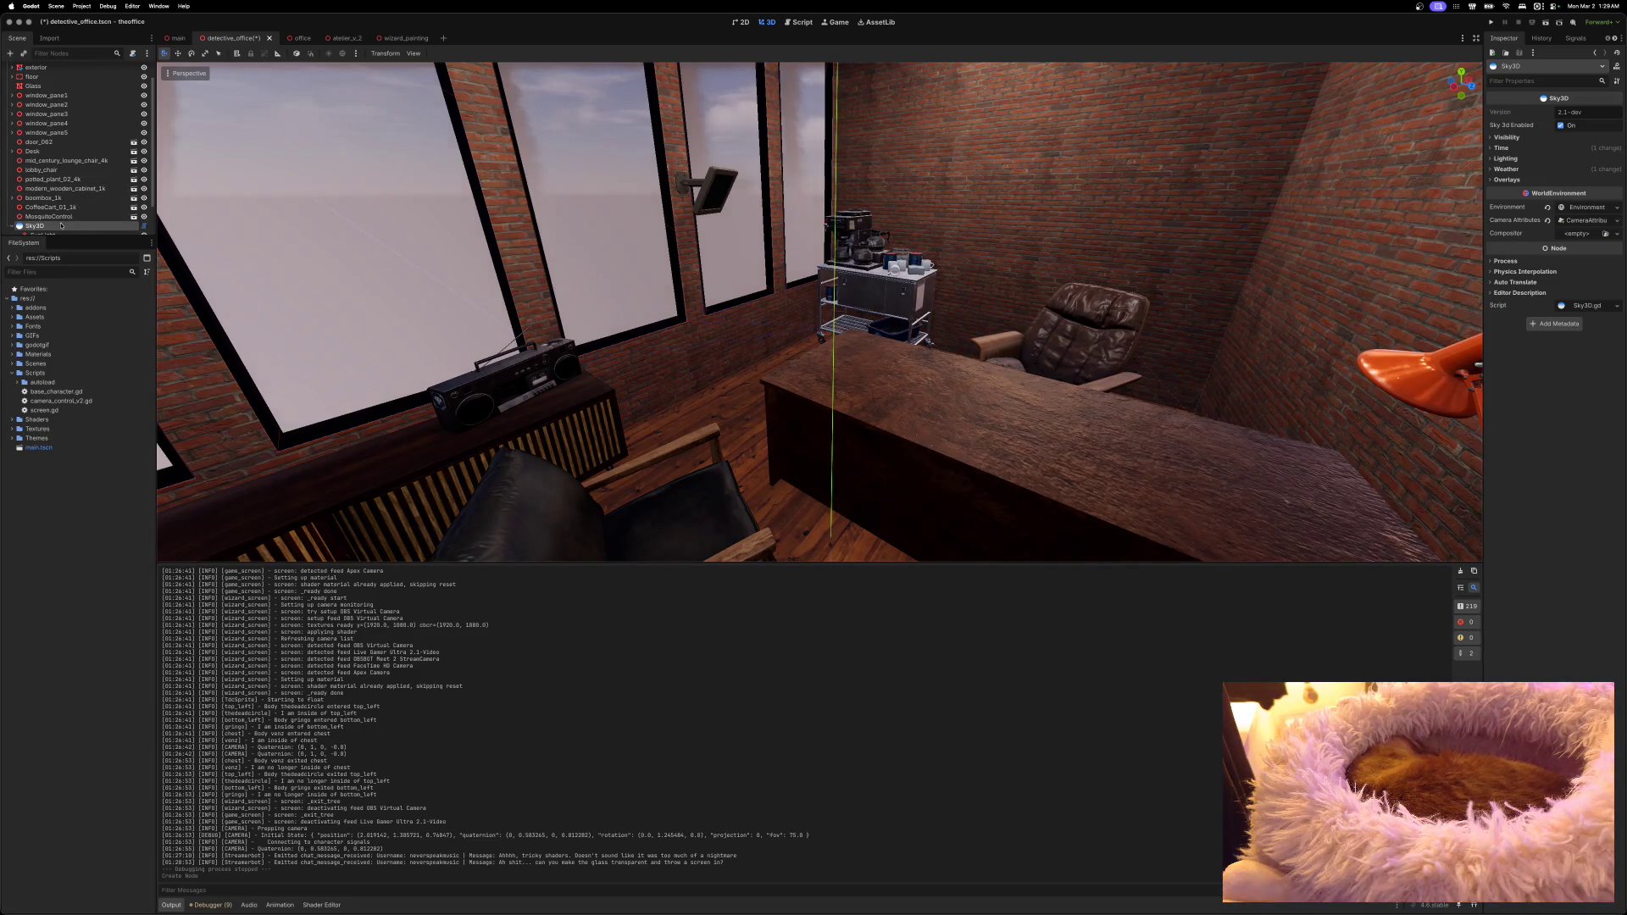
# Step: Enable System Sync on the Sky3D's TimeOfDay node
pyautogui.moveTo(83, 240); pyautogui.dragTo(84, 344)
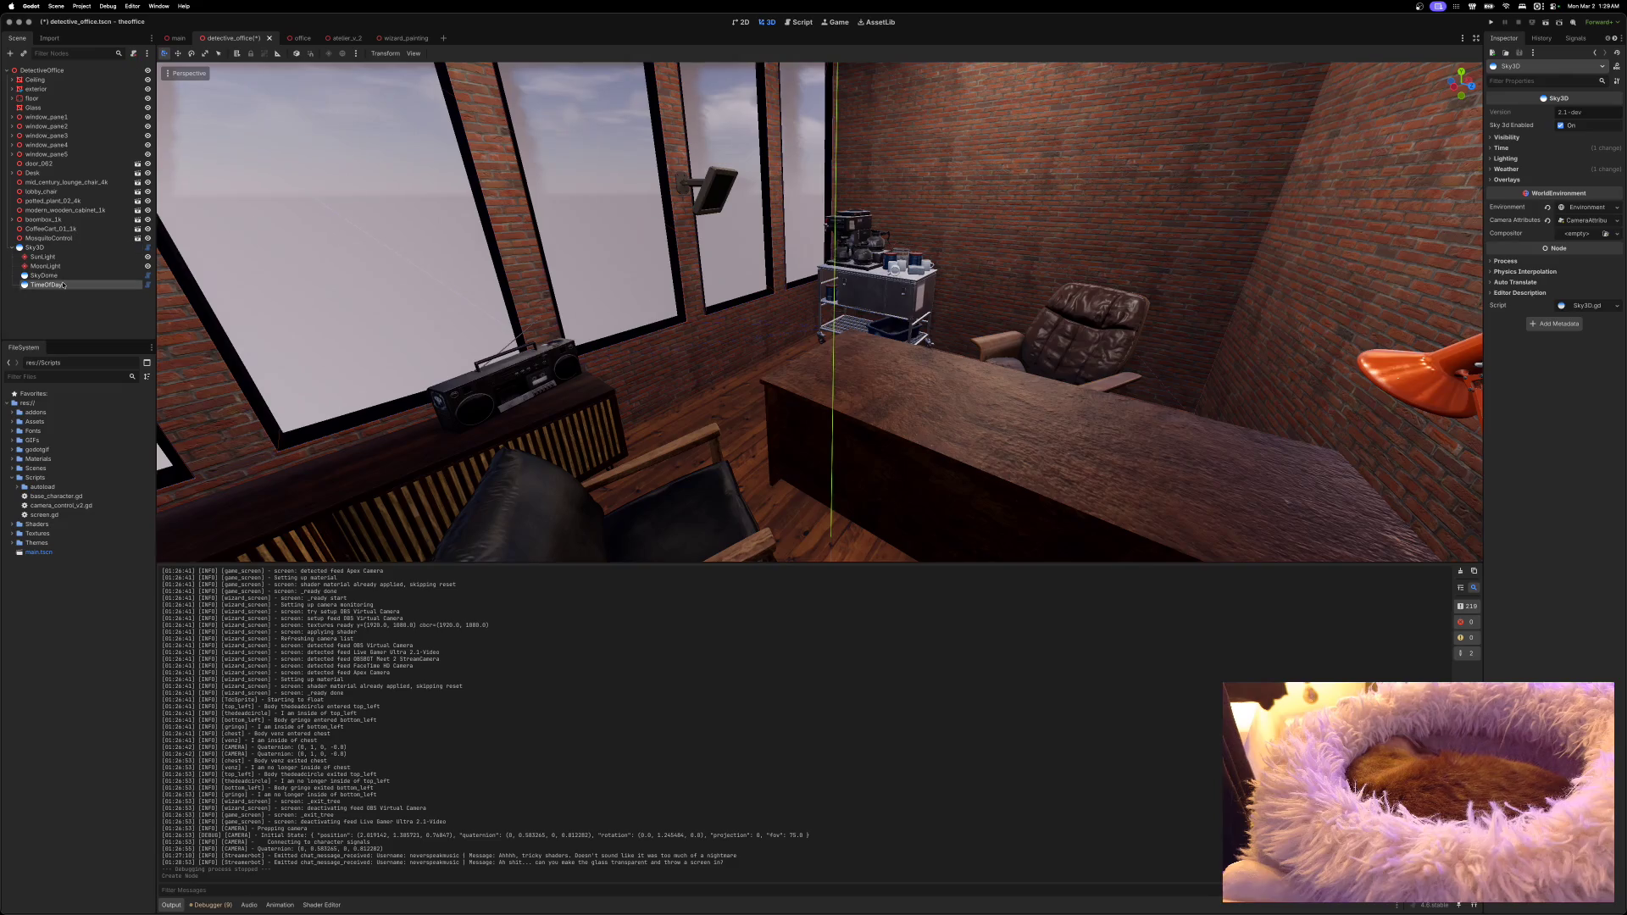
pyautogui.click(50, 285)
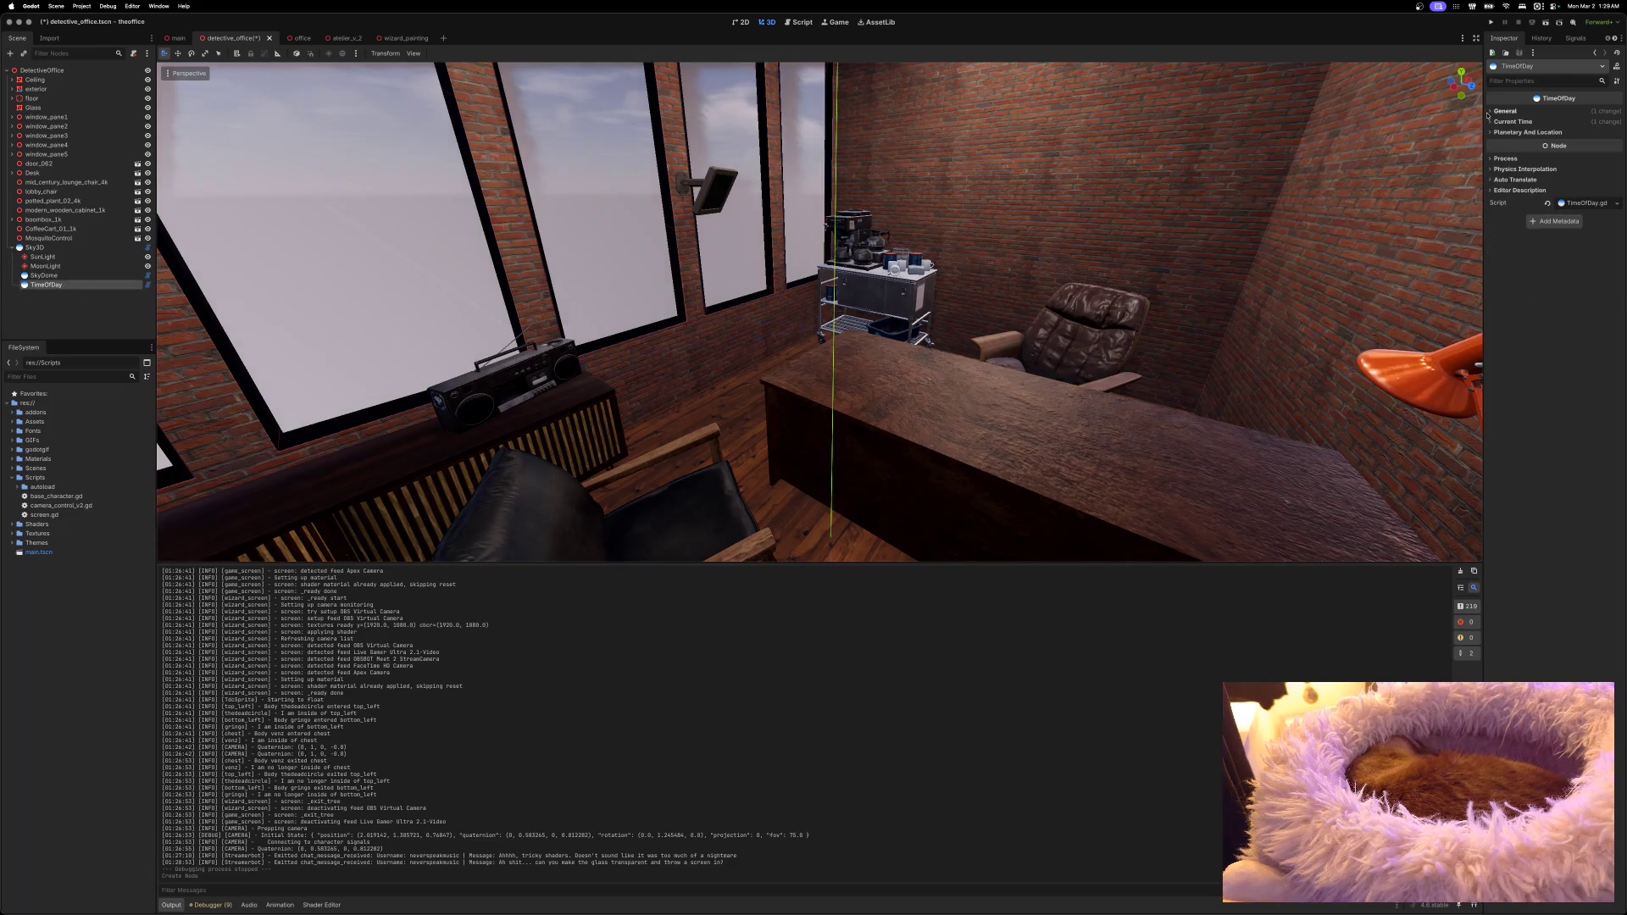
pyautogui.click(1491, 111)
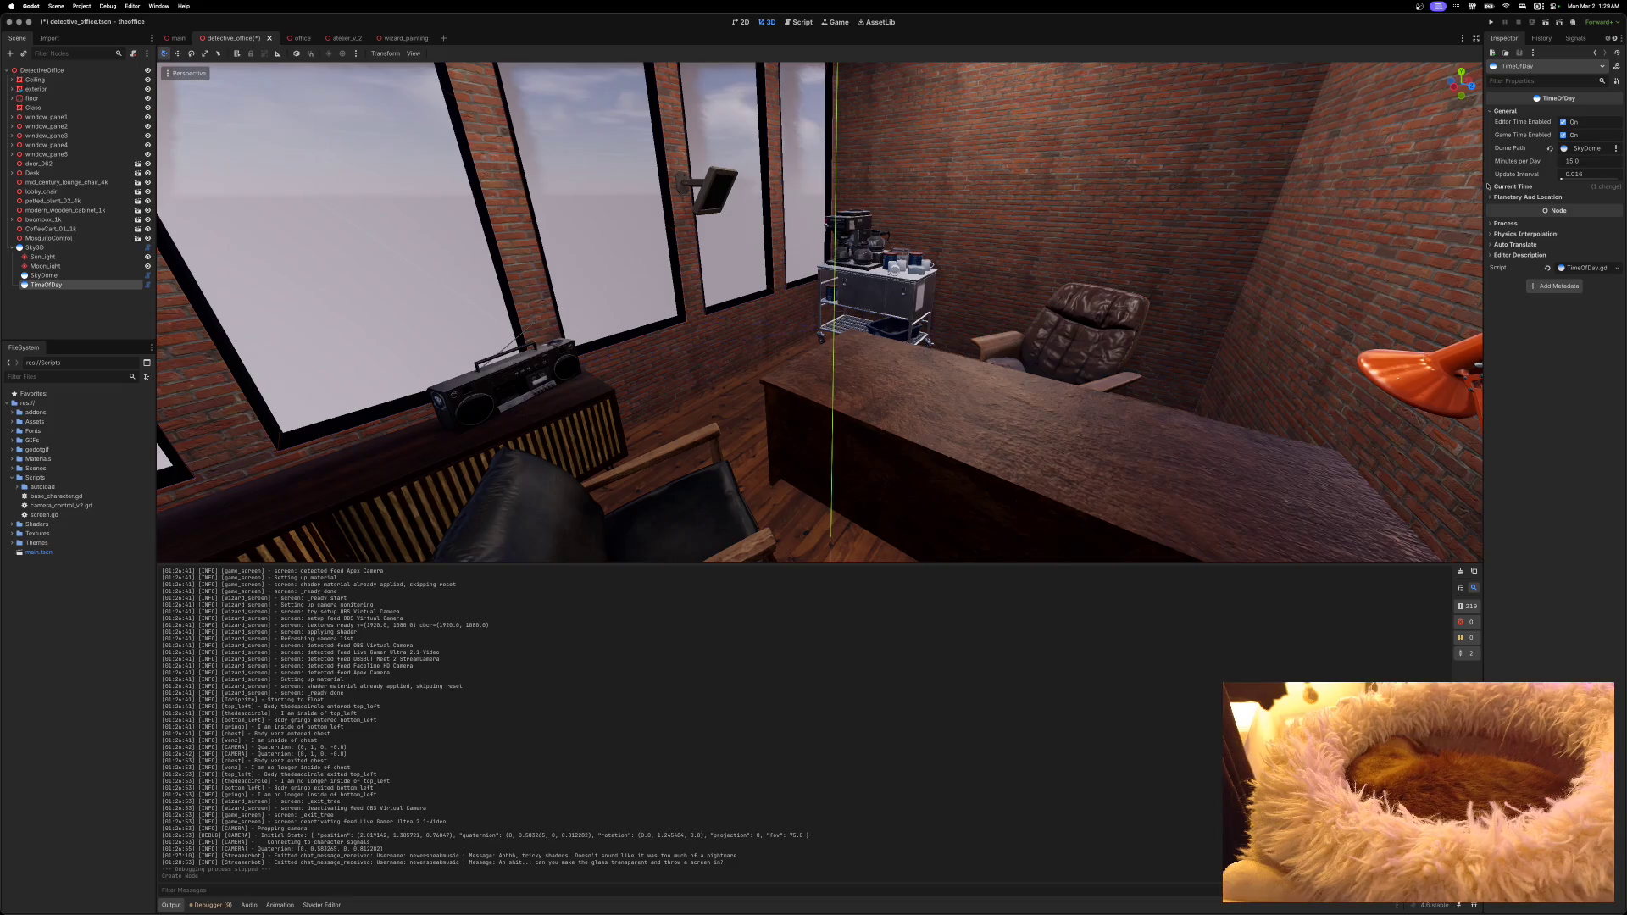
pyautogui.click(1489, 186)
pyautogui.click(1563, 198)
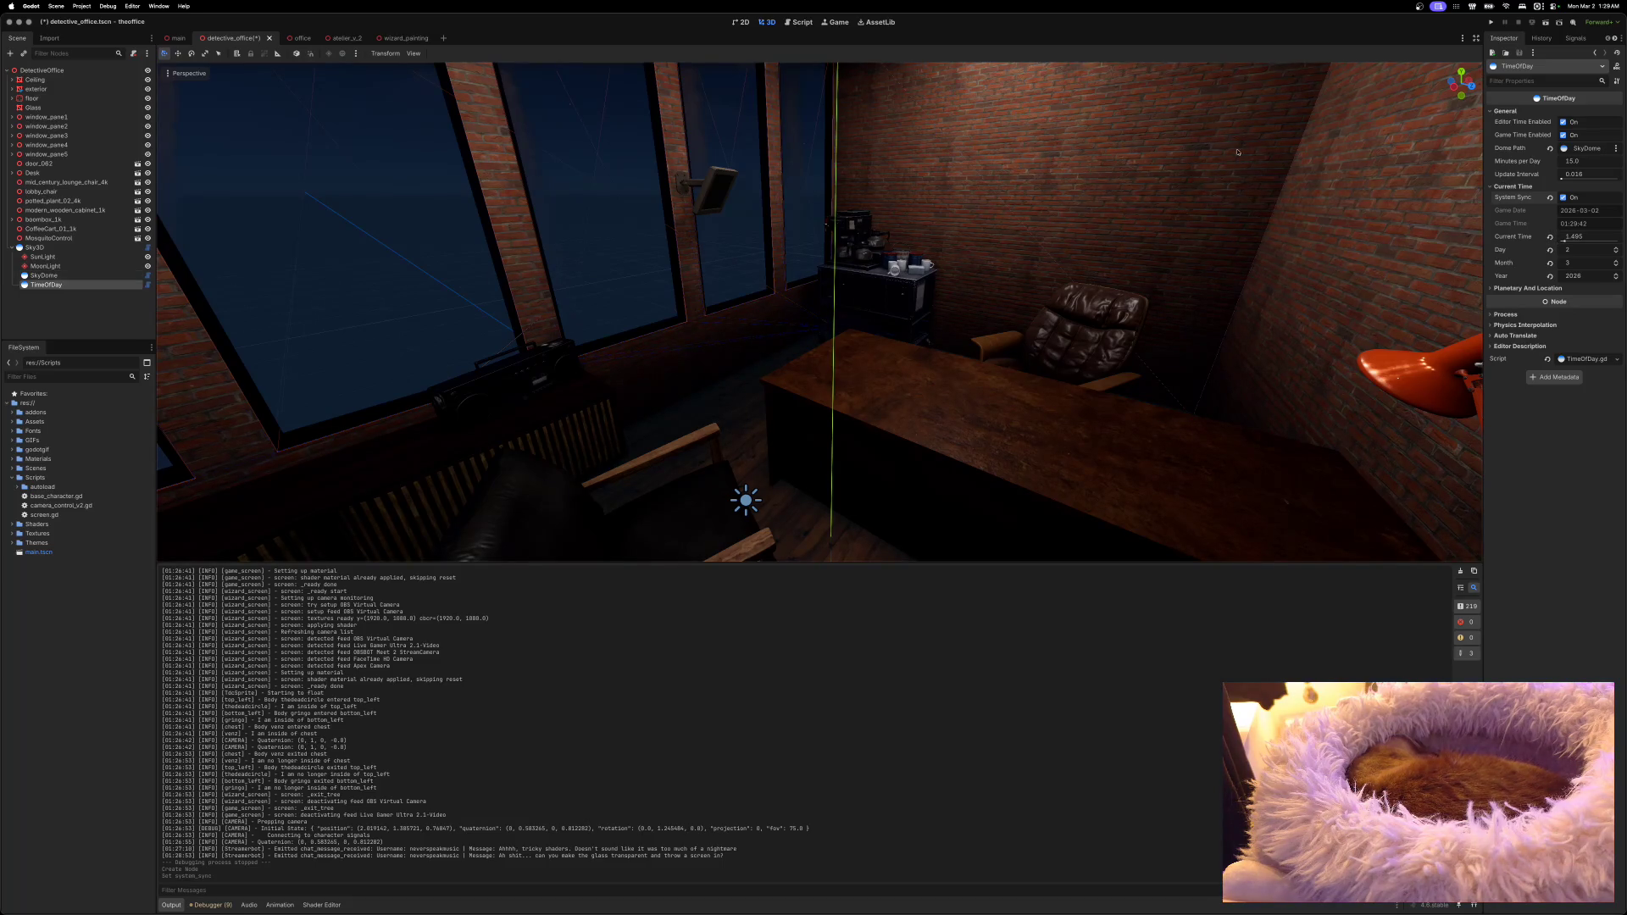
pyautogui.click(1489, 187)
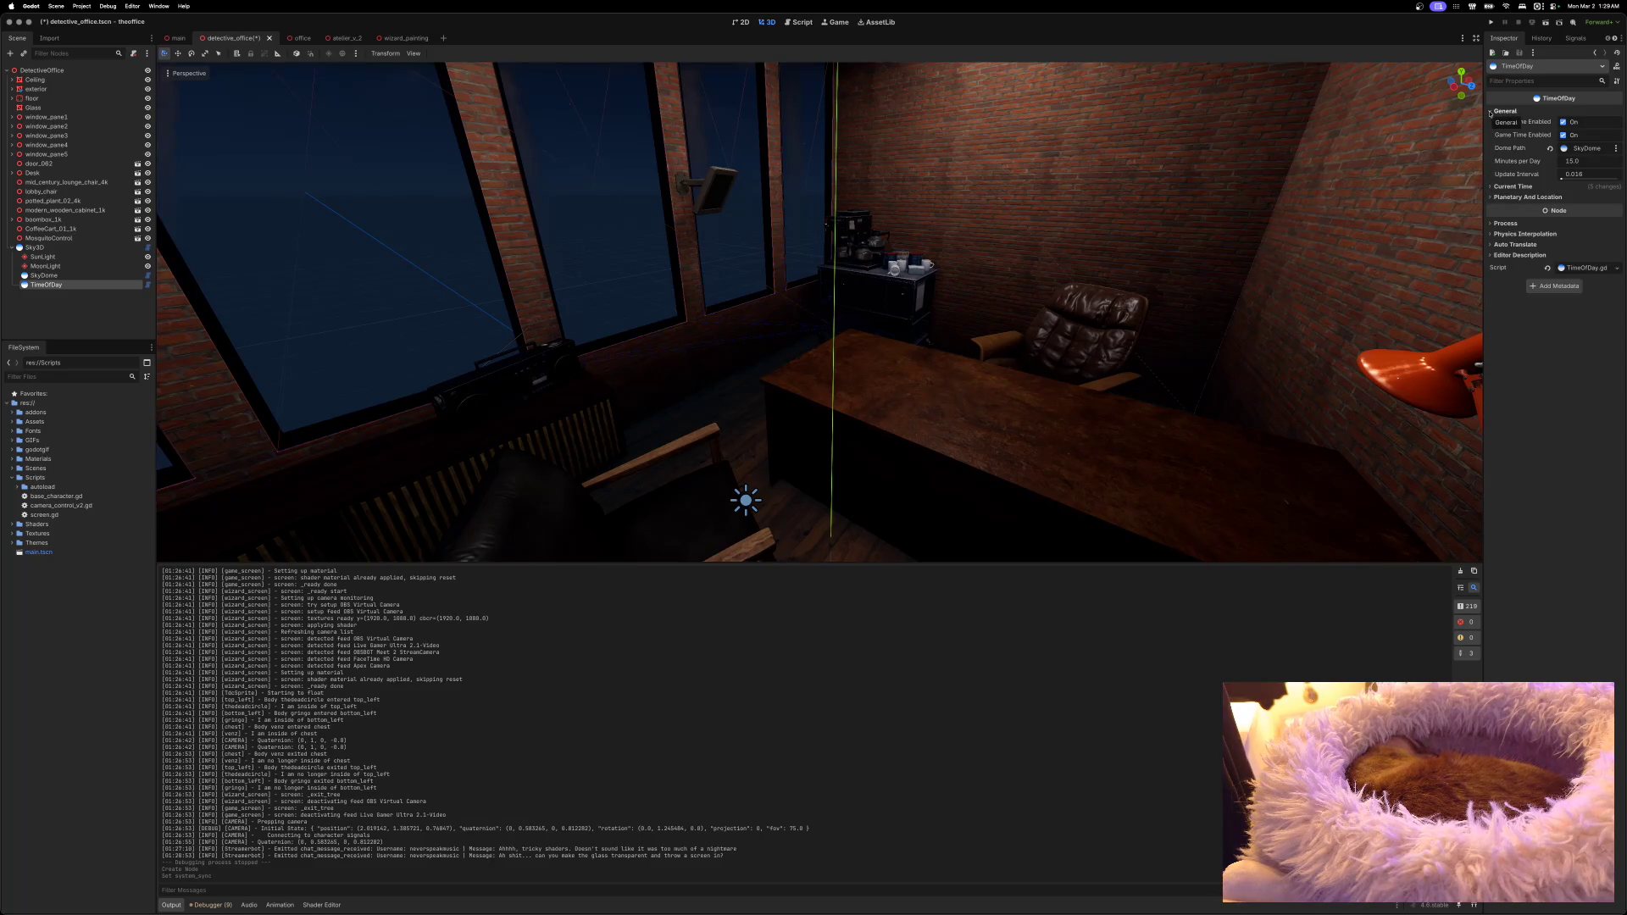
pyautogui.click(1490, 112)
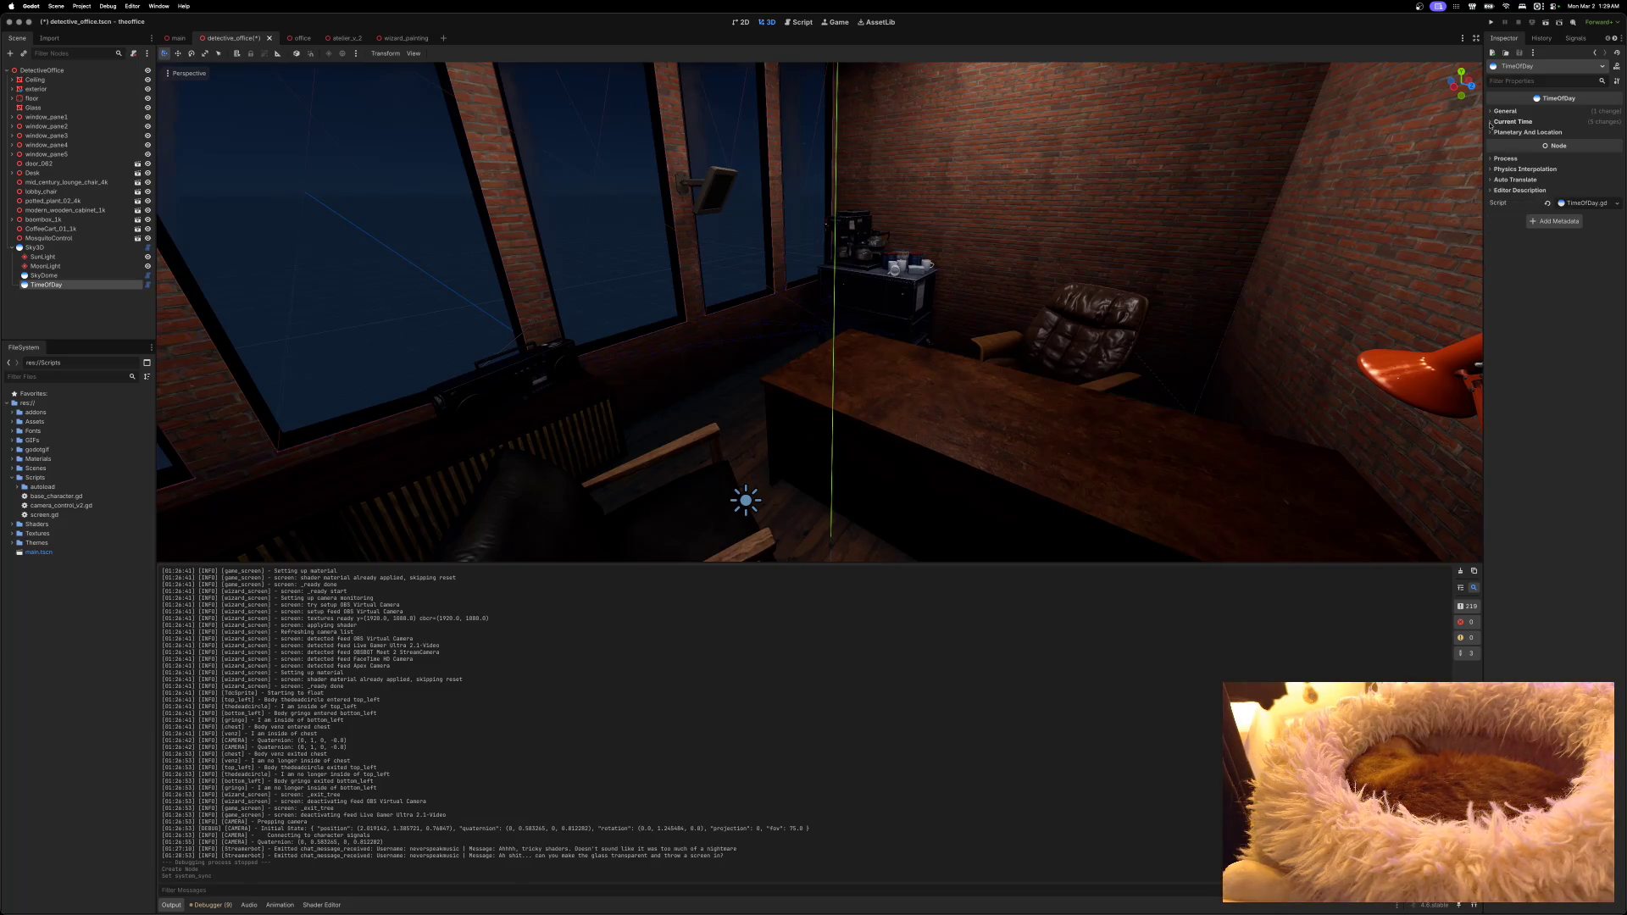
# Step: Set TimeOfDay's Utc offset to -8.0, save detective_office, and switch to atelier_v2
pyautogui.click(1491, 132)
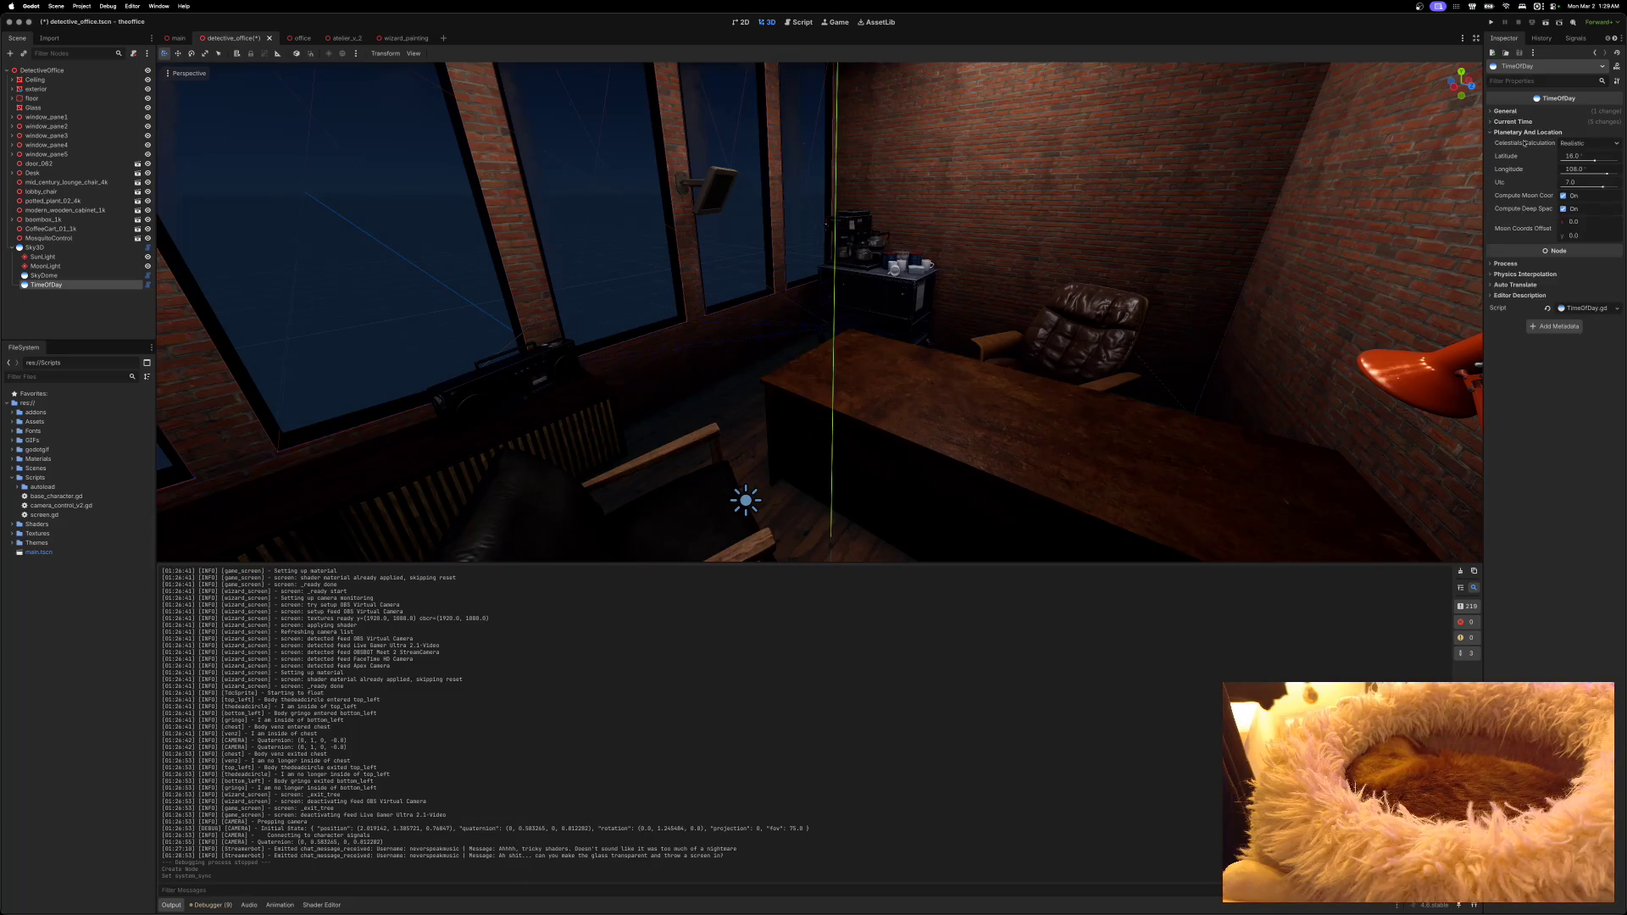
pyautogui.click(1579, 183)
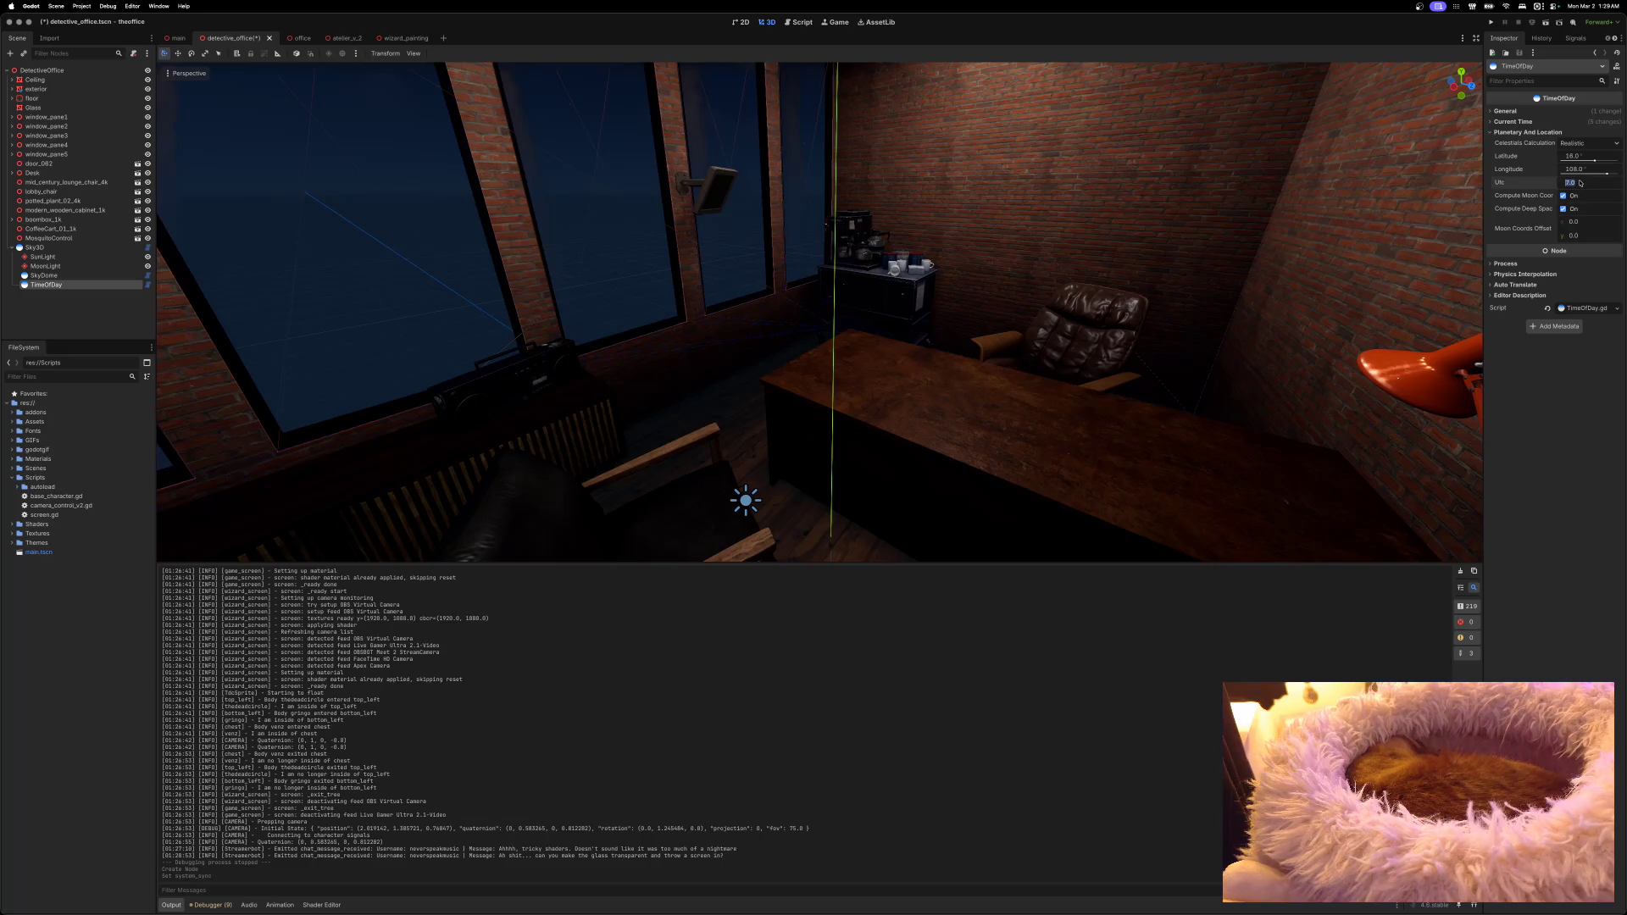
pyautogui.write('-8')
pyautogui.press('Return')
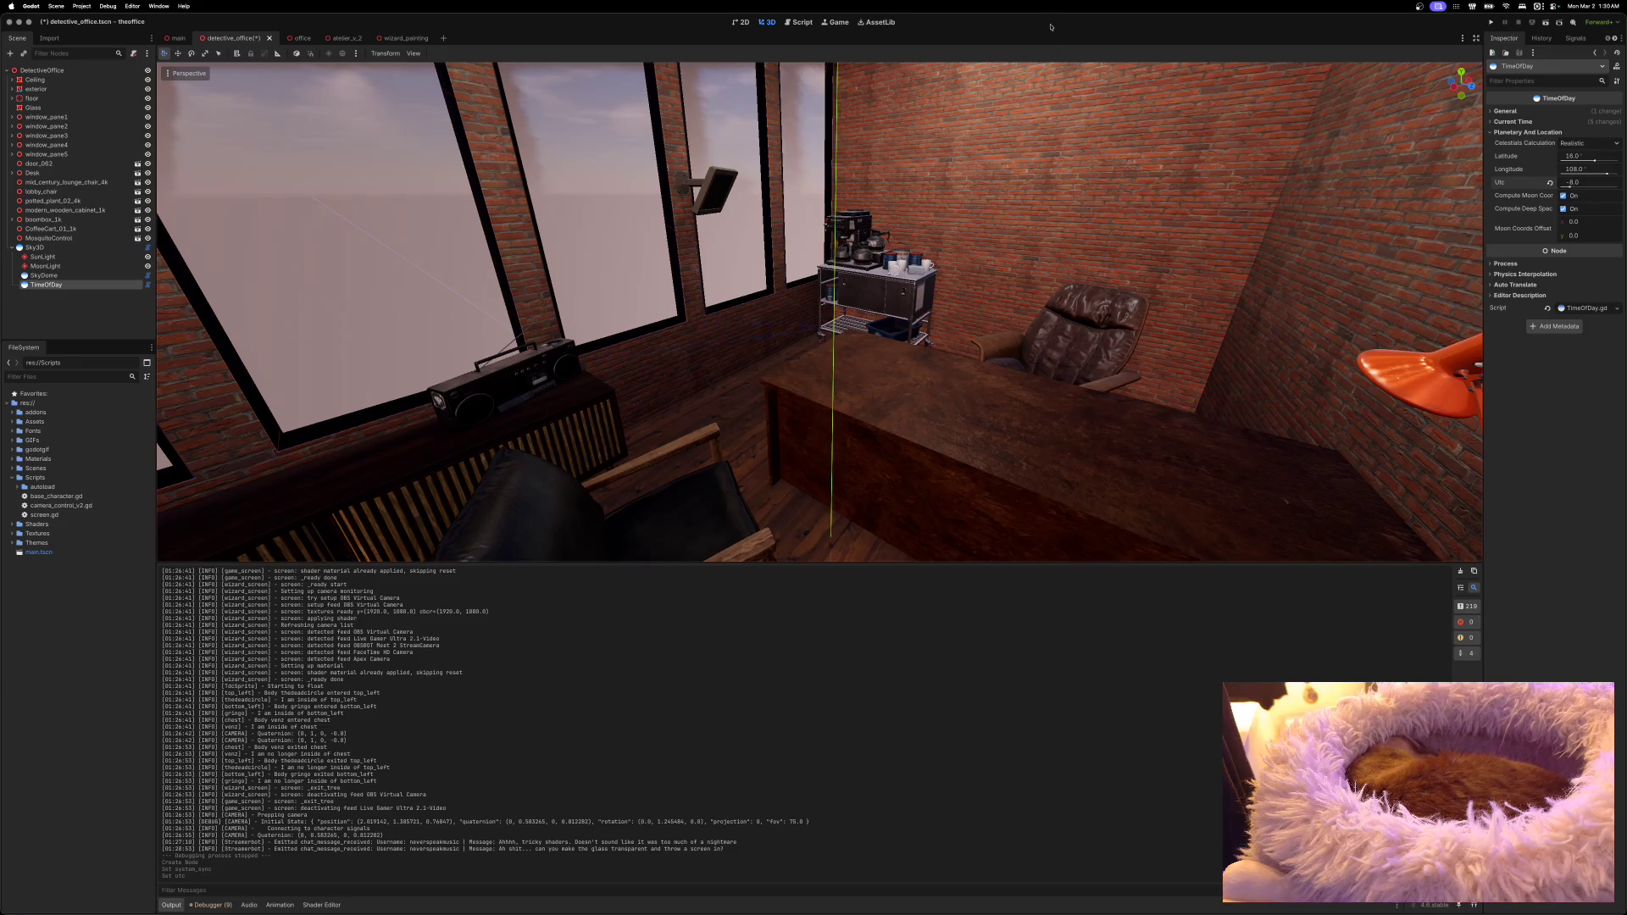
pyautogui.press('super+s')
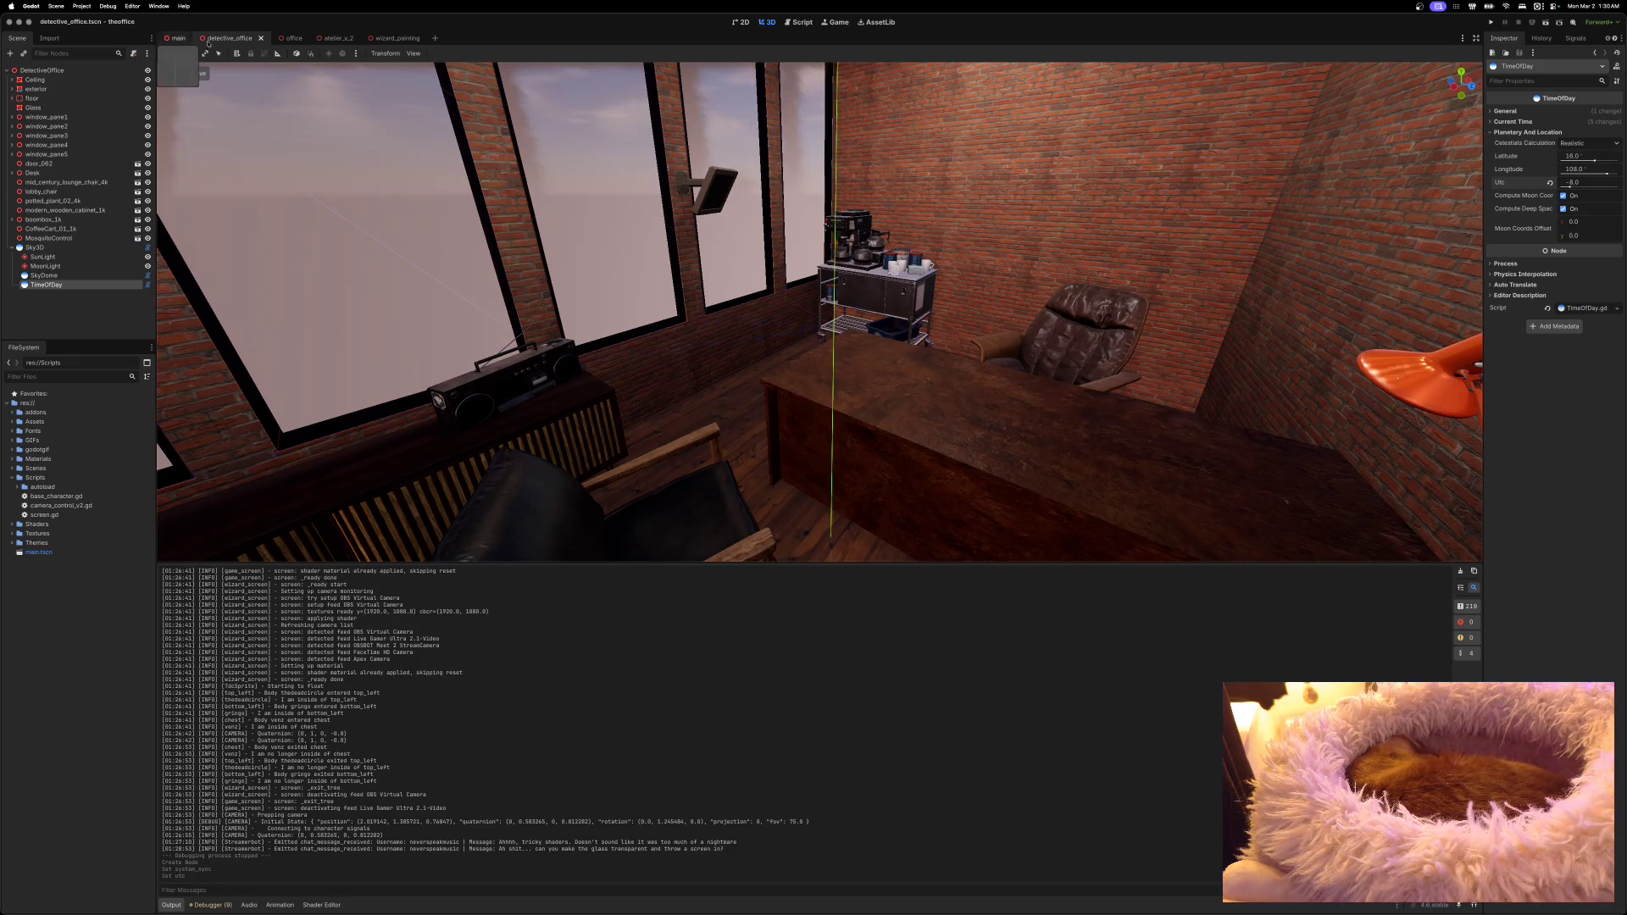
pyautogui.click(334, 38)
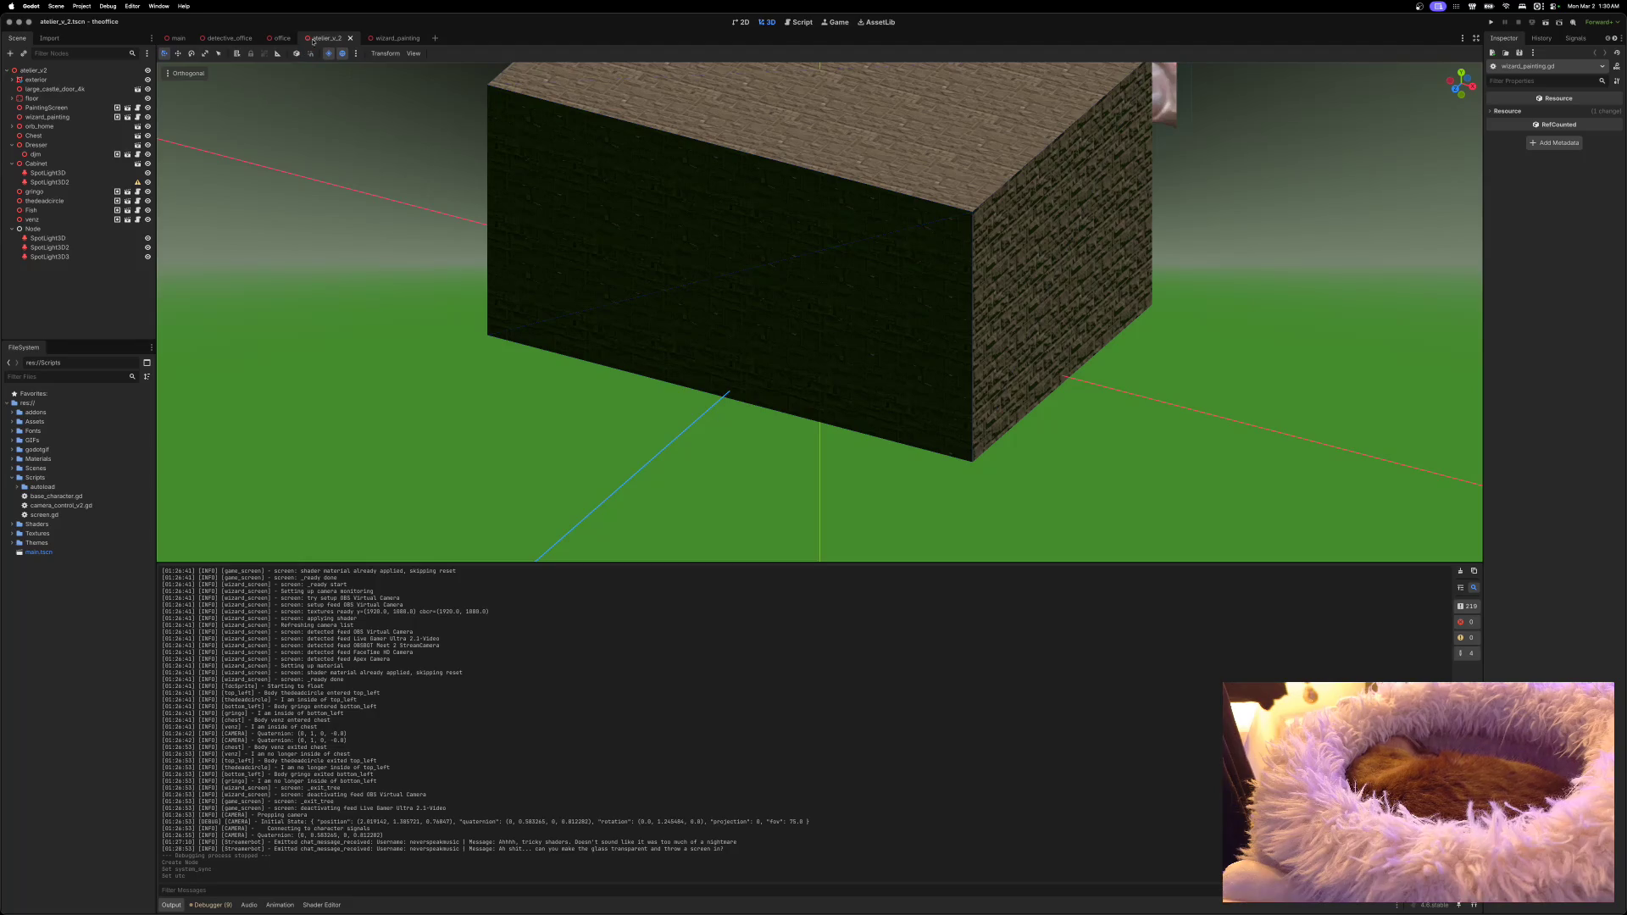
# Step: Open atelier.tscn from the Scenes folder
pyautogui.click(13, 479)
pyautogui.click(12, 468)
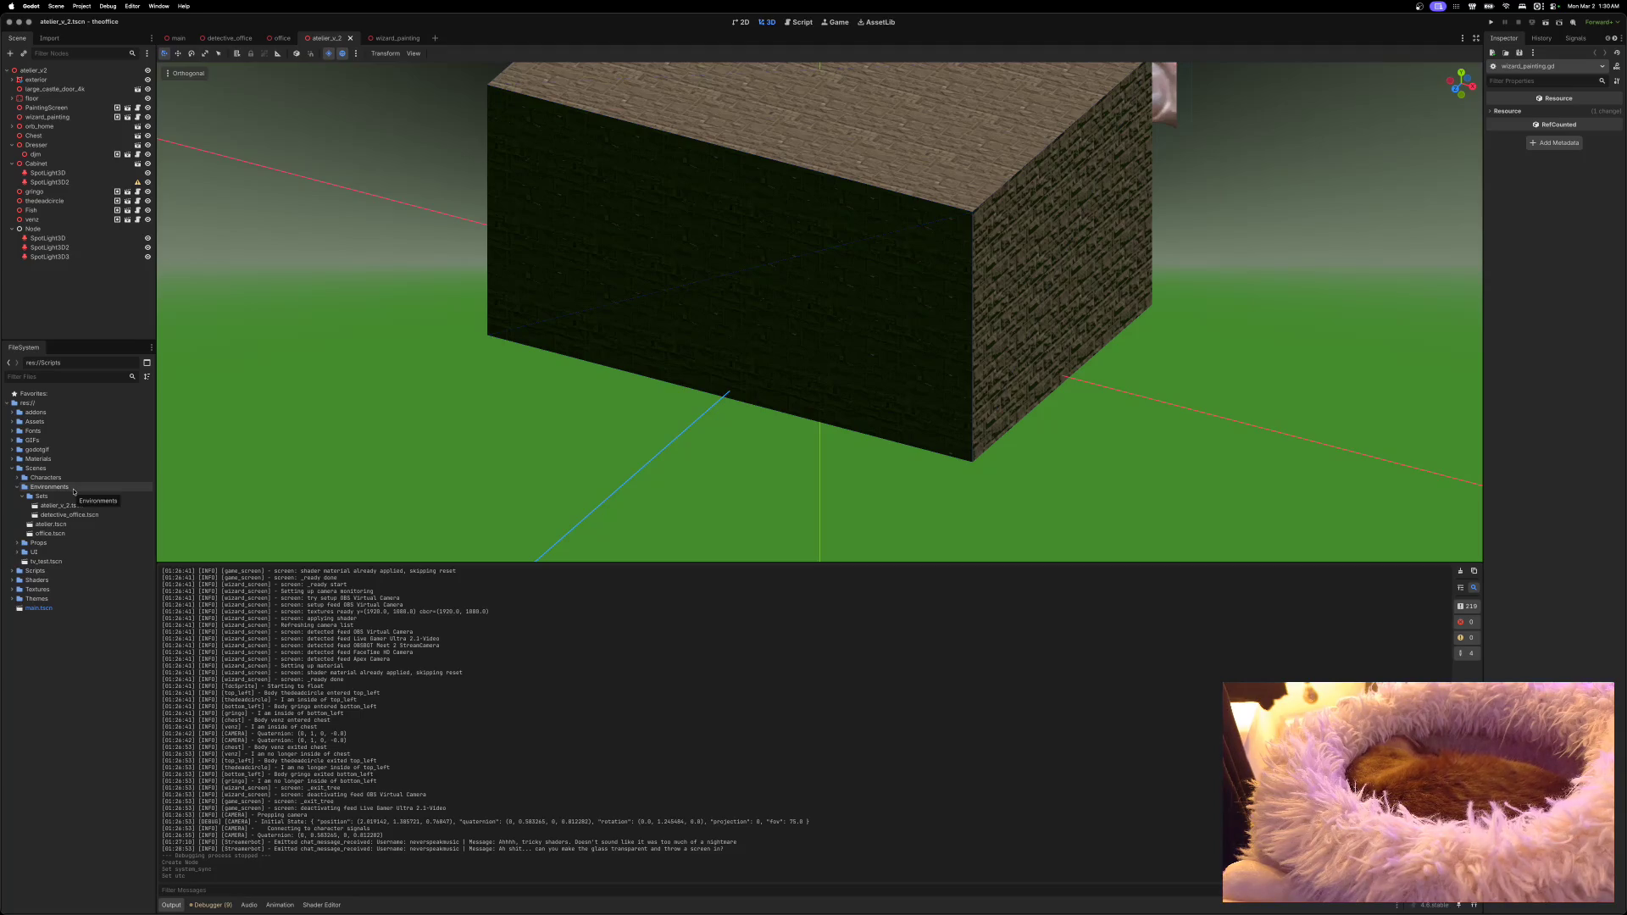
pyautogui.click(22, 497)
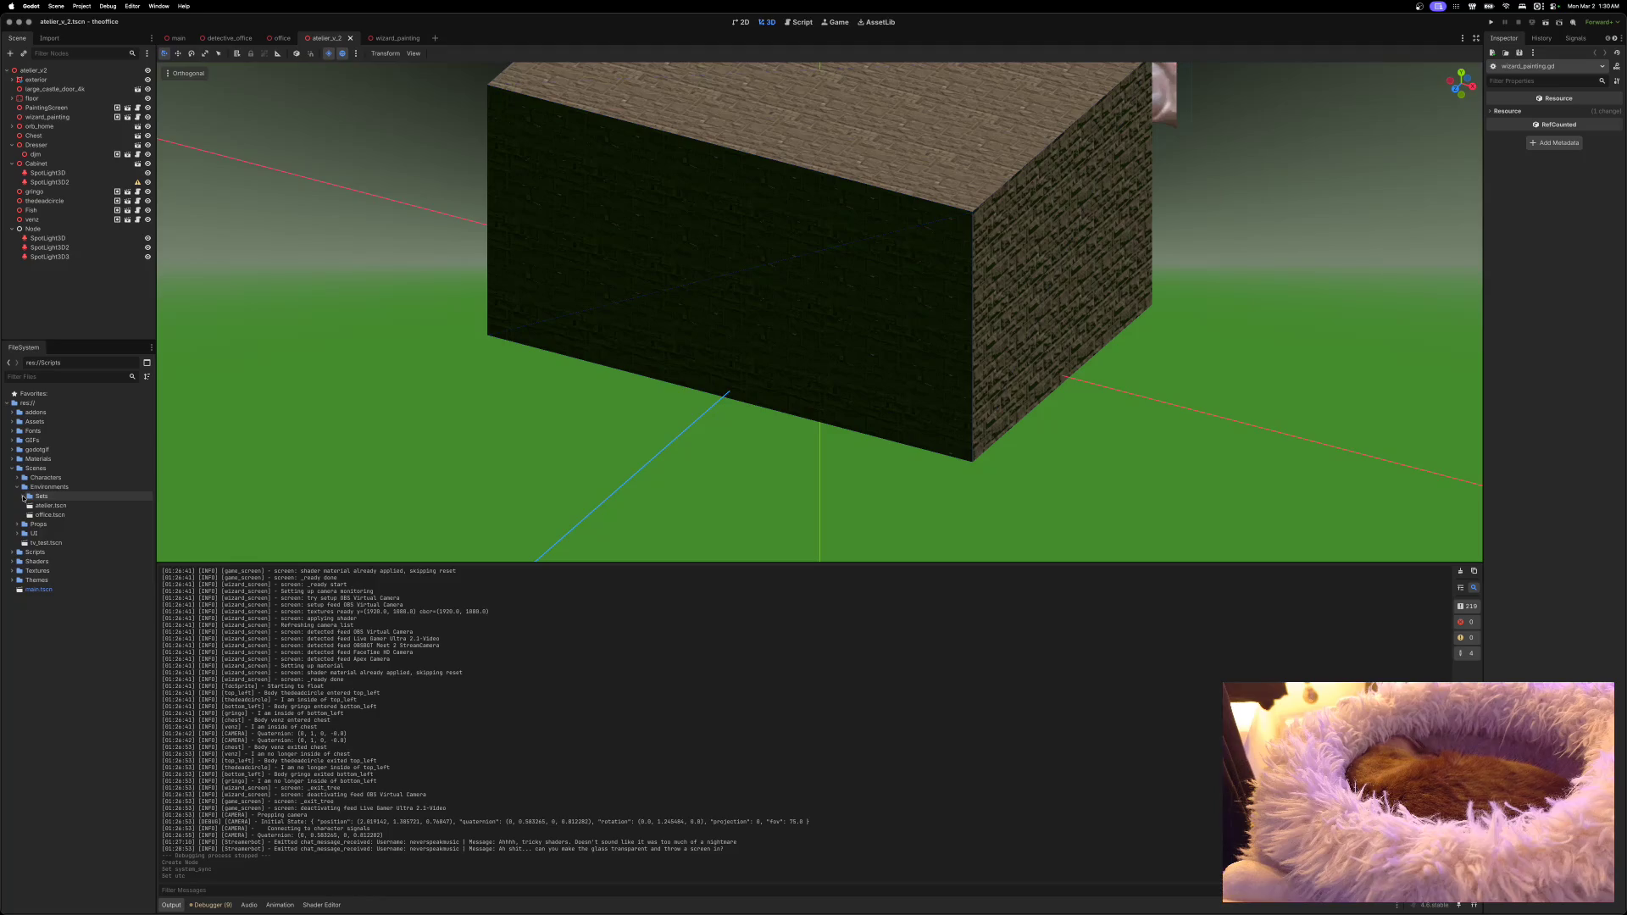
pyautogui.click(45, 507)
pyautogui.doubleClick(44, 506)
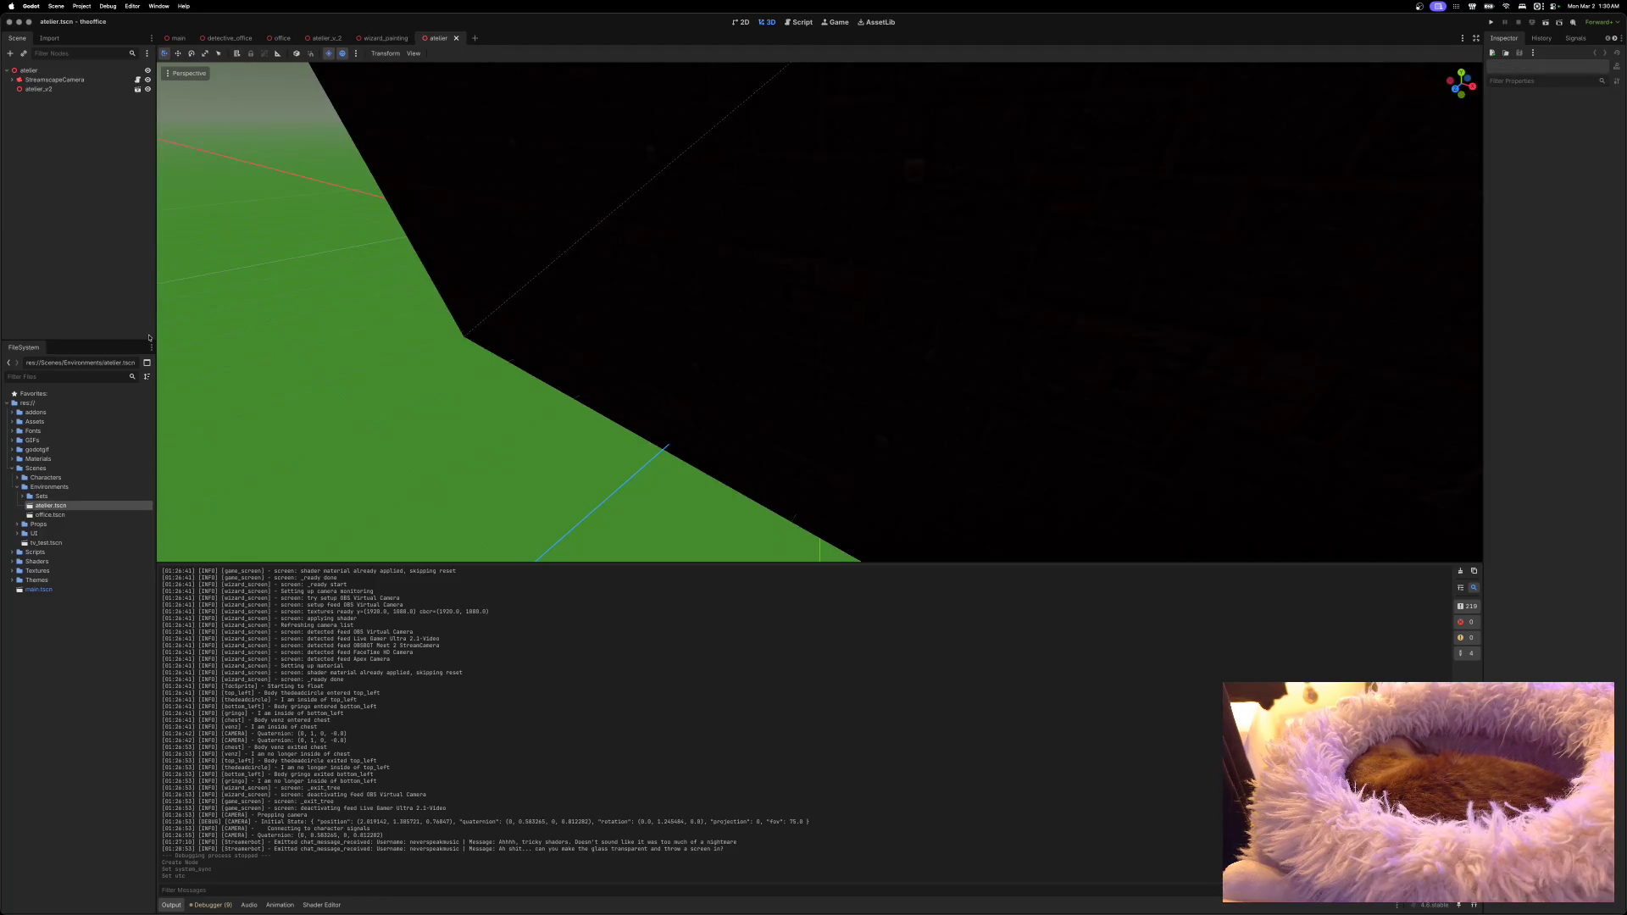
# Step: Add a Sky3D node to the atelier root and orbit the view toward the window
pyautogui.rightClick(44, 72)
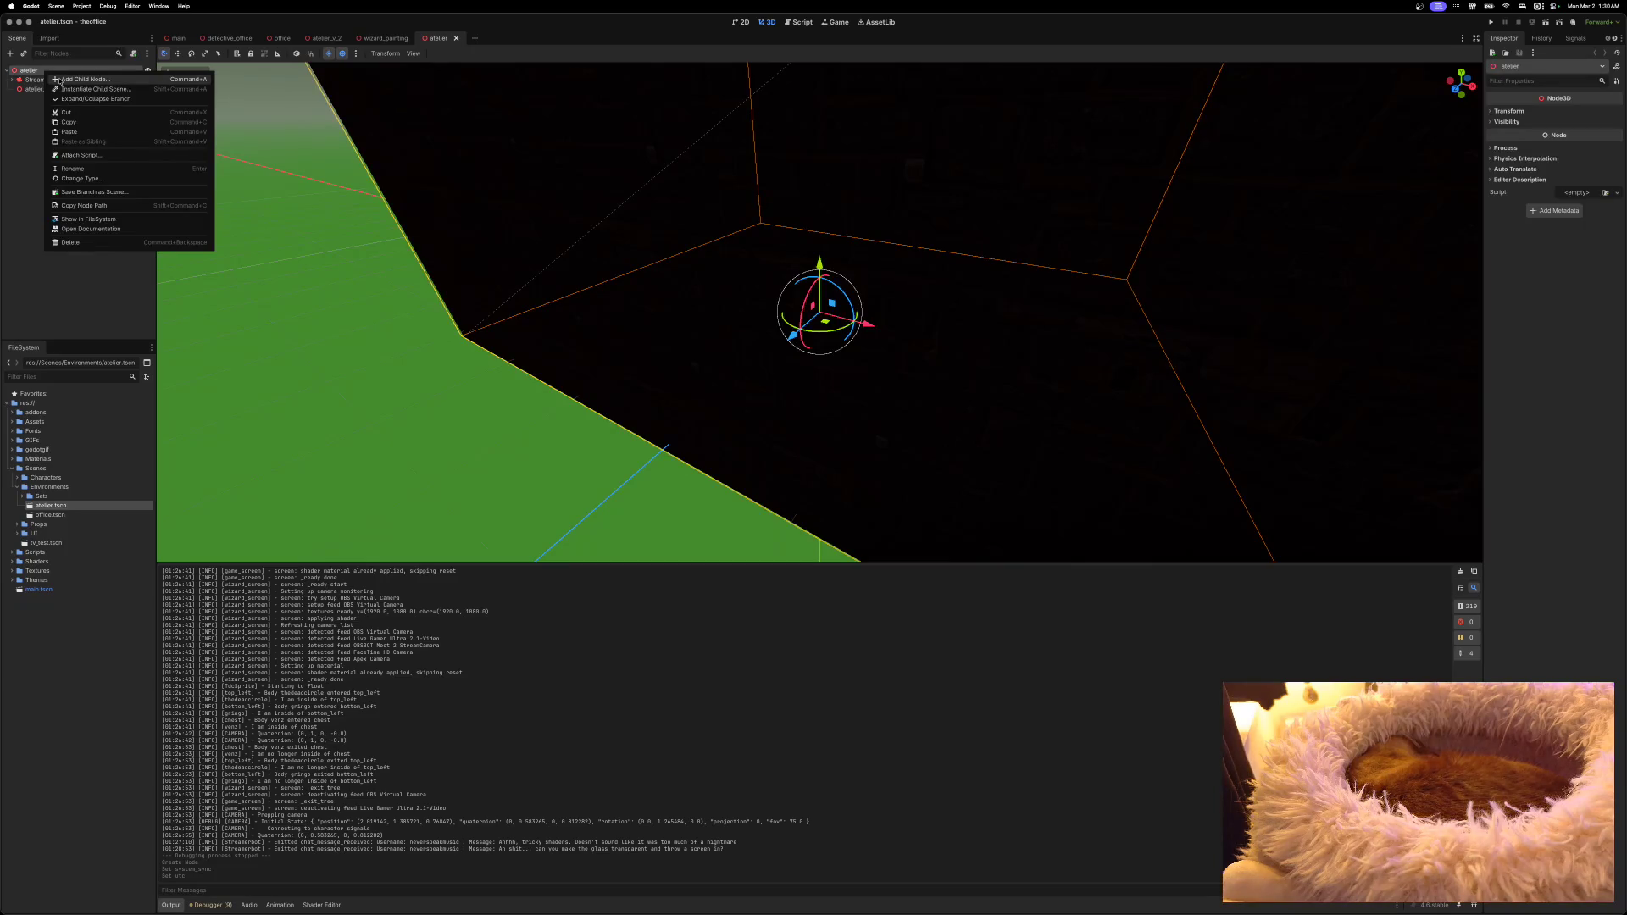
pyautogui.click(61, 80)
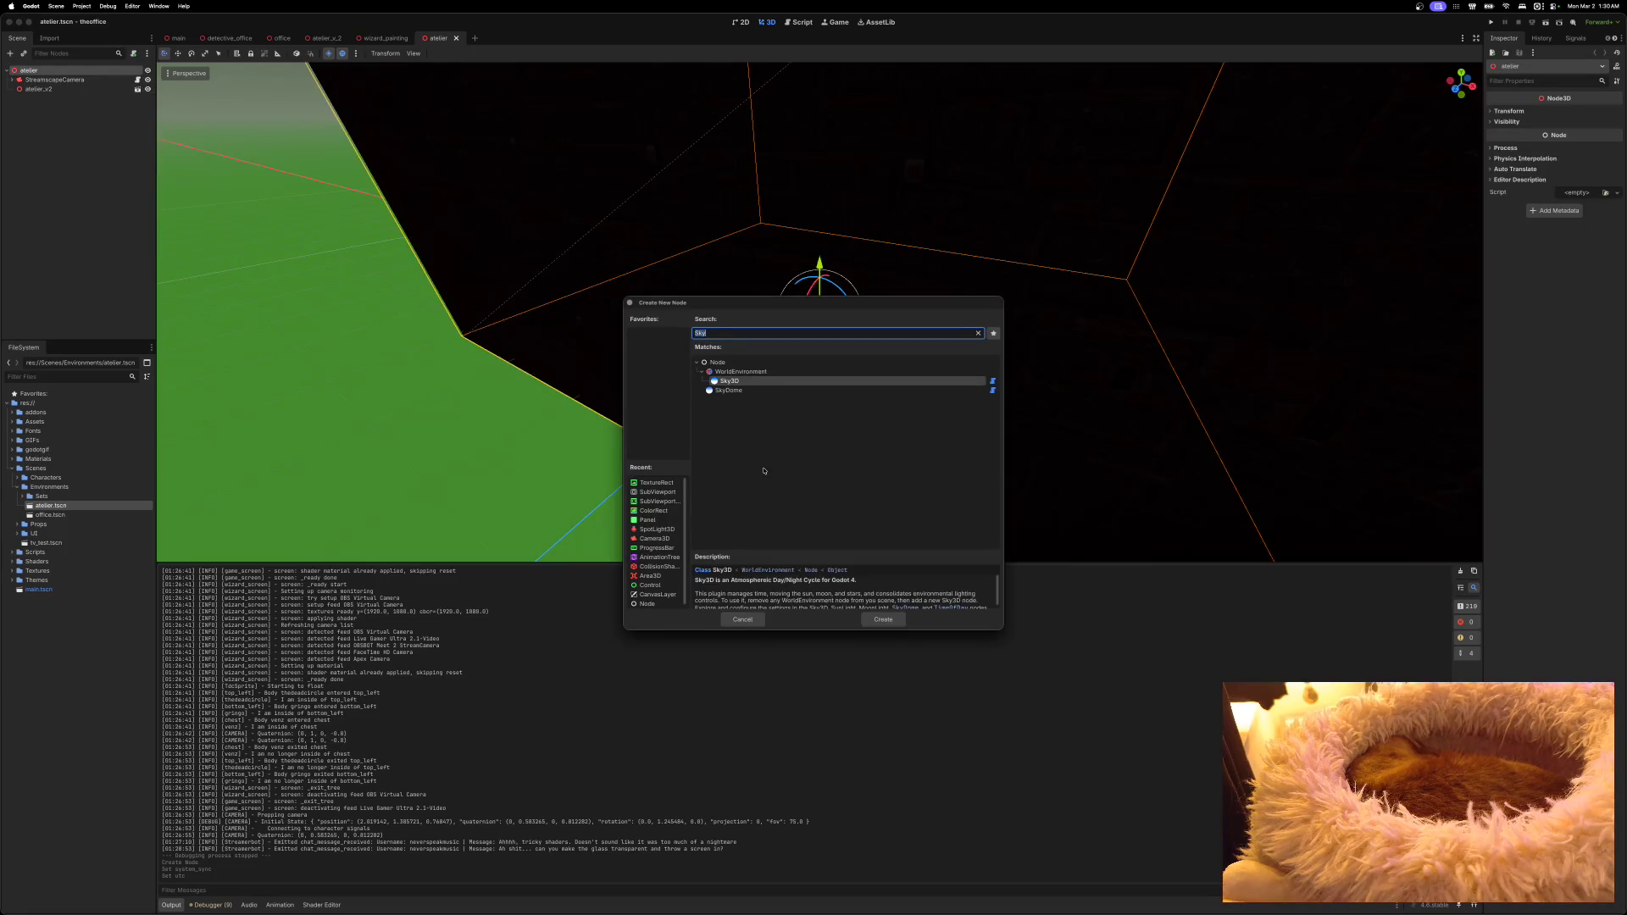
pyautogui.click(883, 621)
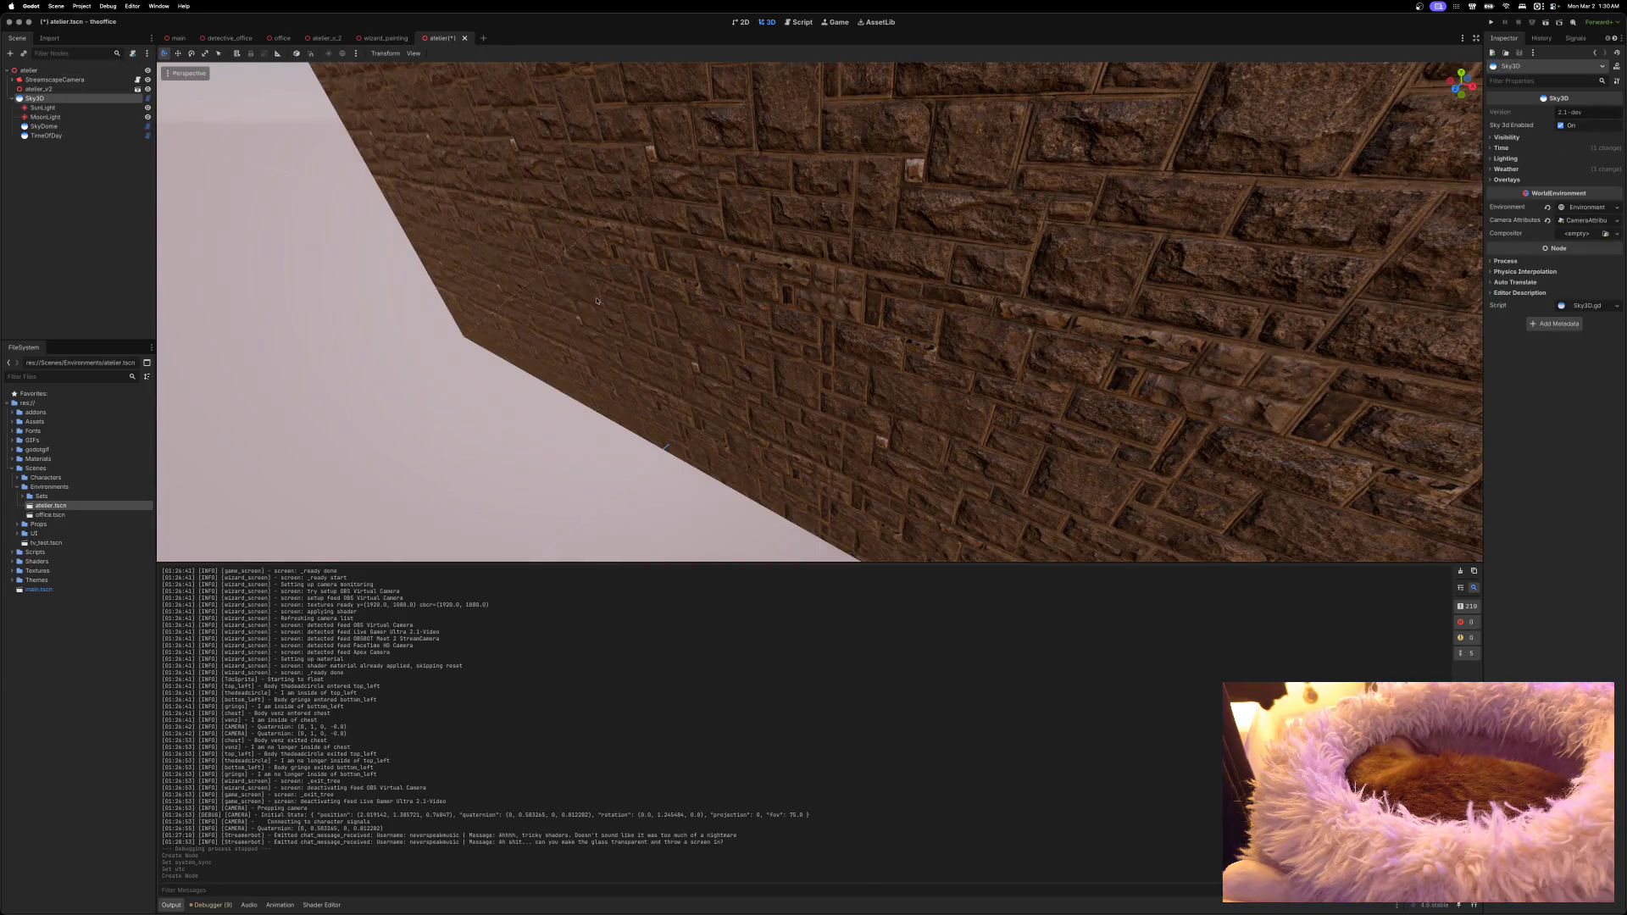
pyautogui.scroll(-5, 594, 300)
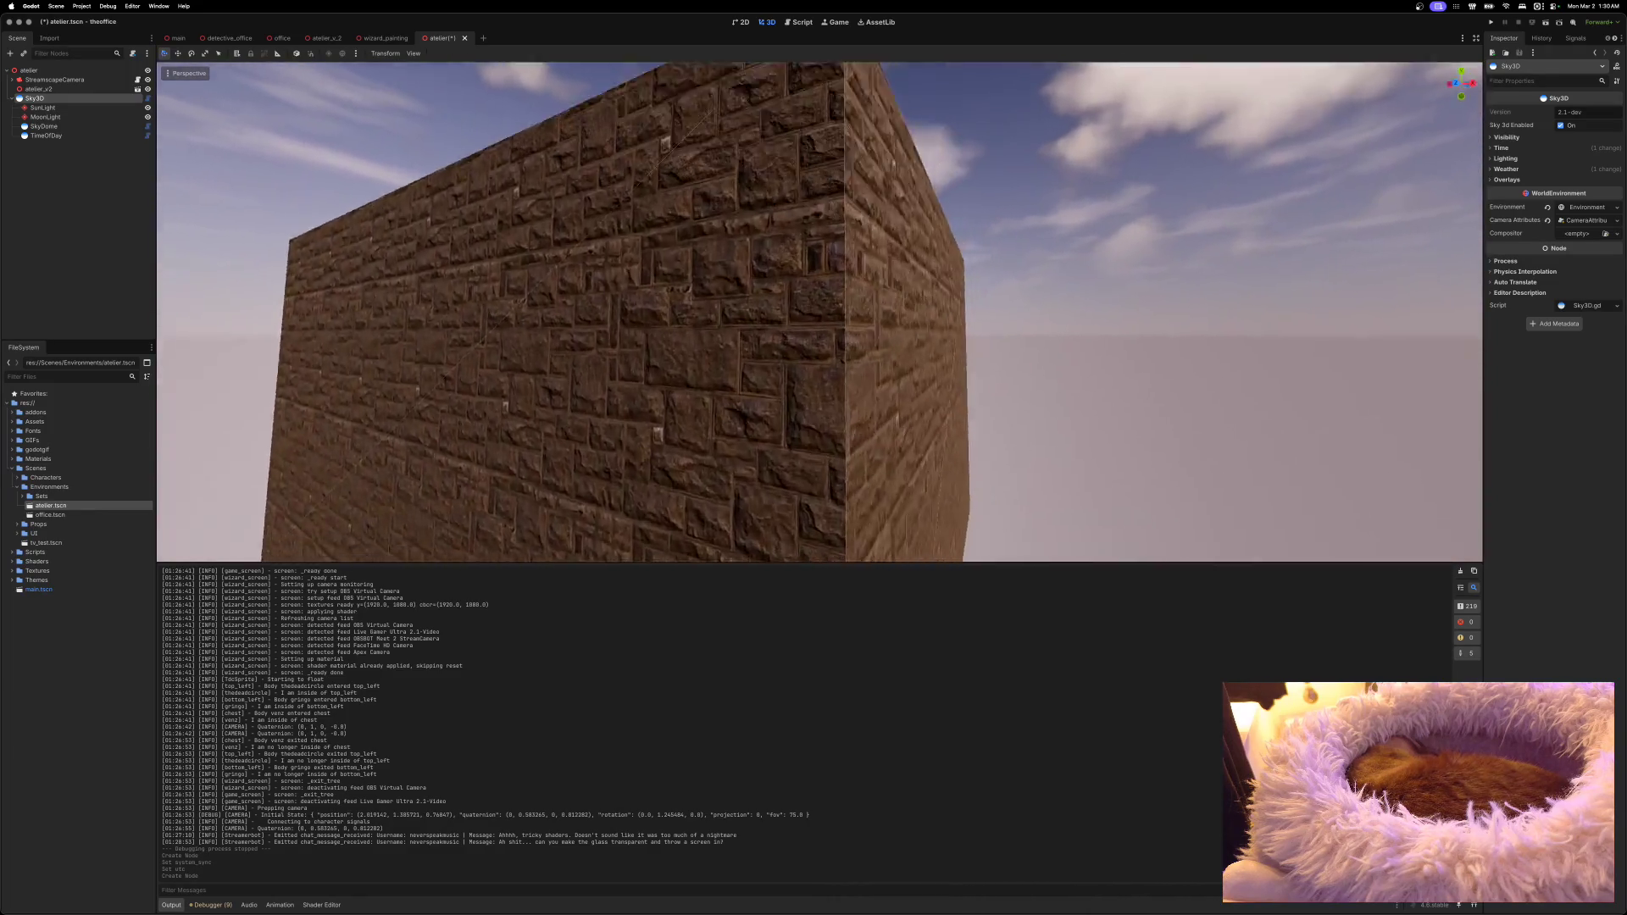
pyautogui.scroll(5, 820, 311)
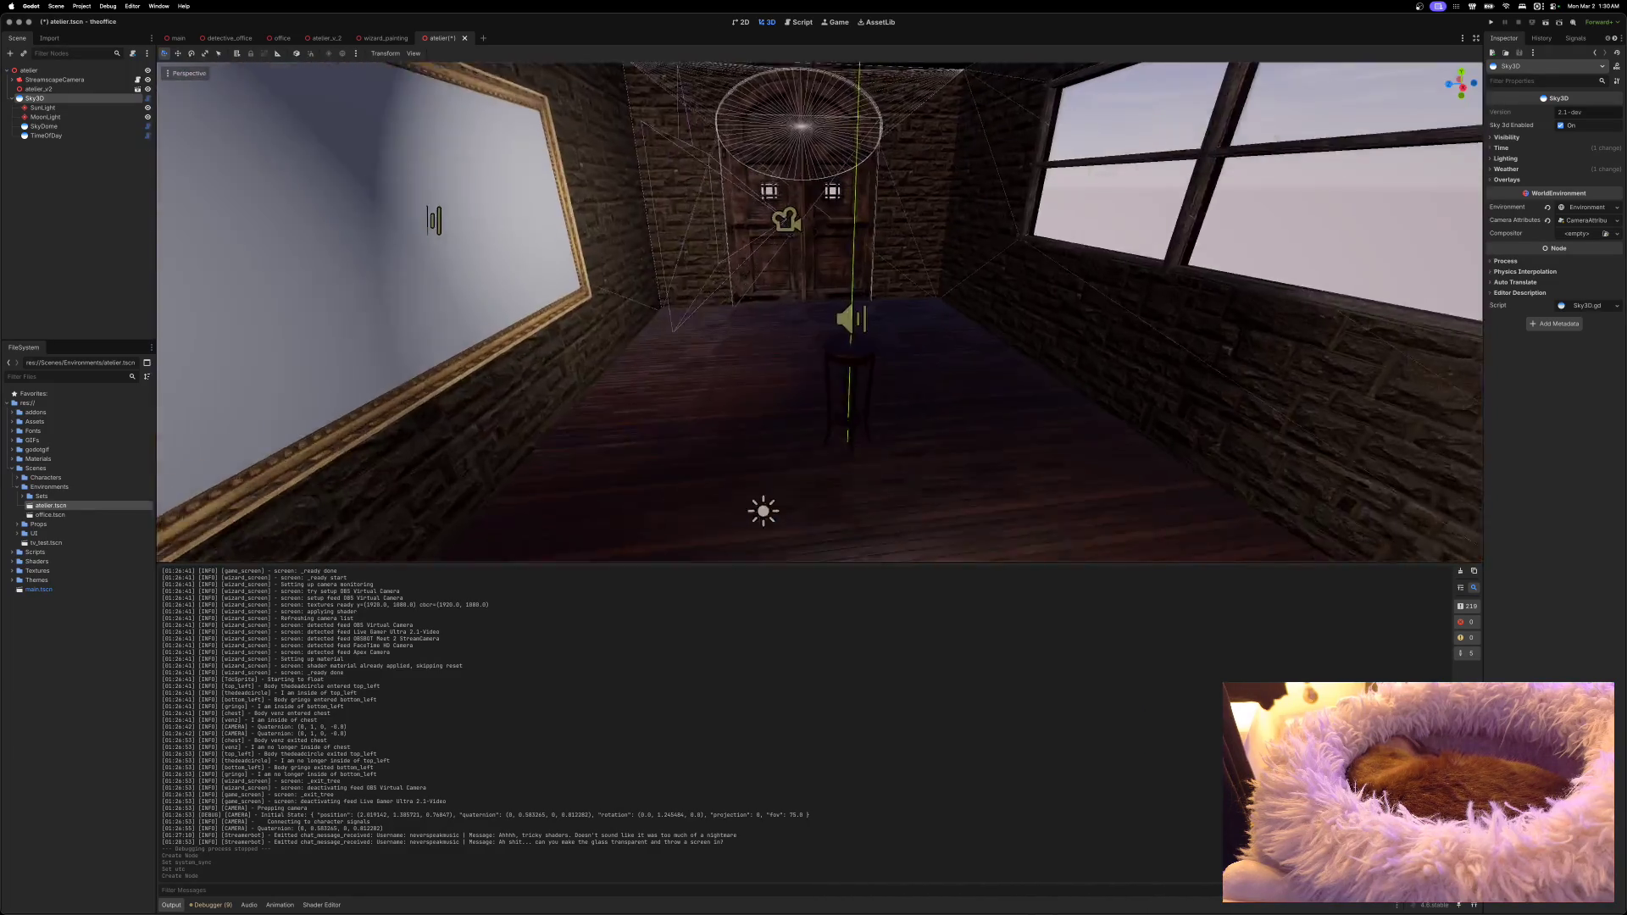
pyautogui.moveTo(819, 312); pyautogui.dragTo(975, 312)
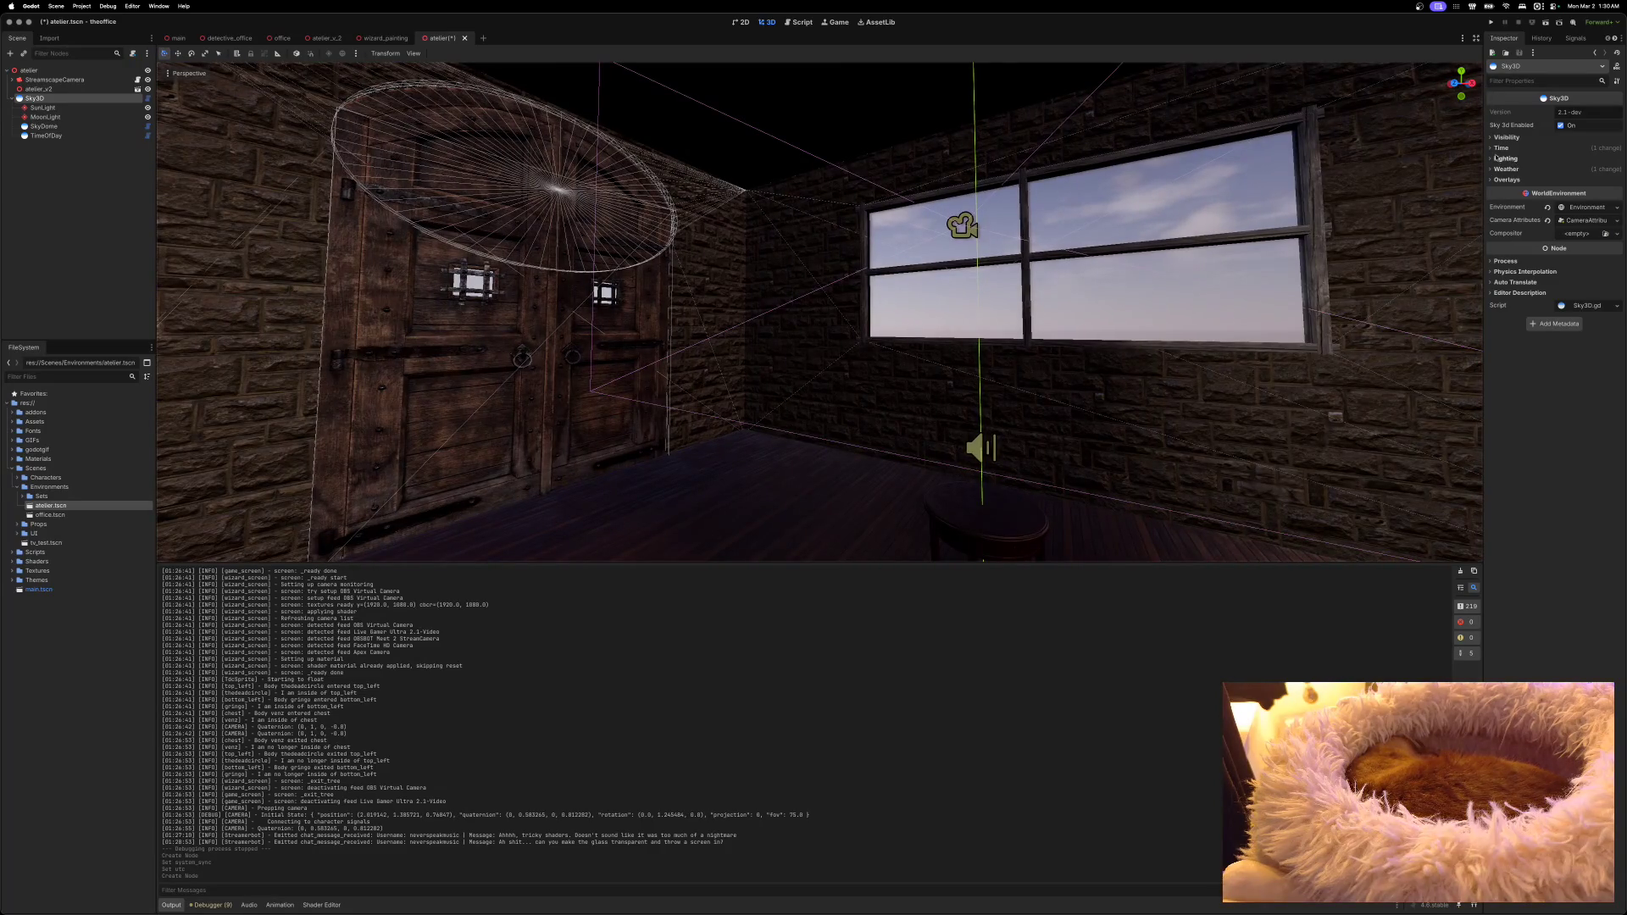
pyautogui.click(1491, 149)
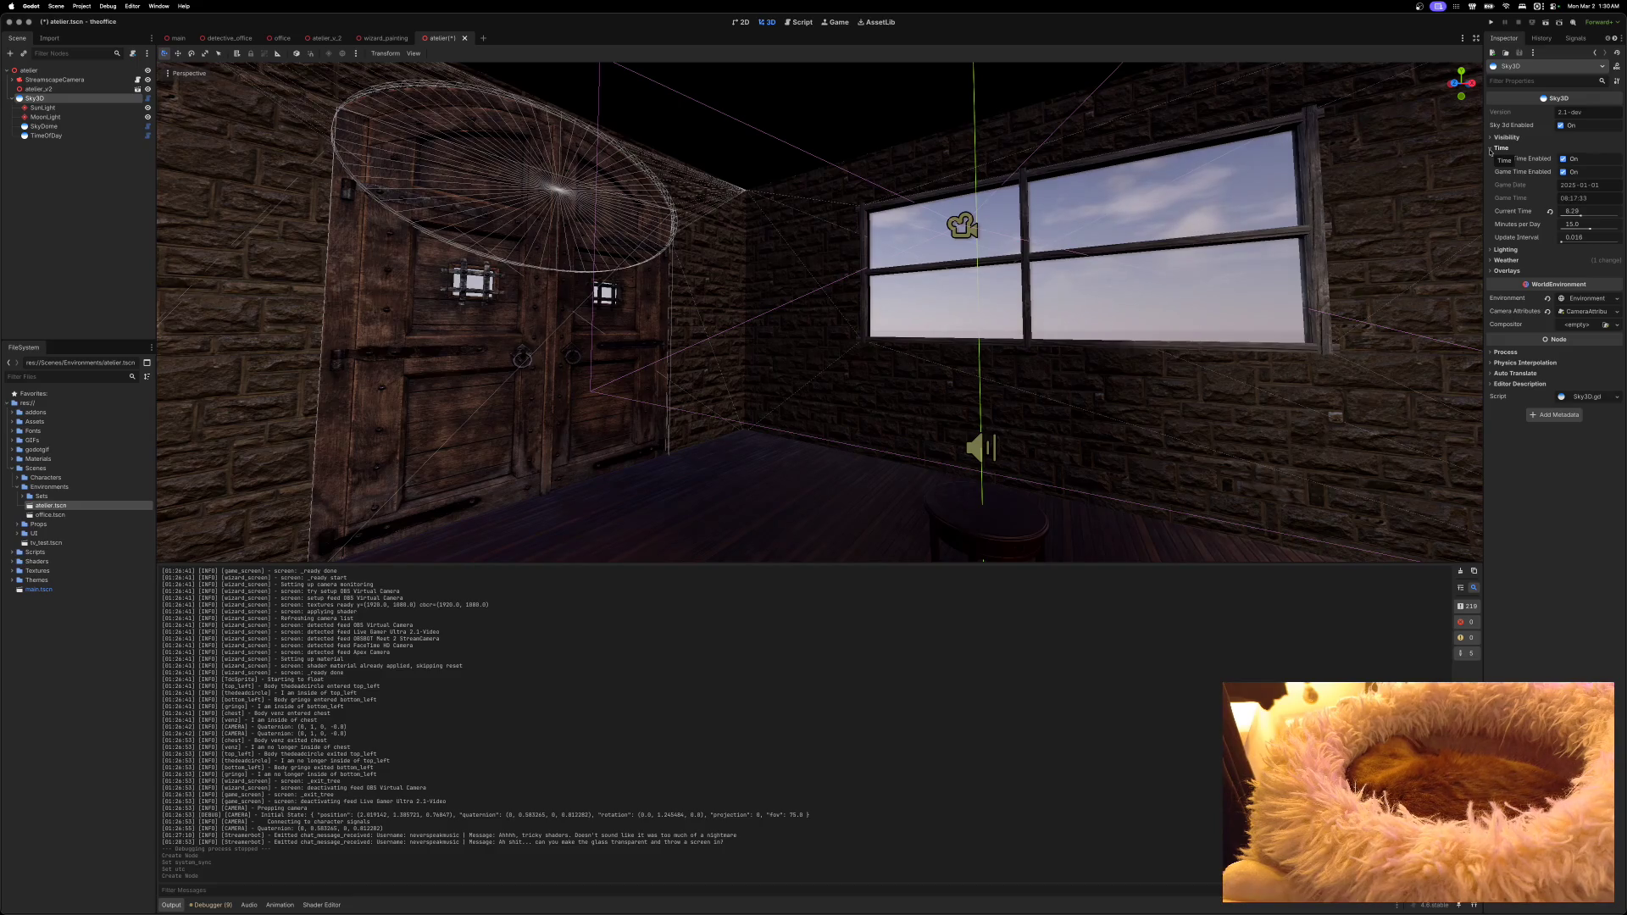
pyautogui.click(1490, 149)
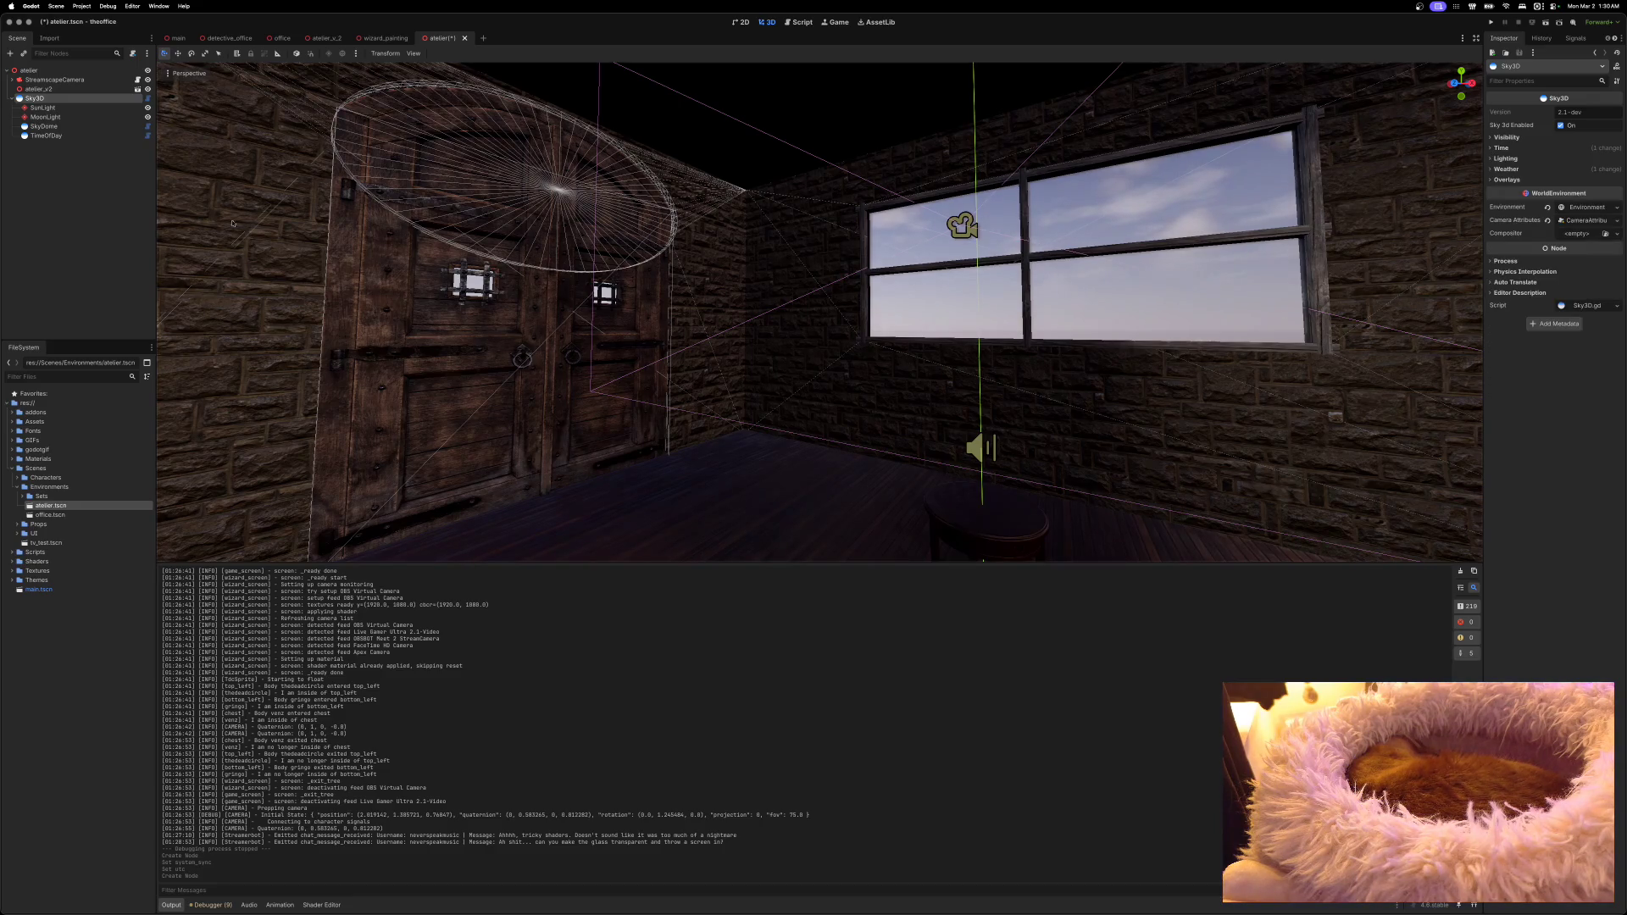
# Step: Enable System Sync on the atelier's TimeOfDay node
pyautogui.click(49, 135)
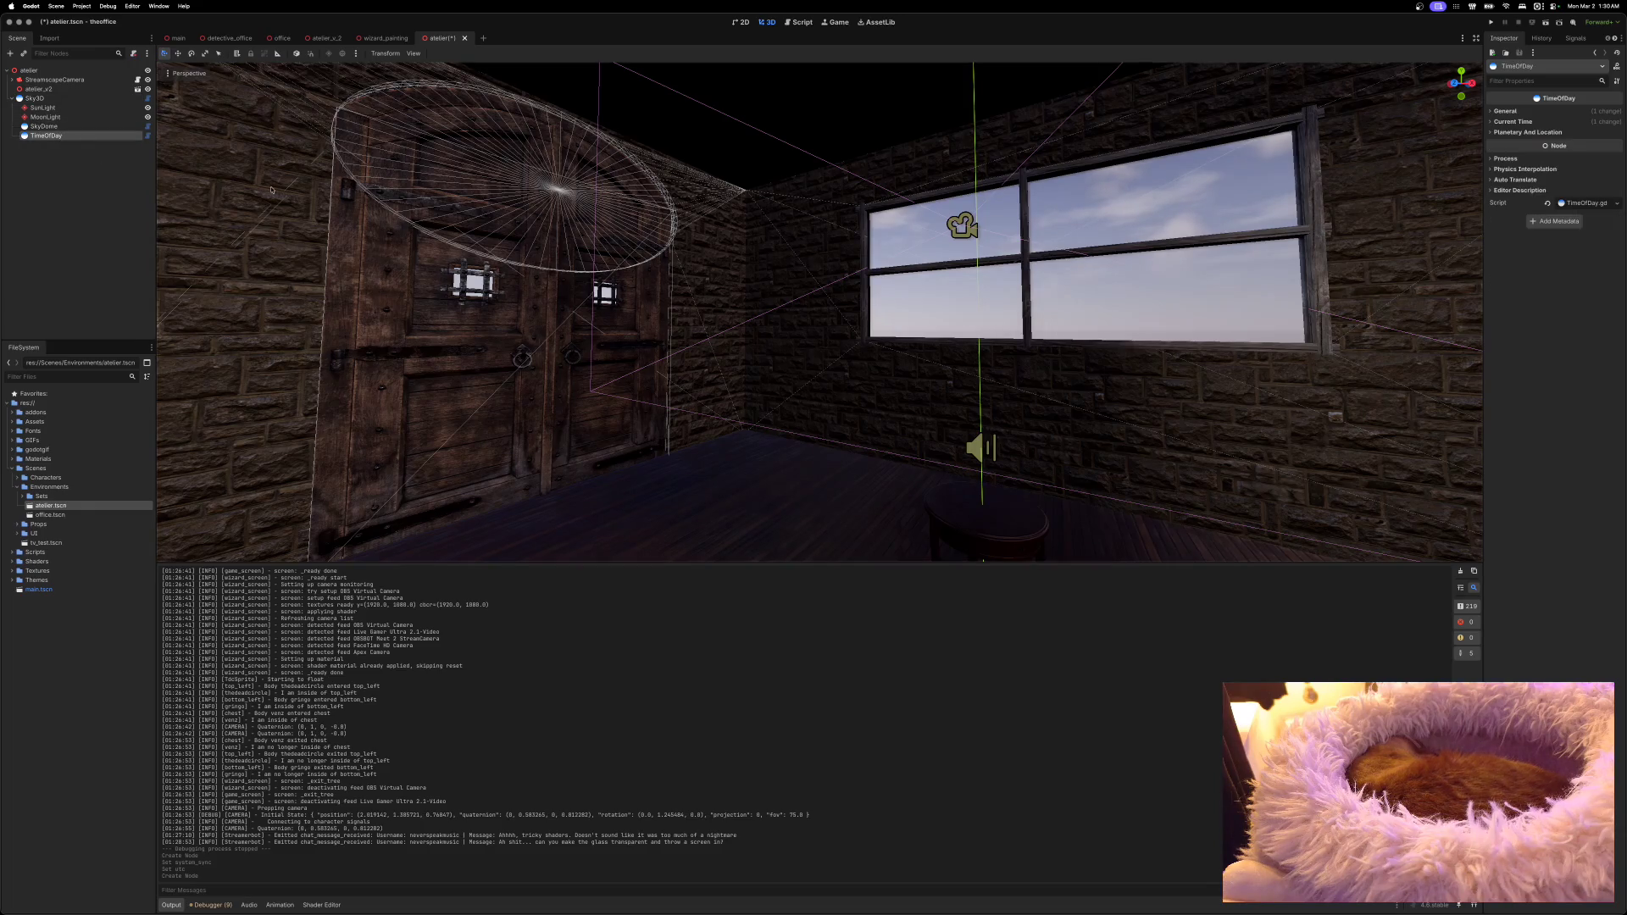
pyautogui.click(1499, 132)
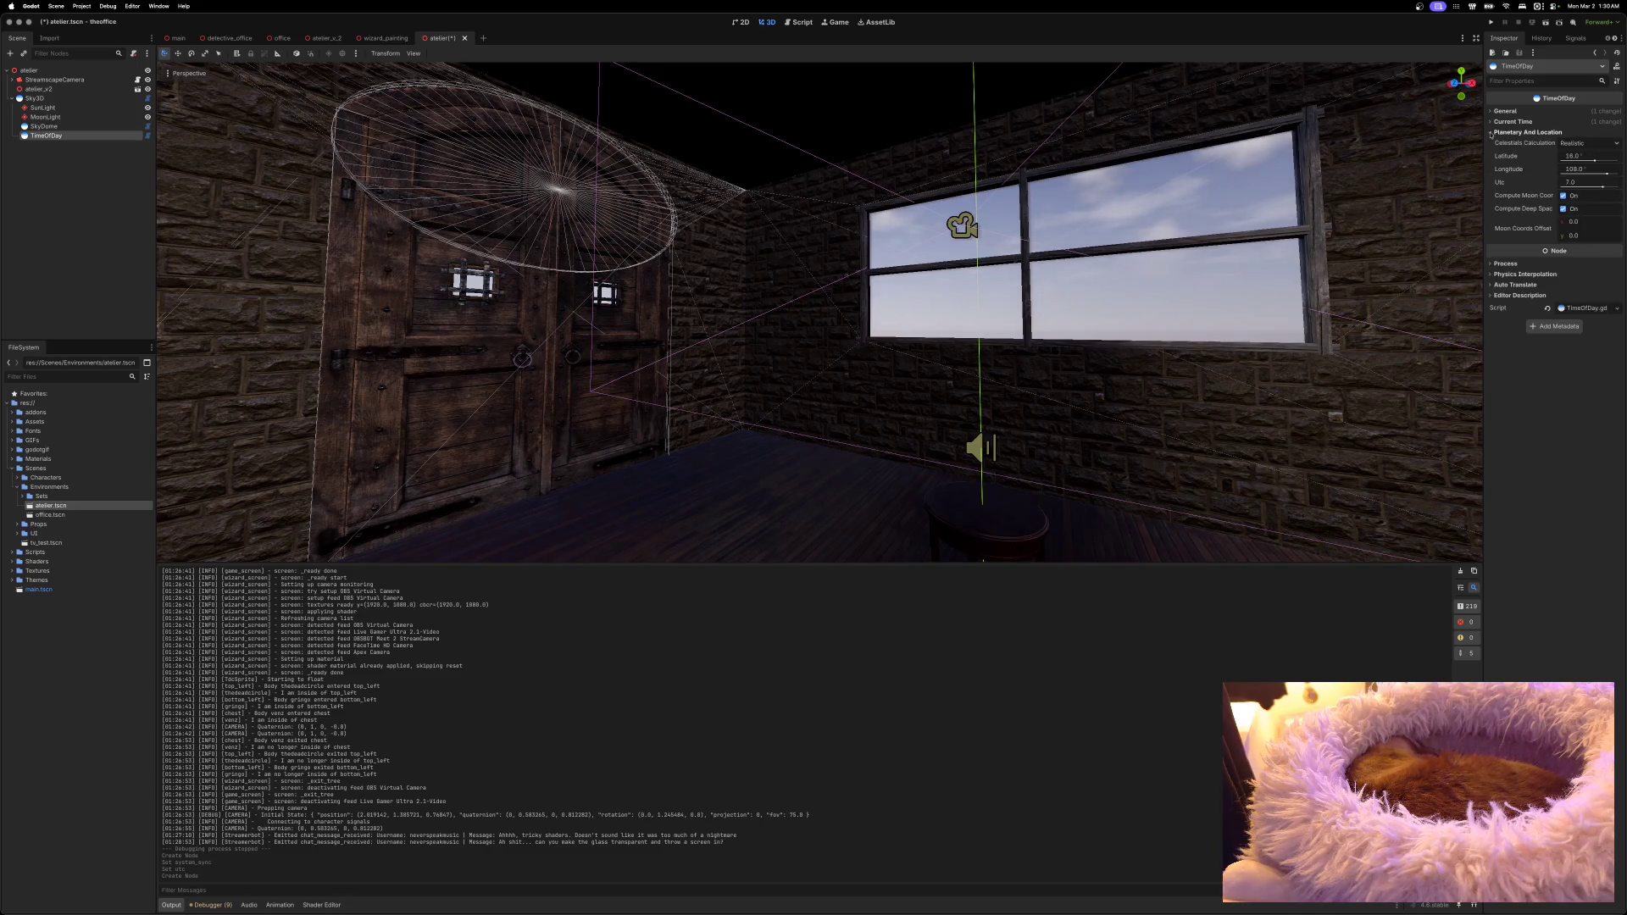
pyautogui.click(1508, 132)
pyautogui.click(1510, 121)
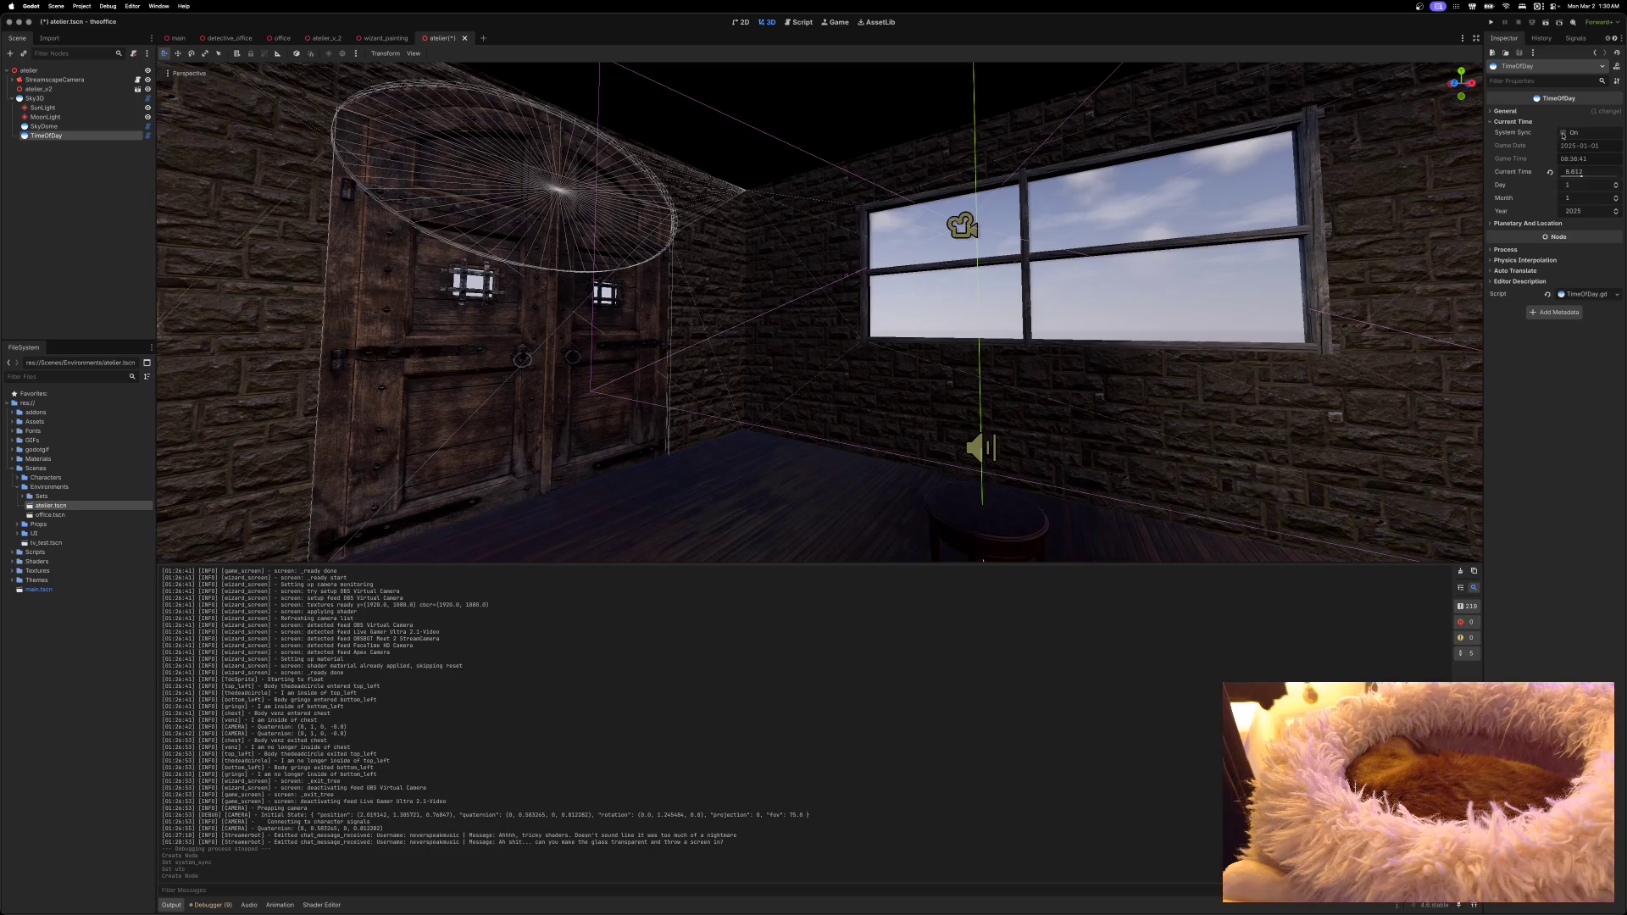
pyautogui.click(1562, 133)
pyautogui.click(1491, 122)
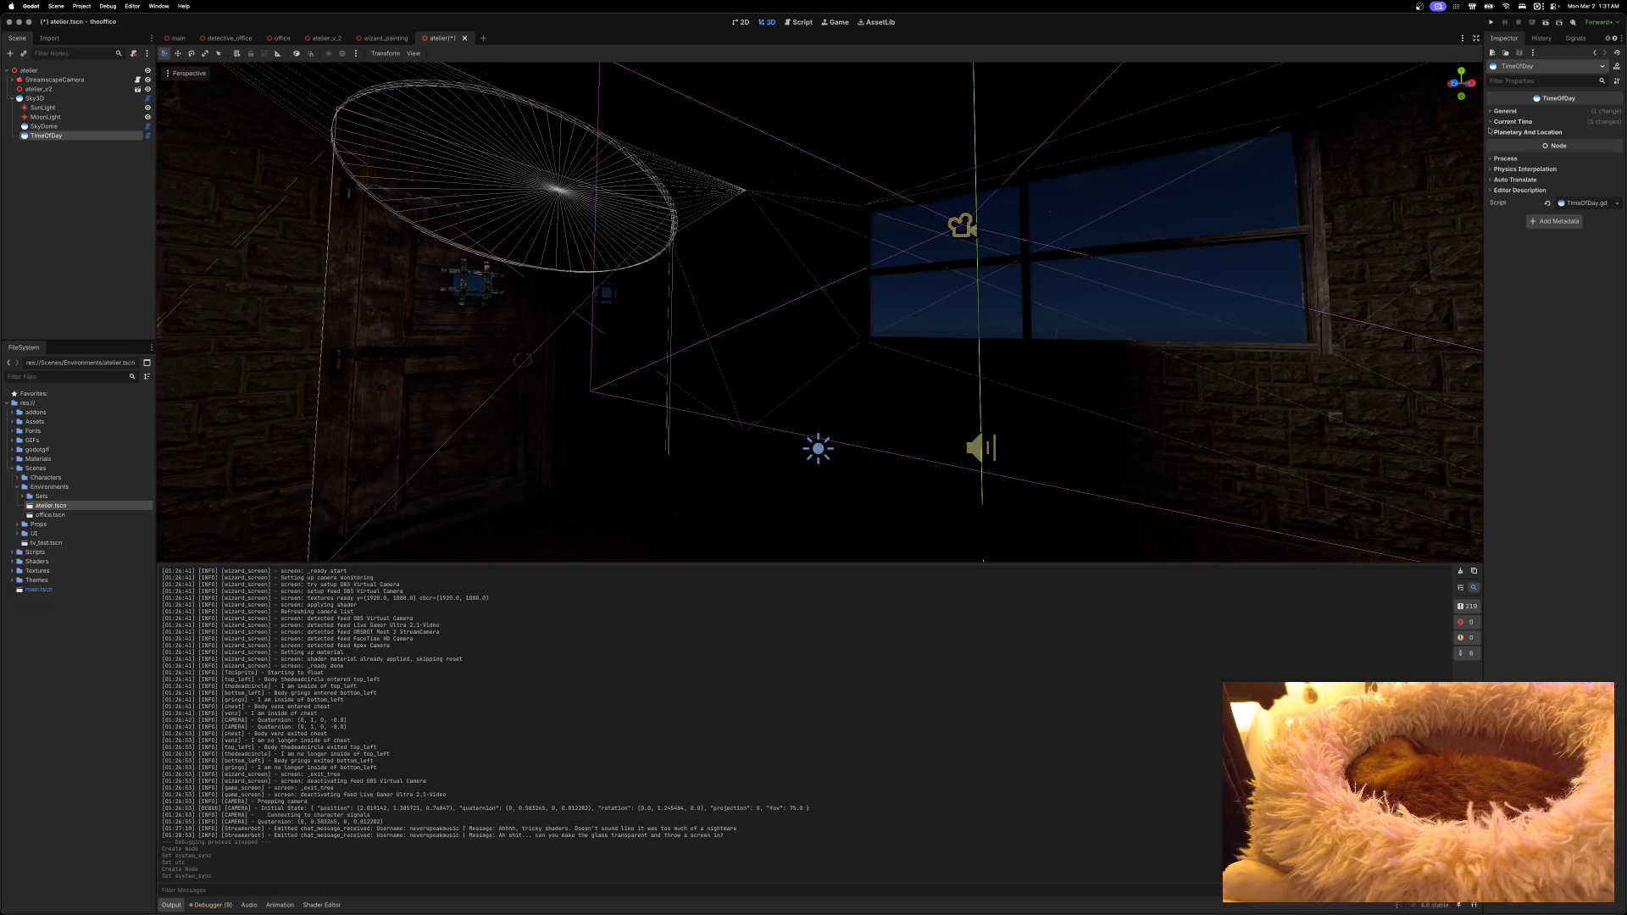
# Step: Set the TimeOfDay Utc offset to -8.0
pyautogui.click(1491, 131)
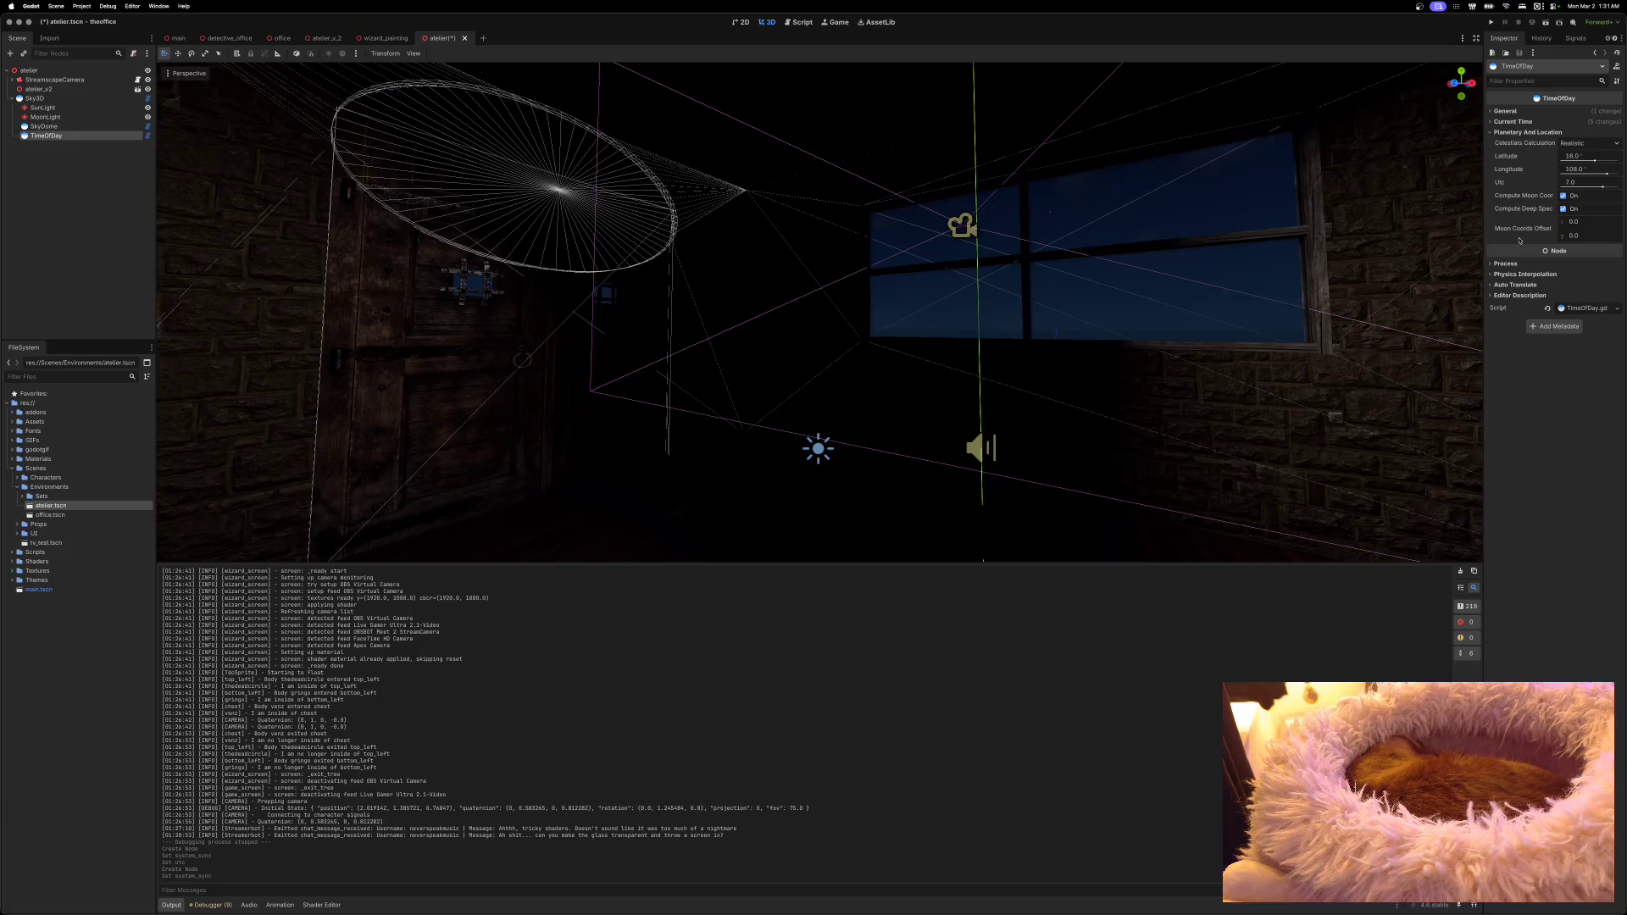
pyautogui.click(1574, 182)
pyautogui.write('-8')
pyautogui.press('Return')
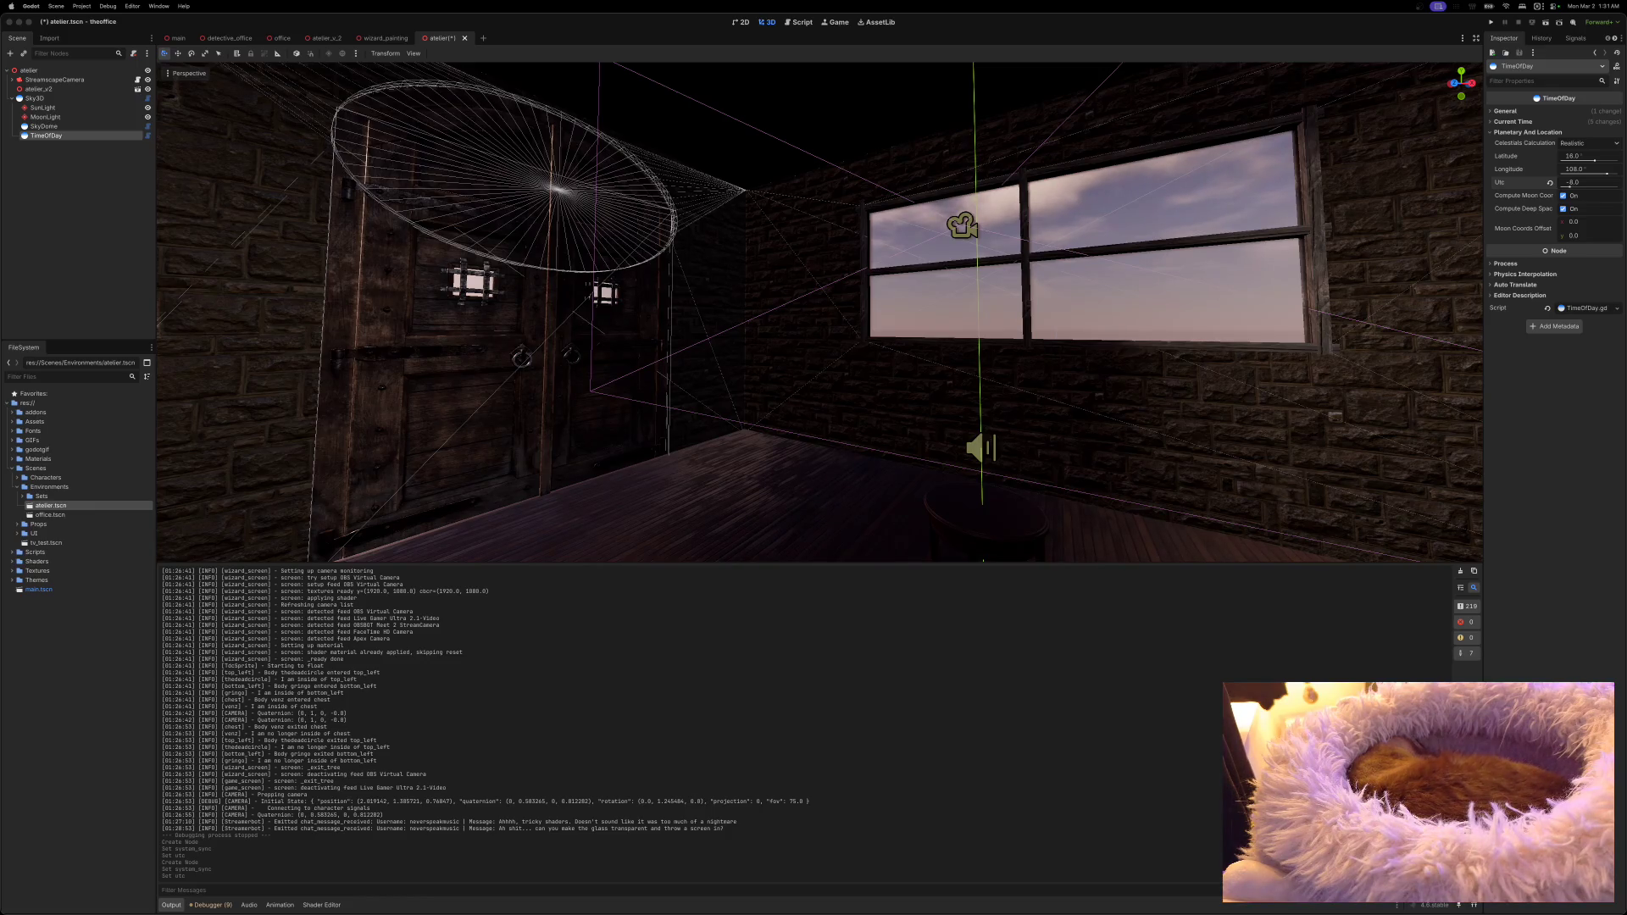
pyautogui.click(1568, 157)
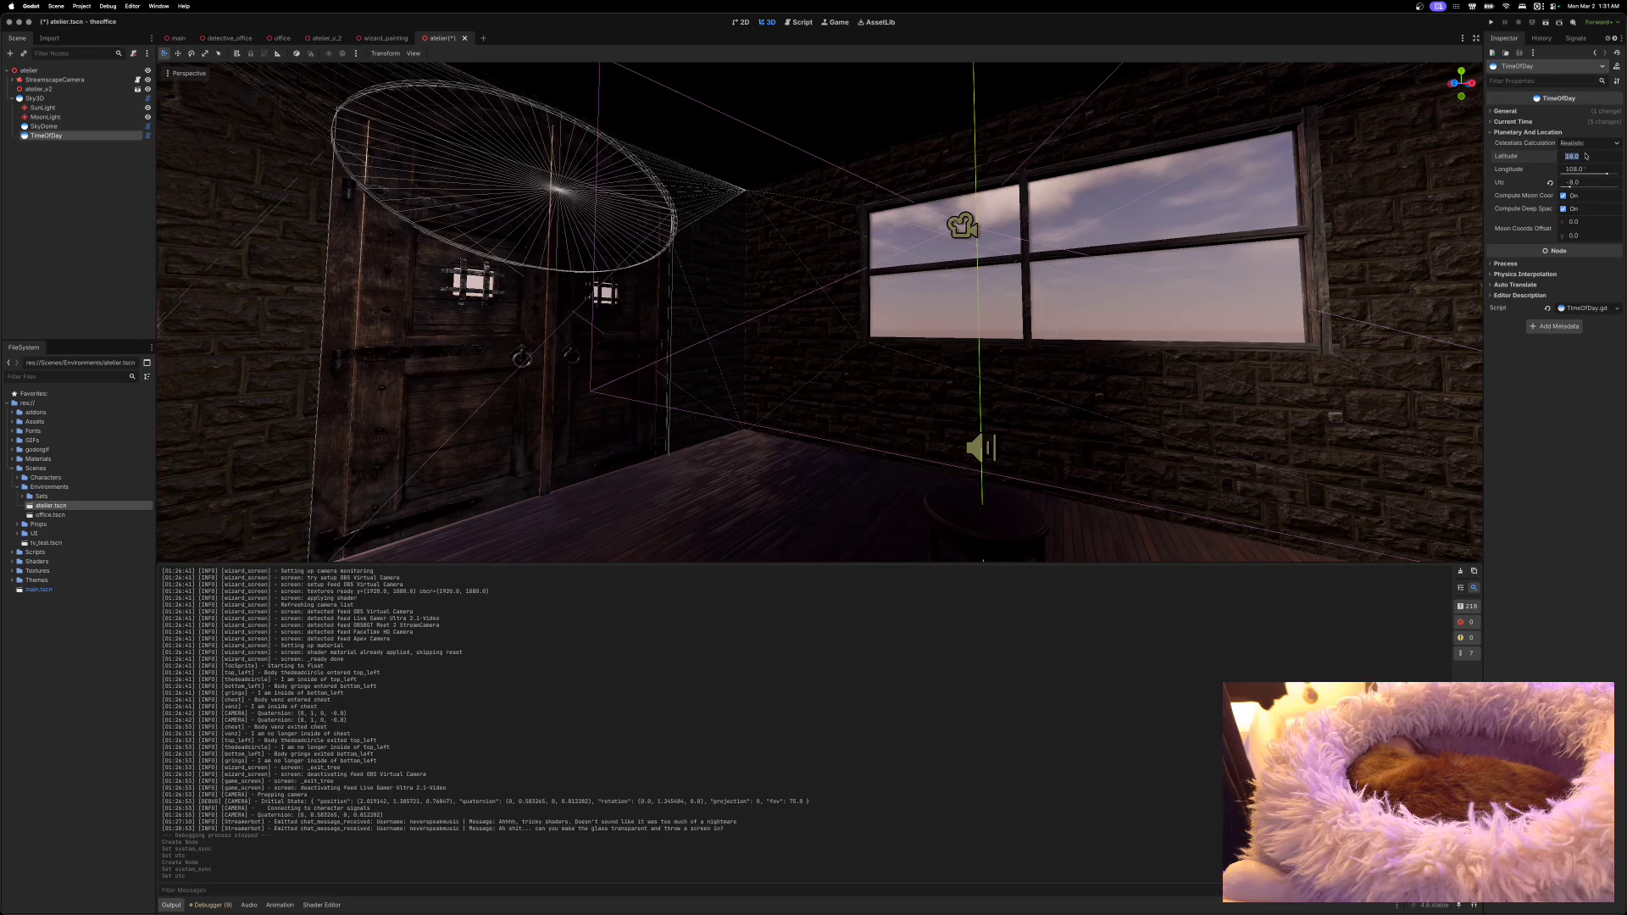
# Step: Enter TimeOfDay's new latitude and longitude -122.44305, then switch to wizard_painting
pyautogui.write('47.24328')
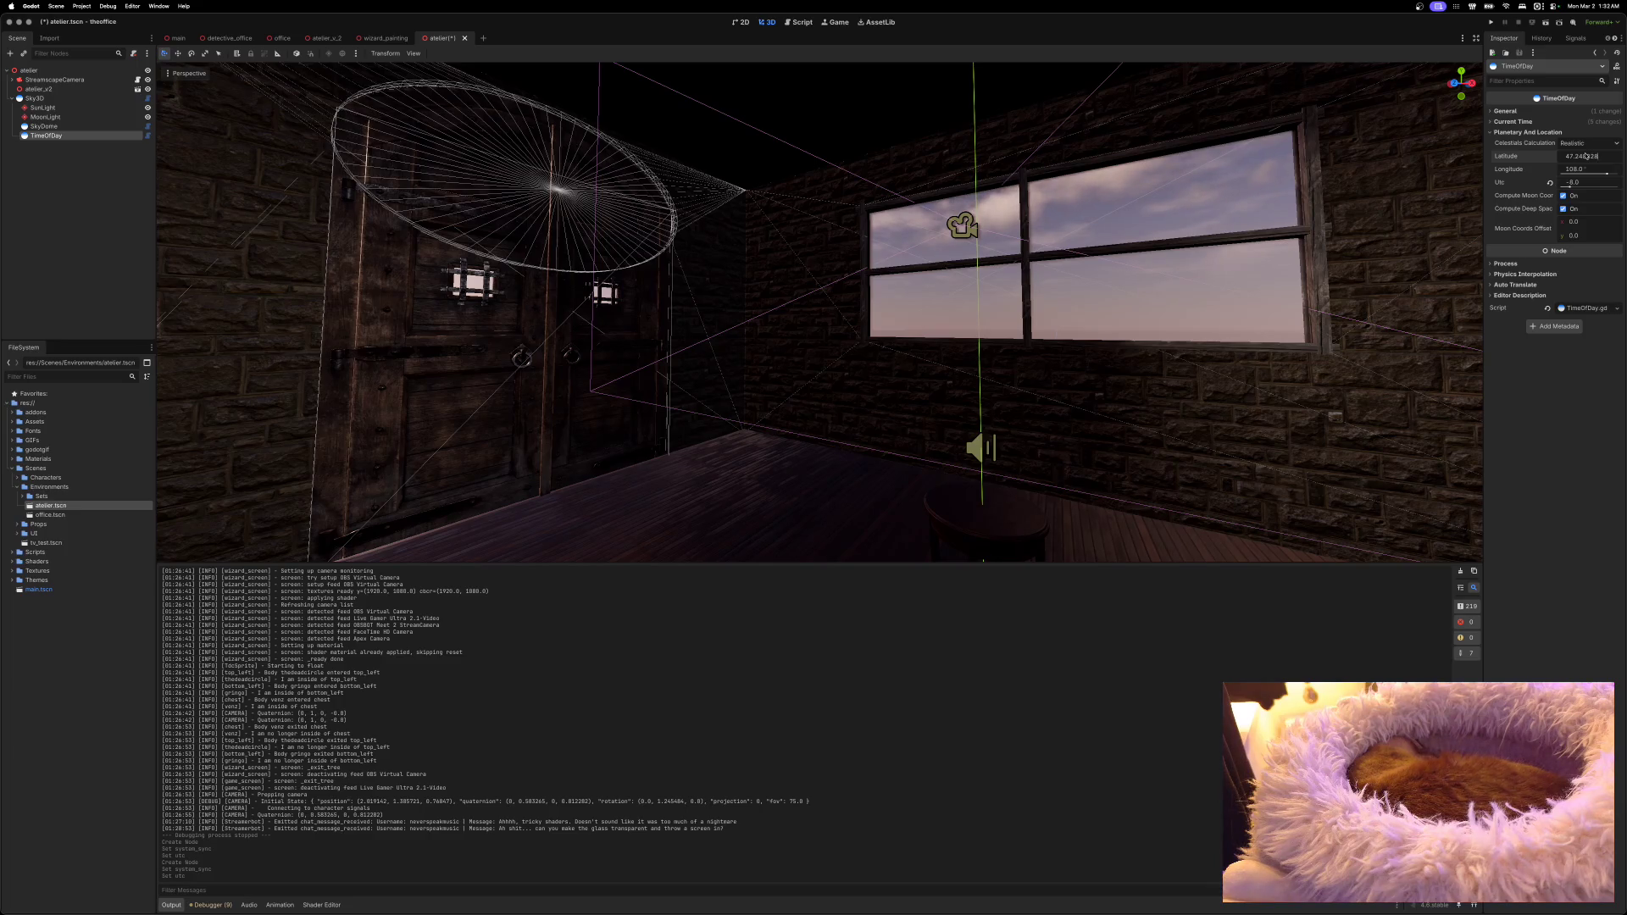
pyautogui.press('Tab')
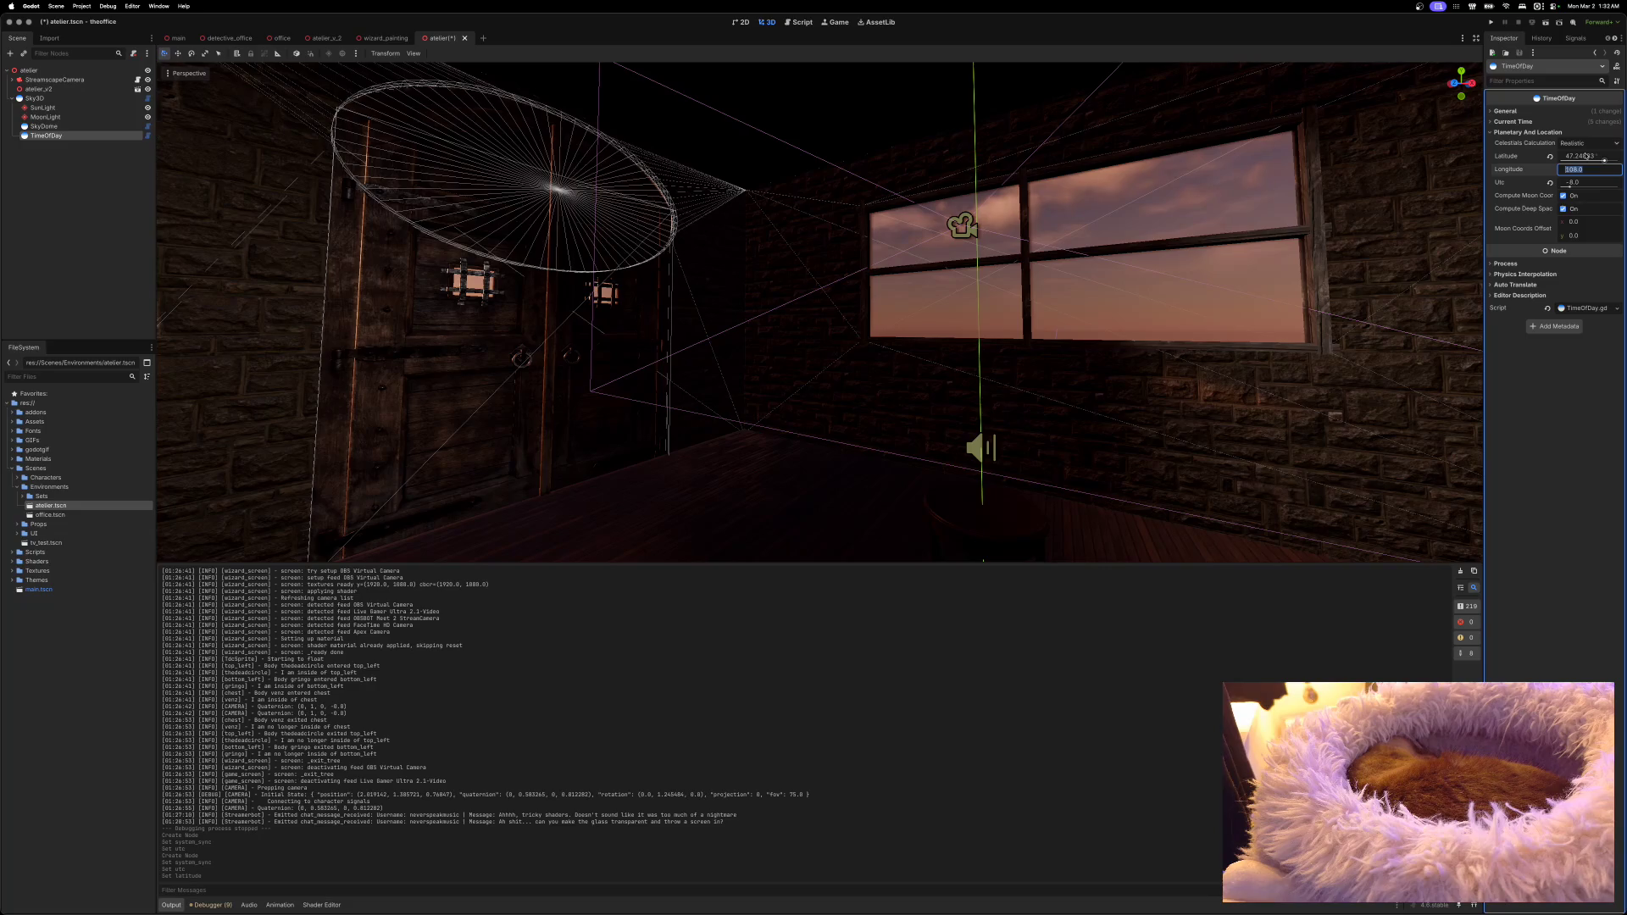
pyautogui.write('-122.443053')
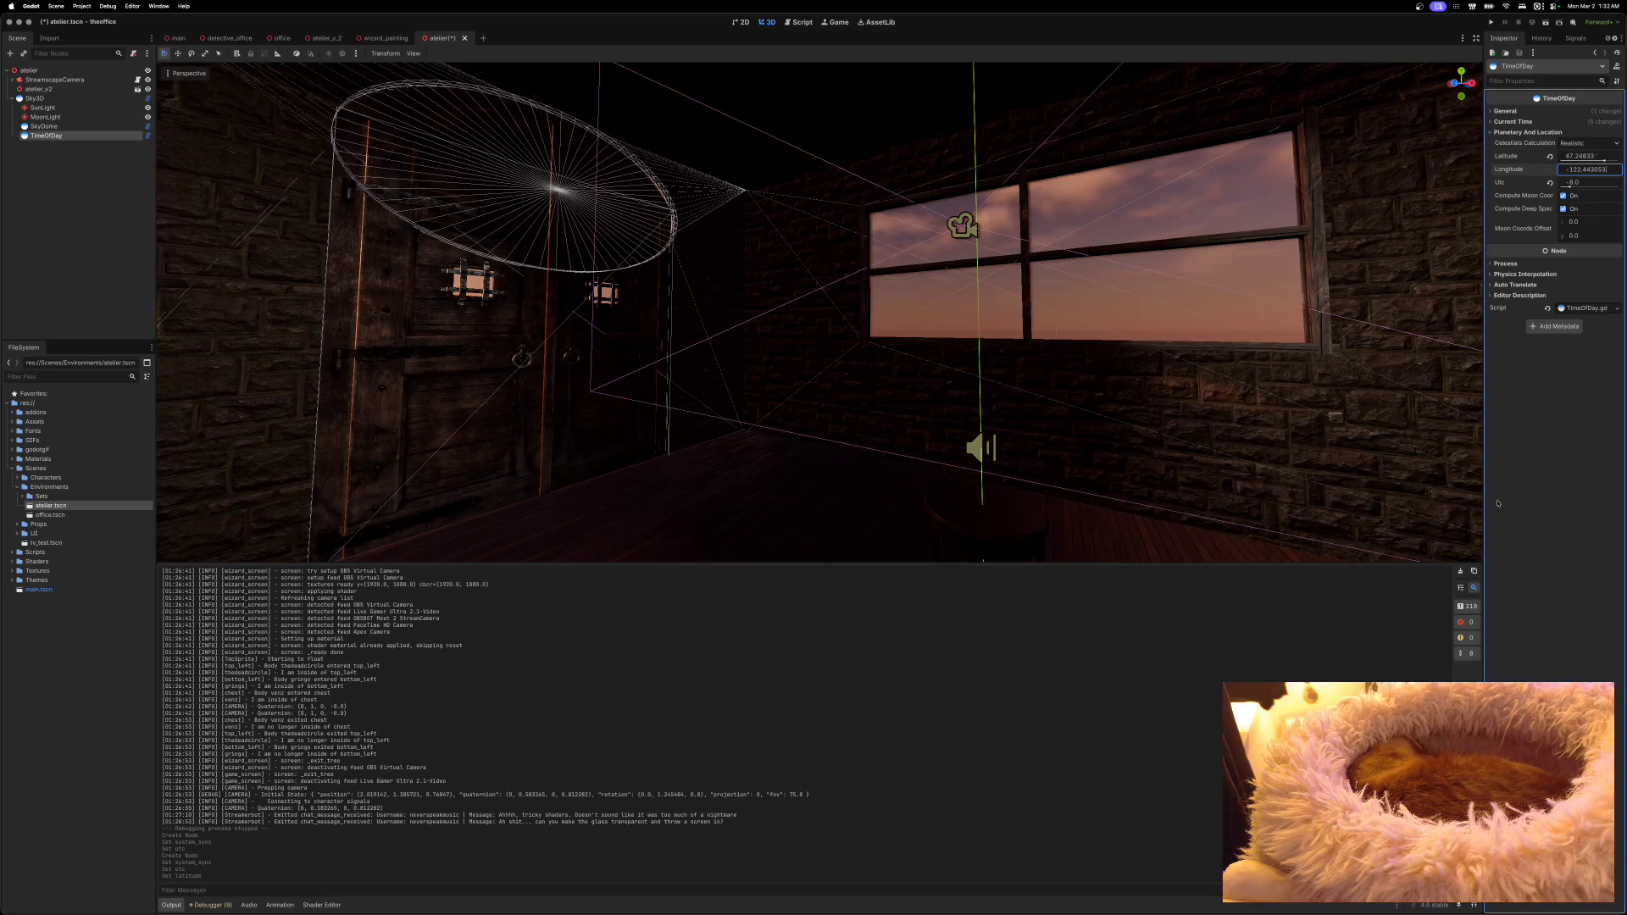
pyautogui.press('Return')
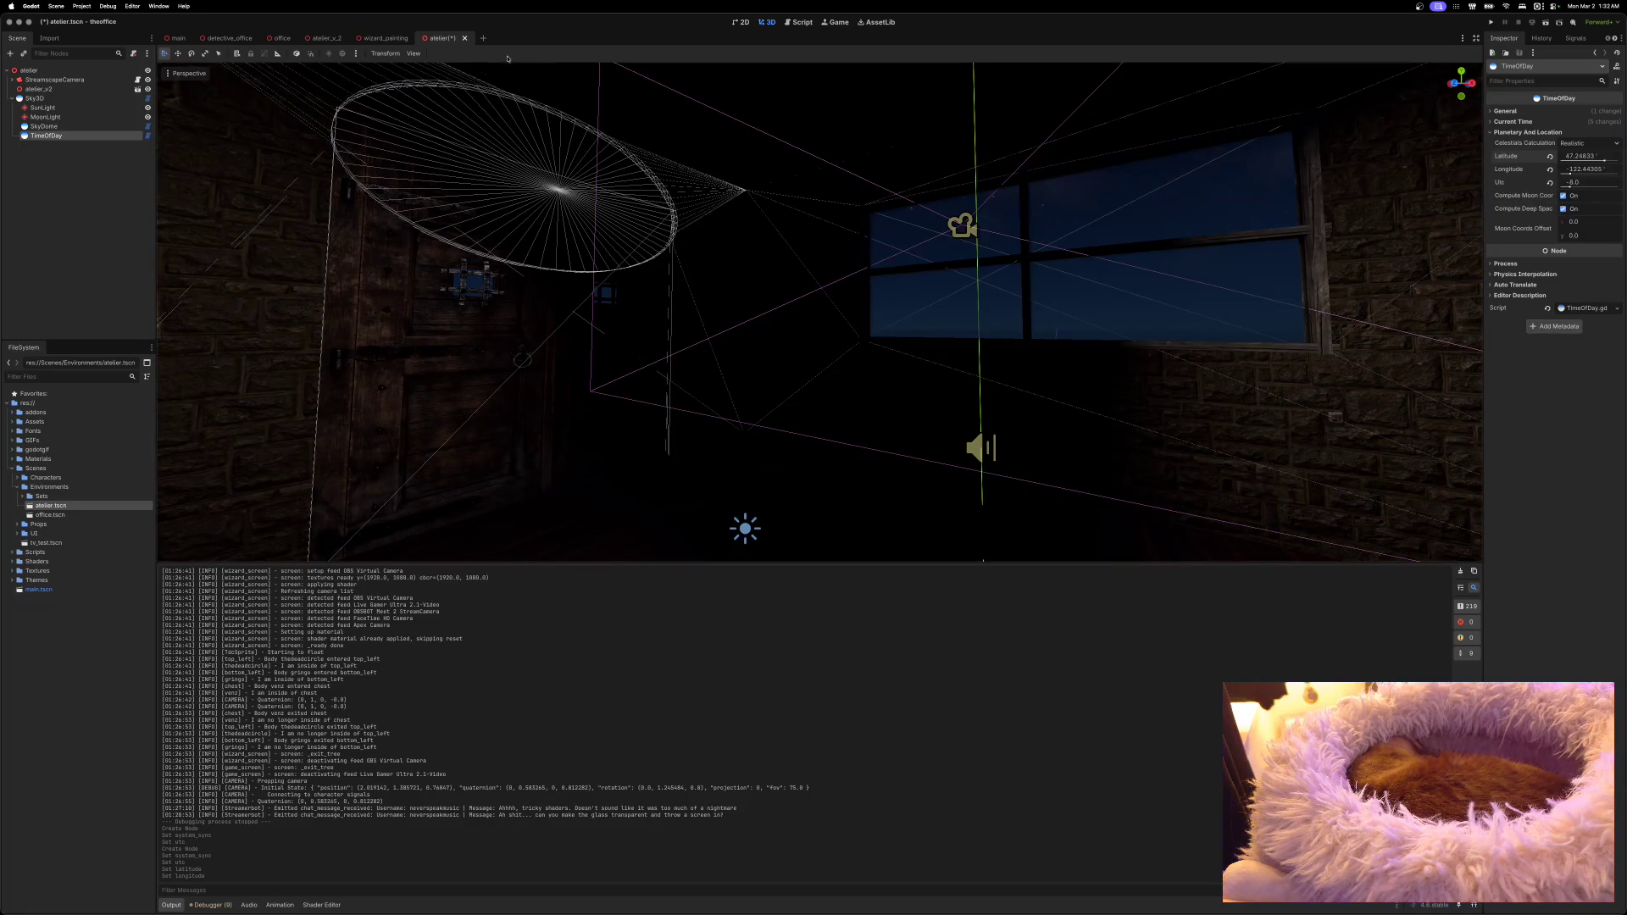
pyautogui.click(413, 39)
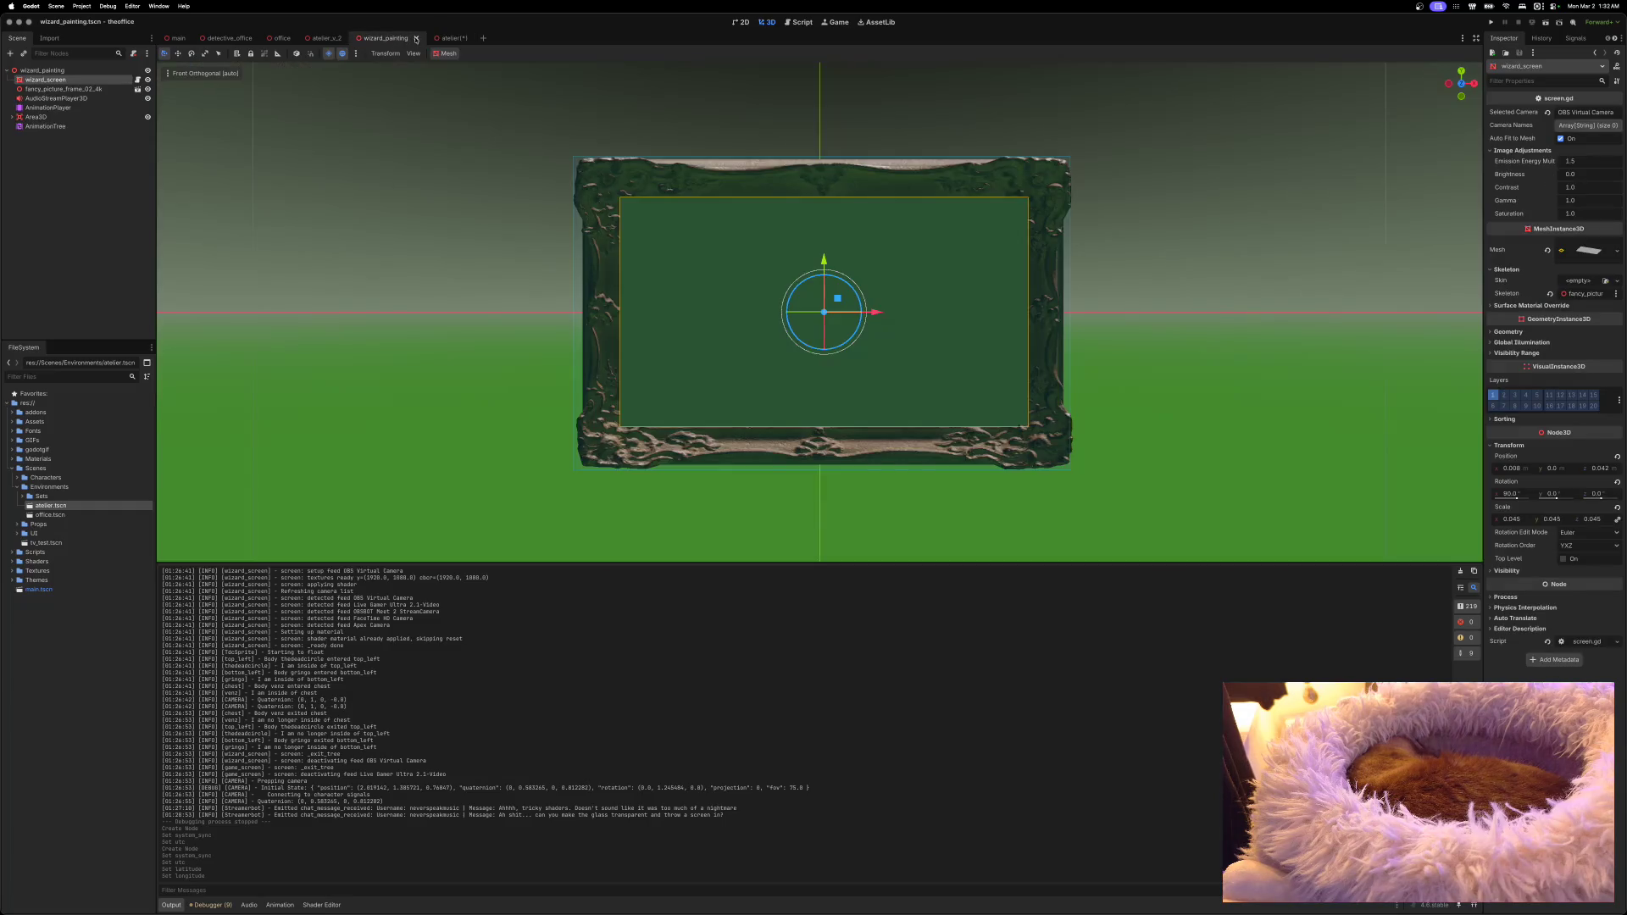
# Step: Close the wizard_painting and atelier_v_2 tabs and add a Sky3D node to the office root
pyautogui.click(415, 39)
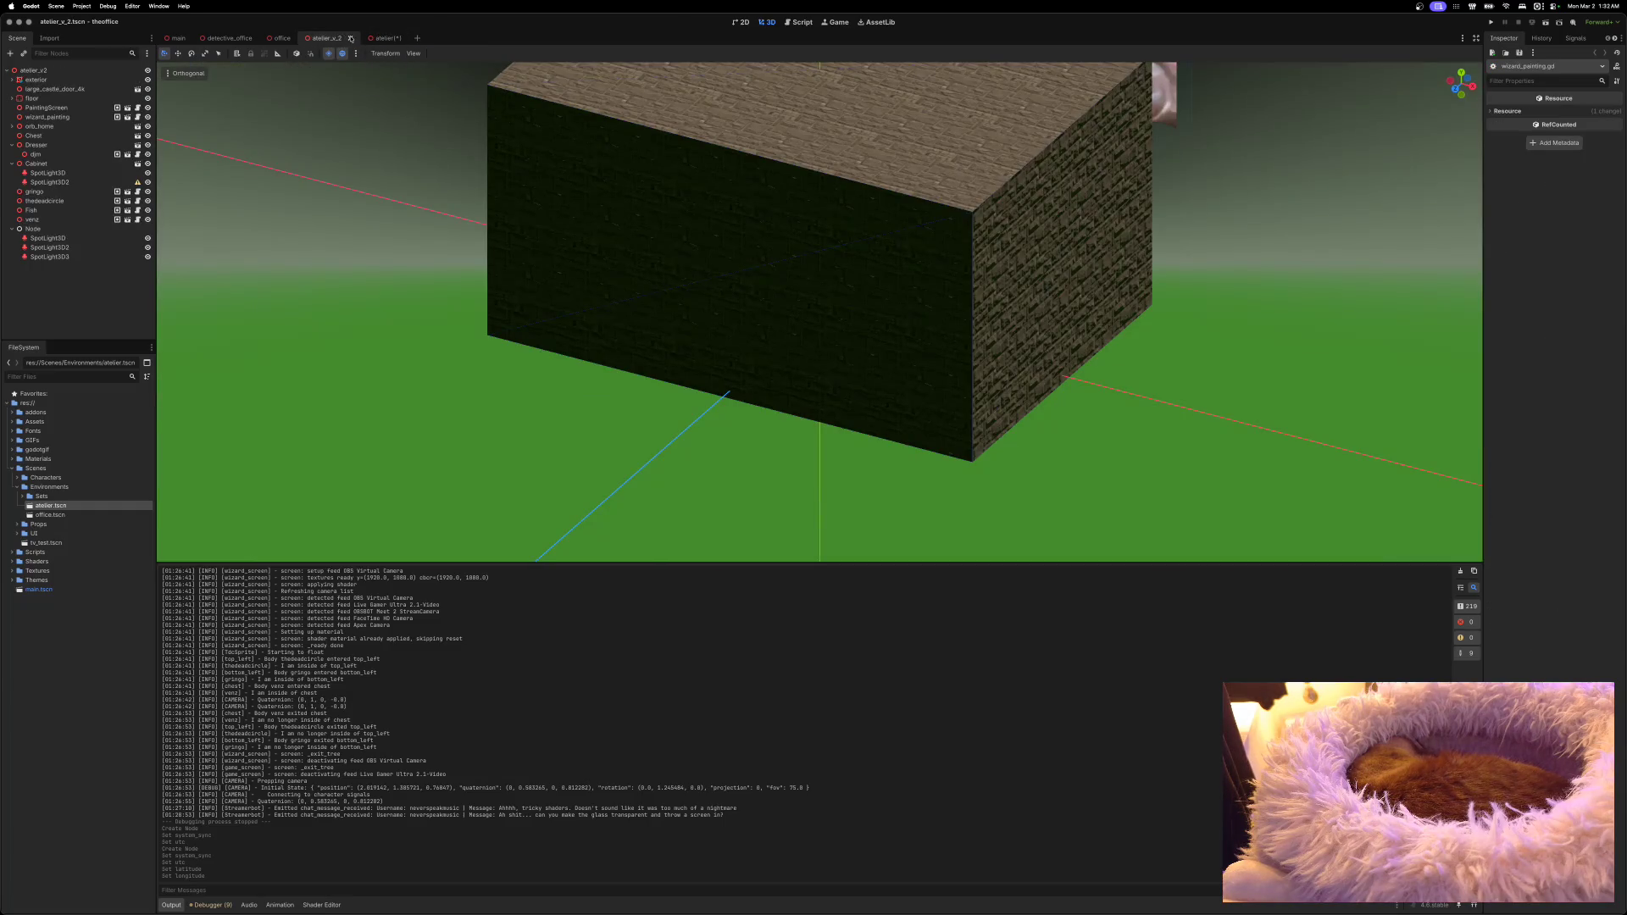
pyautogui.click(351, 39)
pyautogui.click(283, 39)
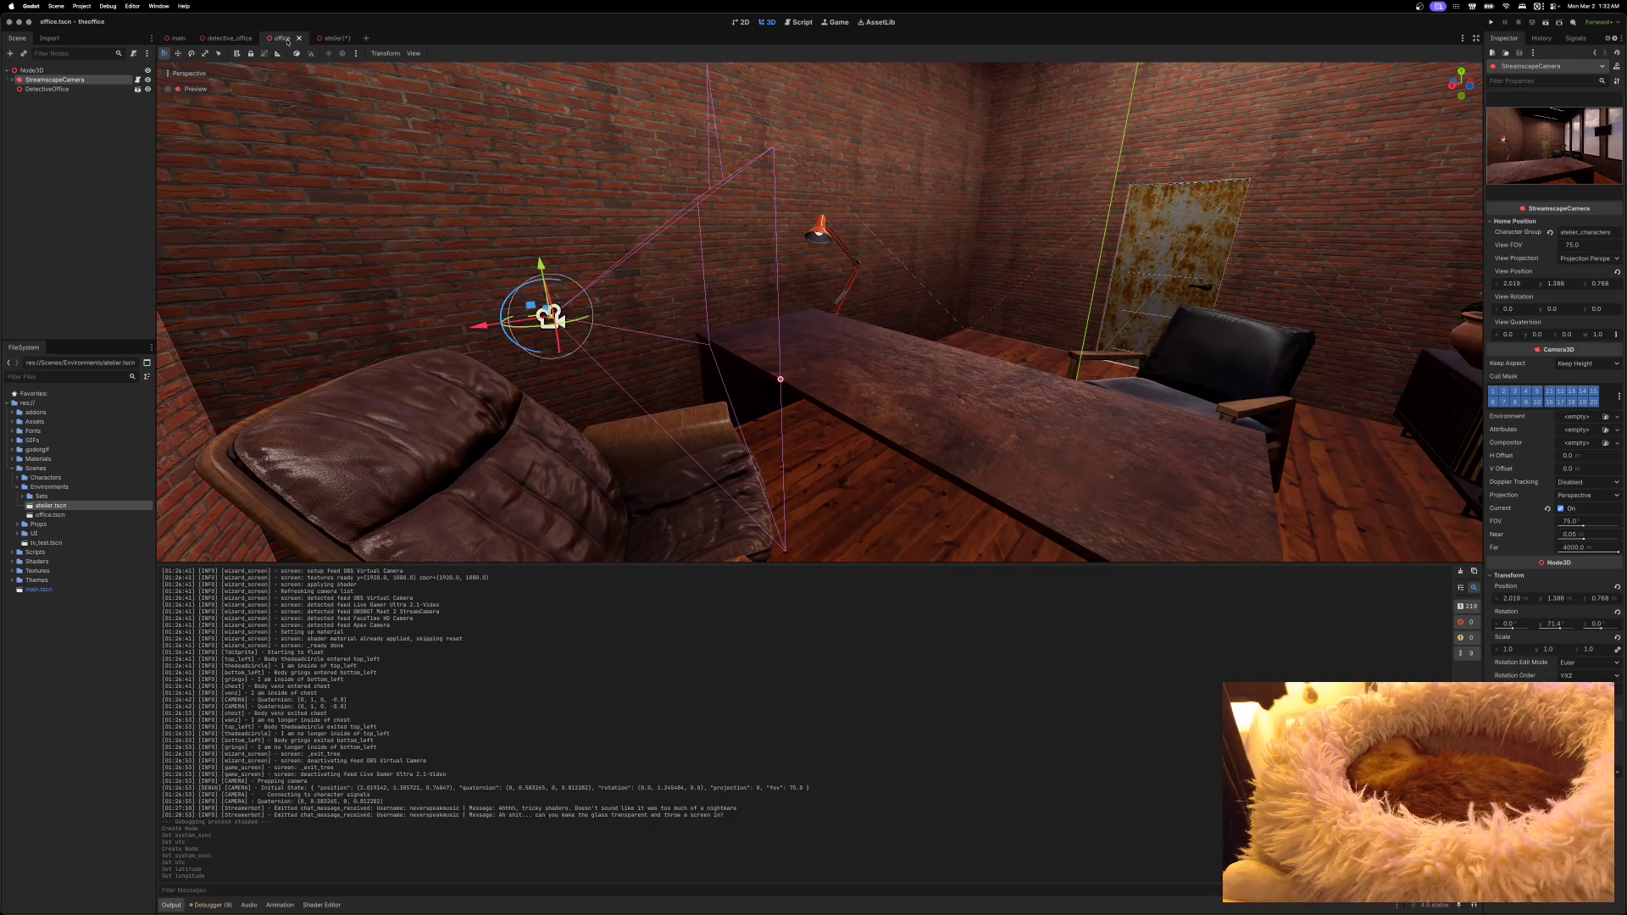
pyautogui.rightClick(81, 71)
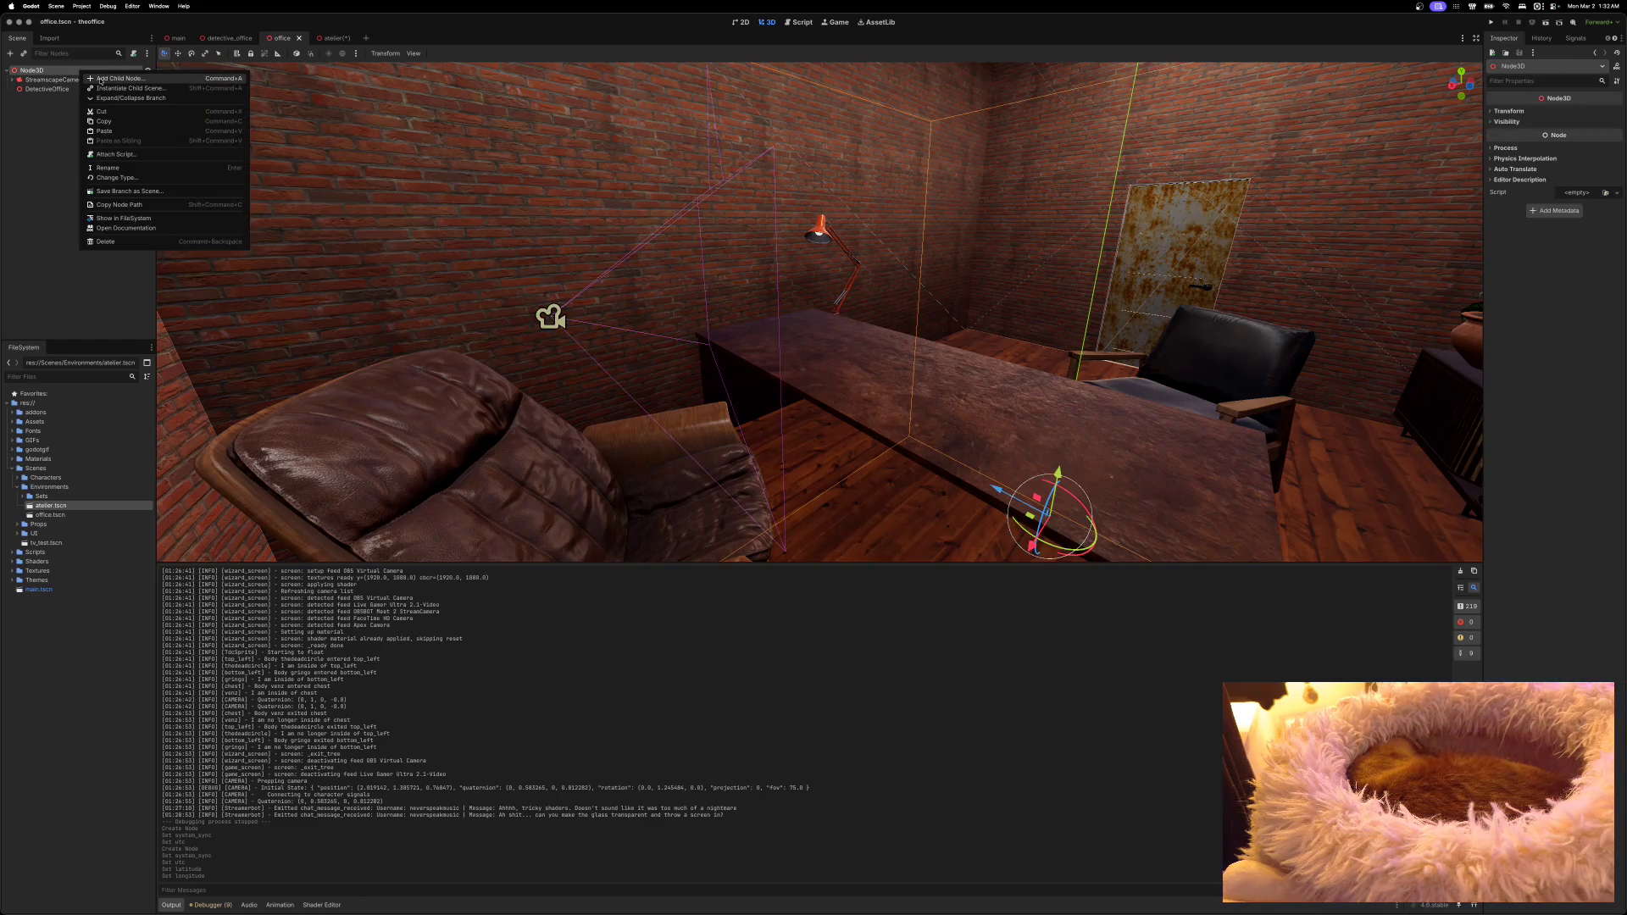
pyautogui.click(100, 79)
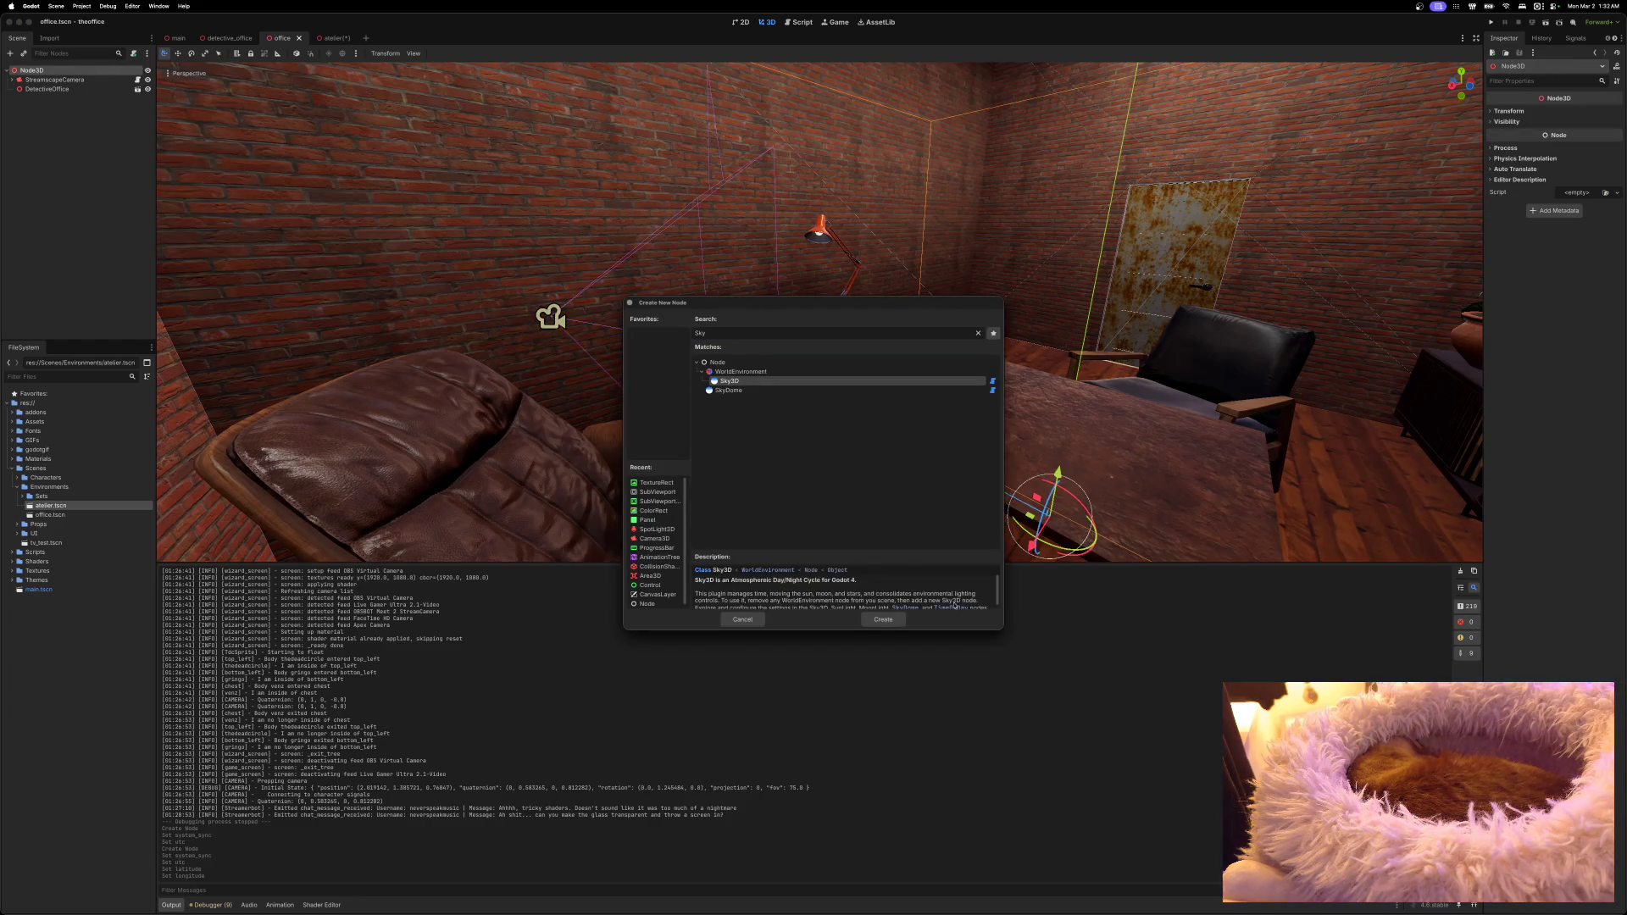
pyautogui.click(883, 619)
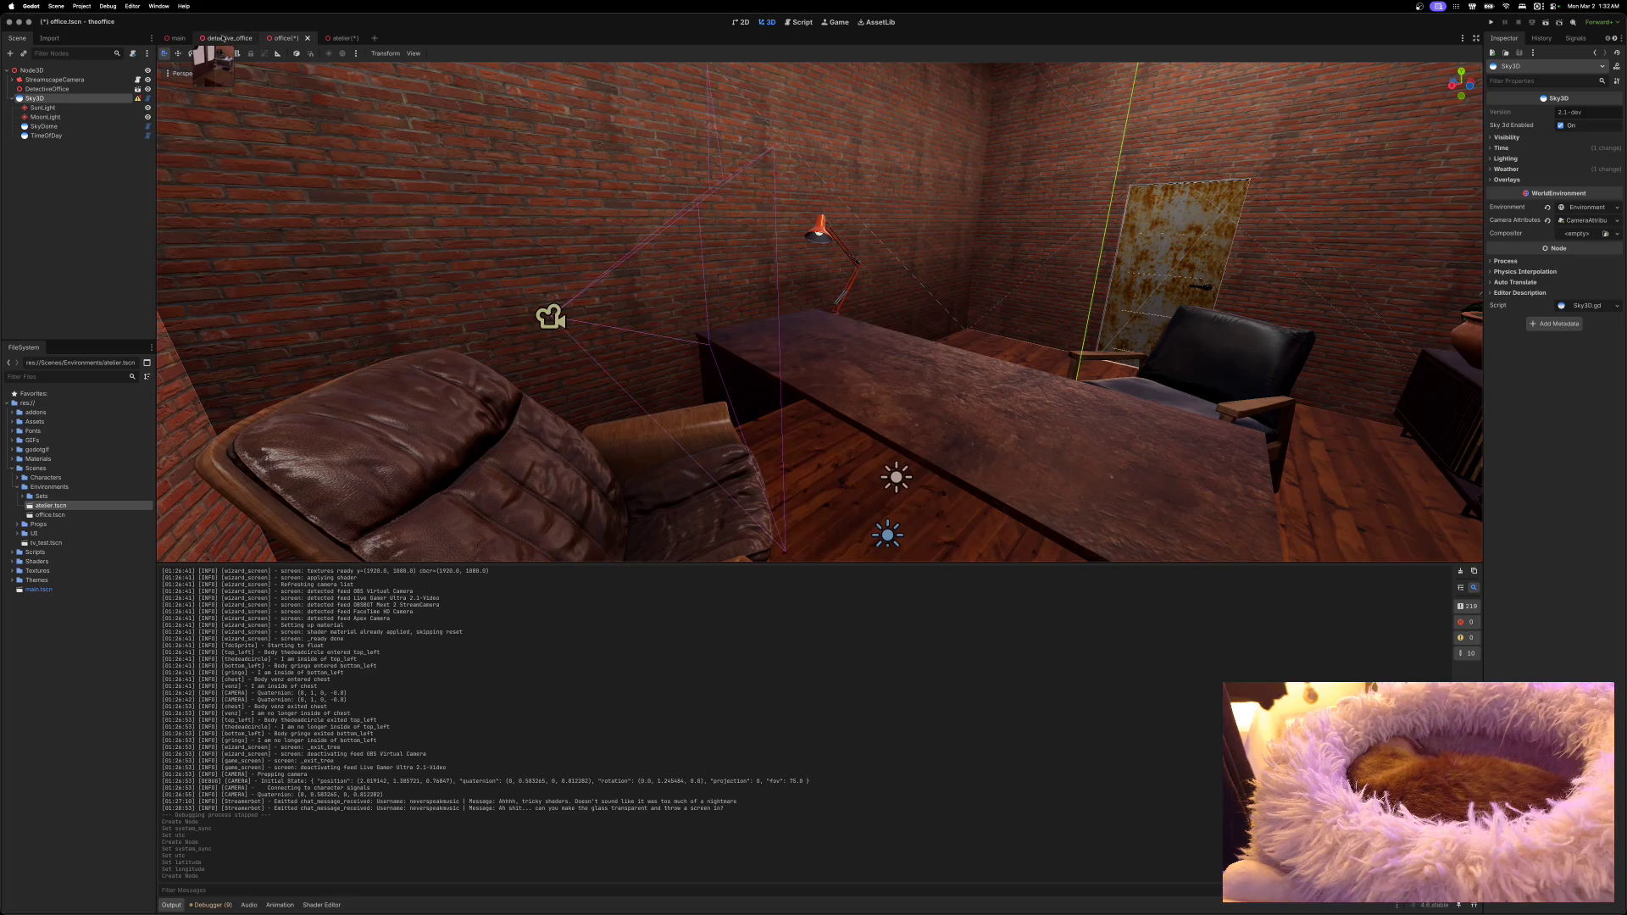
# Step: Delete the Sky3D node from detective_office, then return to the office scene
pyautogui.click(229, 38)
pyautogui.rightClick(48, 250)
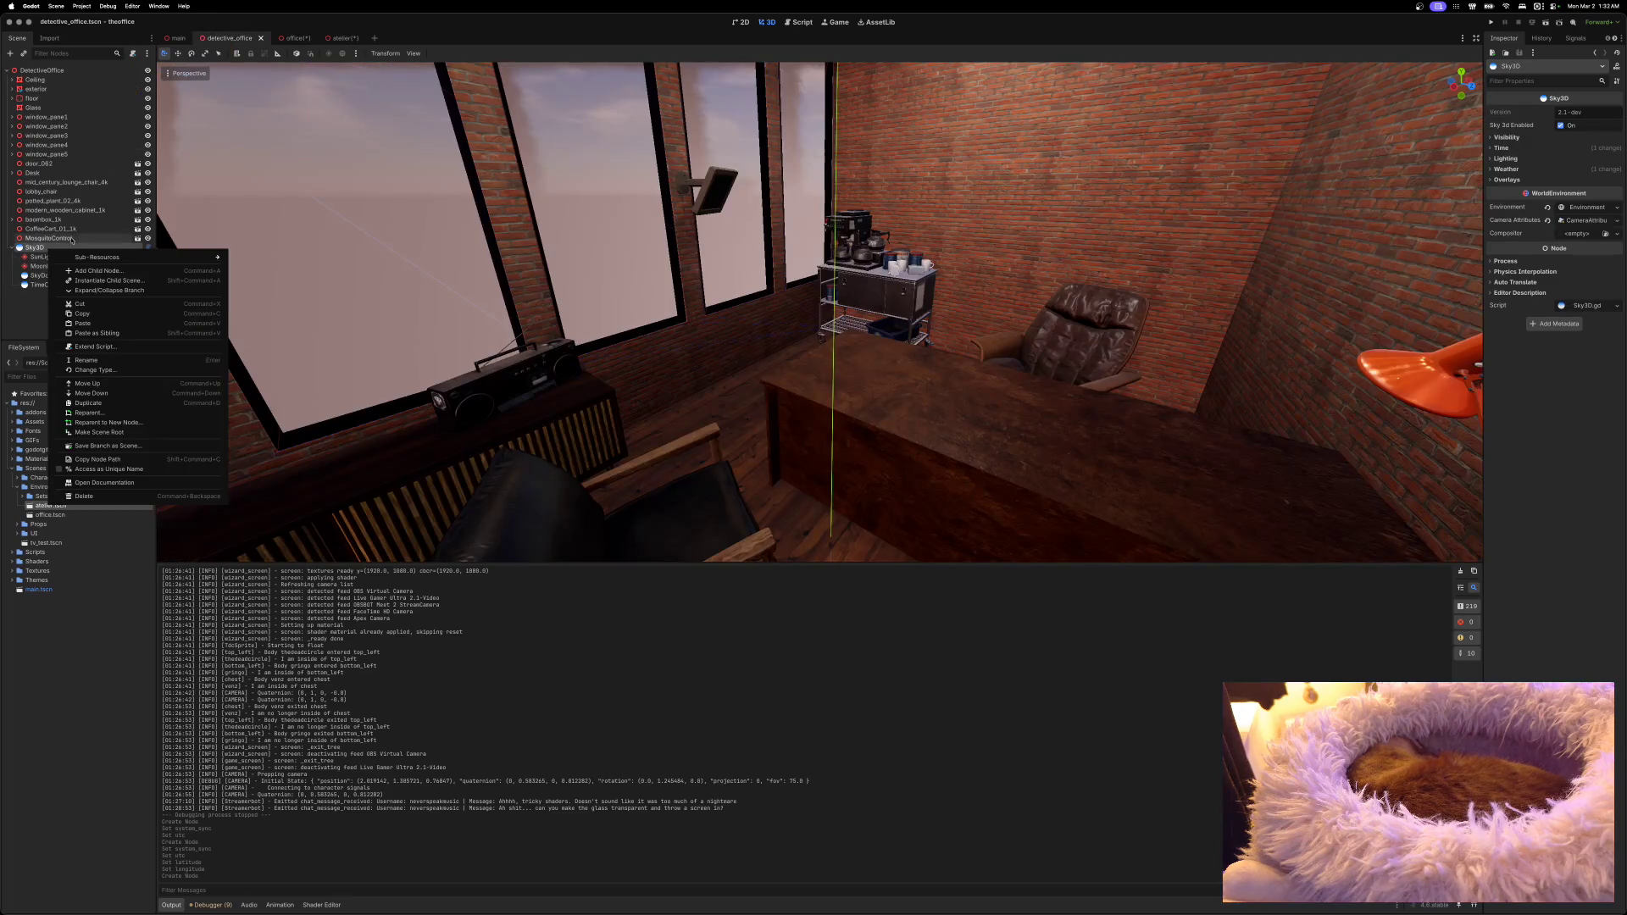
pyautogui.click(76, 496)
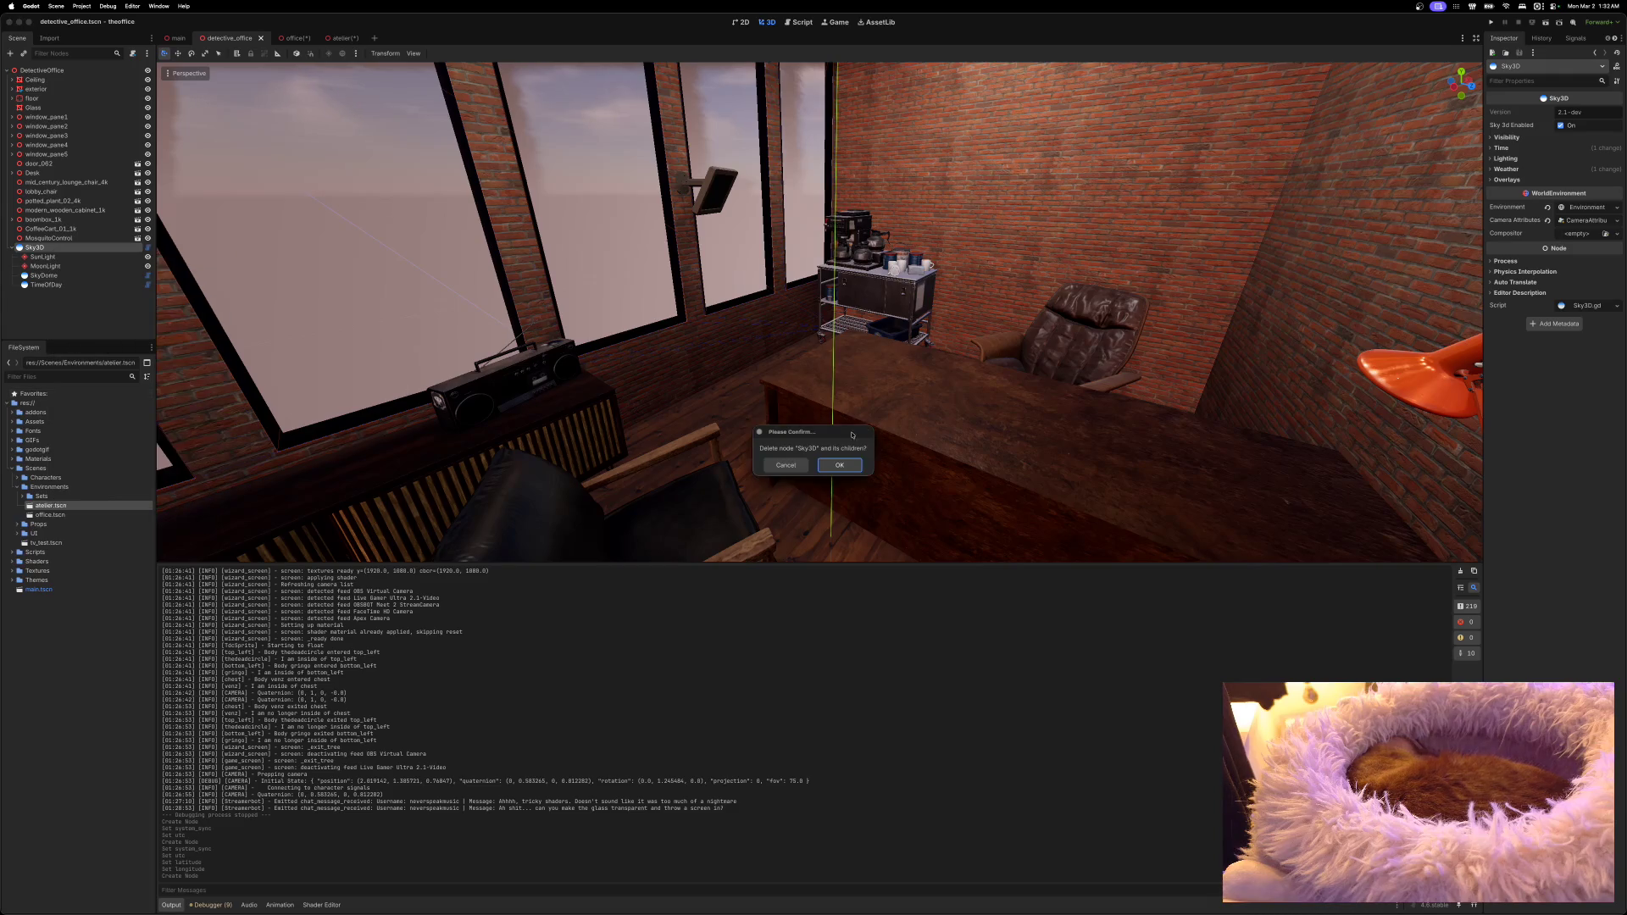
pyautogui.click(839, 465)
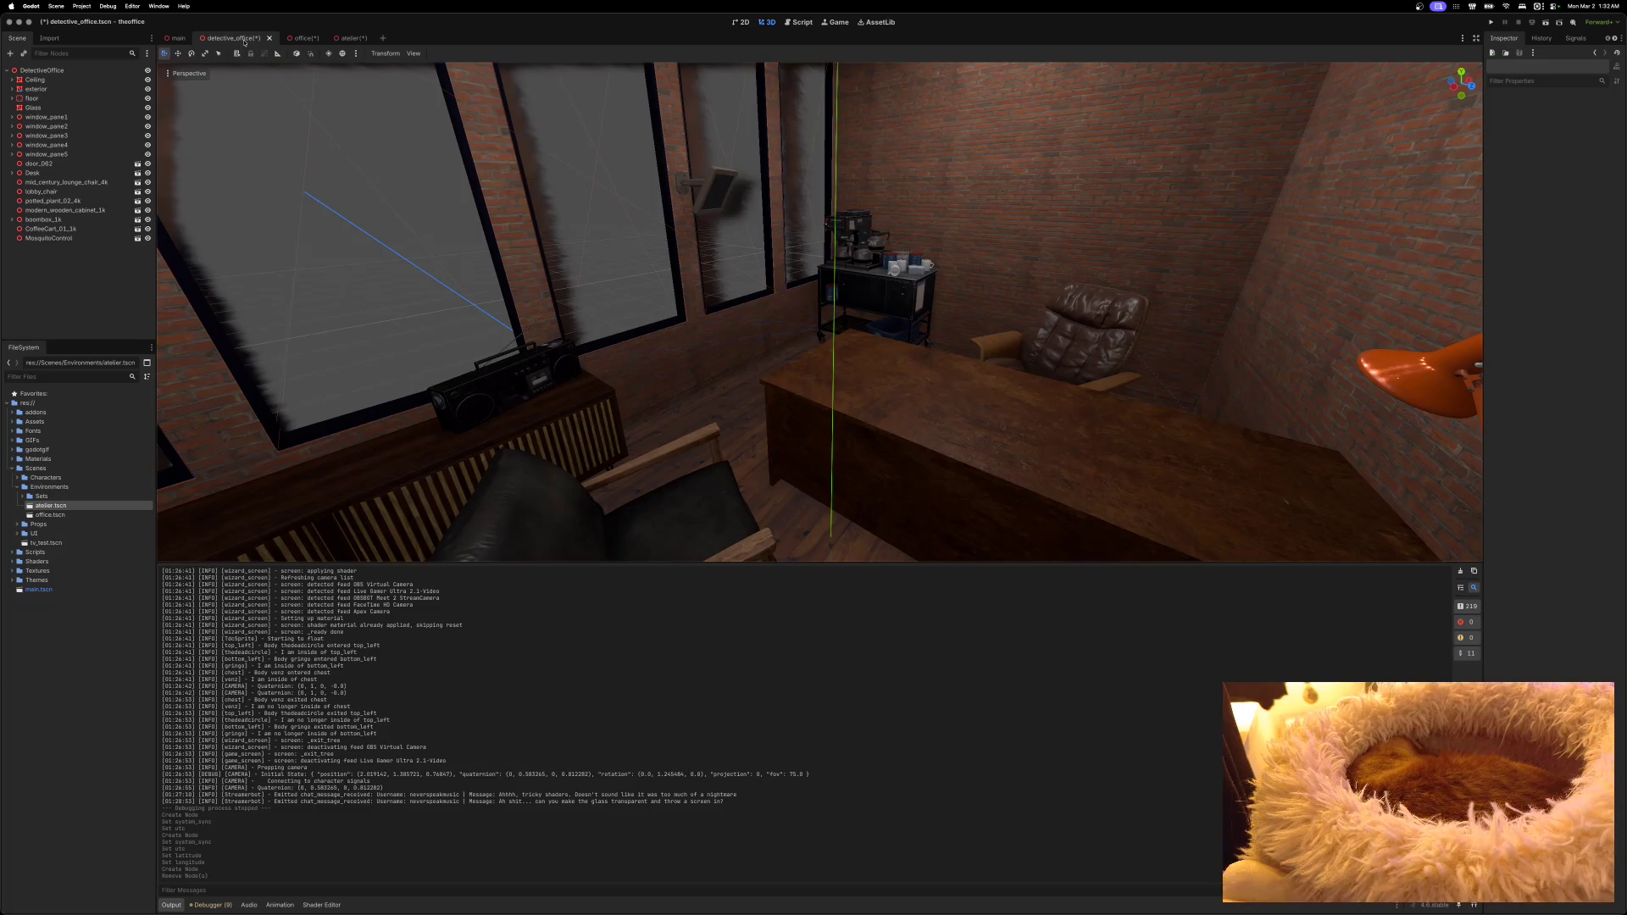
pyautogui.click(286, 38)
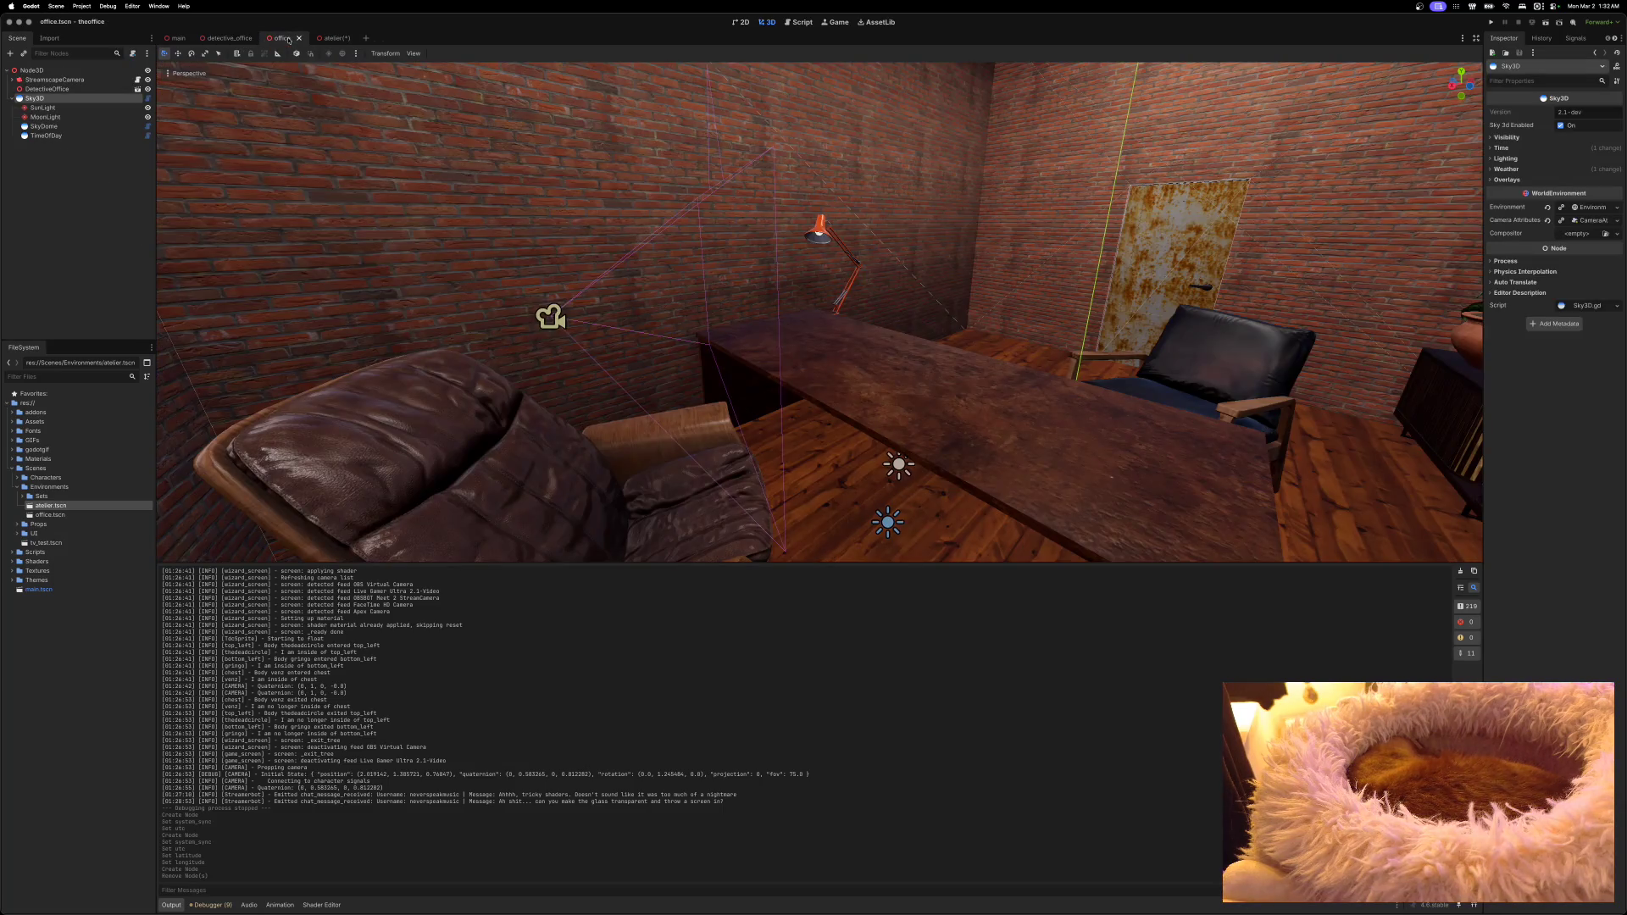
# Step: Sync the office TimeOfDay to the system clock and set latitude to 47.24833
pyautogui.click(51, 135)
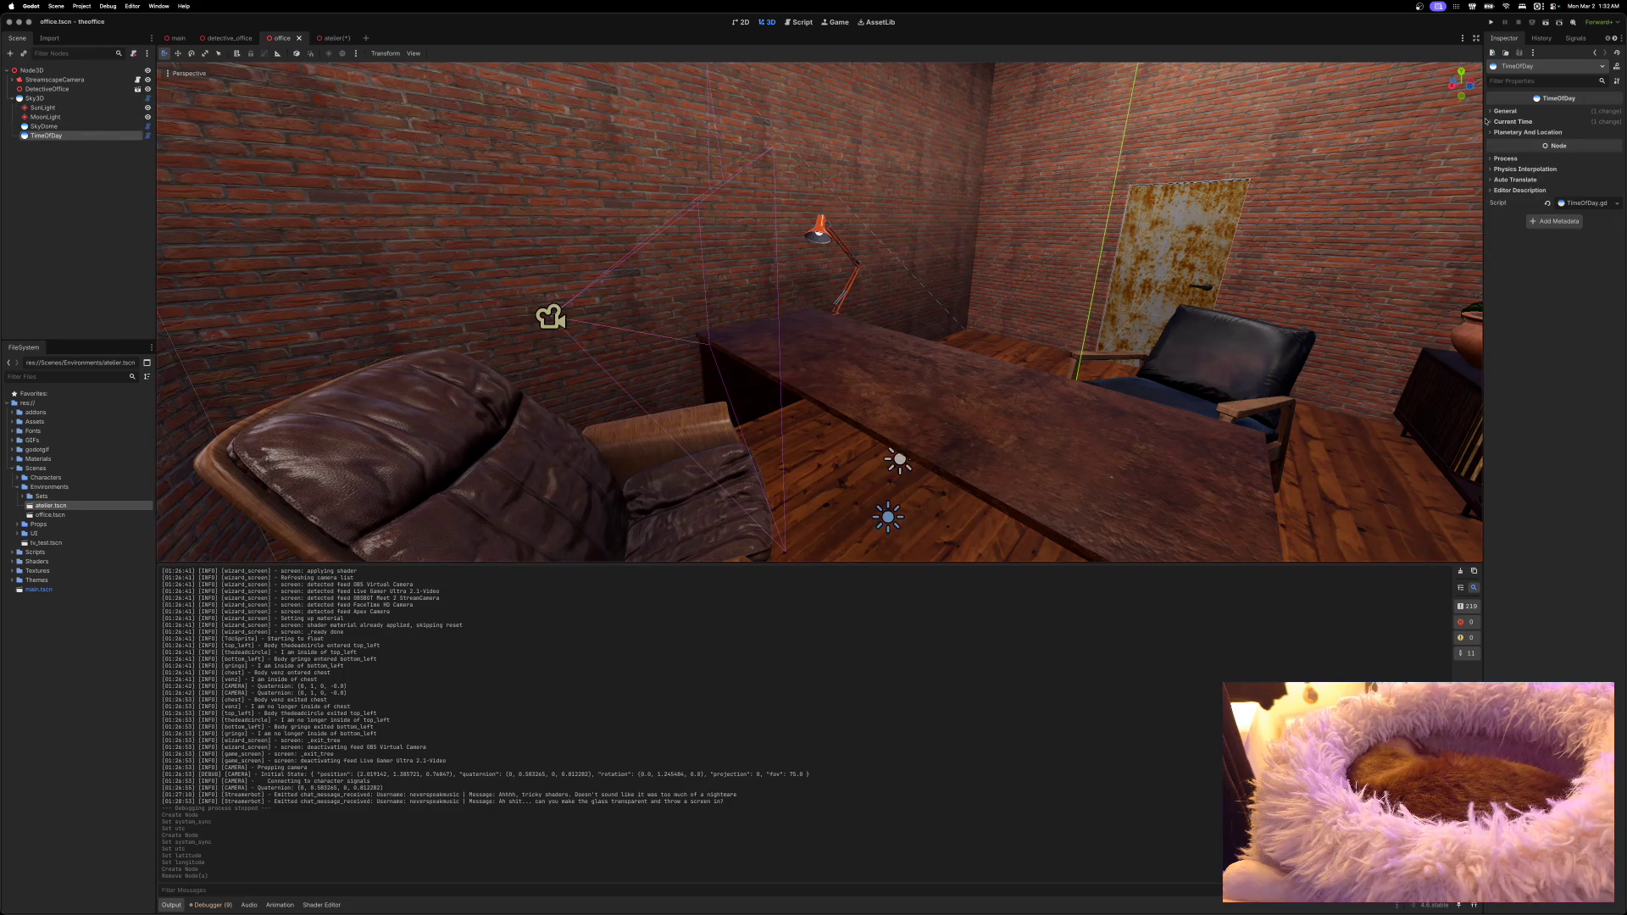
pyautogui.click(1520, 121)
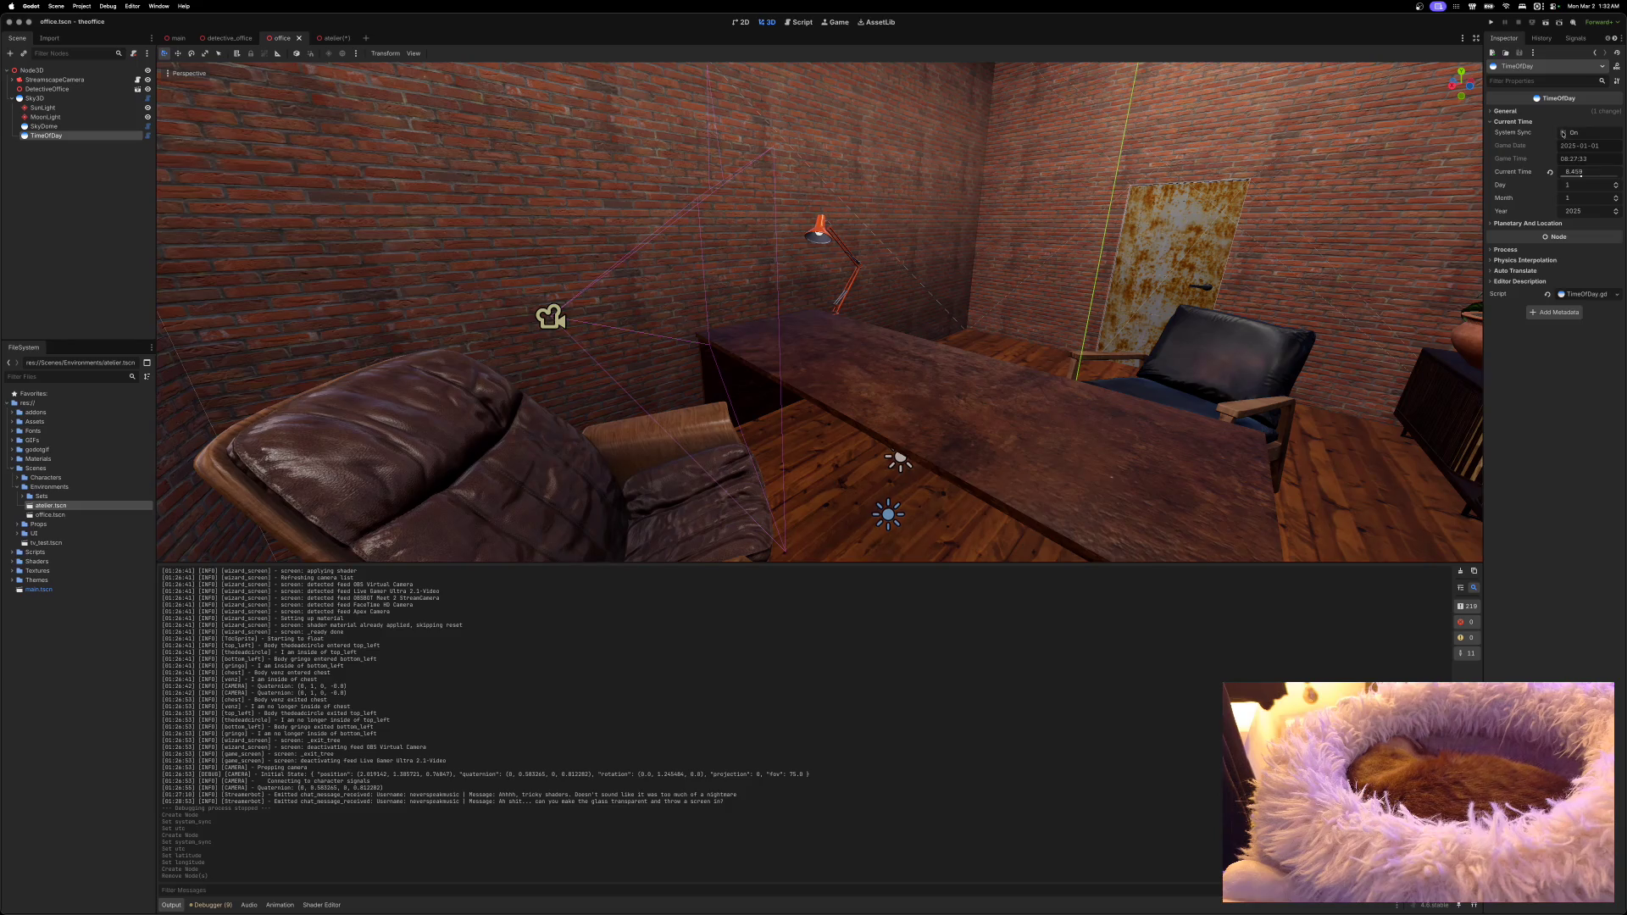
pyautogui.click(1563, 133)
pyautogui.click(1521, 224)
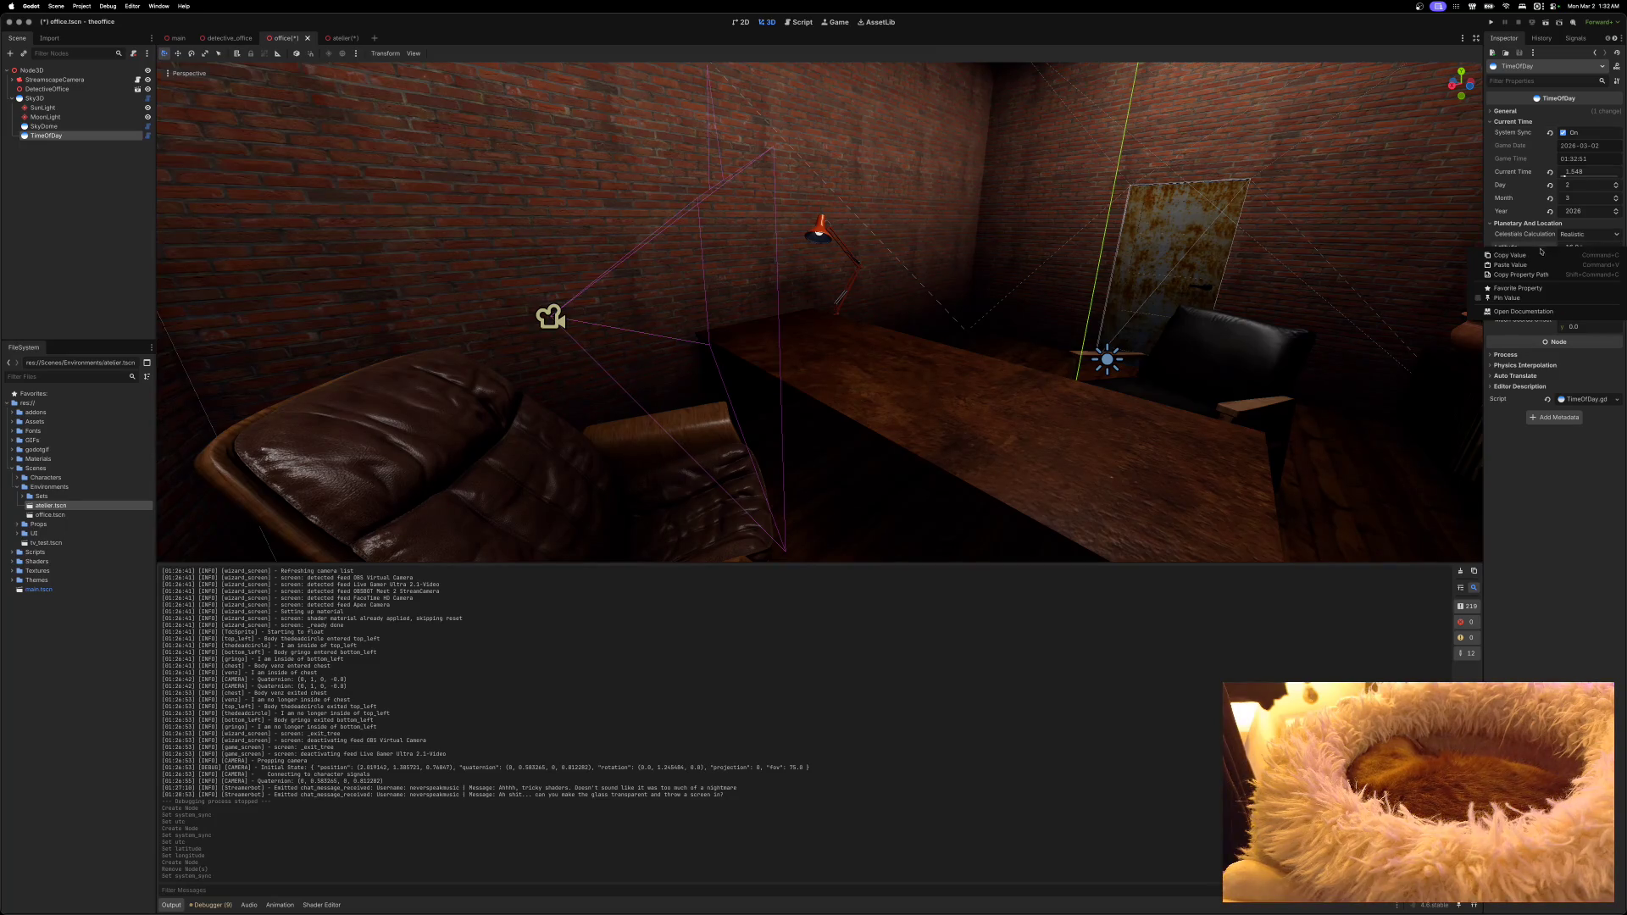
pyautogui.moveTo(1567, 247); pyautogui.dragTo(1525, 267)
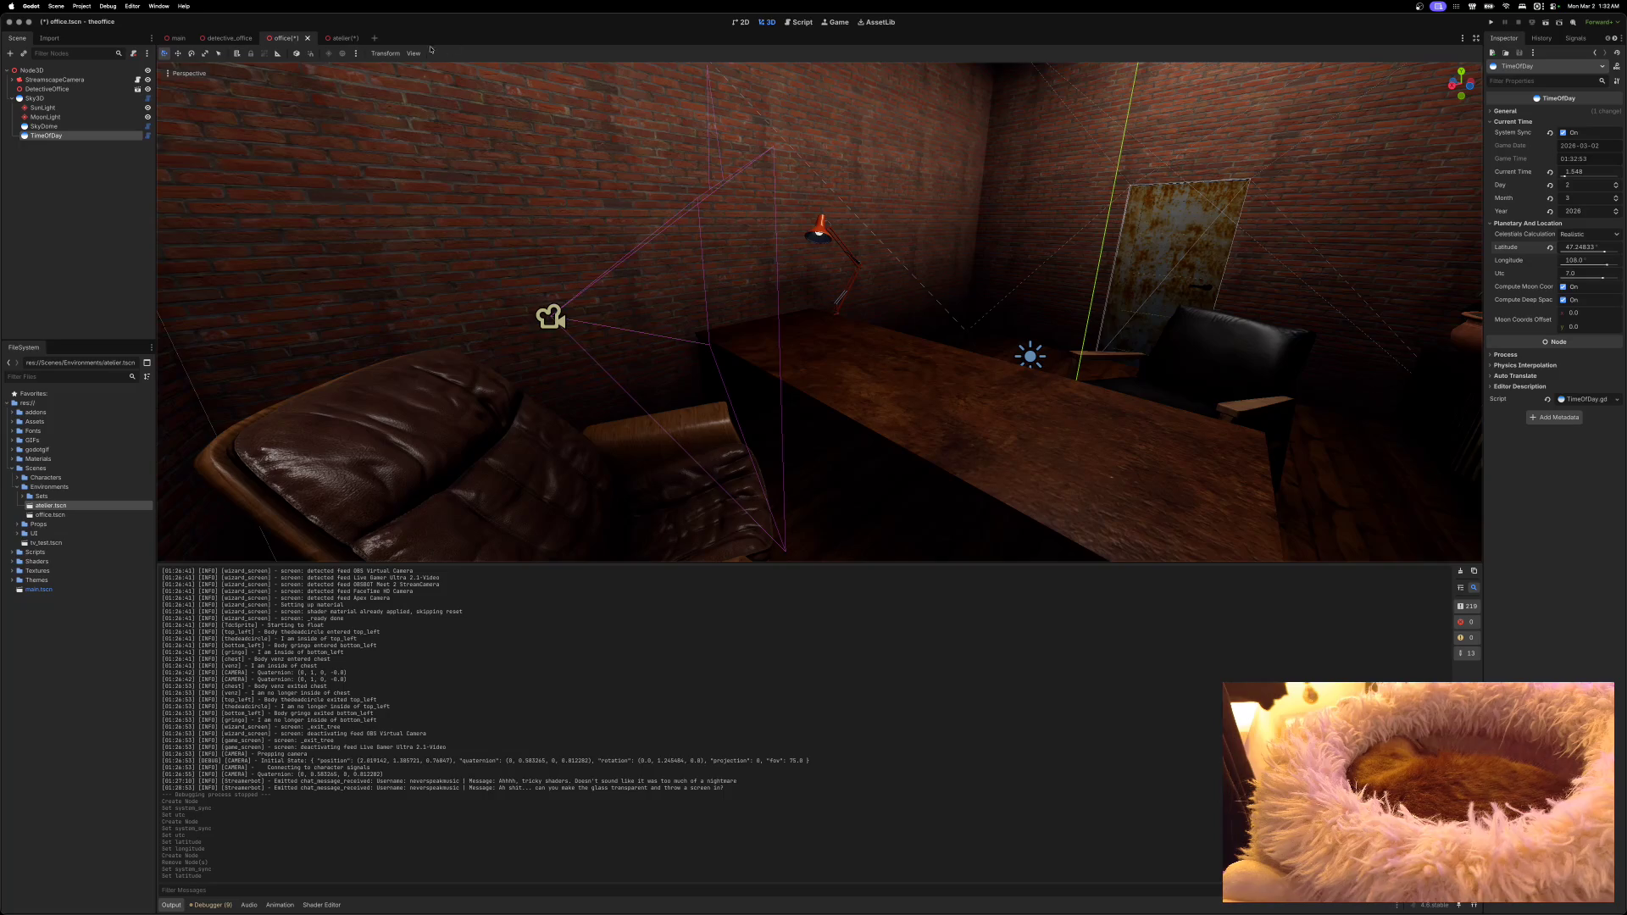
# Step: Paste longitude -122.44305 from the atelier, set UTC to -8, and save the office scene
pyautogui.click(339, 38)
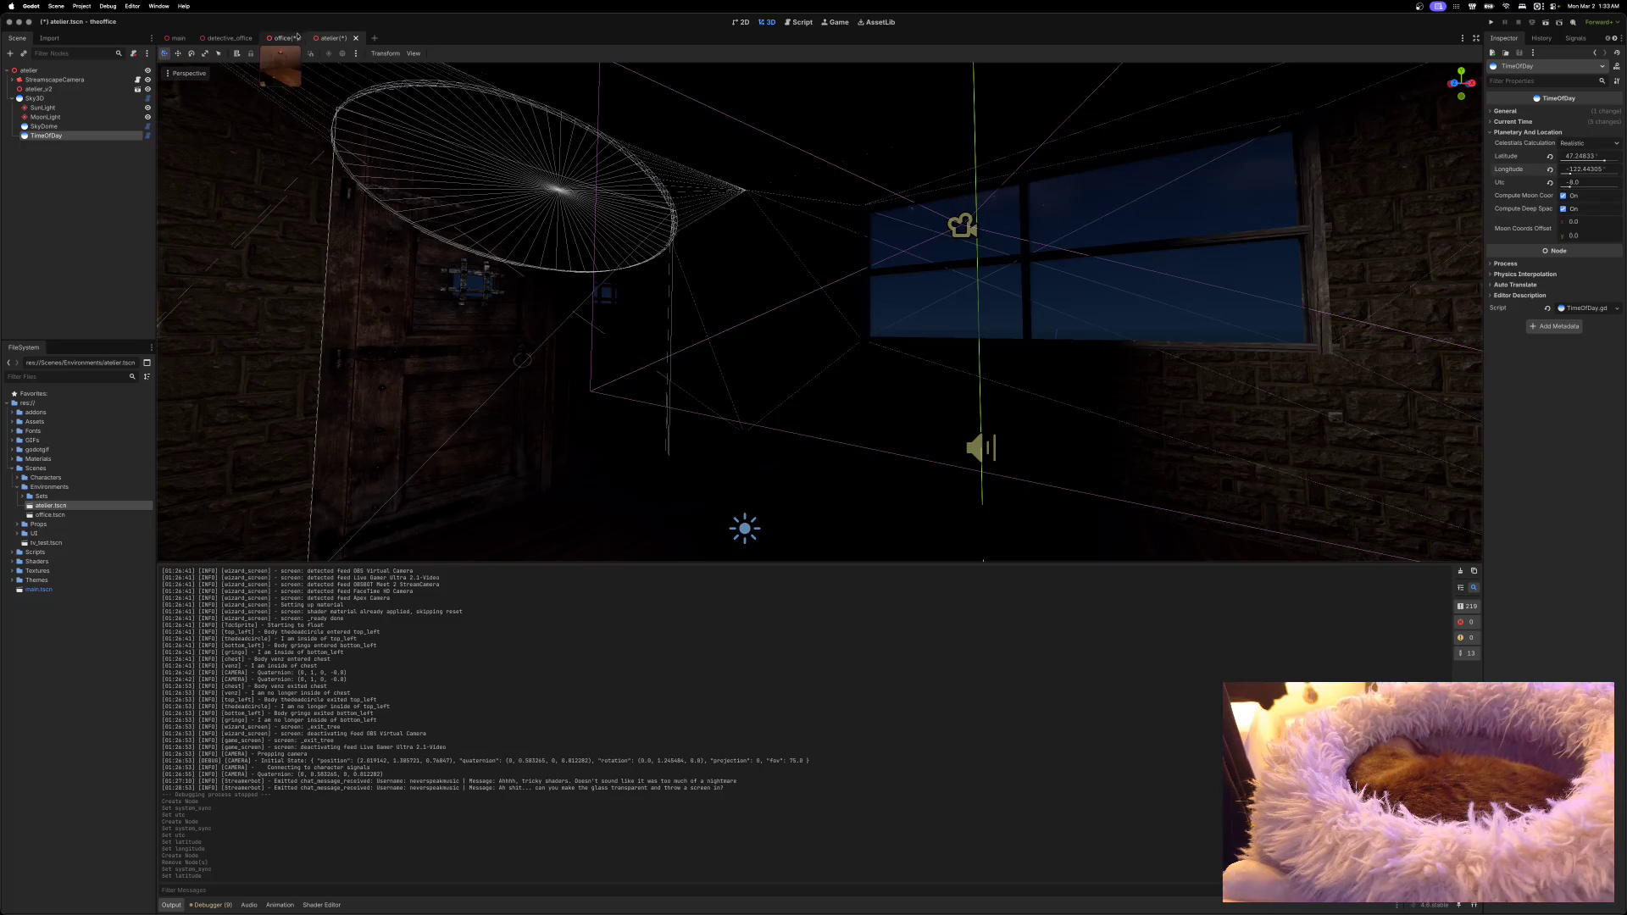
pyautogui.click(283, 38)
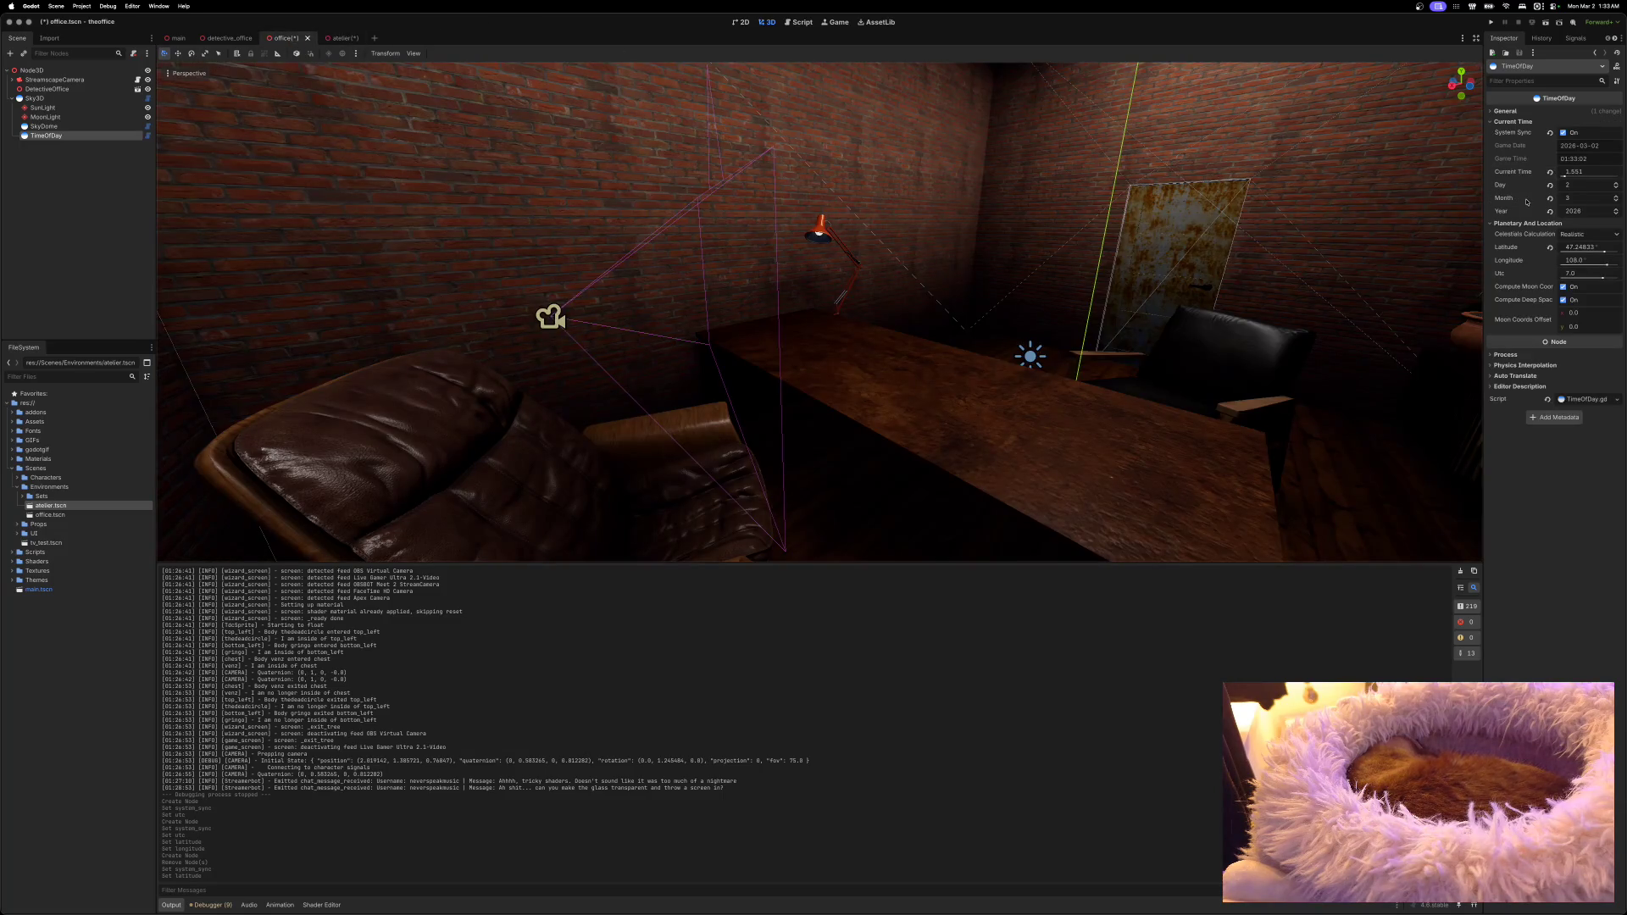
pyautogui.rightClick(1524, 261)
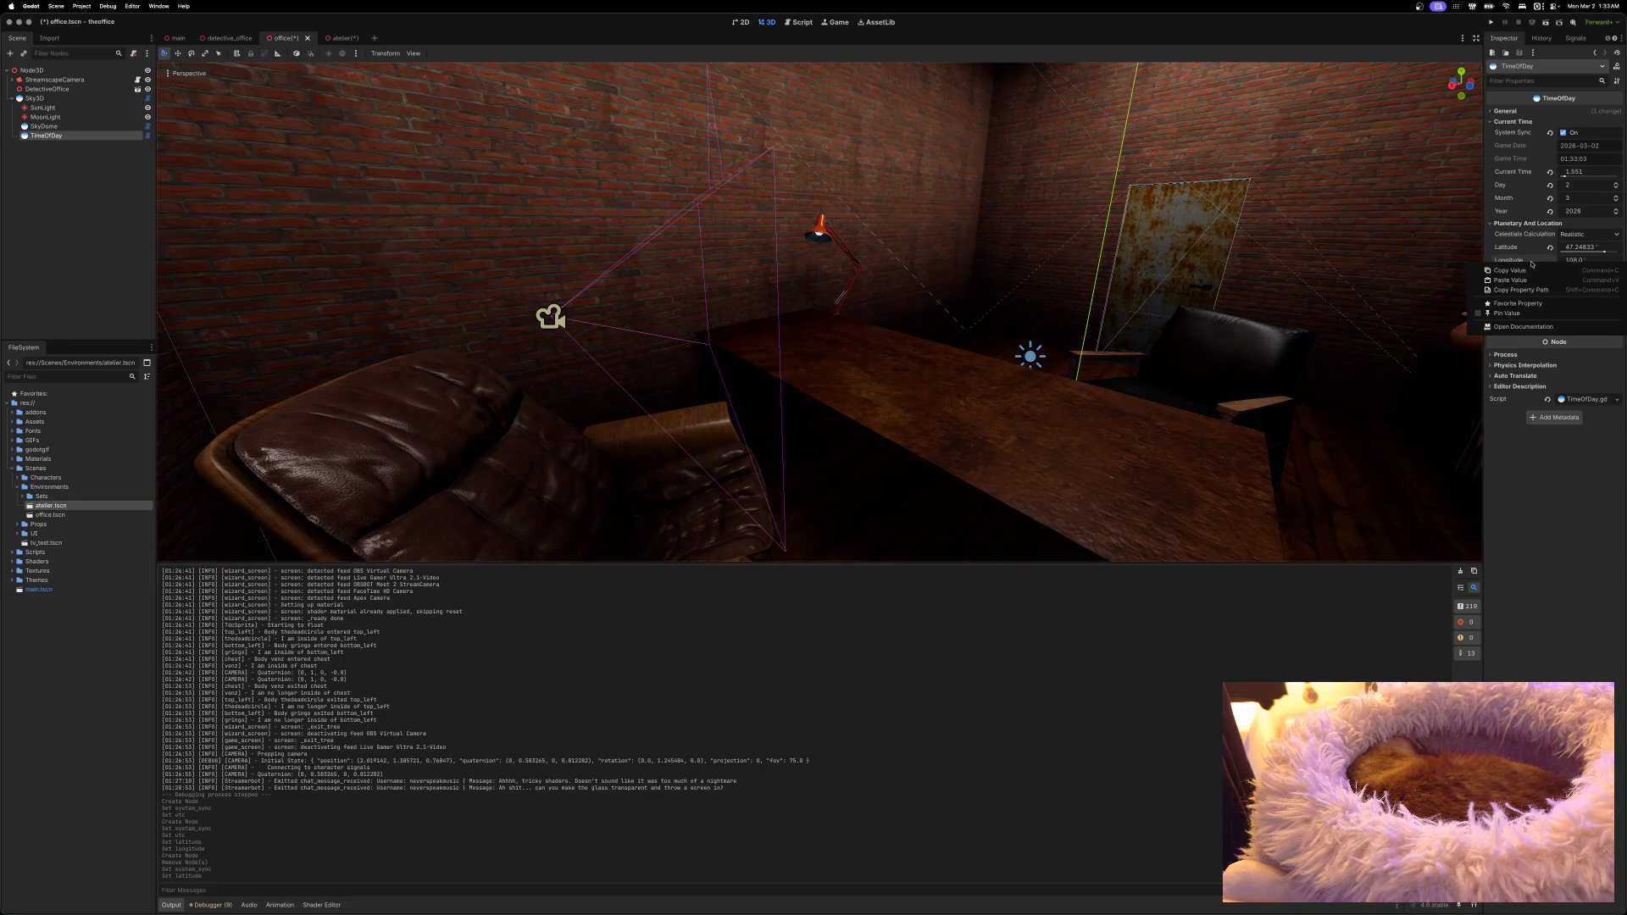
pyautogui.click(1524, 280)
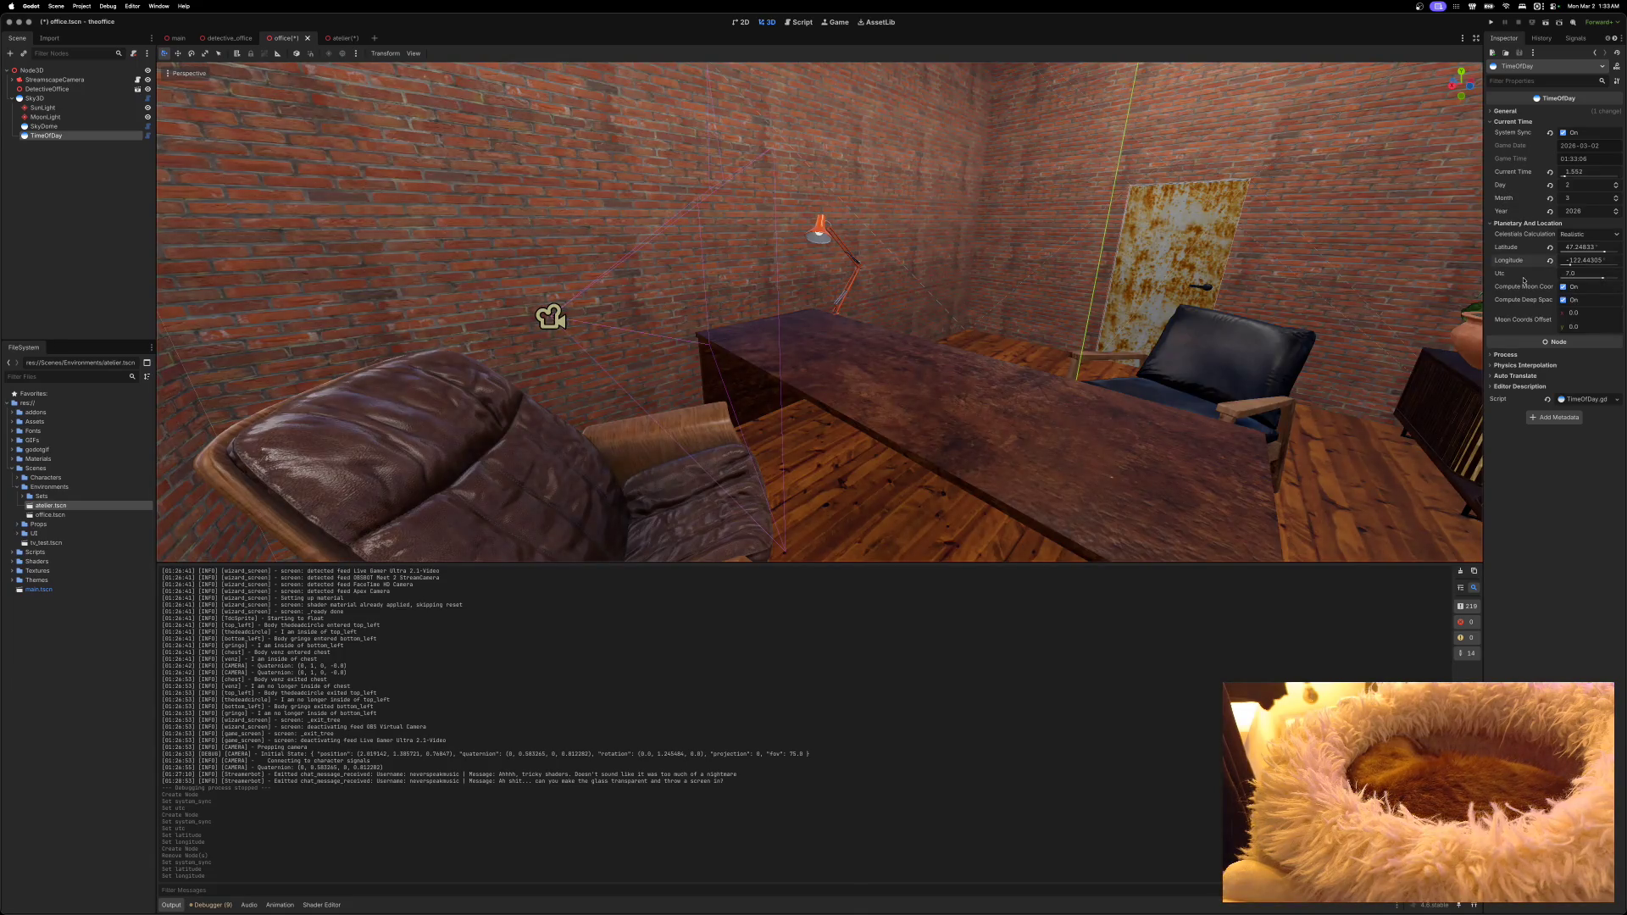
pyautogui.click(1583, 273)
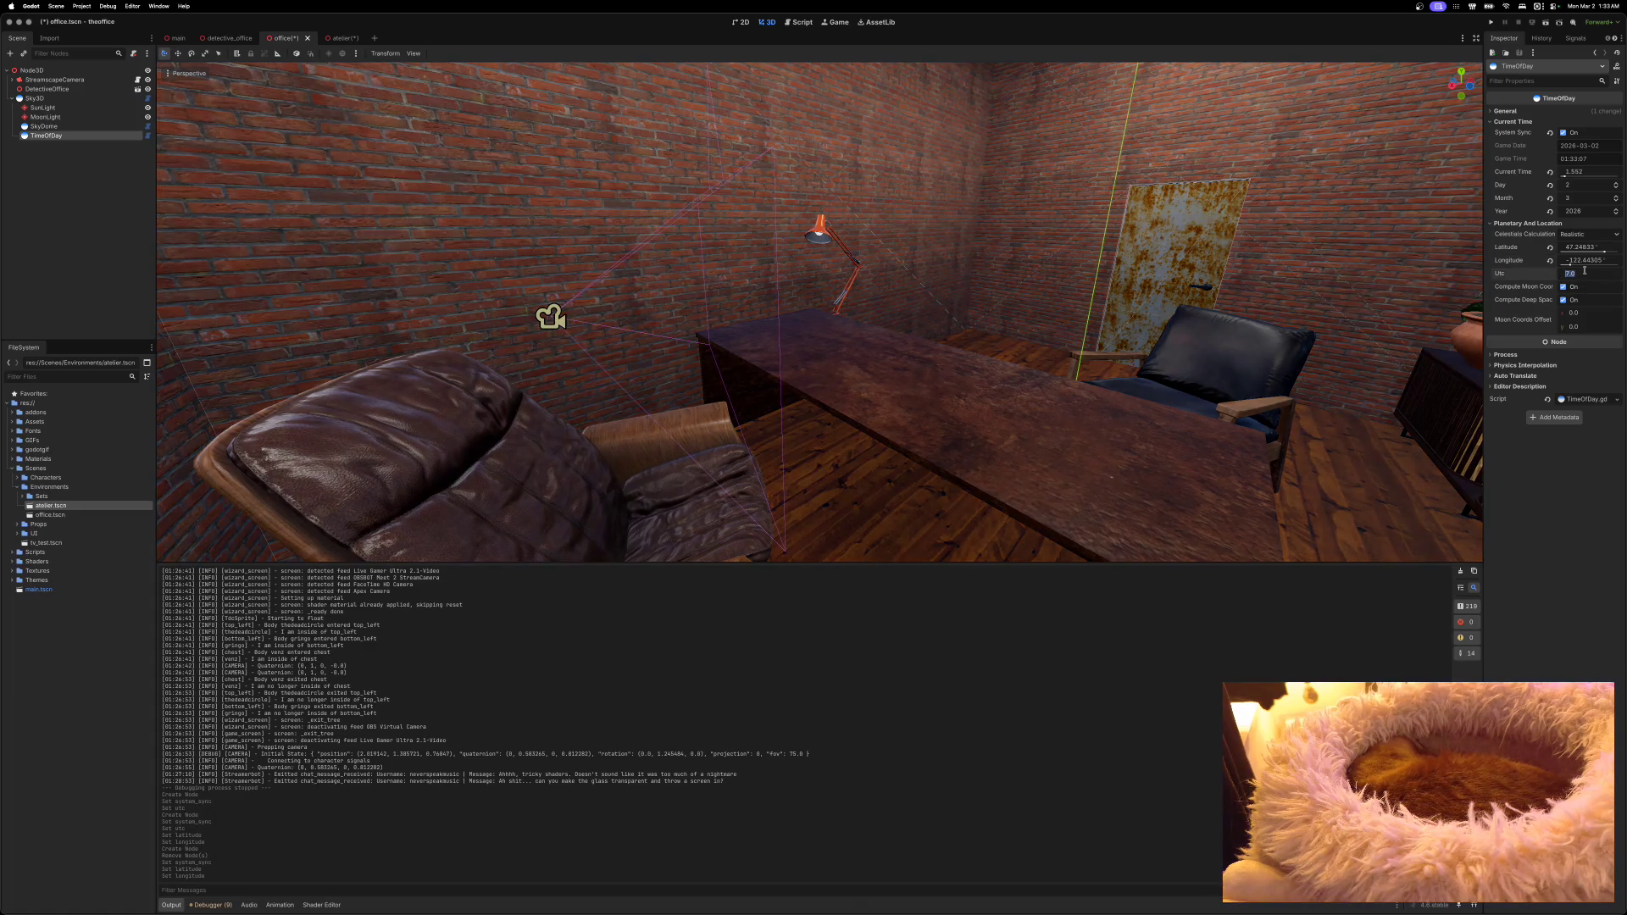
pyautogui.write('-8')
pyautogui.press('Return')
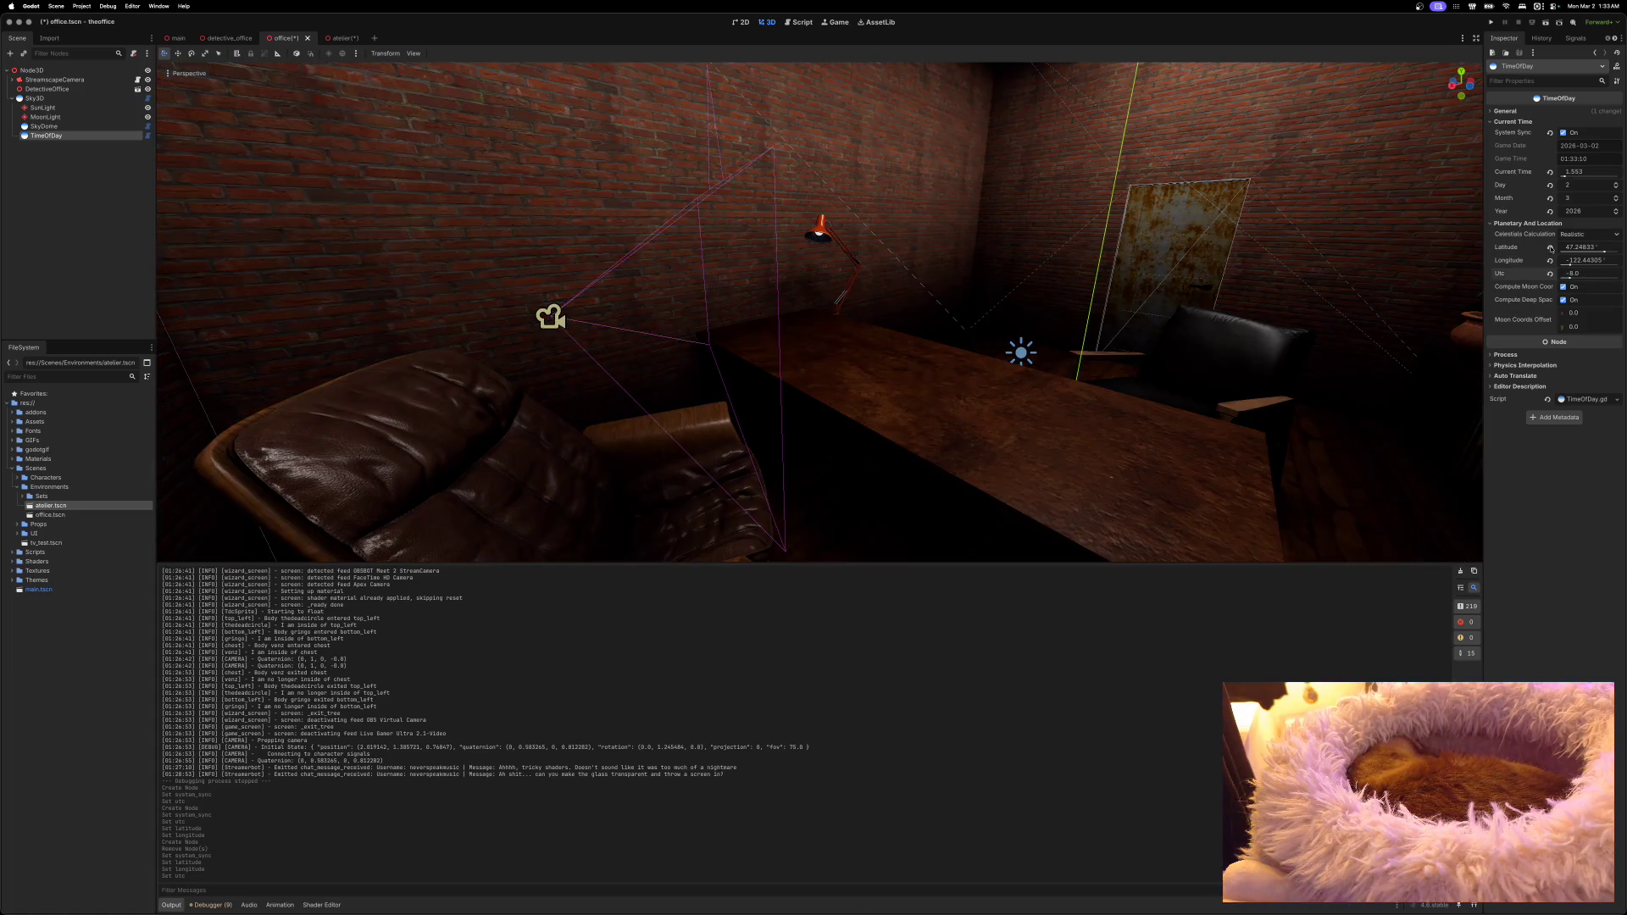
pyautogui.hscroll(15, 1262, 266)
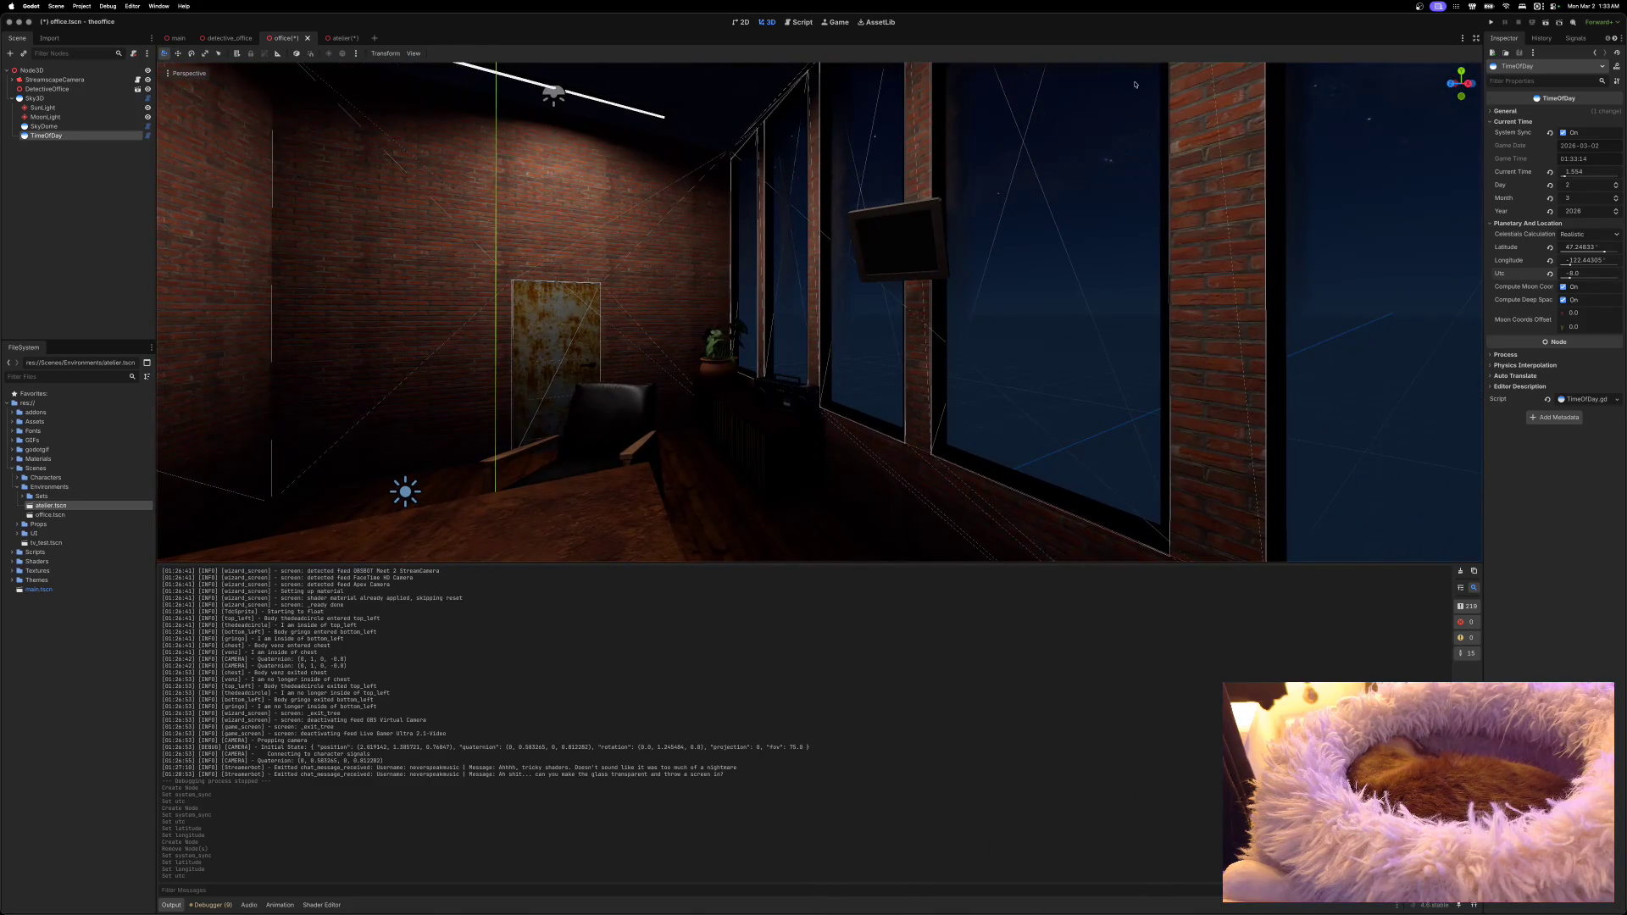
pyautogui.hotkey('ctrl', 's')
pyautogui.click(11, 99)
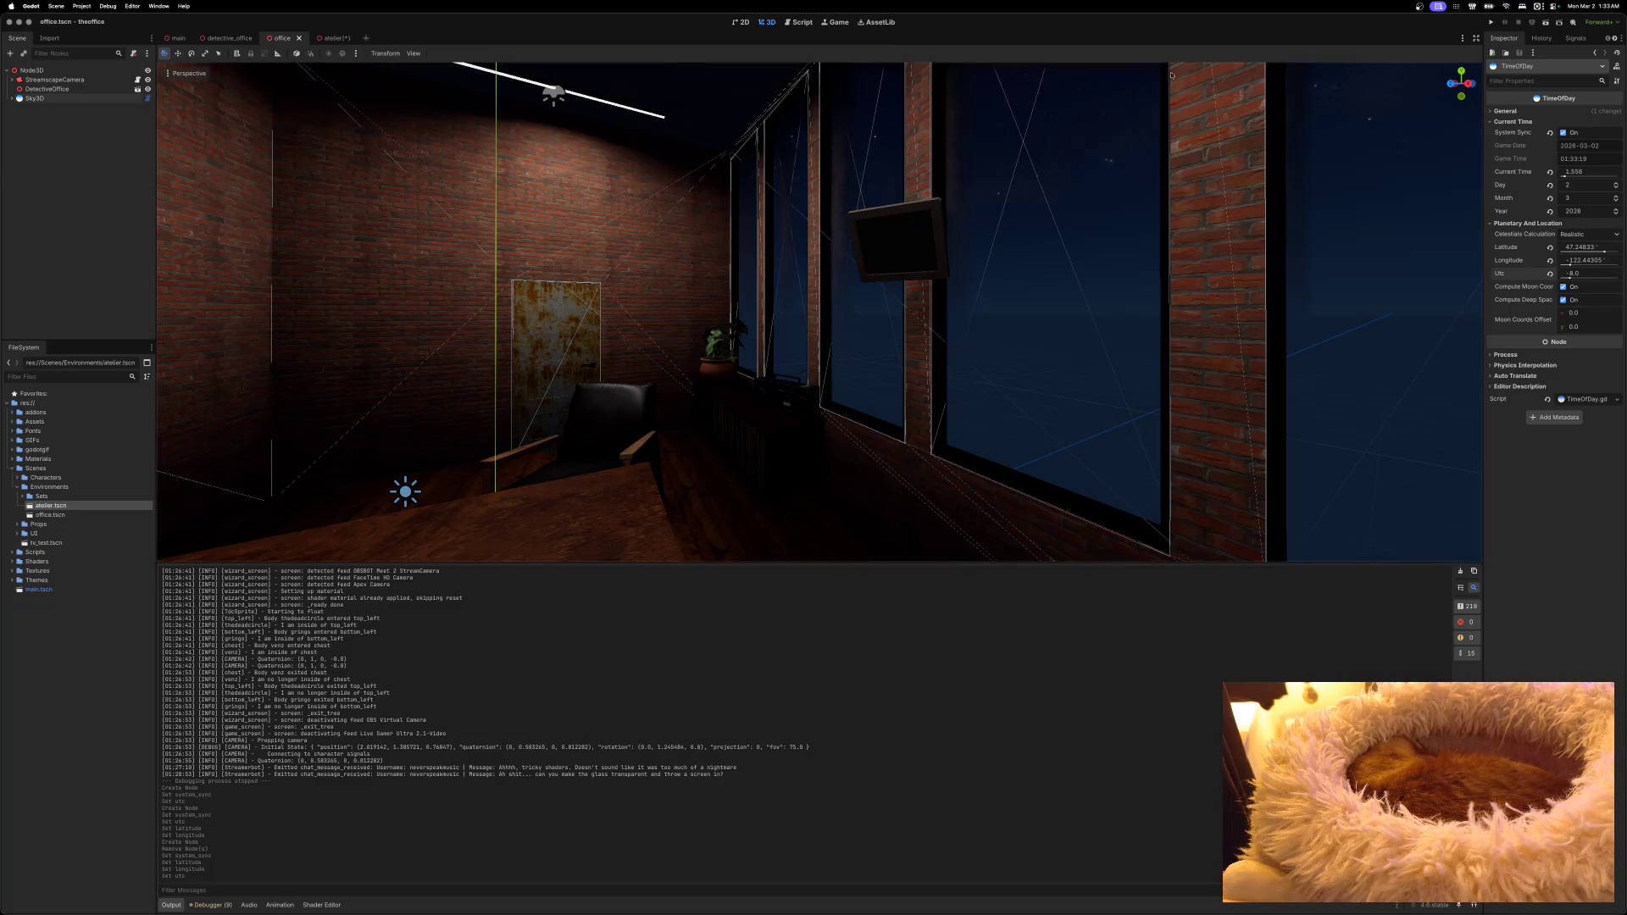
# Step: Run the project to view the foggy night office with the wall TV, then stop it
pyautogui.click(1488, 24)
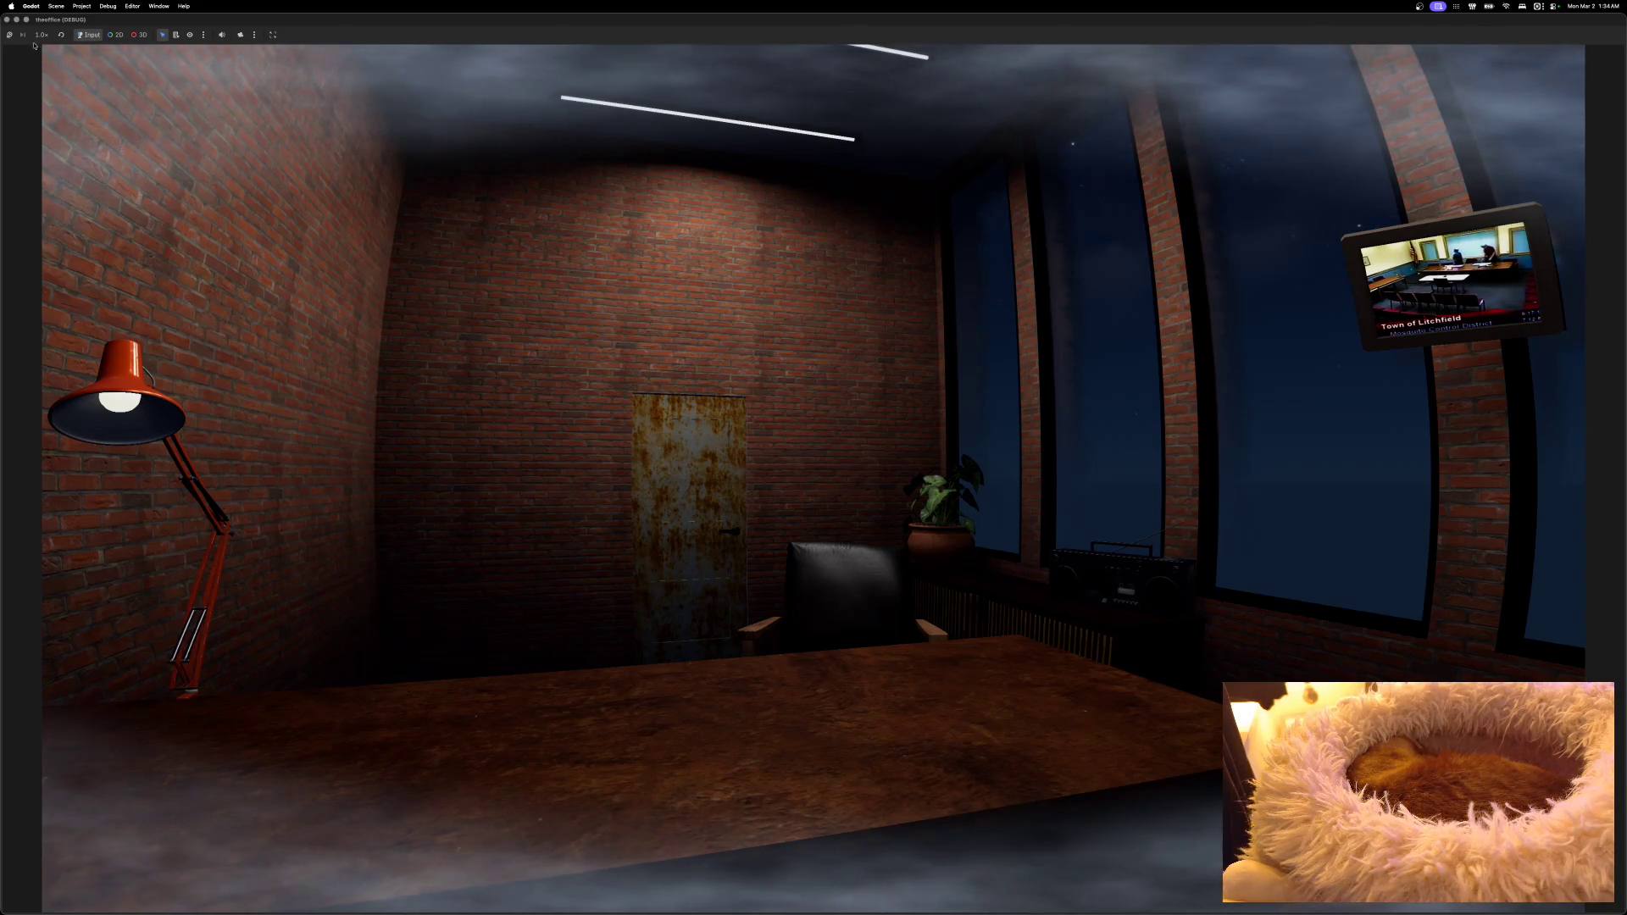
pyautogui.click(7, 19)
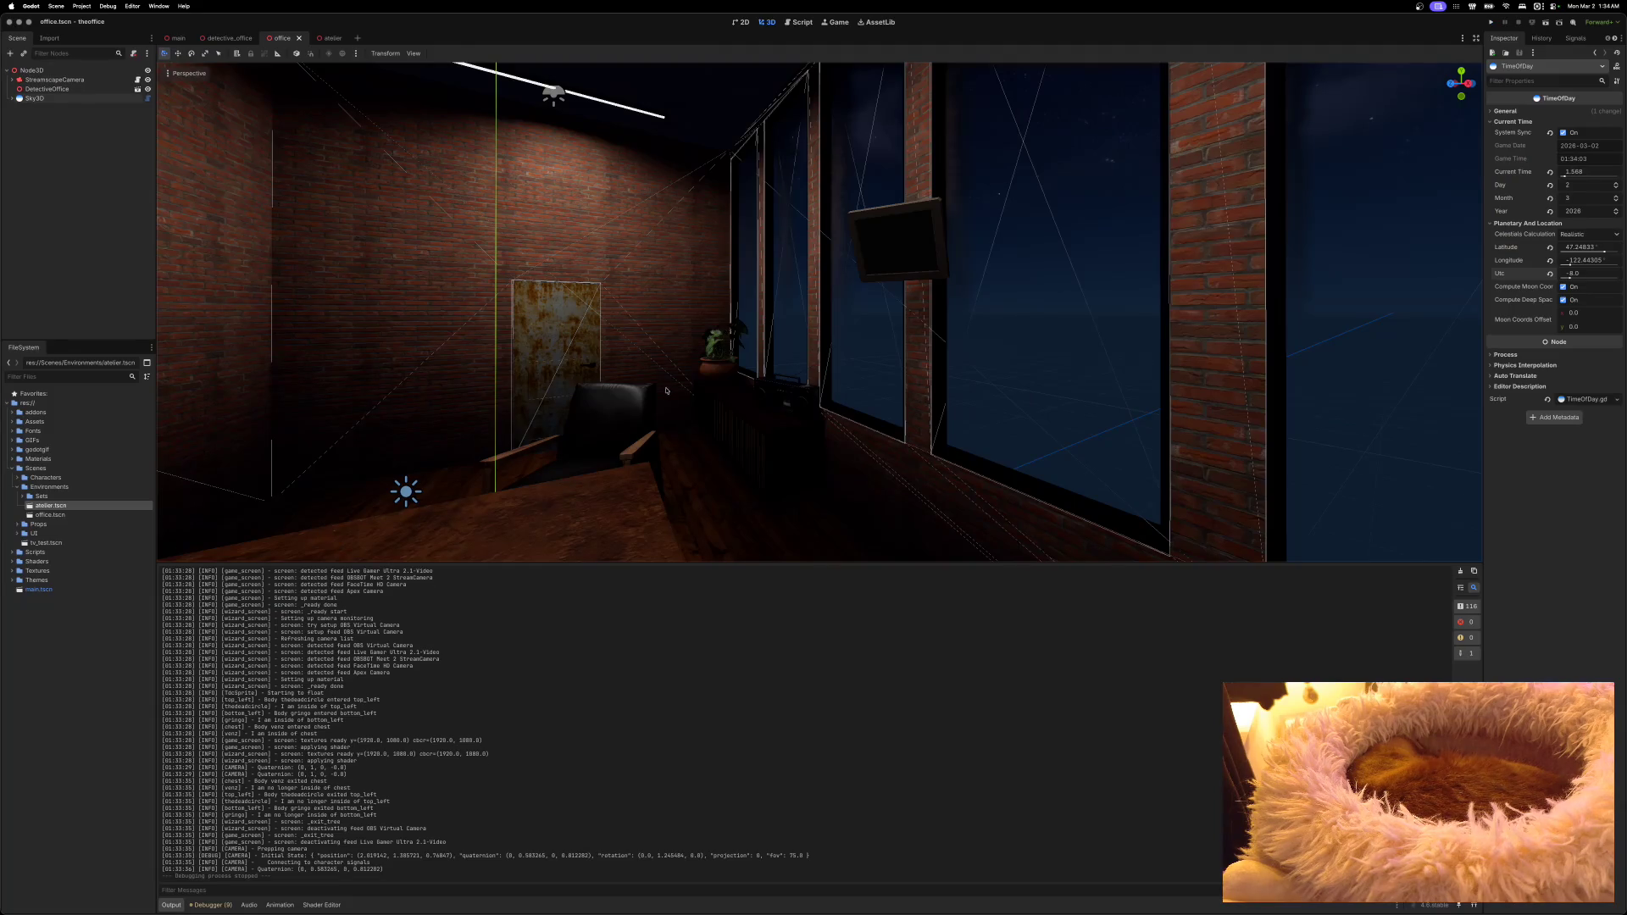
# Step: Fly around the office viewport inspecting the table, coffee cart, desk, door and chair
pyautogui.press('w')
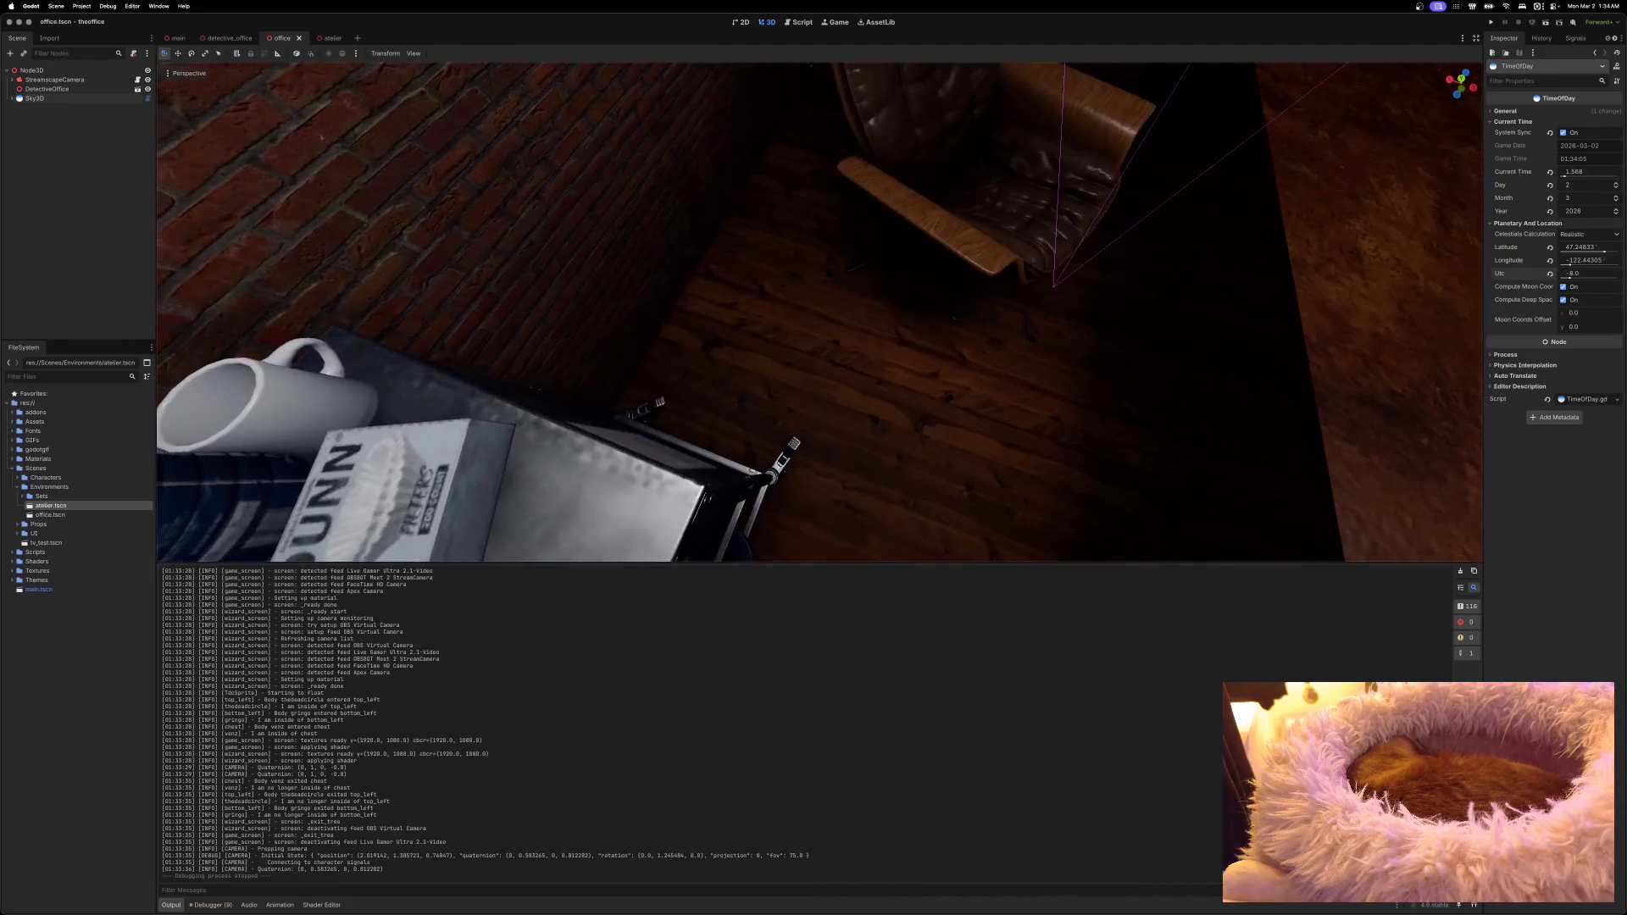
pyautogui.press('s')
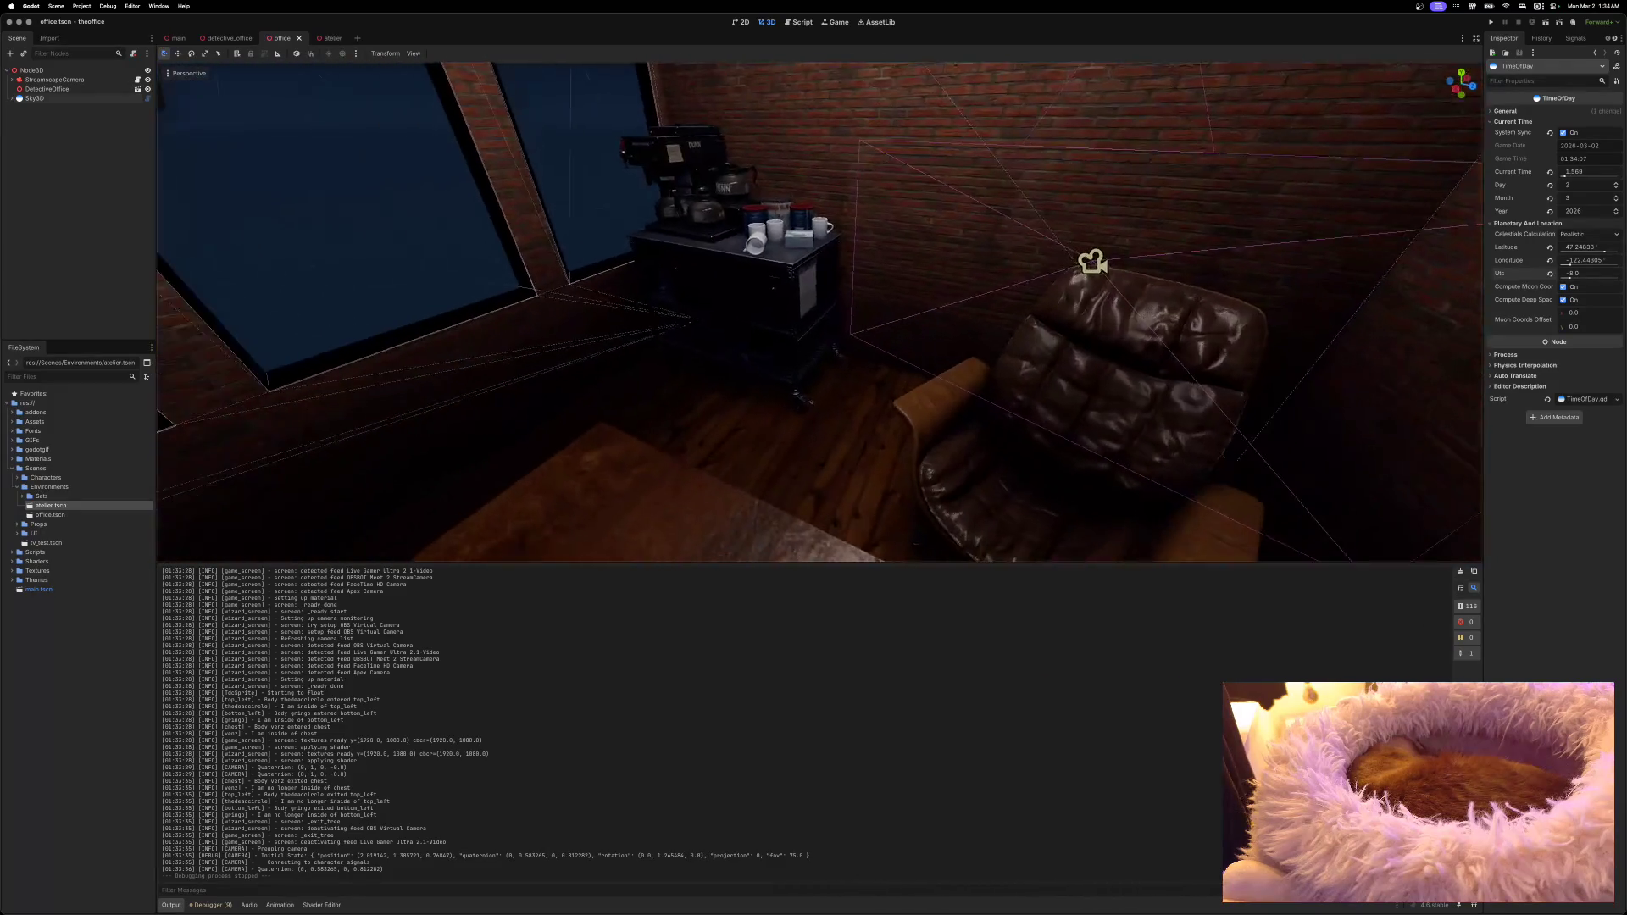
pyautogui.press('w')
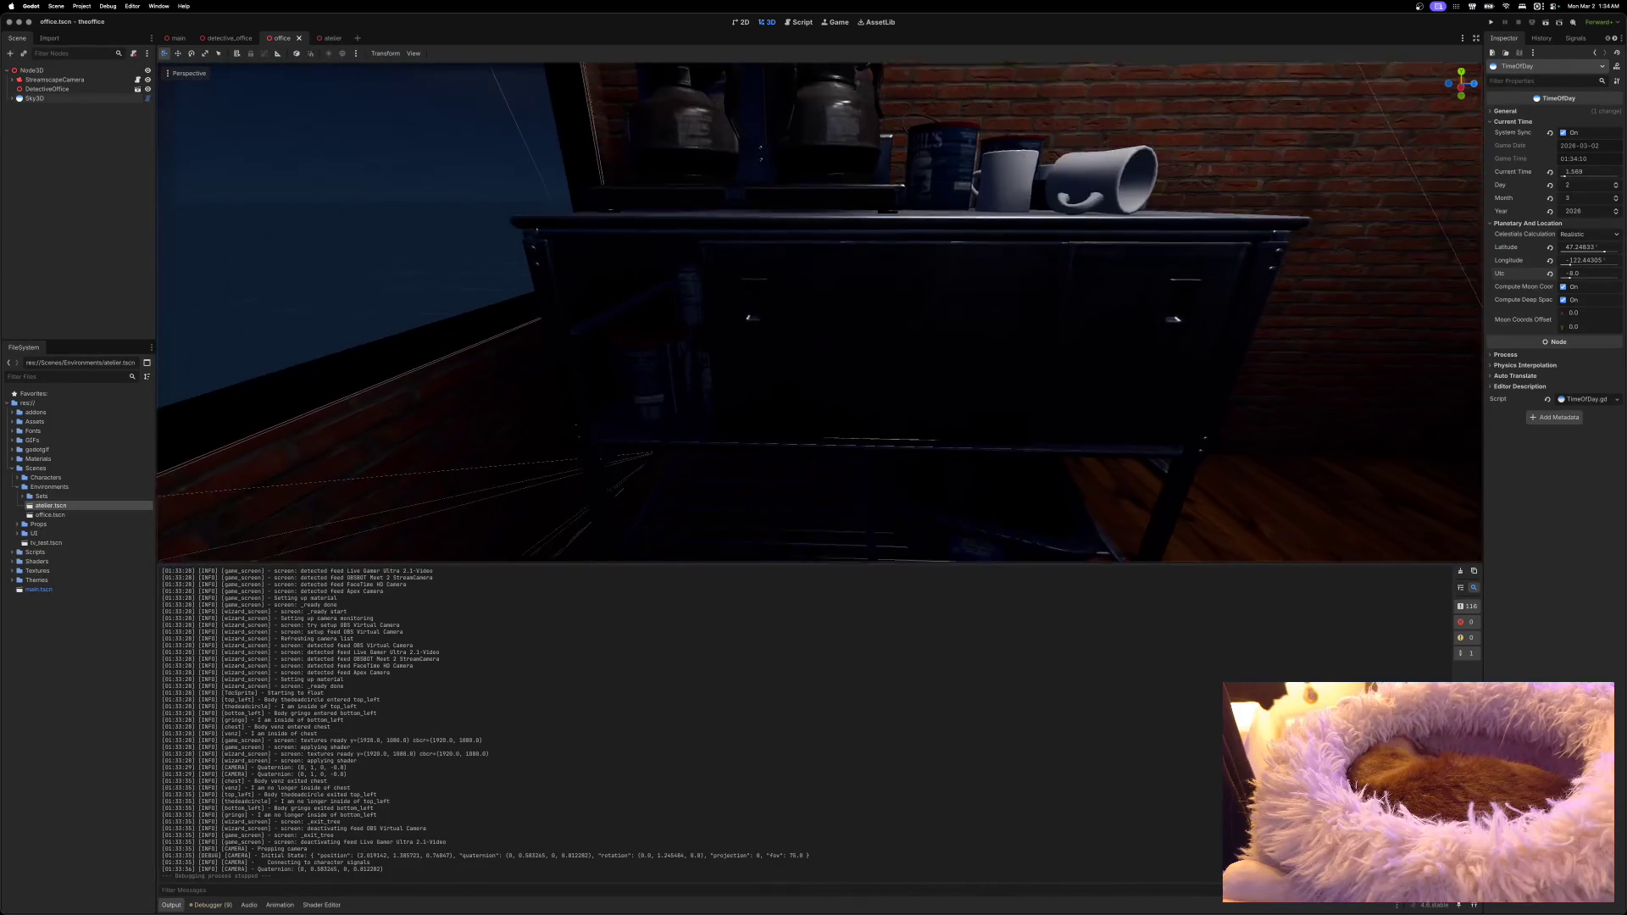
pyautogui.press('s')
pyautogui.press('w')
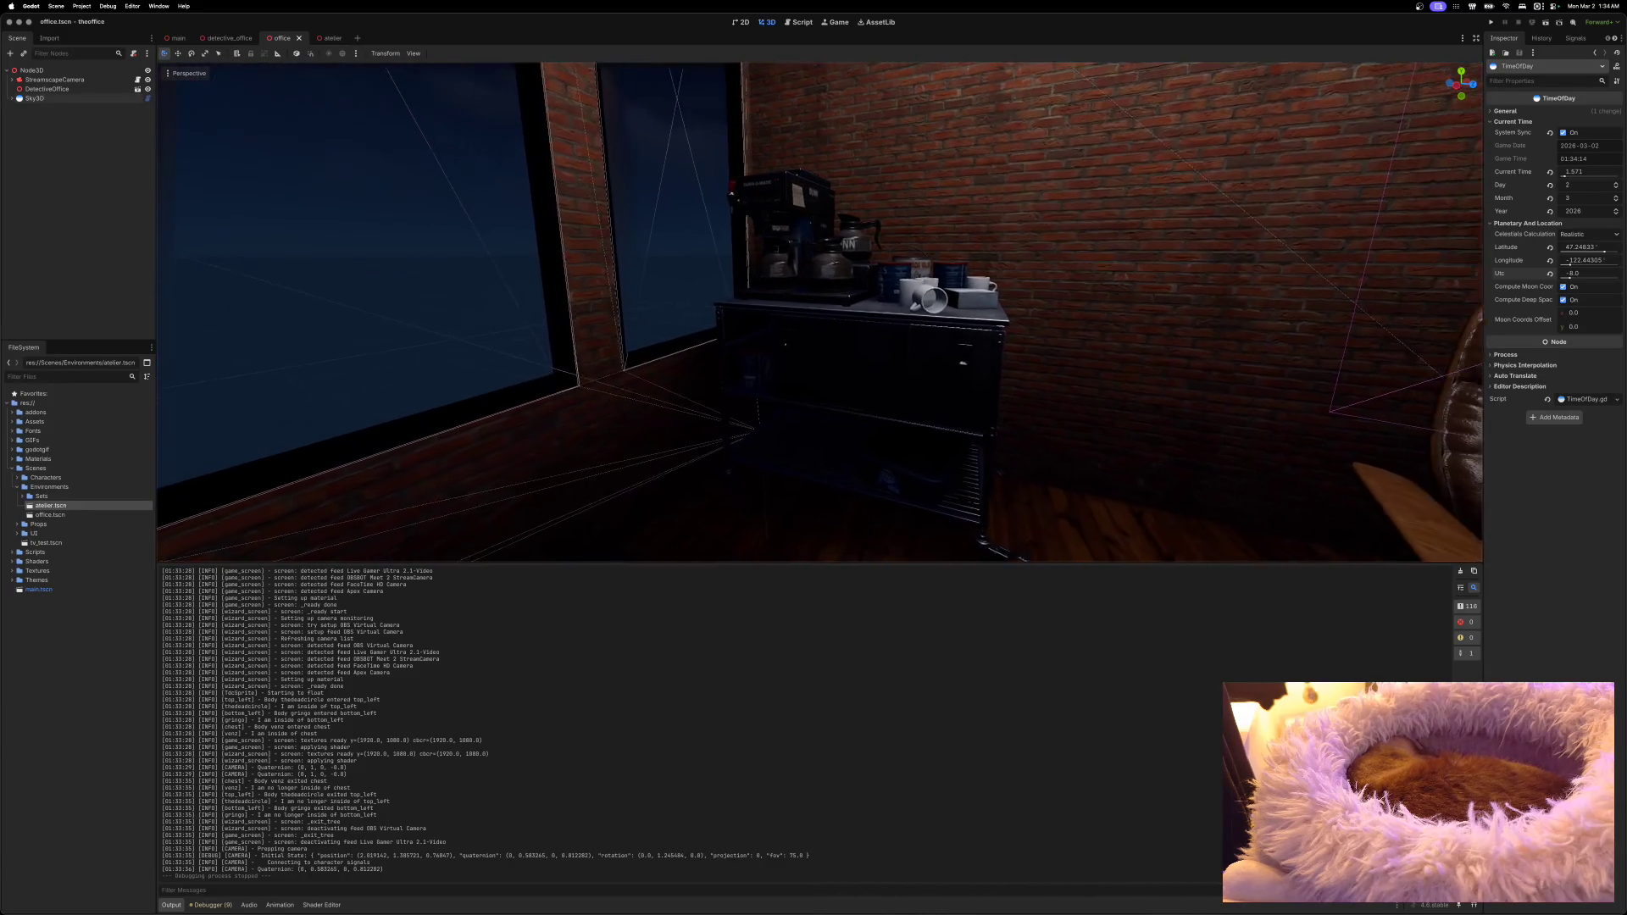
pyautogui.press('s')
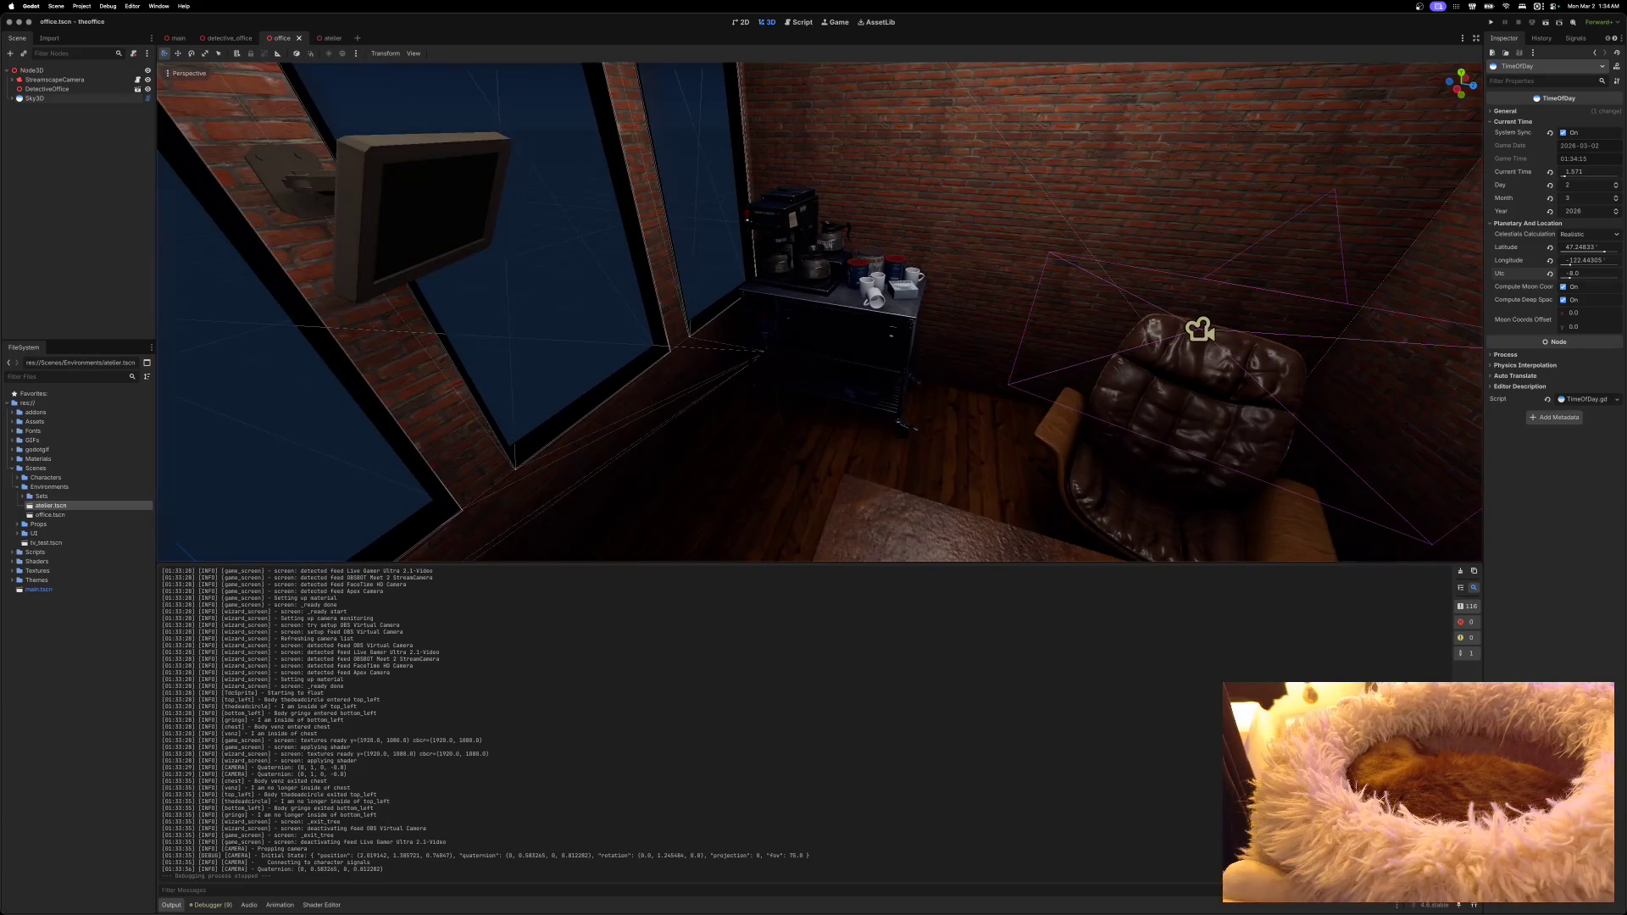
pyautogui.press('d')
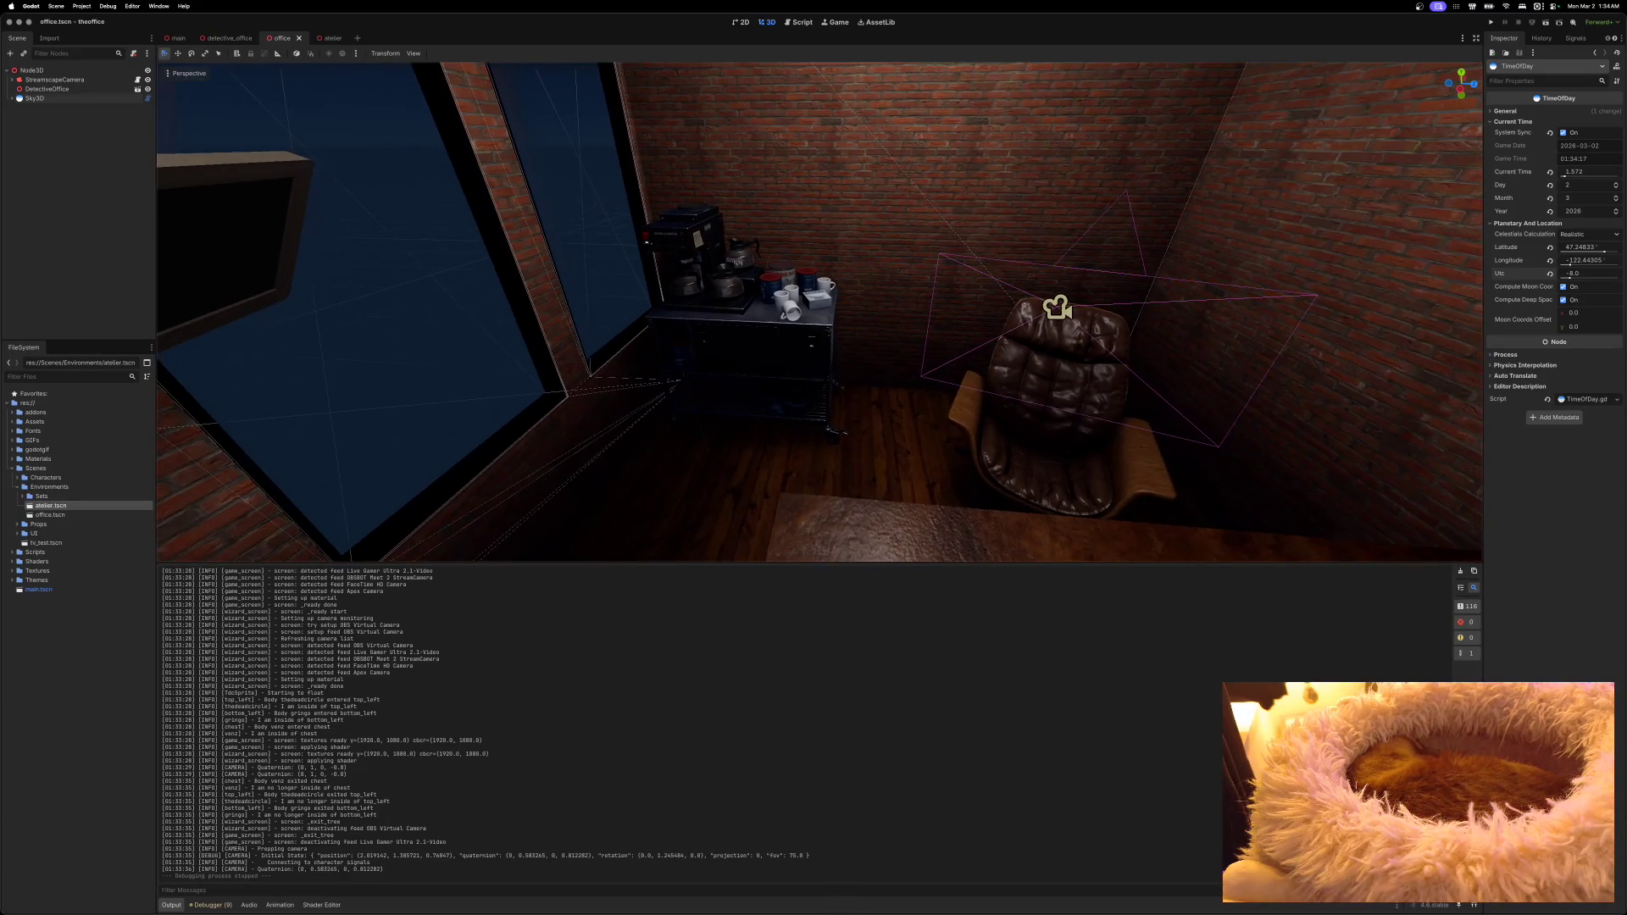
pyautogui.press('w')
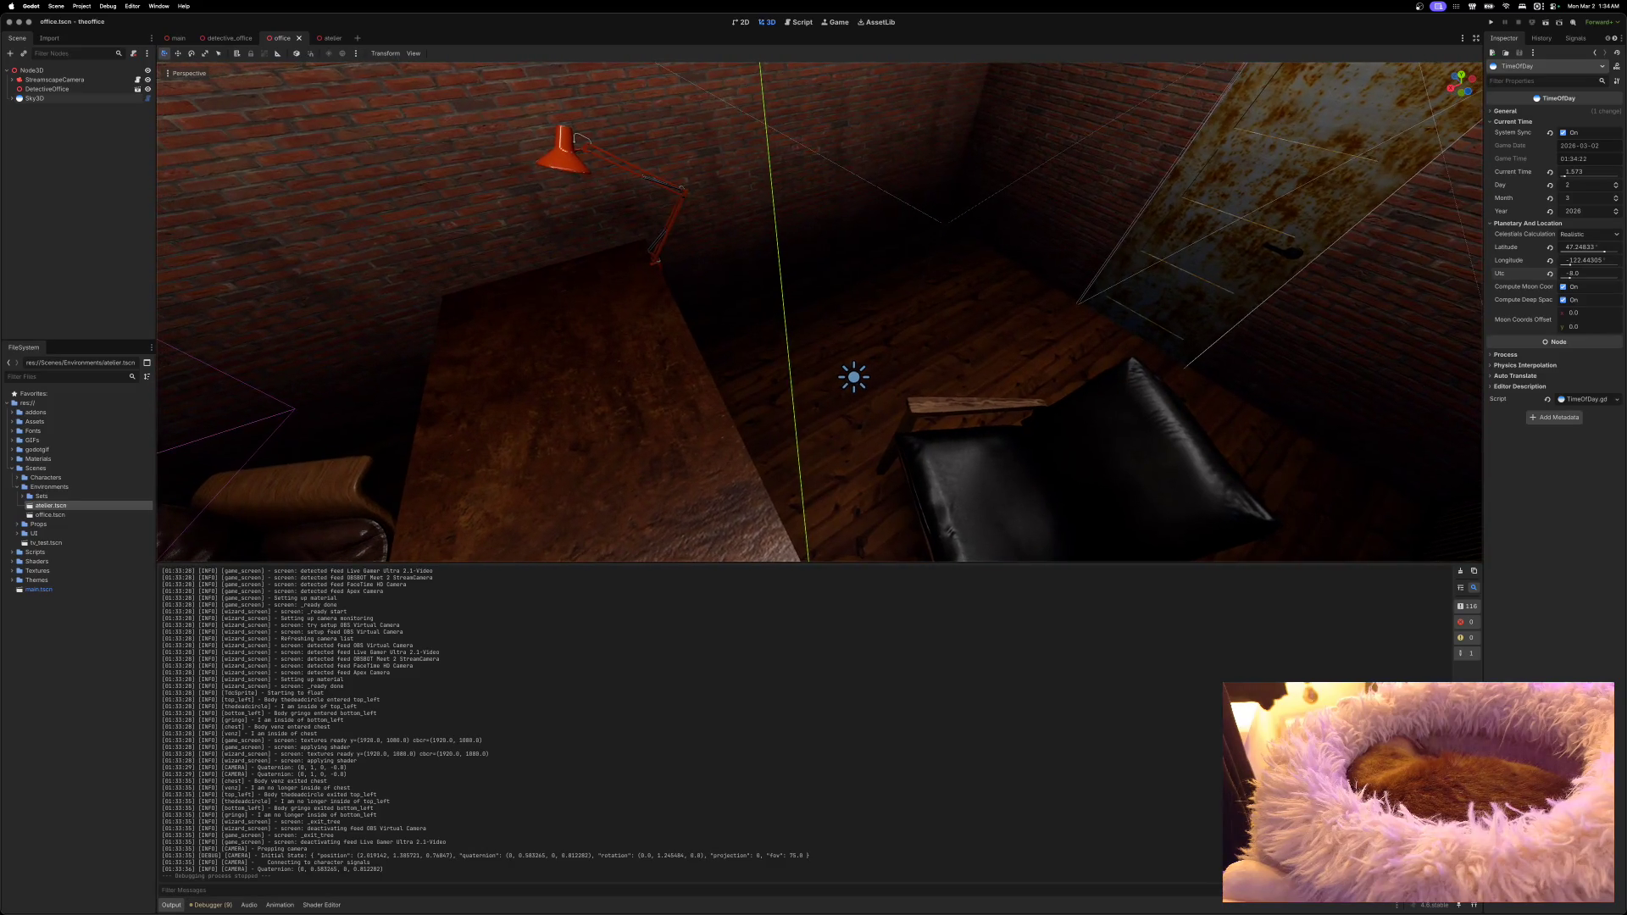
pyautogui.press('w')
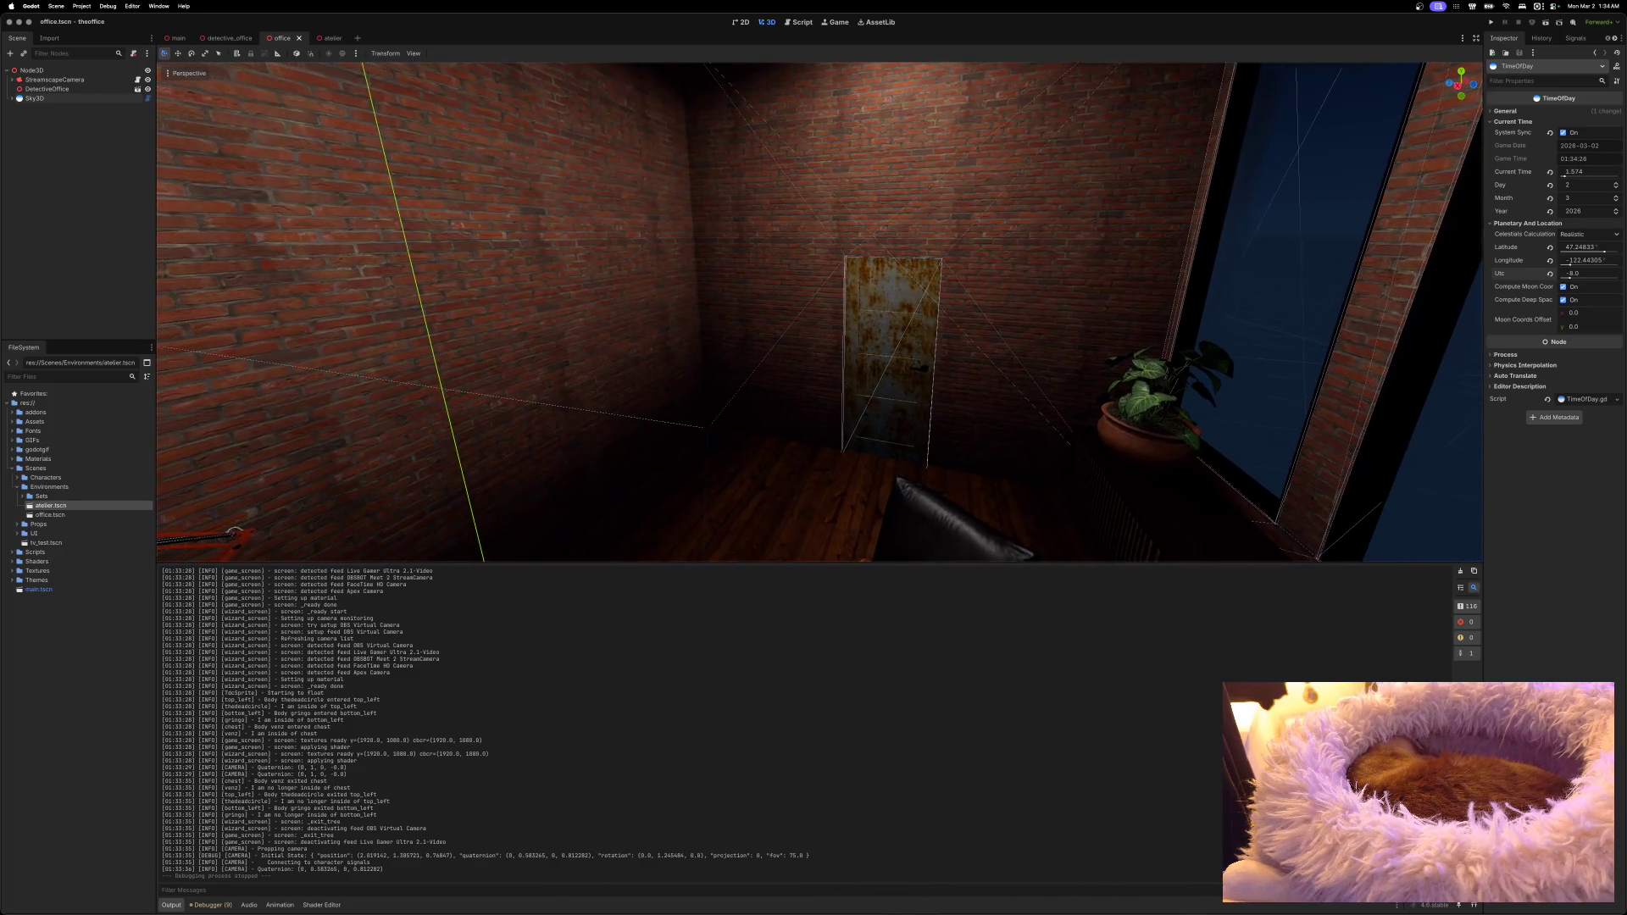
pyautogui.press('w')
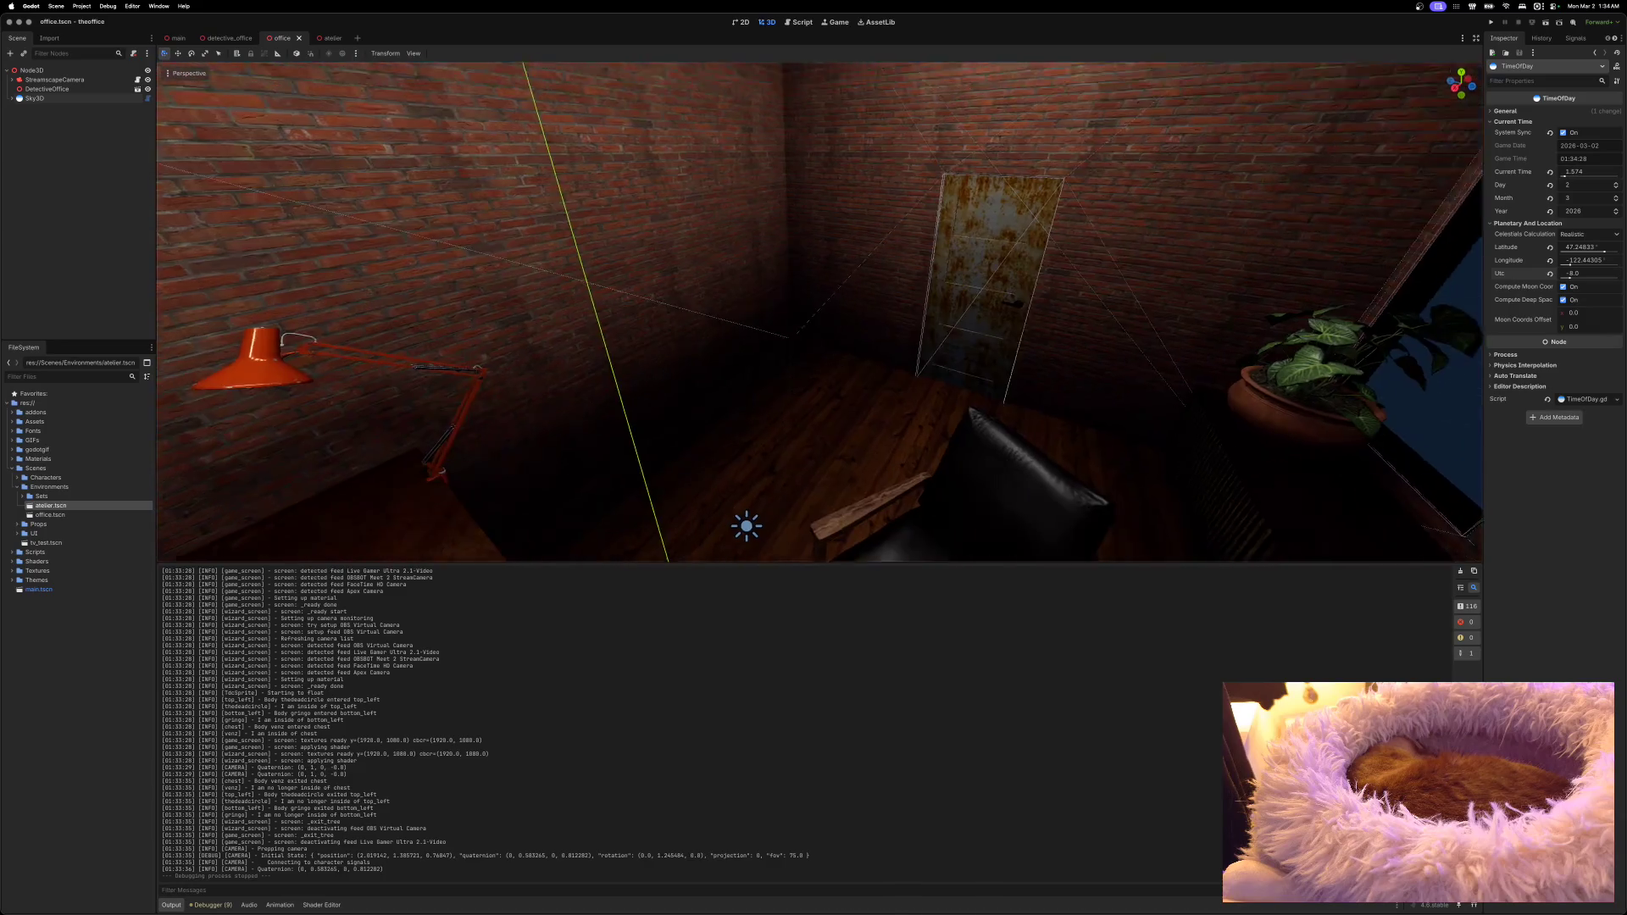
pyautogui.press('w')
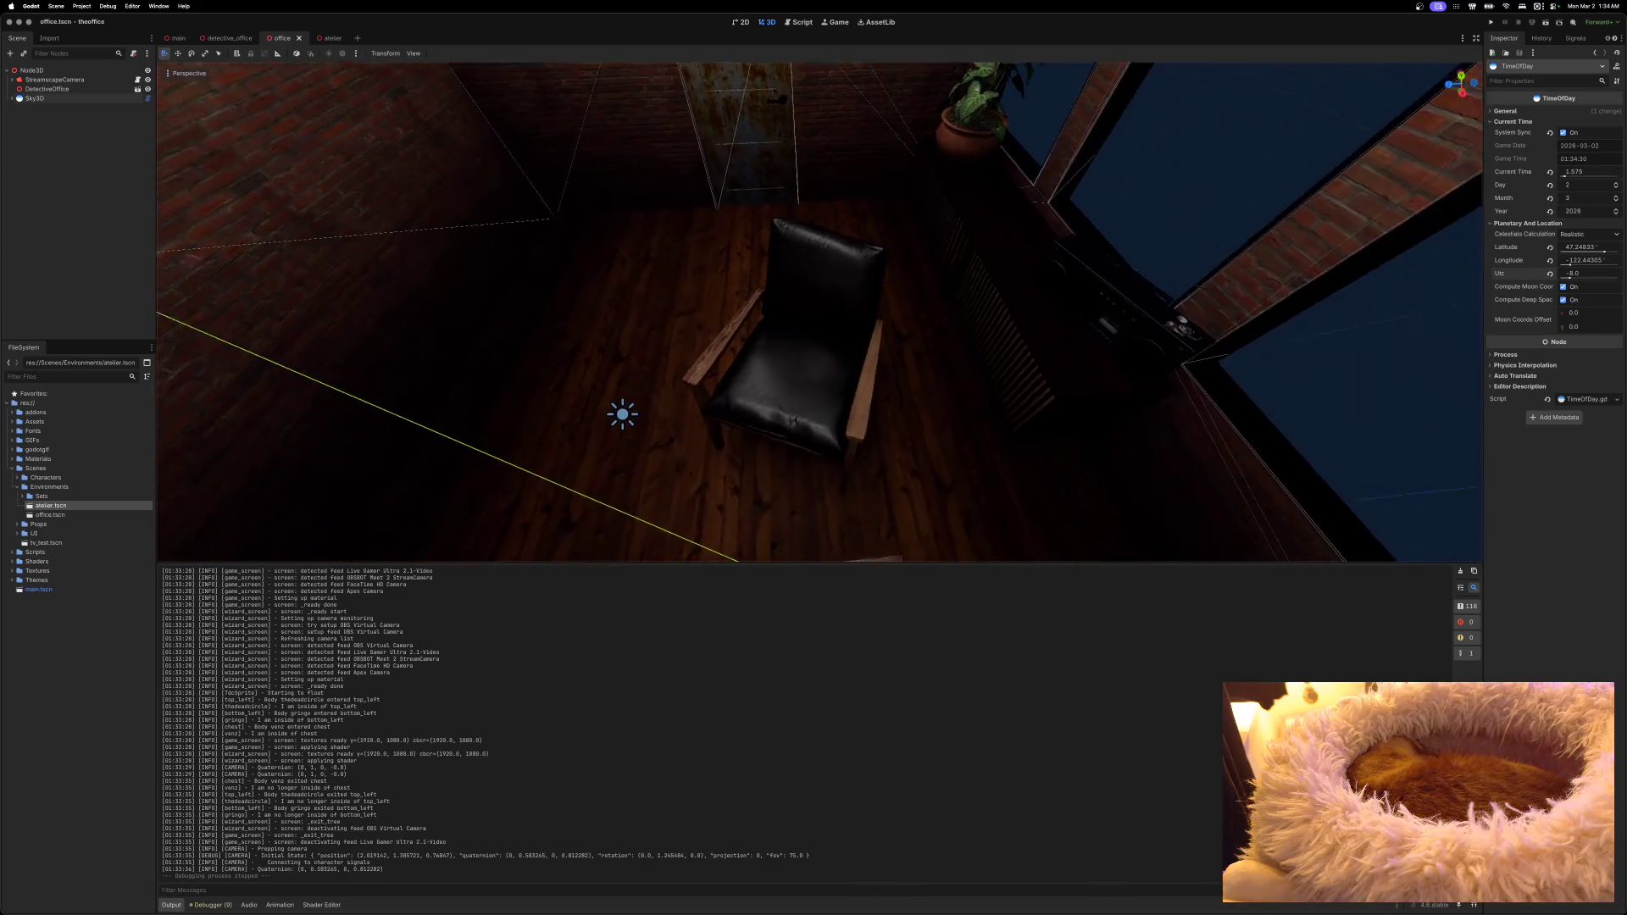
pyautogui.press('w')
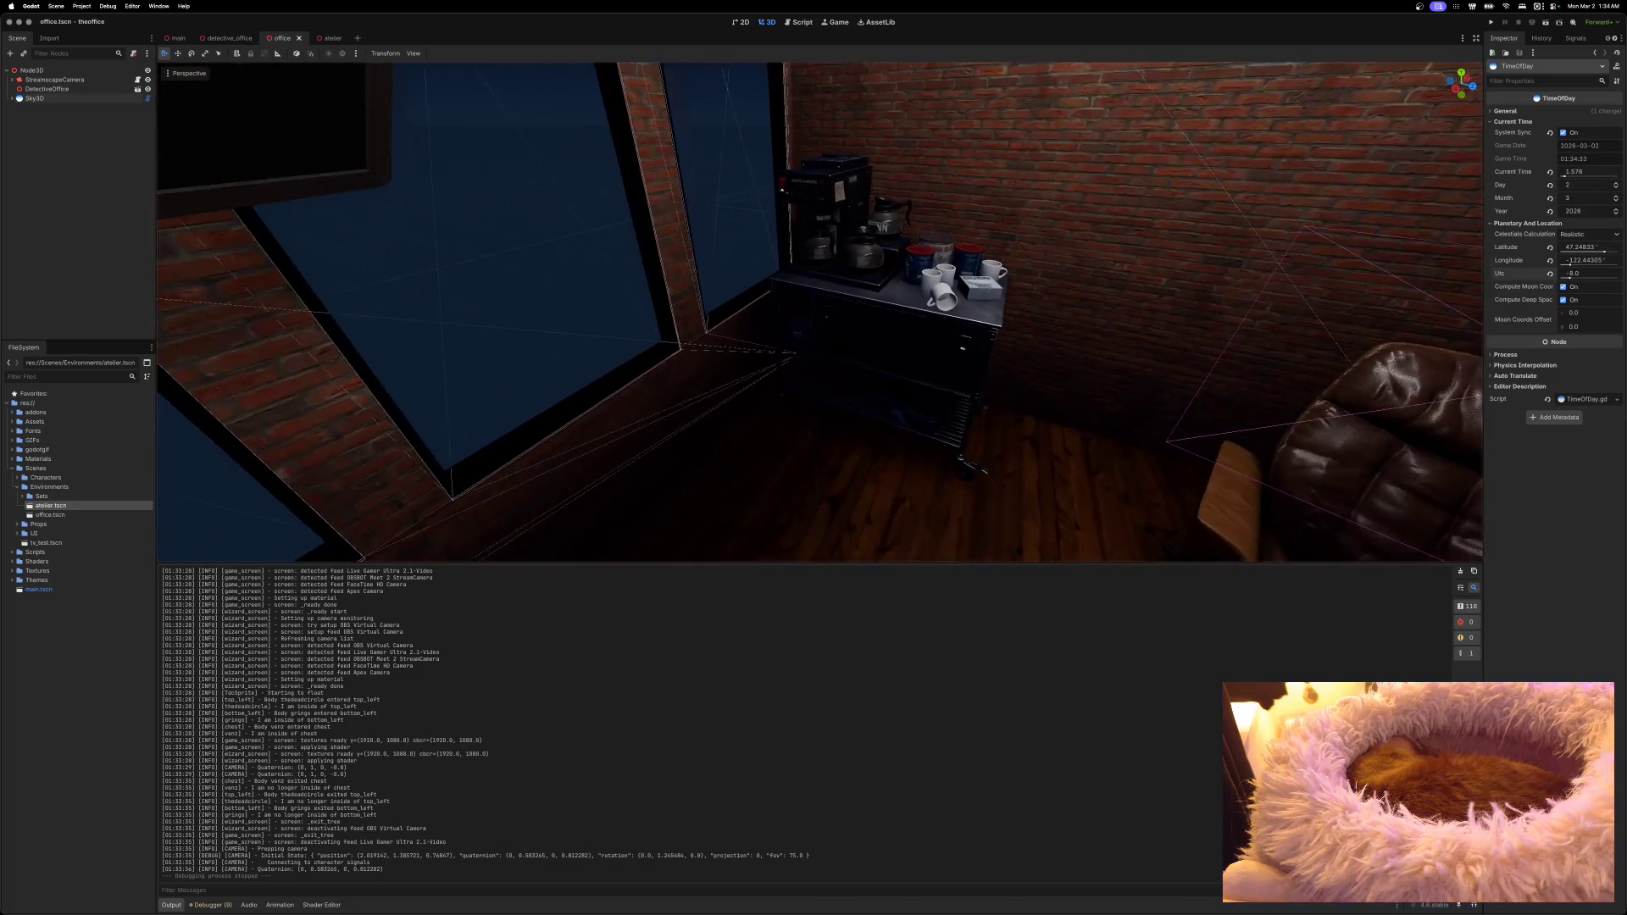
pyautogui.press('w')
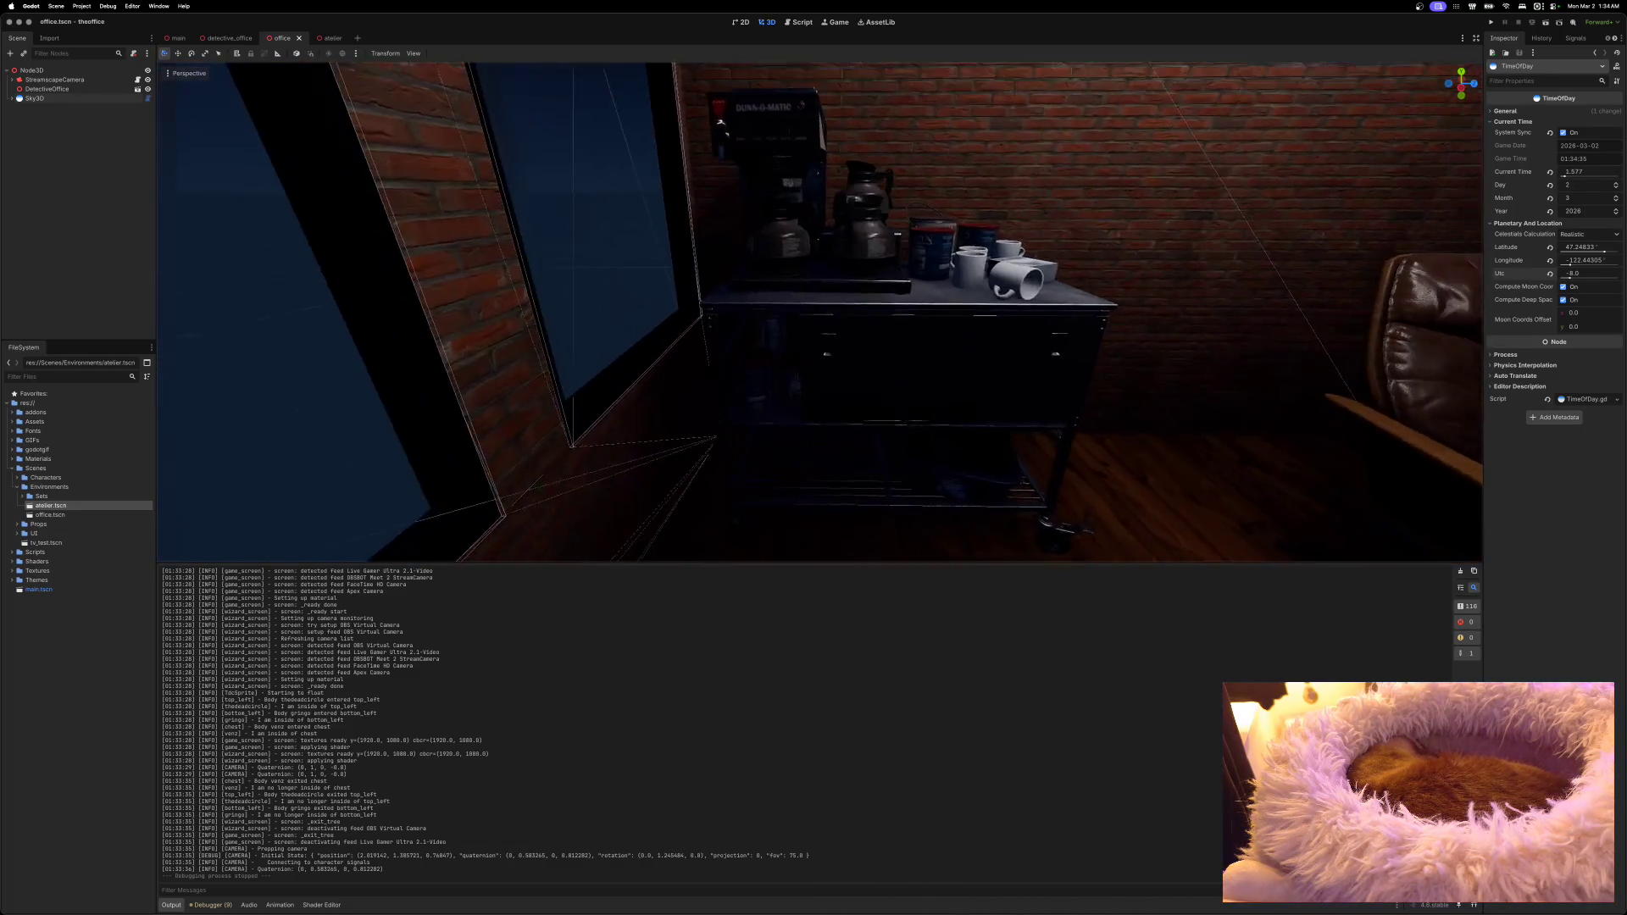
pyautogui.press('s')
pyautogui.press('w')
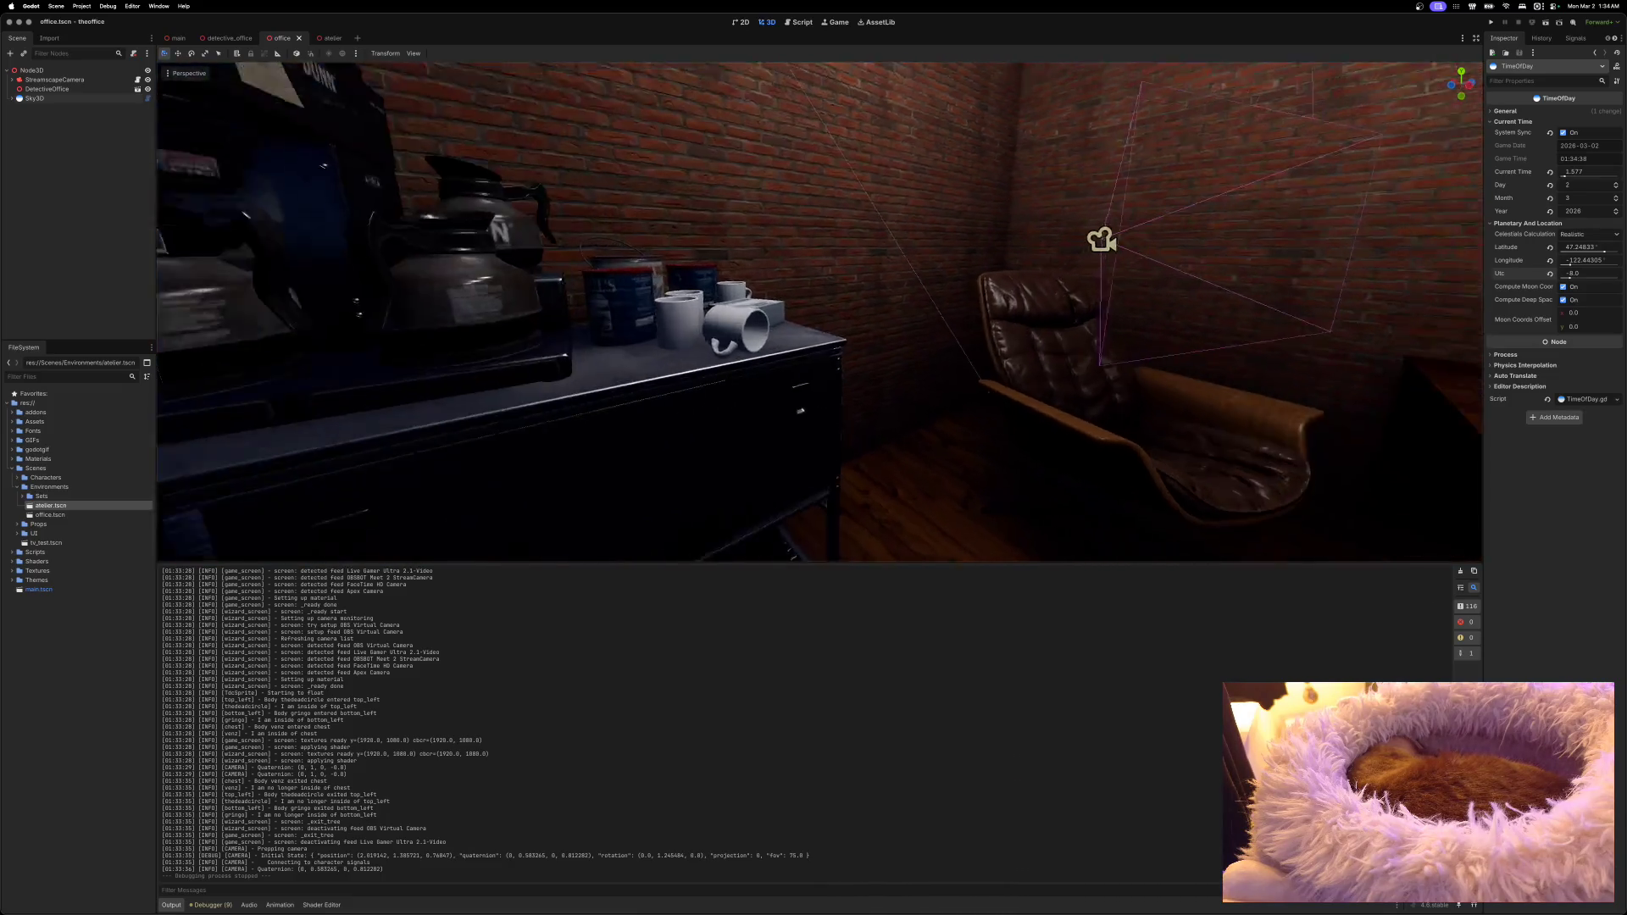
pyautogui.press('s')
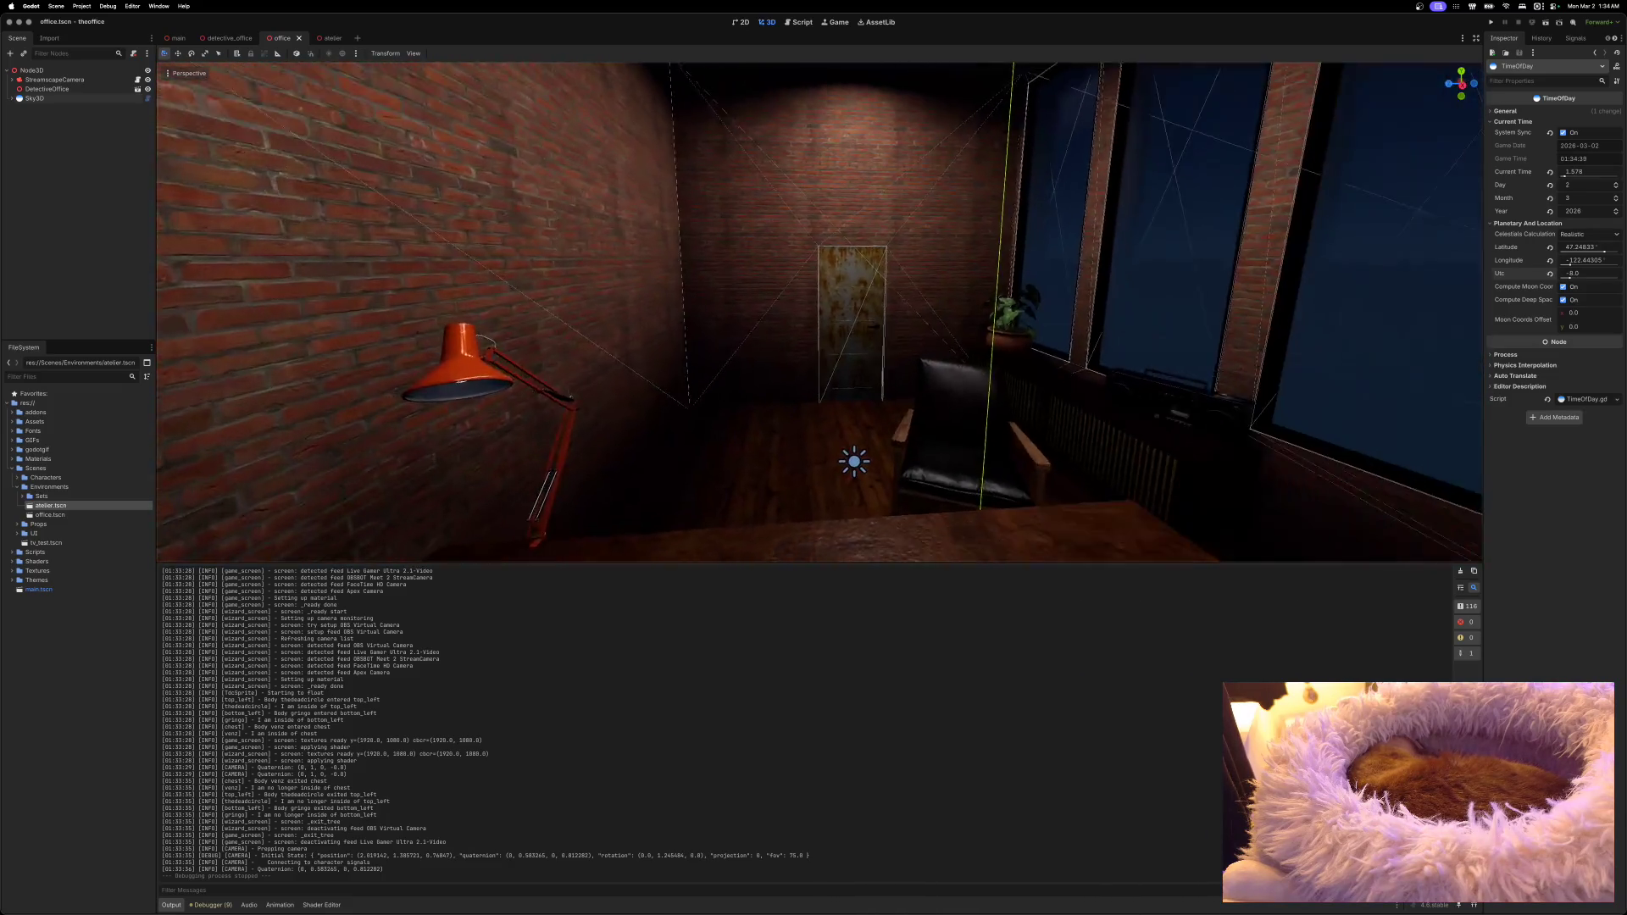
# Step: Inspect the TV wall mount by the window, then open tv_test from detective_office
pyautogui.press('w')
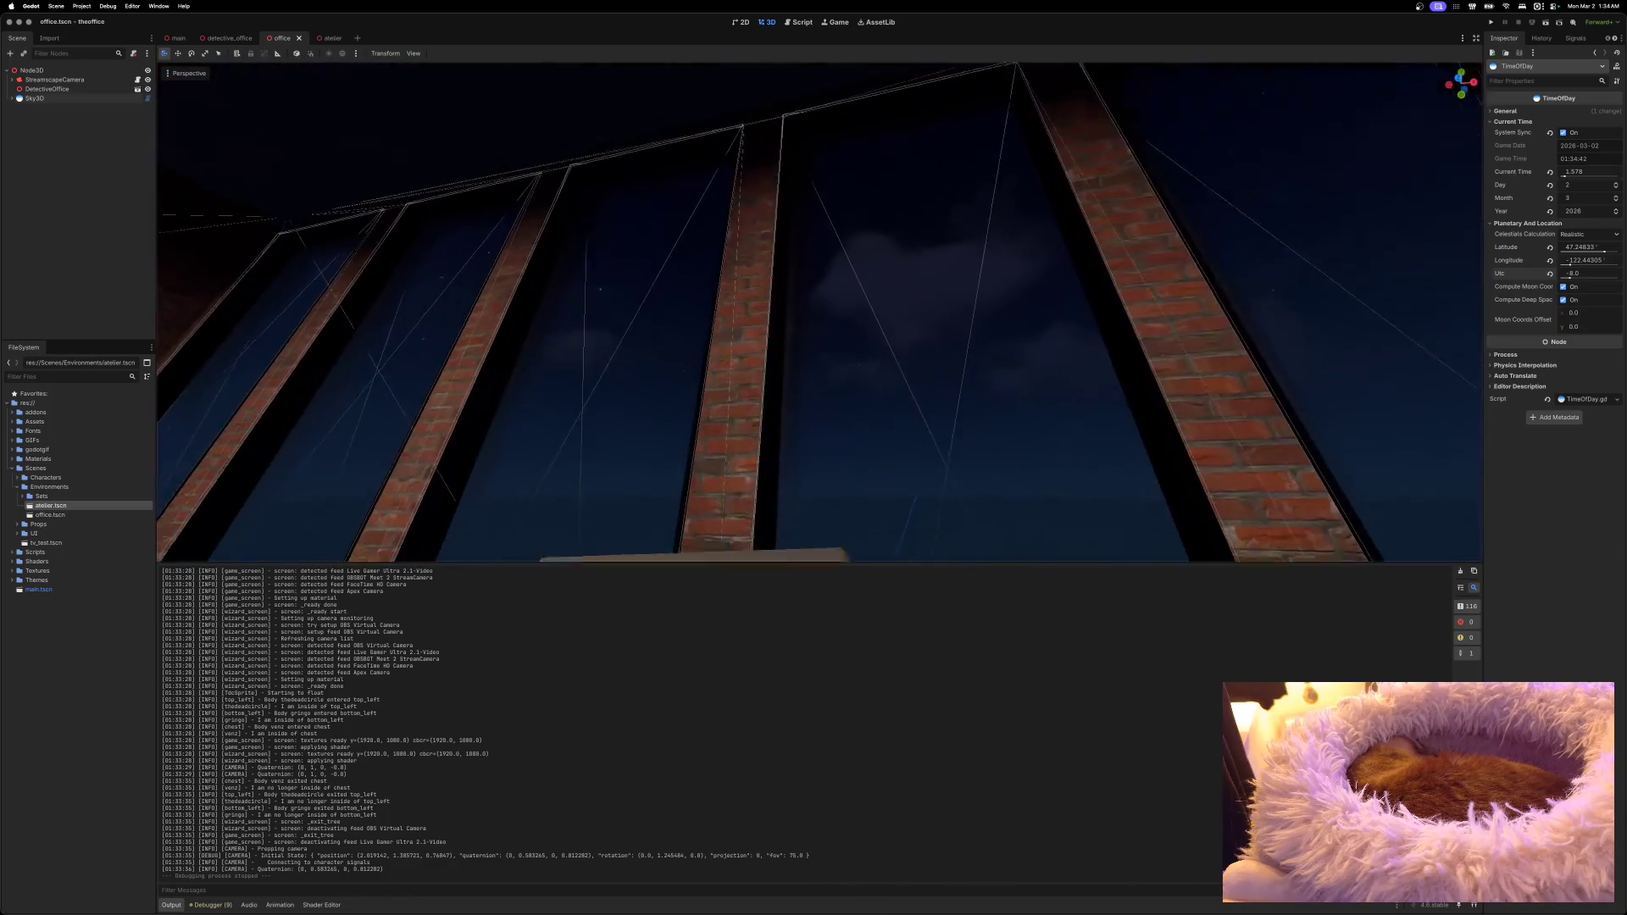
pyautogui.press('w')
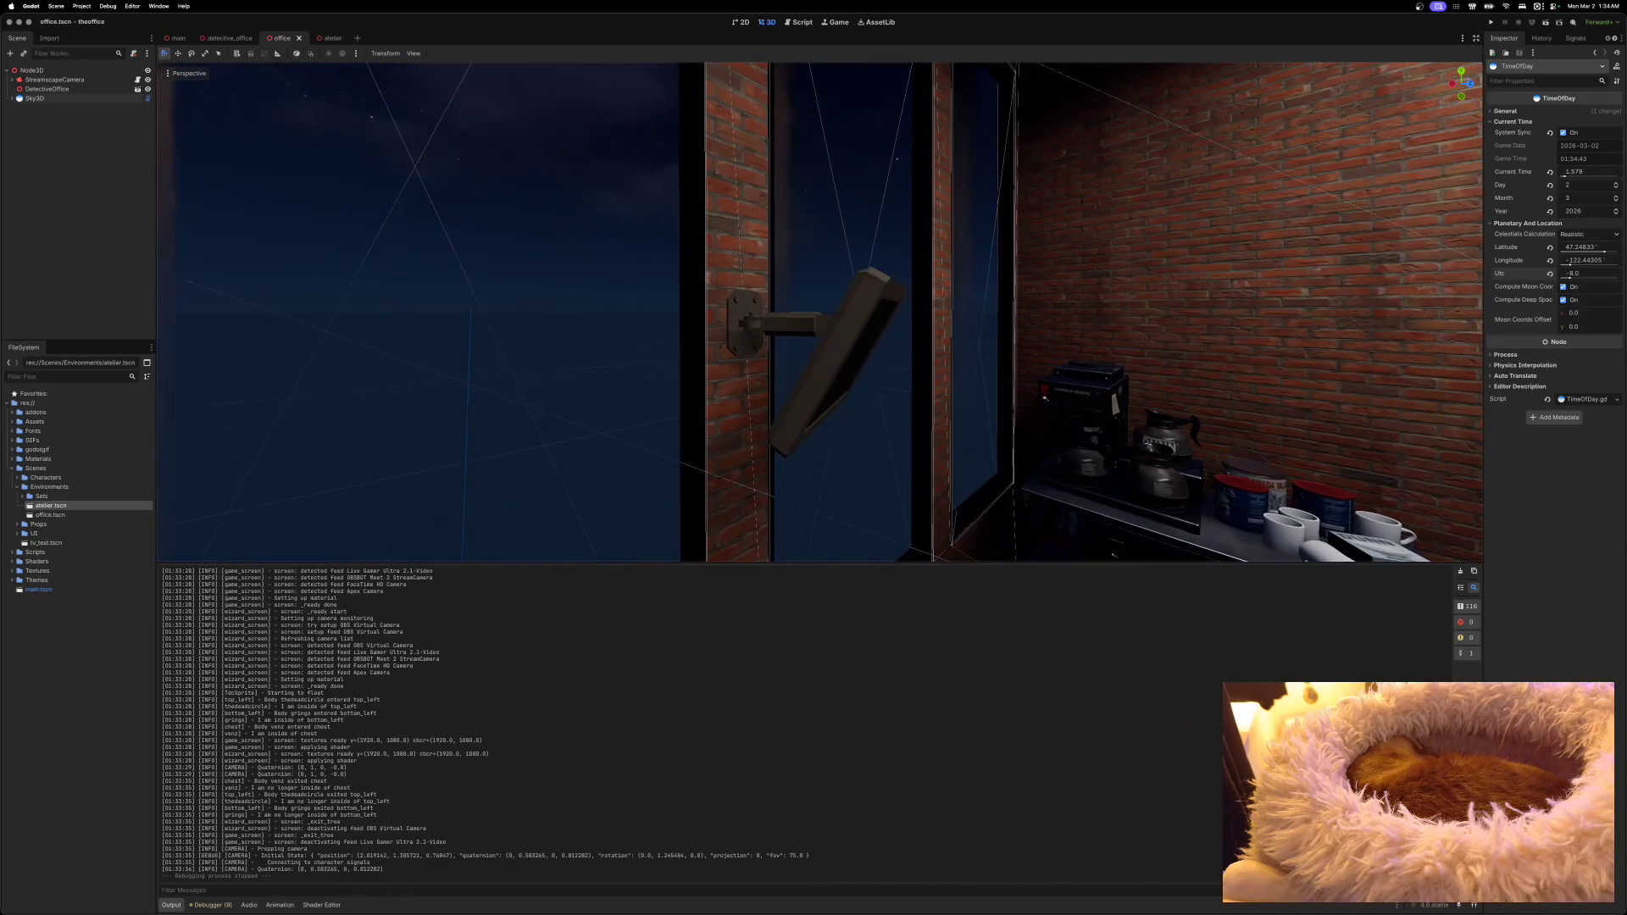
pyautogui.press('w')
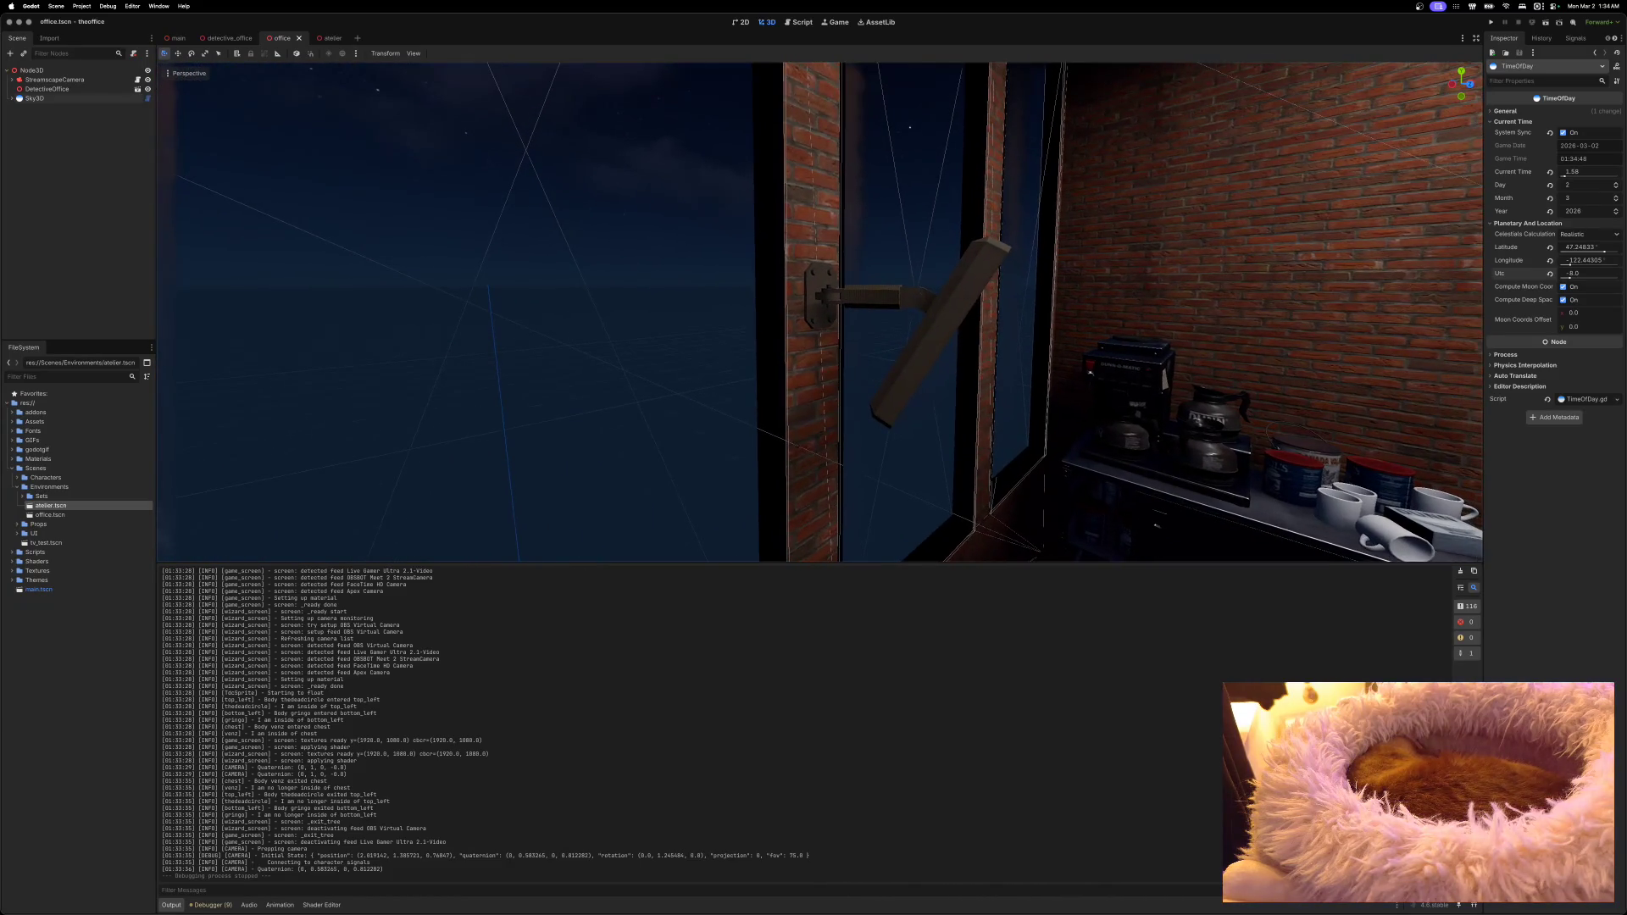
pyautogui.scroll(-5, 819, 311)
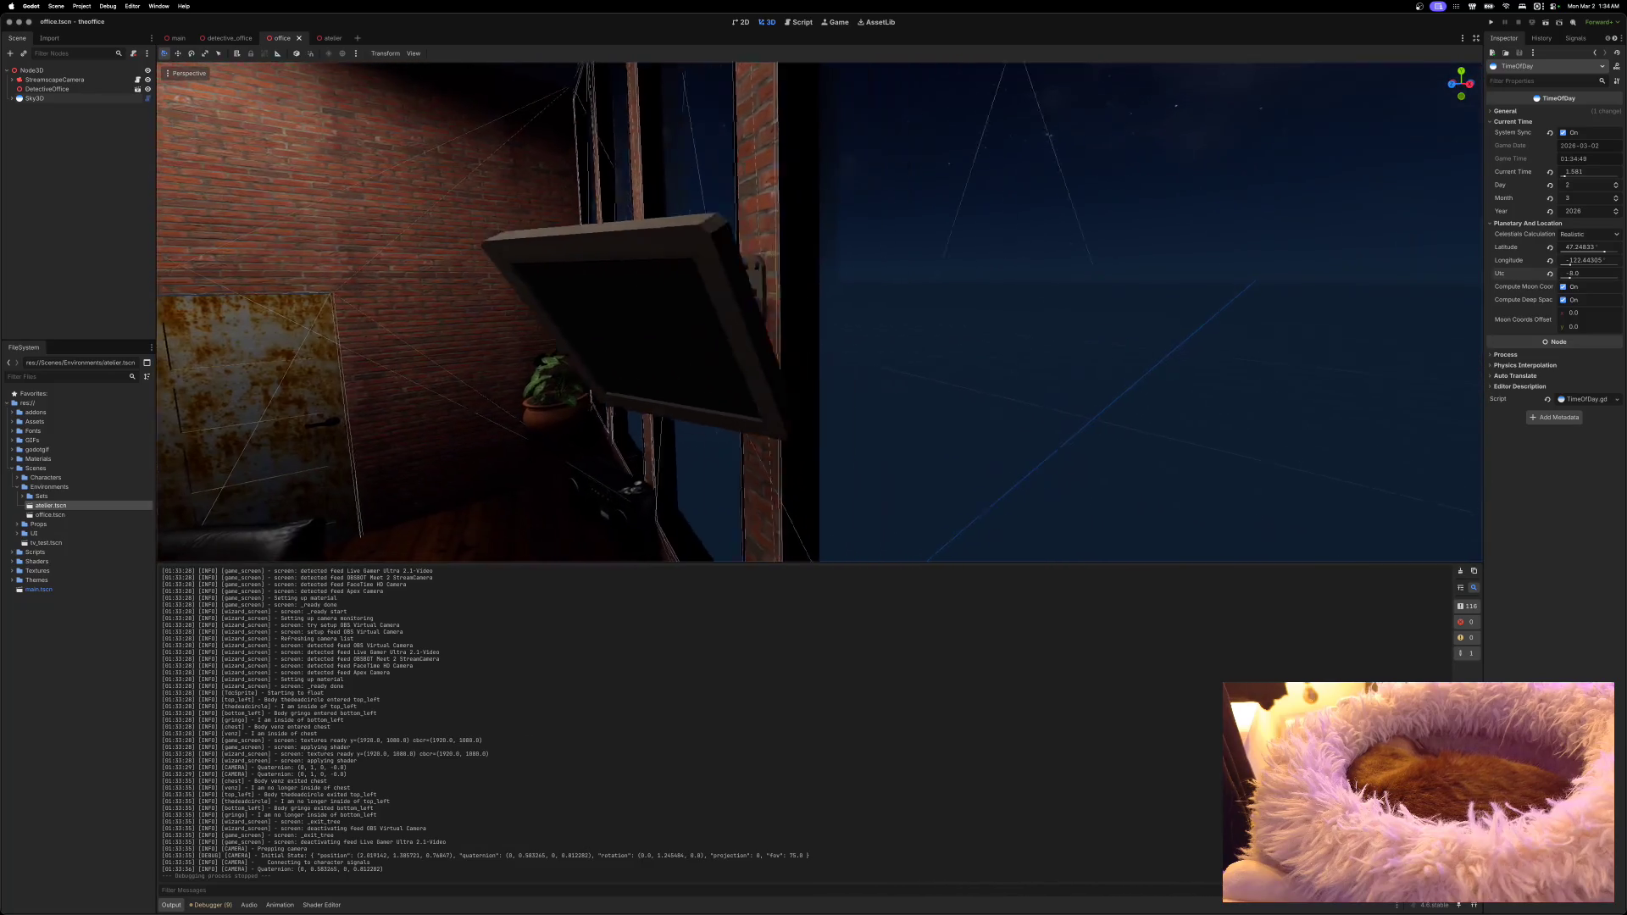
pyautogui.scroll(5, 819, 311)
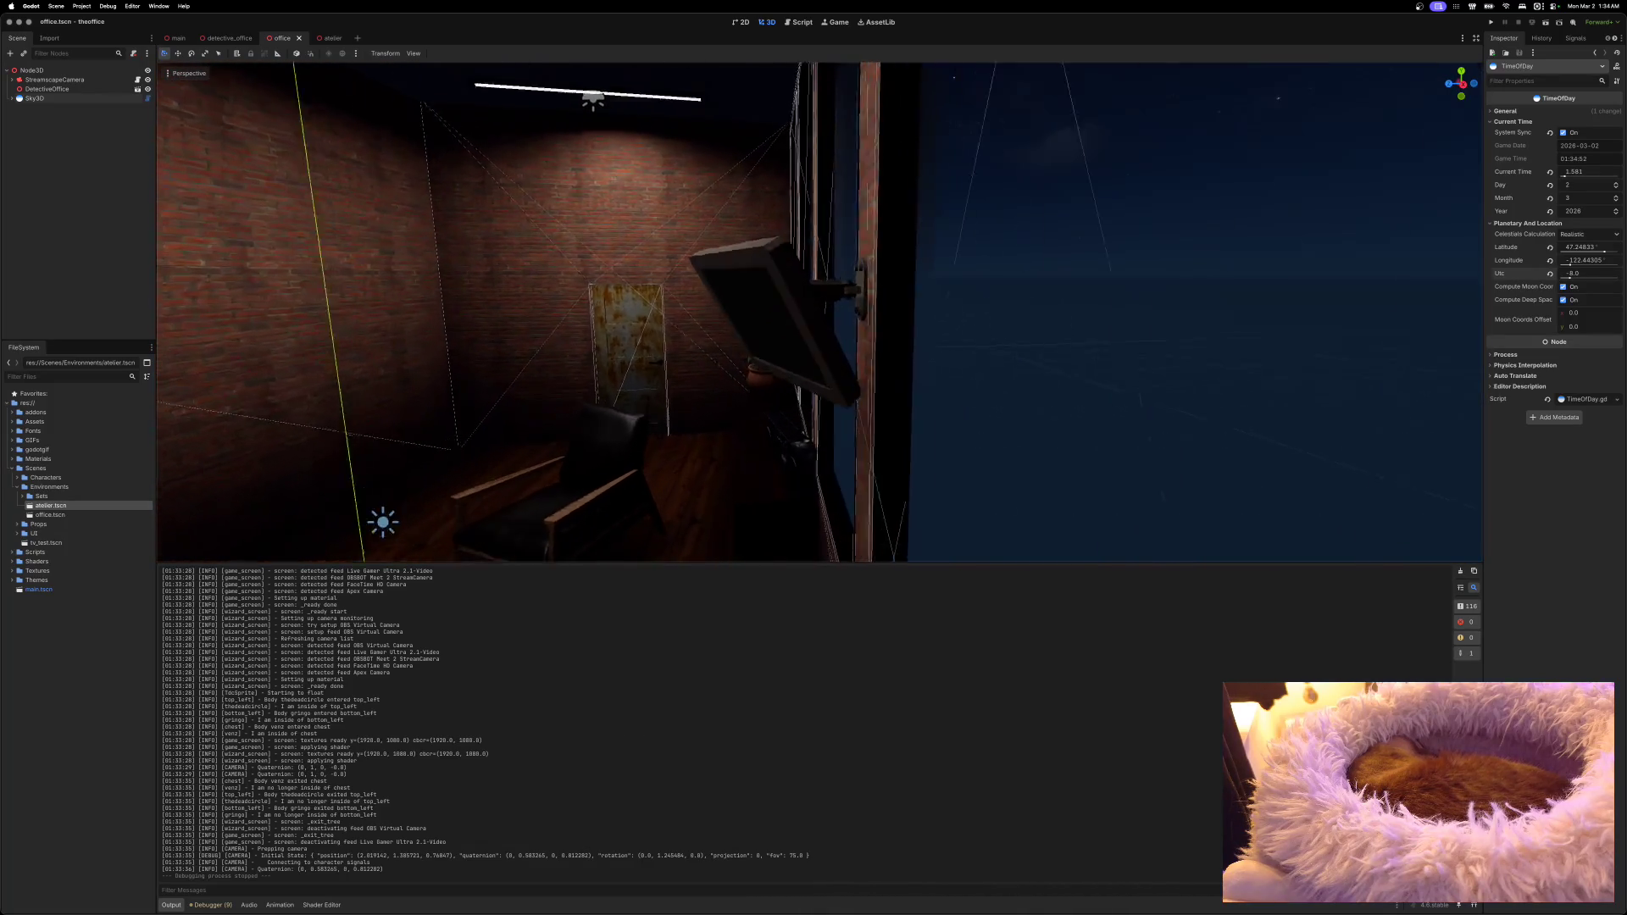
pyautogui.moveTo(819, 311)
pyautogui.mouseDown()
pyautogui.moveTo(932, 300)
pyautogui.moveTo(788, 305)
pyautogui.moveTo(821, 300)
pyautogui.moveTo(539, 356)
pyautogui.mouseUp()
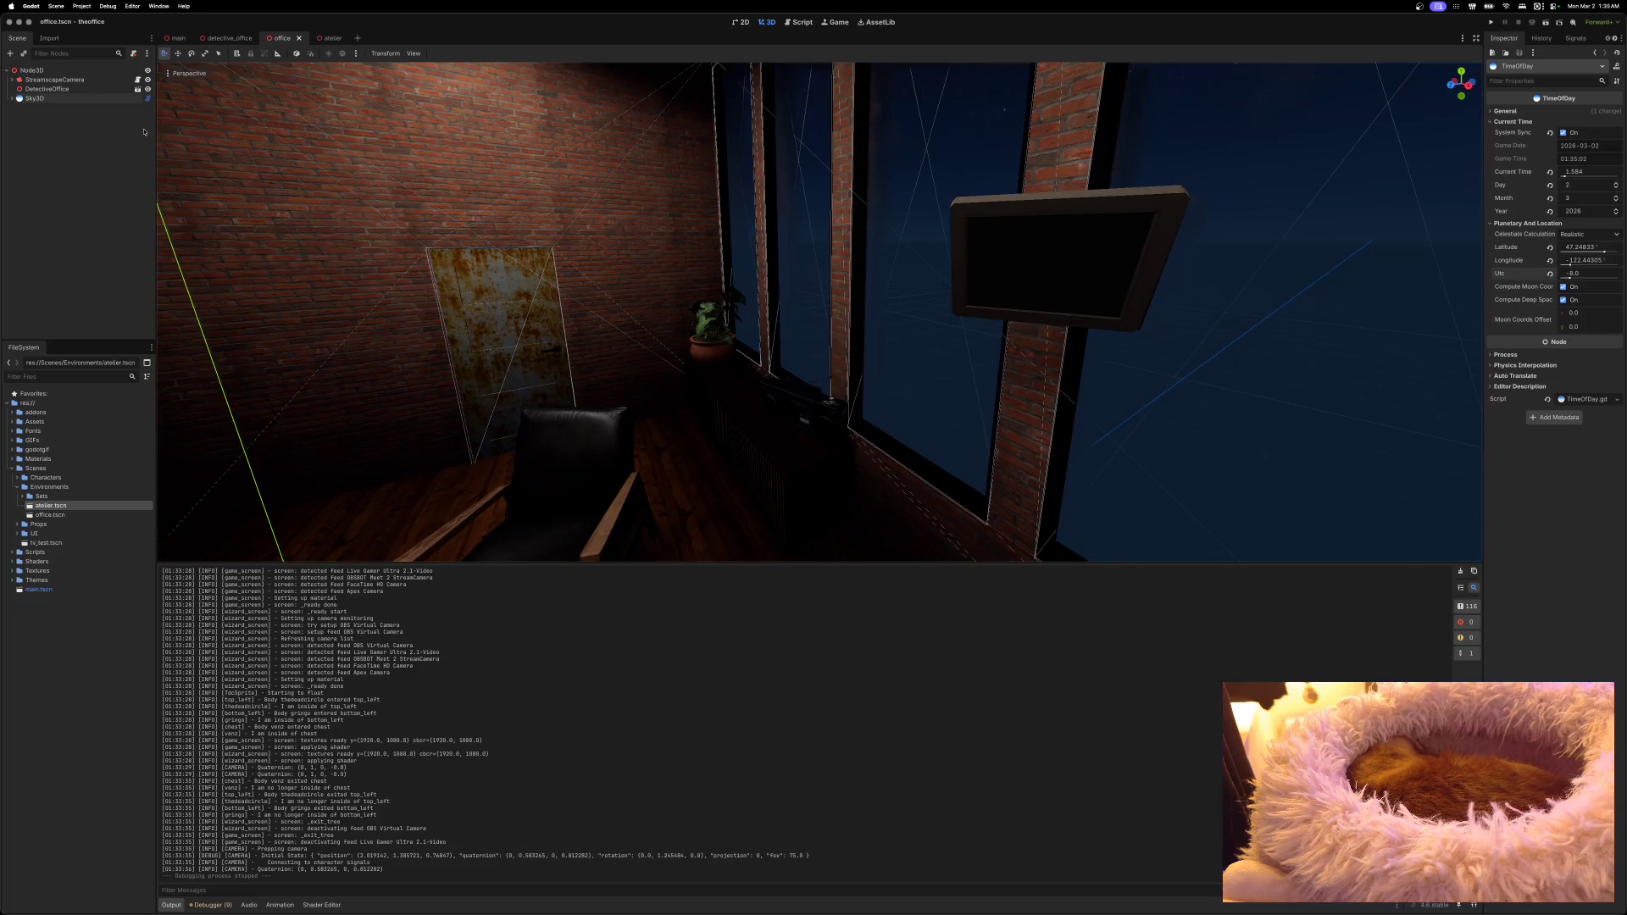
pyautogui.click(218, 41)
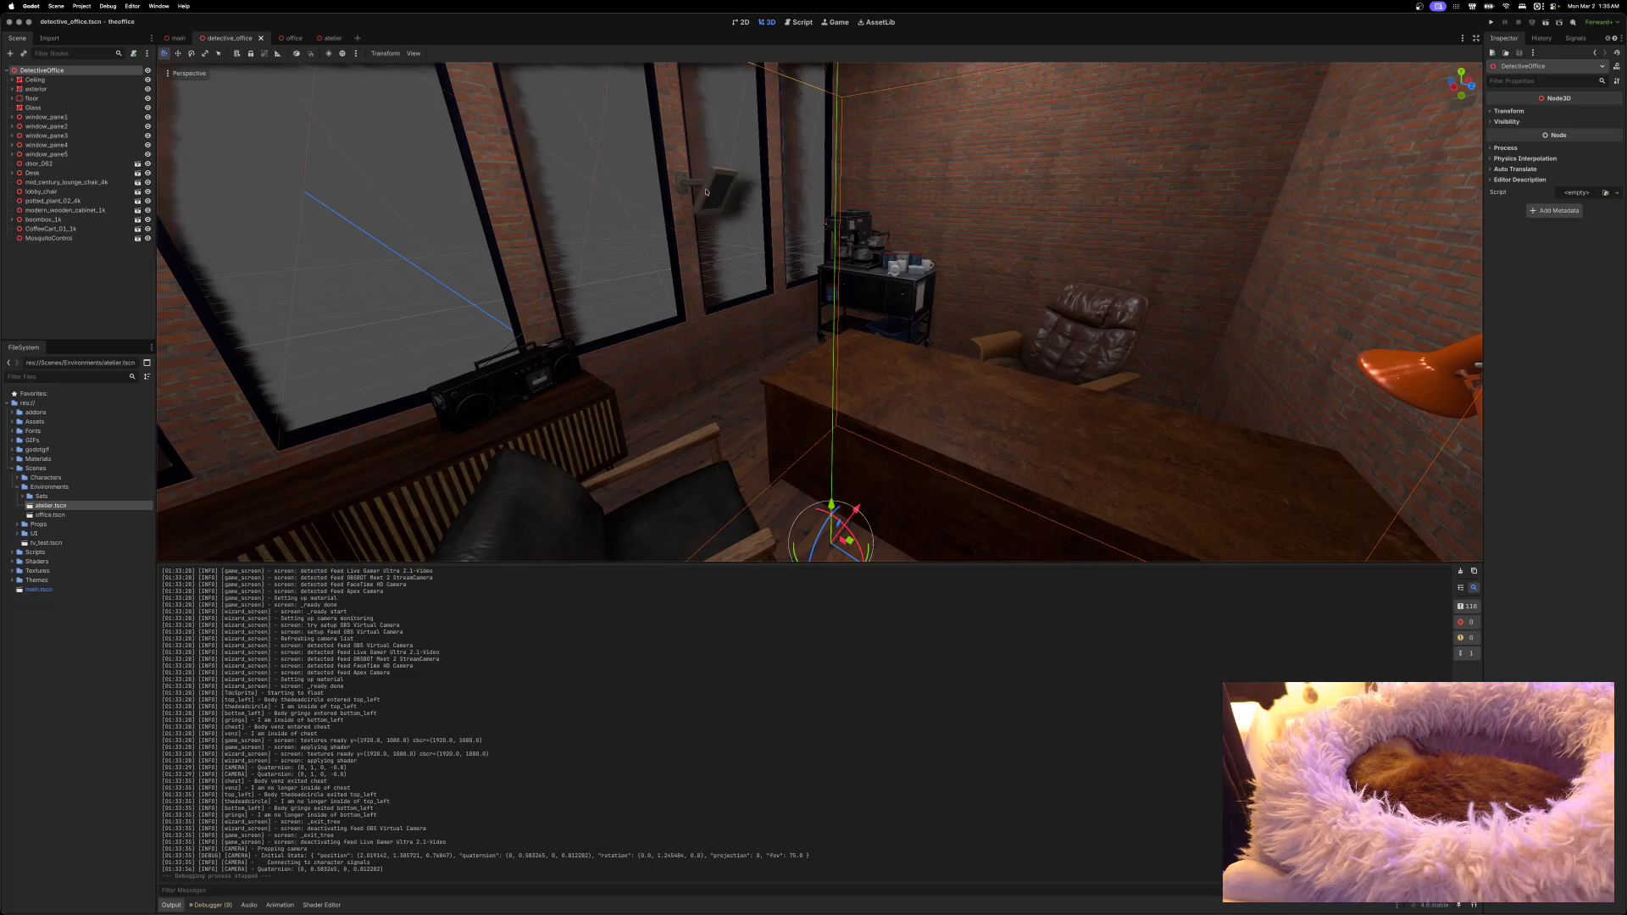
pyautogui.click(51, 238)
# Step: Select monitoring_screen_mp_12 in tv_test and try Z rotations of 90 and -90 degrees
pyautogui.click(138, 239)
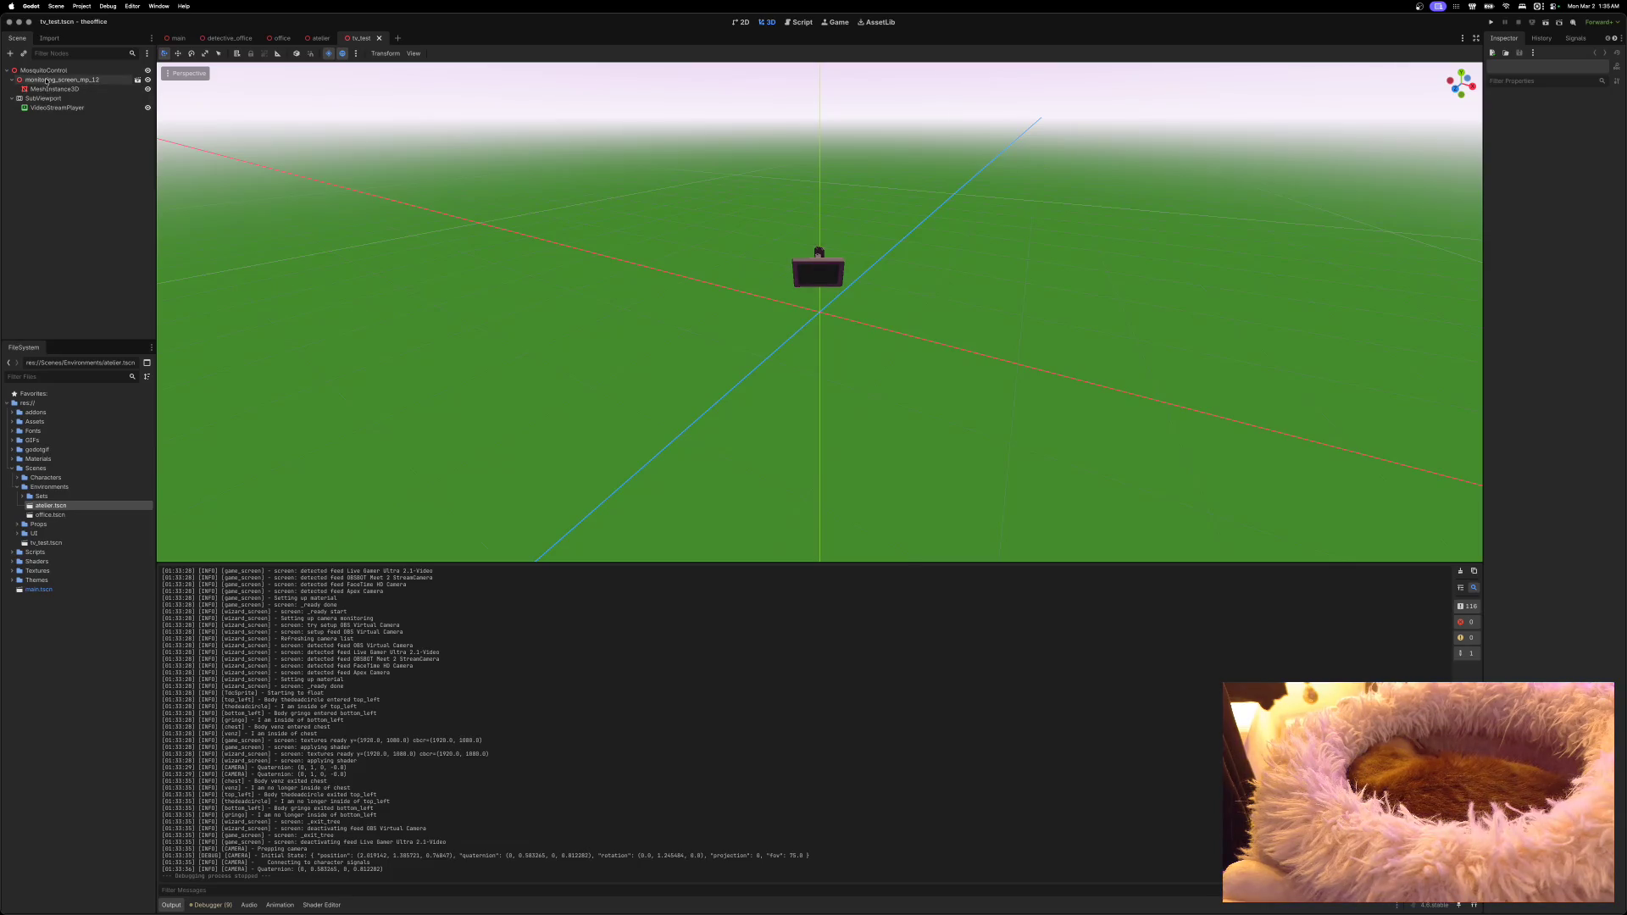
pyautogui.click(47, 80)
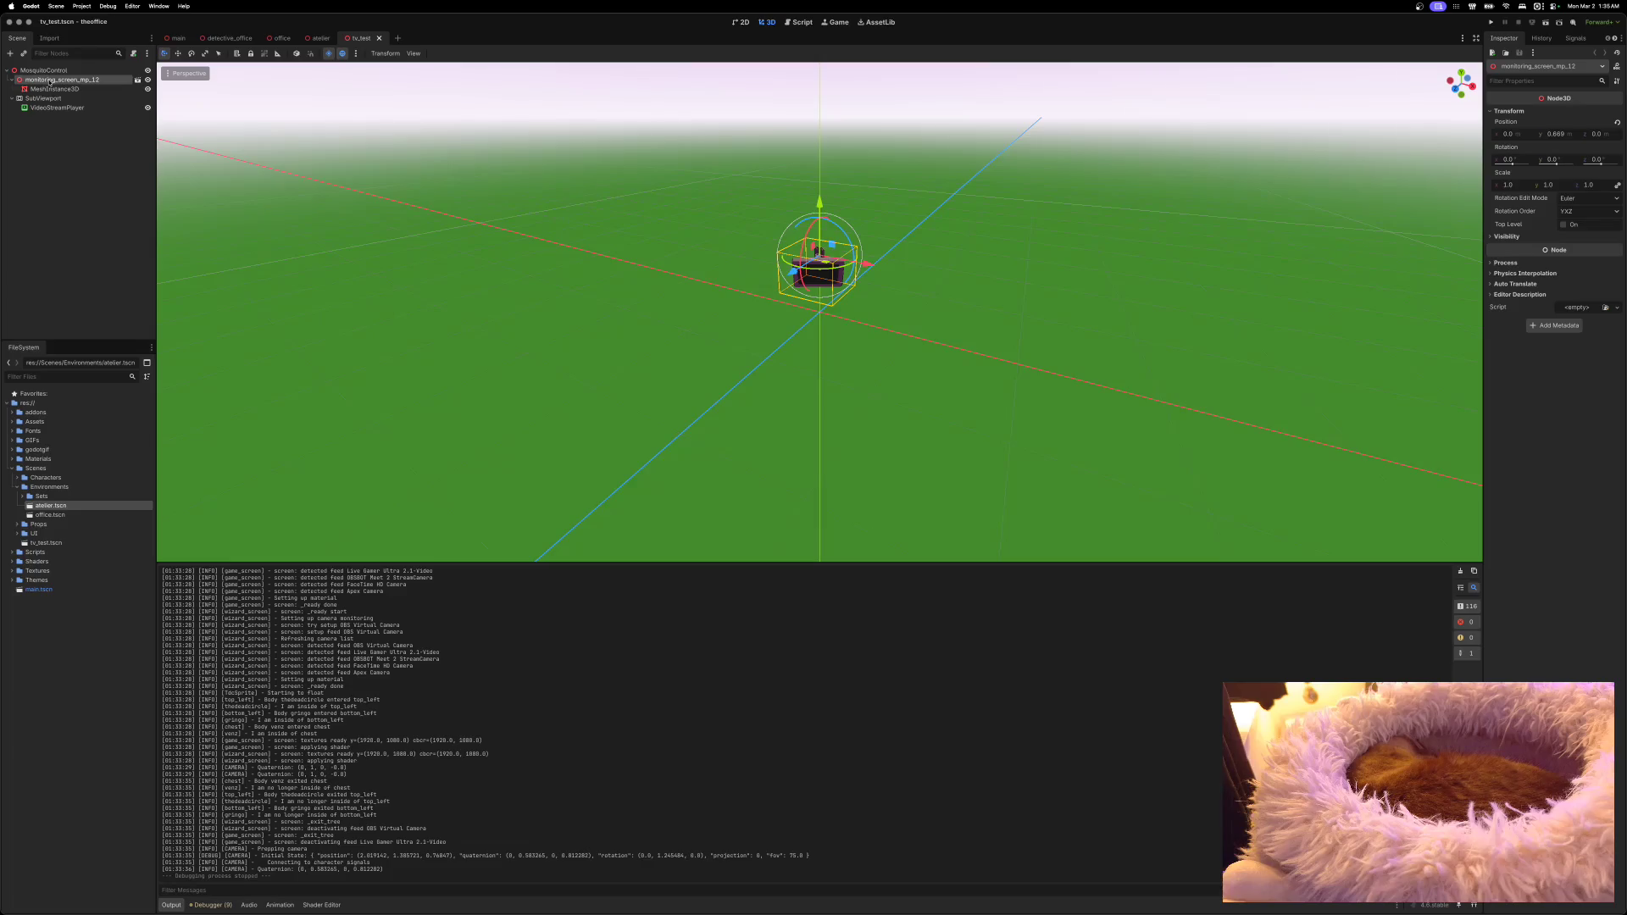
pyautogui.scroll(5, 440, 219)
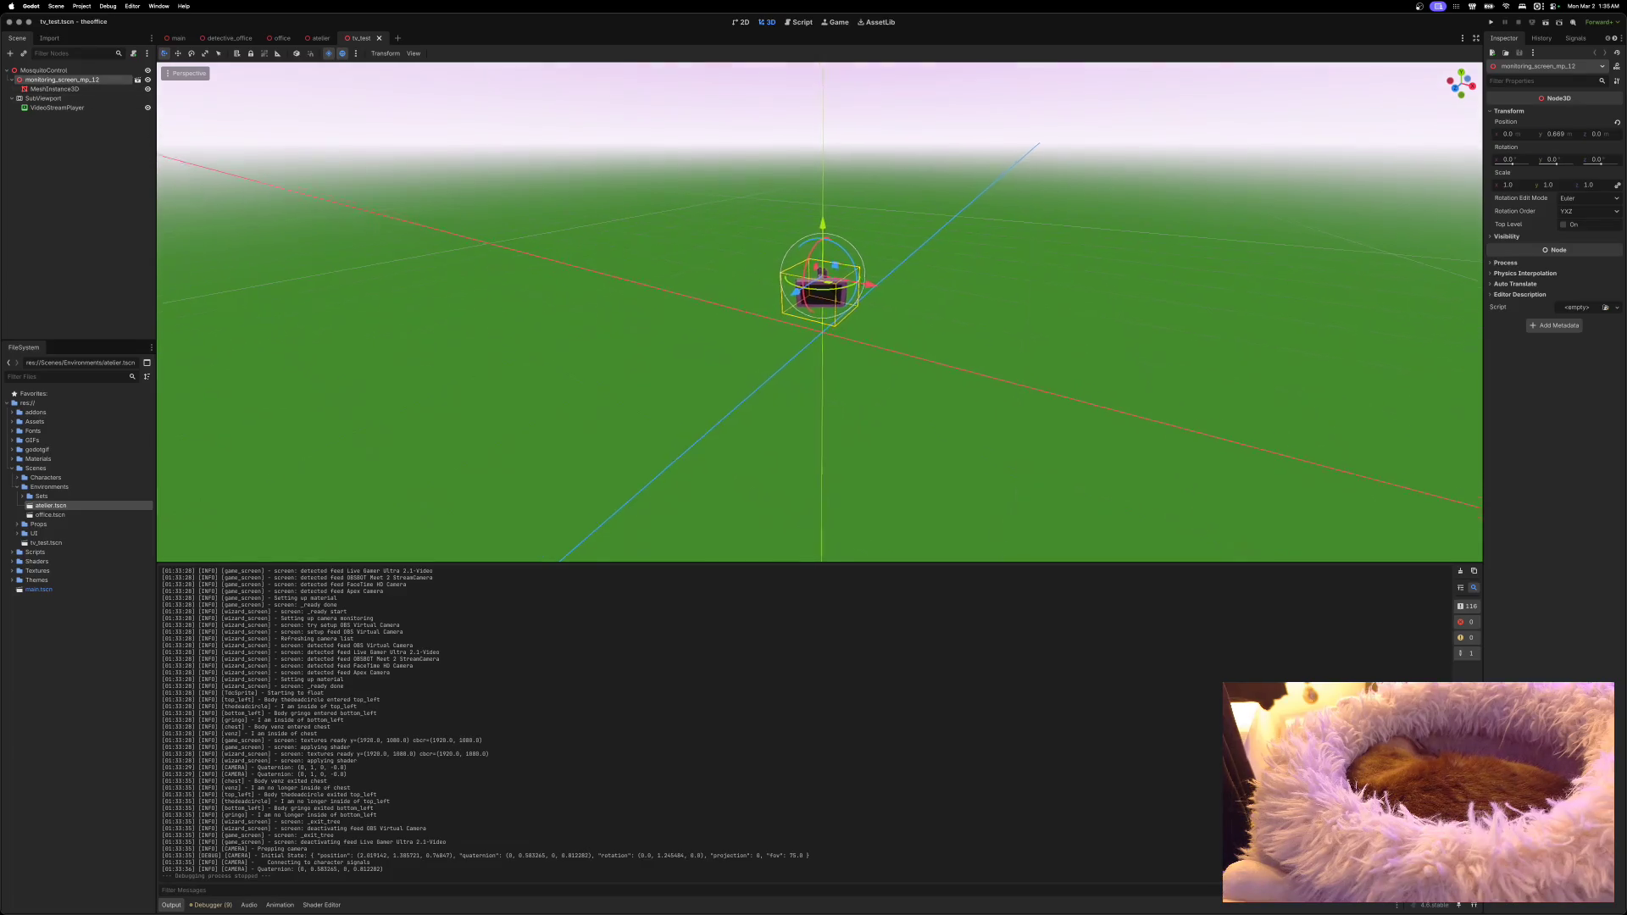
pyautogui.scroll(3, 560, 277)
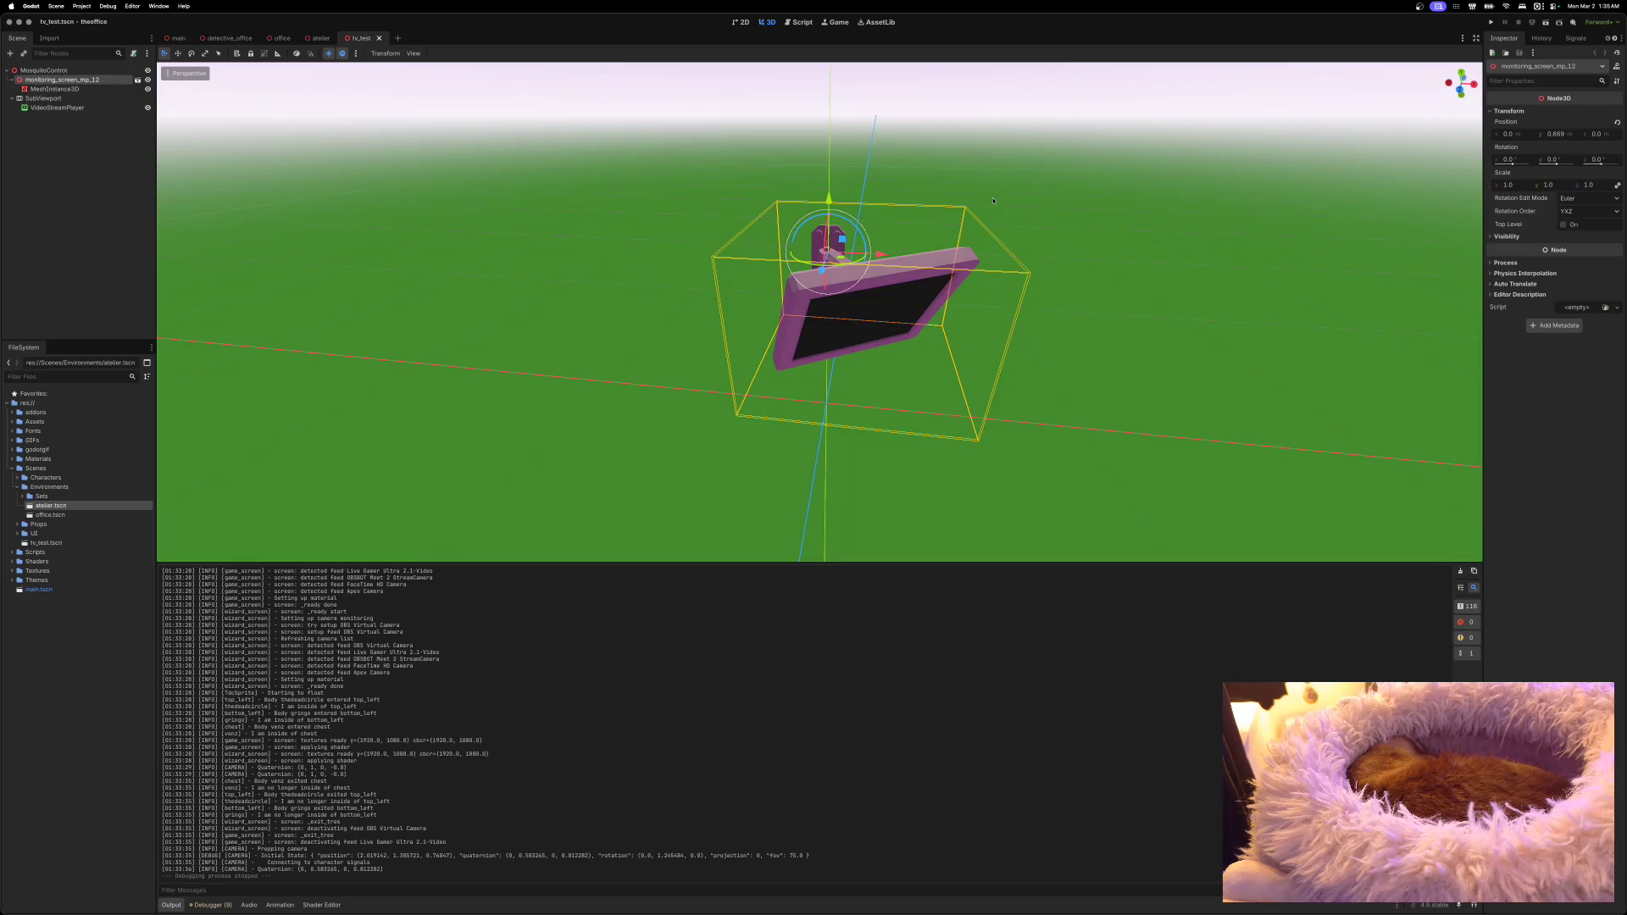
pyautogui.click(1594, 160)
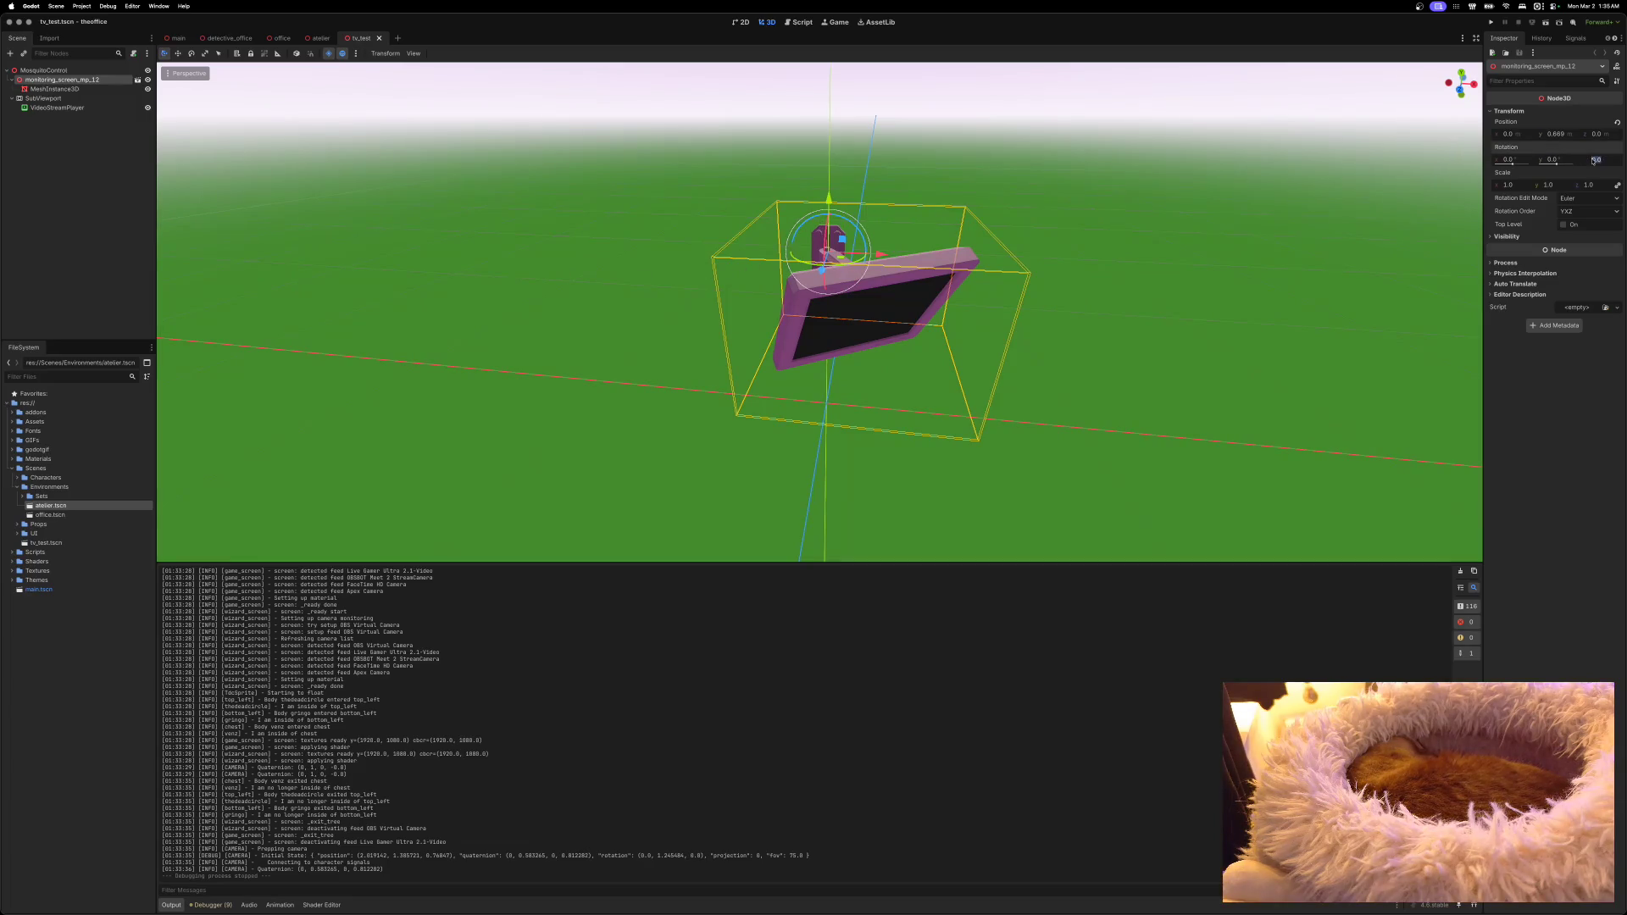
pyautogui.write('30')
pyautogui.press('Return')
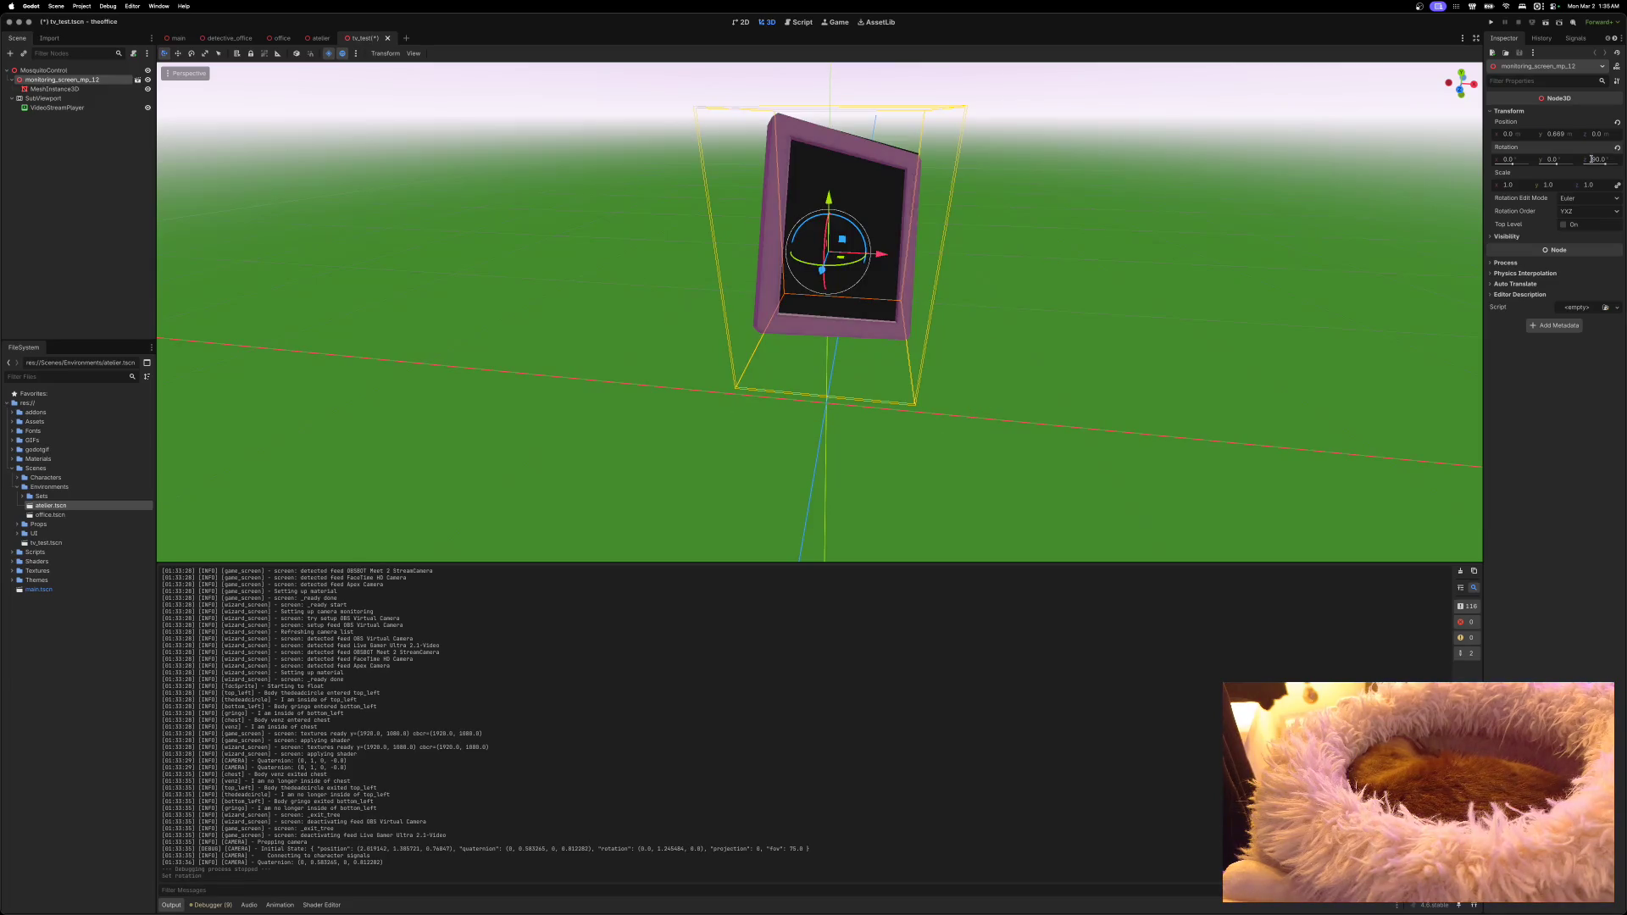
pyautogui.press('super+z')
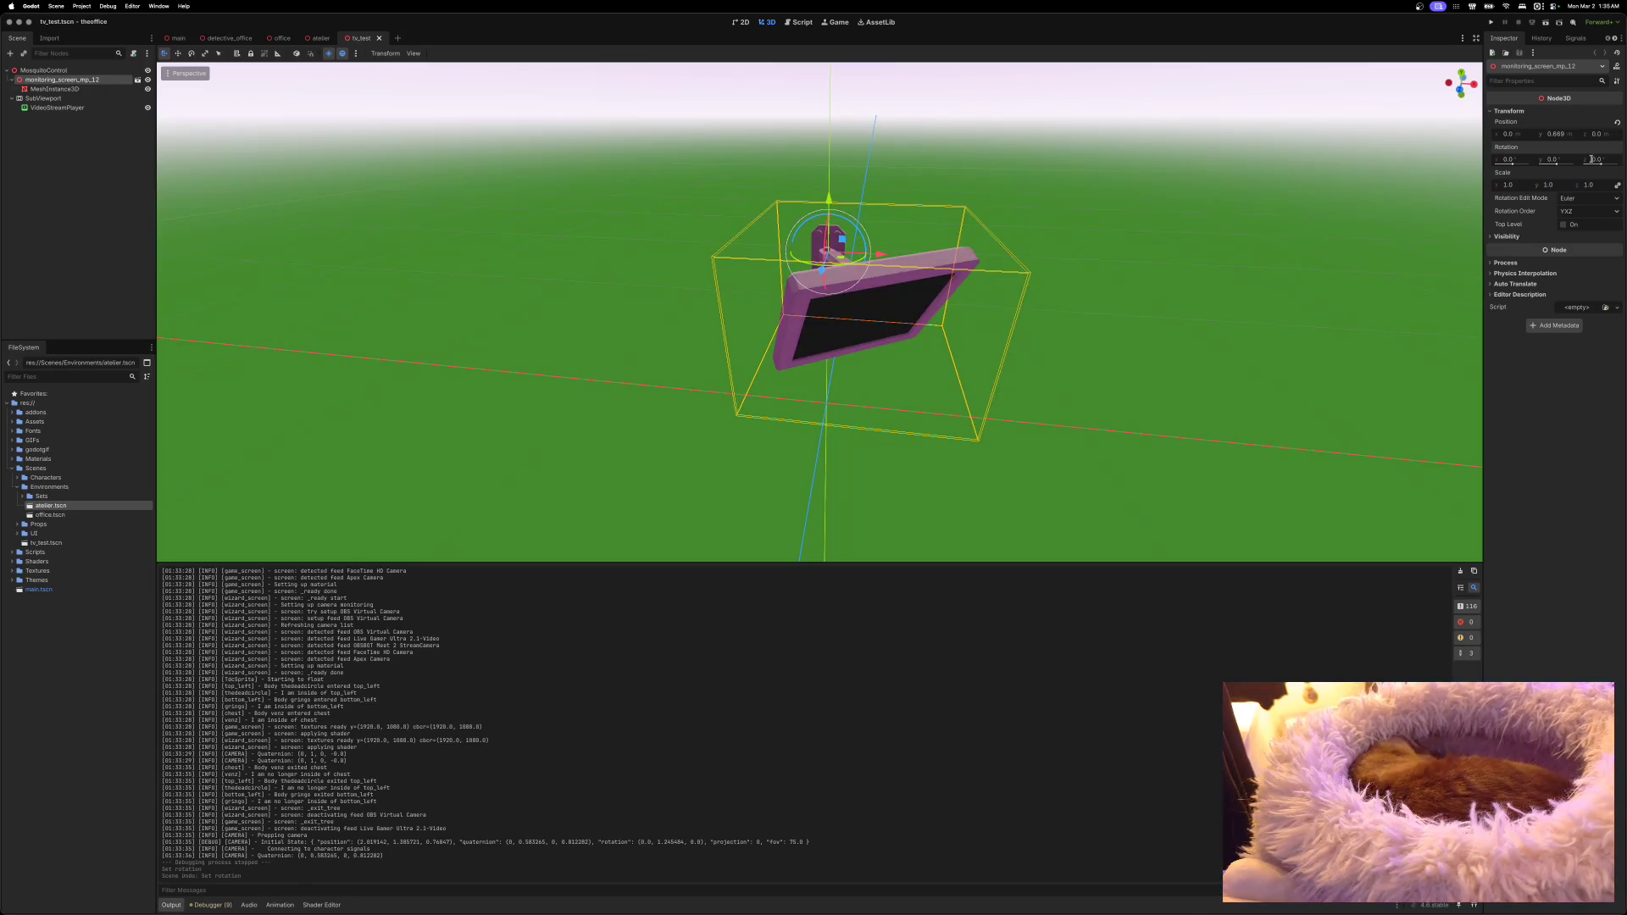
pyautogui.click(1594, 160)
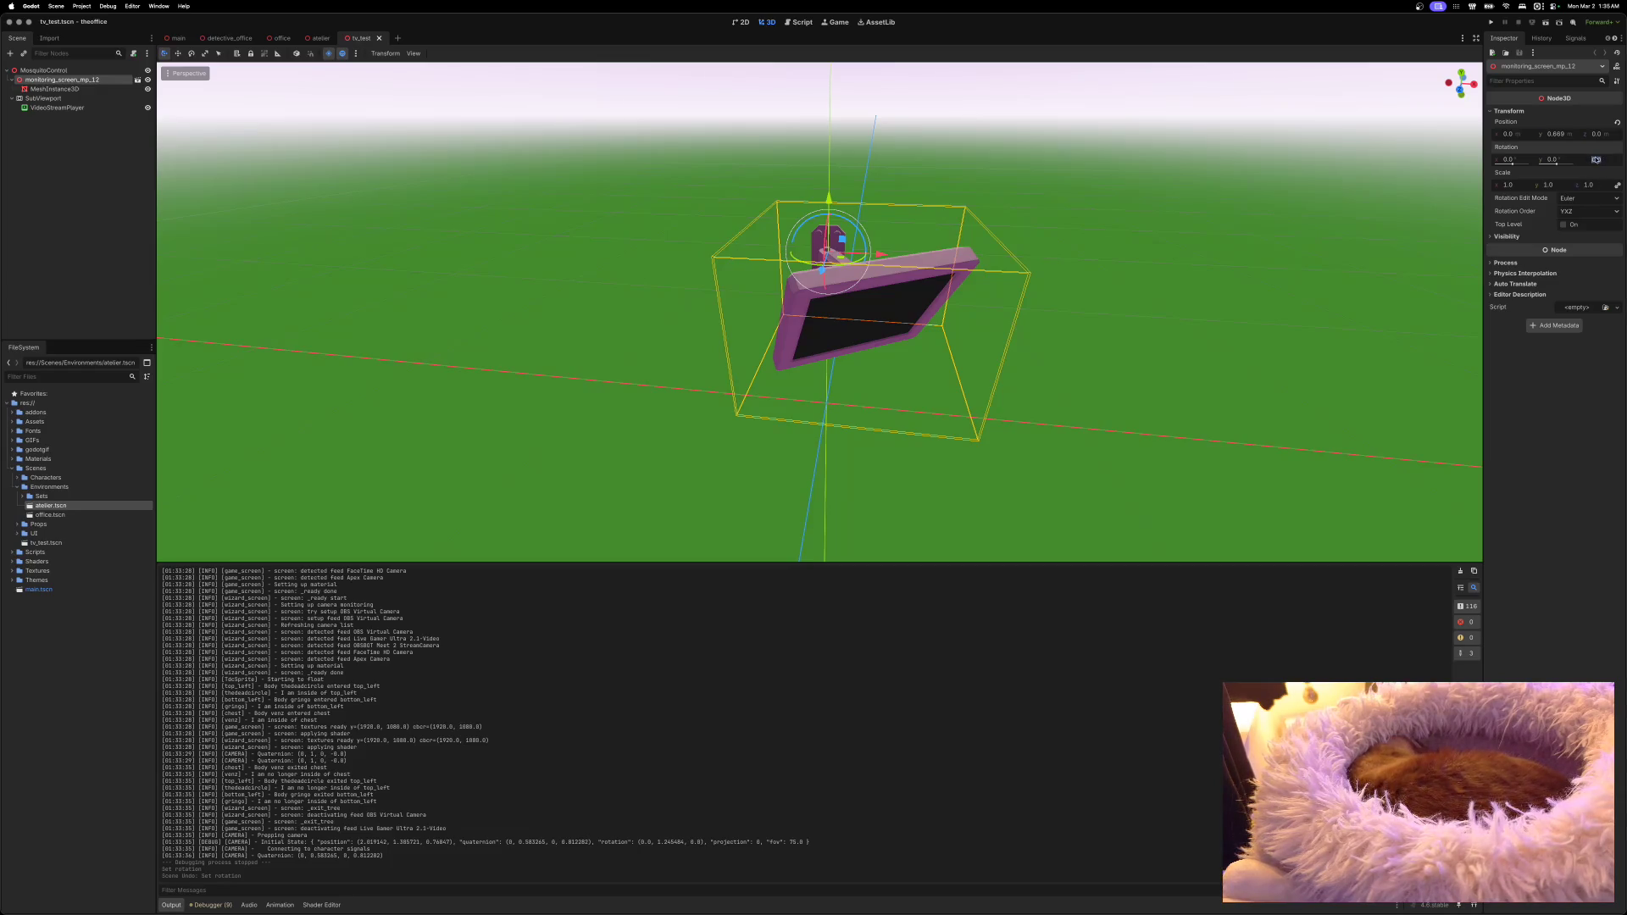
pyautogui.write('-90')
pyautogui.press('Return')
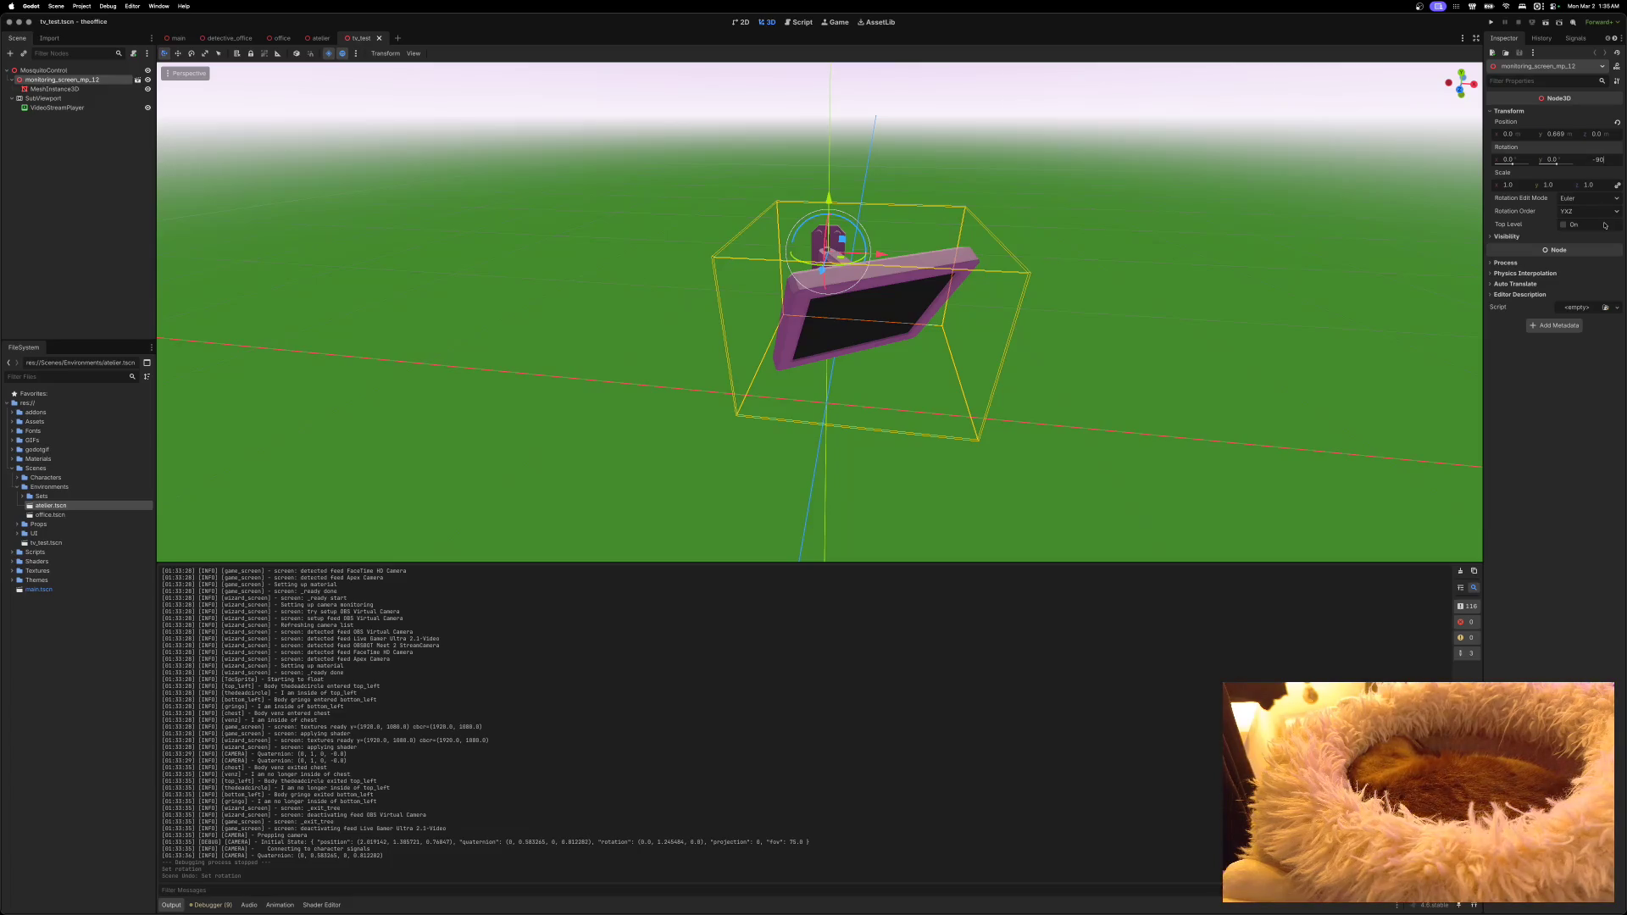
pyautogui.press('Return')
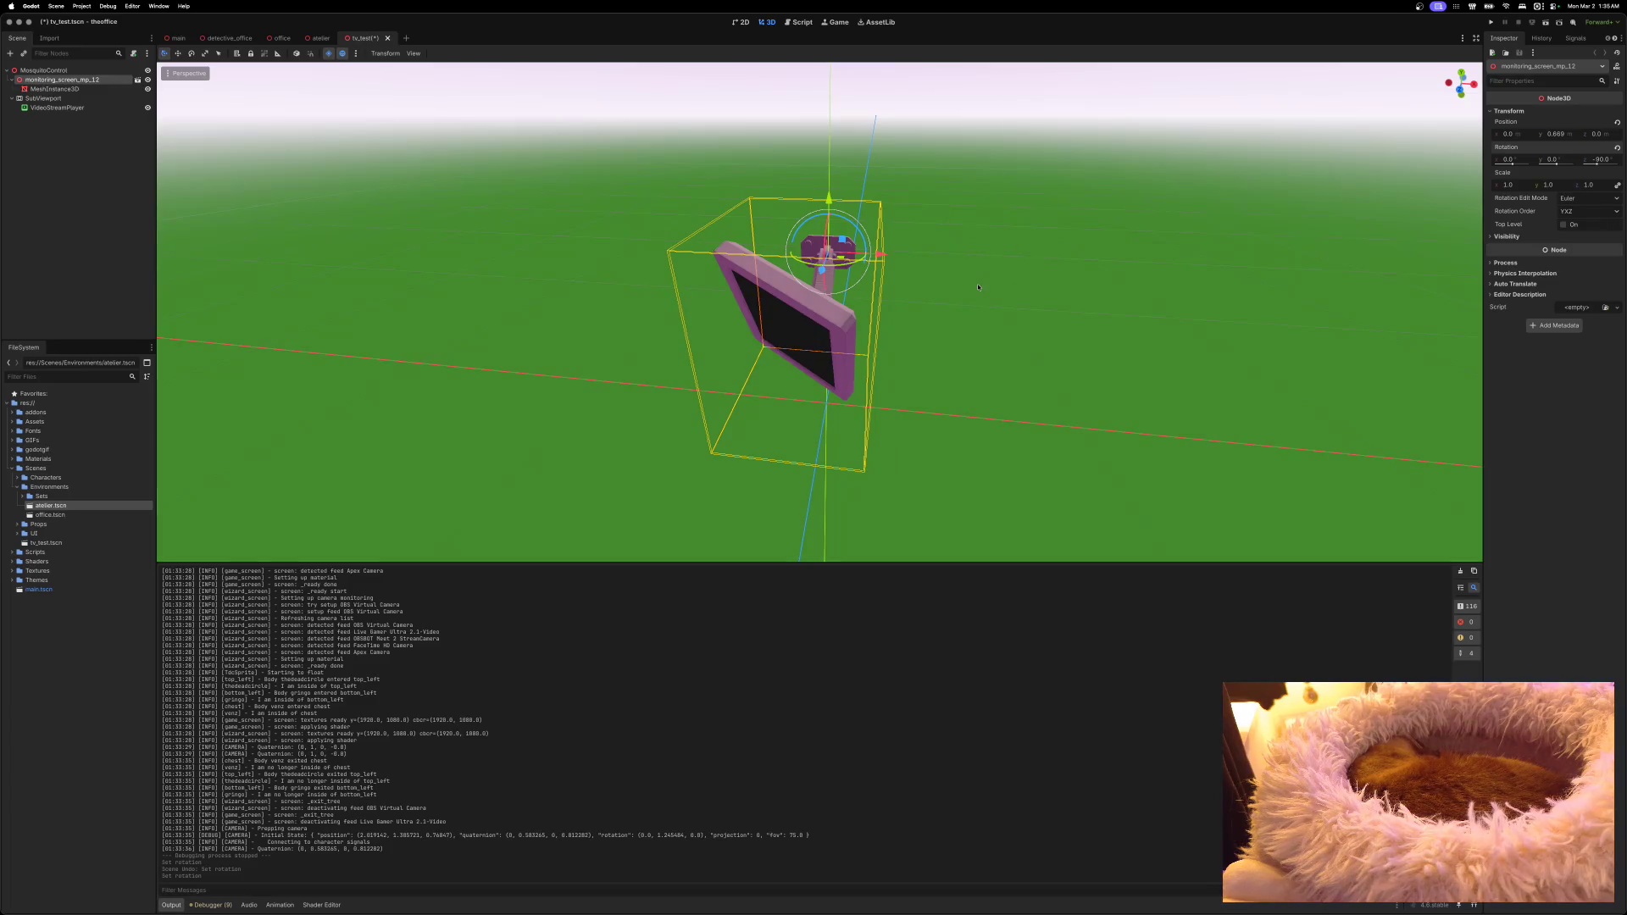
# Step: Undo the -90 test and settle the TV's Z rotation at 90 degrees
pyautogui.scroll(-10, 977, 287)
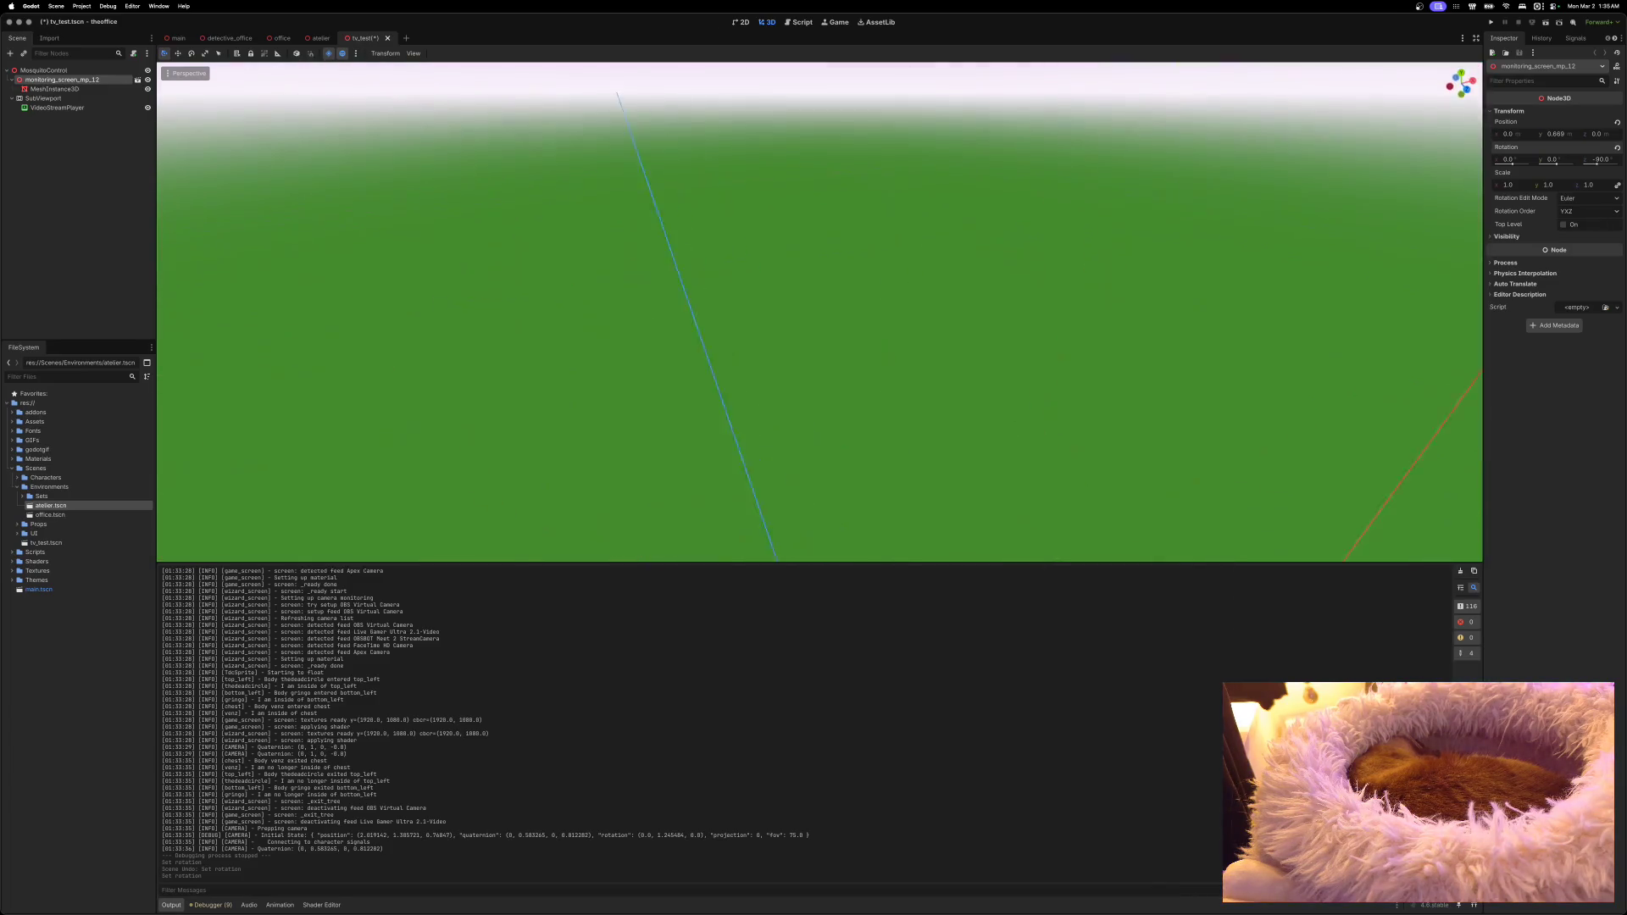
pyautogui.press('f')
pyautogui.scroll(5, 960, 302)
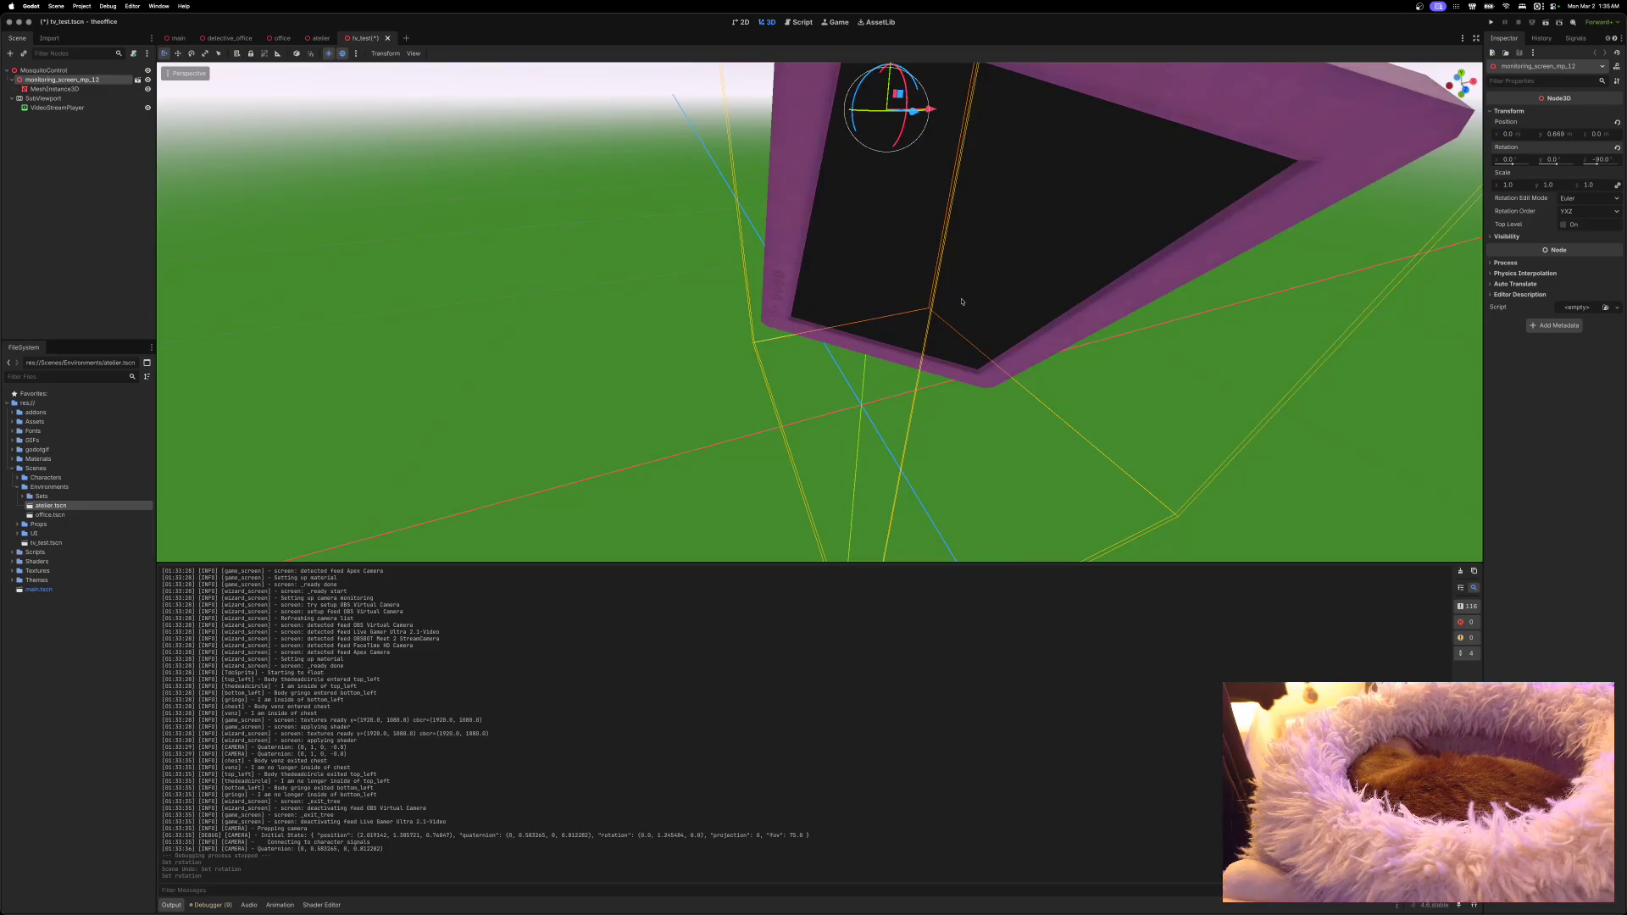
pyautogui.scroll(-8, 962, 302)
pyautogui.press('super+z')
pyautogui.scroll(3, 961, 302)
pyautogui.scroll(-3, 961, 302)
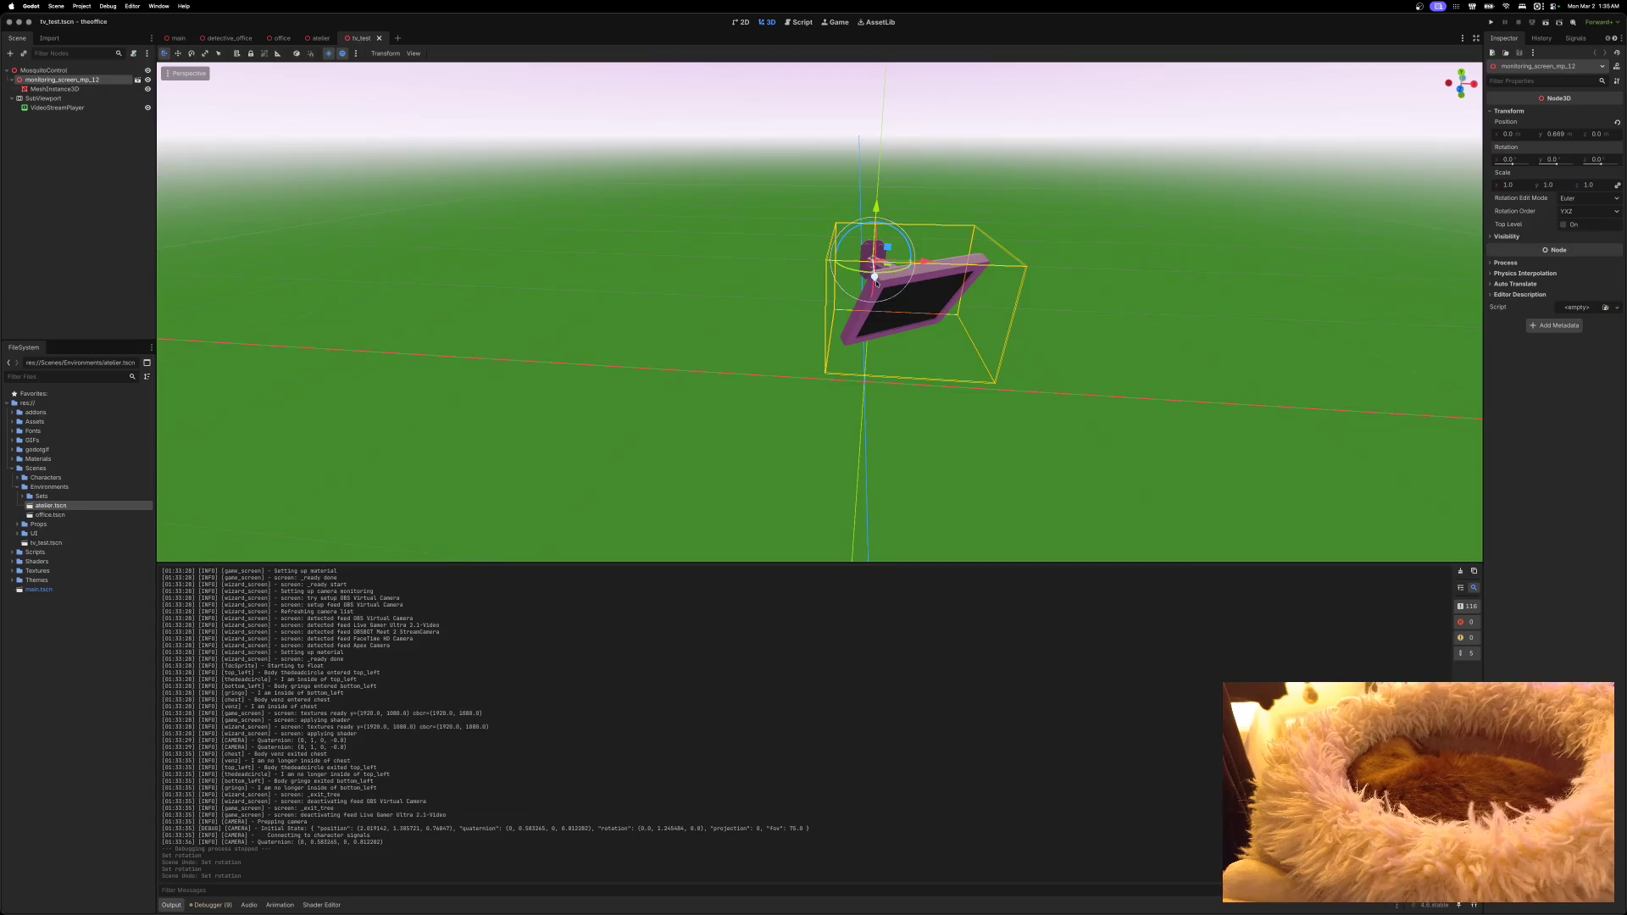
pyautogui.click(1595, 159)
pyautogui.write('90')
pyautogui.press('Return')
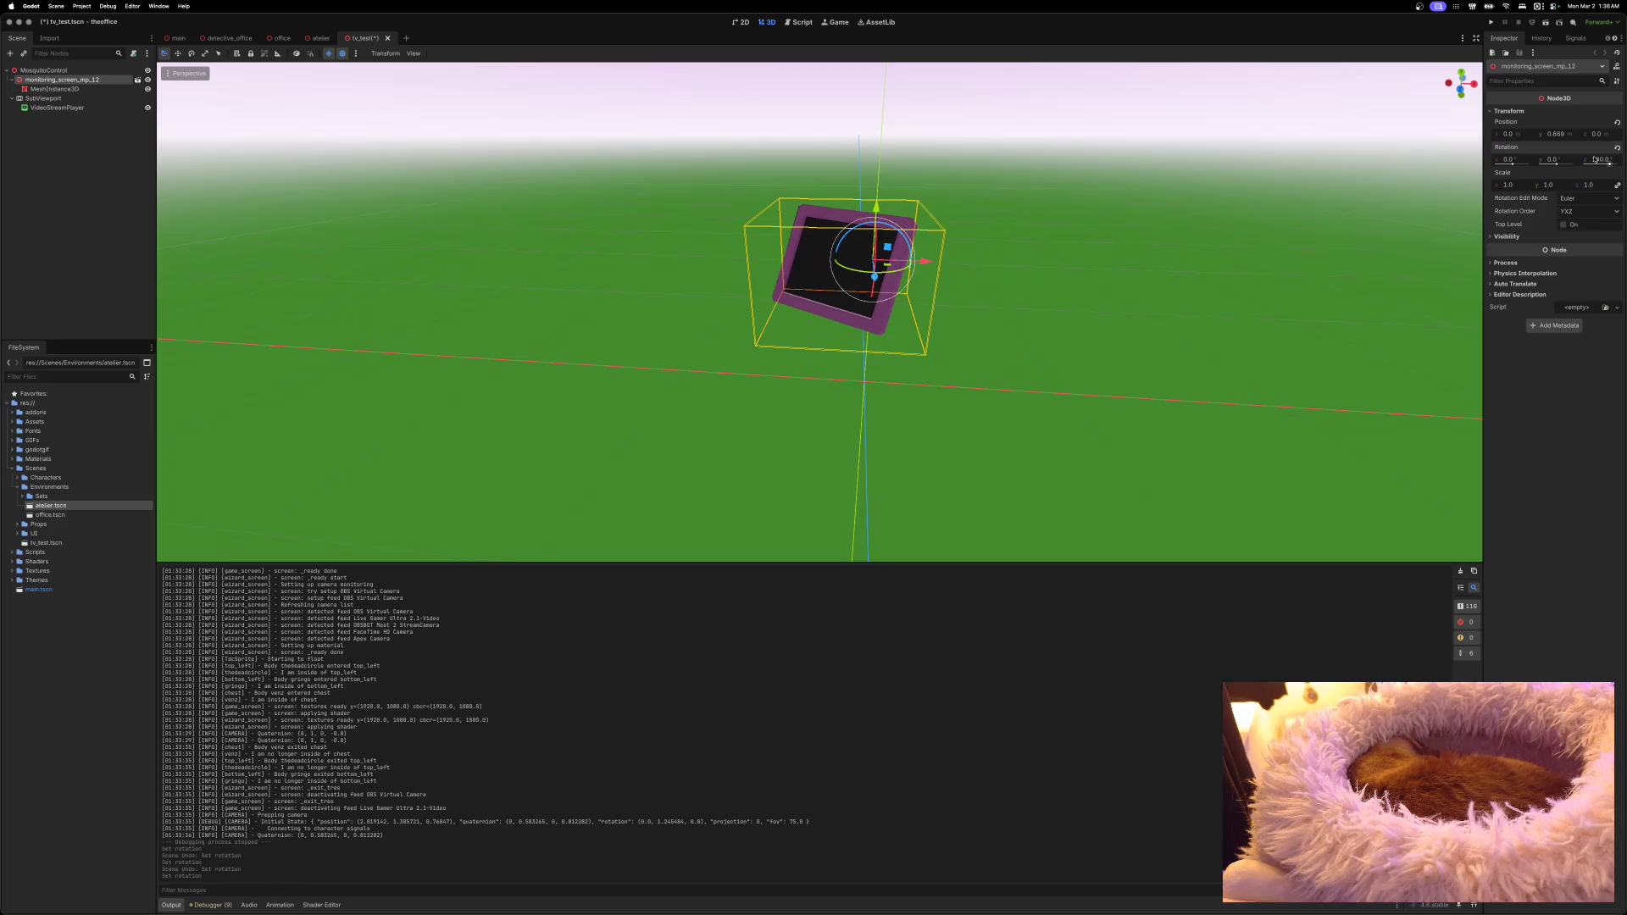
pyautogui.hscroll(10, 820, 312)
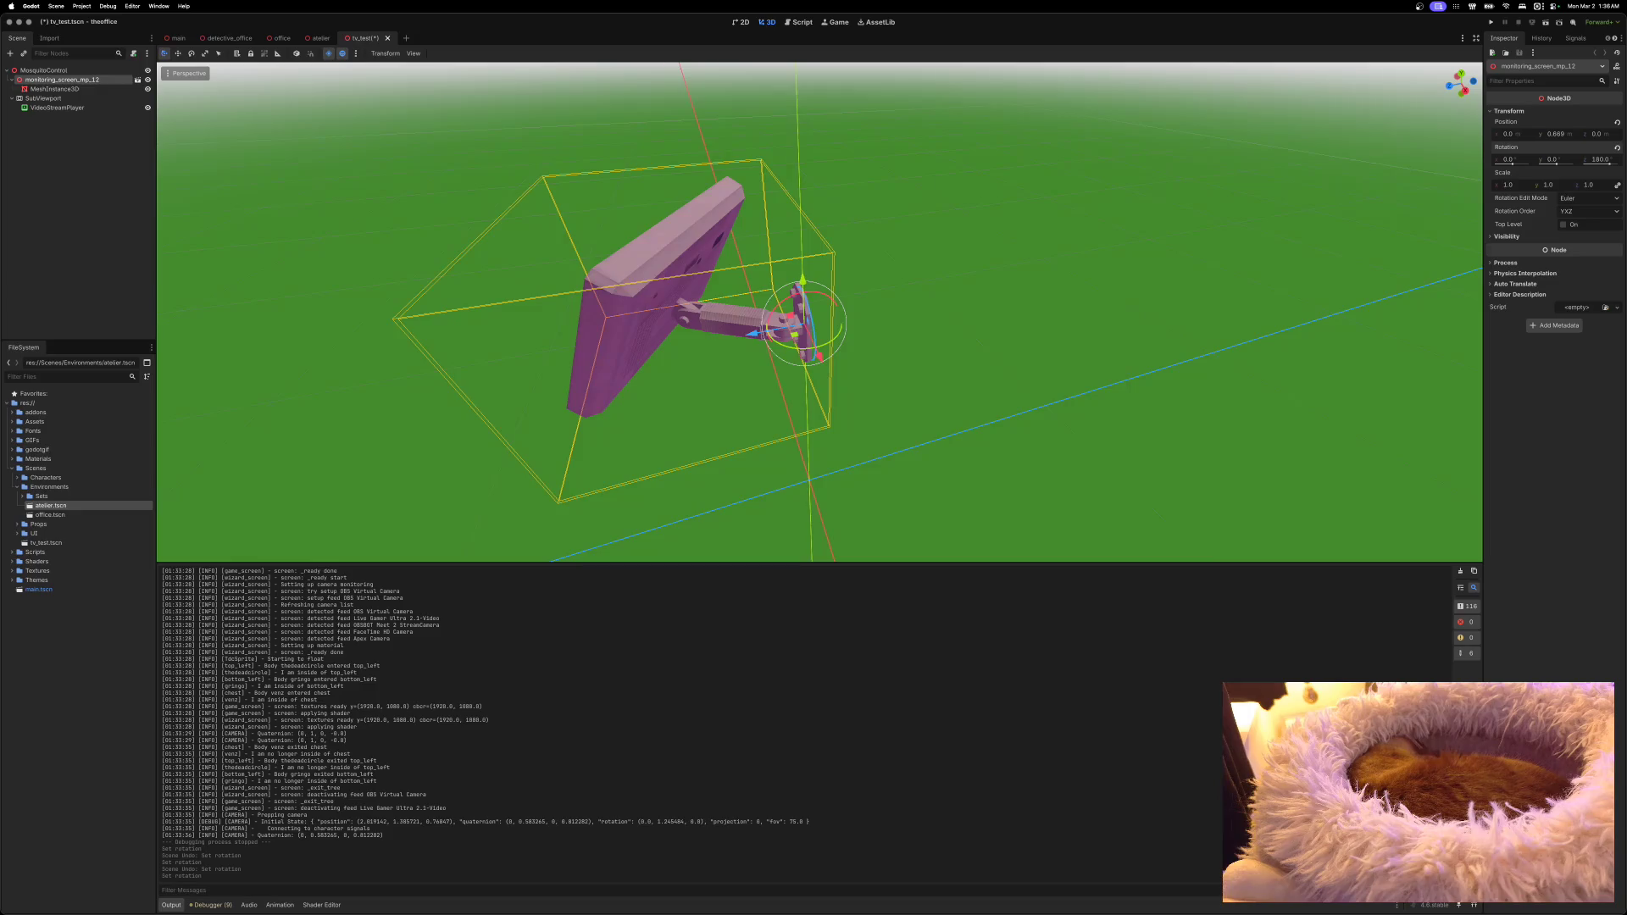
pyautogui.hscroll(10, 819, 312)
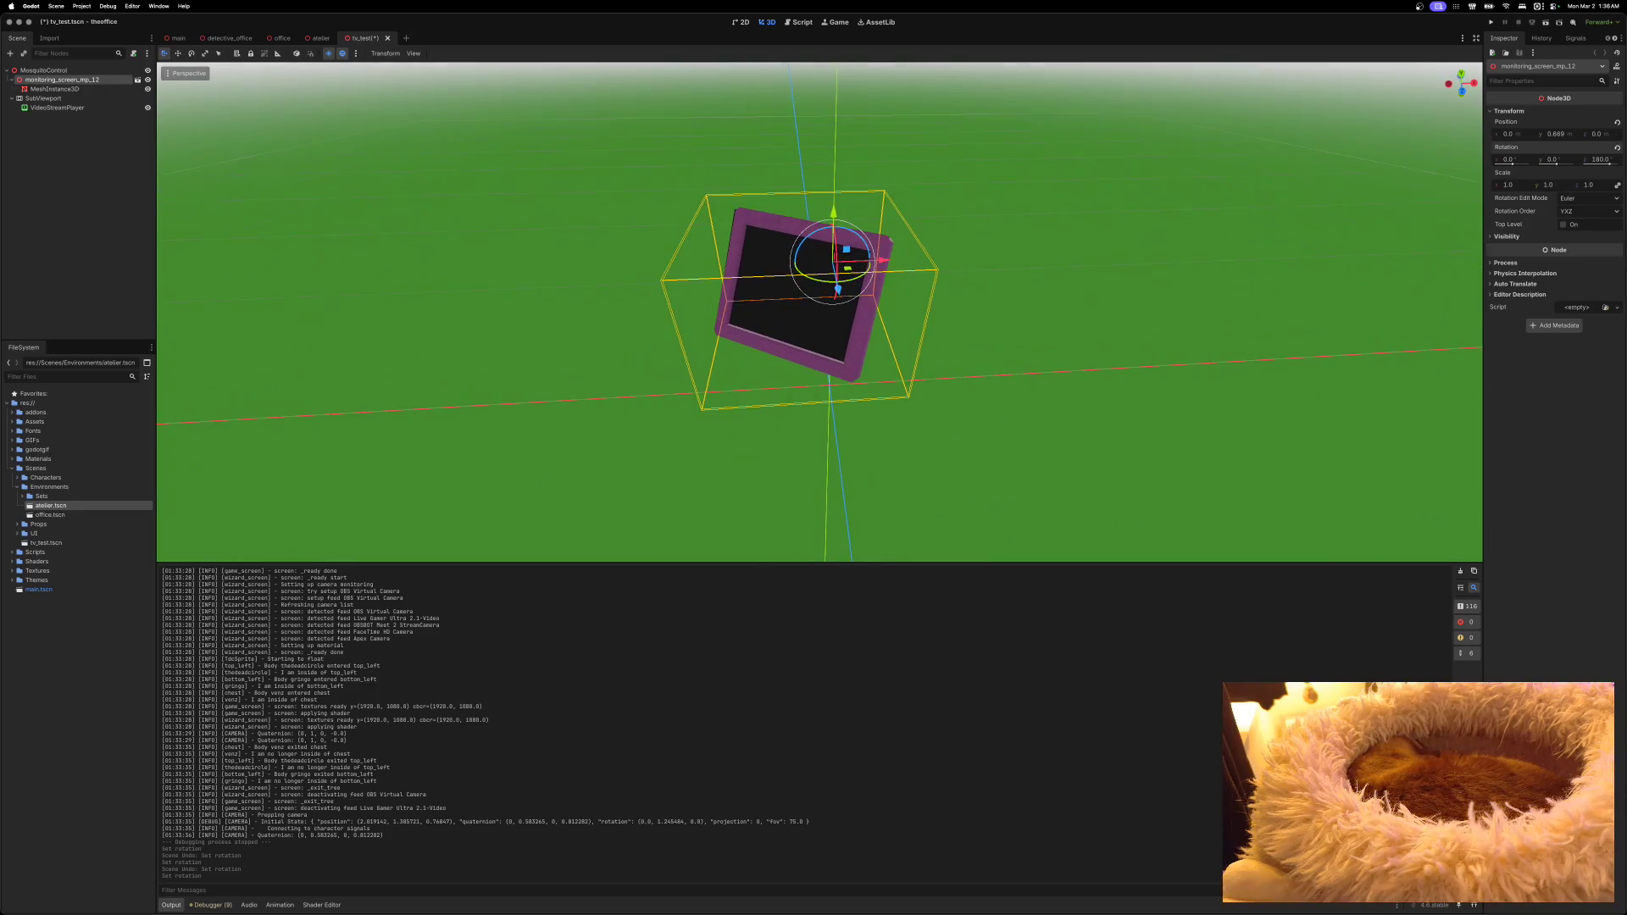
pyautogui.hscroll(10, 819, 312)
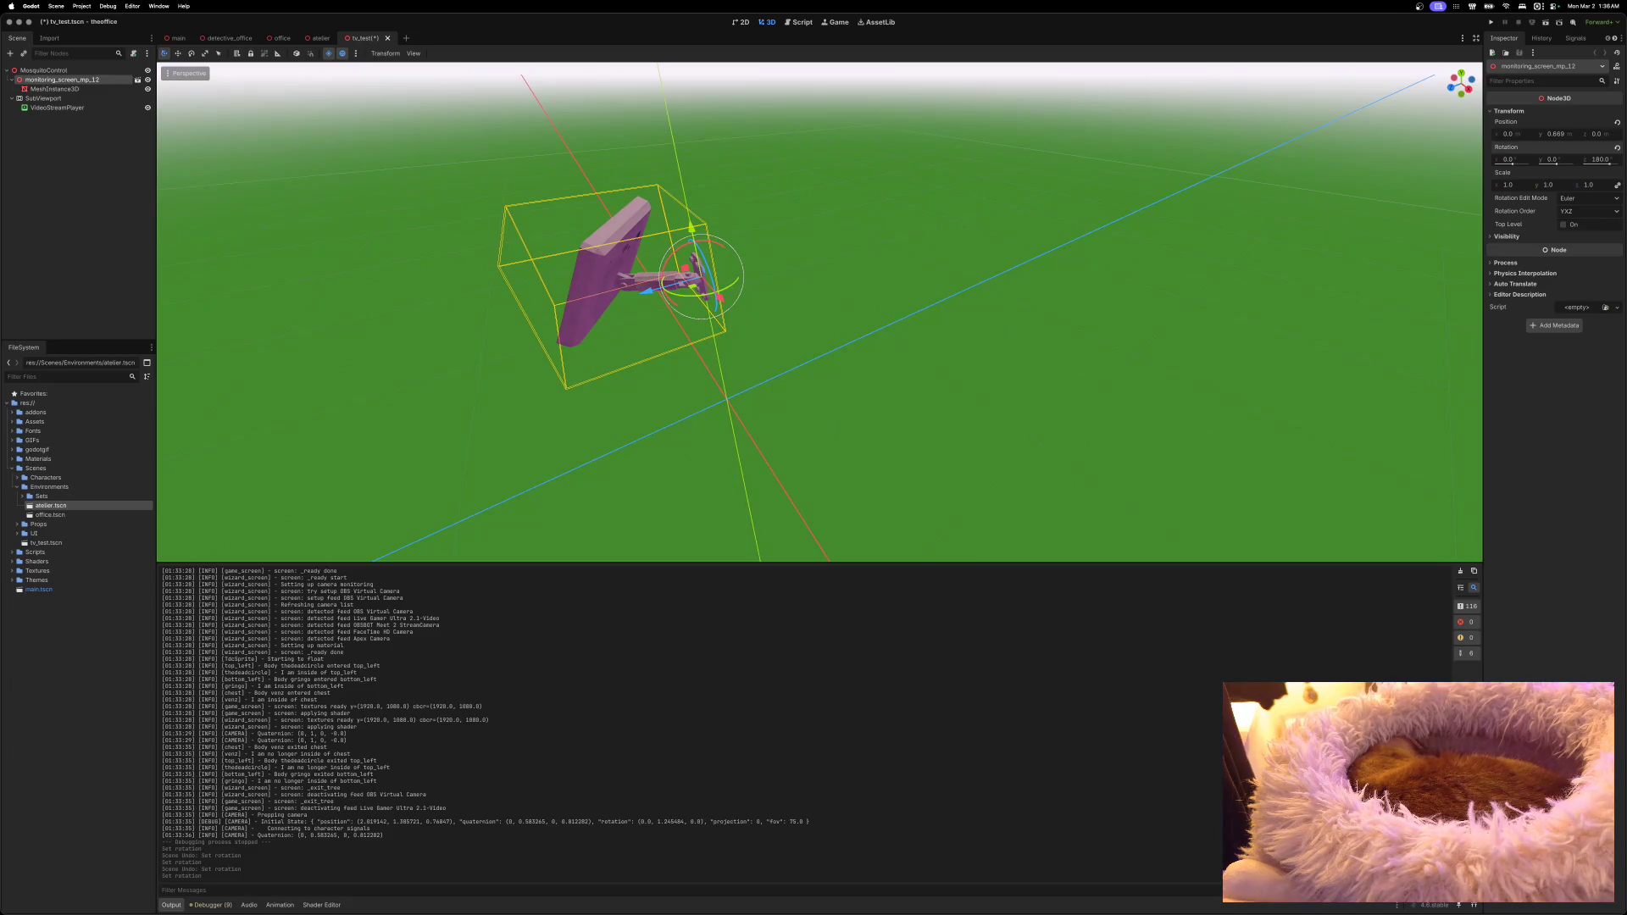
pyautogui.hscroll(10, 819, 312)
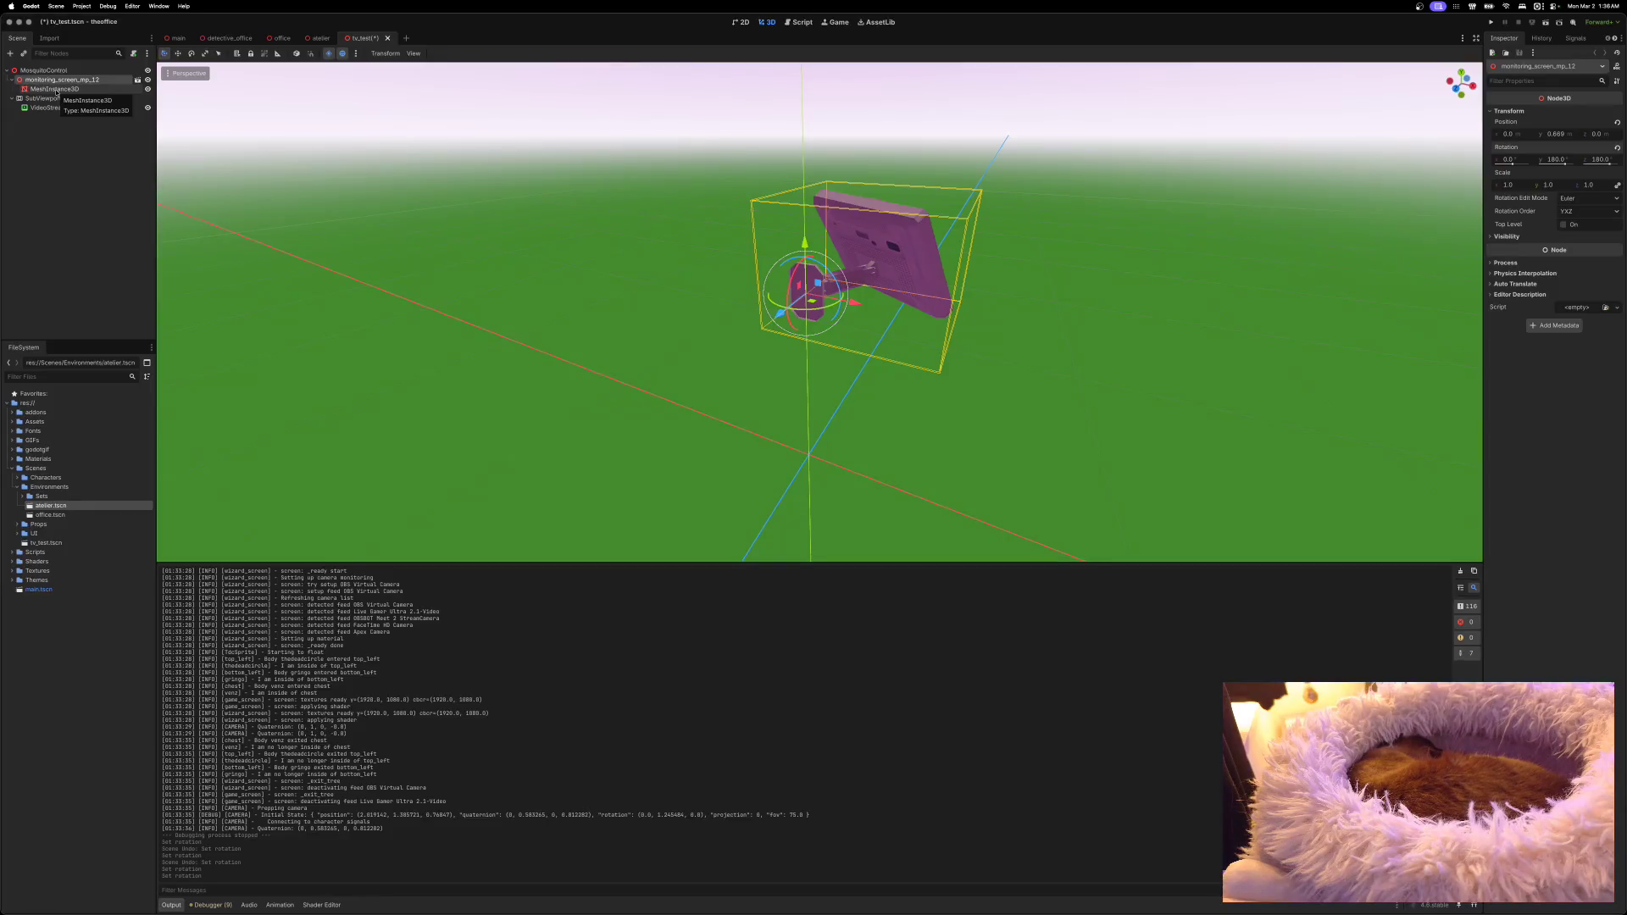
# Step: Nudge the TV's MeshInstance3D slightly along X and save the tv_test scene
pyautogui.click(56, 89)
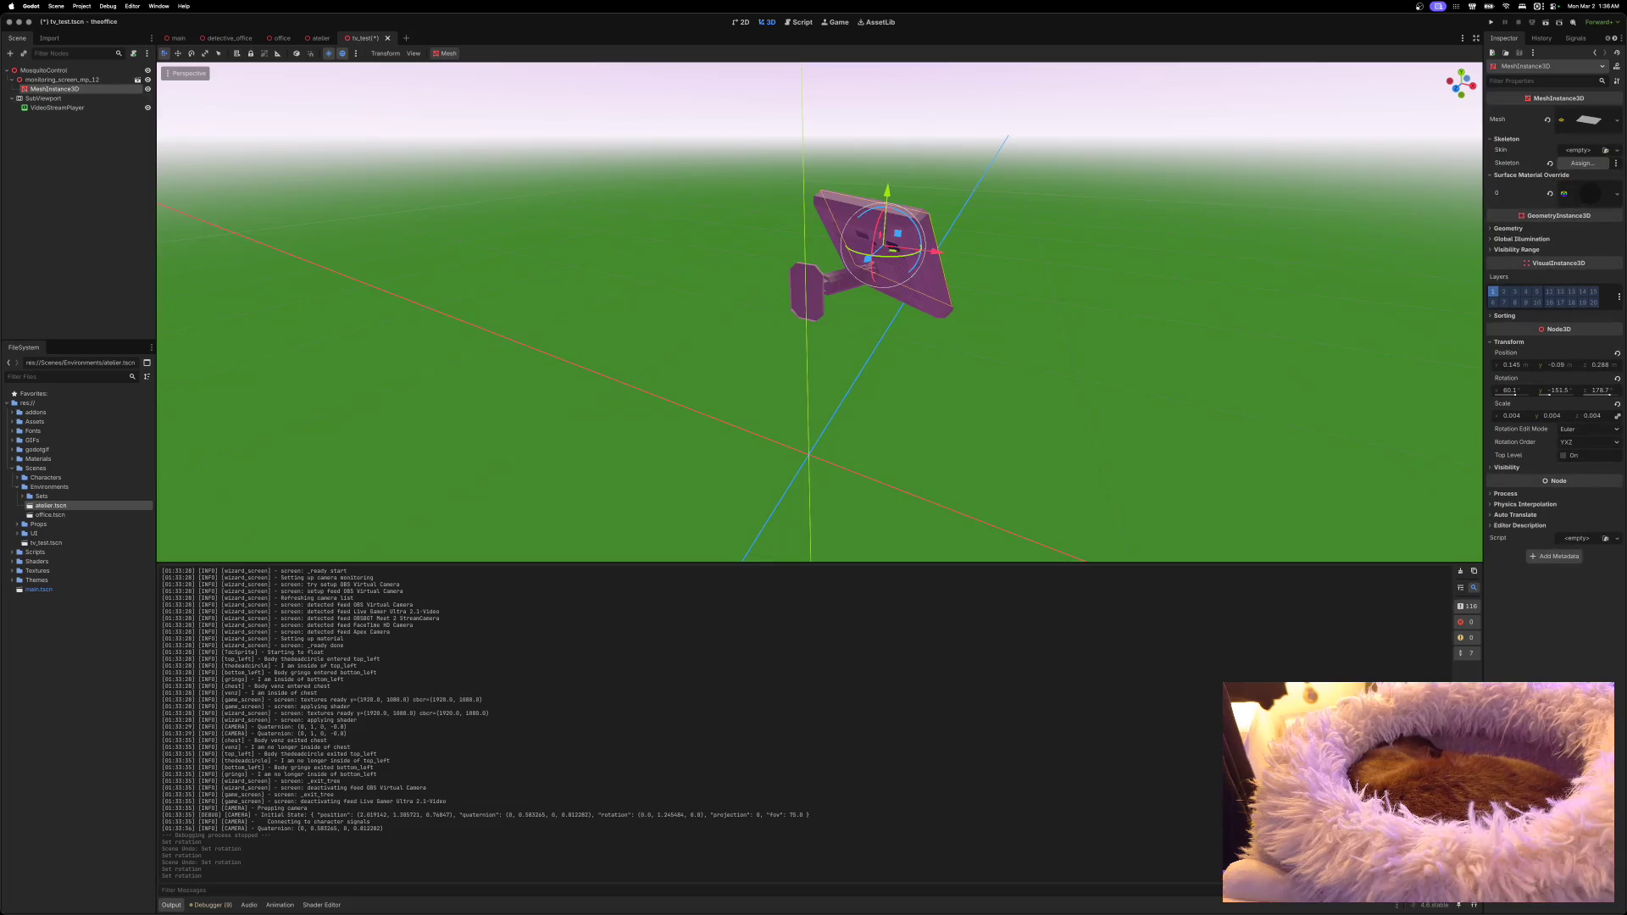
pyautogui.hscroll(-10, 820, 312)
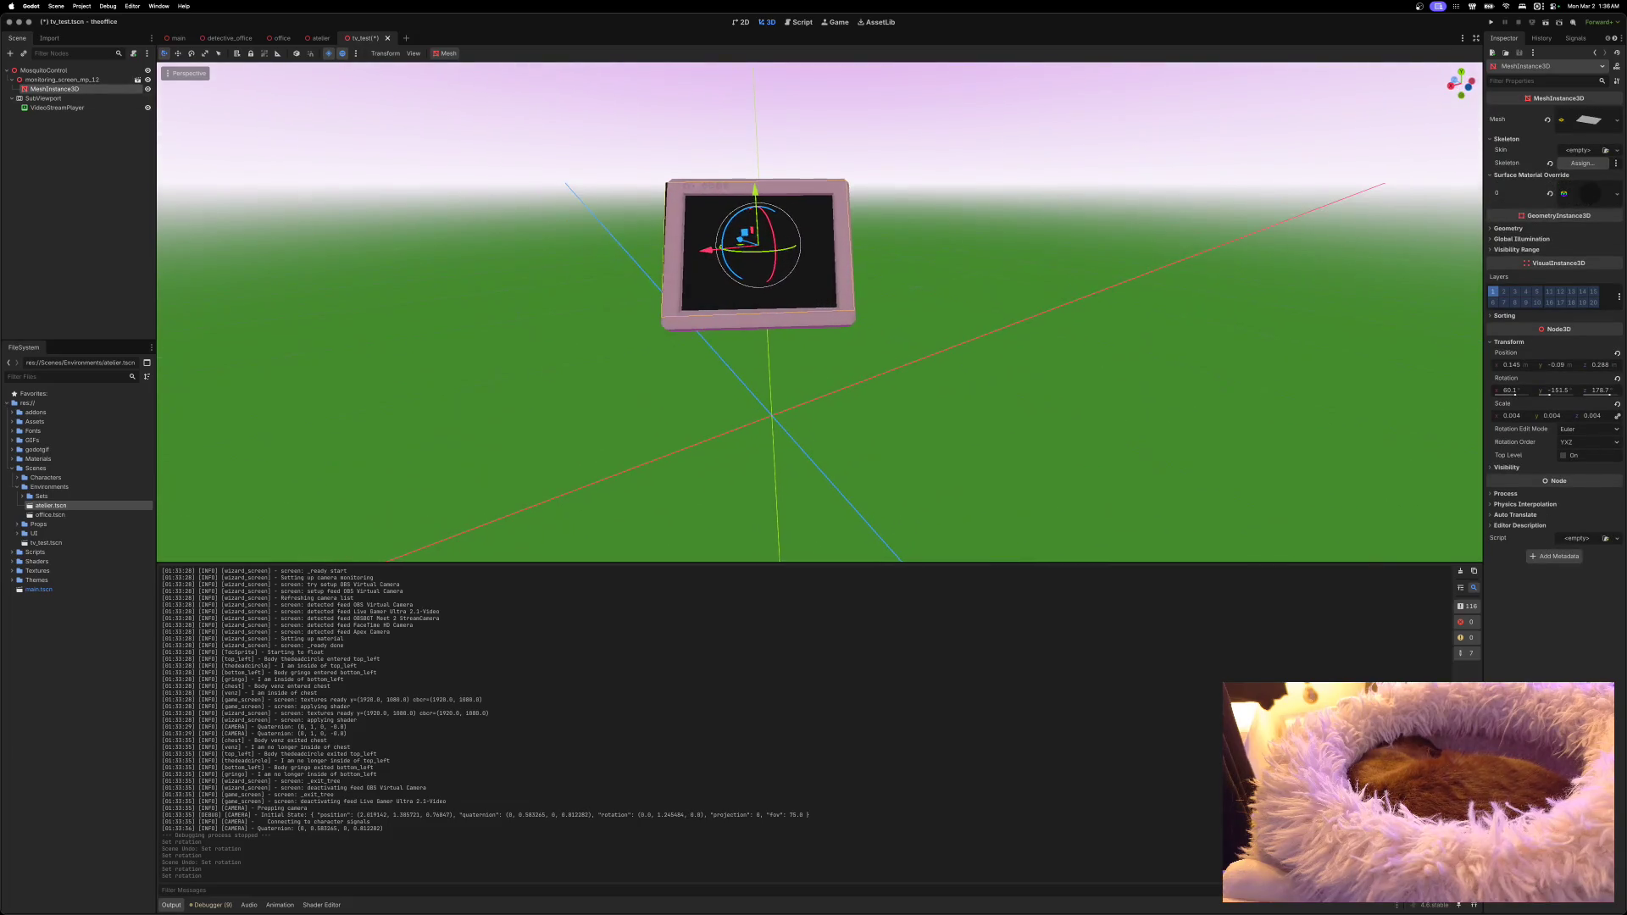
pyautogui.hscroll(-5, 819, 312)
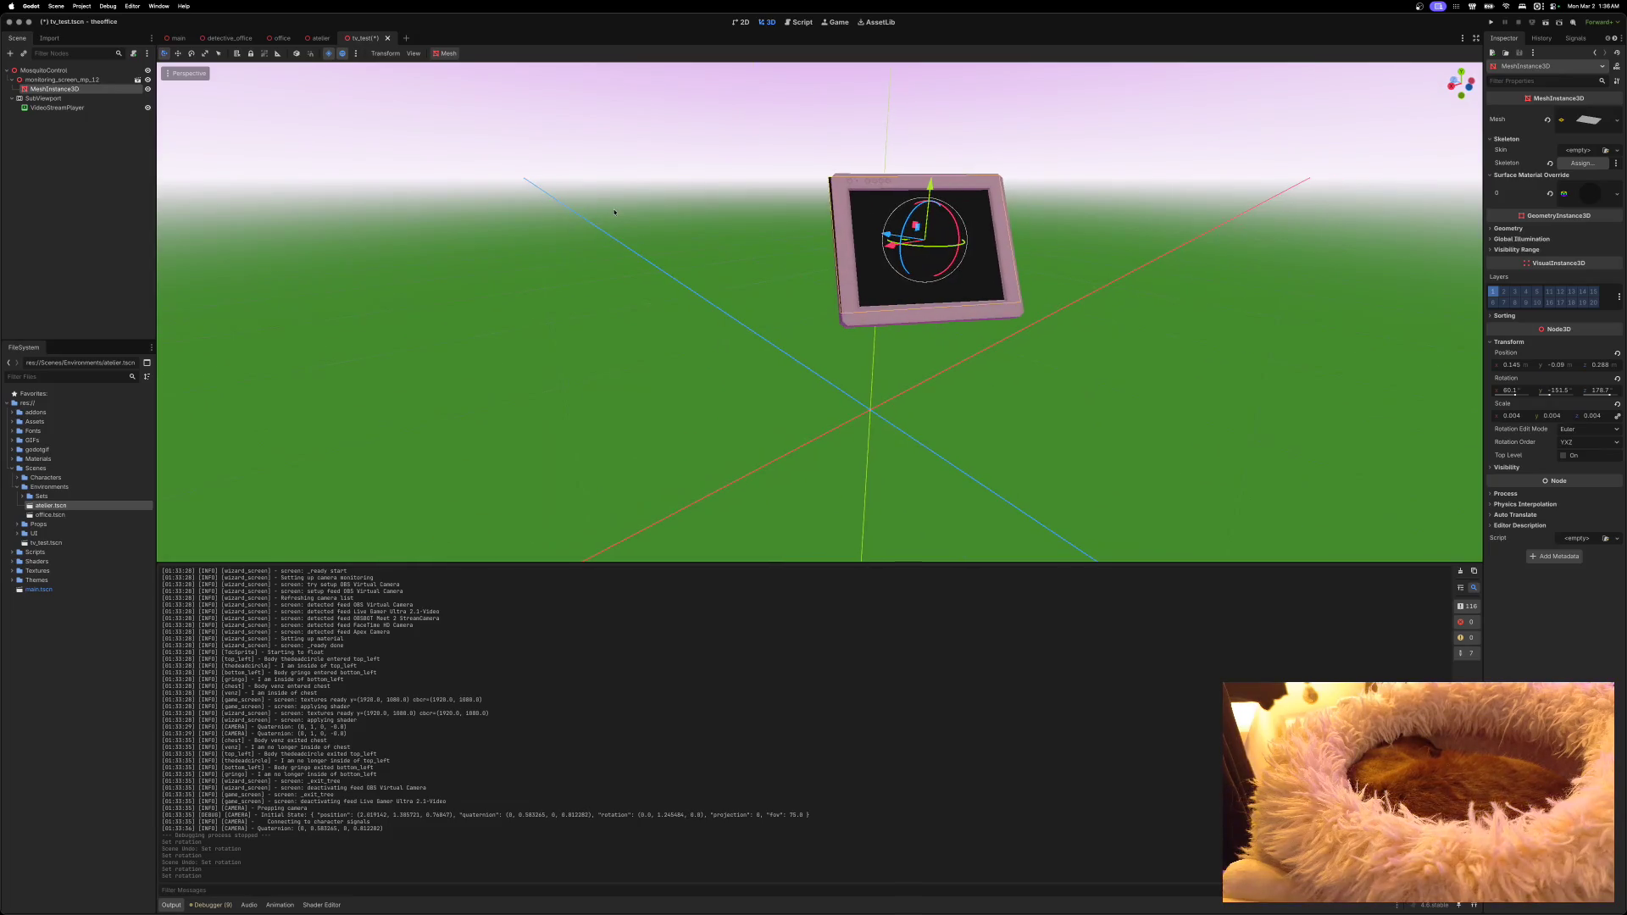
pyautogui.scroll(3, 623, 211)
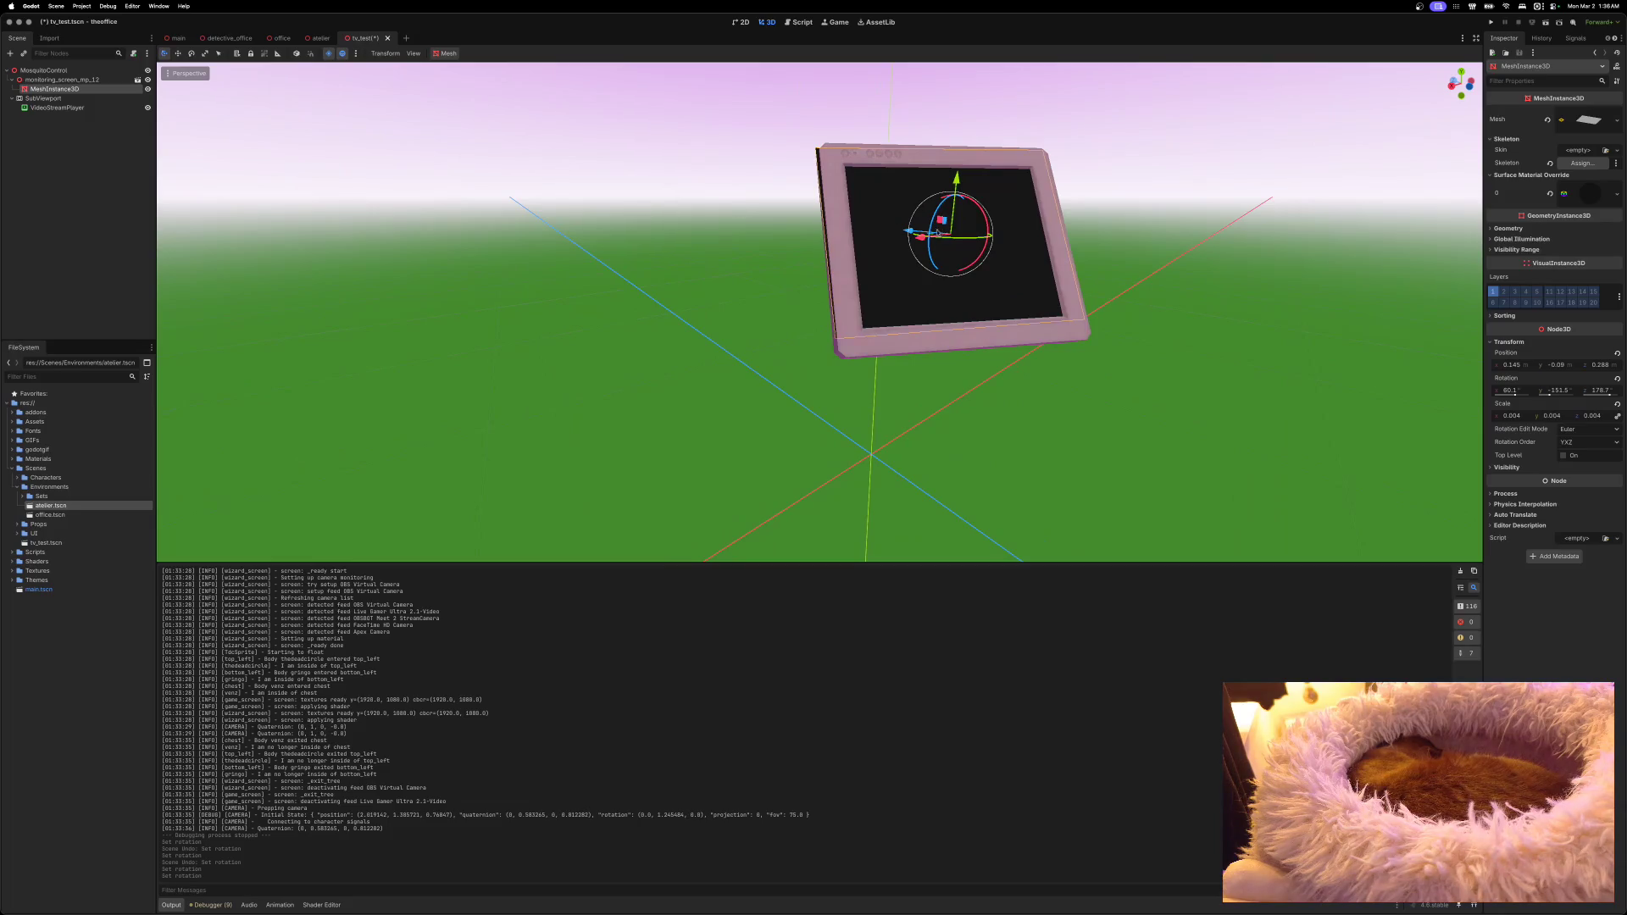
pyautogui.moveTo(921, 240); pyautogui.dragTo(924, 239)
pyautogui.scroll(5, 924, 240)
pyautogui.scroll(5, 924, 234)
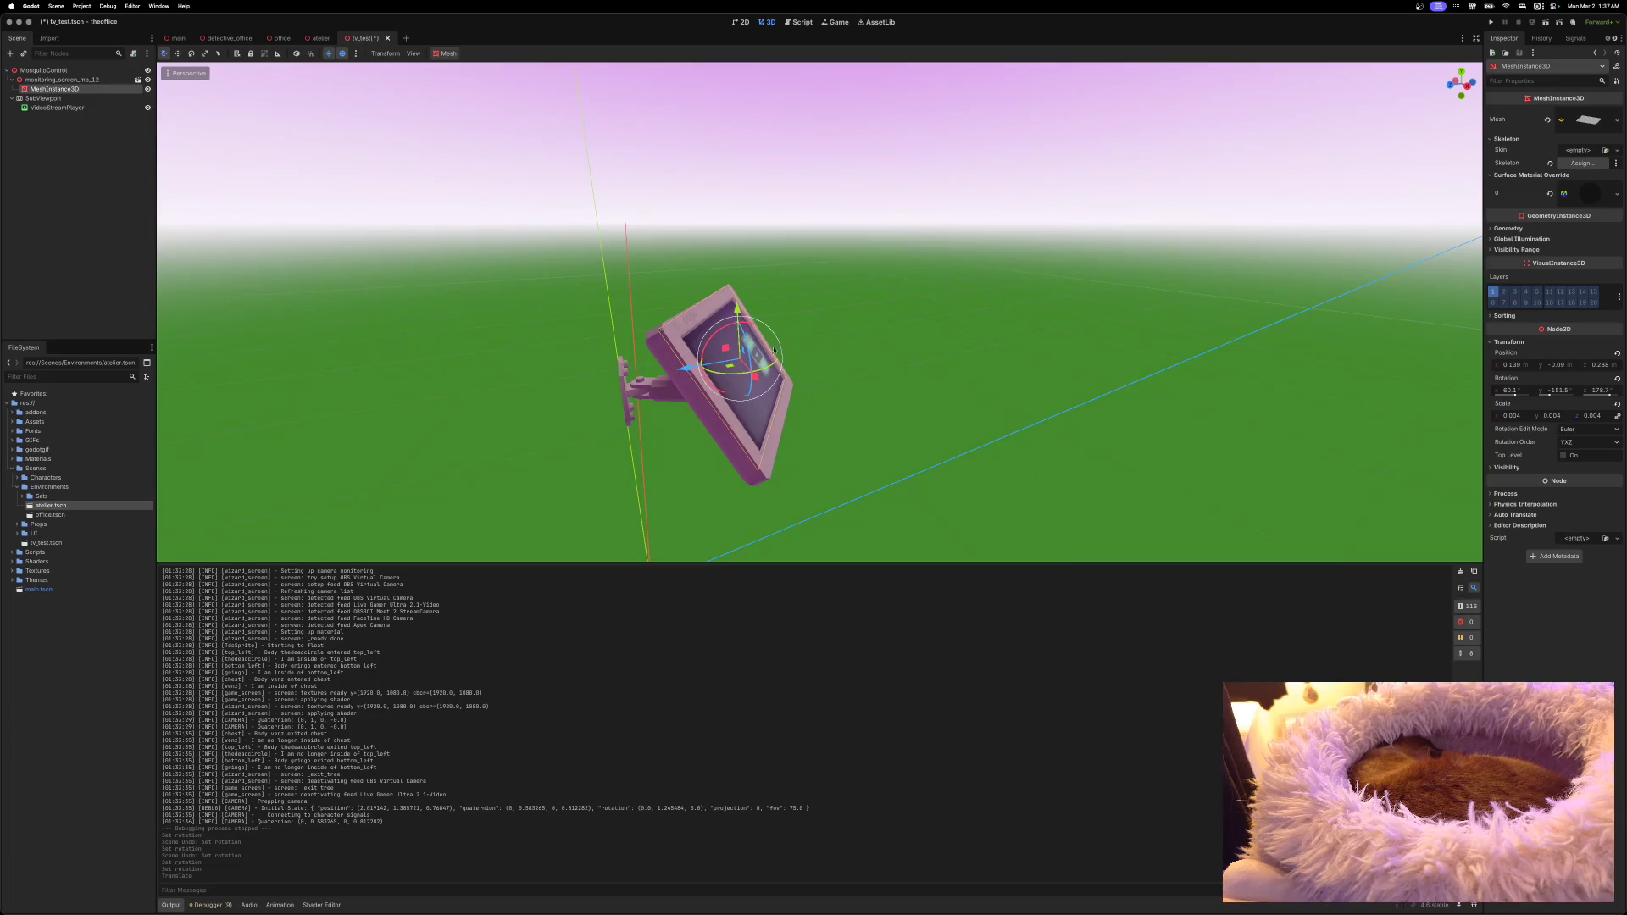
pyautogui.moveTo(732, 366); pyautogui.dragTo(733, 366)
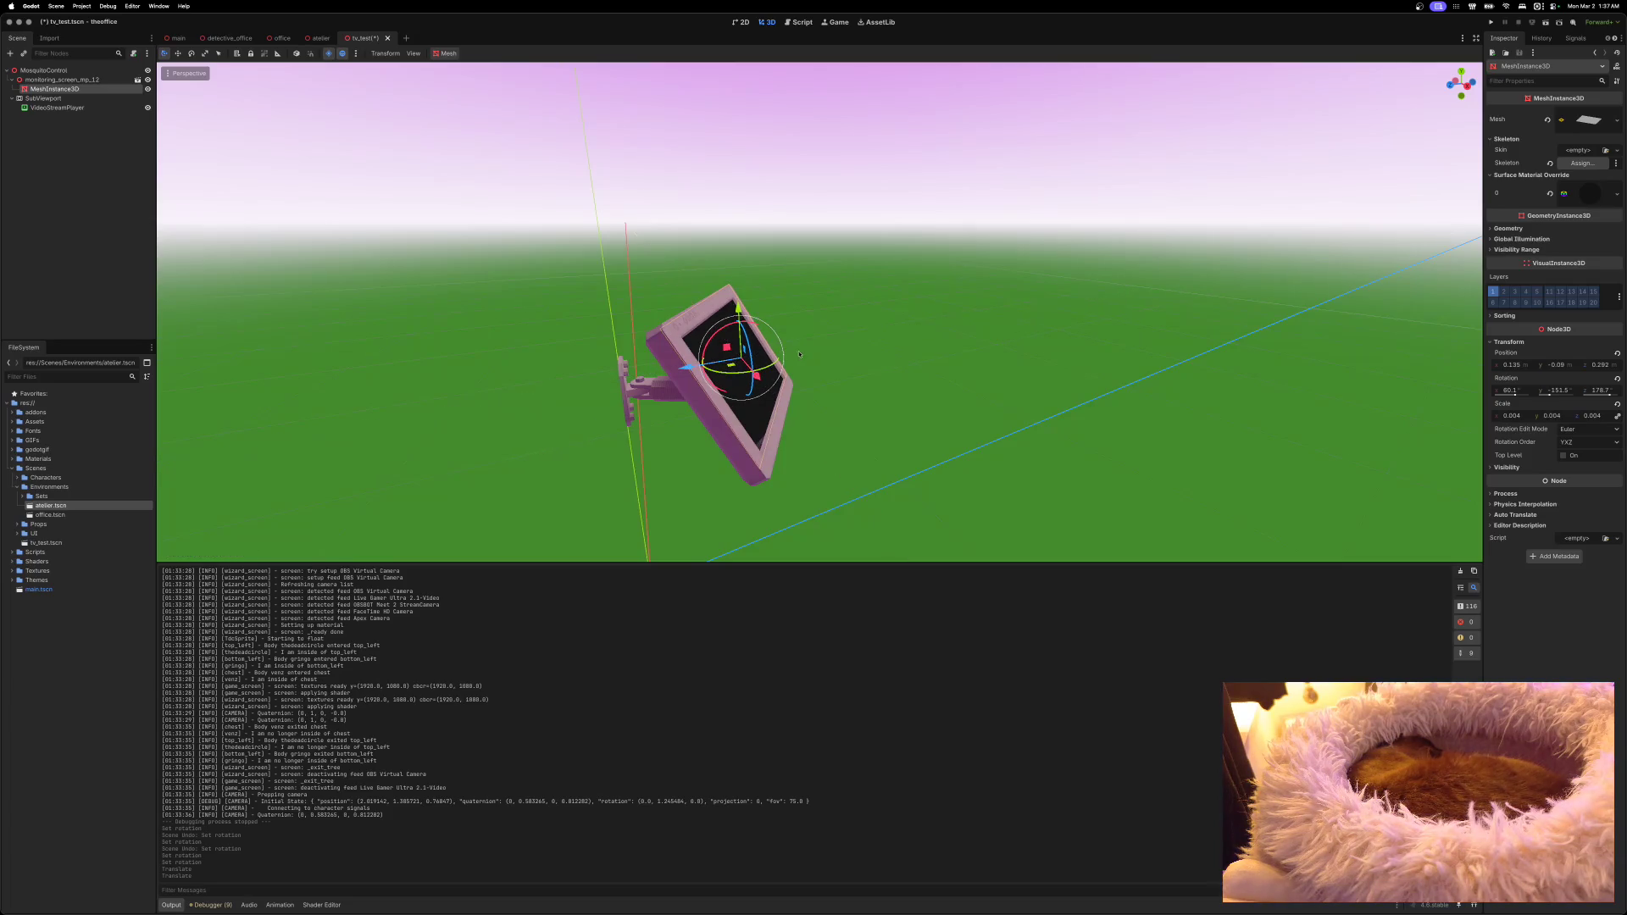
pyautogui.hscroll(-5, 802, 353)
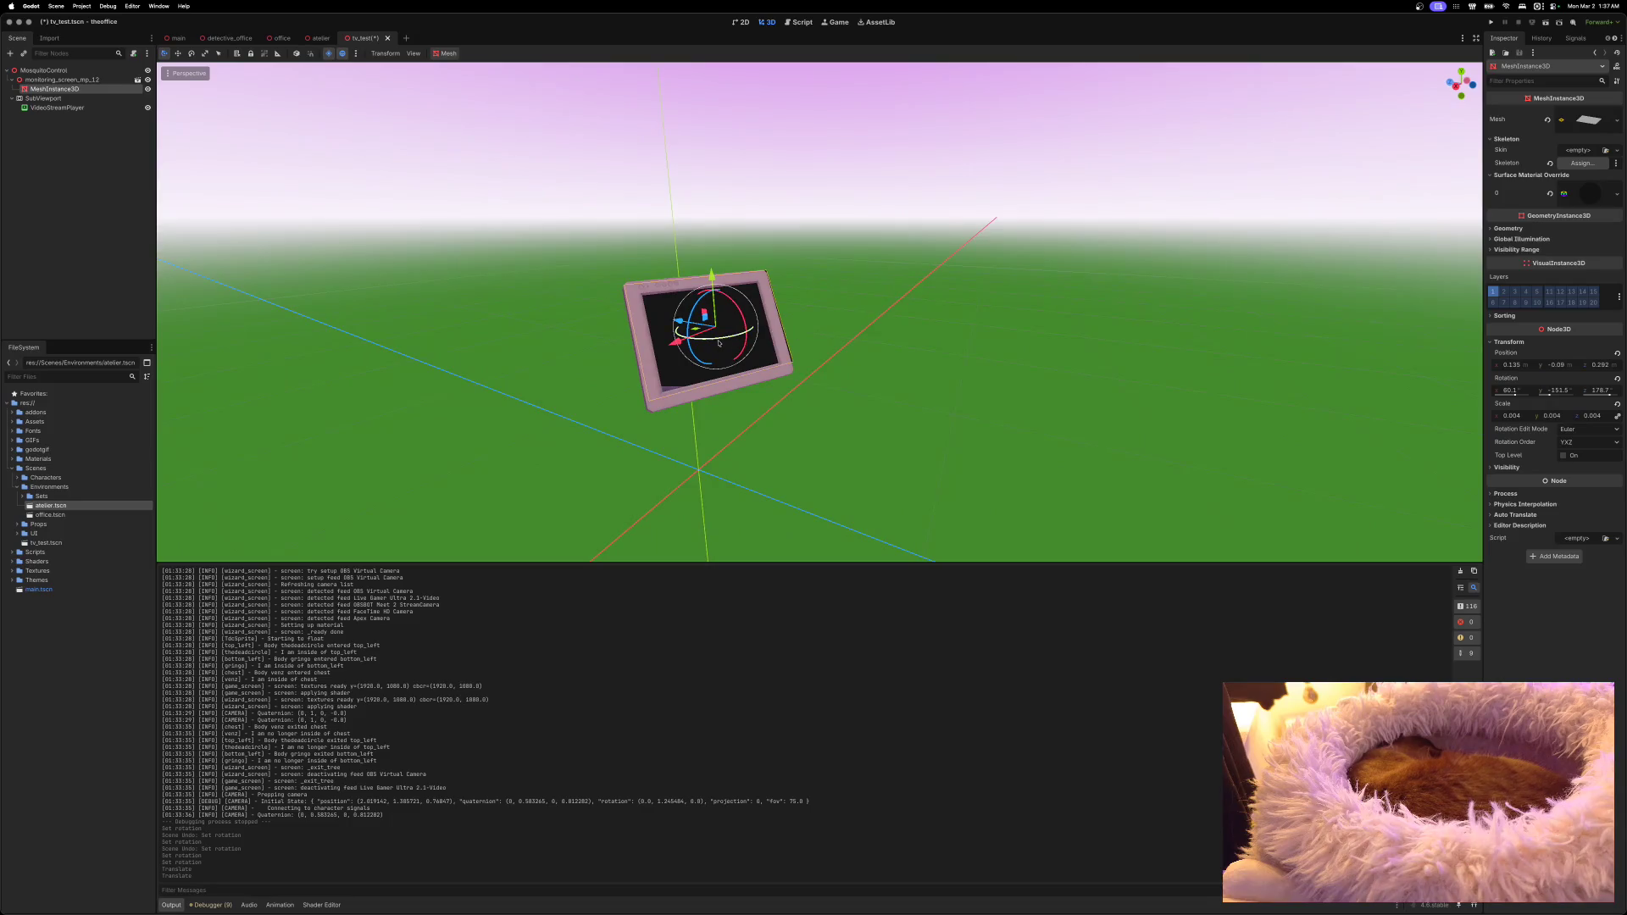
pyautogui.moveTo(696, 330); pyautogui.dragTo(698, 332)
pyautogui.press('super+s')
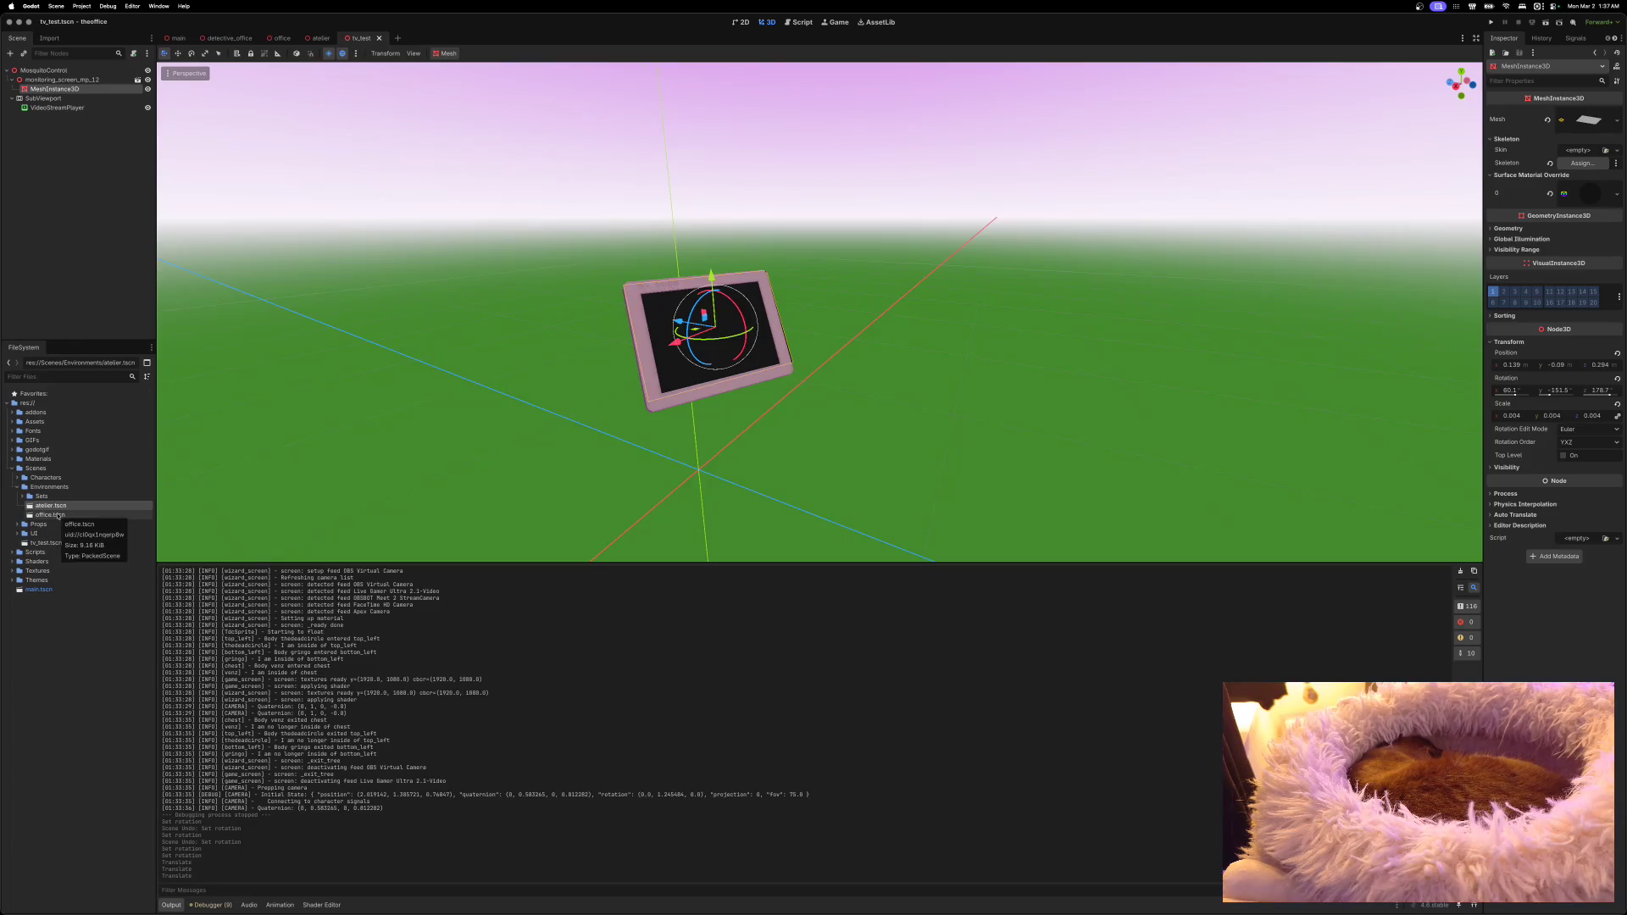
# Step: Expand Characters > neverspeak in FileSystem and open tdc_v3.tscn
pyautogui.click(17, 487)
pyautogui.click(17, 477)
pyautogui.click(24, 504)
pyautogui.click(22, 505)
pyautogui.click(23, 515)
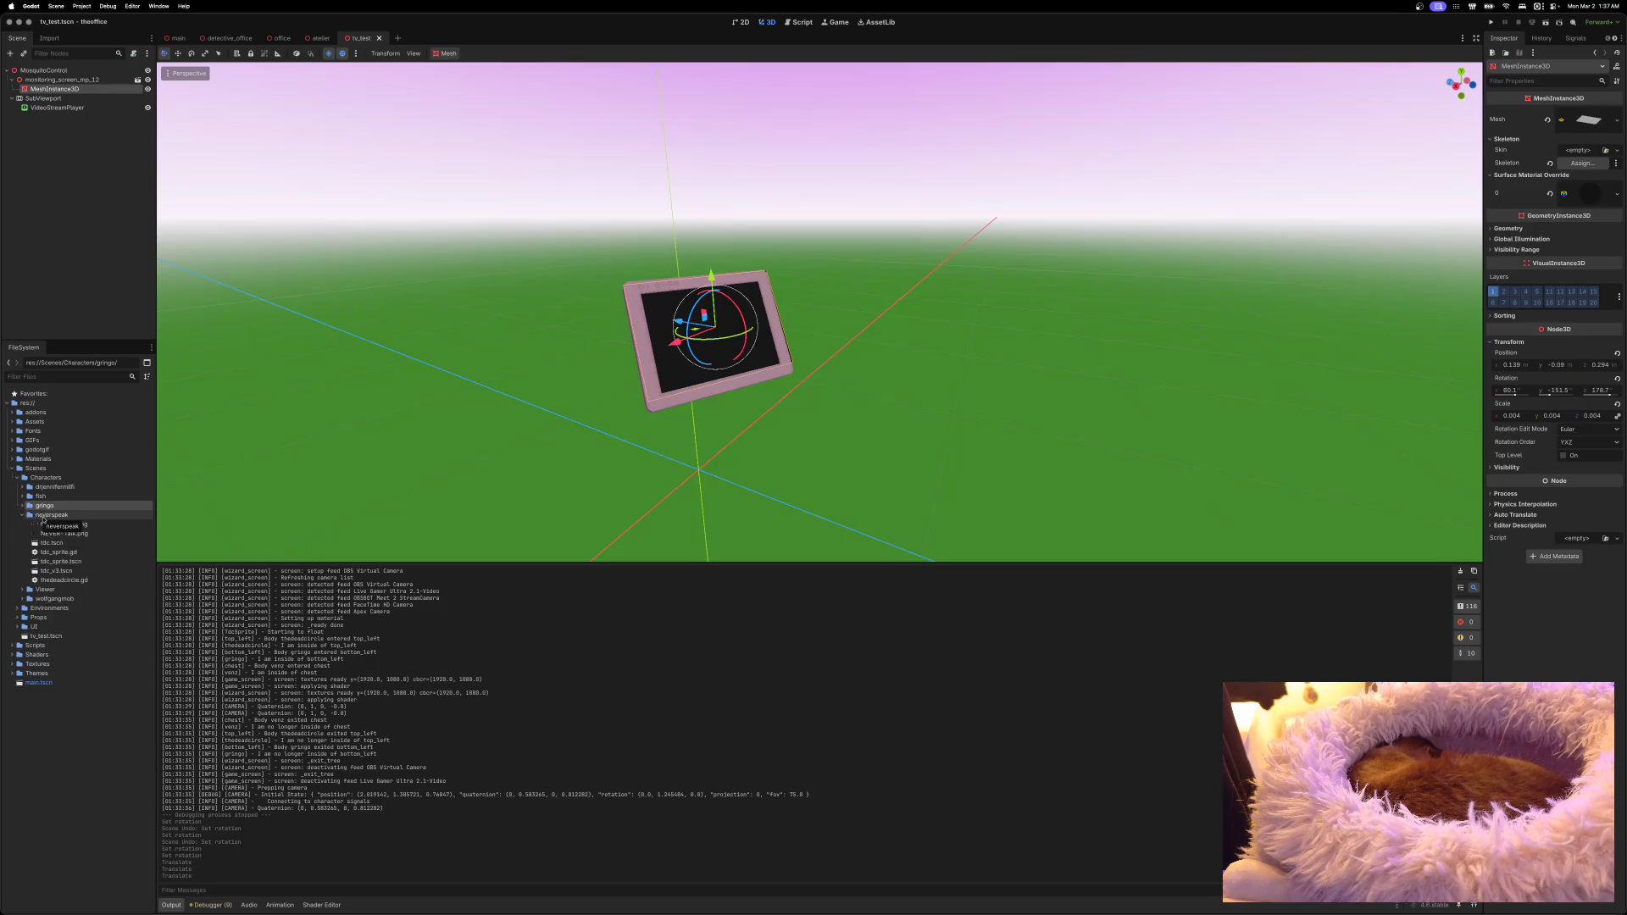
pyautogui.doubleClick(52, 572)
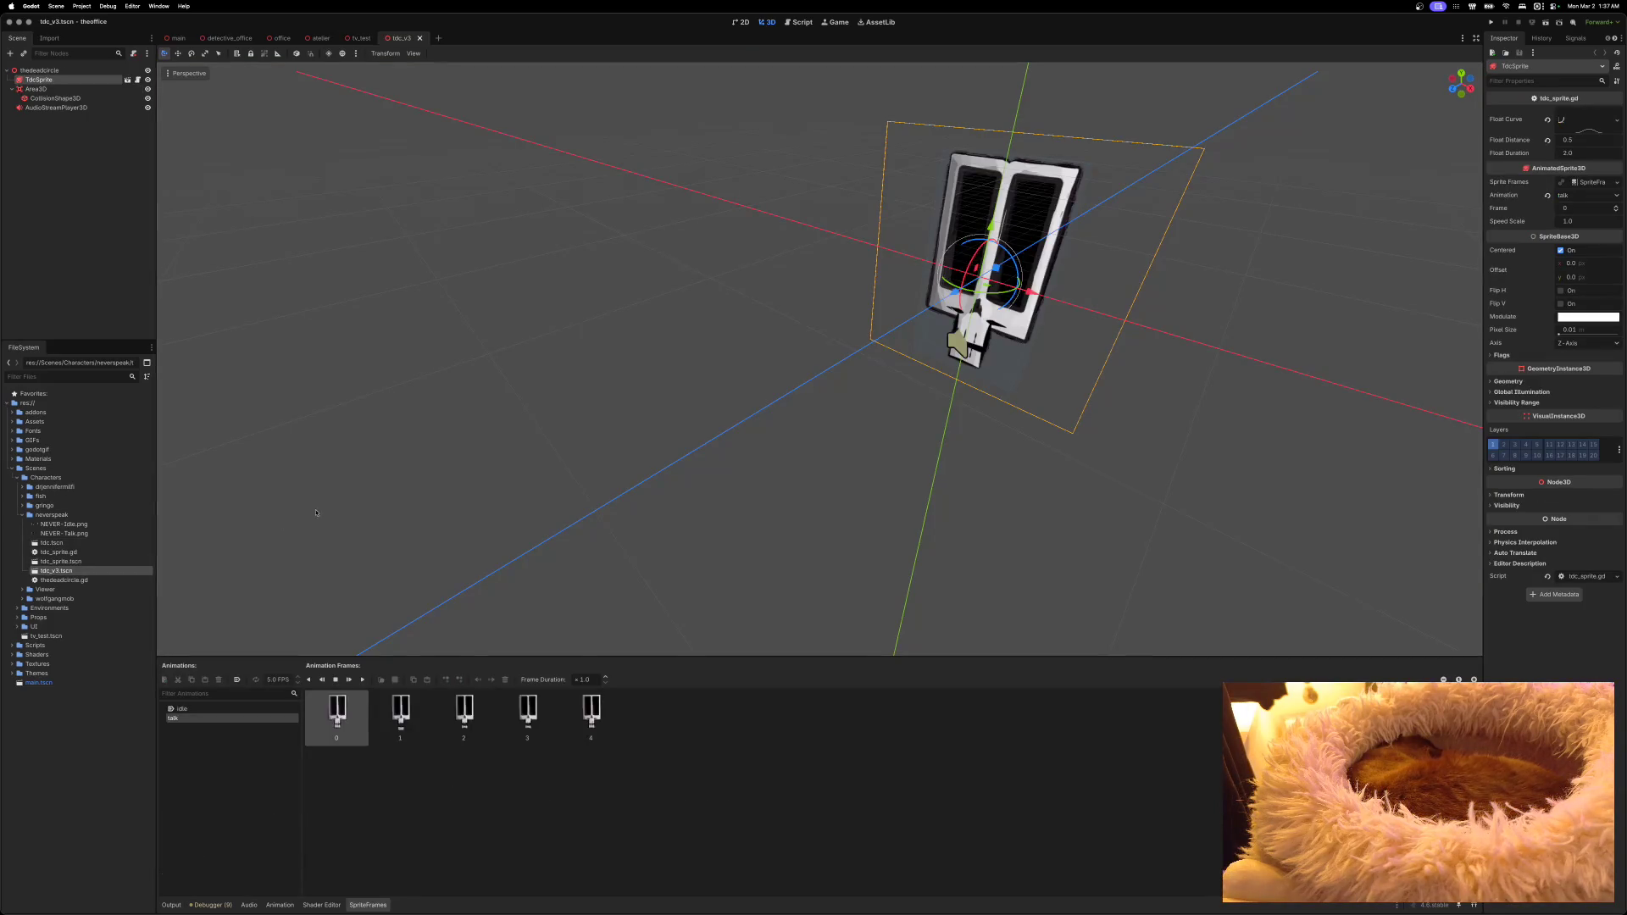
pyautogui.hscroll(-10, 281, 522)
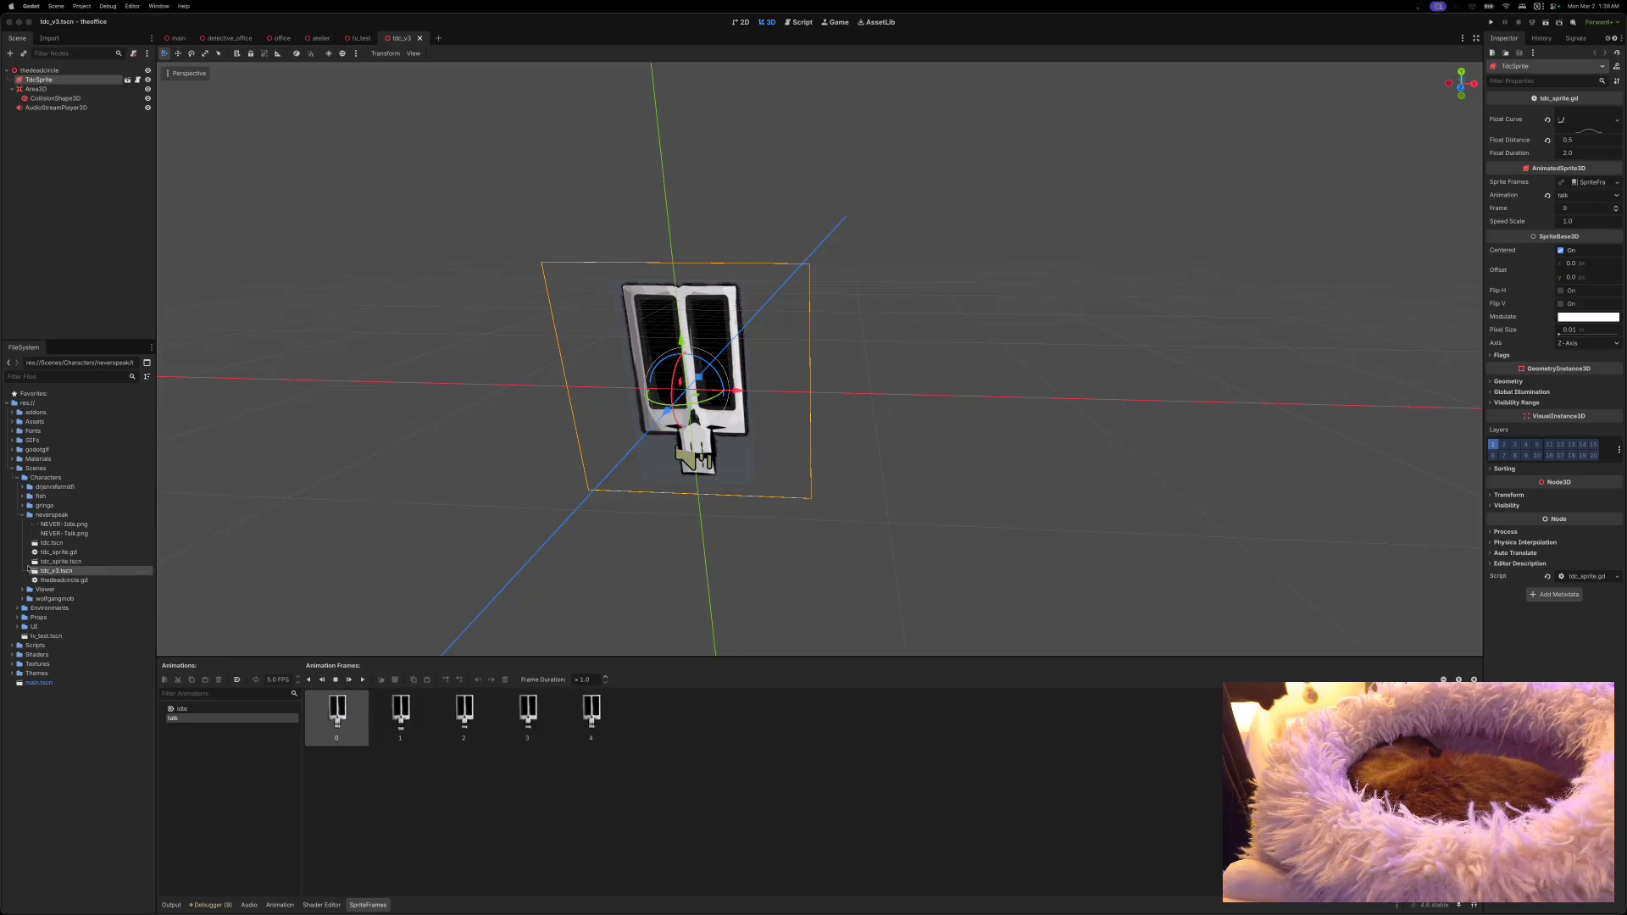
# Step: Collapse Scenes, expand Assets, and try dropping pondering-my-orb-header-art onto the thedeadcircle root
pyautogui.click(12, 468)
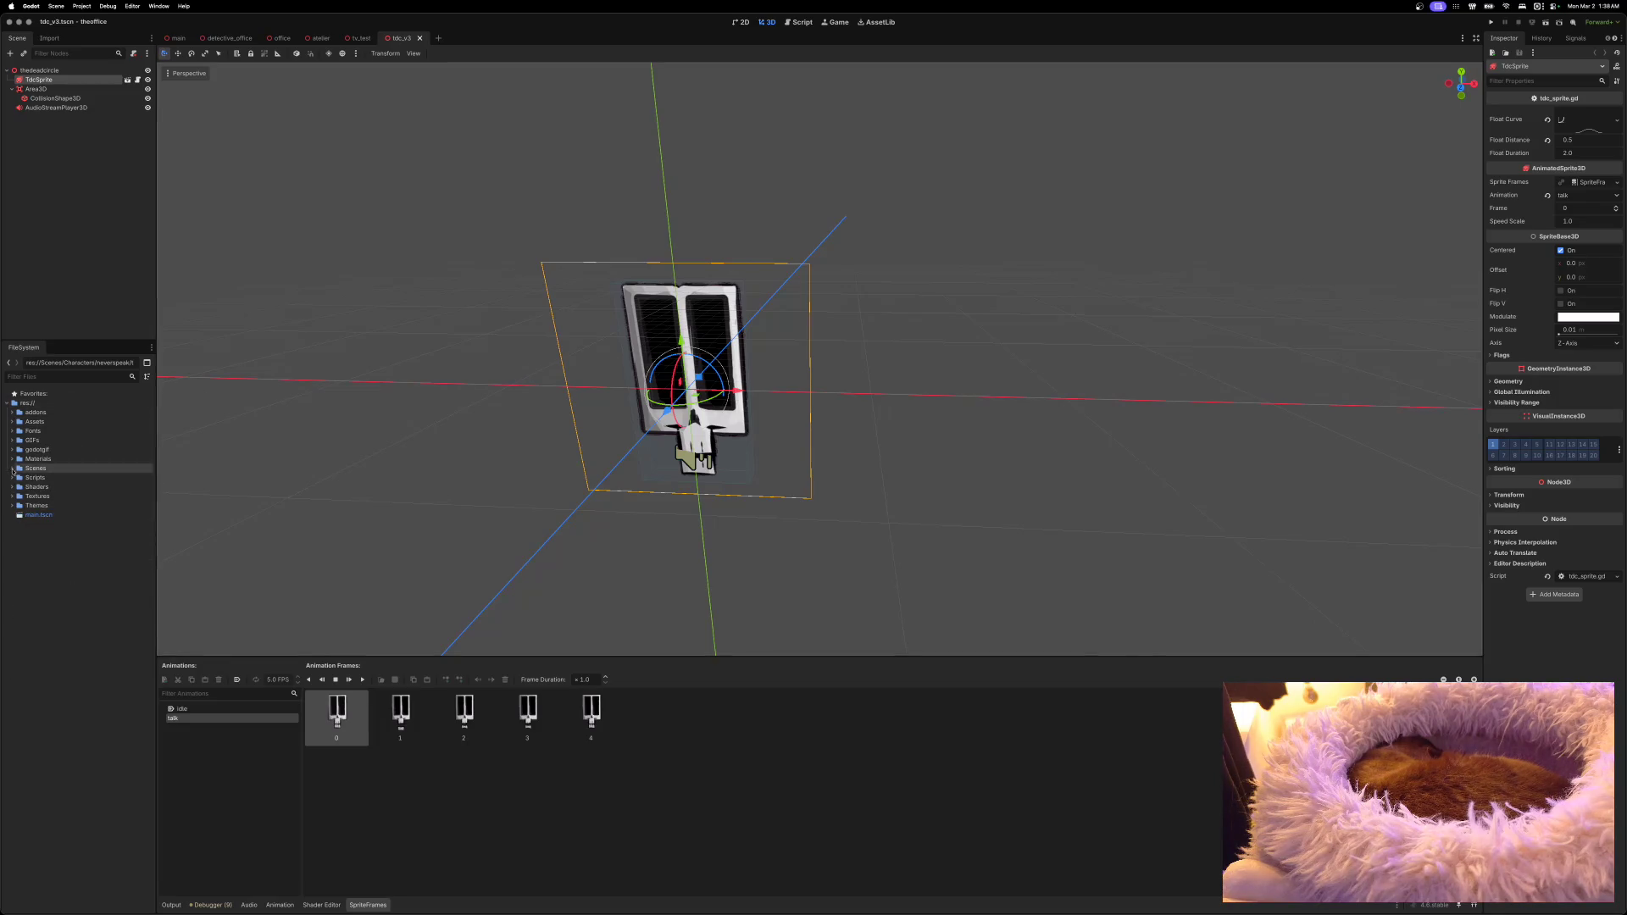
pyautogui.click(12, 421)
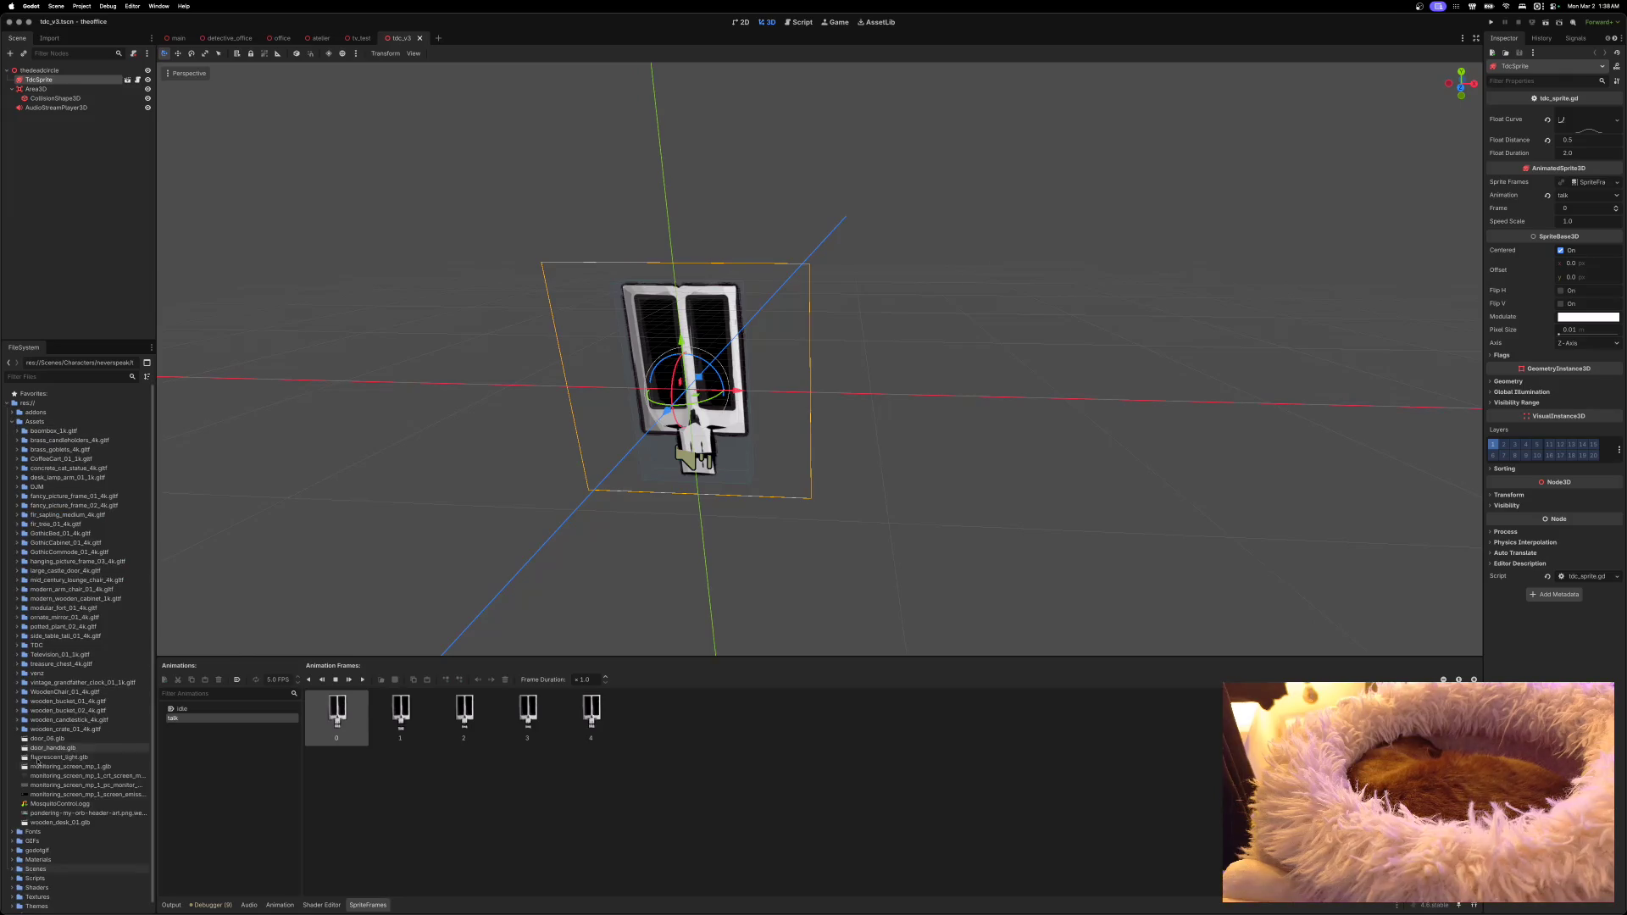
pyautogui.moveTo(32, 816)
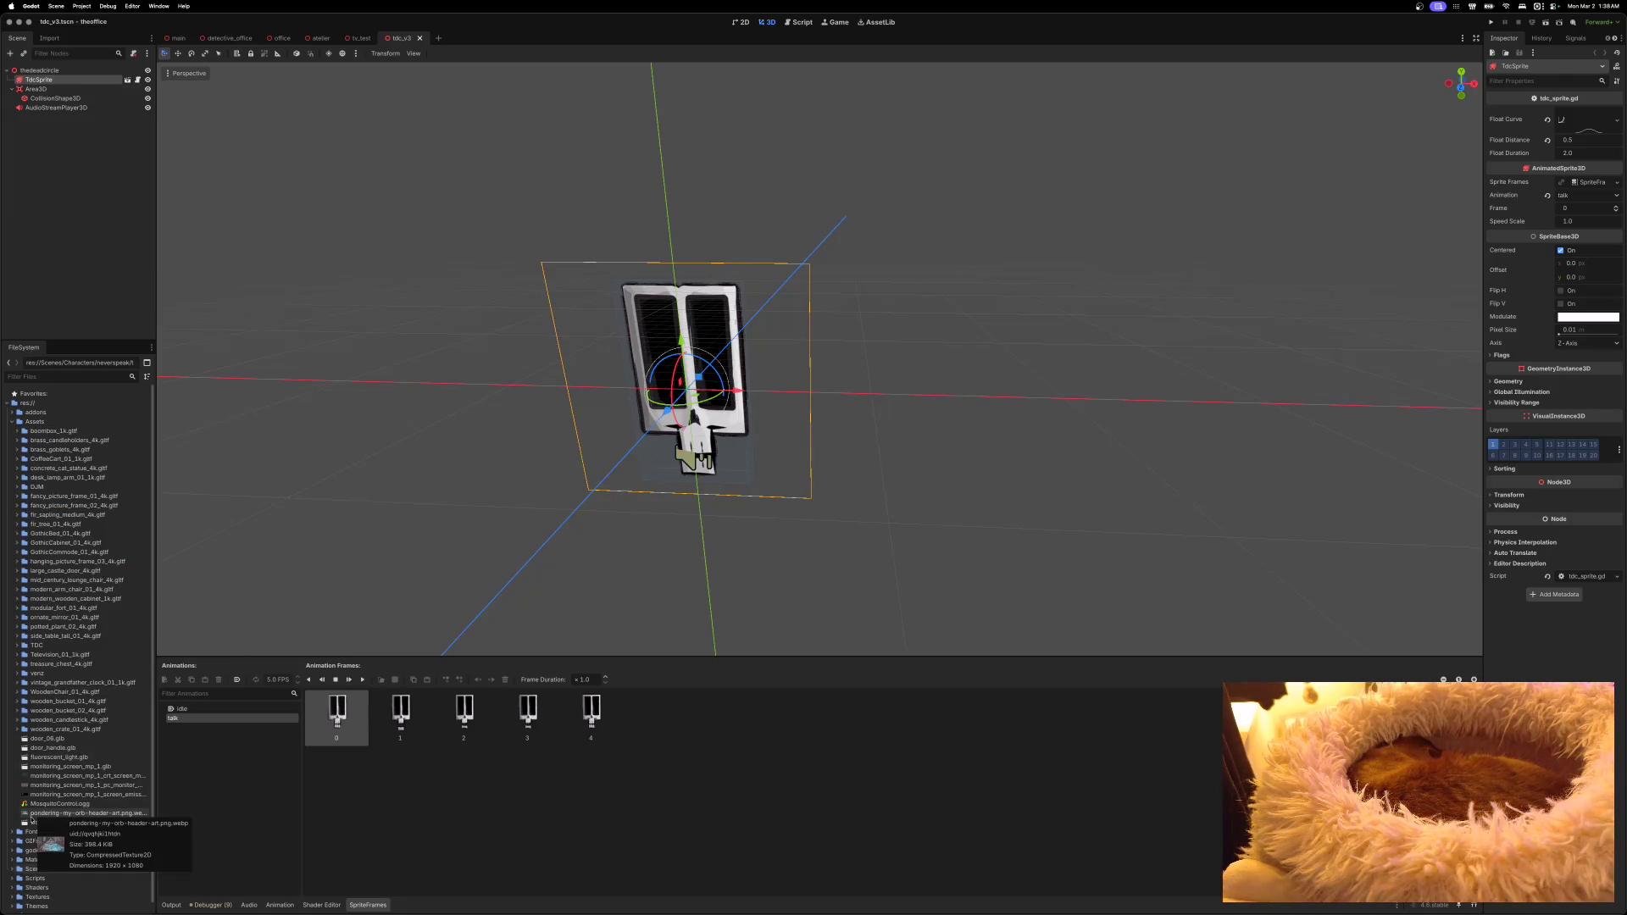
pyautogui.moveTo(31, 816)
pyautogui.mouseDown()
pyautogui.moveTo(51, 604)
pyautogui.moveTo(48, 83)
pyautogui.mouseUp()
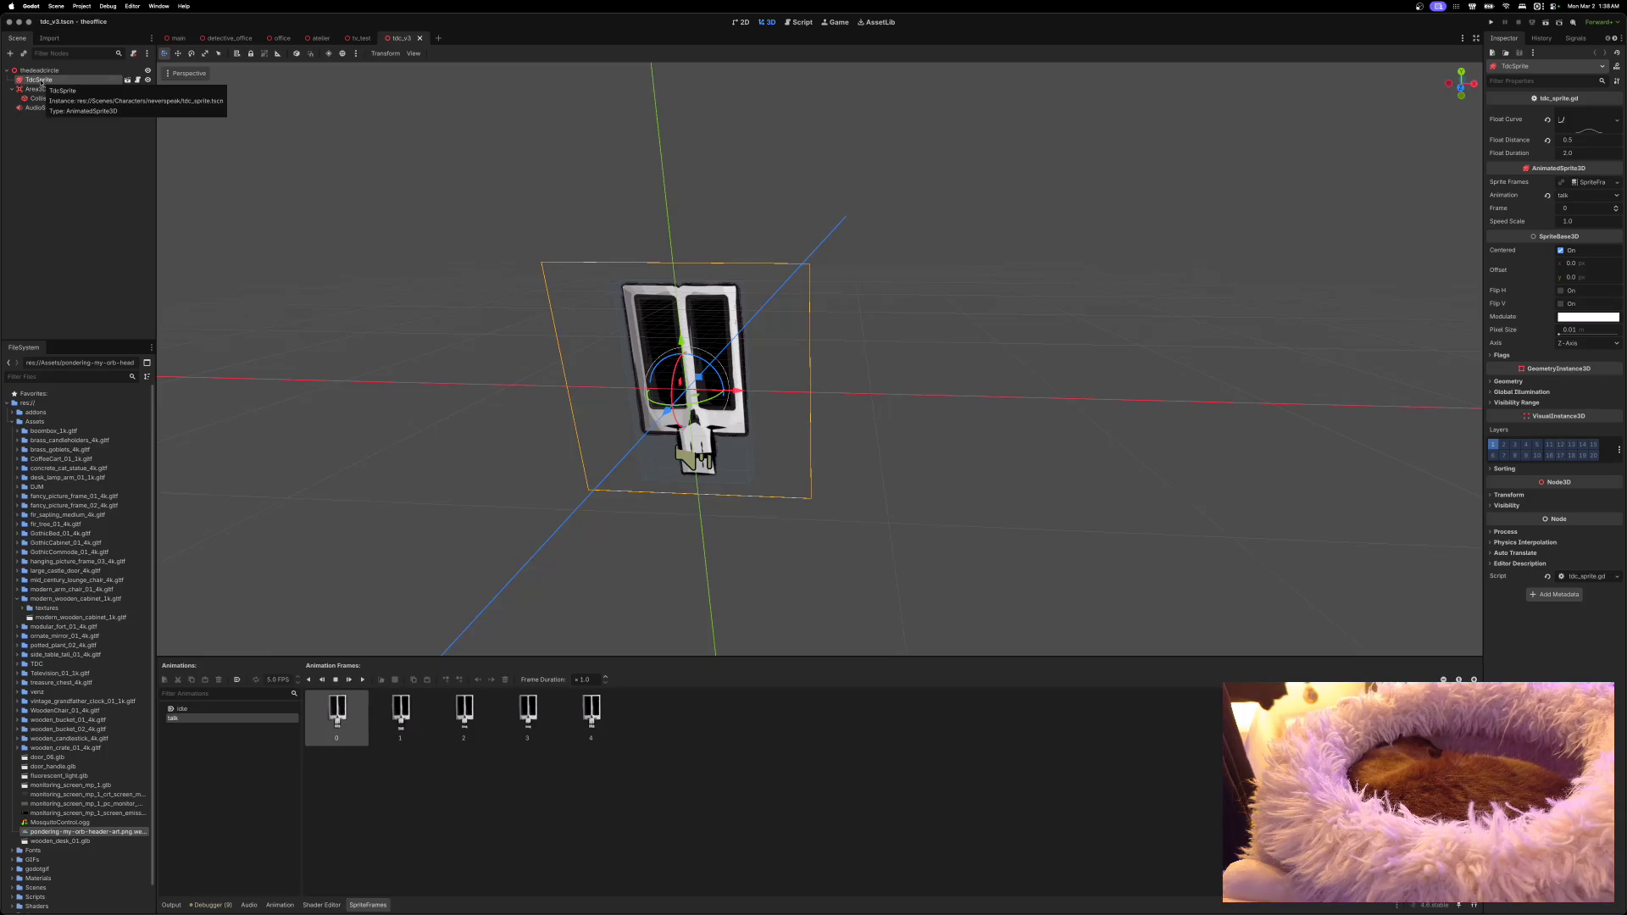
pyautogui.moveTo(39, 831)
pyautogui.mouseDown()
pyautogui.moveTo(27, 564)
pyautogui.moveTo(47, 185)
pyautogui.moveTo(15, 78)
pyautogui.mouseUp()
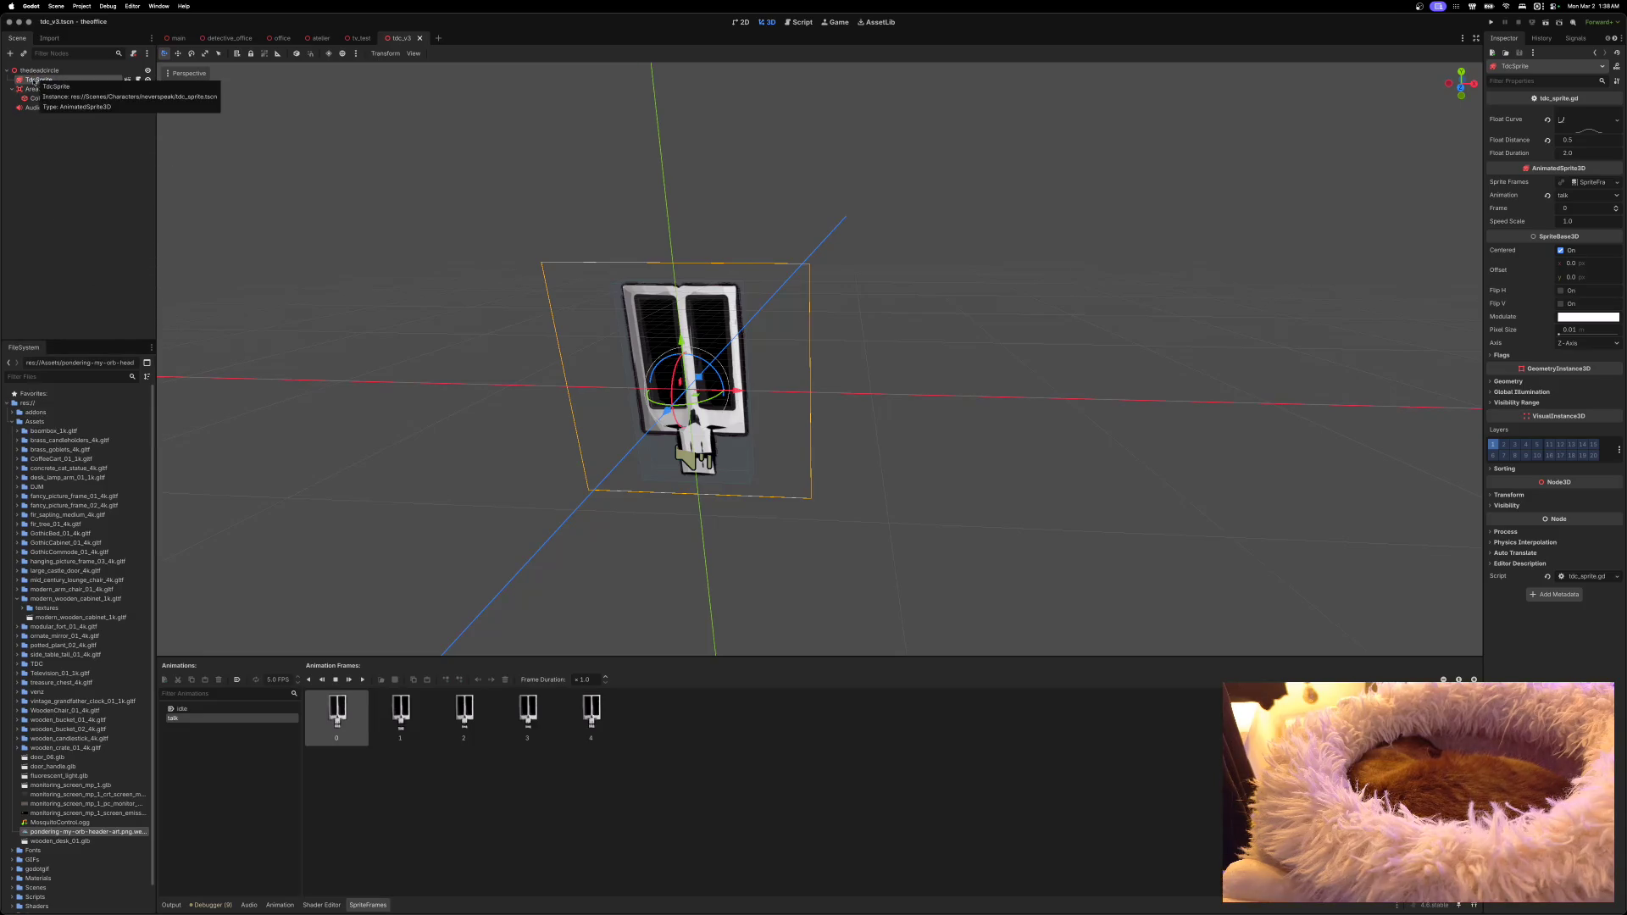
pyautogui.moveTo(27, 833); pyautogui.dragTo(42, 73)
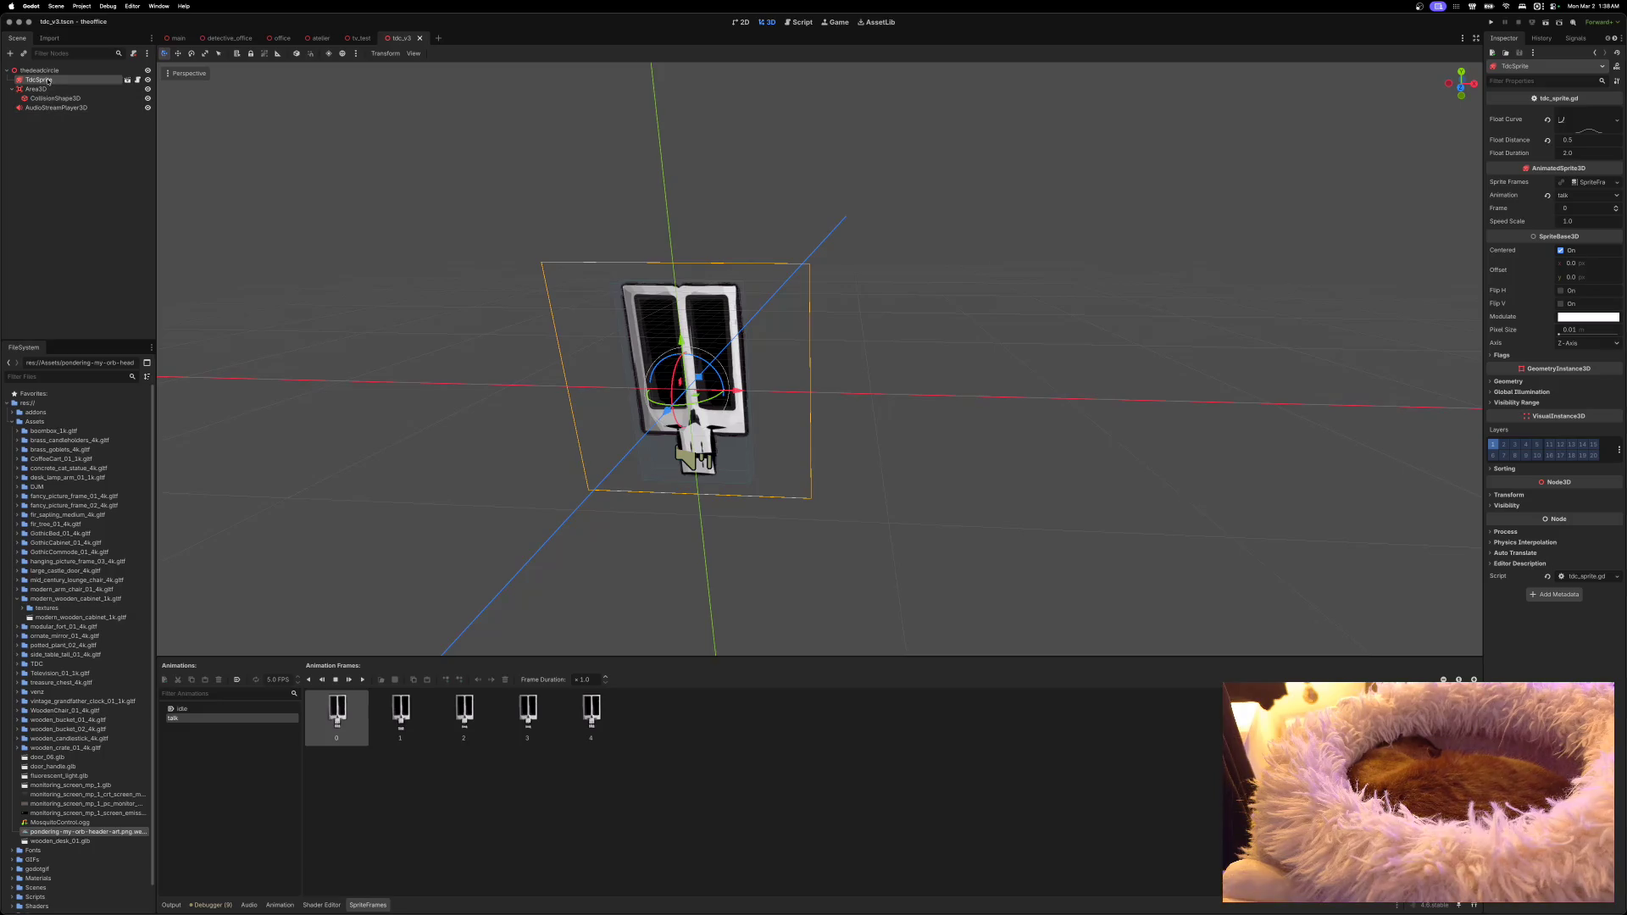
pyautogui.rightClick(55, 71)
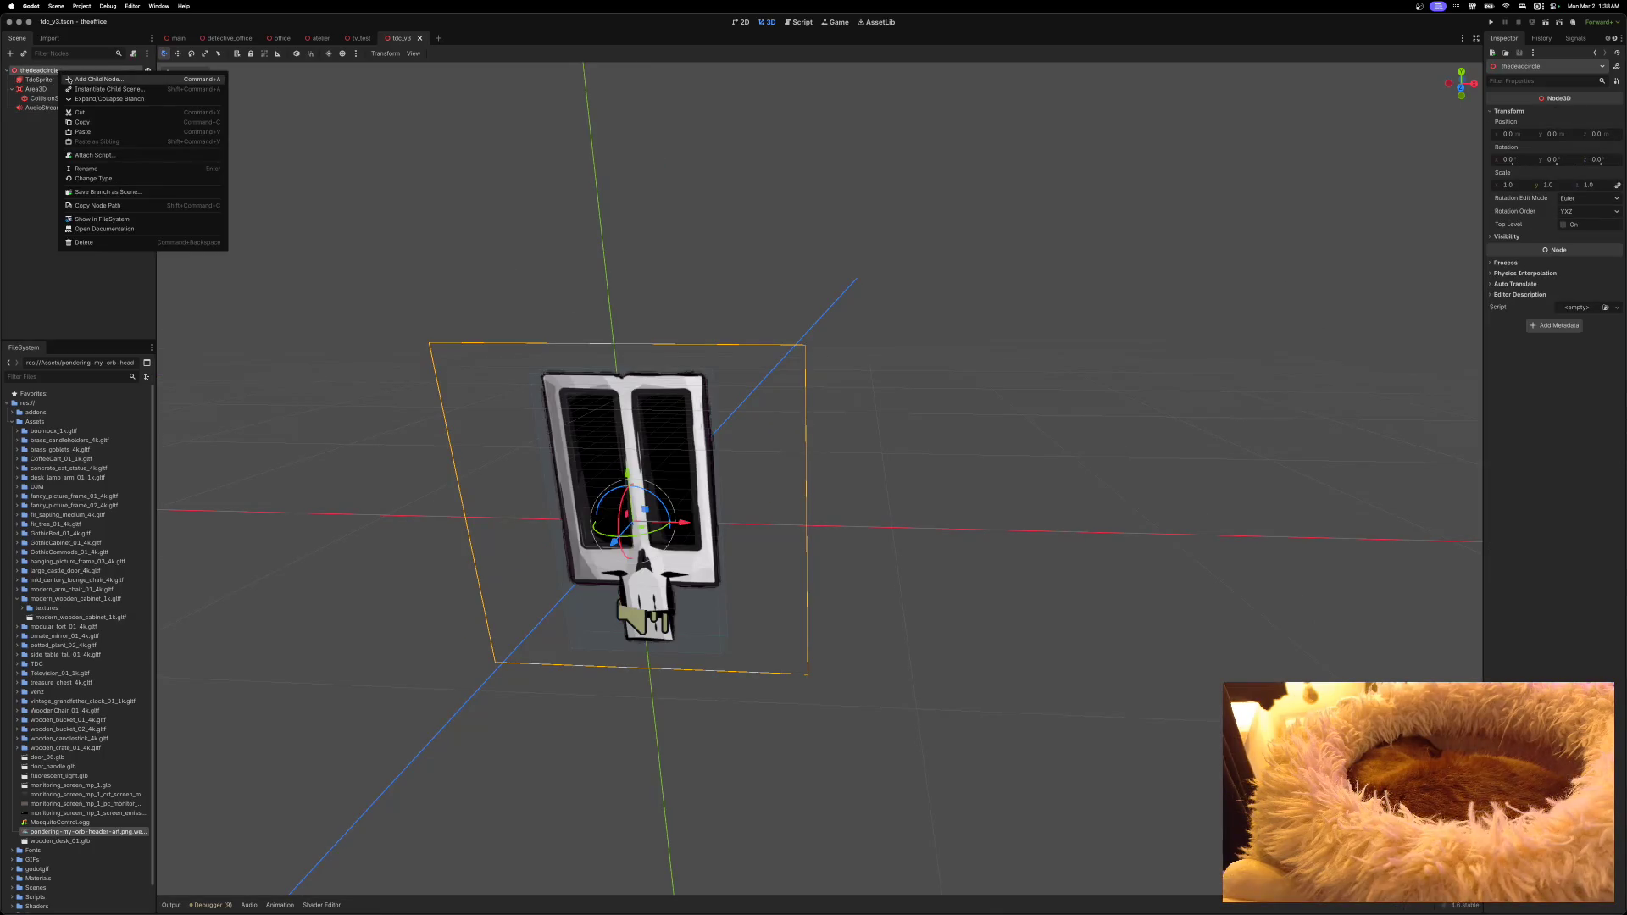
# Step: Add a Sprite3D child under the root and move it up above the skull
pyautogui.click(69, 79)
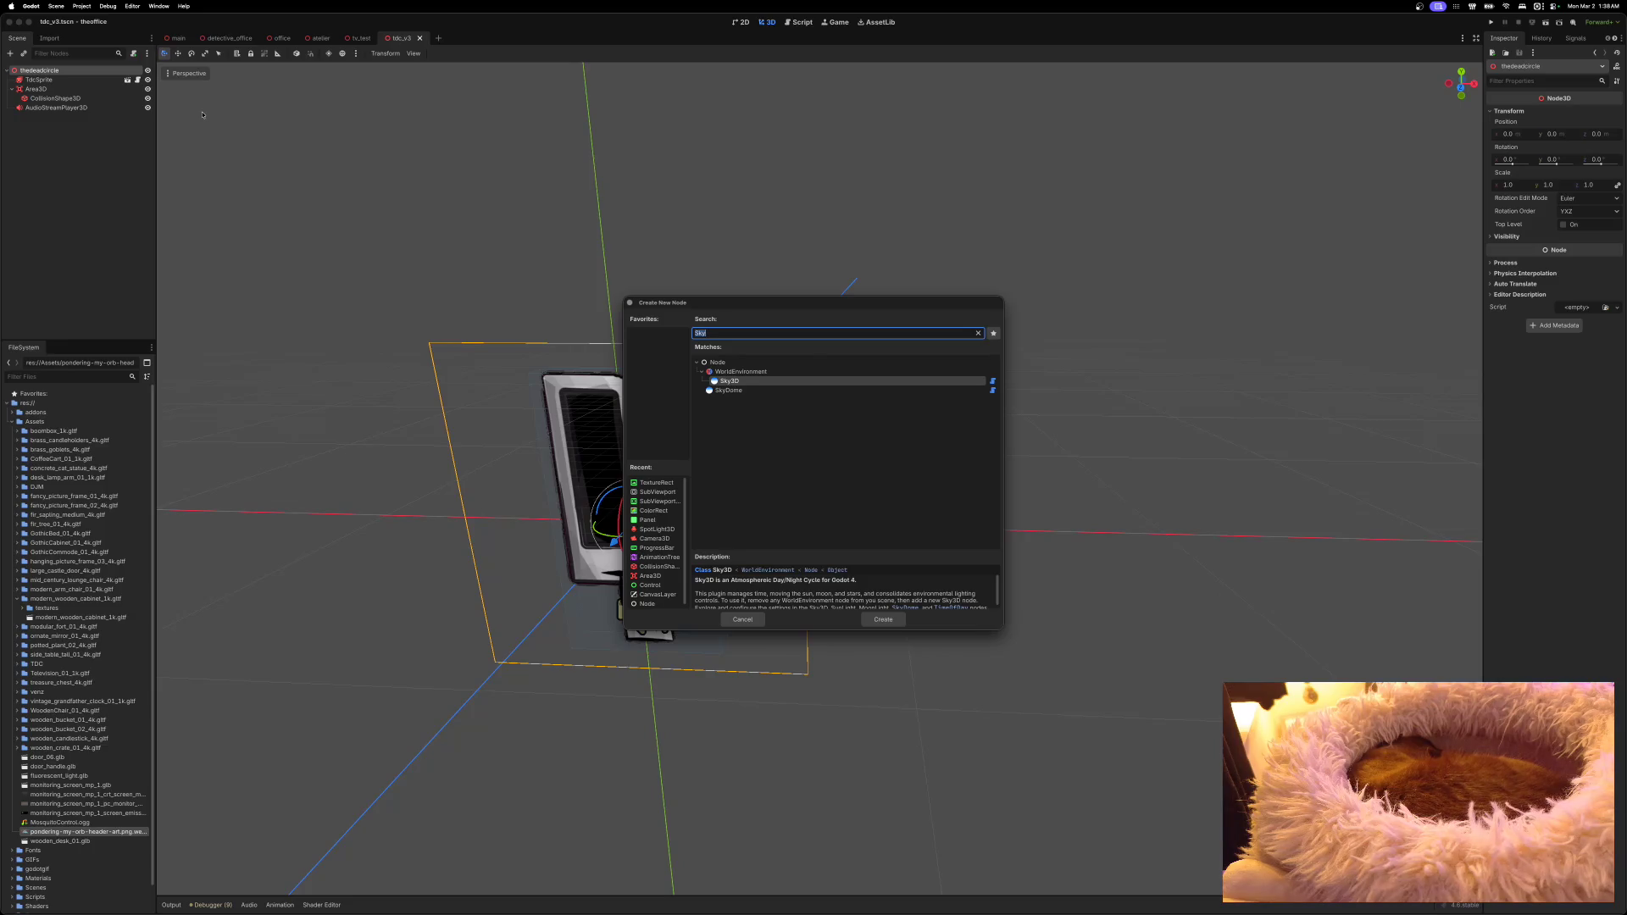
pyautogui.write('Sprite')
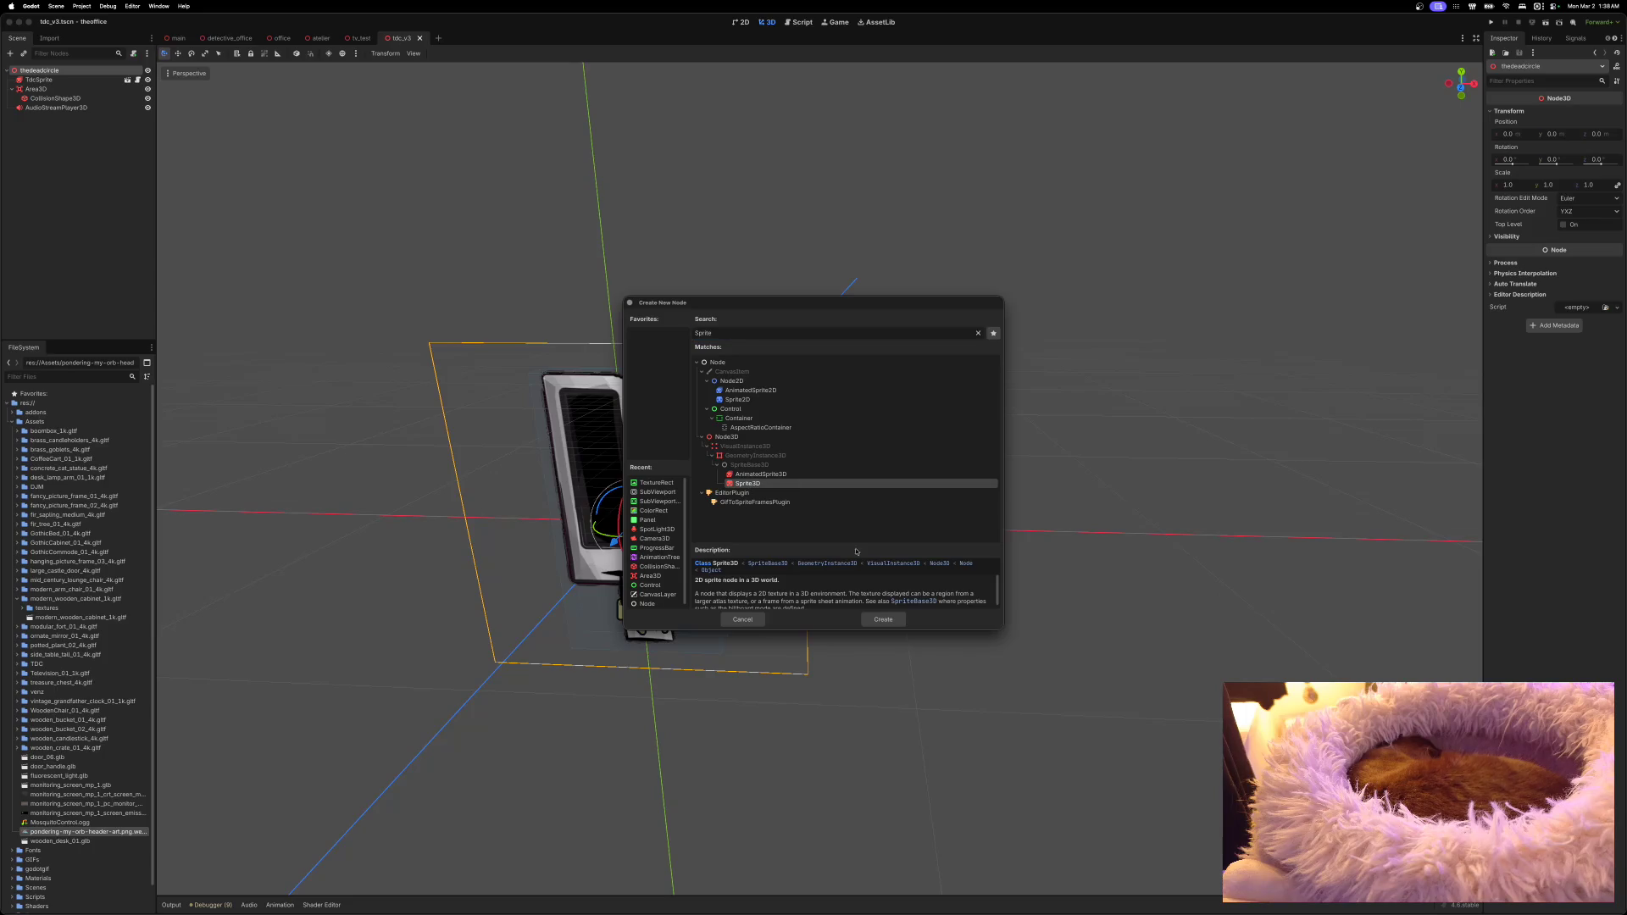
pyautogui.click(884, 620)
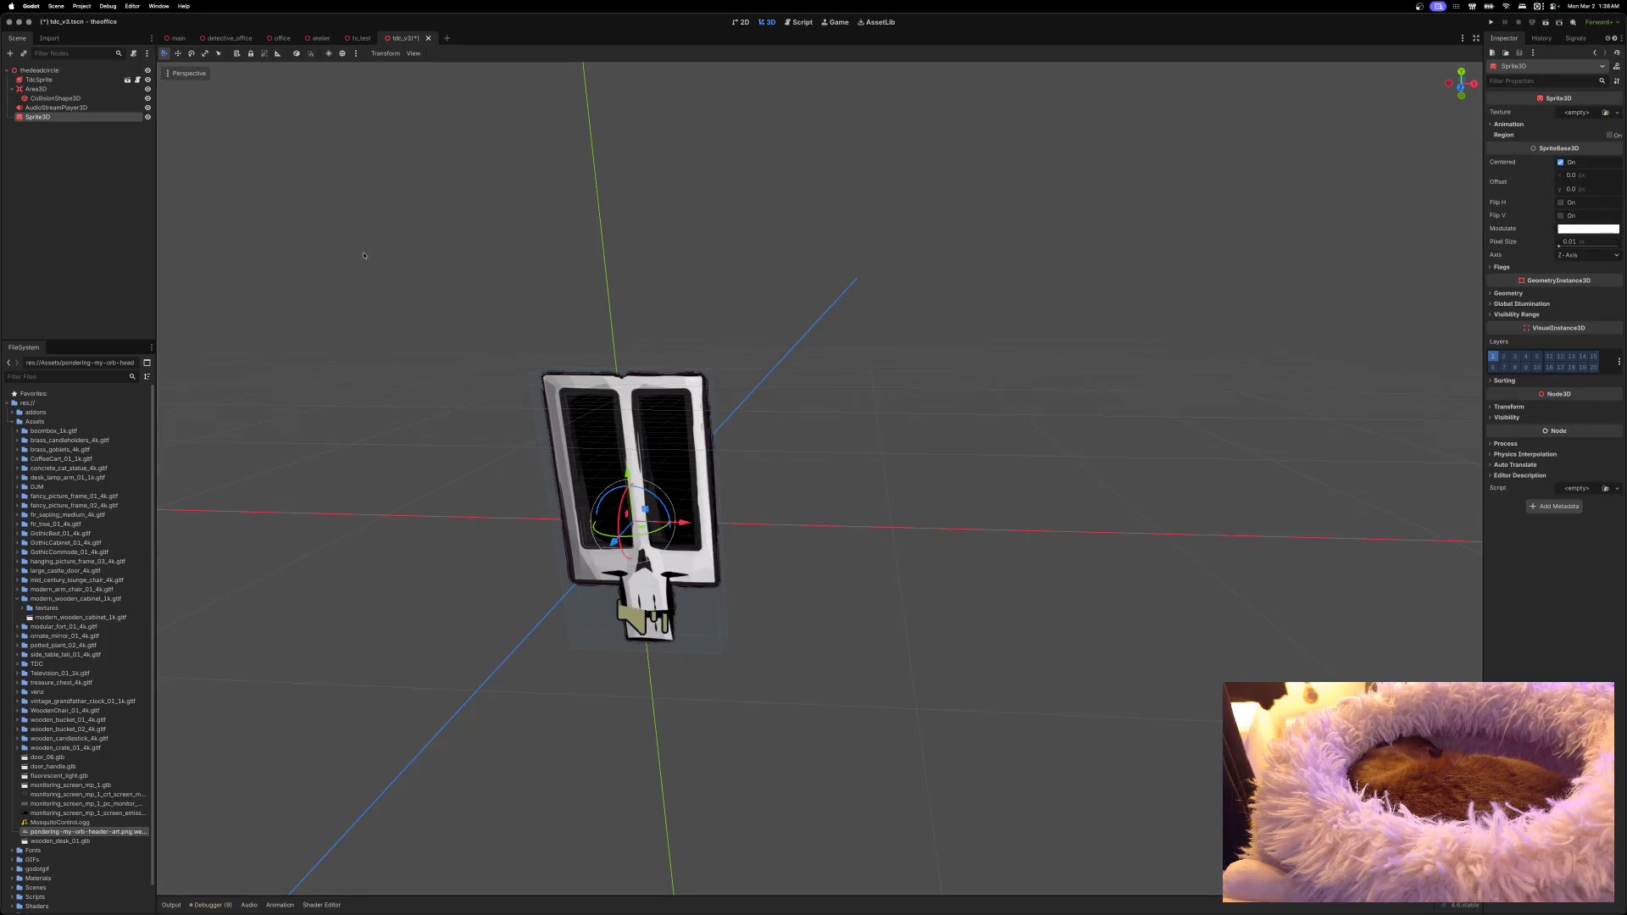
pyautogui.moveTo(588, 476); pyautogui.dragTo(565, 235)
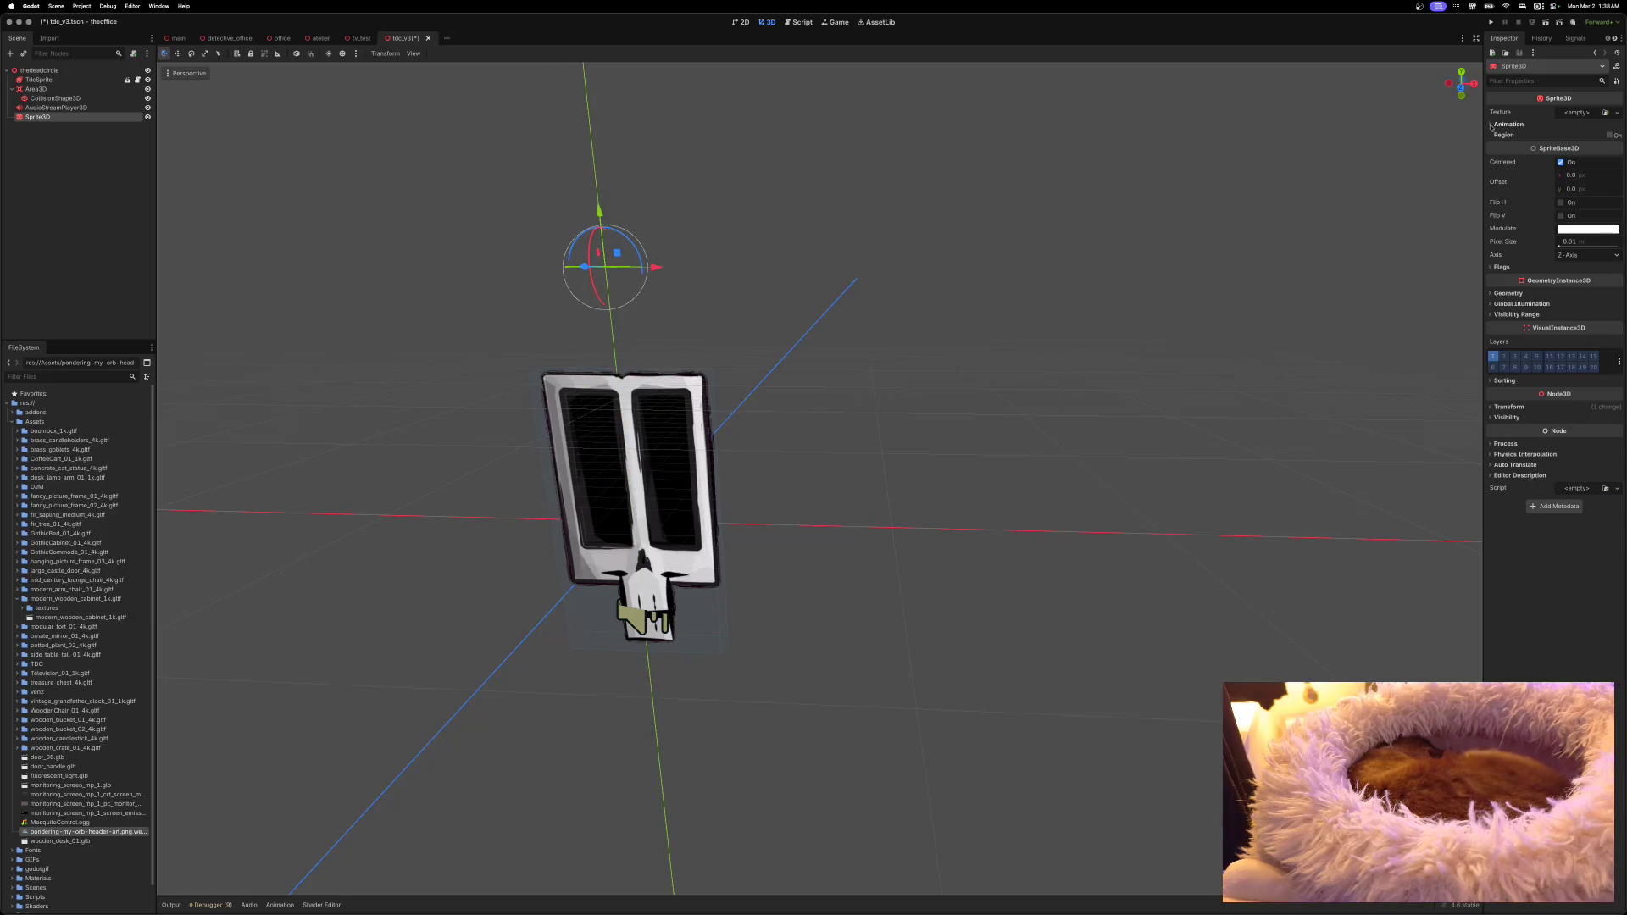
# Step: Set the Sprite3D's texture to the pondering-my-orb header art image
pyautogui.click(1575, 113)
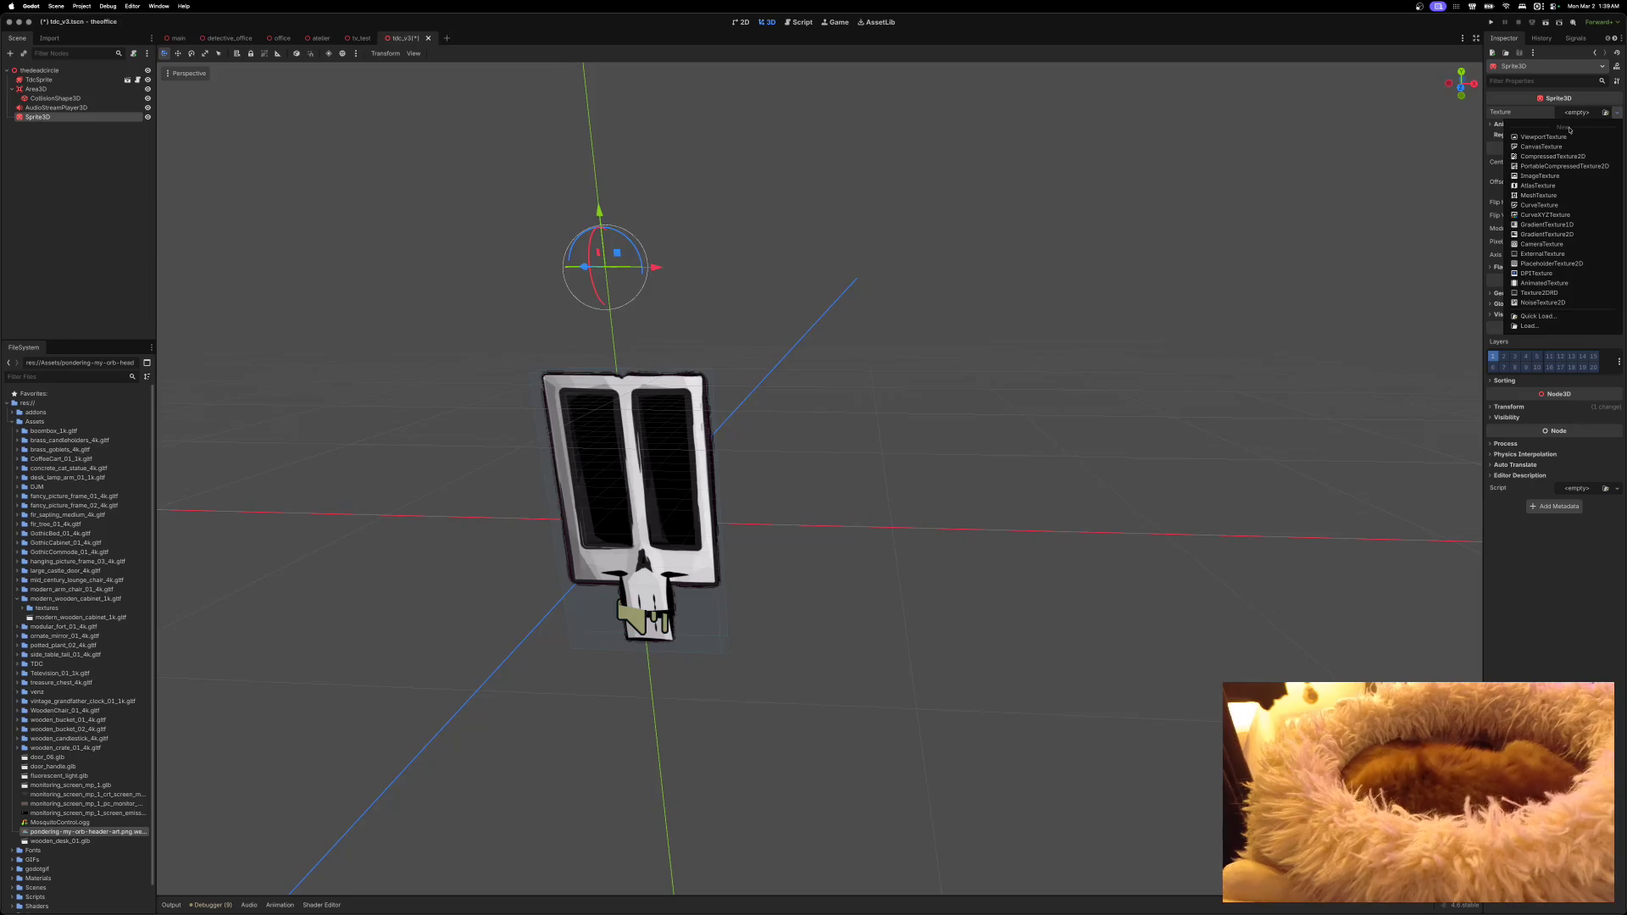
pyautogui.click(1550, 176)
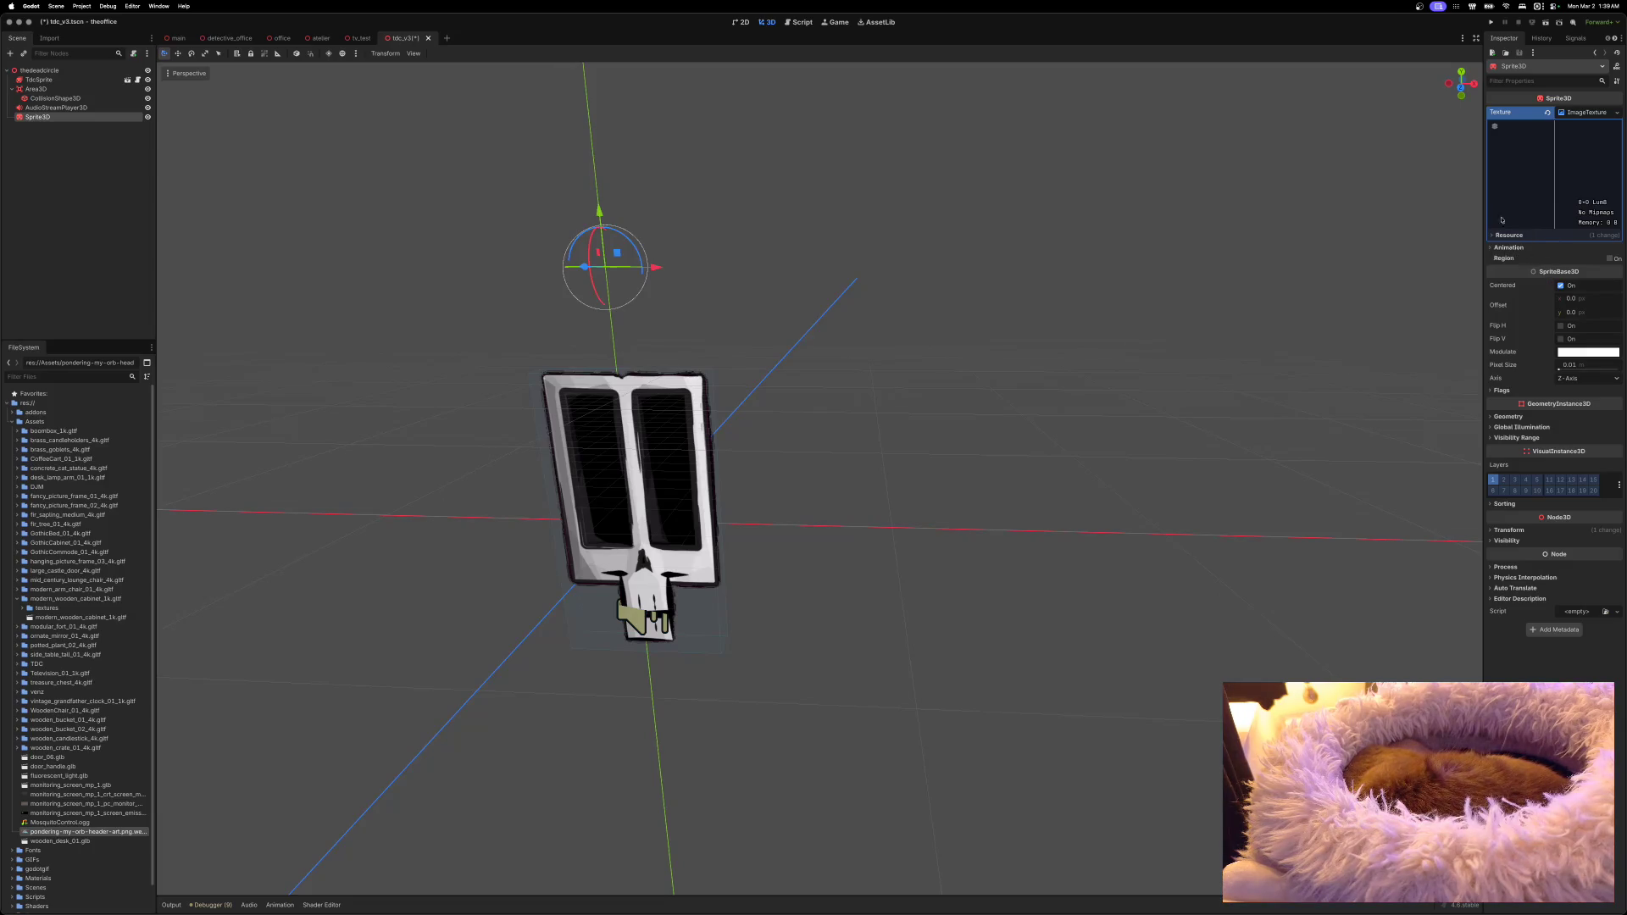
pyautogui.moveTo(1496, 130)
pyautogui.click(1581, 112)
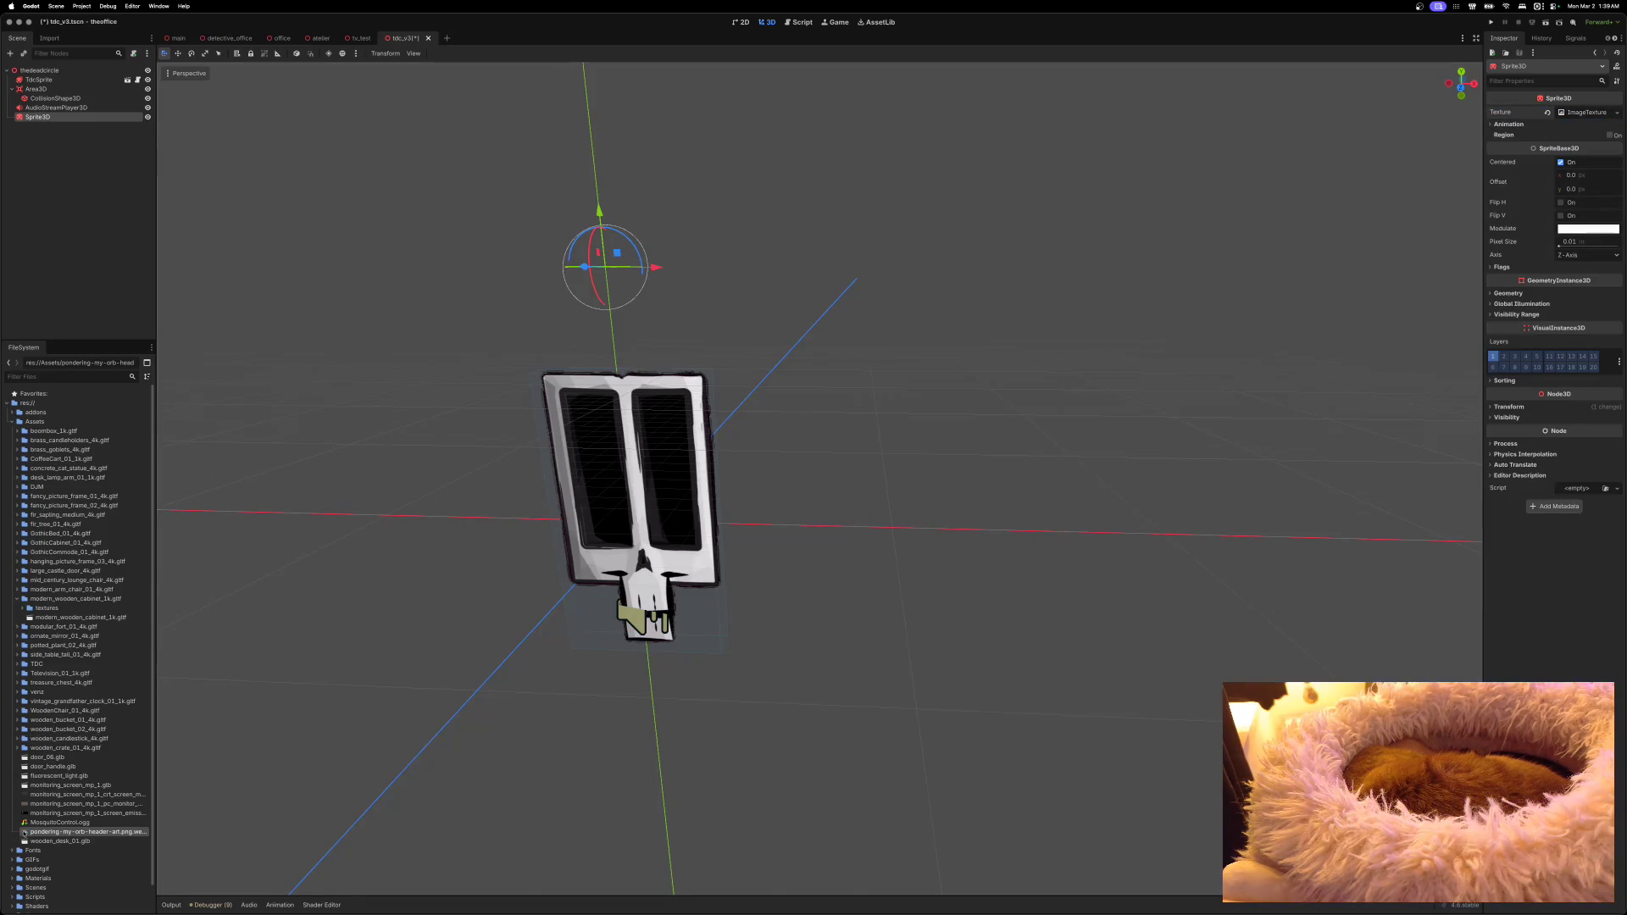
pyautogui.moveTo(26, 833)
pyautogui.mouseDown()
pyautogui.moveTo(367, 759)
pyautogui.moveTo(1200, 394)
pyautogui.moveTo(1512, 138)
pyautogui.moveTo(1575, 111)
pyautogui.mouseUp()
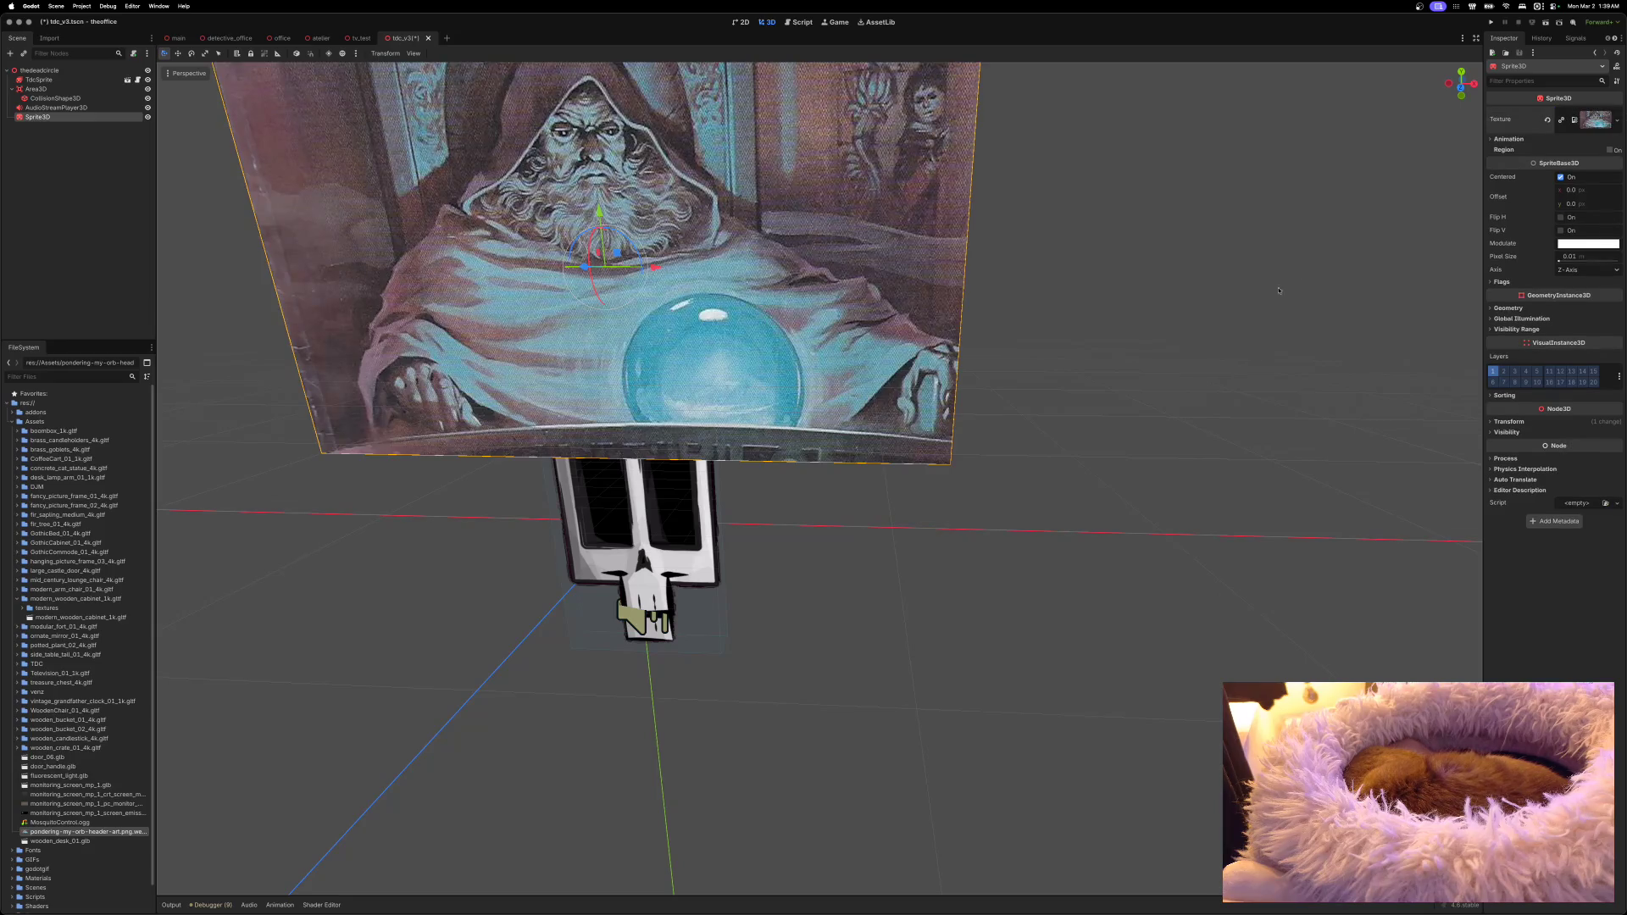
# Step: Shrink the wizard sprite, make it a child of TdcSprite, and save the scene
pyautogui.scroll(-5, 819, 479)
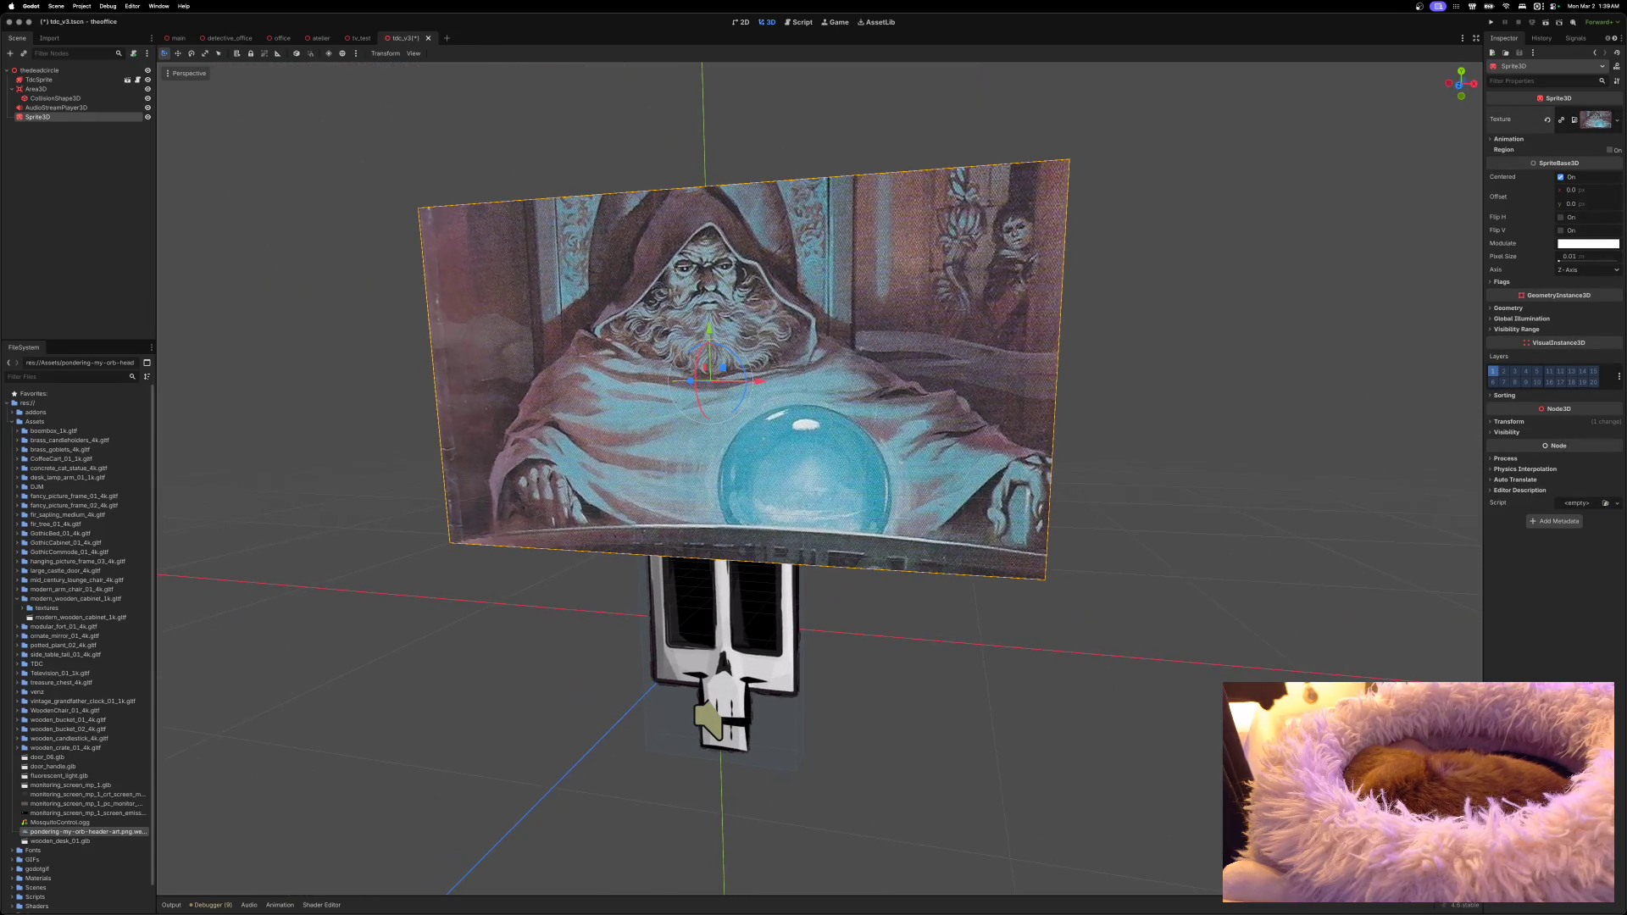
pyautogui.press('e')
pyautogui.press('r')
pyautogui.moveTo(734, 369)
pyautogui.mouseDown()
pyautogui.moveTo(714, 381)
pyautogui.moveTo(708, 365)
pyautogui.mouseUp()
pyautogui.press('w')
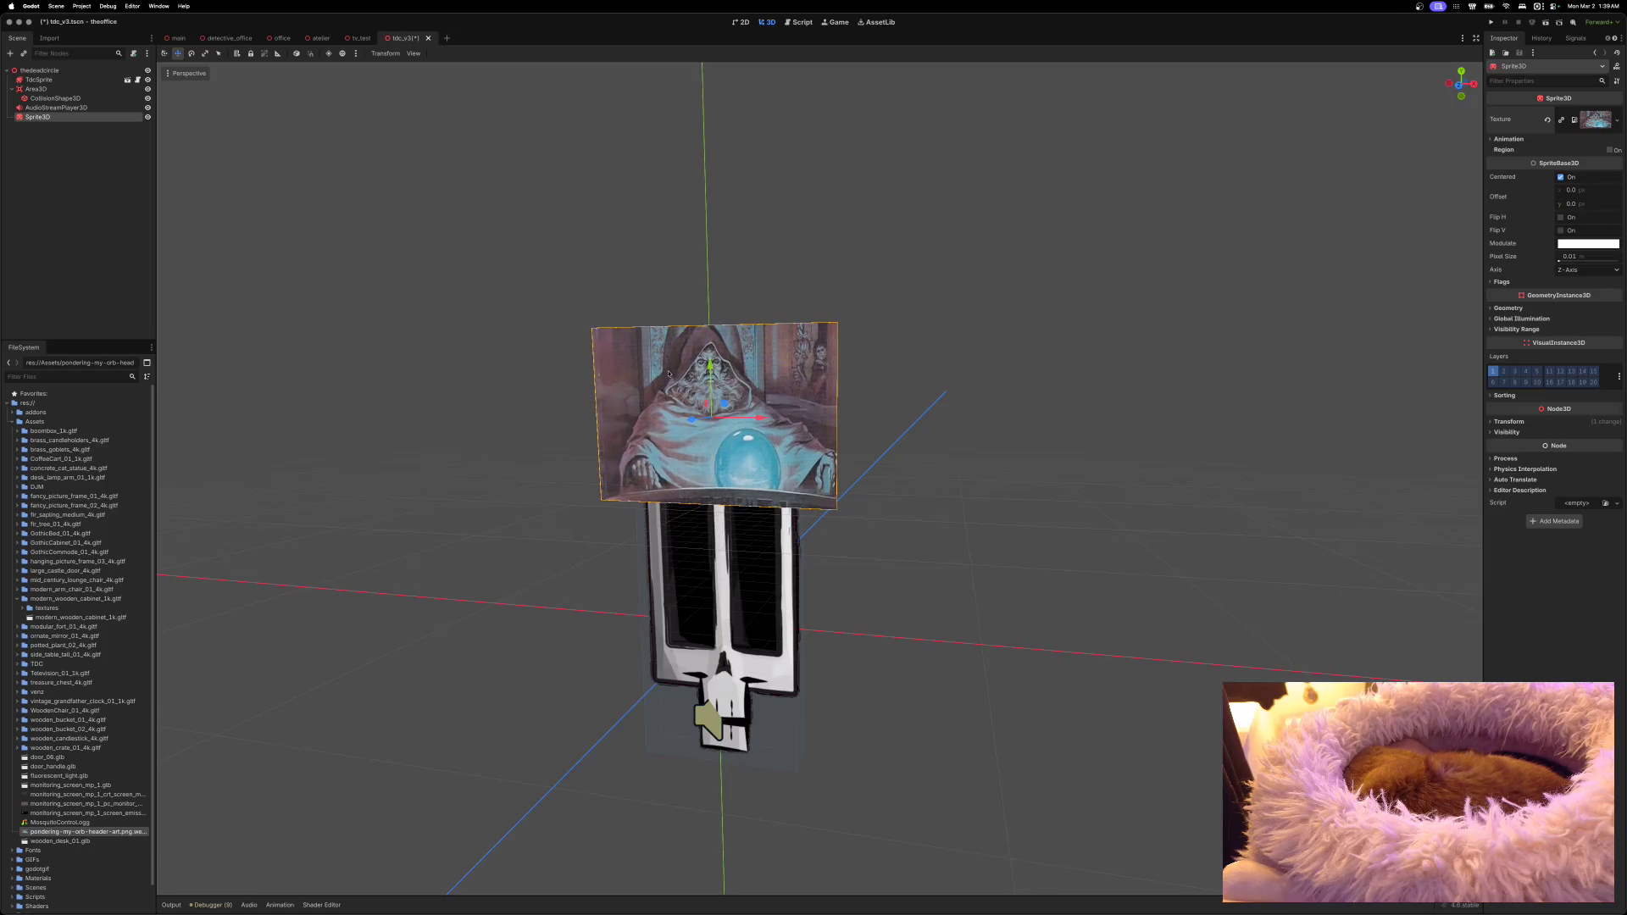
pyautogui.moveTo(38, 119); pyautogui.dragTo(51, 82)
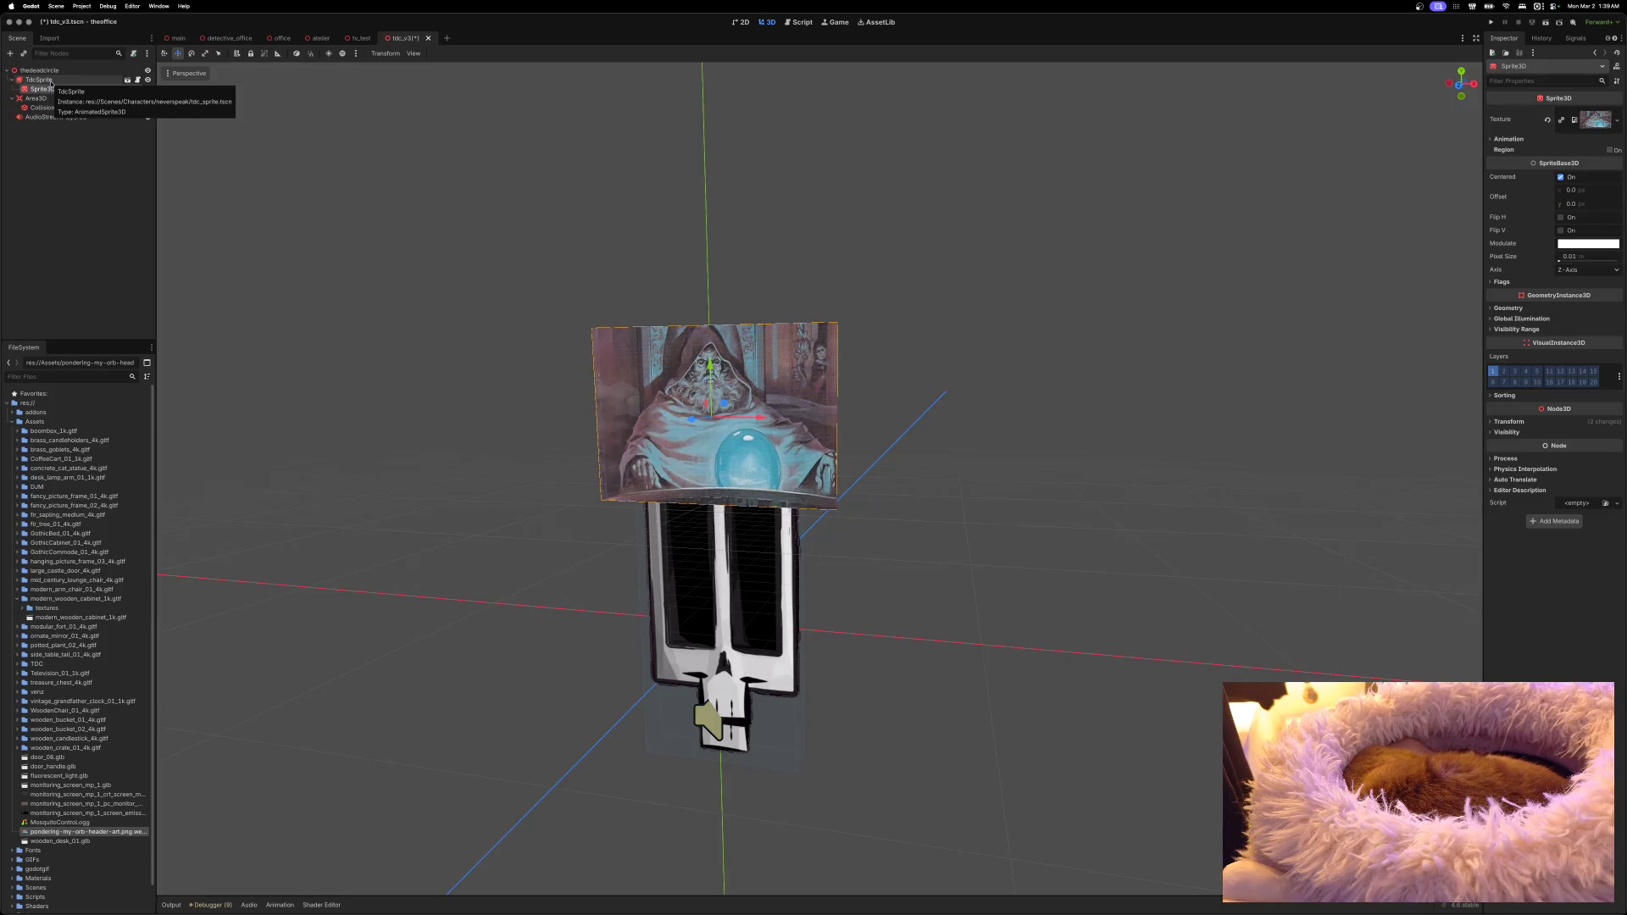
pyautogui.hotkey('ctrl', 's')
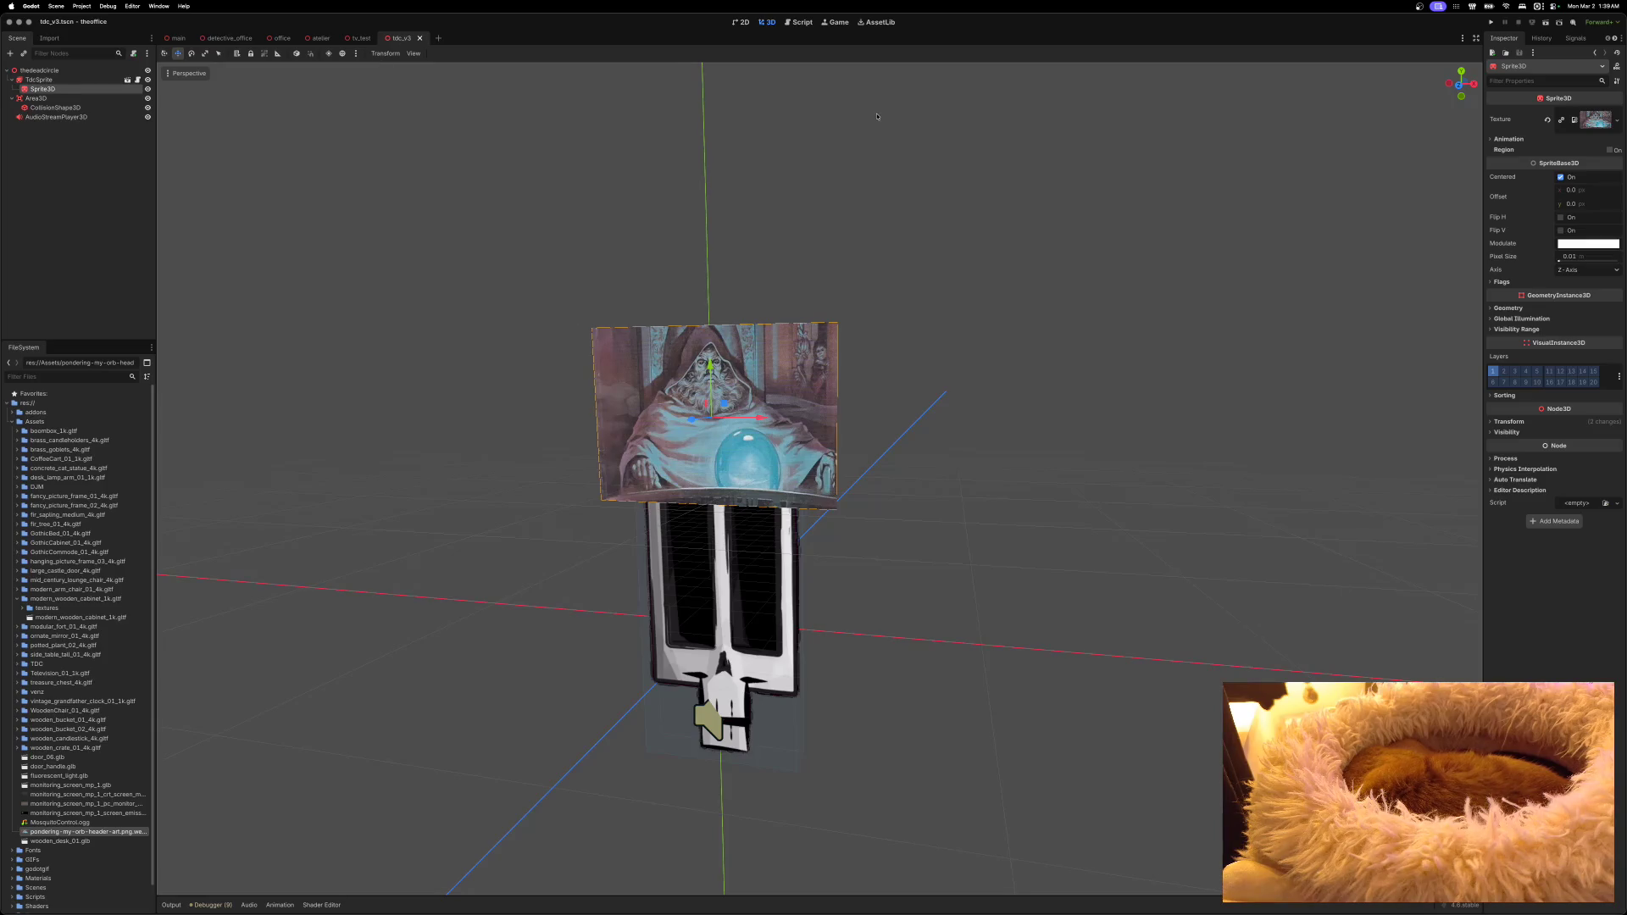
# Step: Add a Camera3D child node under the thedeadcircle root
pyautogui.rightClick(59, 73)
pyautogui.click(95, 83)
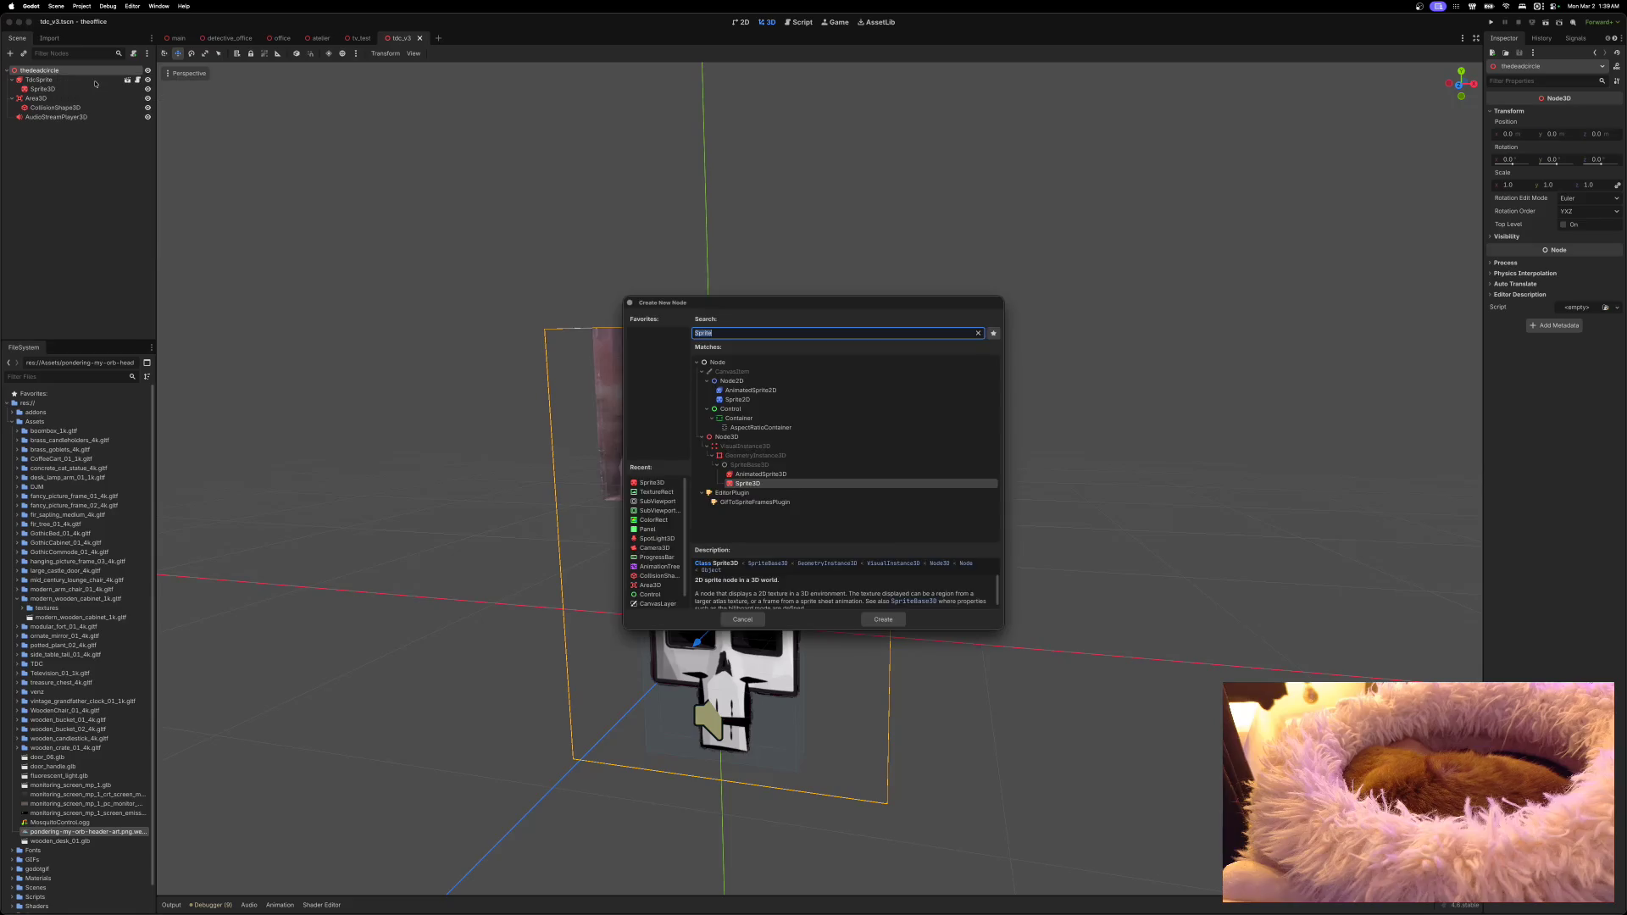
pyautogui.write('ca')
pyautogui.click(732, 450)
pyautogui.click(883, 619)
# Step: Pull the camera back and up to frame the skull, then run the current scene
pyautogui.hscroll(-5, 925, 611)
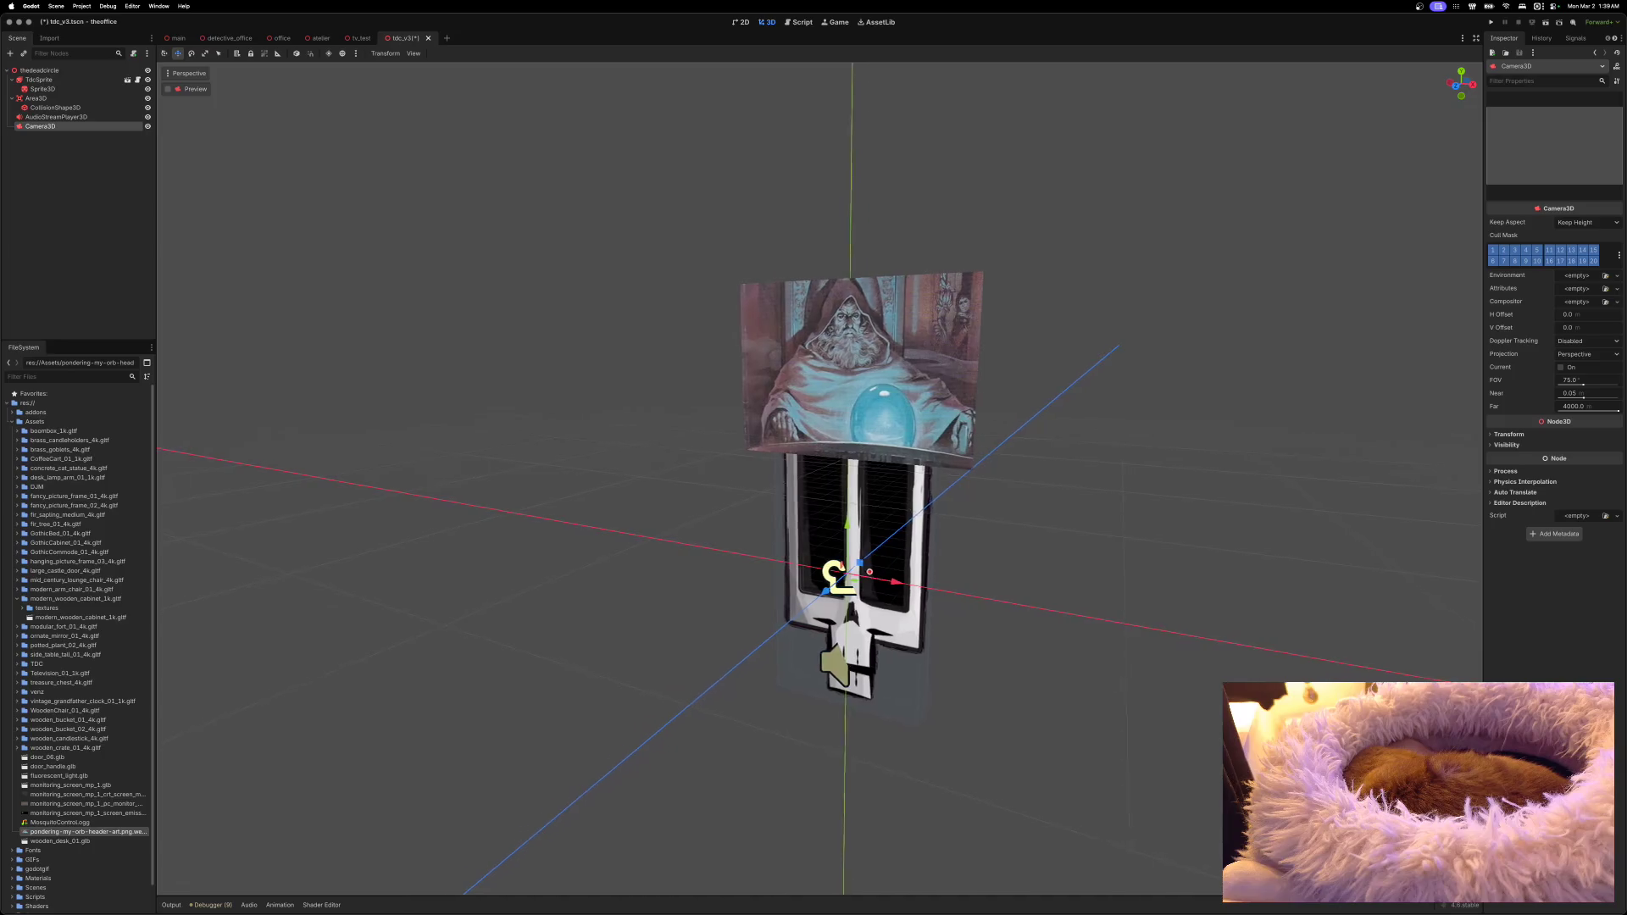
pyautogui.moveTo(898, 542); pyautogui.dragTo(627, 677)
pyautogui.moveTo(716, 622); pyautogui.dragTo(730, 485)
pyautogui.moveTo(676, 563); pyautogui.dragTo(571, 609)
pyautogui.click(1545, 23)
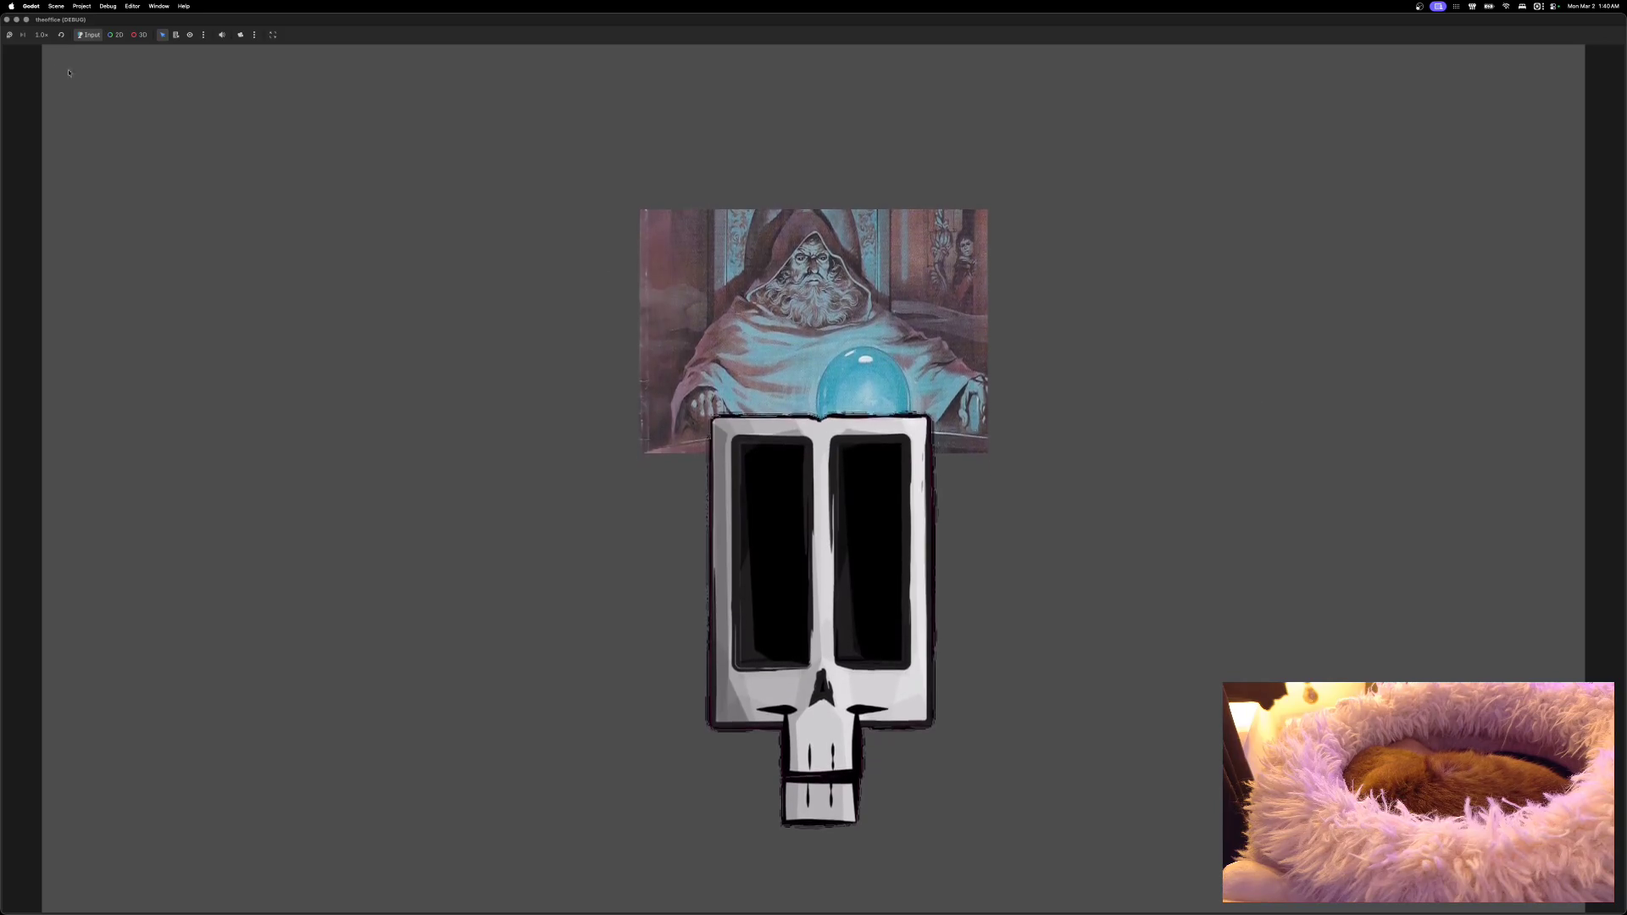
# Step: Close the game window, delete the wizard Sprite3D and the Camera3D, and save
pyautogui.click(7, 19)
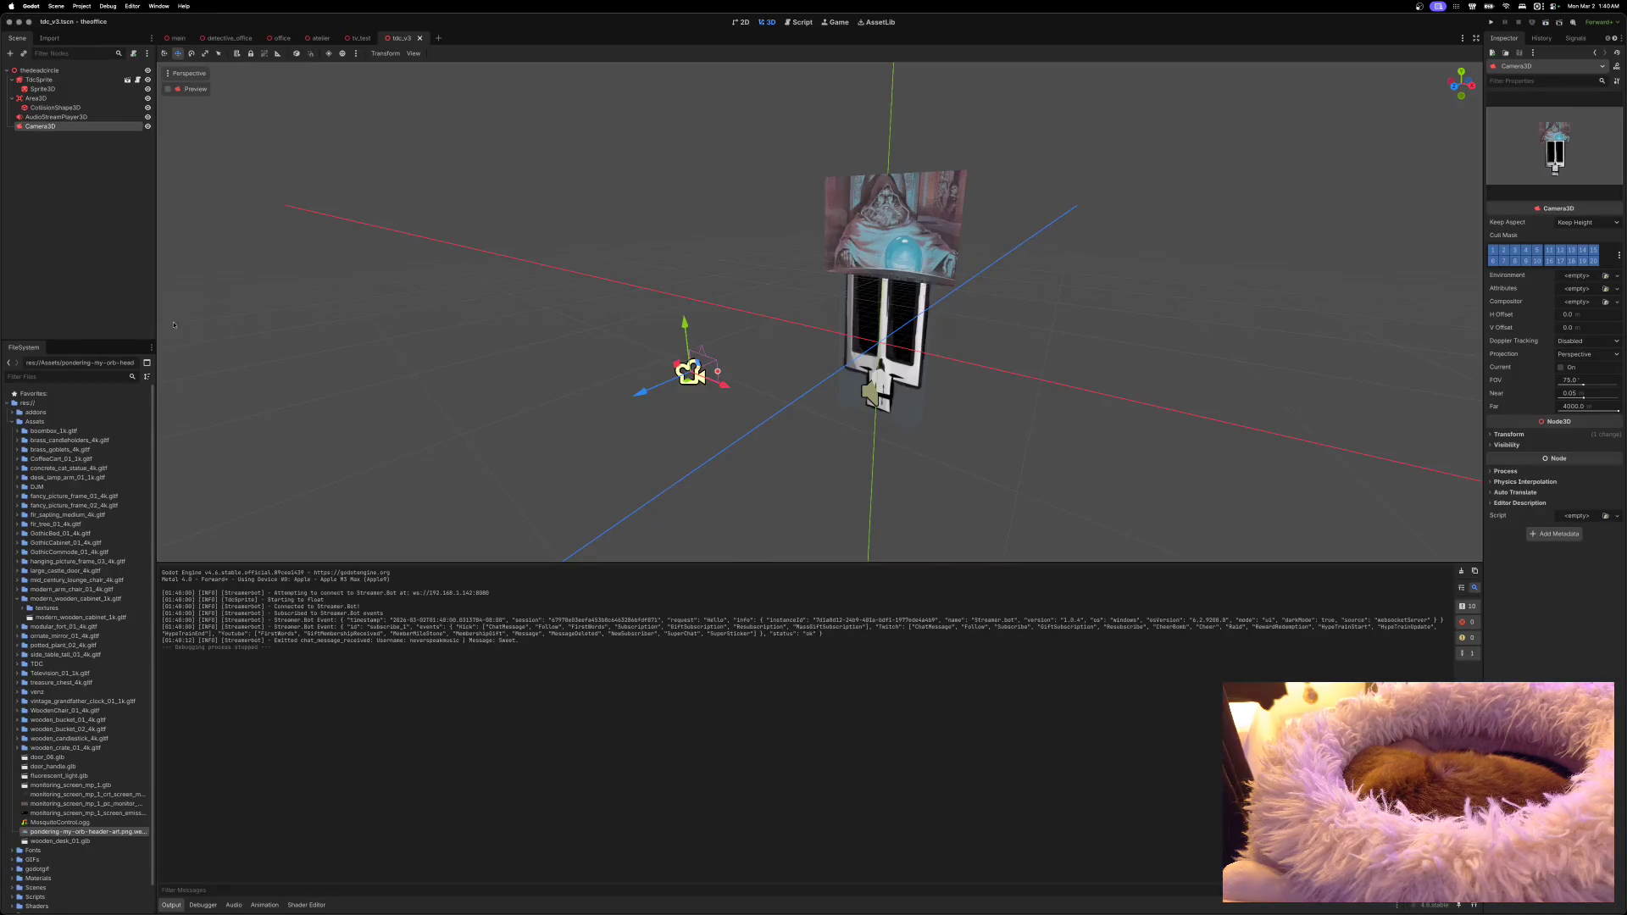
pyautogui.rightClick(49, 89)
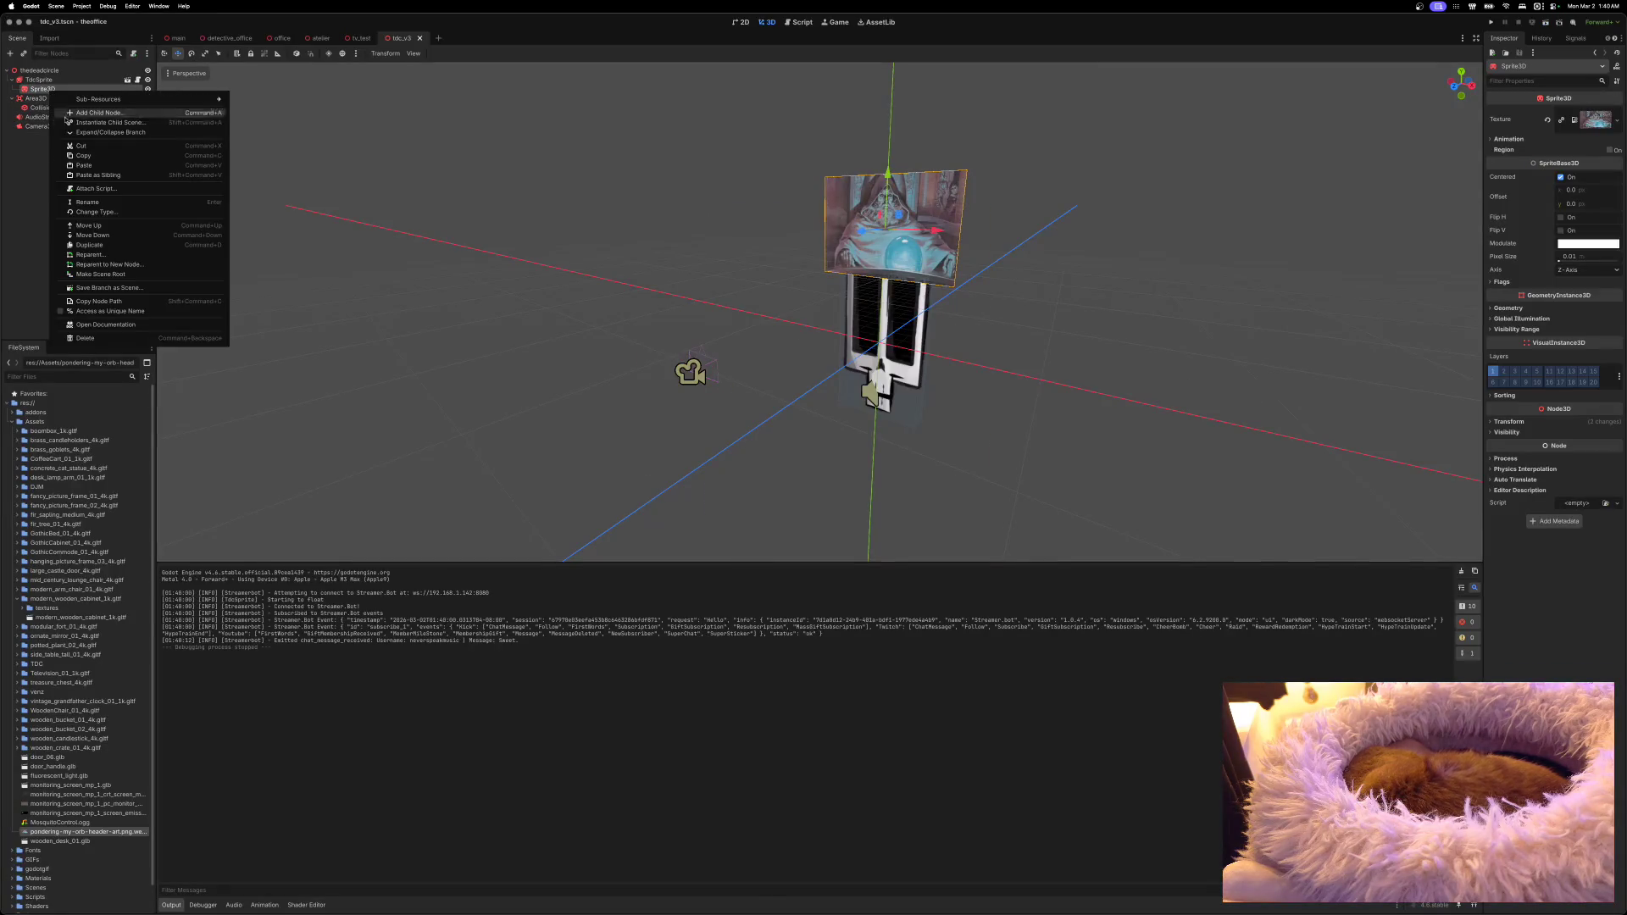
pyautogui.click(93, 339)
pyautogui.click(837, 466)
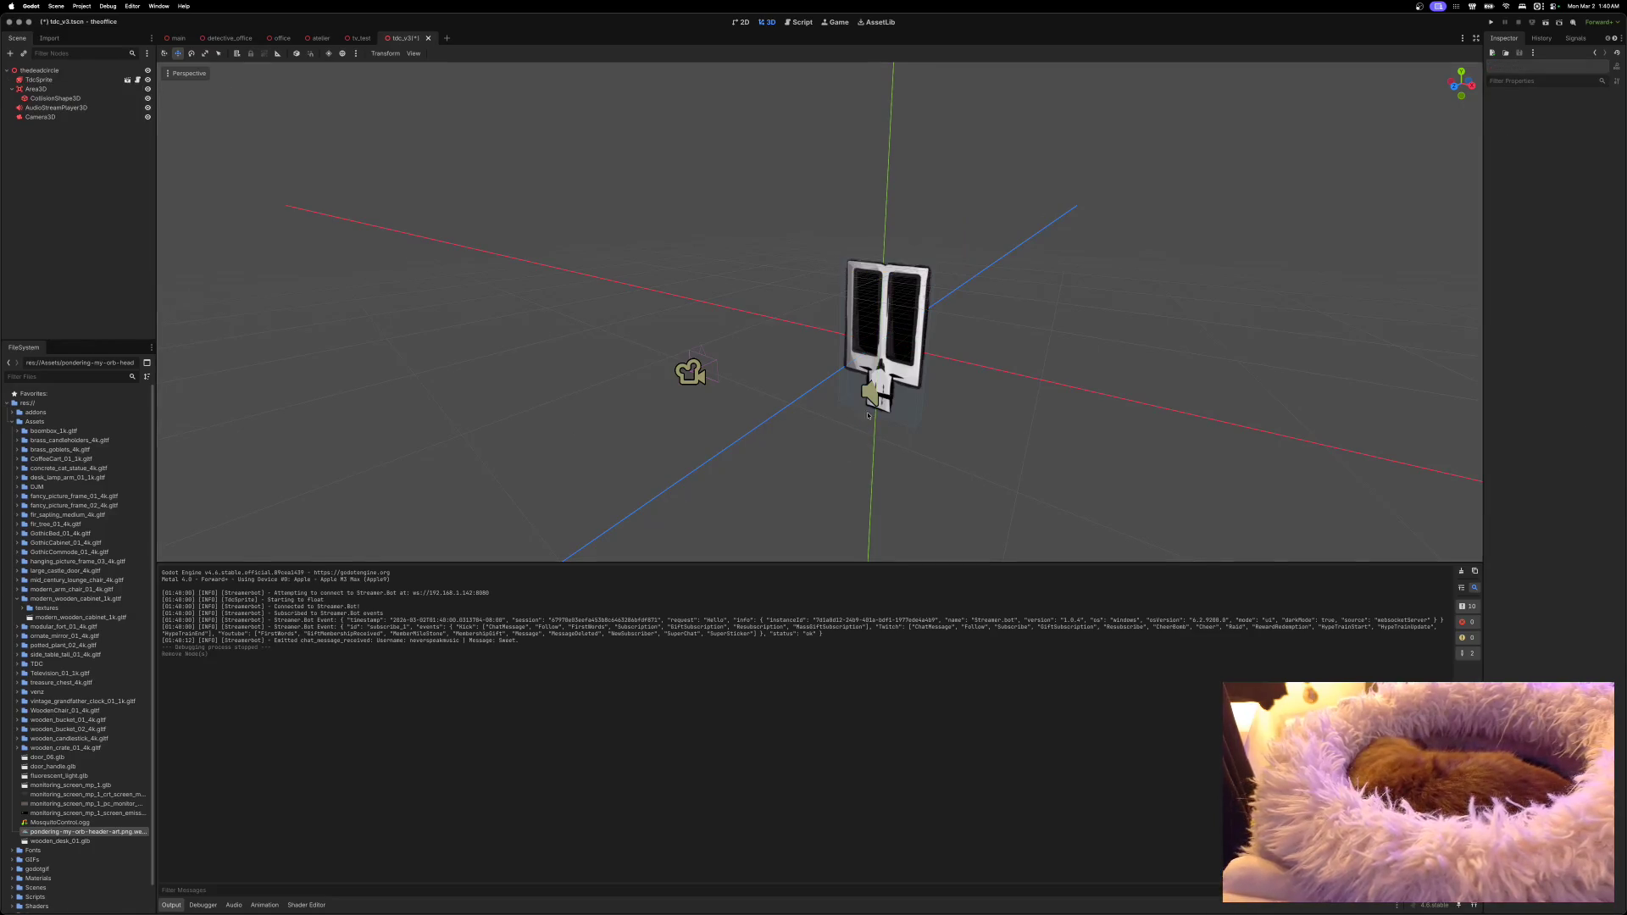
pyautogui.rightClick(78, 118)
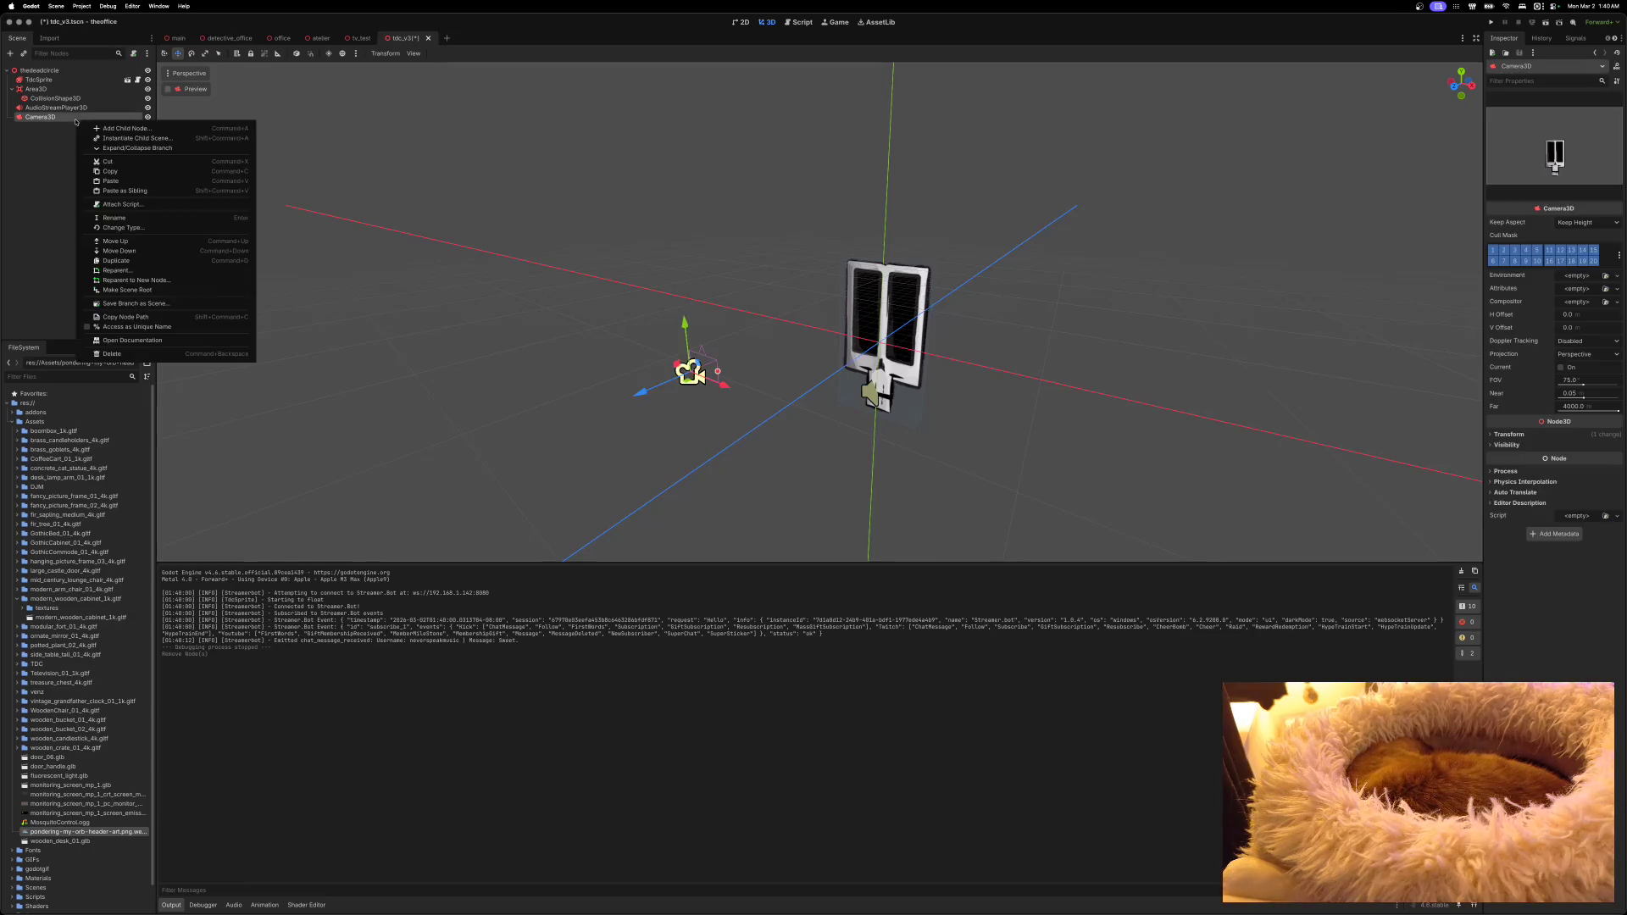
pyautogui.click(93, 354)
pyautogui.click(837, 465)
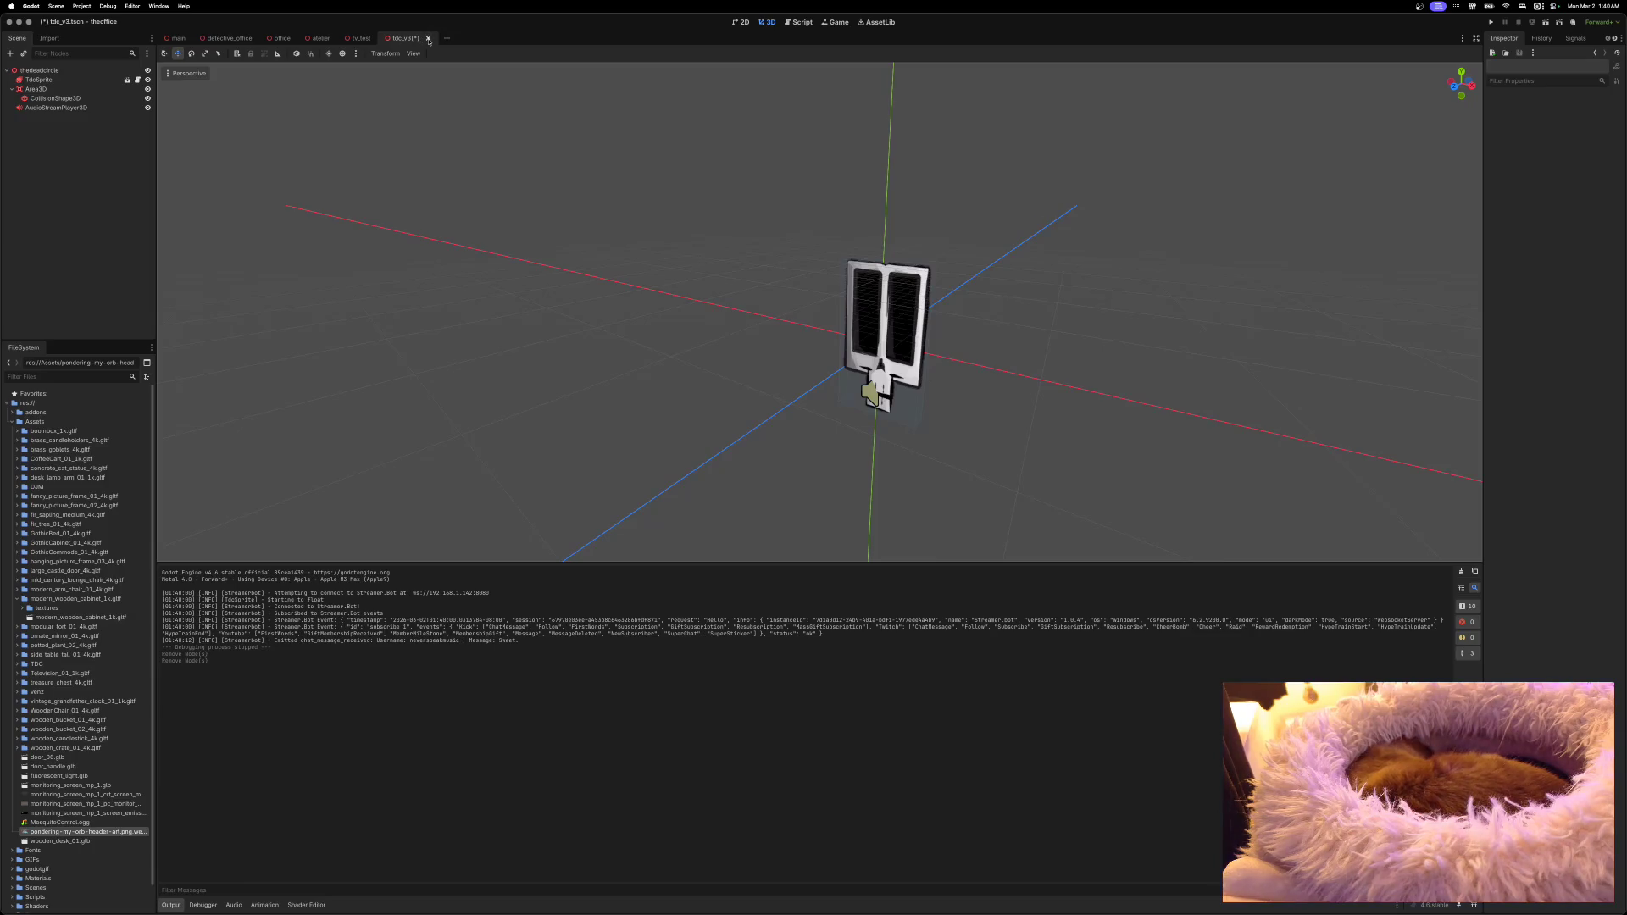
pyautogui.press('super+s')
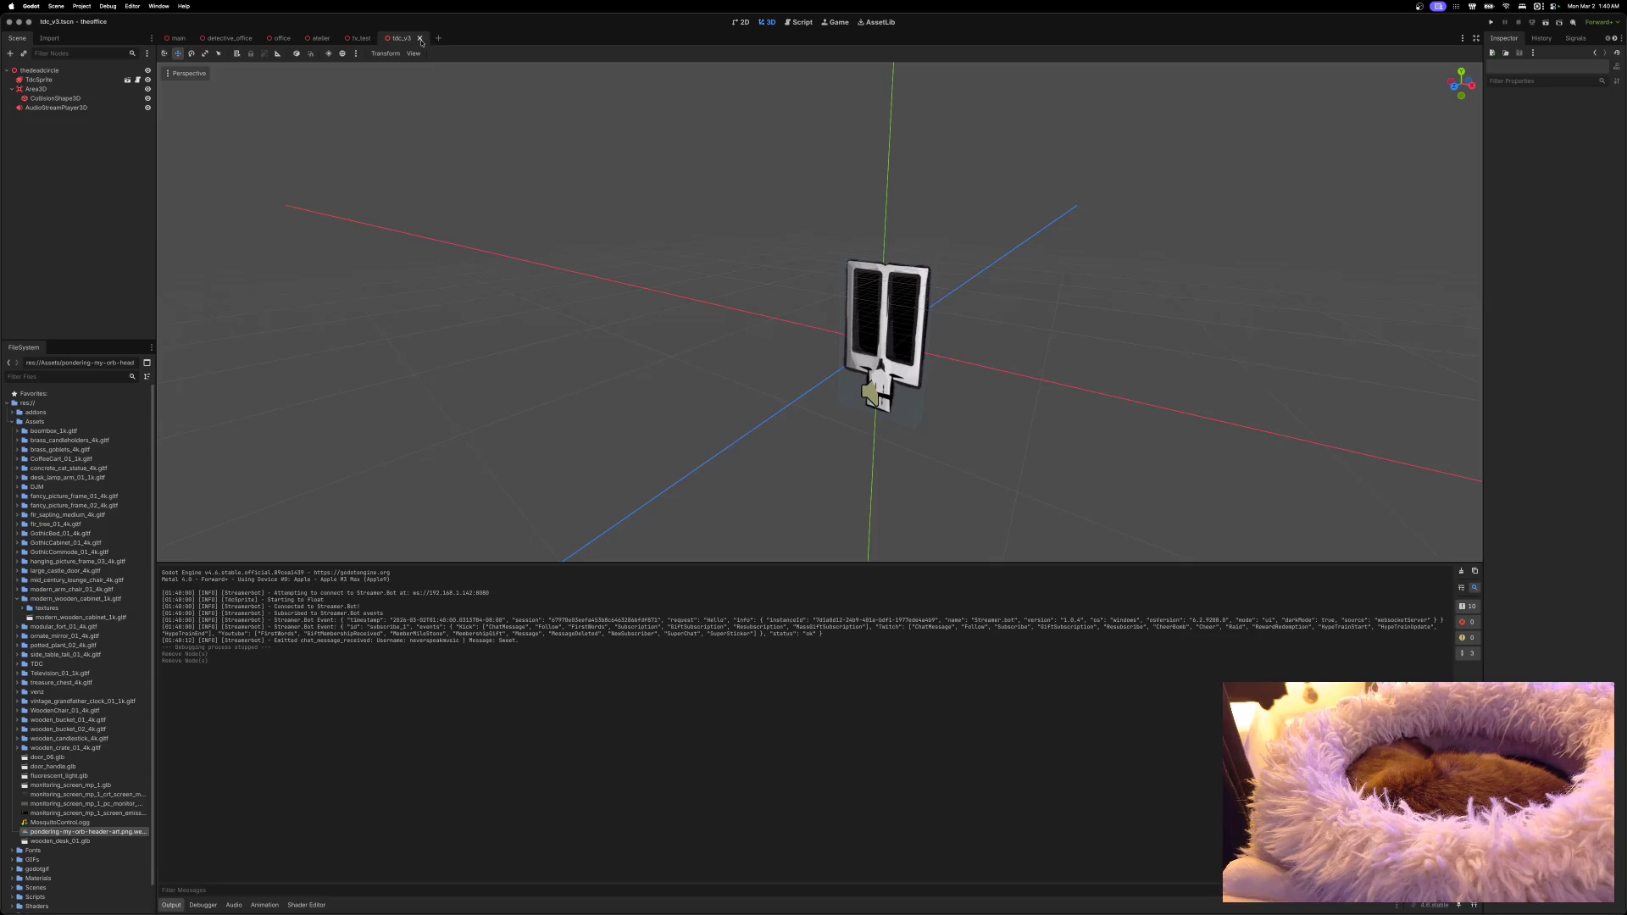
# Step: Close tdc_v3, move MosquitoControl to detective_office's left wall, and open the tv_test scene
pyautogui.click(420, 38)
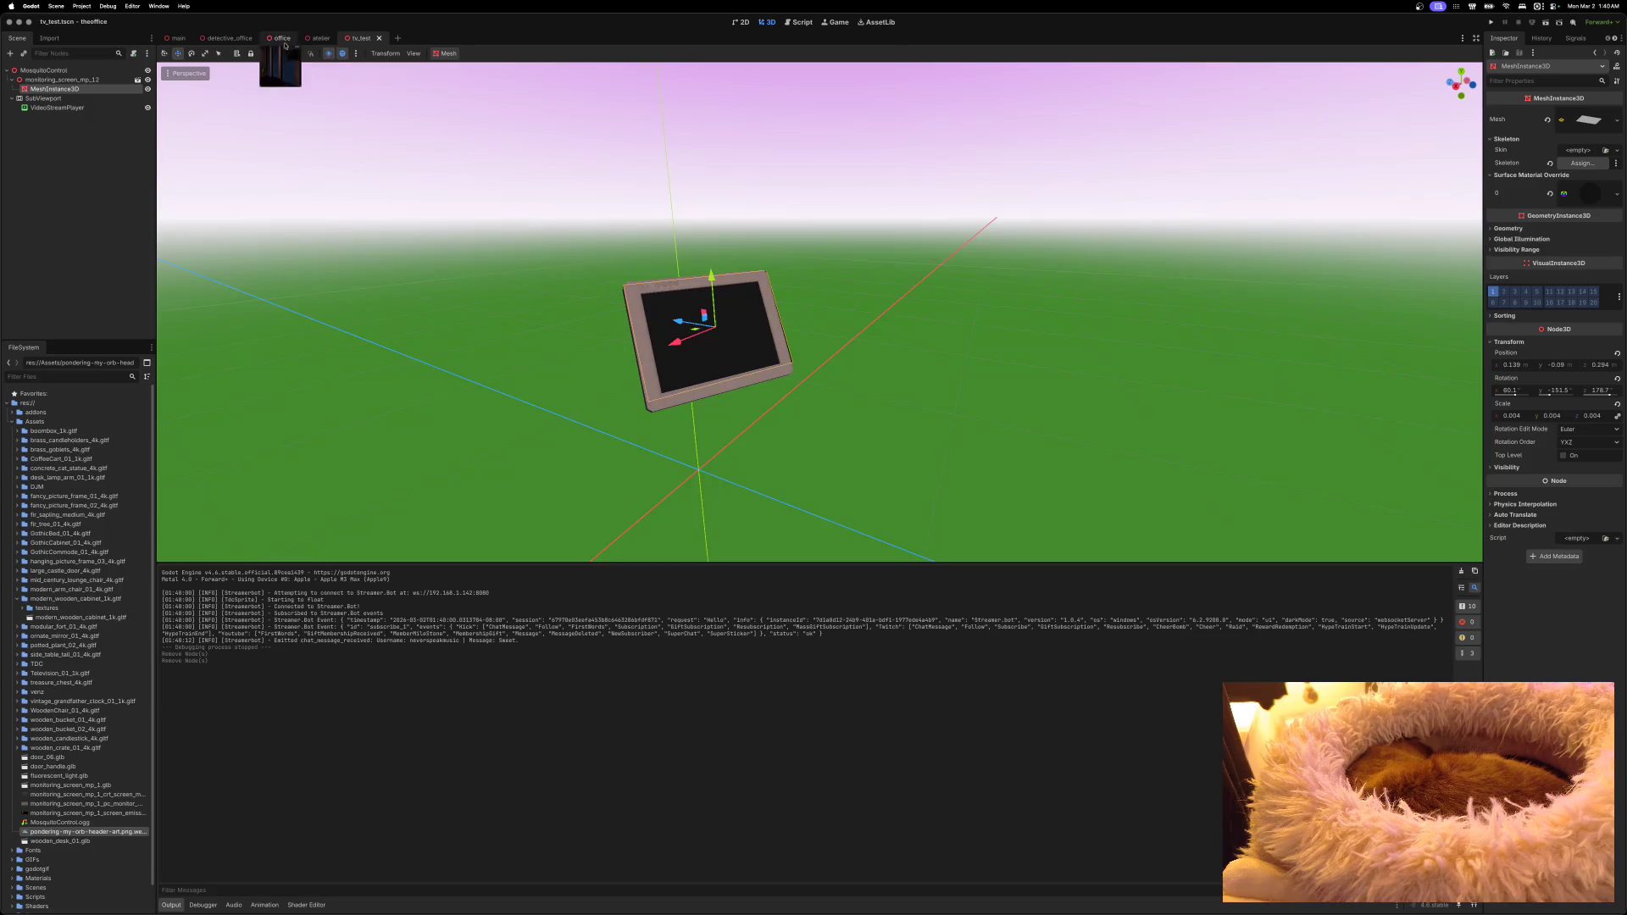
pyautogui.click(236, 38)
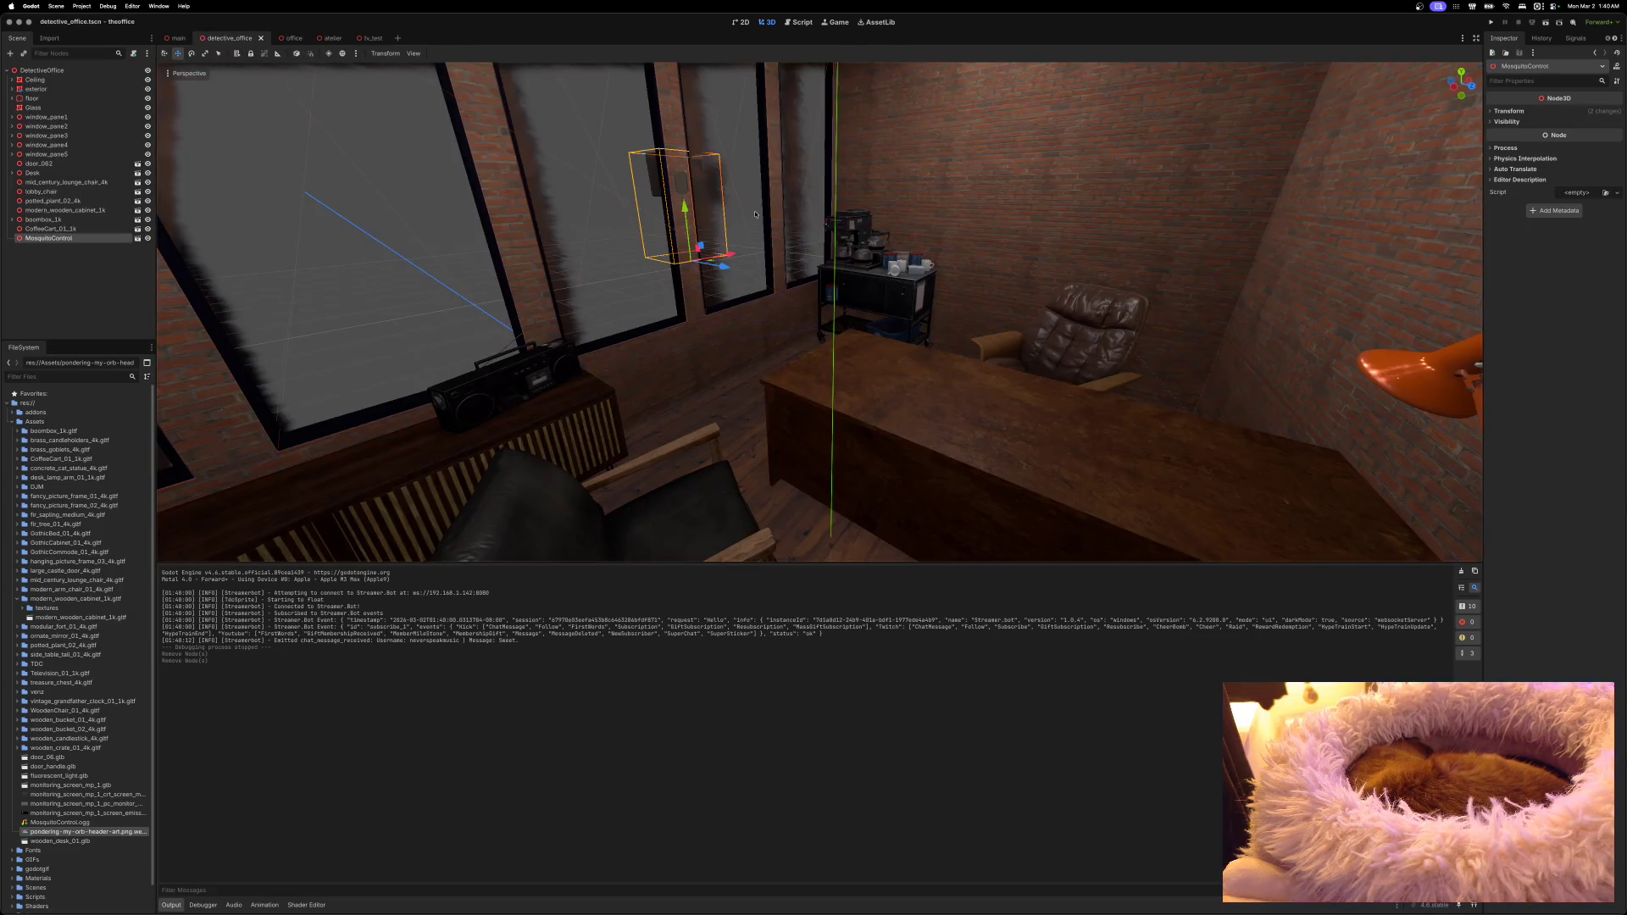
pyautogui.scroll(-3, 719, 261)
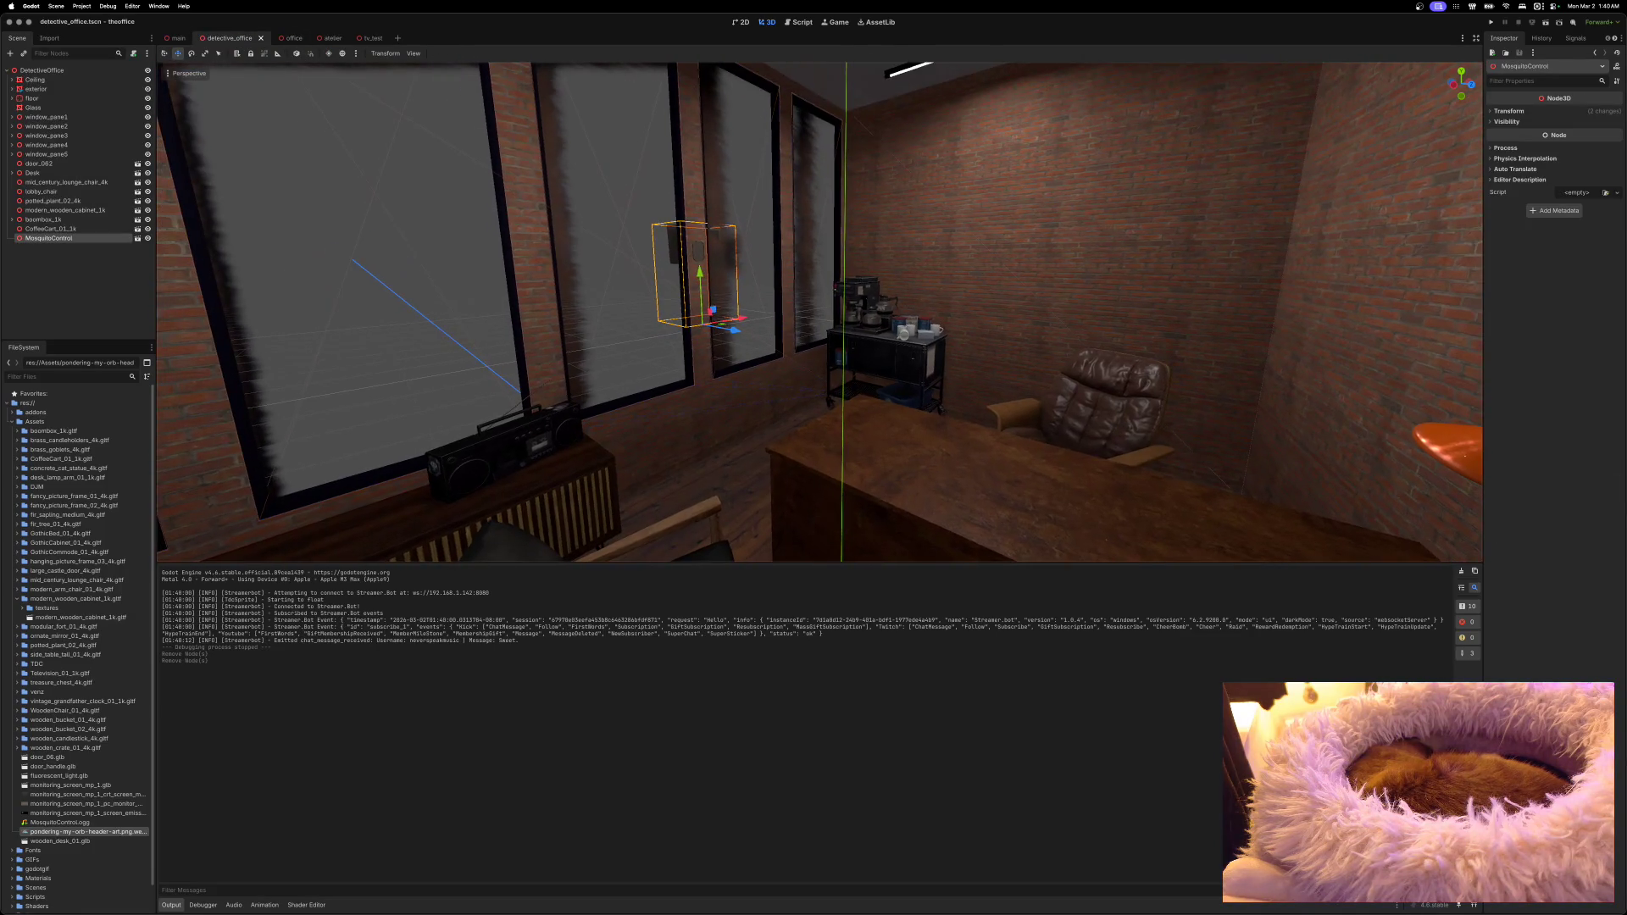
pyautogui.moveTo(719, 261)
pyautogui.mouseDown()
pyautogui.moveTo(610, 237)
pyautogui.moveTo(576, 211)
pyautogui.moveTo(542, 127)
pyautogui.moveTo(525, 280)
pyautogui.moveTo(593, 356)
pyautogui.moveTo(1058, 288)
pyautogui.mouseUp()
pyautogui.moveTo(1069, 347)
pyautogui.mouseDown()
pyautogui.moveTo(619, 318)
pyautogui.moveTo(529, 343)
pyautogui.moveTo(412, 329)
pyautogui.mouseUp()
pyautogui.press('f')
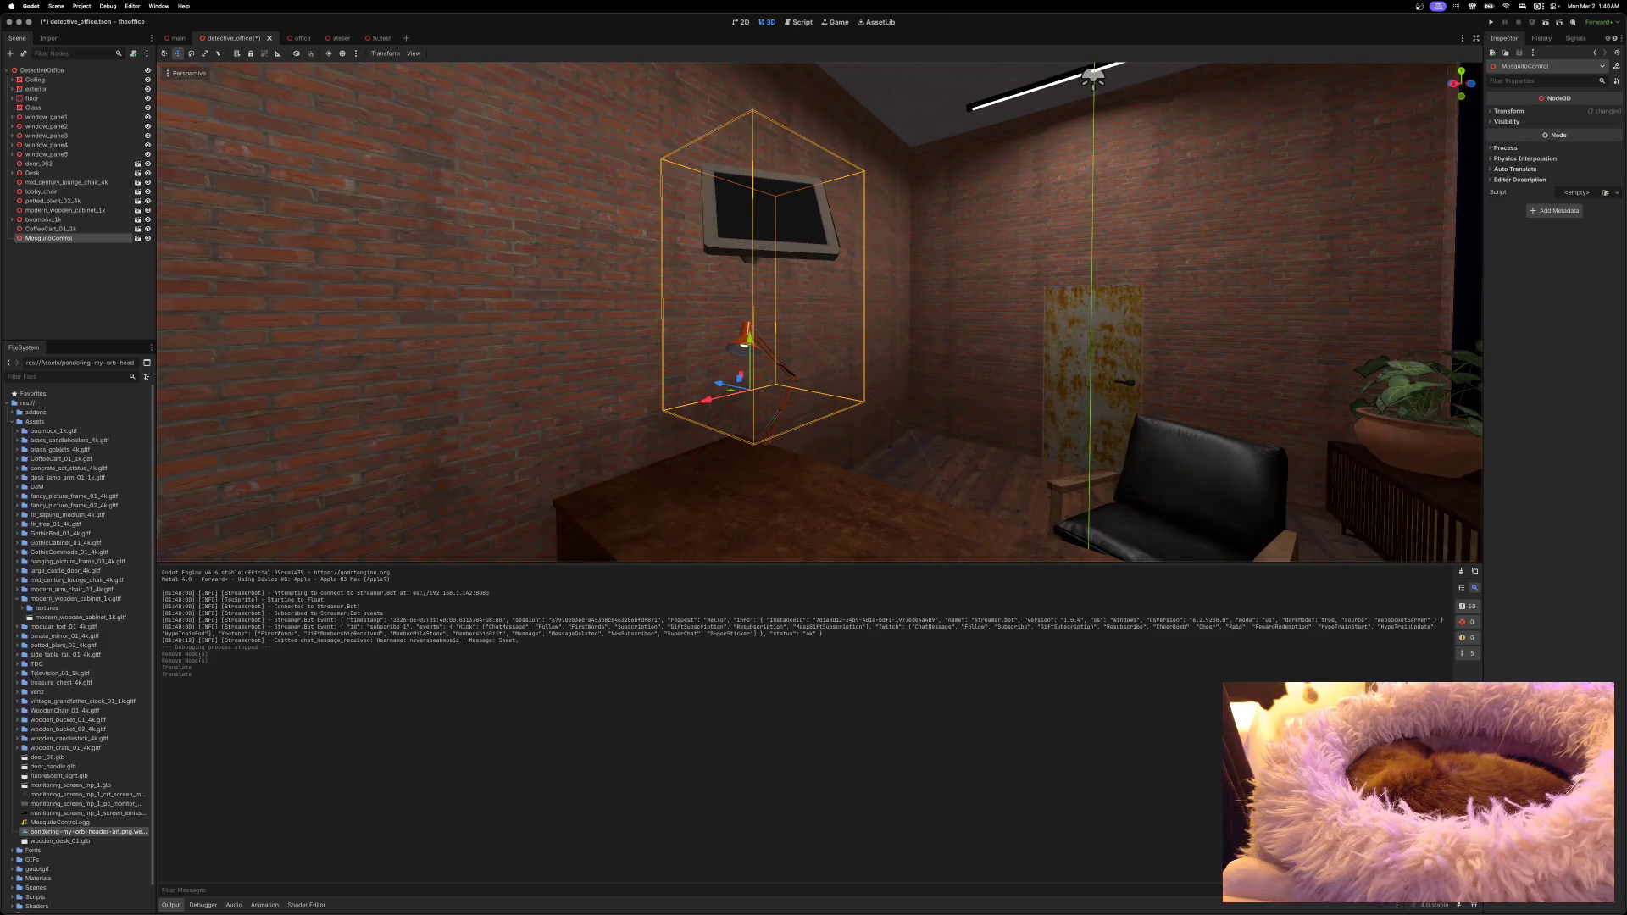
pyautogui.click(137, 239)
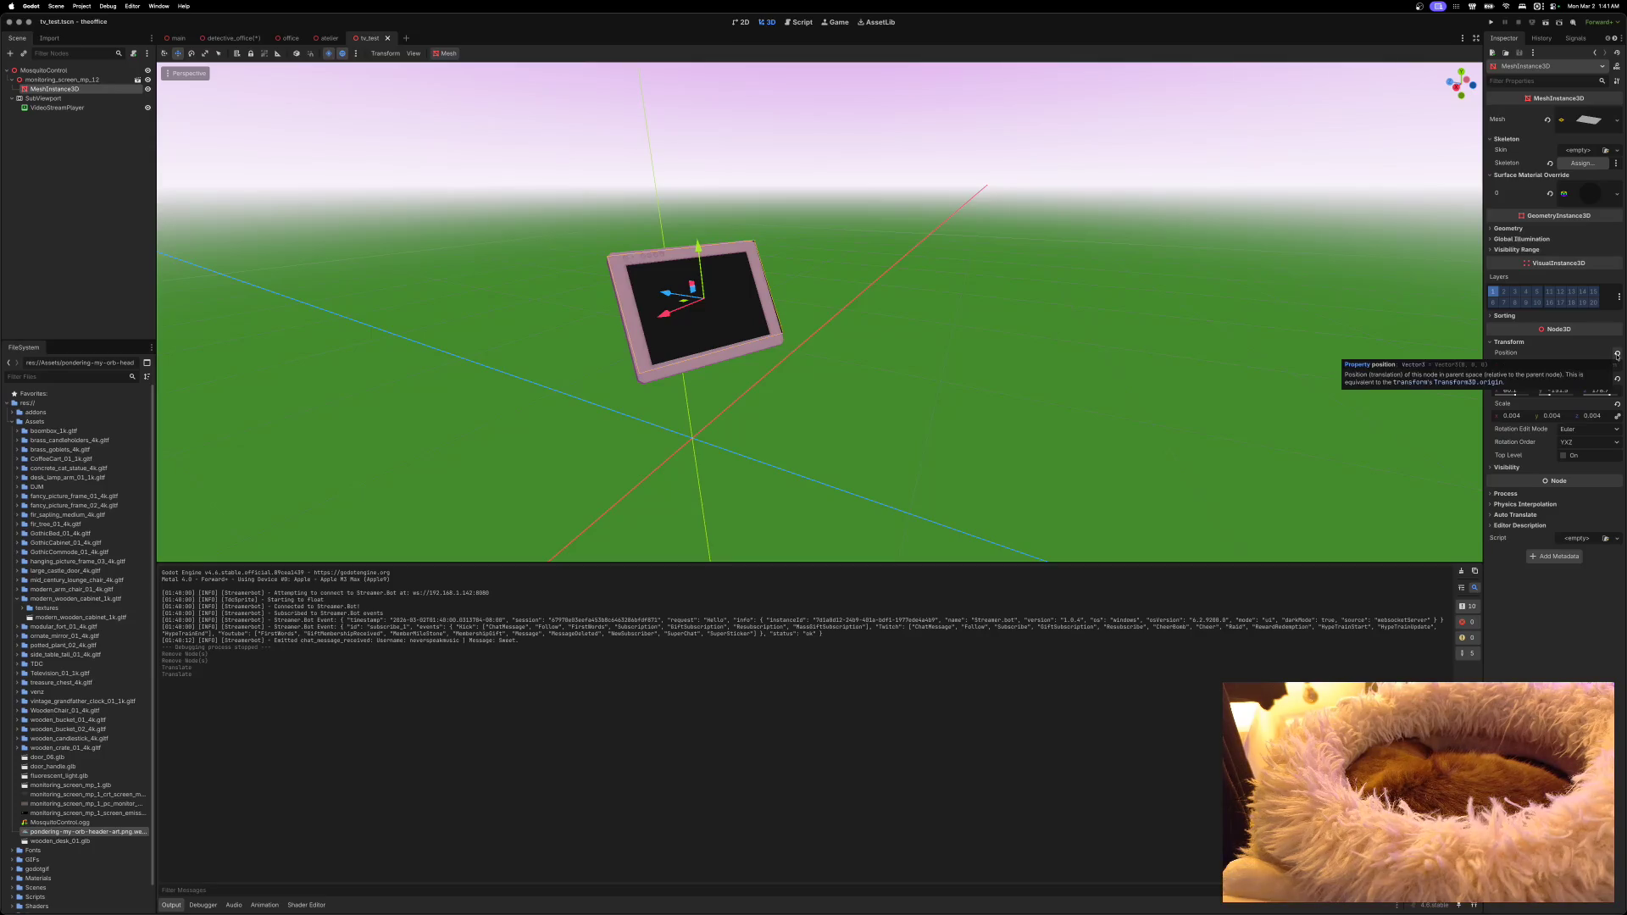
# Step: Reset monitoring_screen_mp_12's Position Y to 0
pyautogui.click(1616, 355)
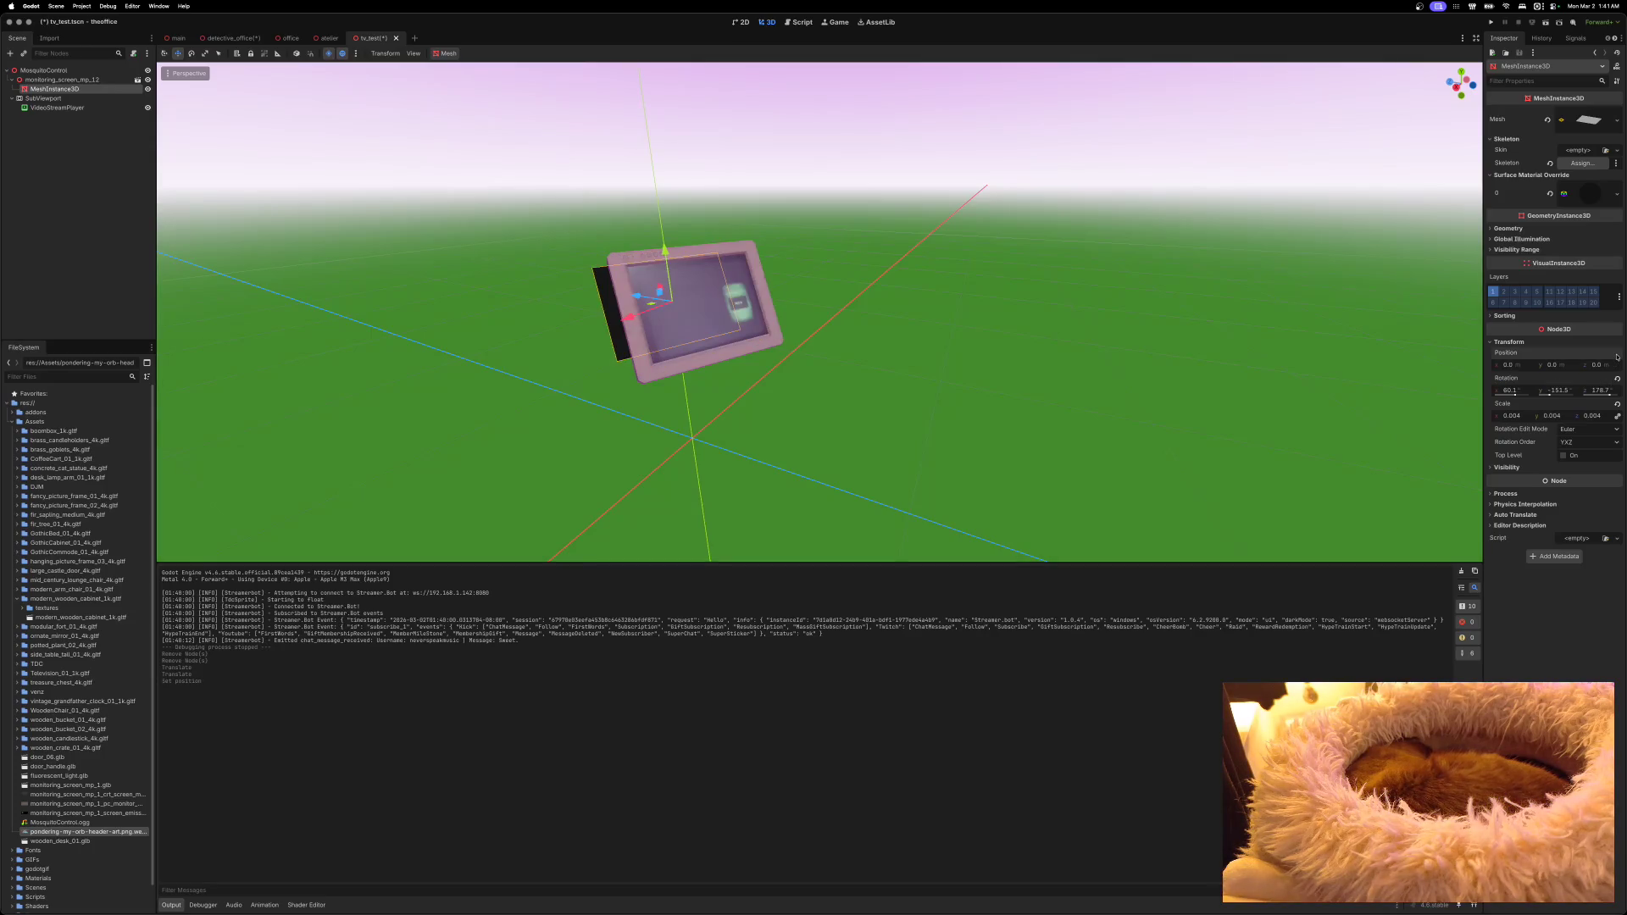
pyautogui.press('super+z')
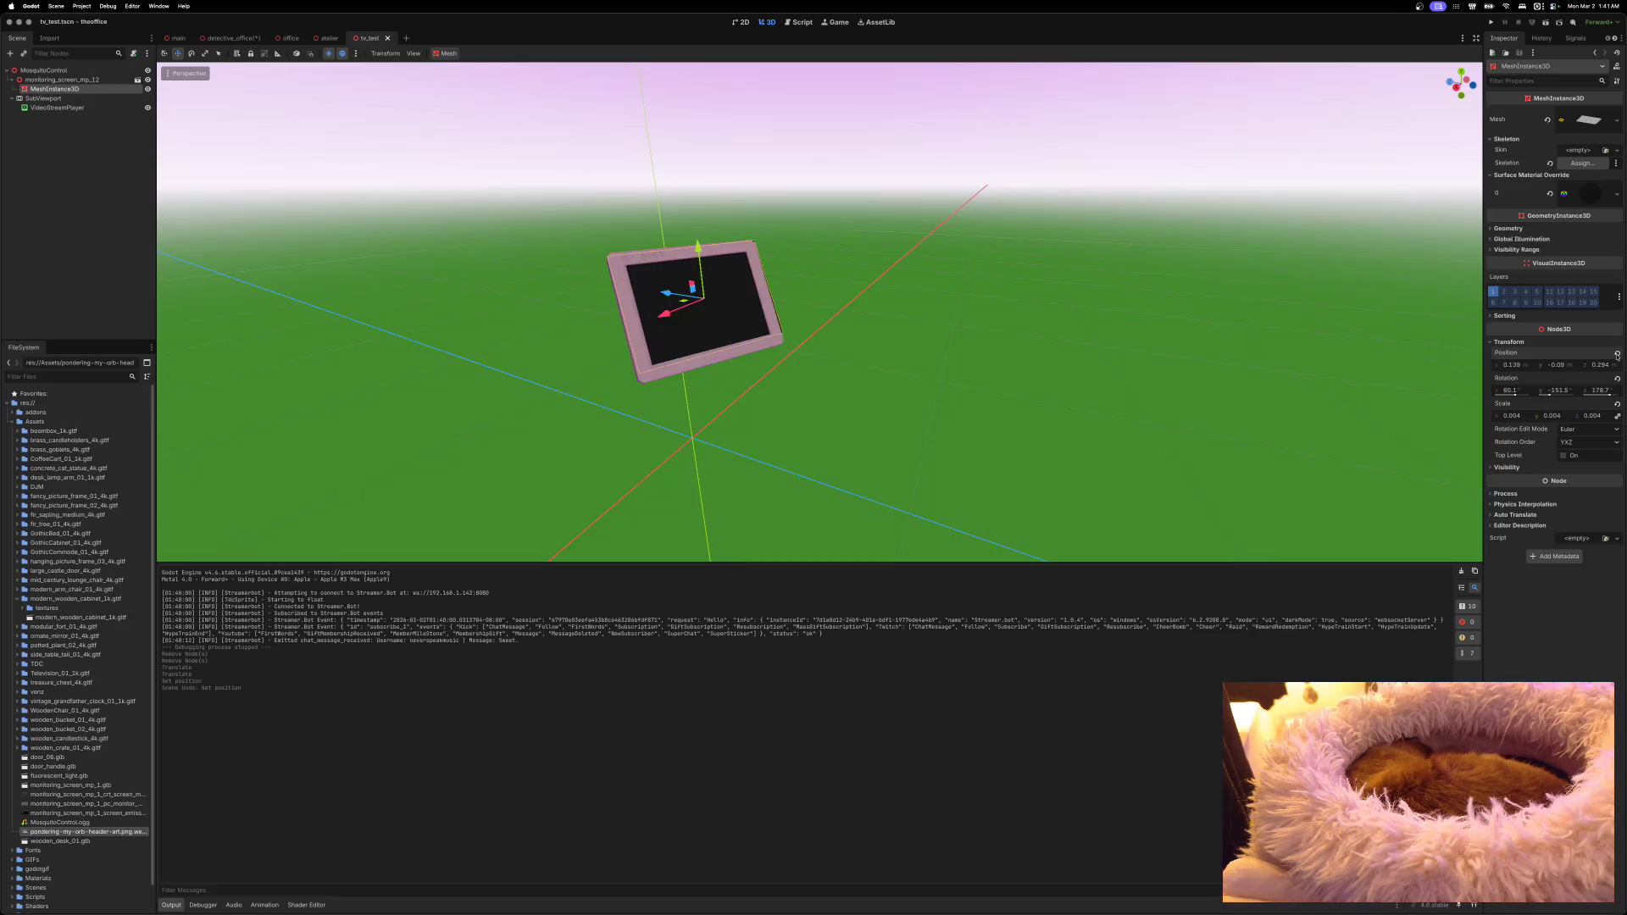
pyautogui.click(84, 79)
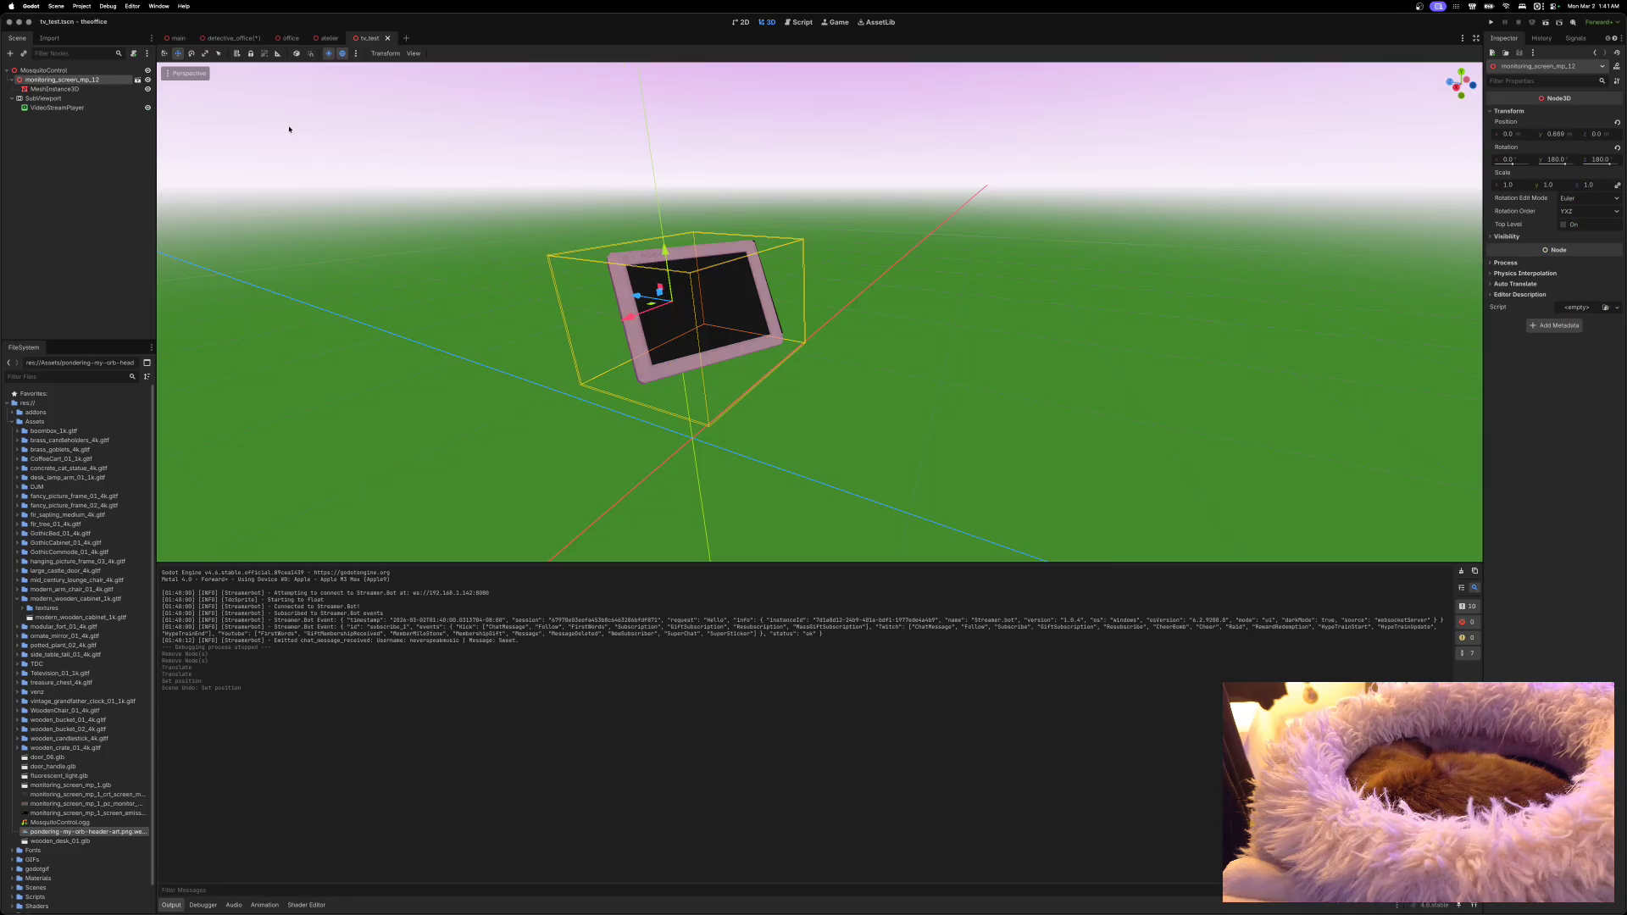
pyautogui.click(11, 80)
pyautogui.click(1616, 122)
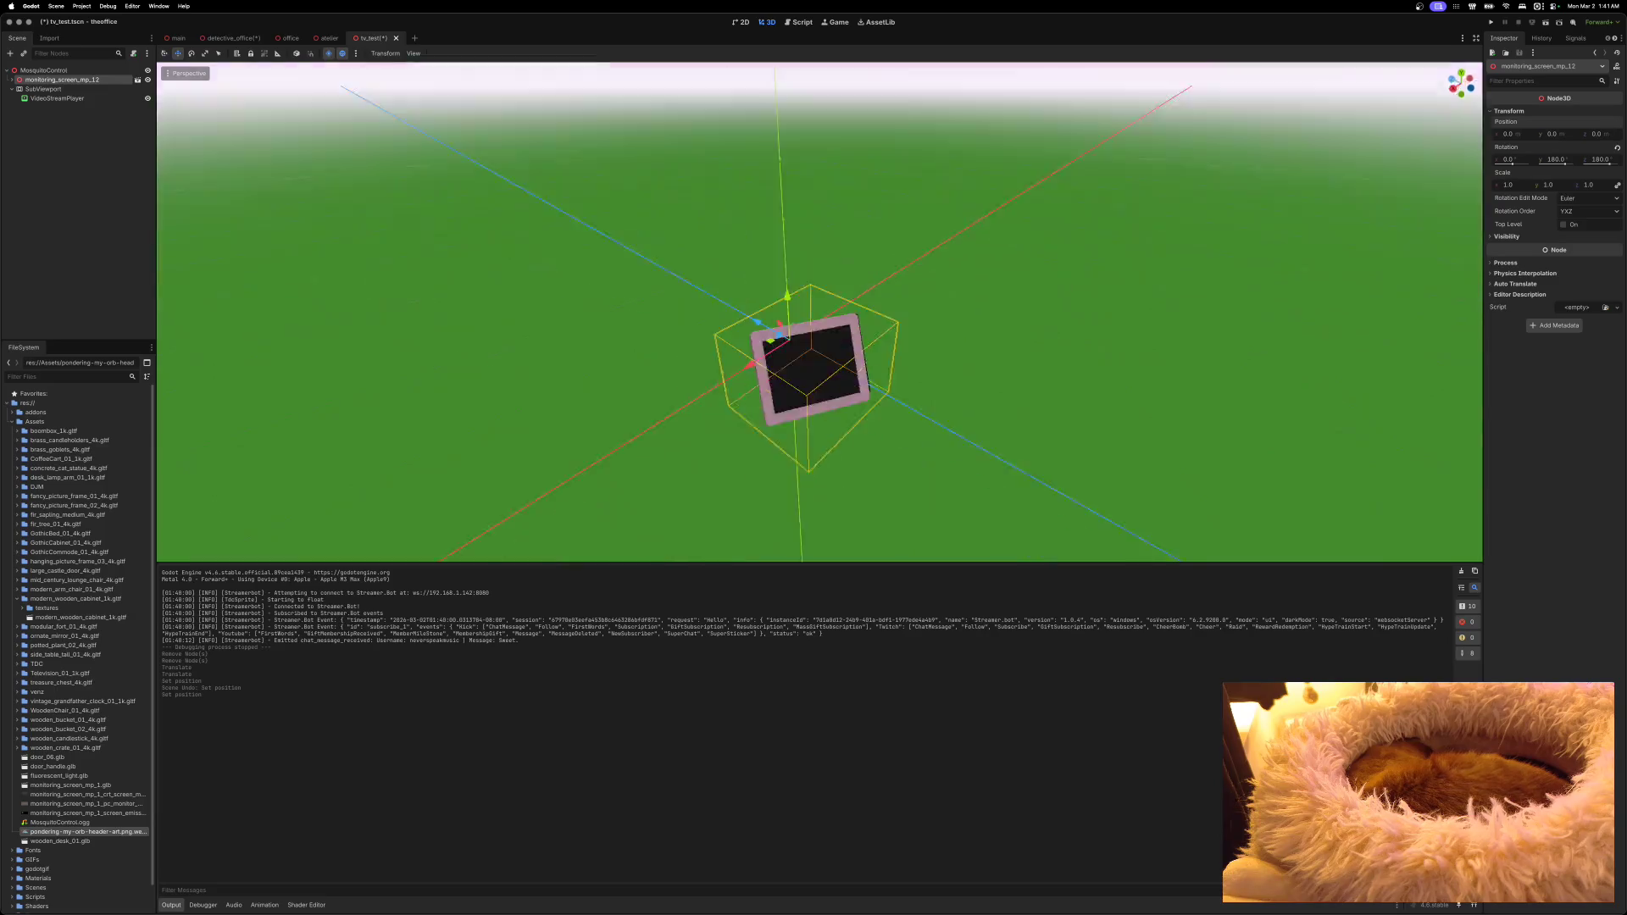
pyautogui.scroll(-10, 818, 311)
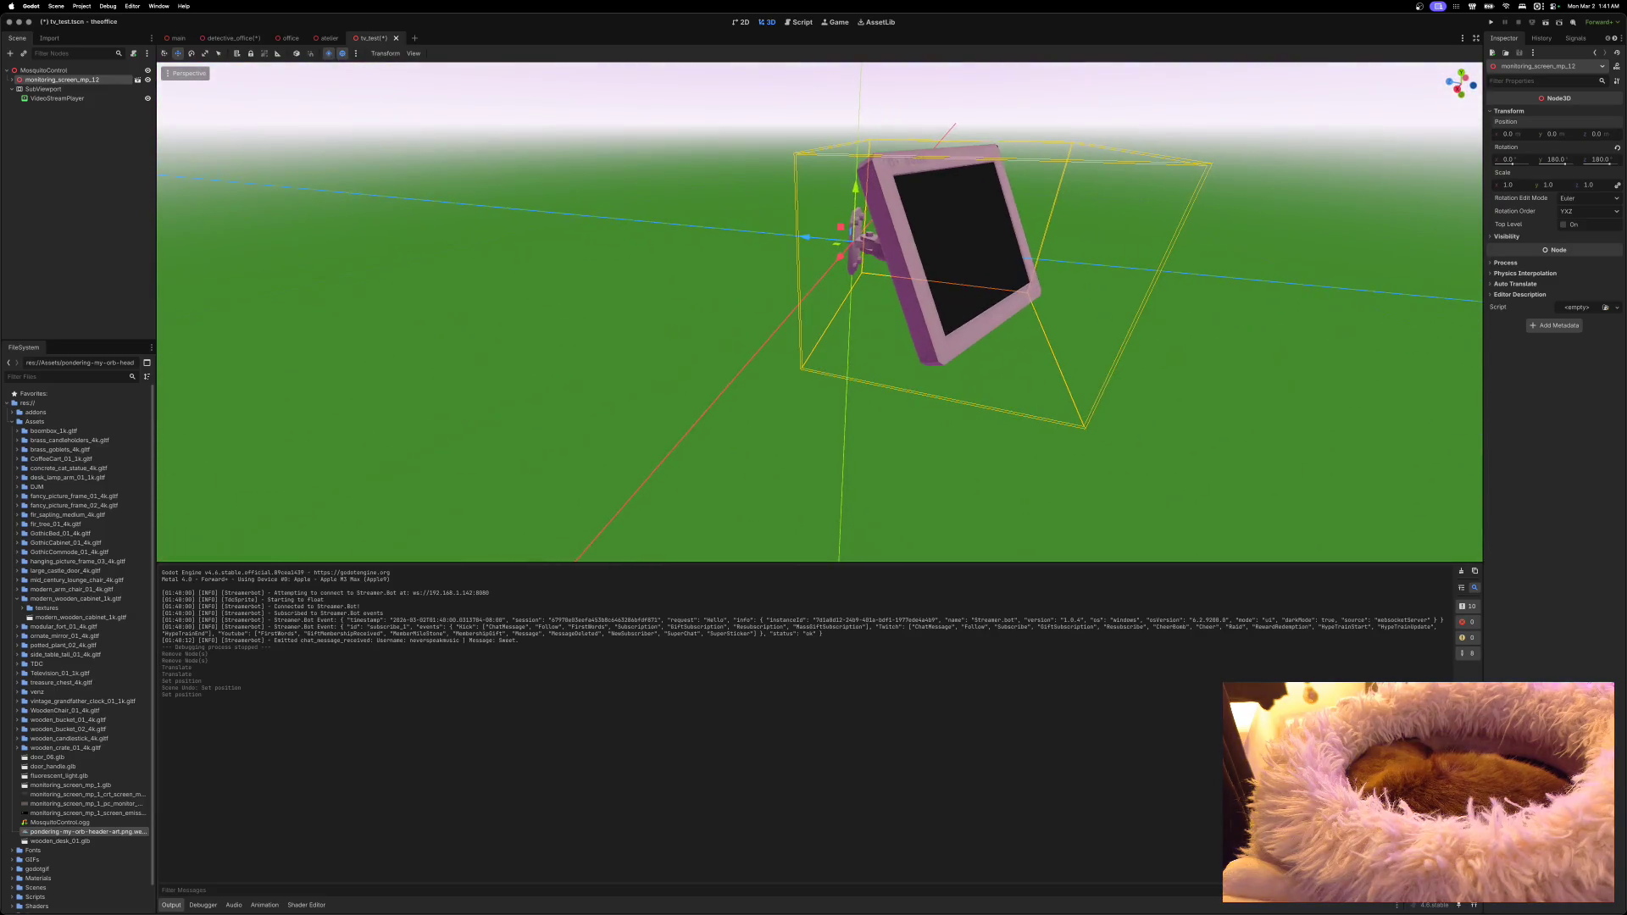
pyautogui.hscroll(-5, 819, 311)
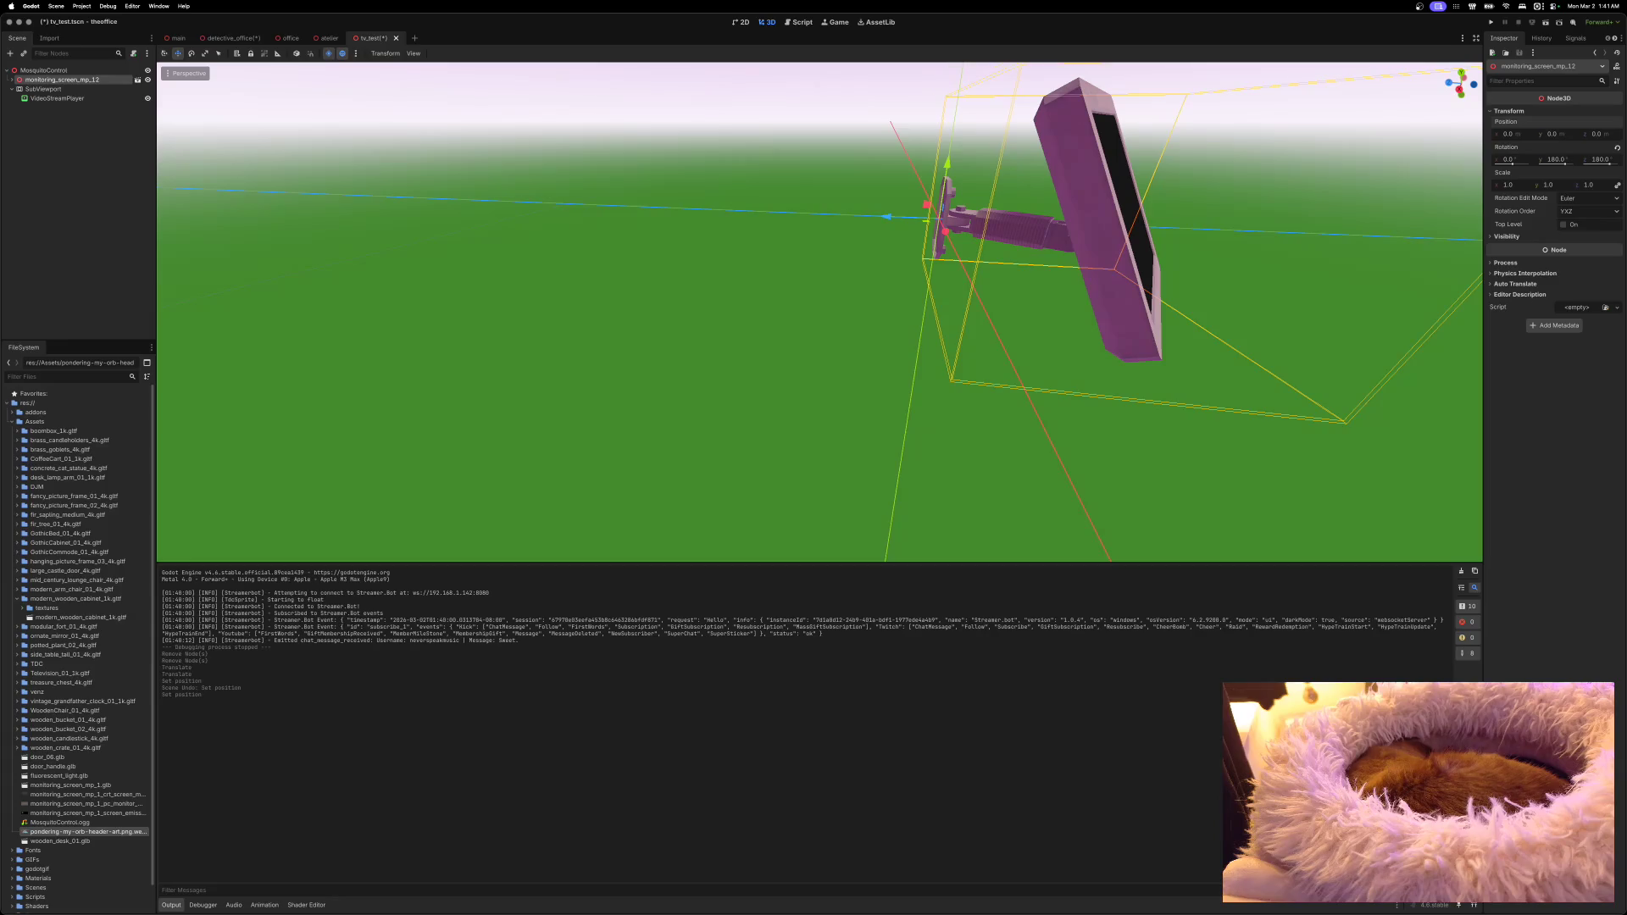
pyautogui.hscroll(5, 999, 287)
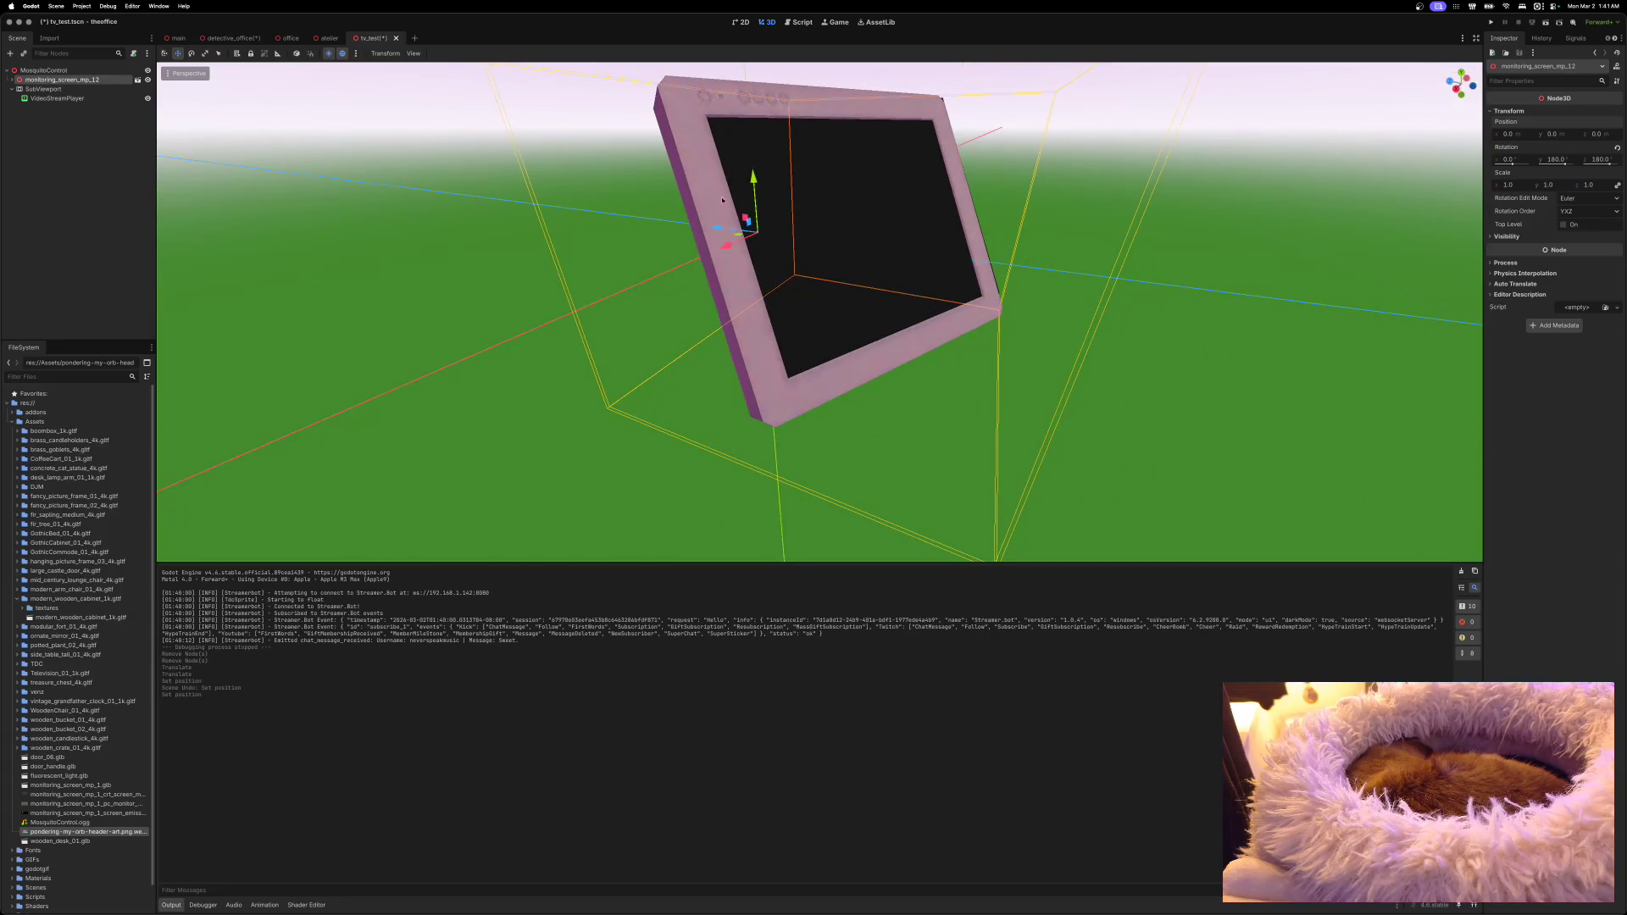
pyautogui.hscroll(5, 734, 180)
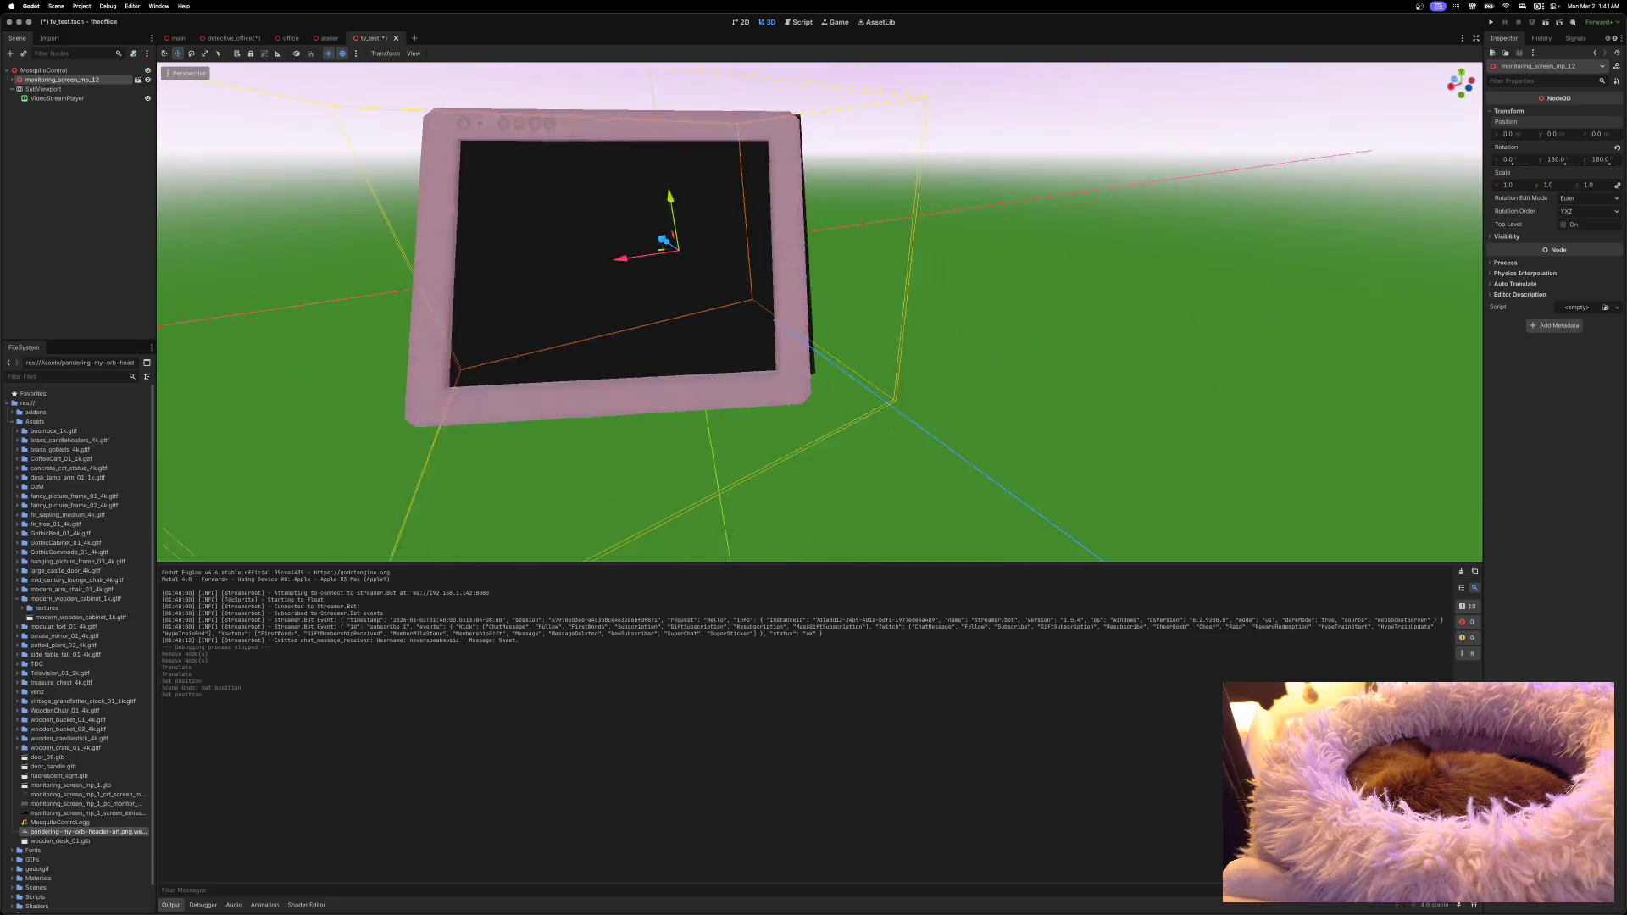
pyautogui.hscroll(5, 818, 310)
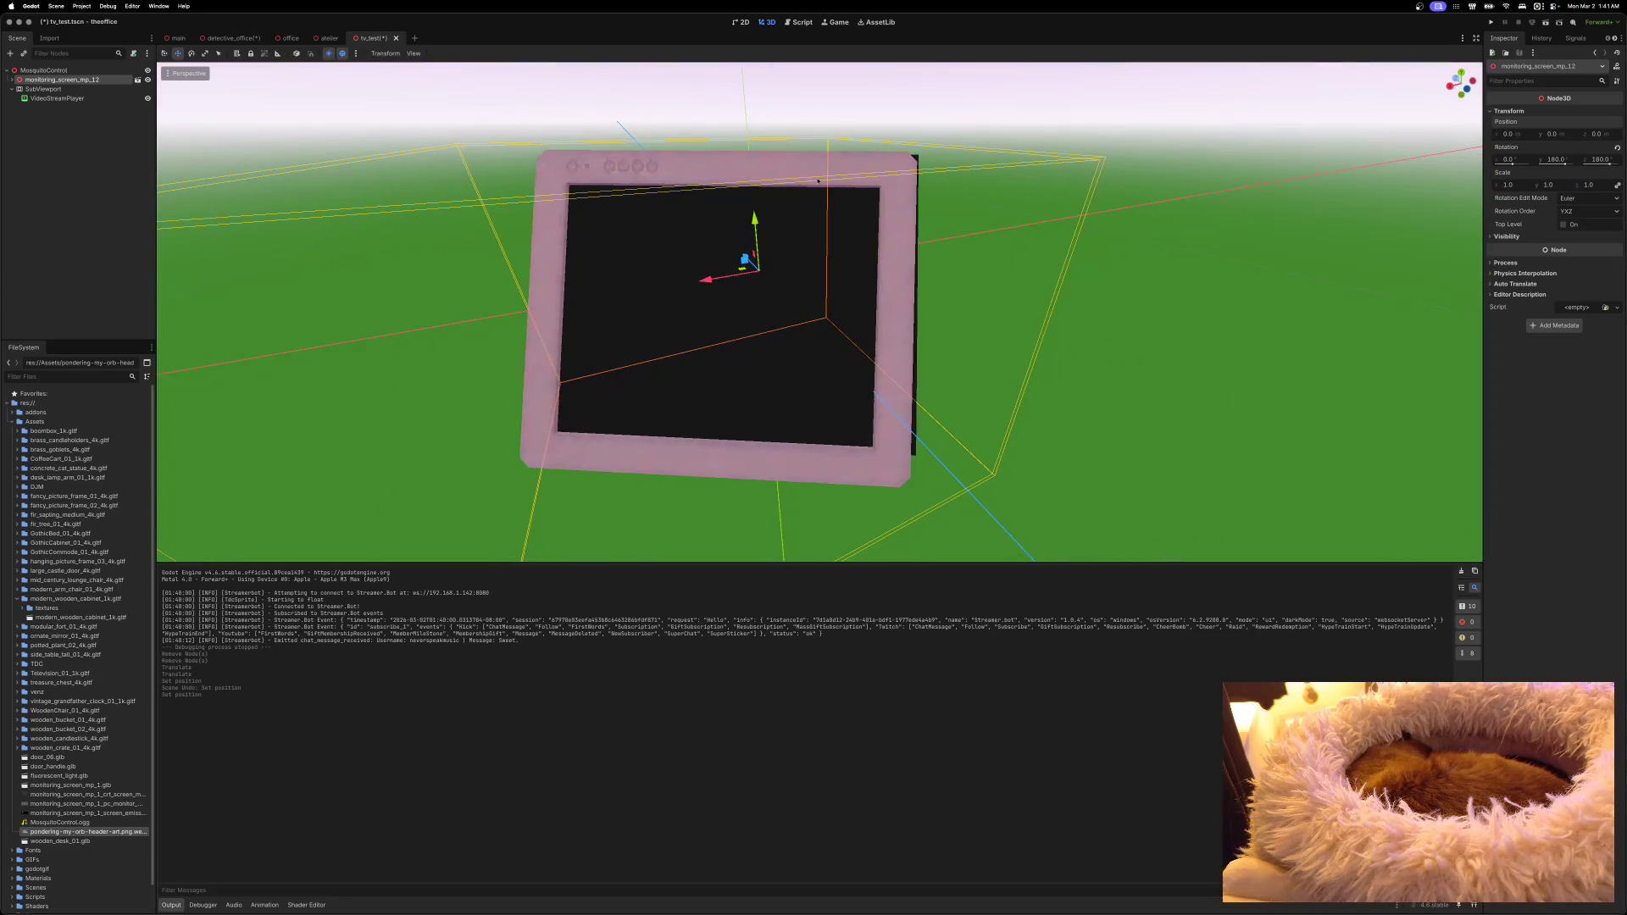
# Step: Move the screen MeshInstance3D along X back inside the pink monitor frame
pyautogui.click(11, 79)
pyautogui.click(36, 90)
pyautogui.moveTo(665, 310)
pyautogui.mouseDown()
pyautogui.moveTo(700, 293)
pyautogui.moveTo(621, 305)
pyautogui.moveTo(664, 291)
pyautogui.moveTo(702, 303)
pyautogui.moveTo(711, 288)
pyautogui.moveTo(681, 303)
pyautogui.mouseUp()
pyautogui.moveTo(686, 303); pyautogui.dragTo(701, 302)
pyautogui.hscroll(10, 701, 302)
# Step: Nudge the screen mesh slightly along Z and rotate it
pyautogui.scroll(10, 701, 302)
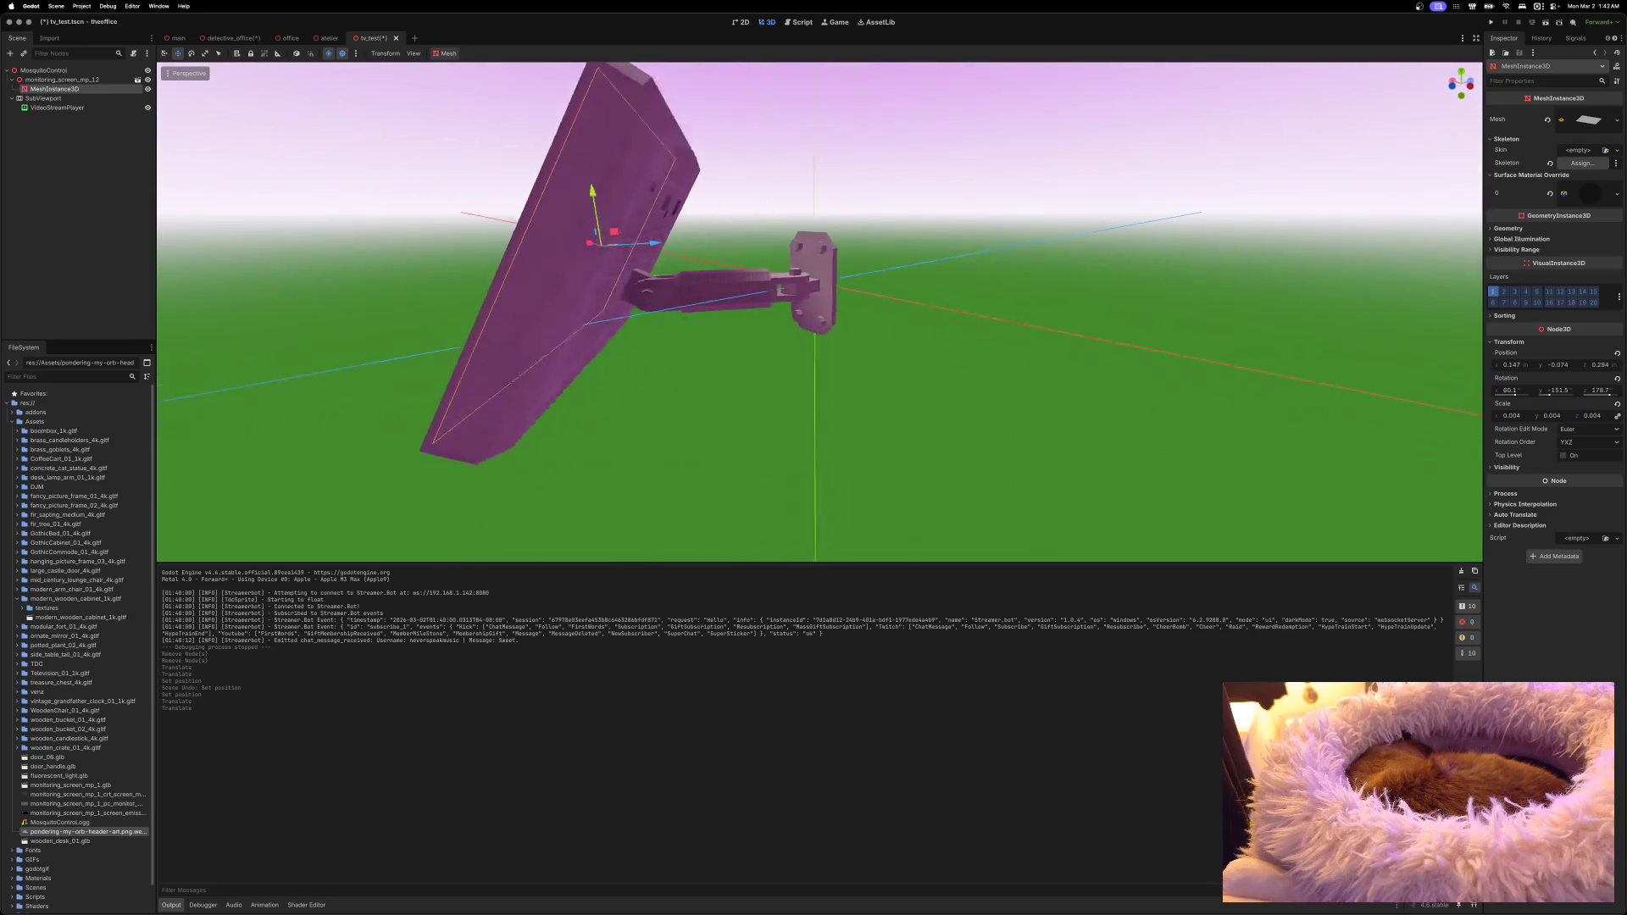
pyautogui.moveTo(763, 250); pyautogui.dragTo(761, 256)
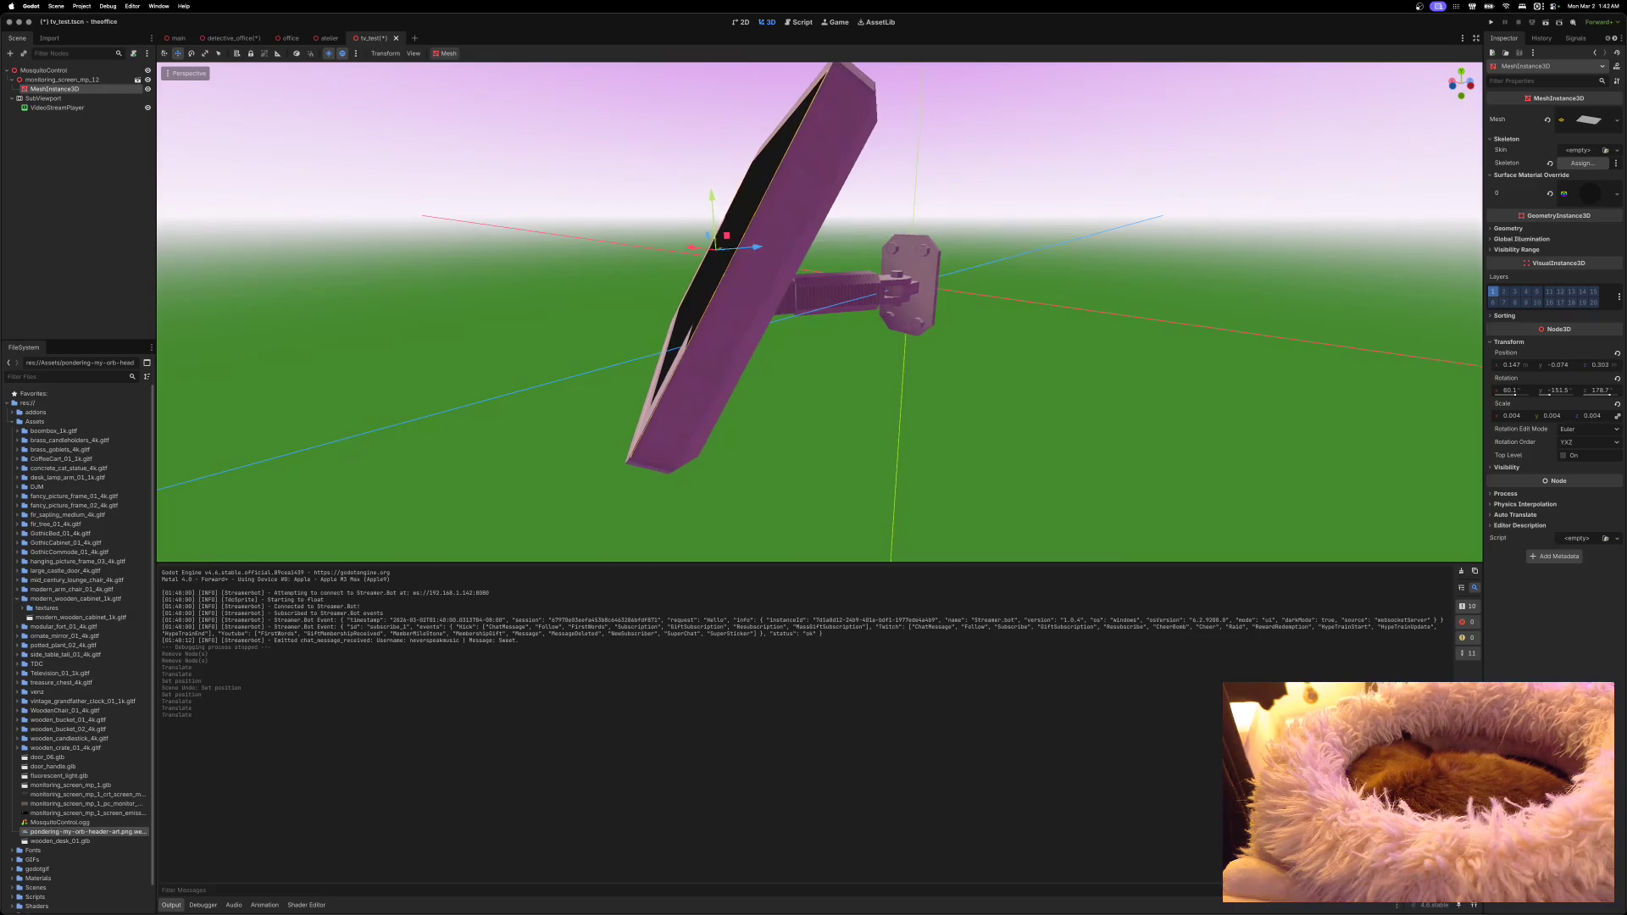
pyautogui.hscroll(-10, 765, 260)
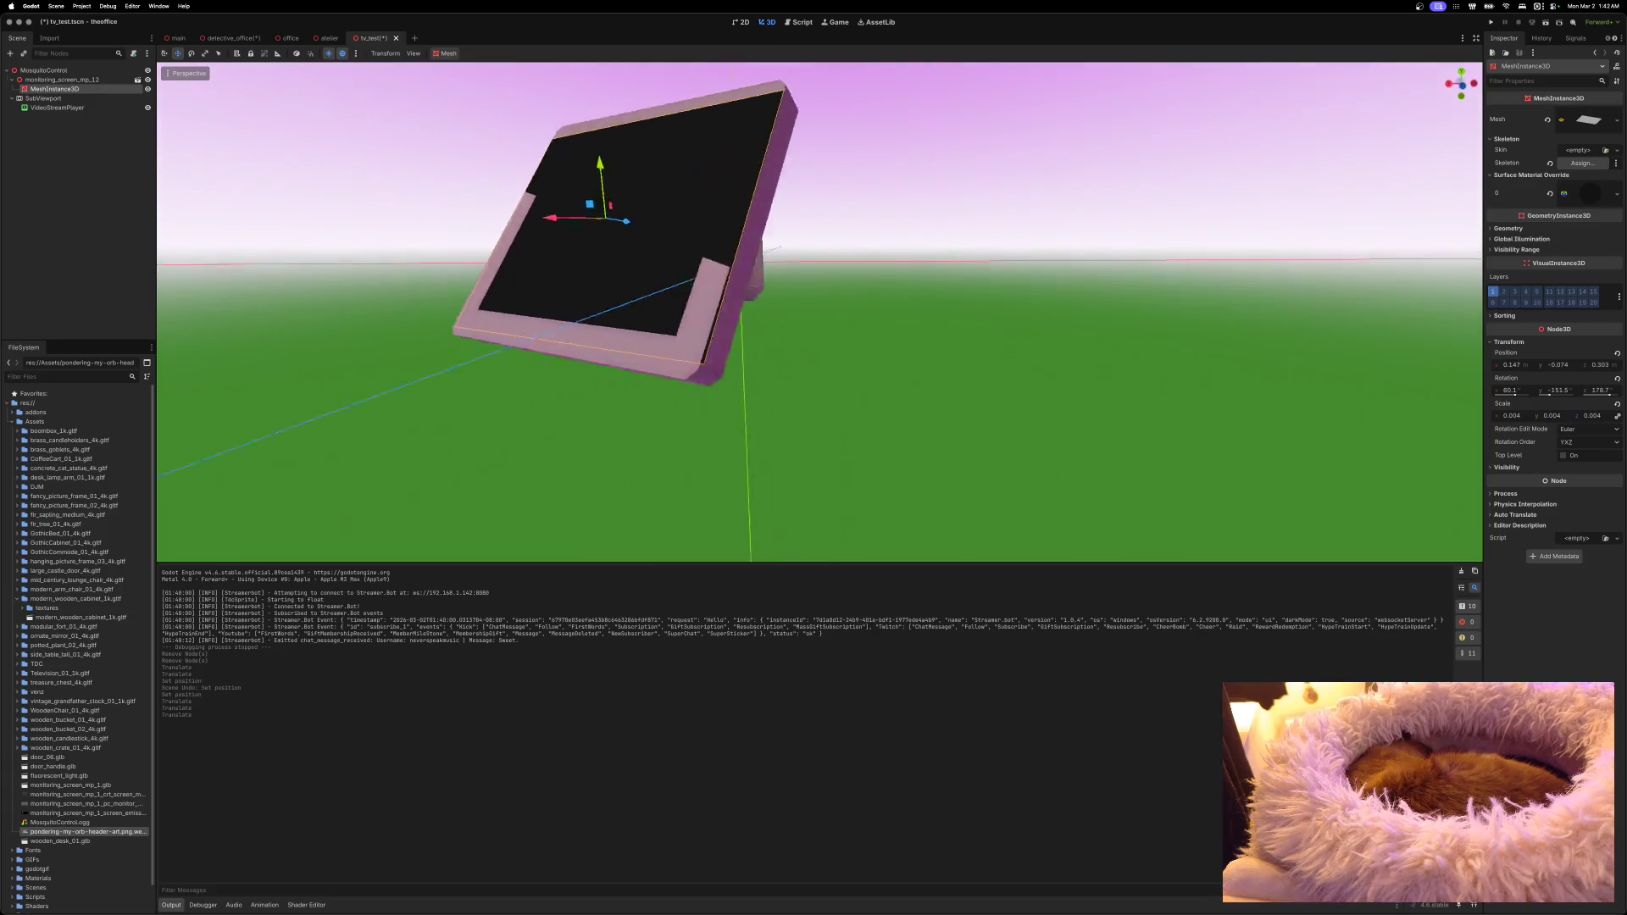
pyautogui.press('e')
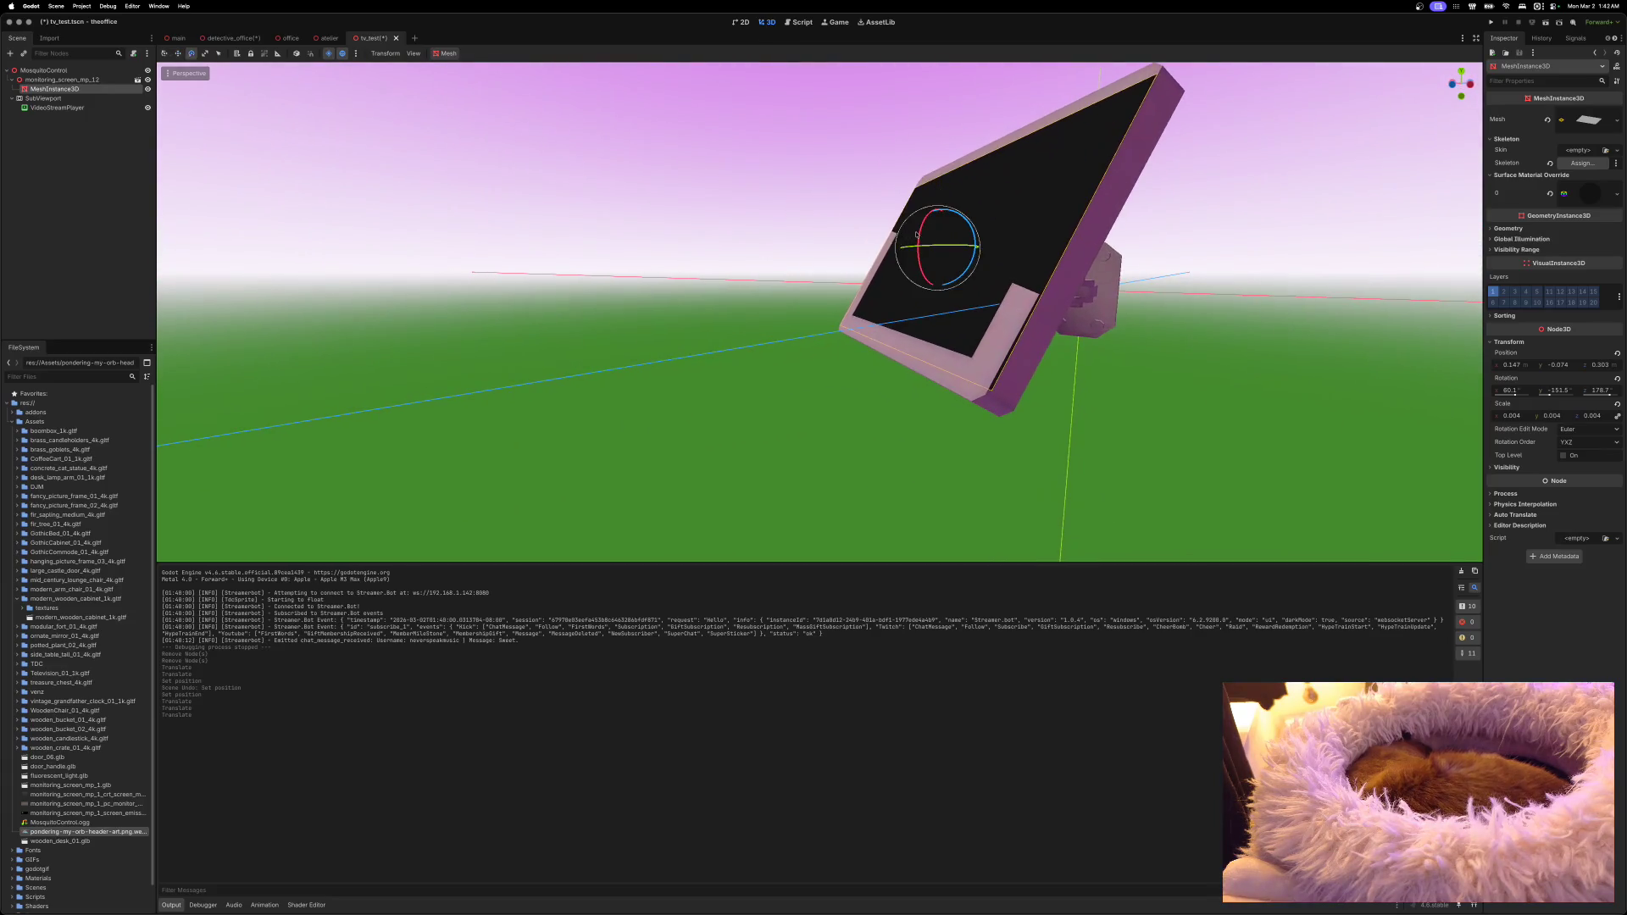
pyautogui.moveTo(917, 234); pyautogui.dragTo(917, 230)
pyautogui.press('f')
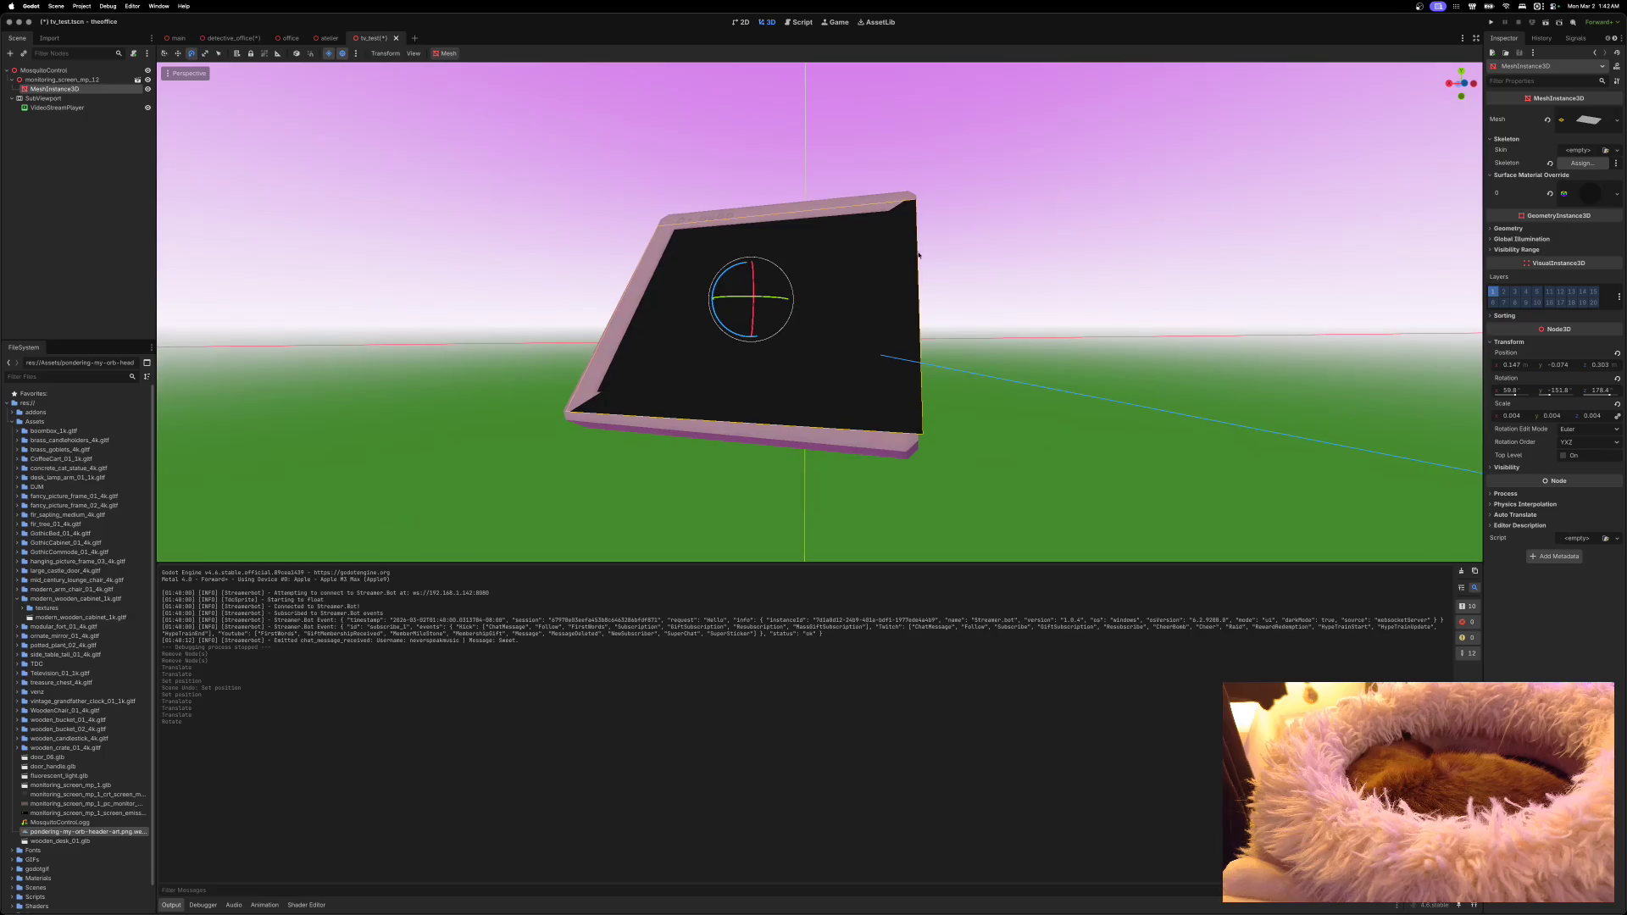
pyautogui.moveTo(763, 299); pyautogui.dragTo(763, 299)
# Step: Reset the screen mesh's rotation and reparent it directly under MosquitoControl
pyautogui.click(1615, 379)
pyautogui.moveTo(1236, 377)
pyautogui.mouseDown()
pyautogui.moveTo(1226, 517)
pyautogui.moveTo(1182, 305)
pyautogui.mouseUp()
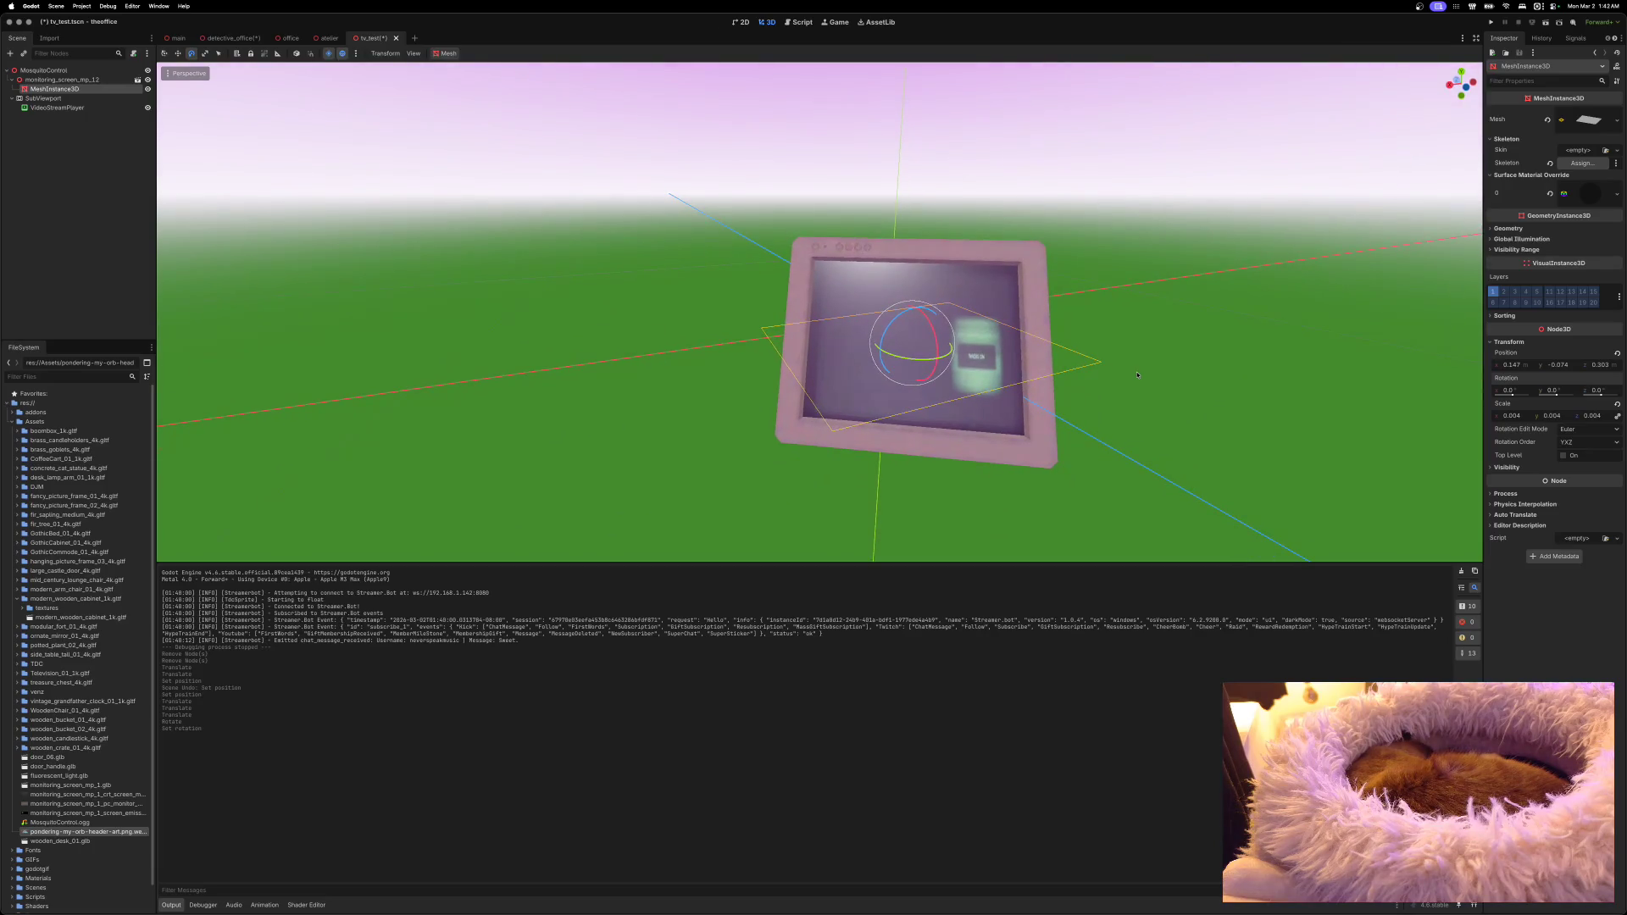
pyautogui.moveTo(57, 91); pyautogui.dragTo(60, 79)
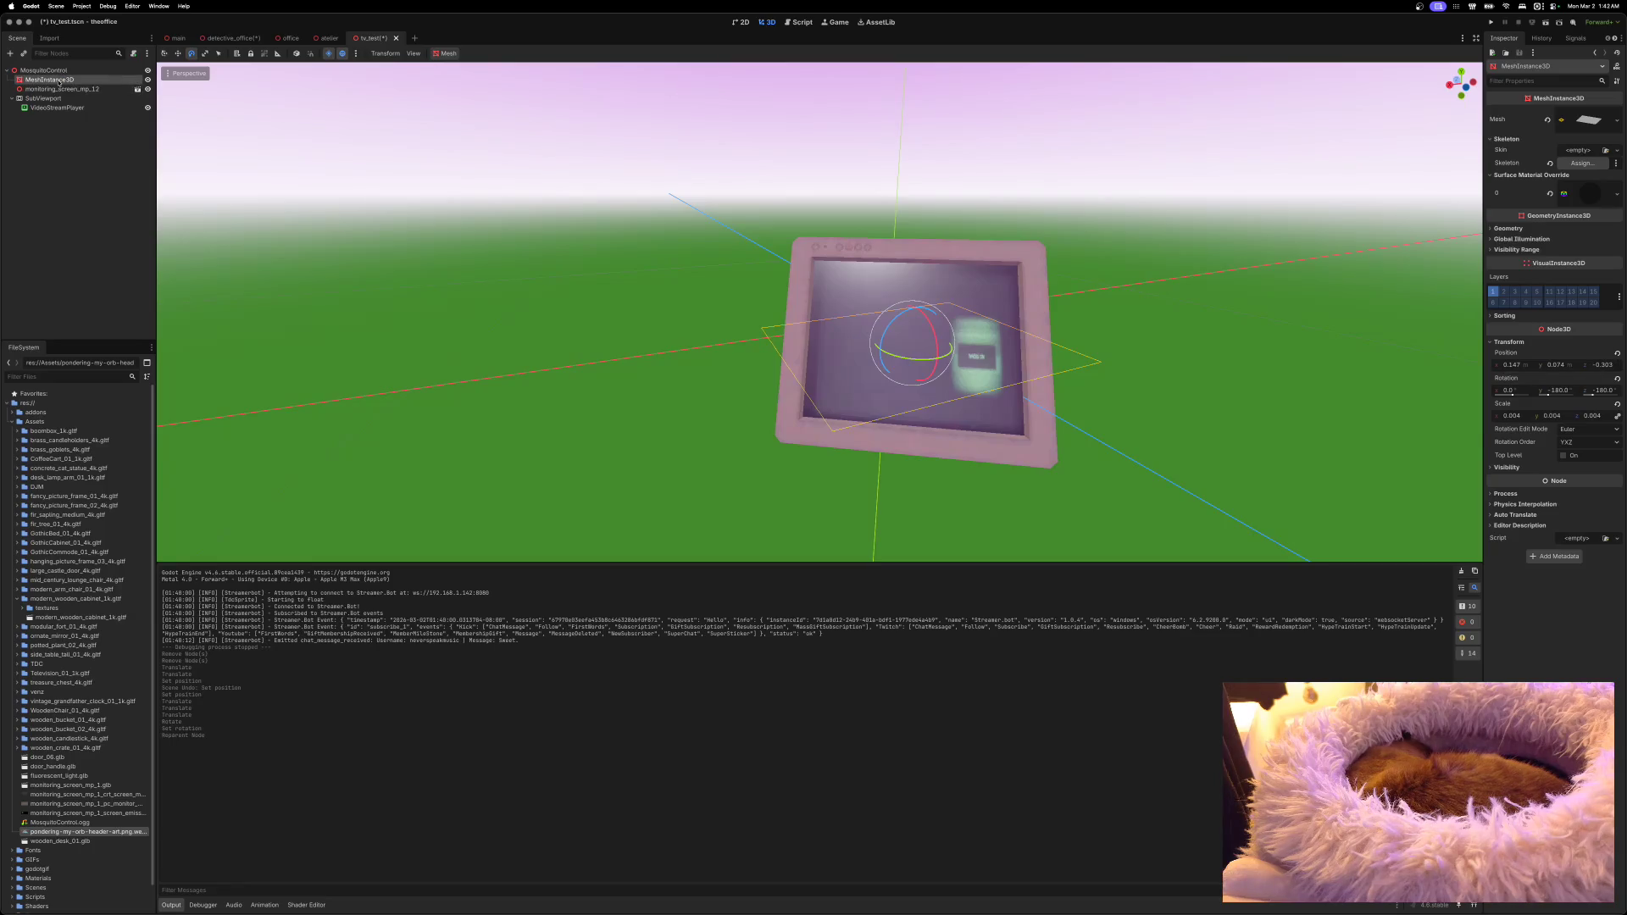
# Step: Zero MeshInstance3D's position and rotation and monitoring_screen_mp_12's rotation, then collapse Assets
pyautogui.click(1617, 352)
pyautogui.click(1617, 378)
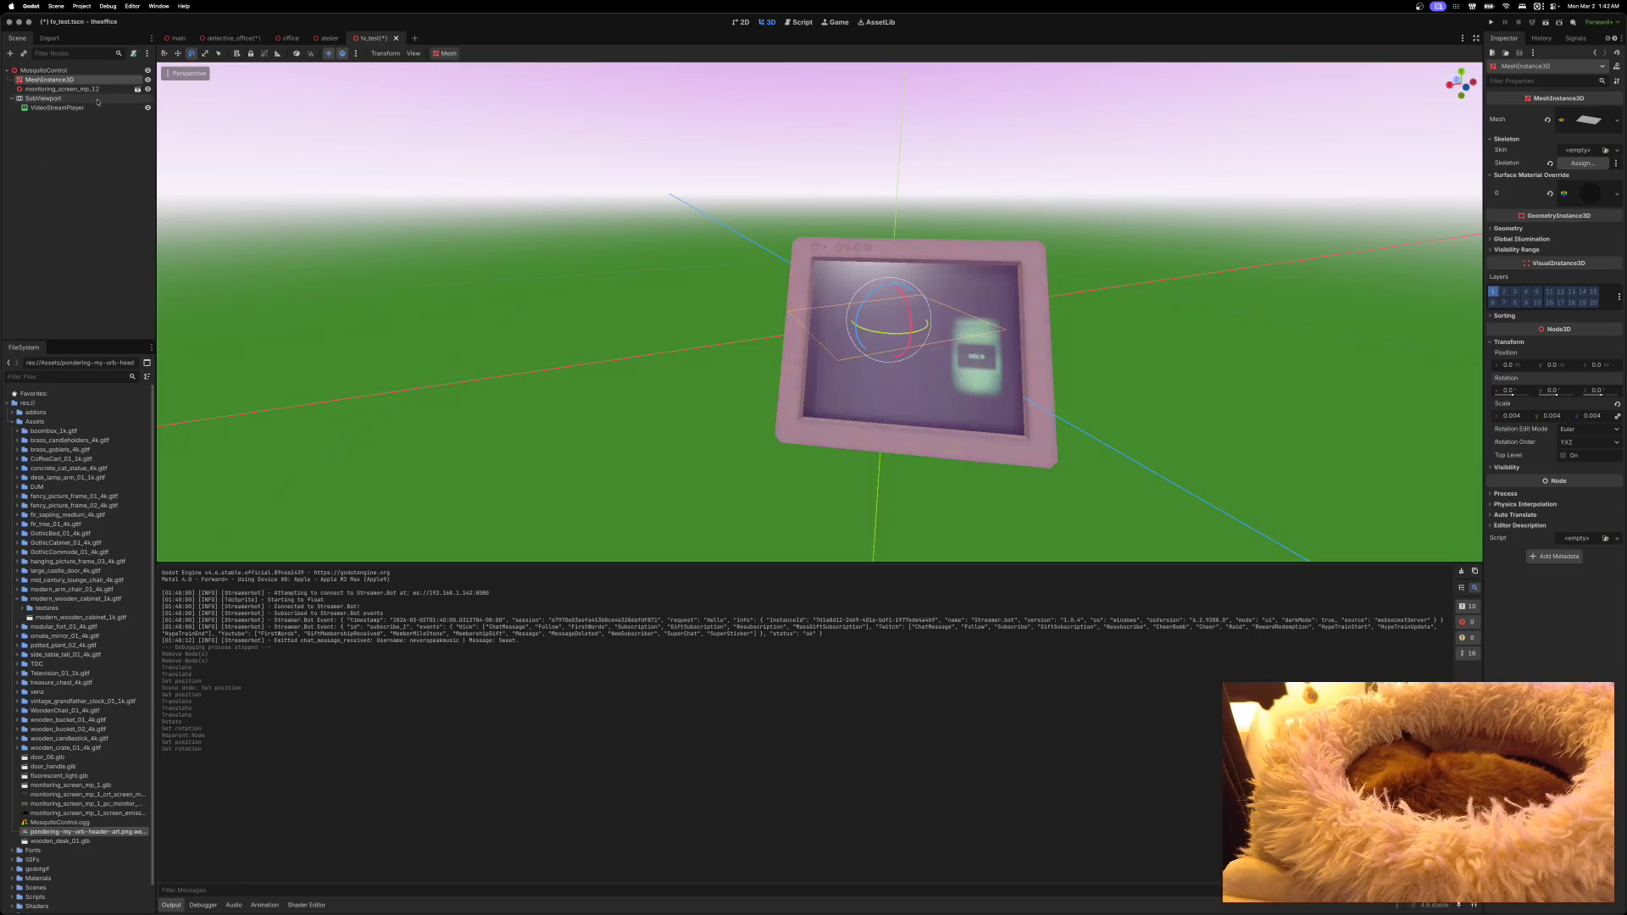
pyautogui.click(61, 89)
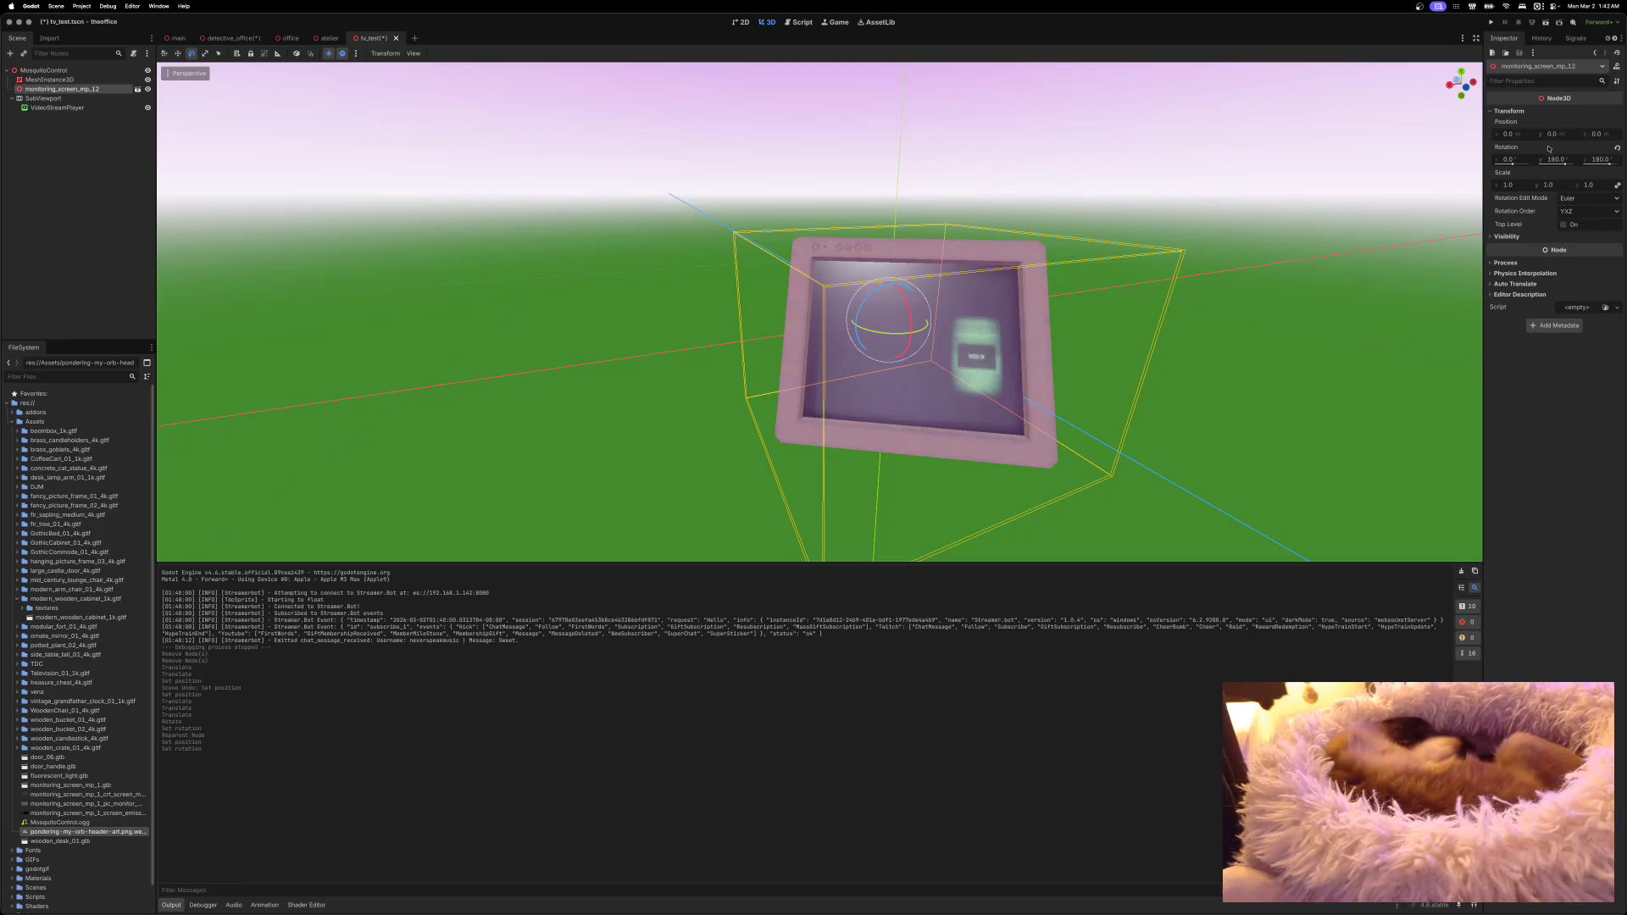
pyautogui.click(1616, 148)
pyautogui.scroll(-2, 820, 312)
pyautogui.scroll(2, 819, 312)
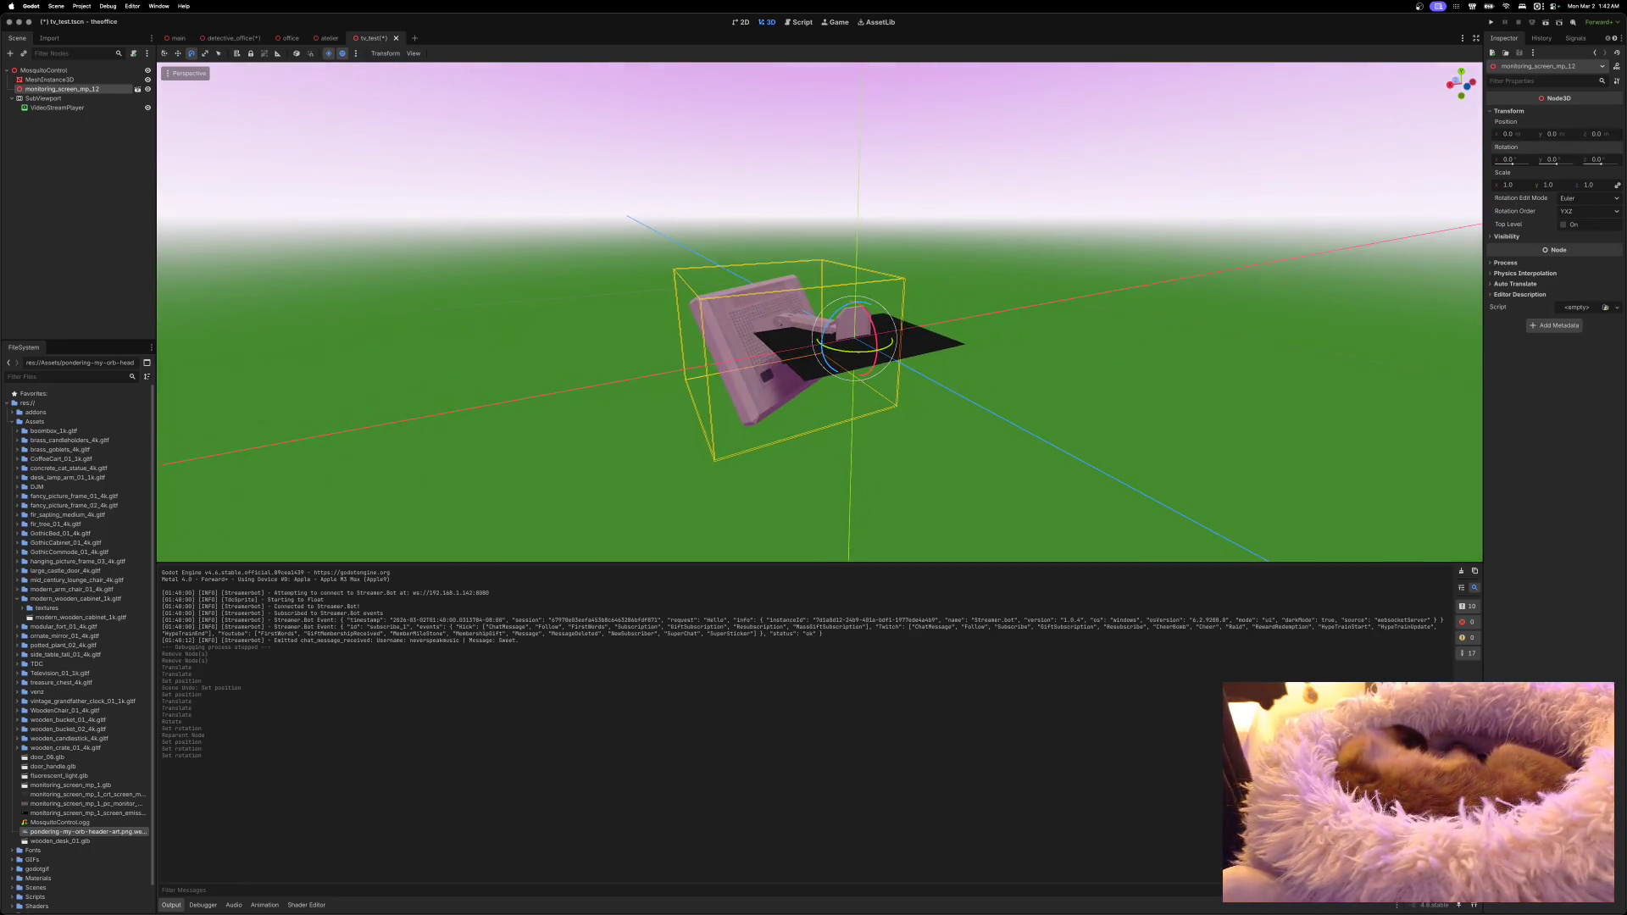
pyautogui.scroll(5, 819, 312)
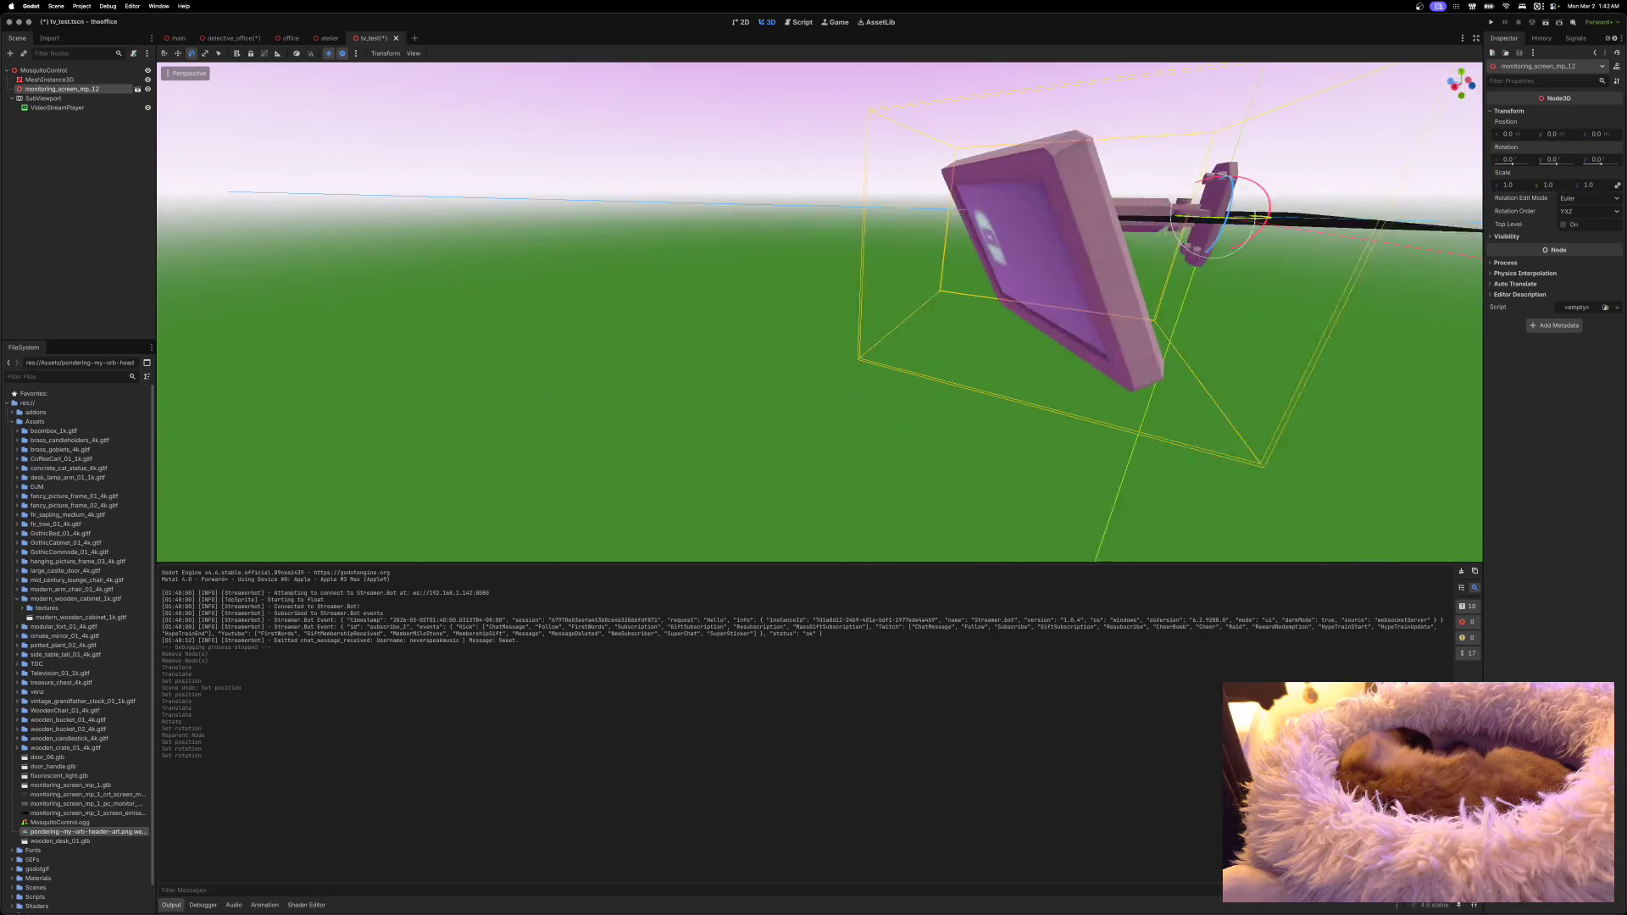
pyautogui.scroll(-3, 820, 312)
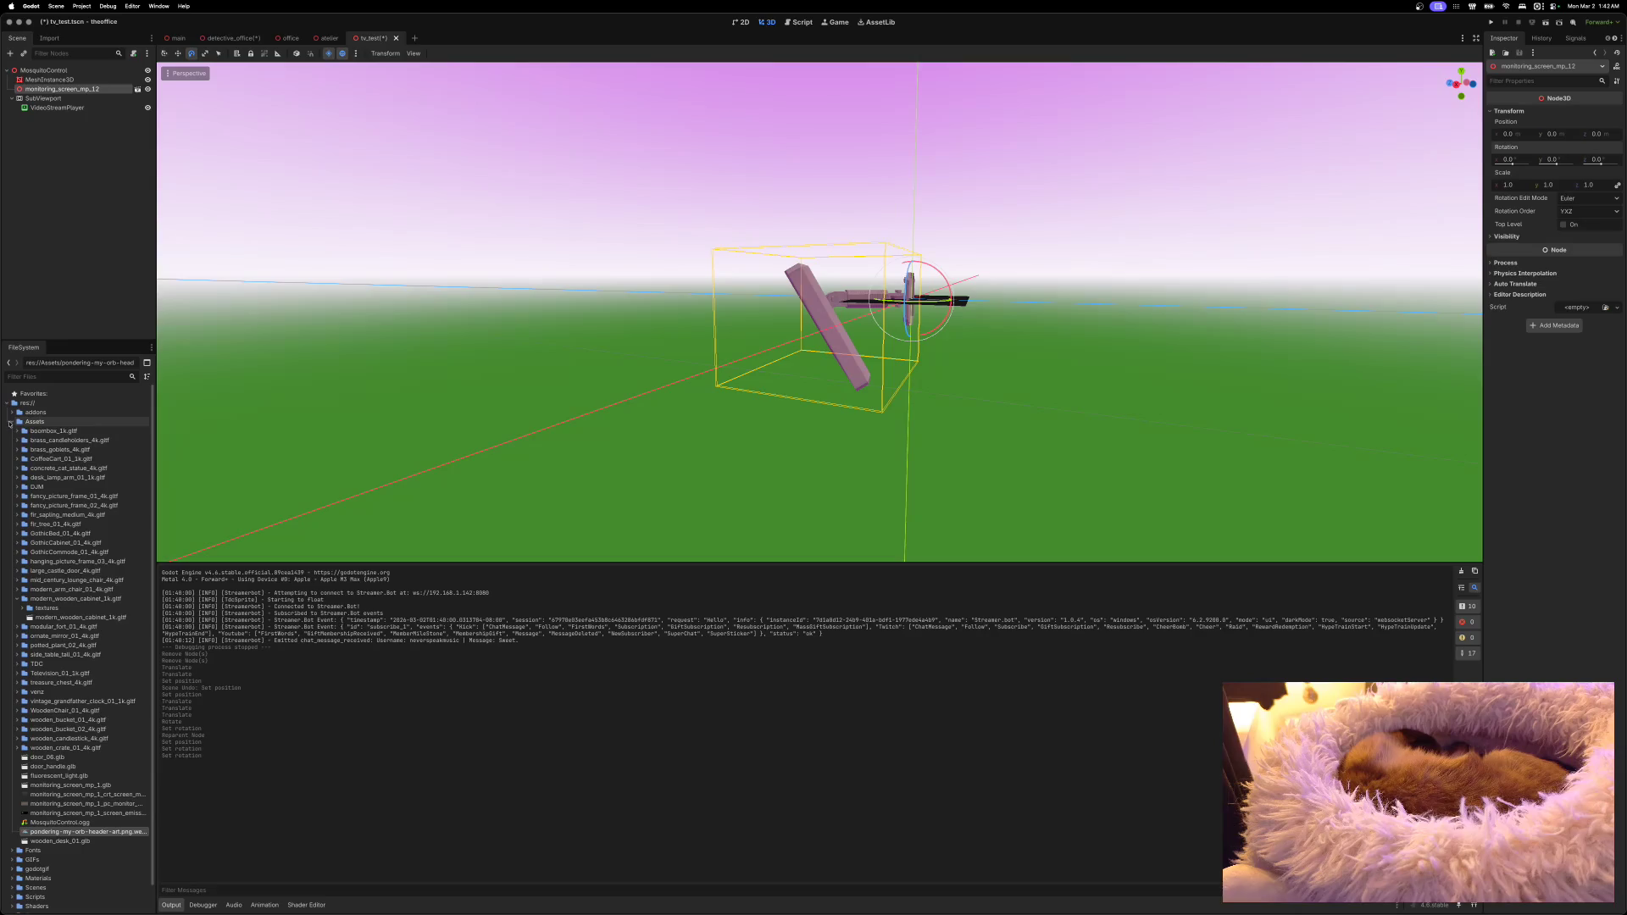
pyautogui.click(11, 421)
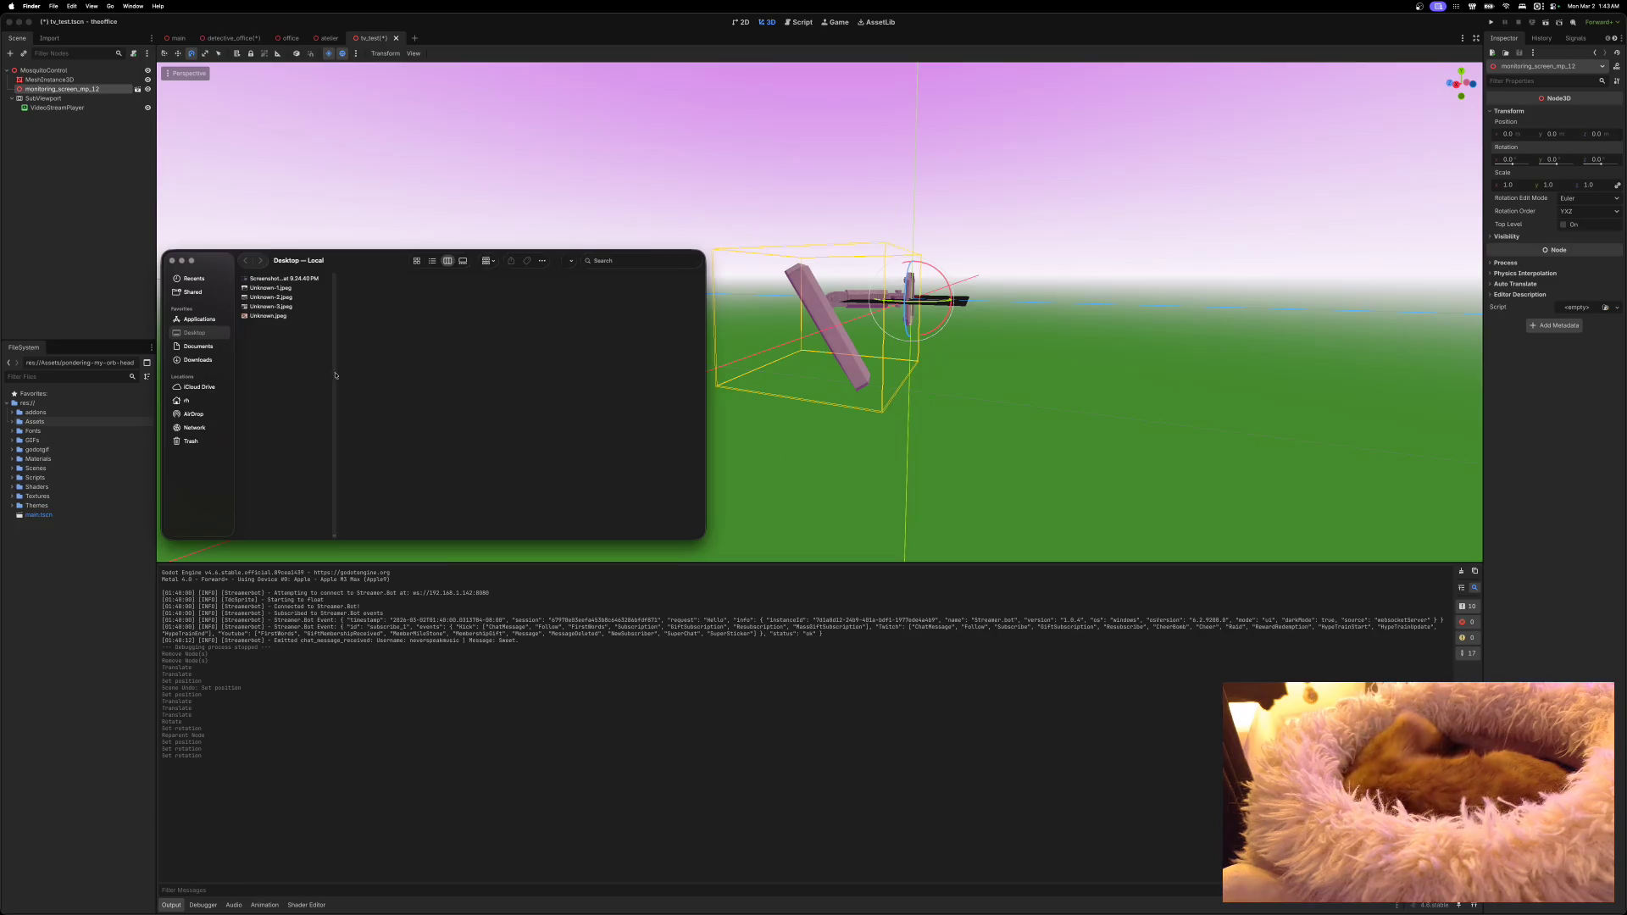
# Step: In Finder, browse to Documents/GameDev/Assets/itch/PSX Mega Pack/Models/GLB/Electronics & Misc
pyautogui.click(199, 346)
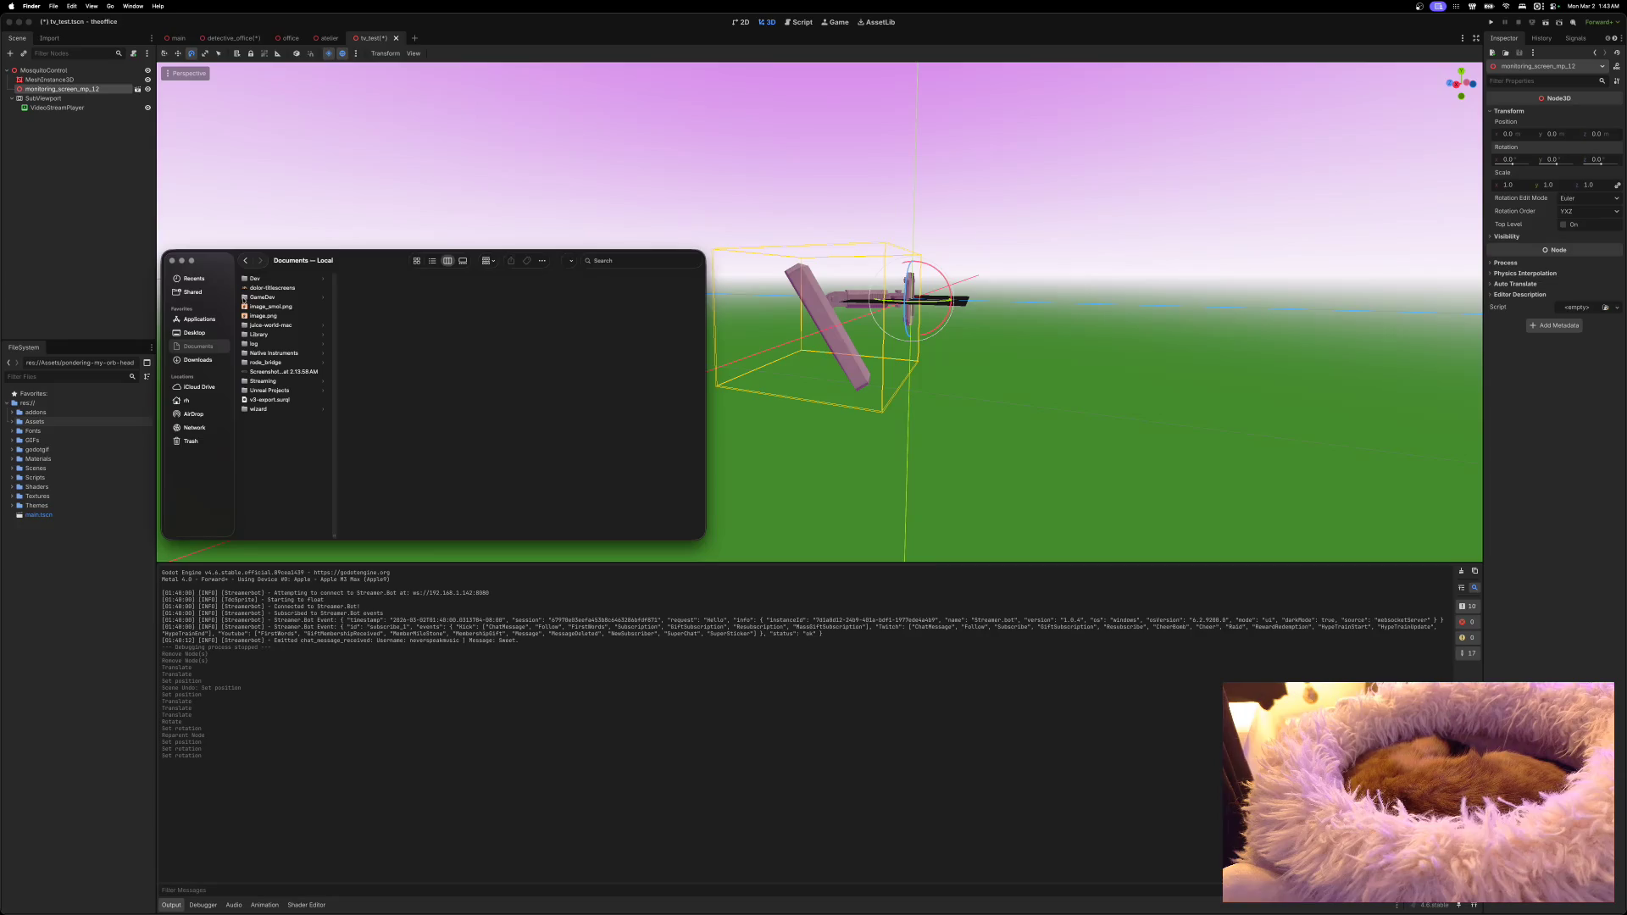
pyautogui.click(258, 297)
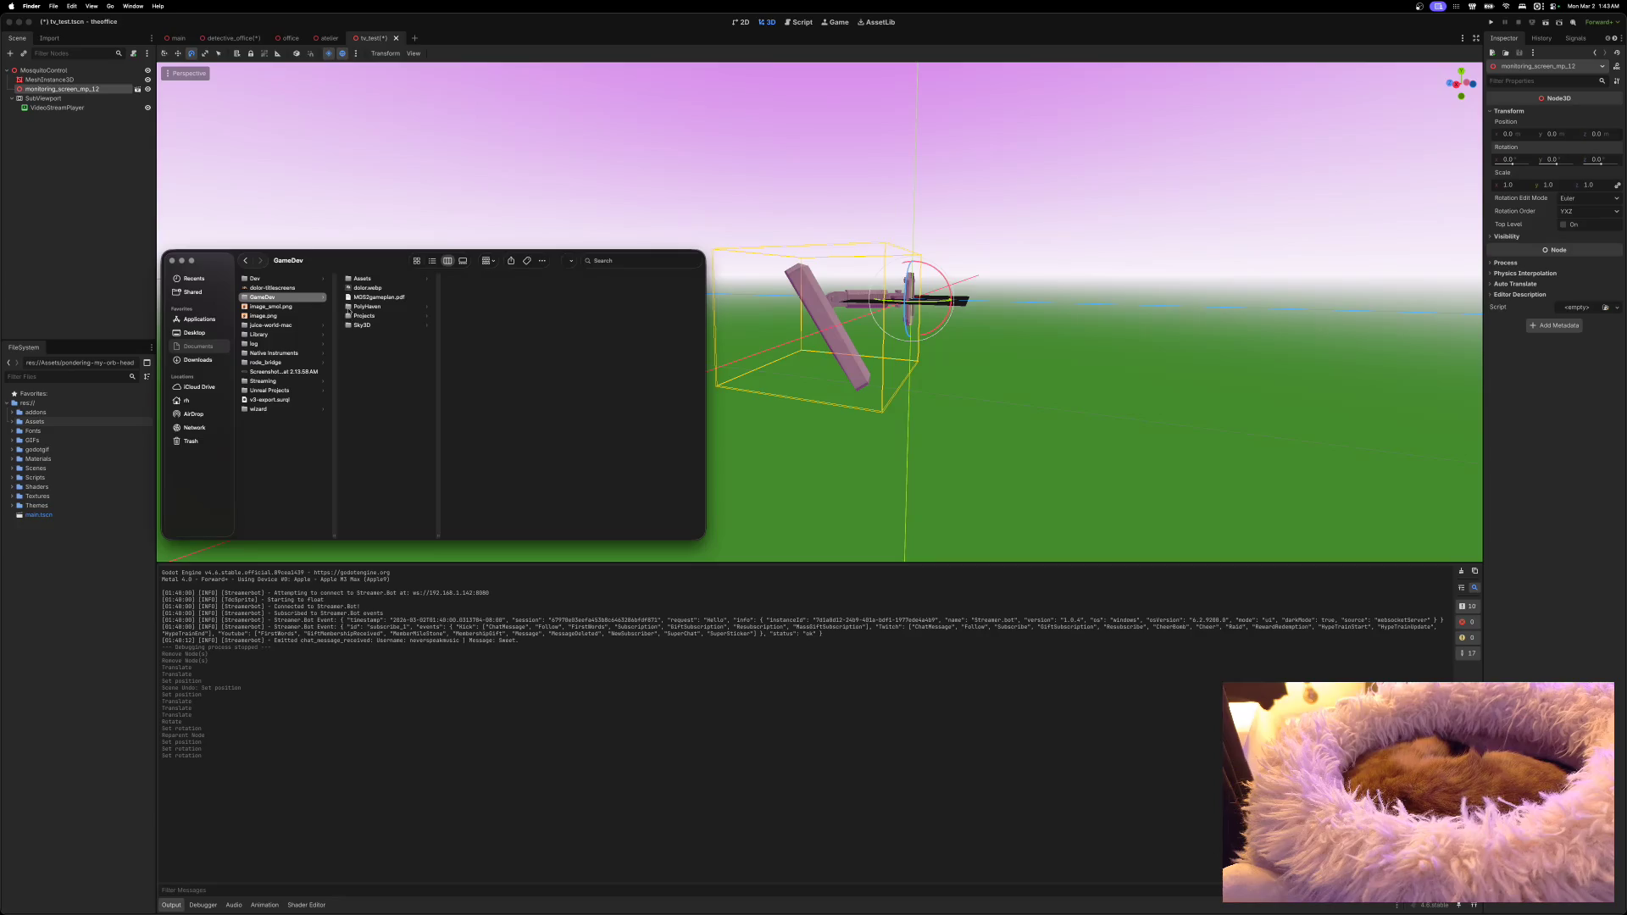
pyautogui.click(356, 279)
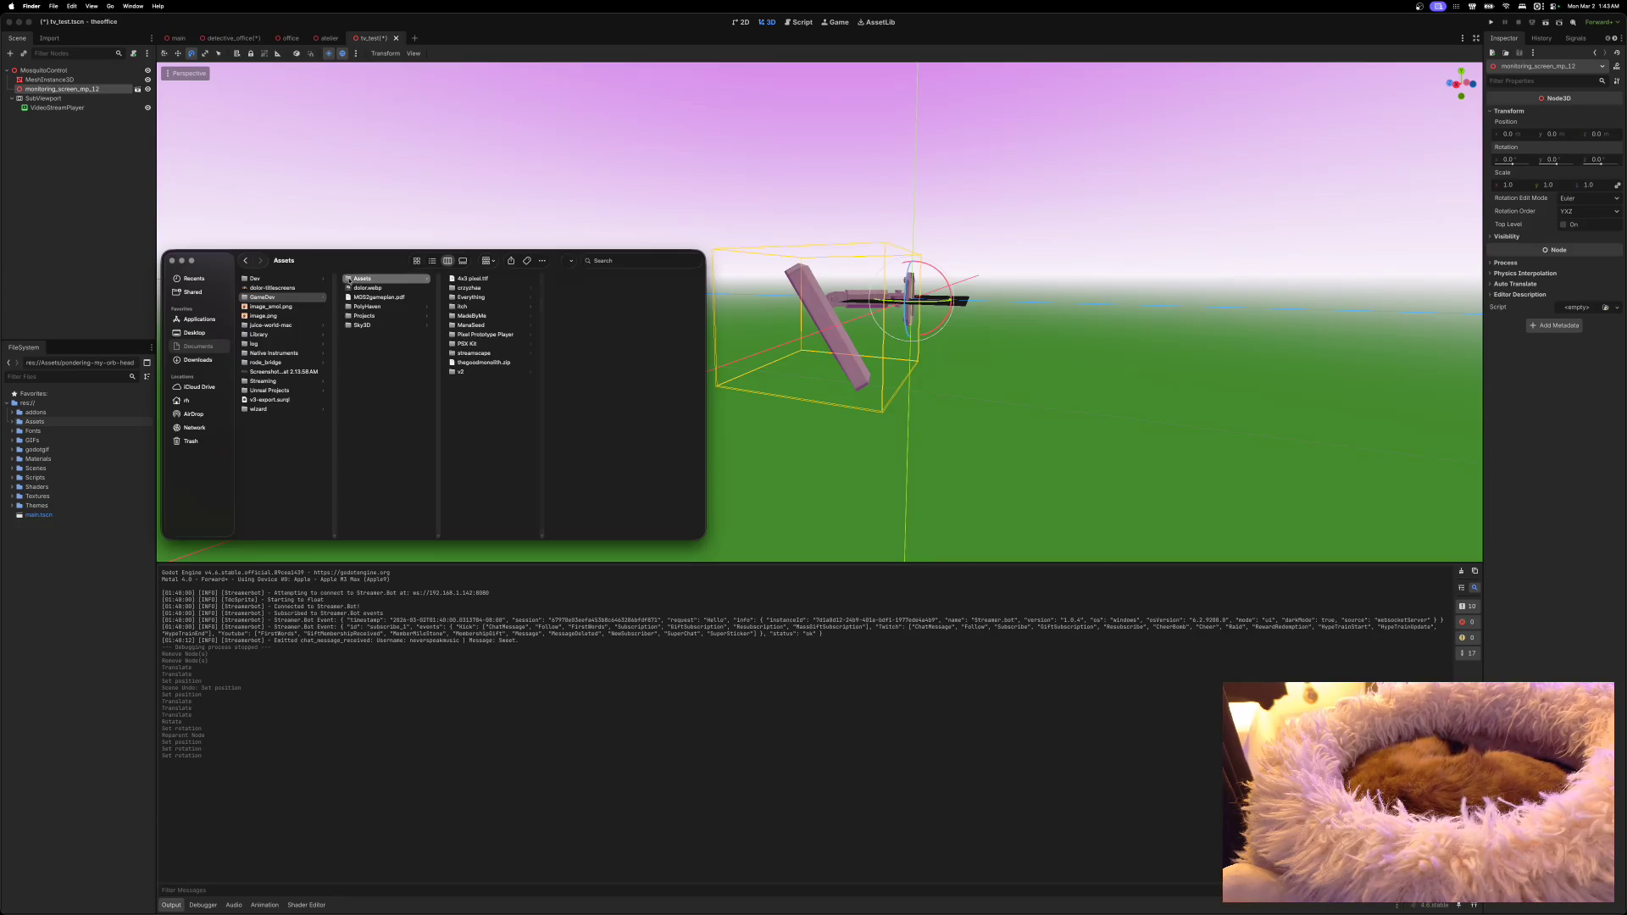
pyautogui.click(459, 306)
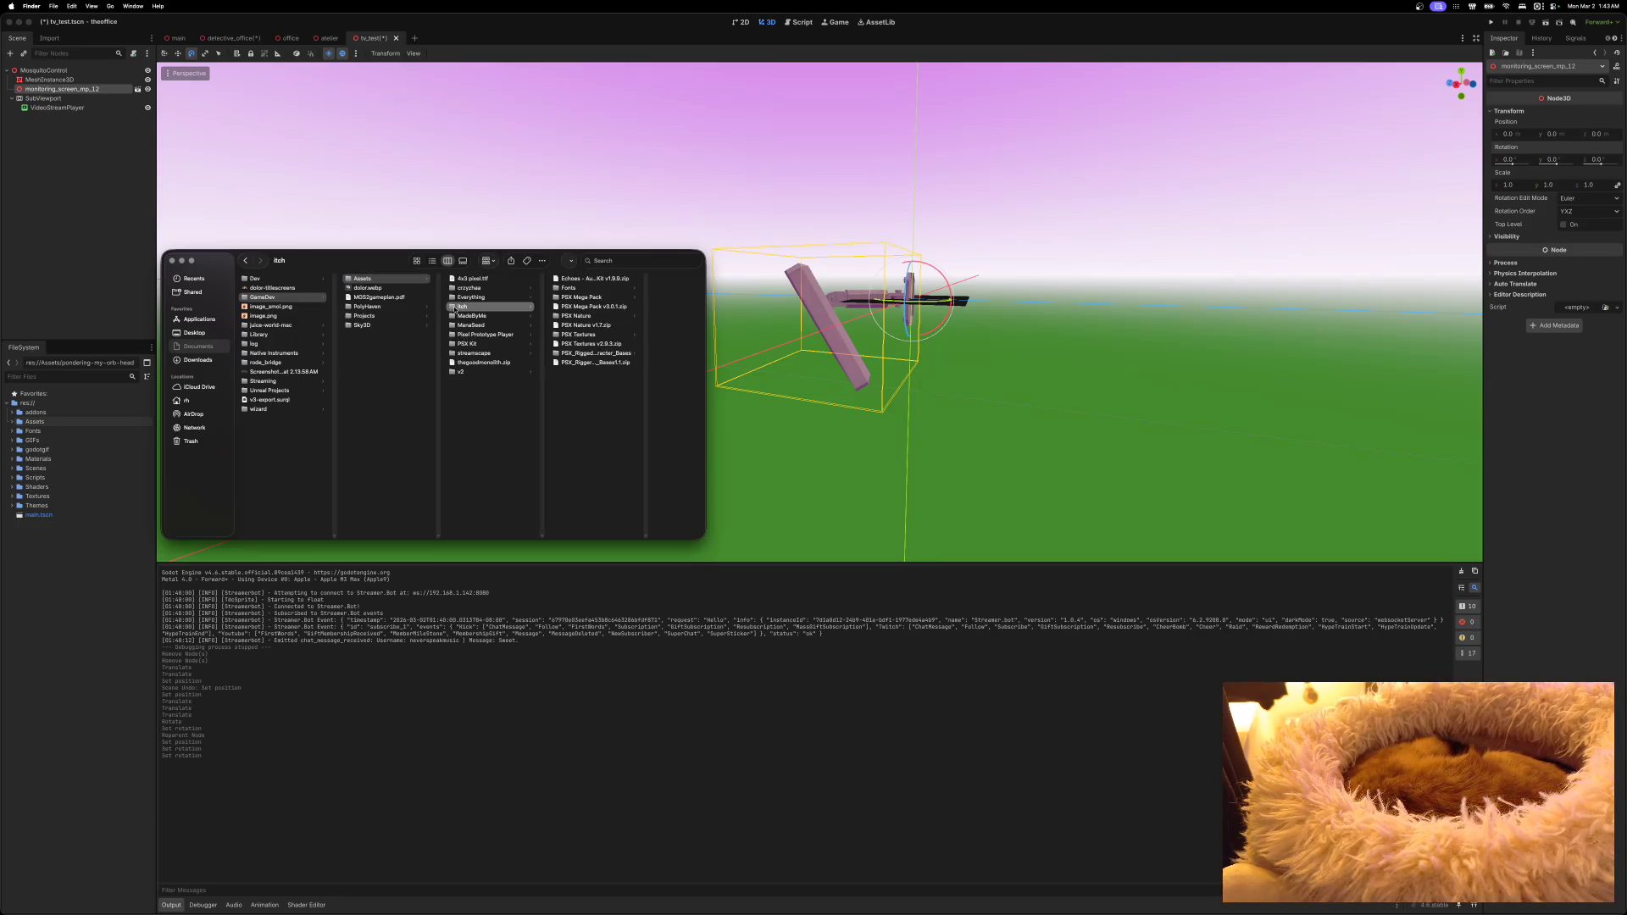
pyautogui.click(558, 299)
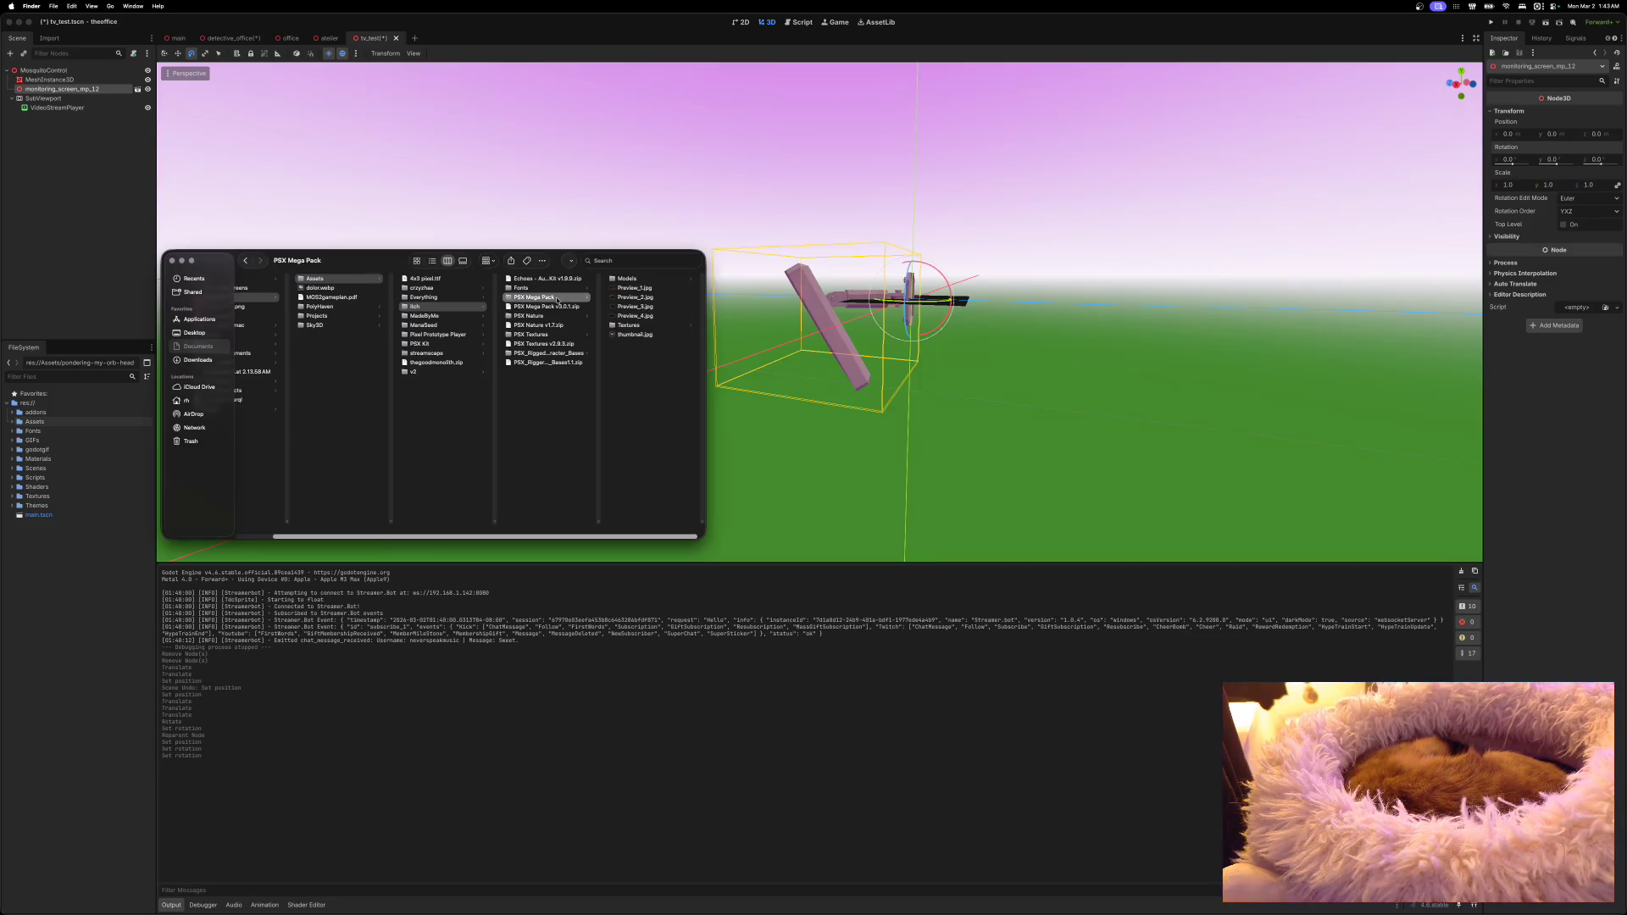
pyautogui.click(615, 280)
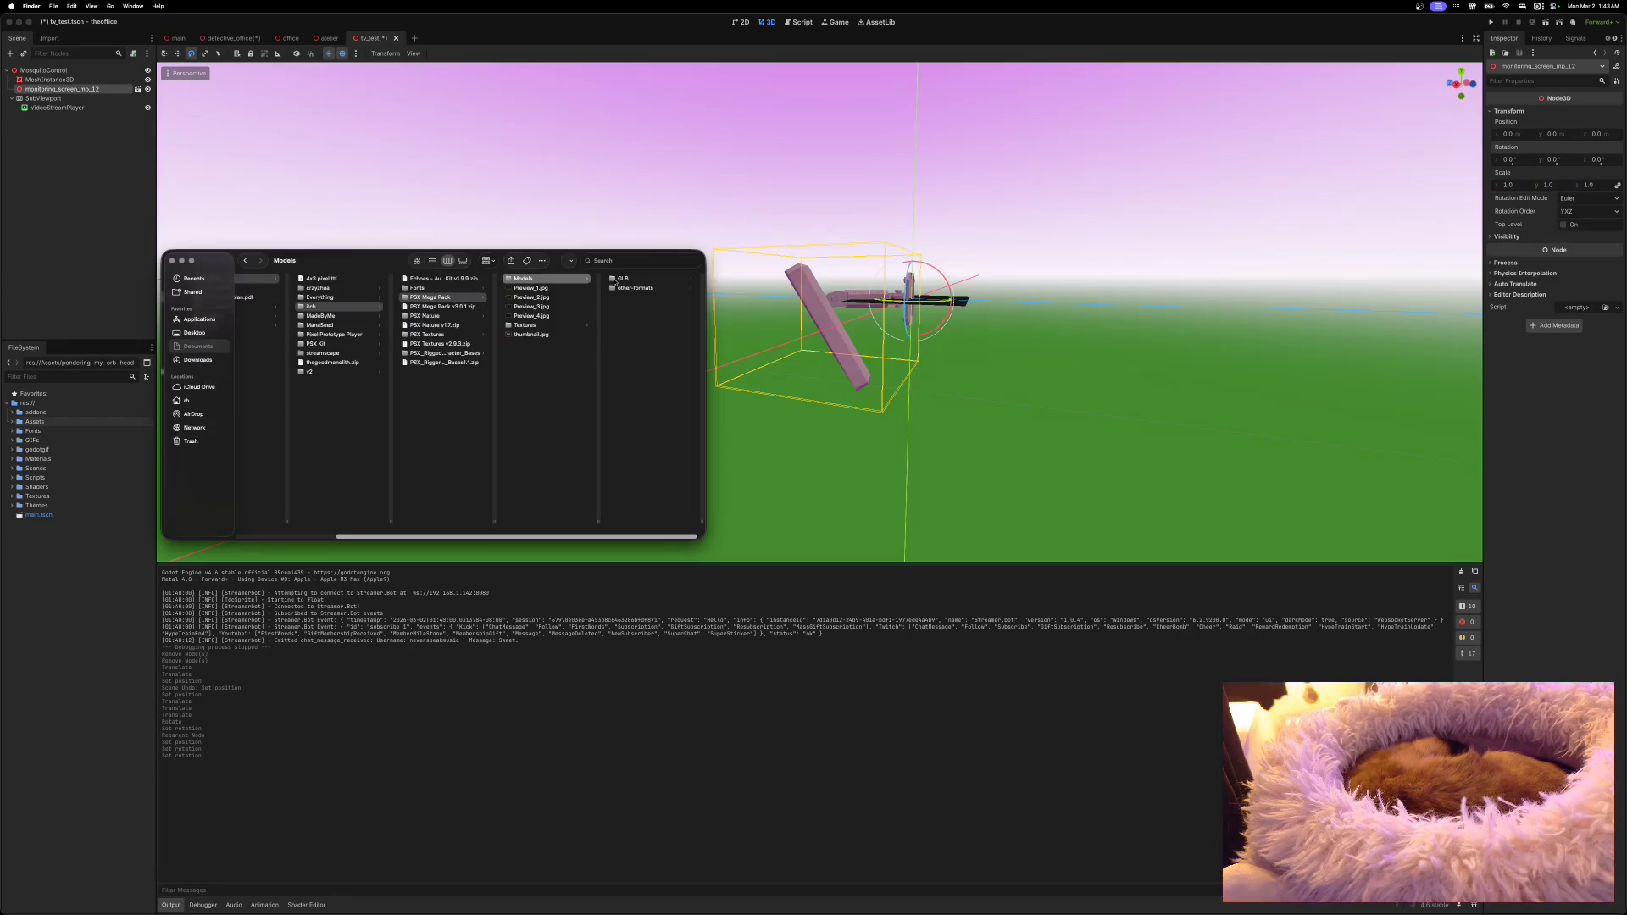
pyautogui.click(613, 281)
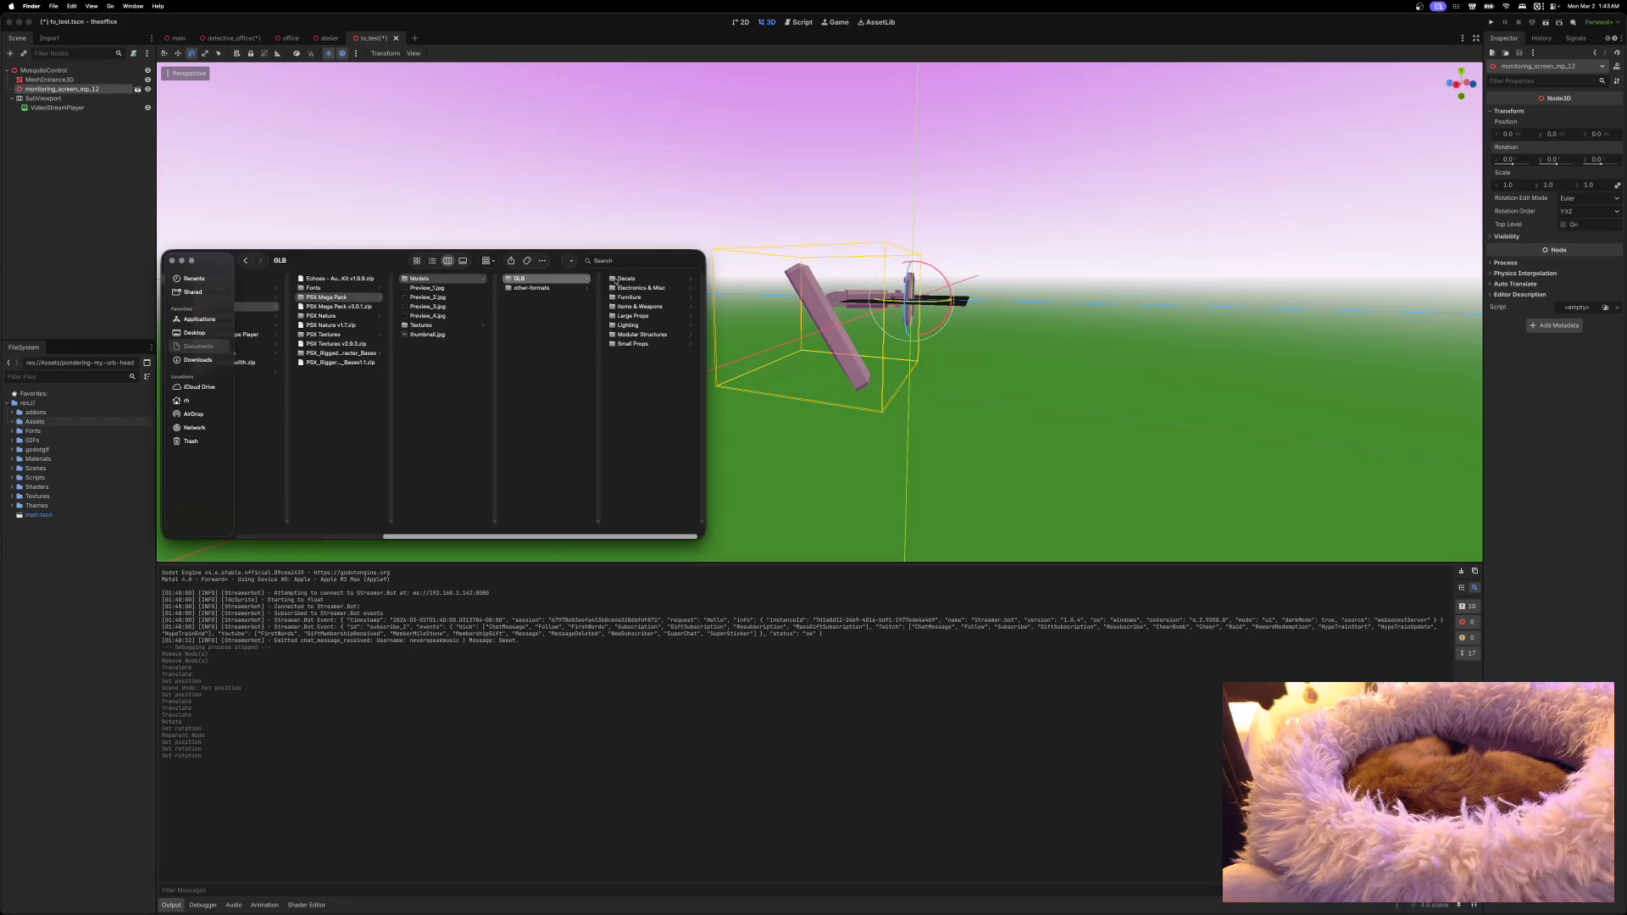
pyautogui.click(618, 288)
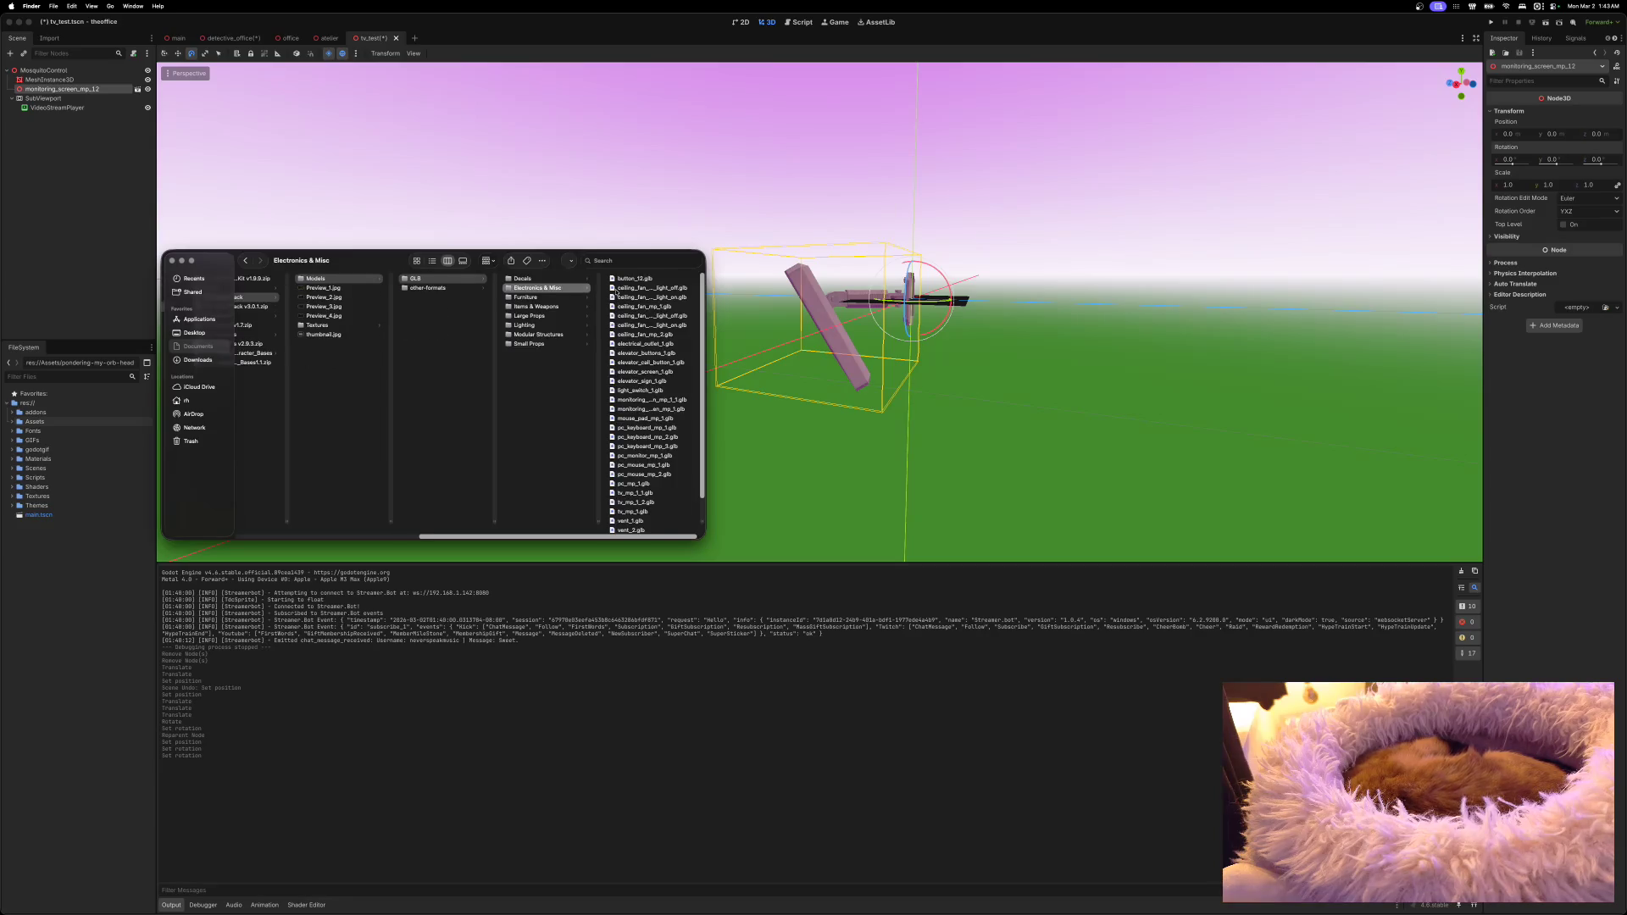
# Step: Copy pc_monitor_mp_1.glb and its PNG textures into the Godot project's Assets folder
pyautogui.scroll(-3, 647, 377)
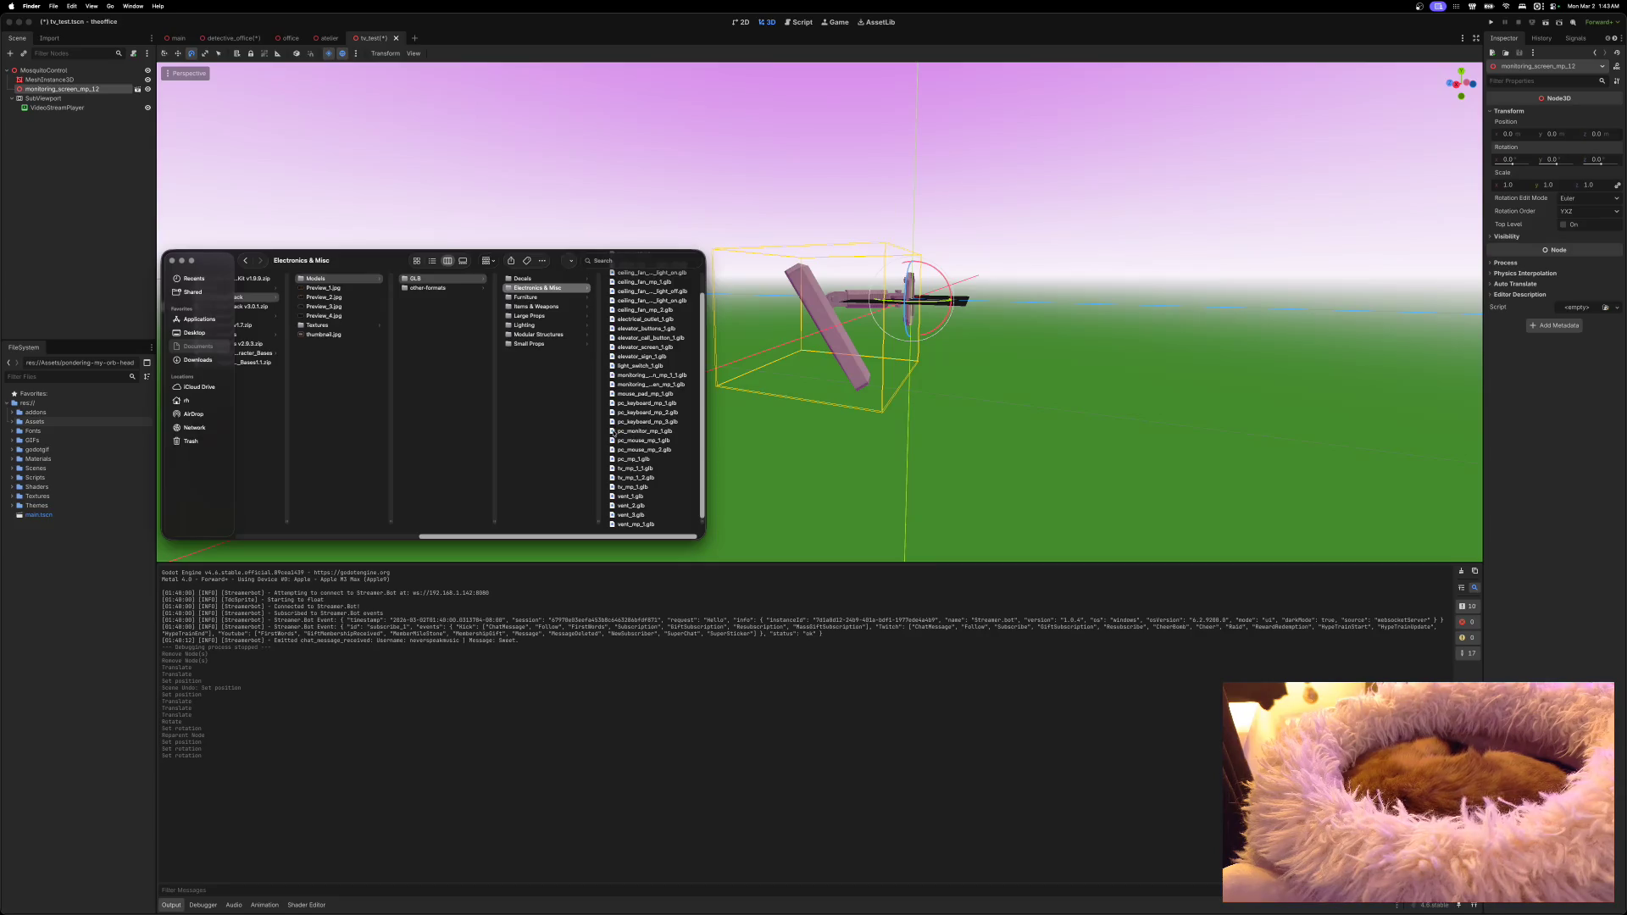
pyautogui.moveTo(615, 435)
pyautogui.mouseDown()
pyautogui.moveTo(108, 458)
pyautogui.moveTo(23, 424)
pyautogui.mouseUp()
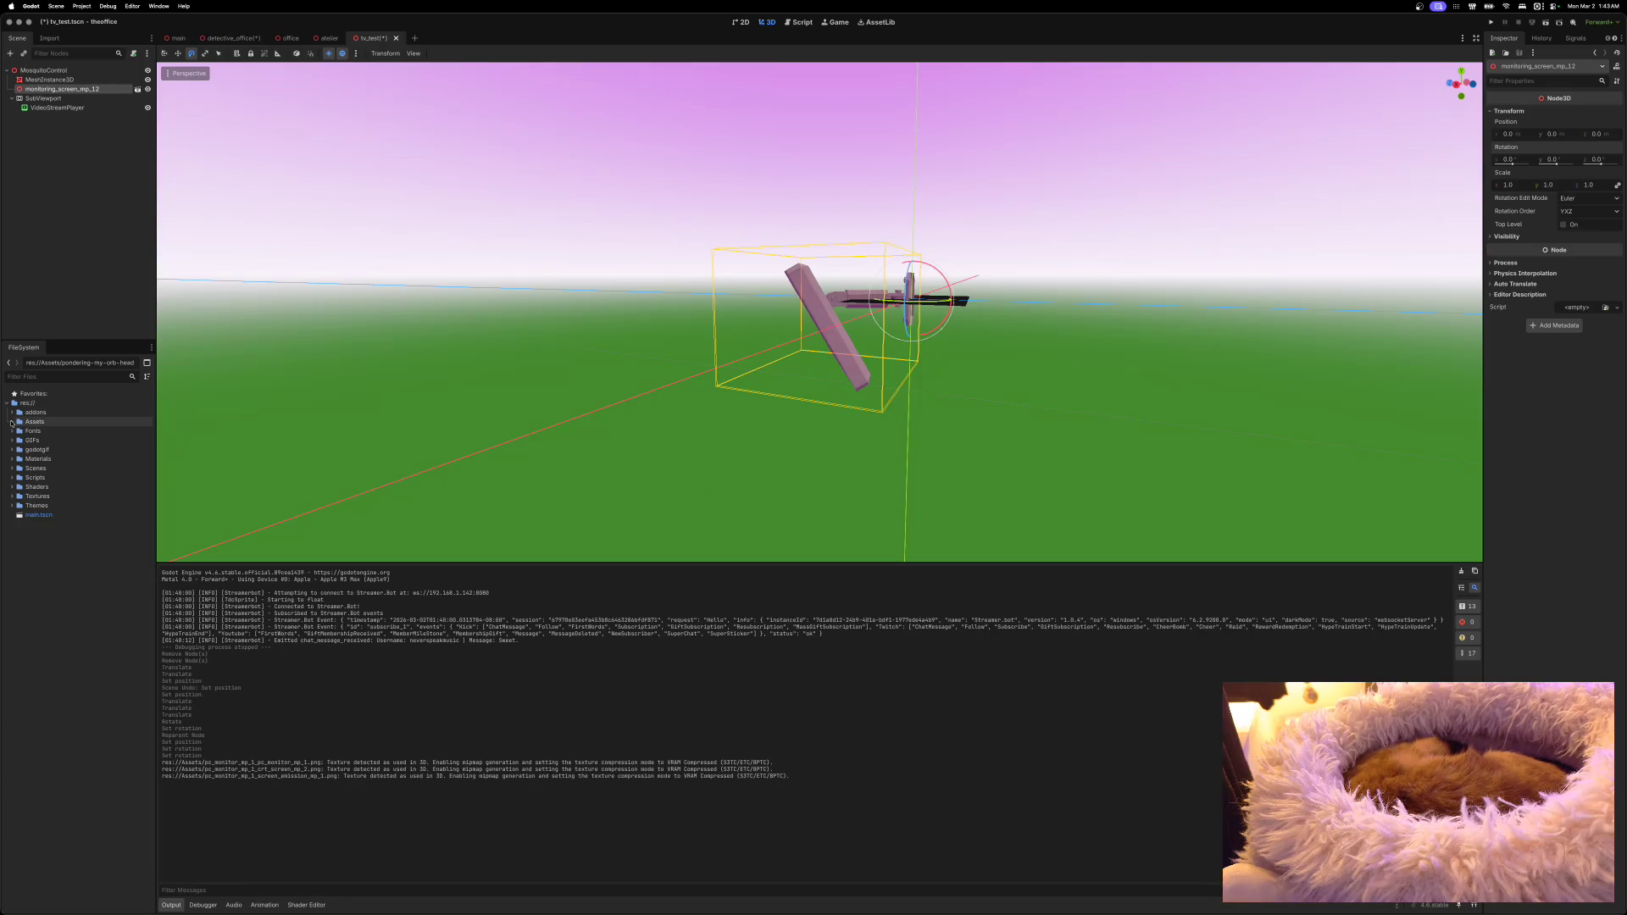
pyautogui.click(11, 423)
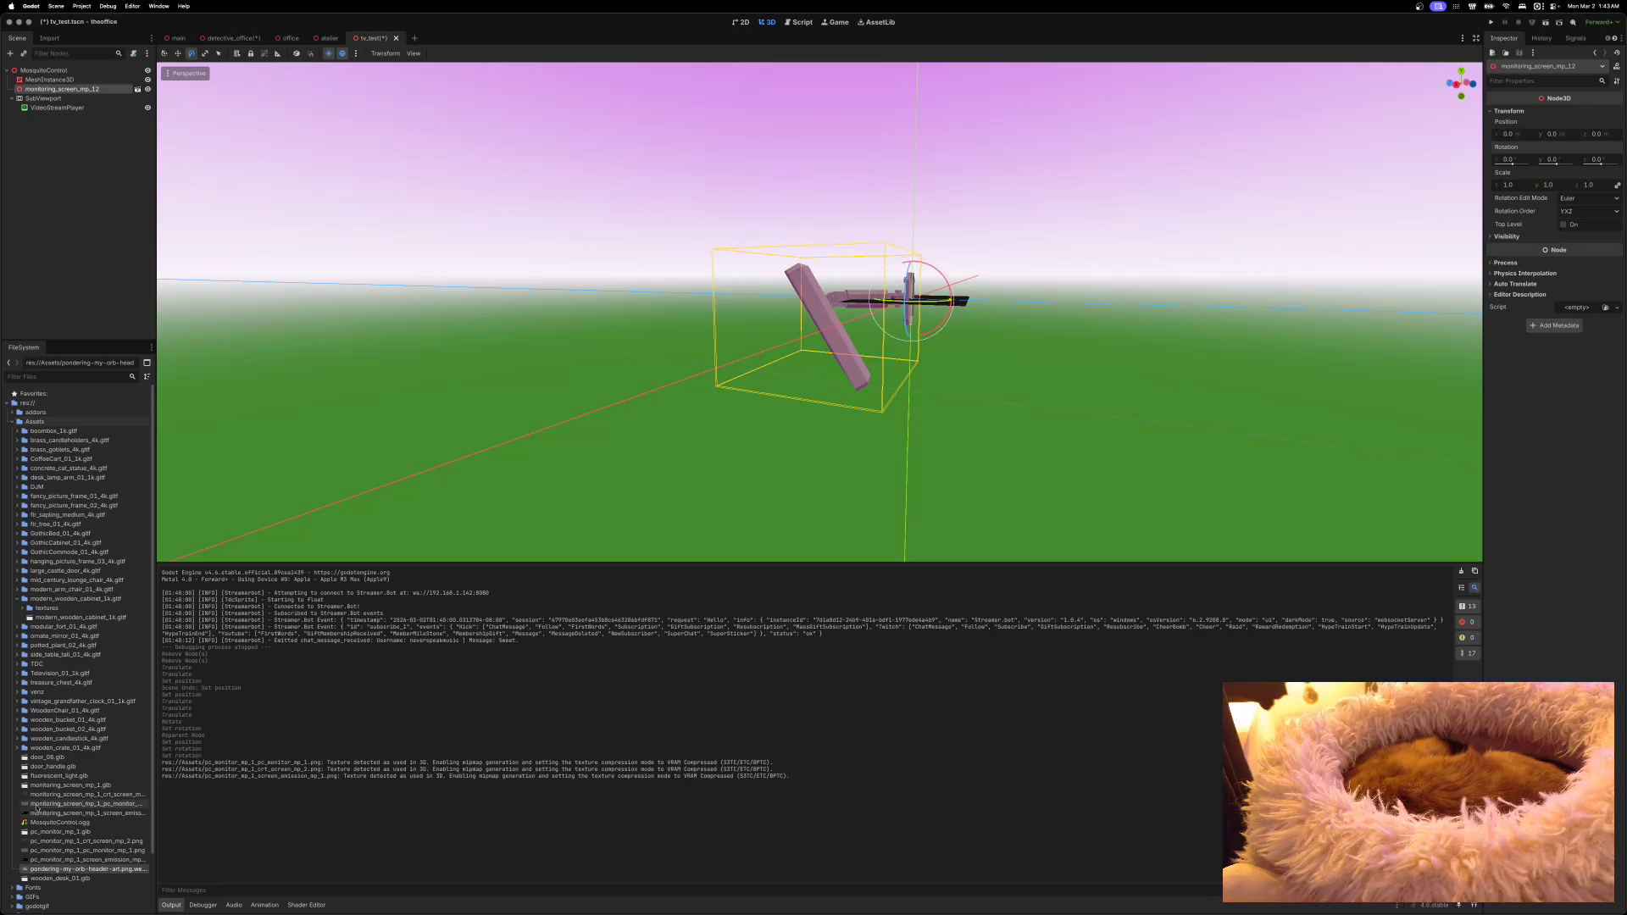
# Step: Add pc_monitor_mp_1.glb under MosquitoControl and focus the view on it
pyautogui.moveTo(47, 870)
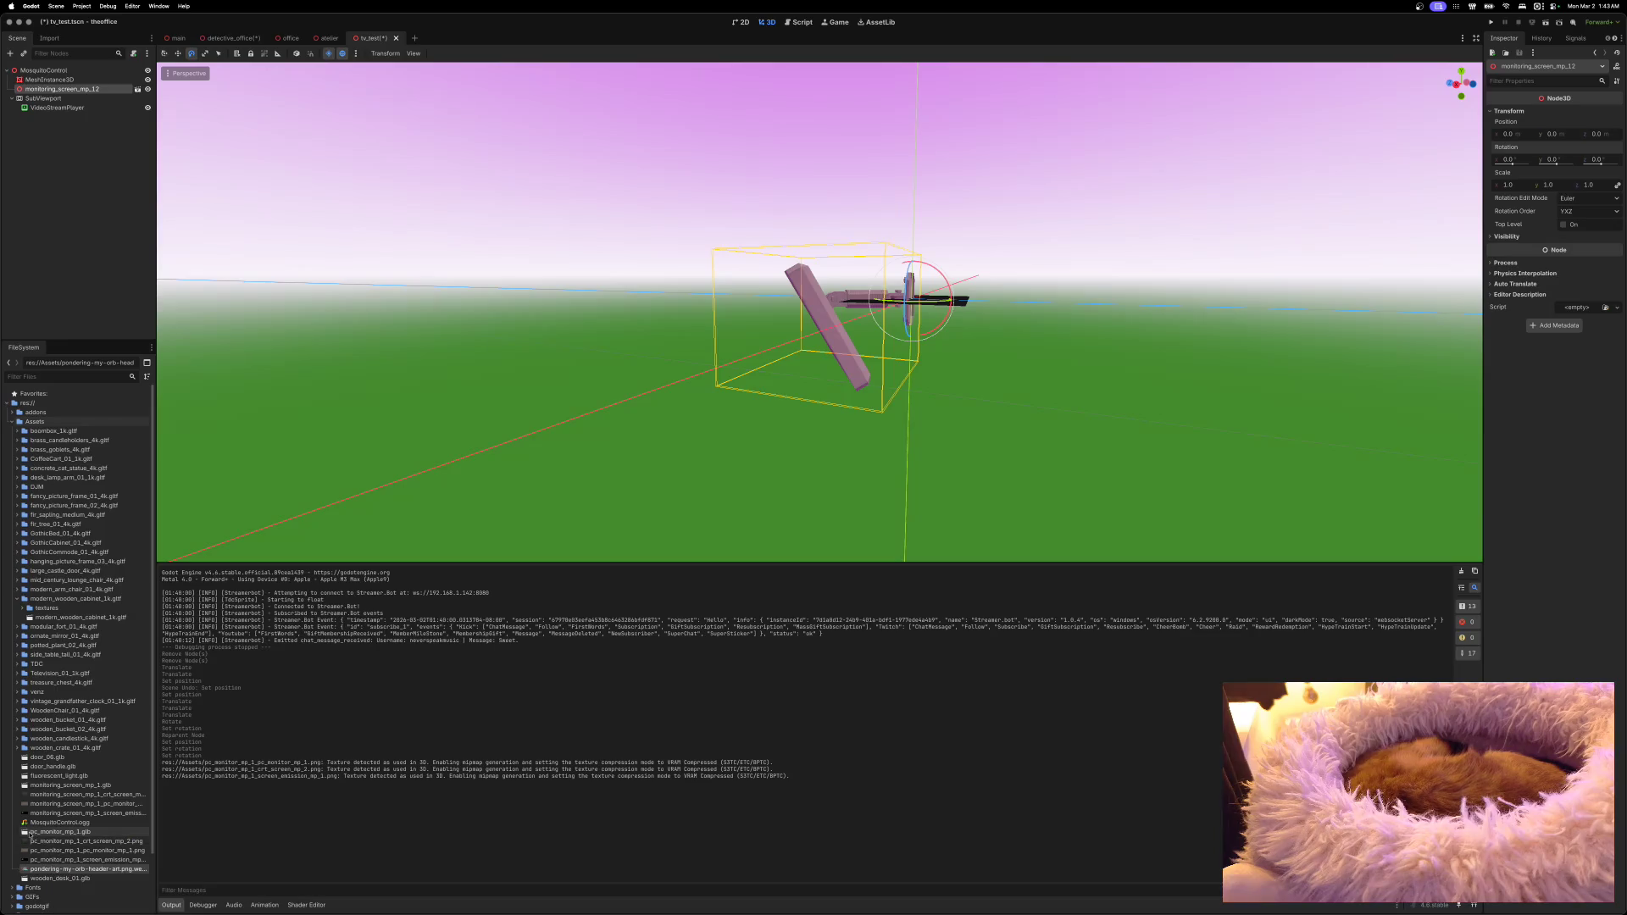
pyautogui.moveTo(27, 835)
pyautogui.moveTo(27, 834)
pyautogui.mouseDown()
pyautogui.moveTo(72, 132)
pyautogui.moveTo(46, 71)
pyautogui.mouseUp()
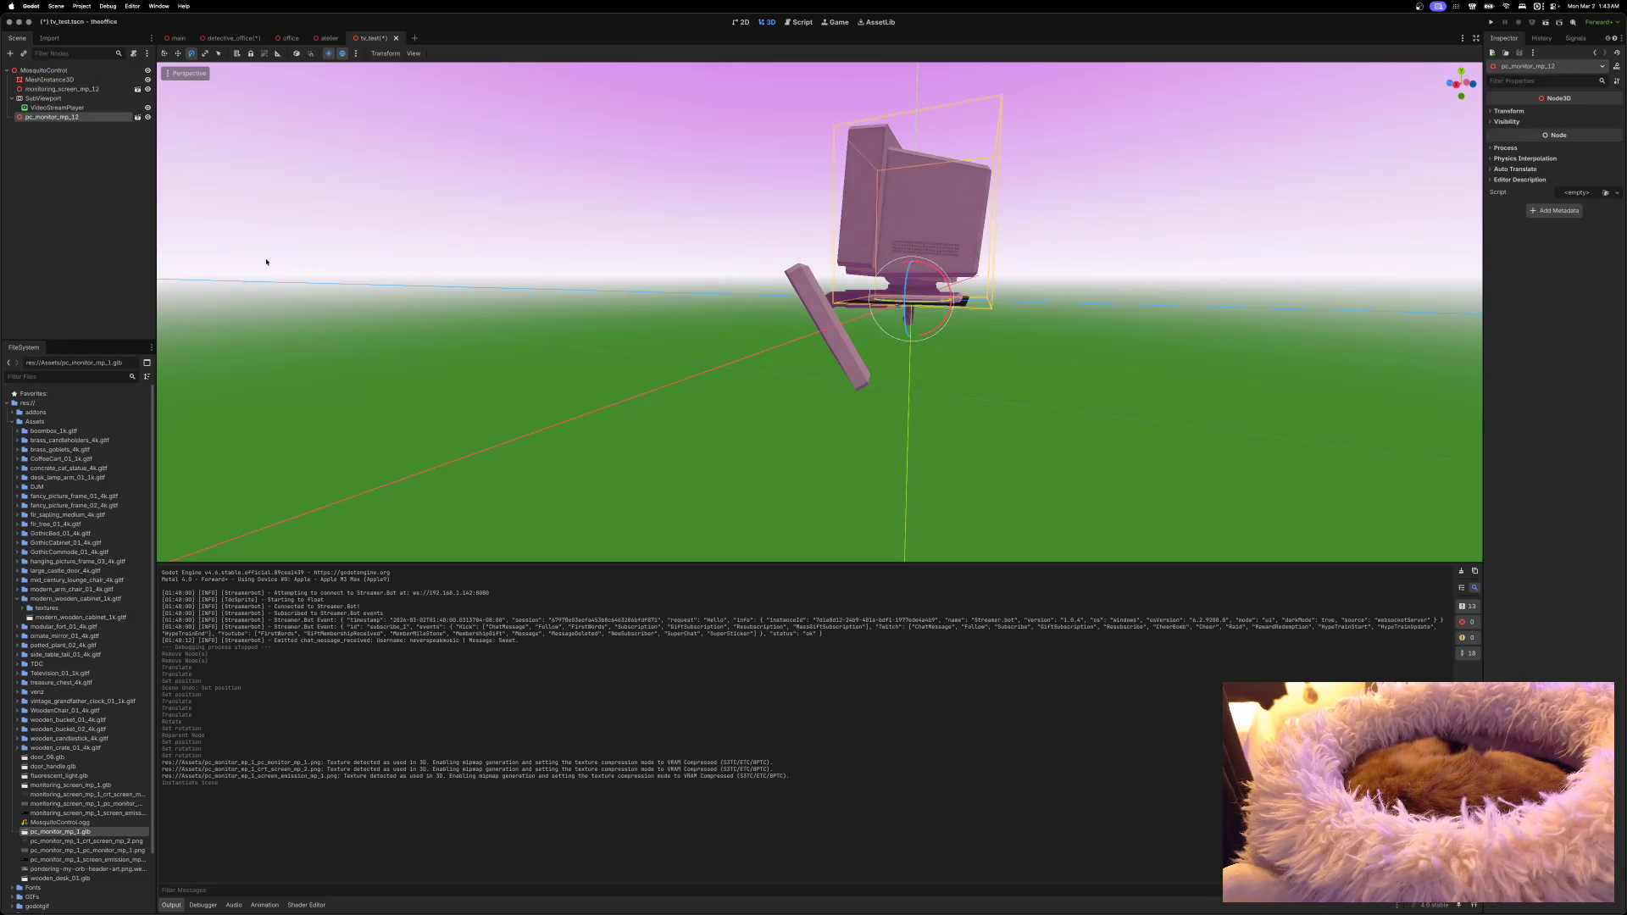
pyautogui.press('f')
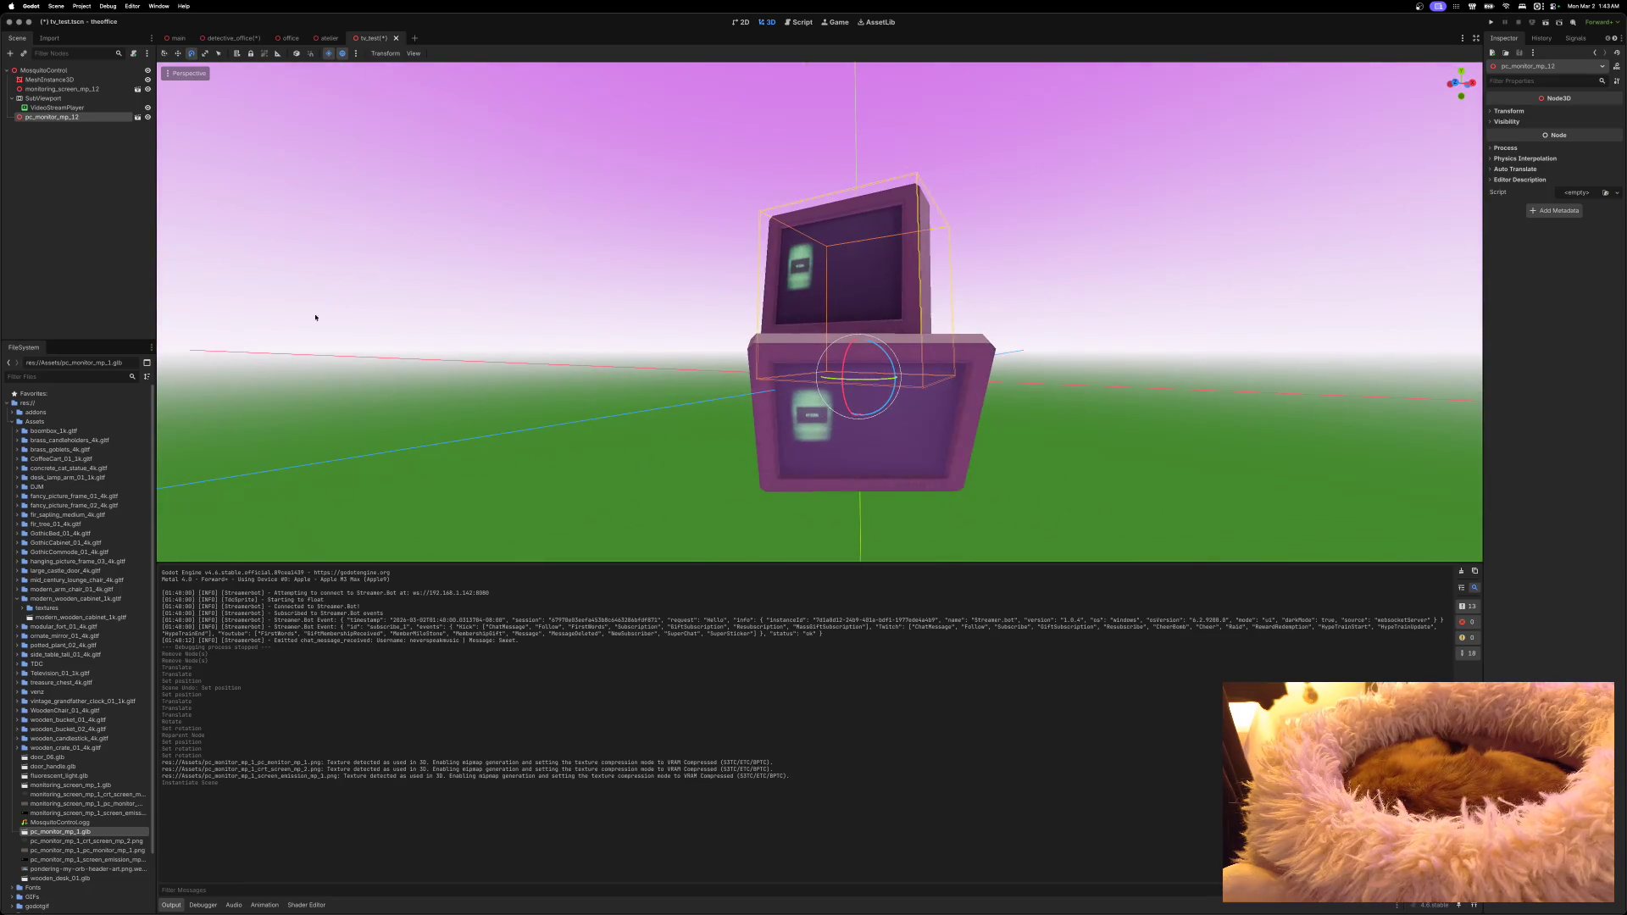
# Step: Delete the old monitoring_screen_mp_12 node and move pc_monitor_mp_12 to the top of MosquitoControl
pyautogui.click(49, 90)
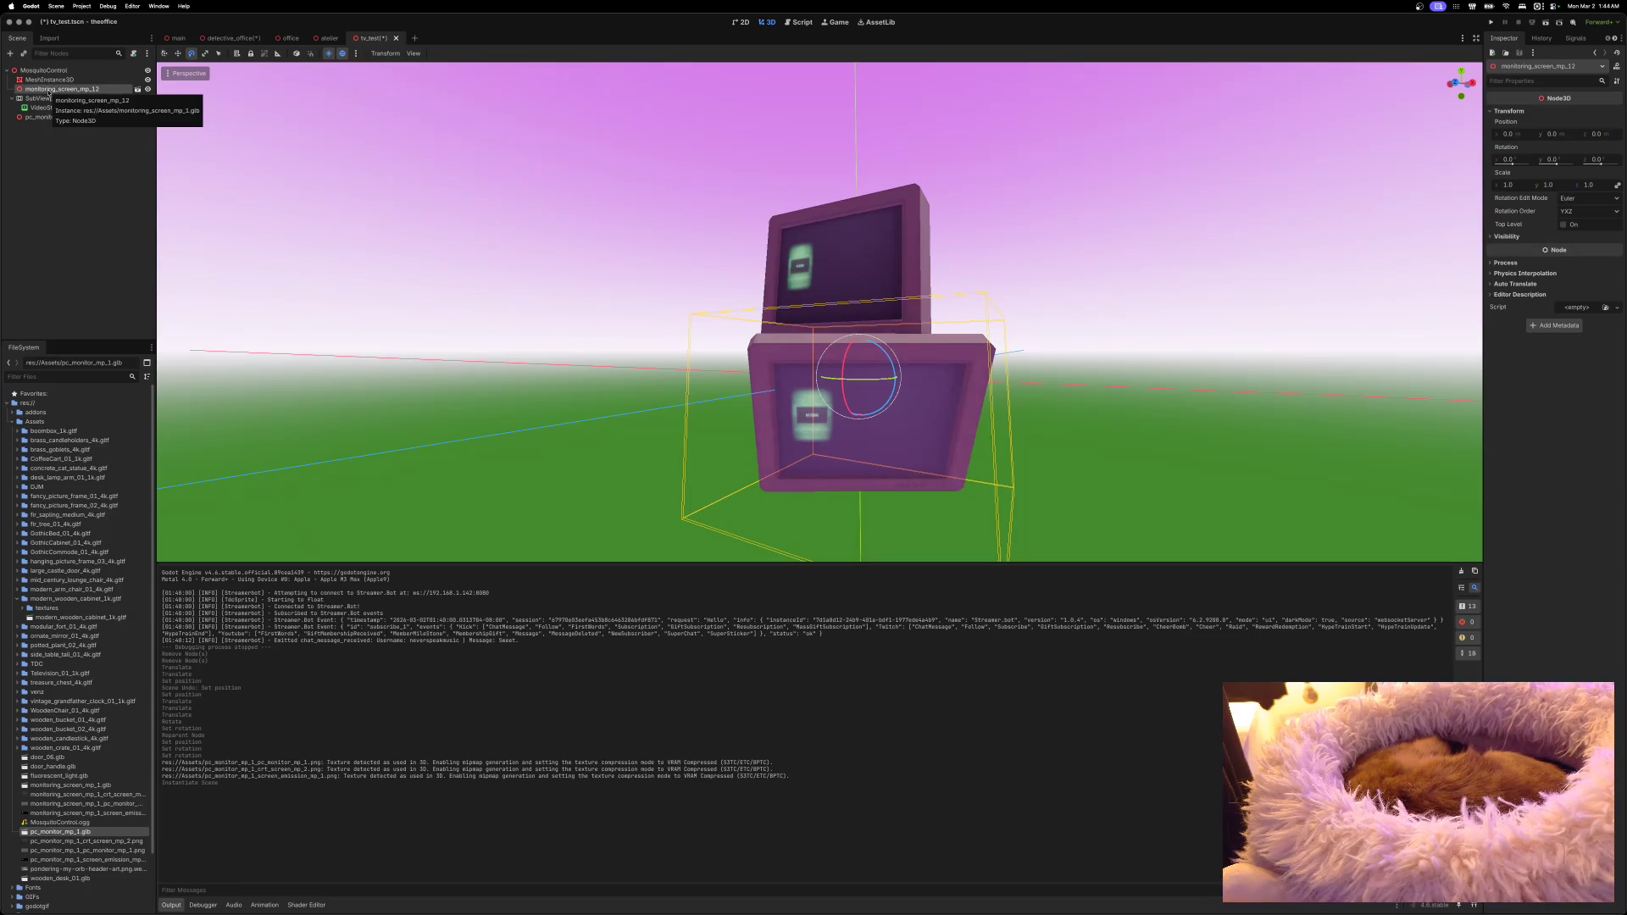
pyautogui.press('Delete')
pyautogui.press('Return')
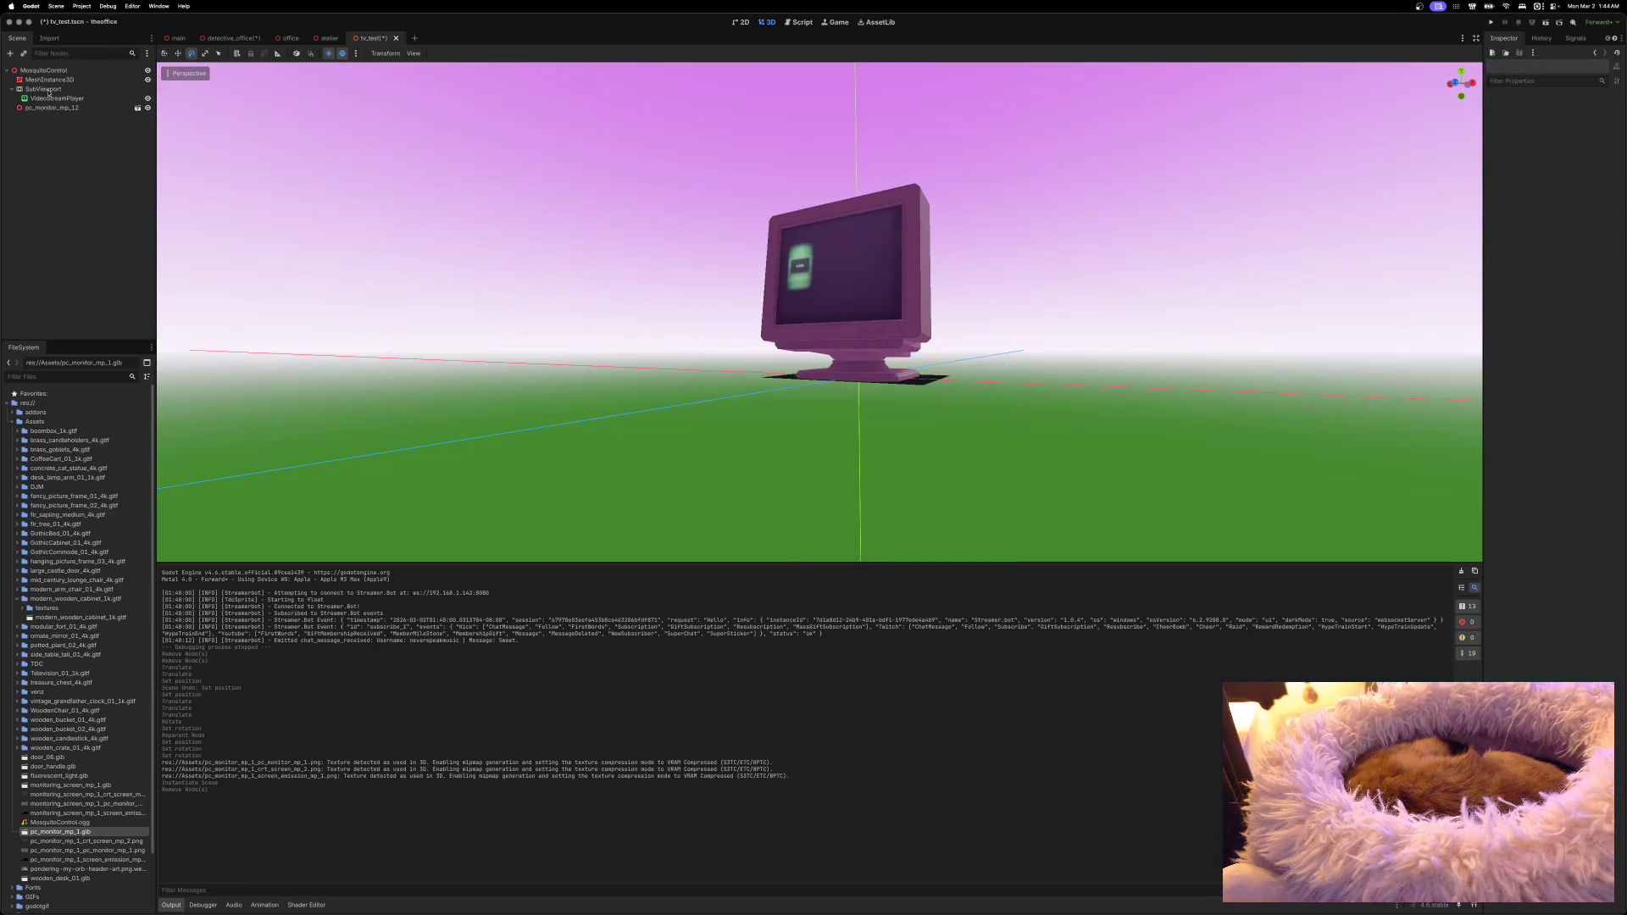
pyautogui.moveTo(51, 108); pyautogui.dragTo(45, 78)
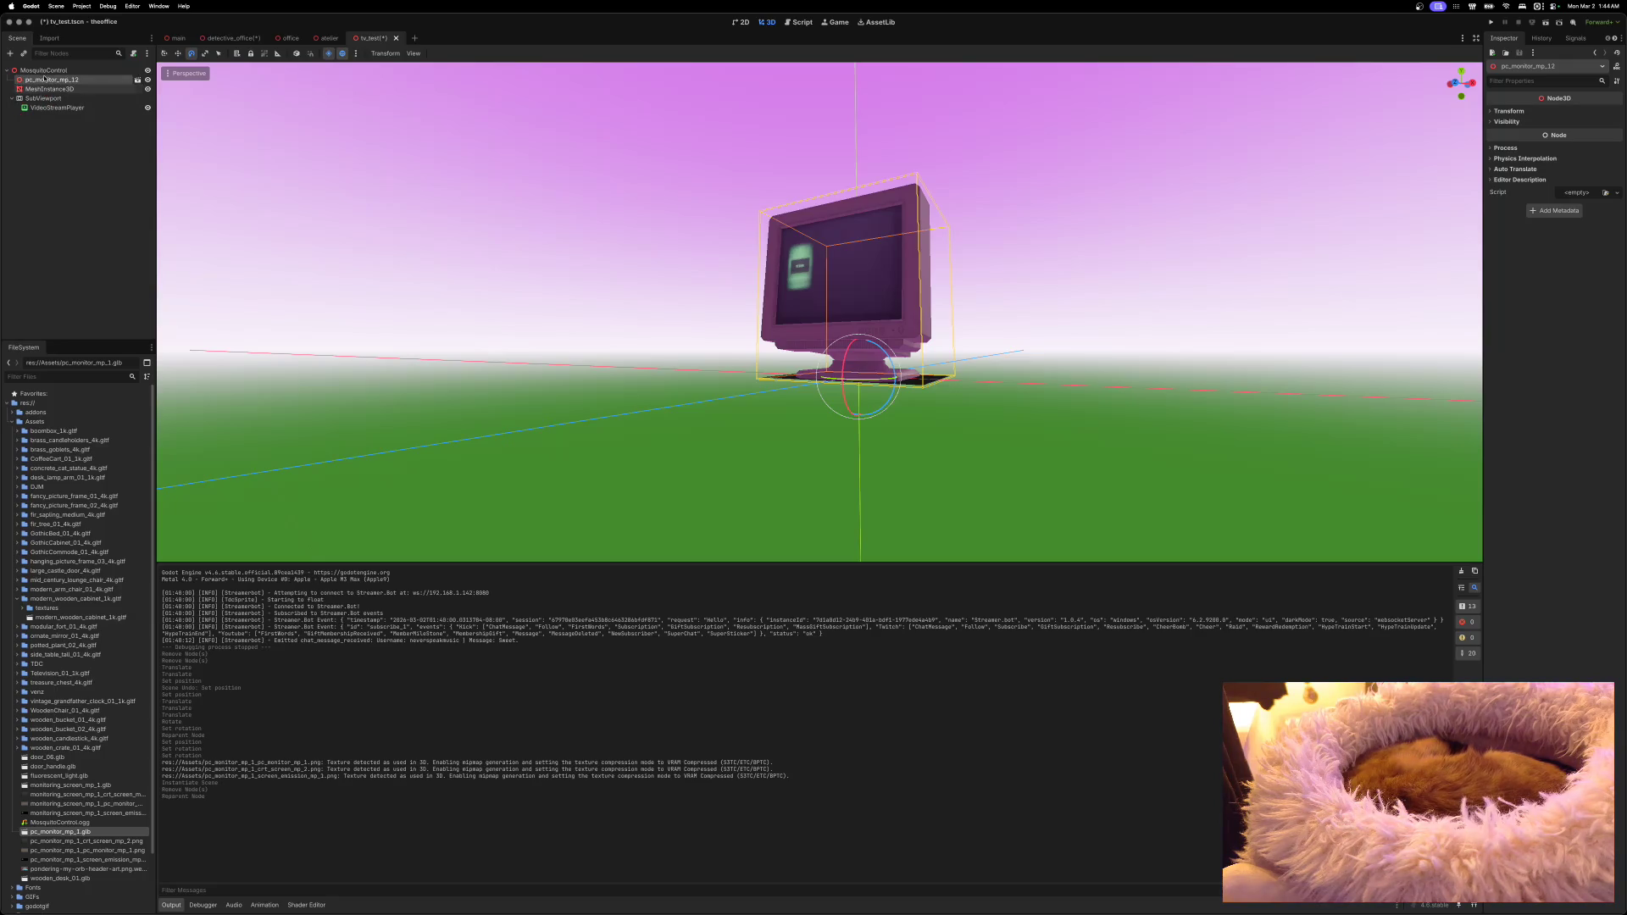
# Step: Stand the MeshInstance3D screen plane upright with Rotation X 90, undoing the Y change
pyautogui.click(45, 89)
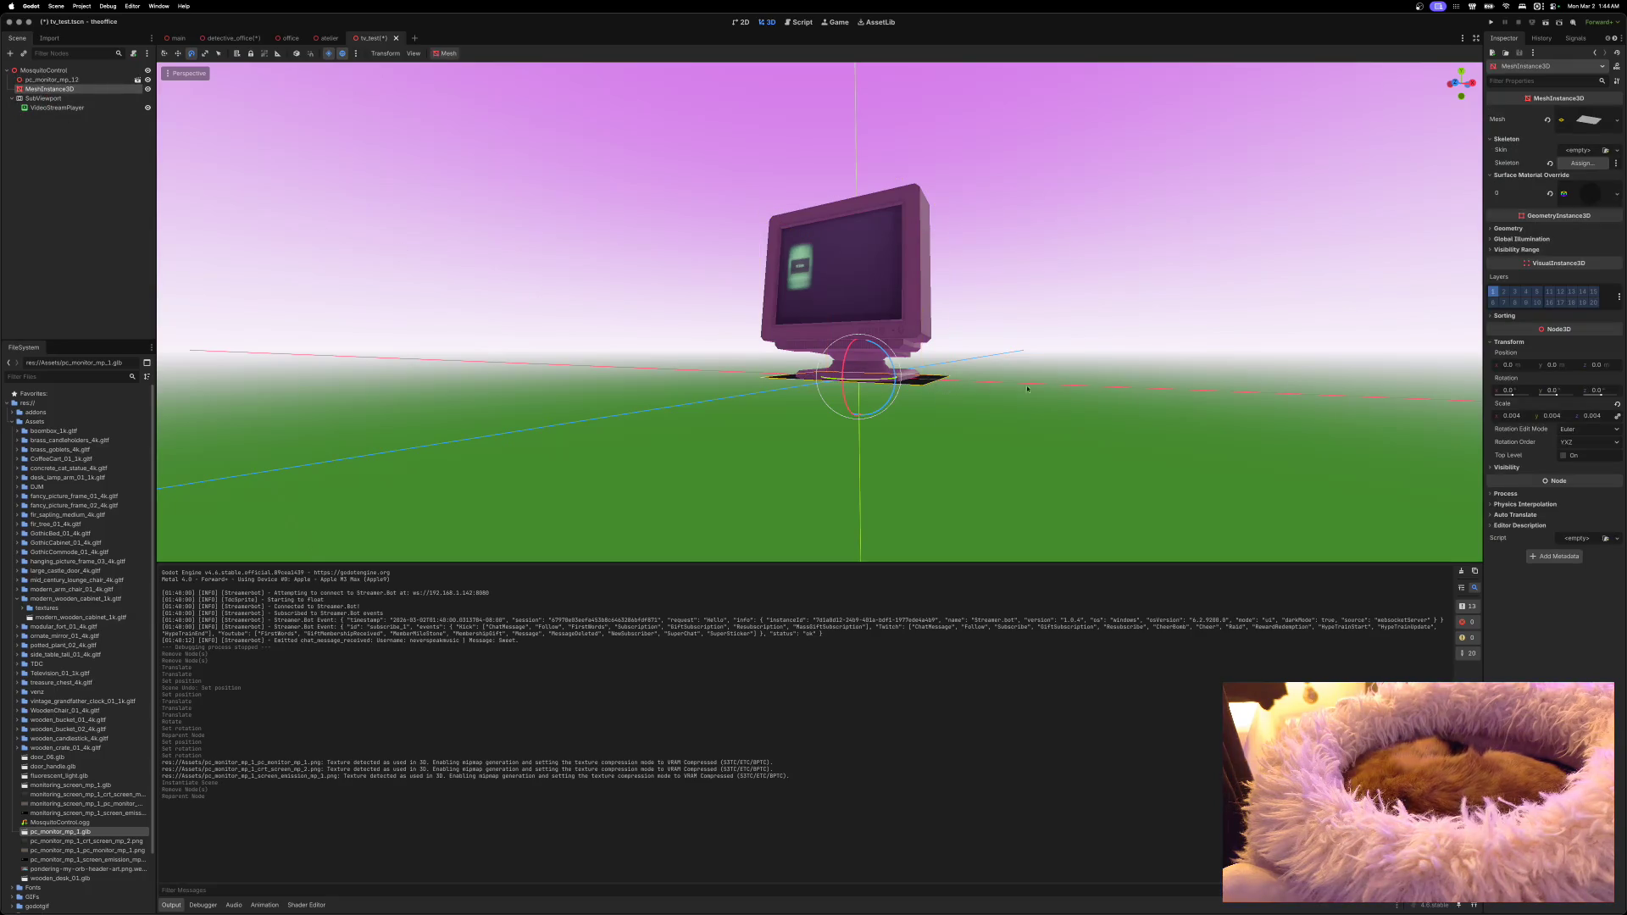
pyautogui.click(1566, 388)
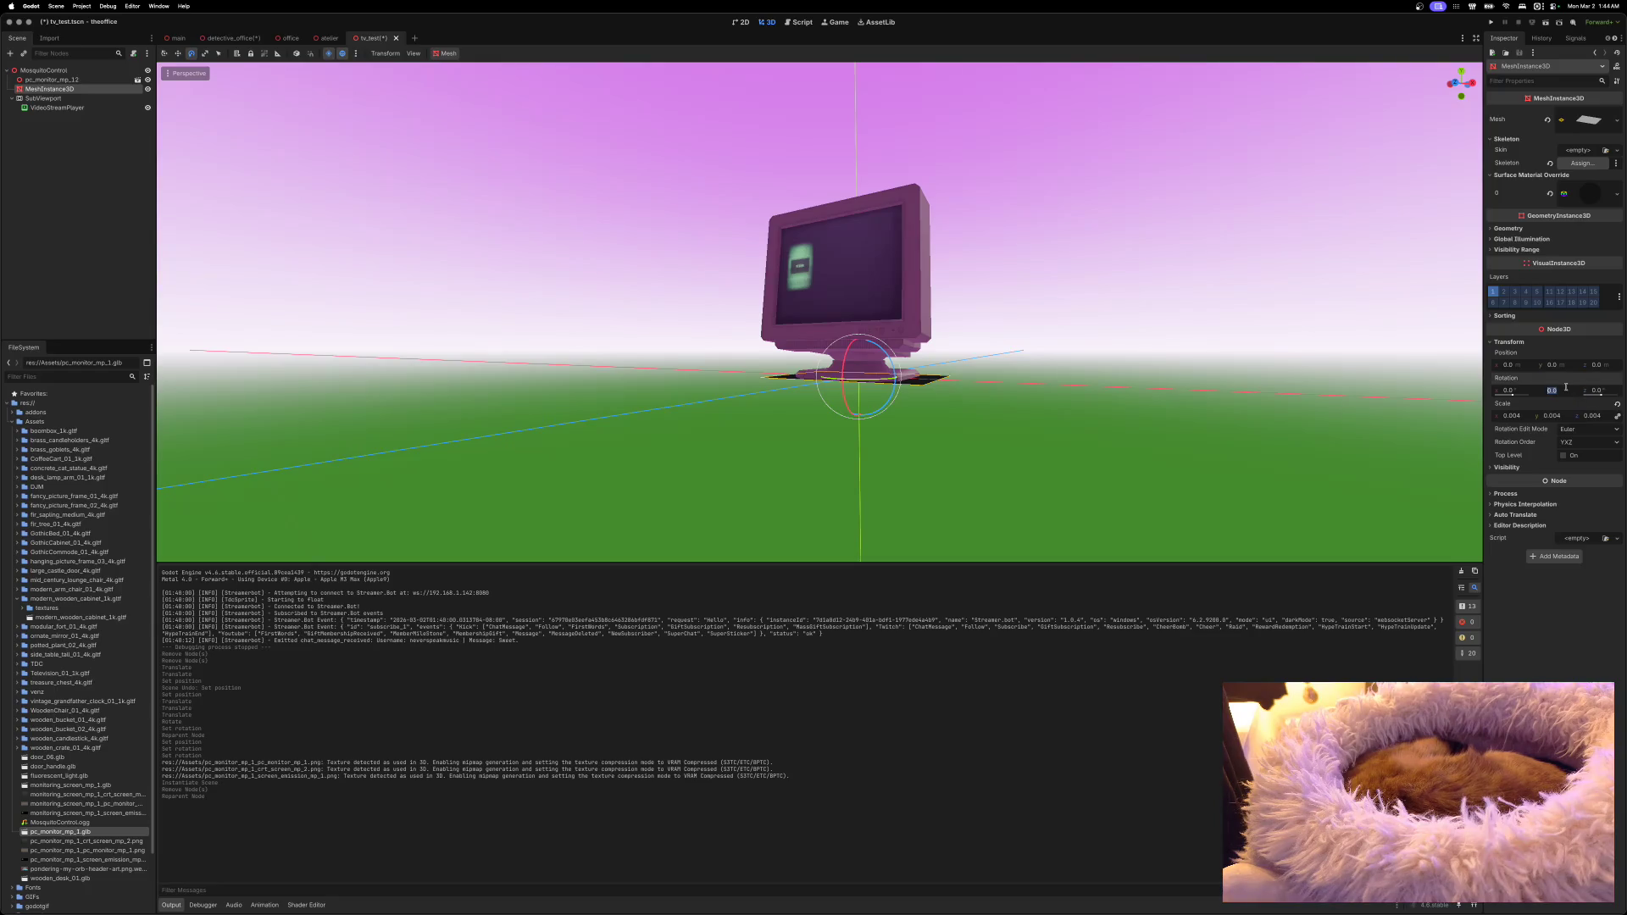
pyautogui.write('90')
pyautogui.press('Return')
pyautogui.press('super+z')
pyautogui.click(1521, 391)
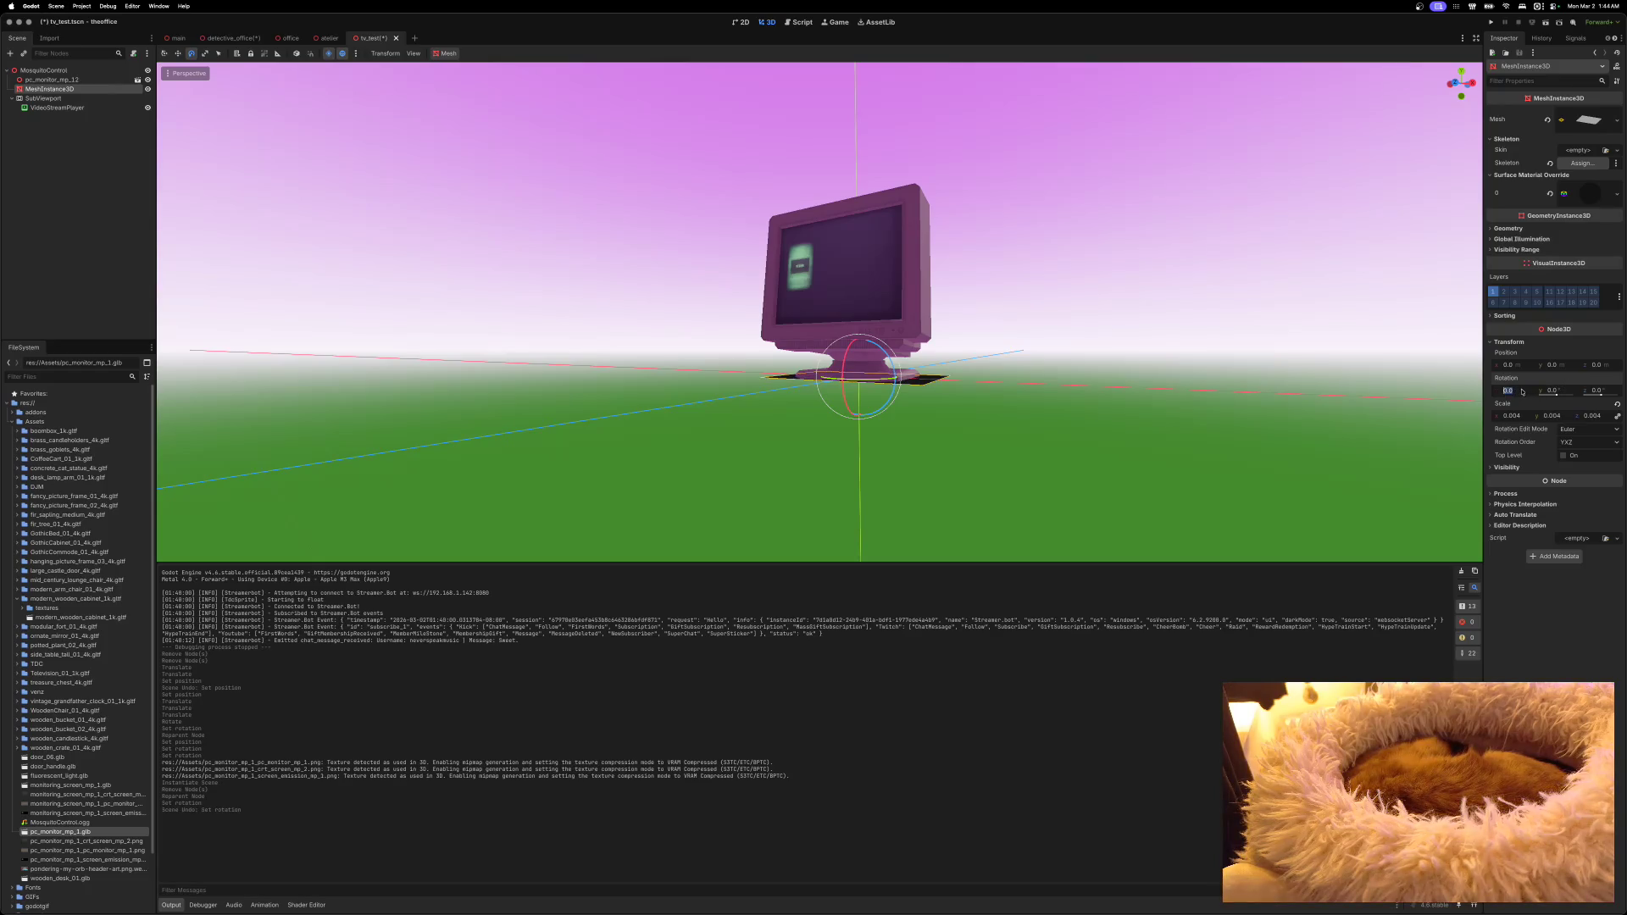
pyautogui.press('Return')
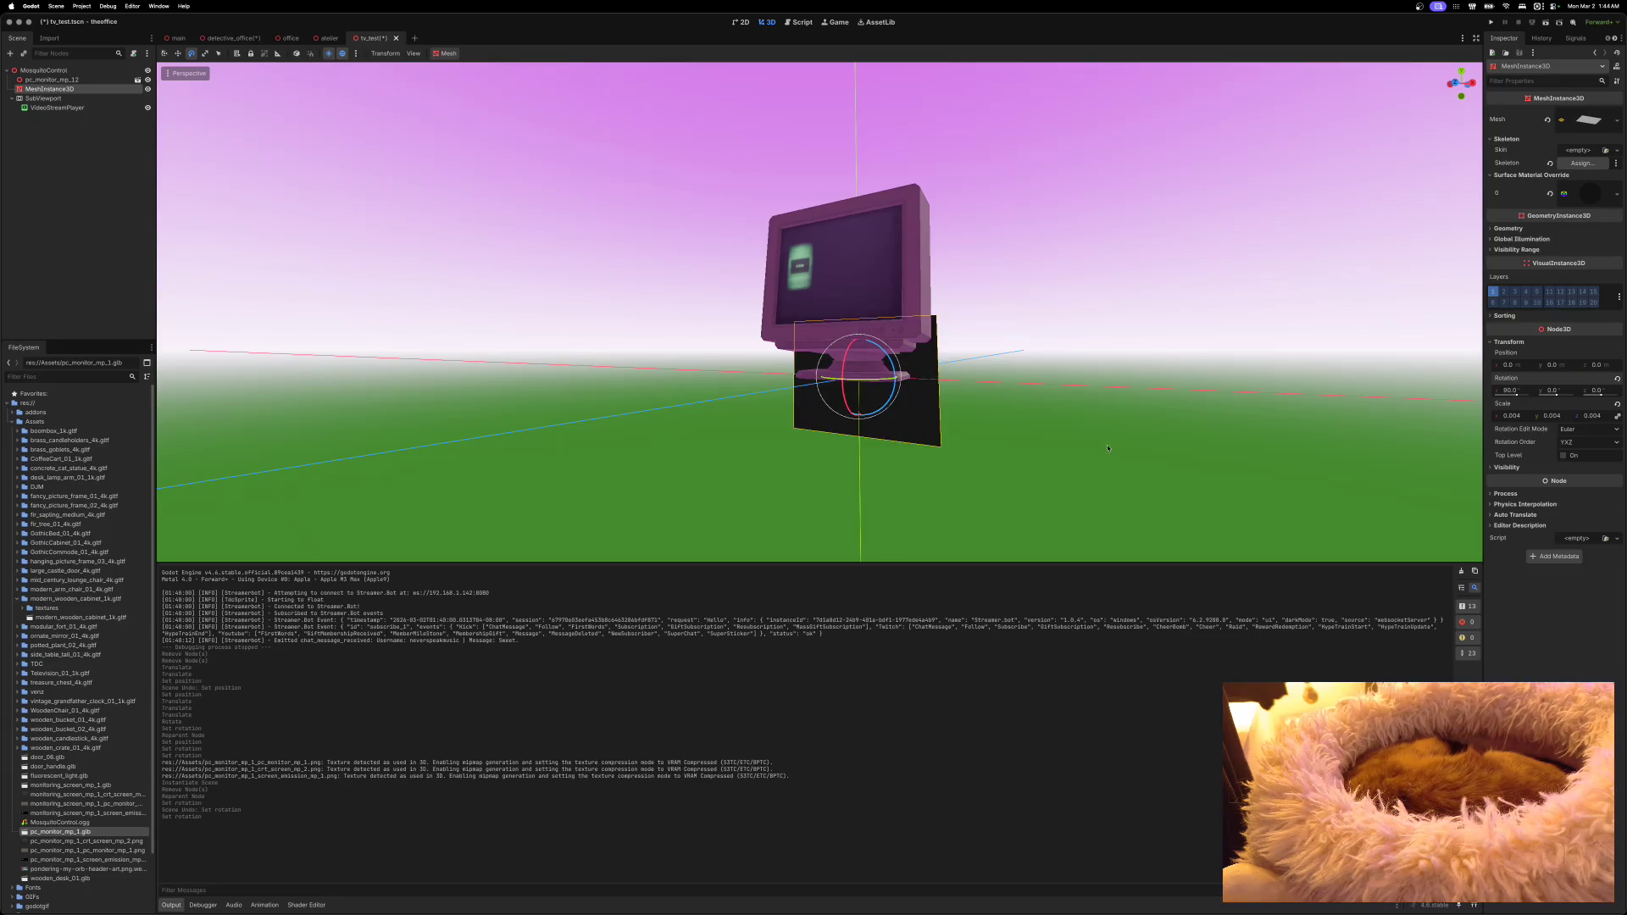
# Step: Raise the plane to about 0, 0.32, 0.21, in front of the monitor's face
pyautogui.scroll(5, 1111, 447)
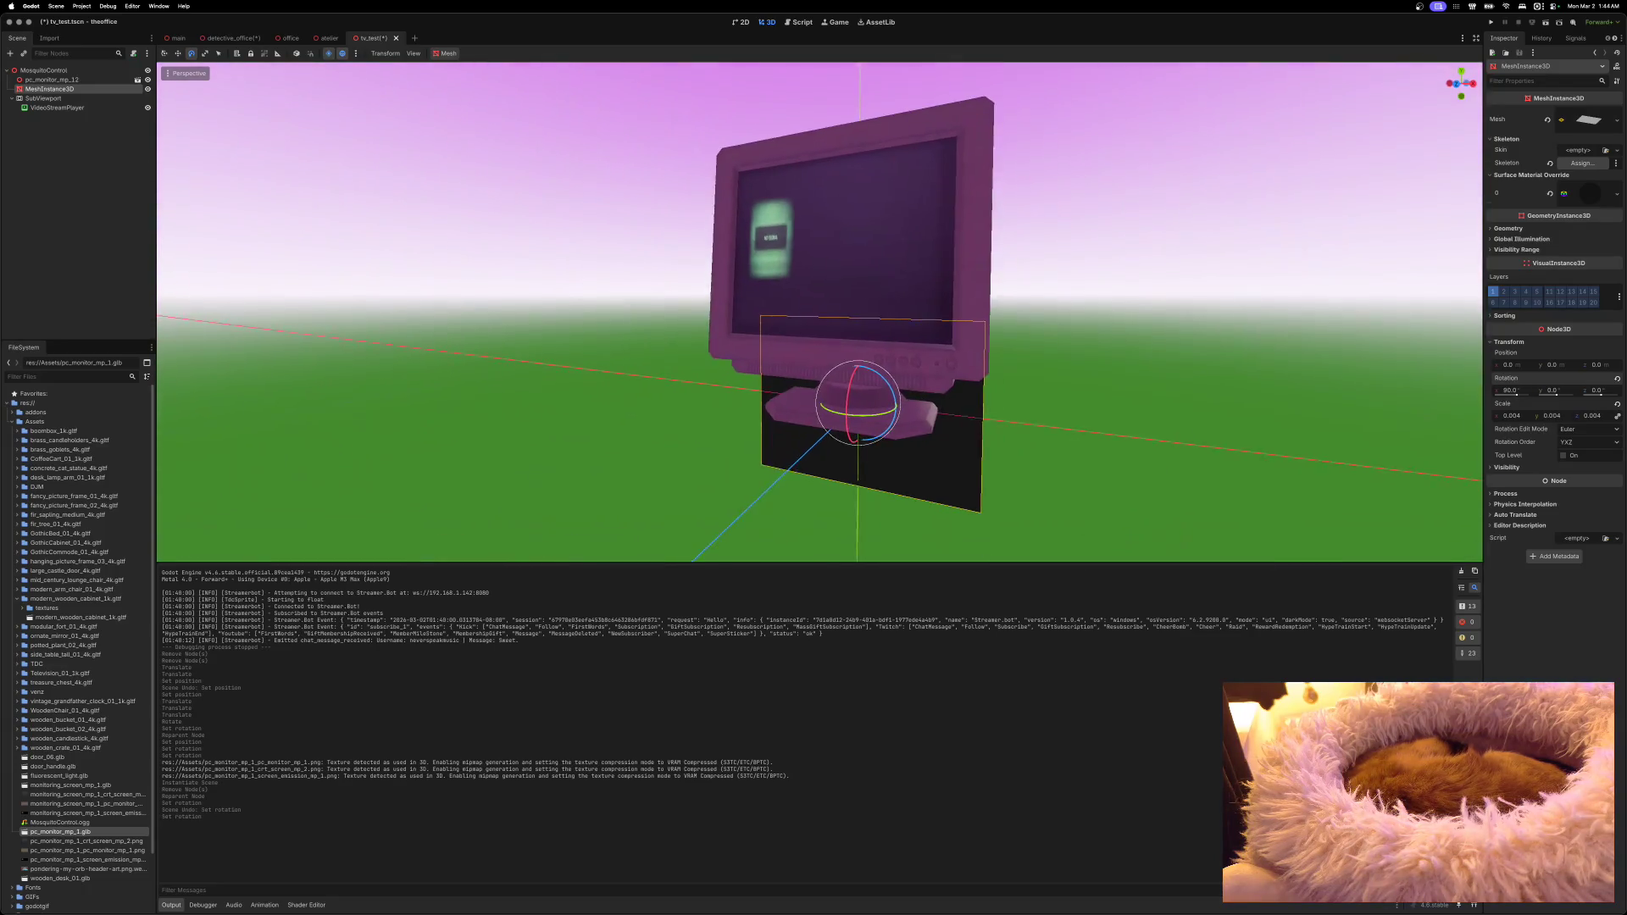
pyautogui.press('w')
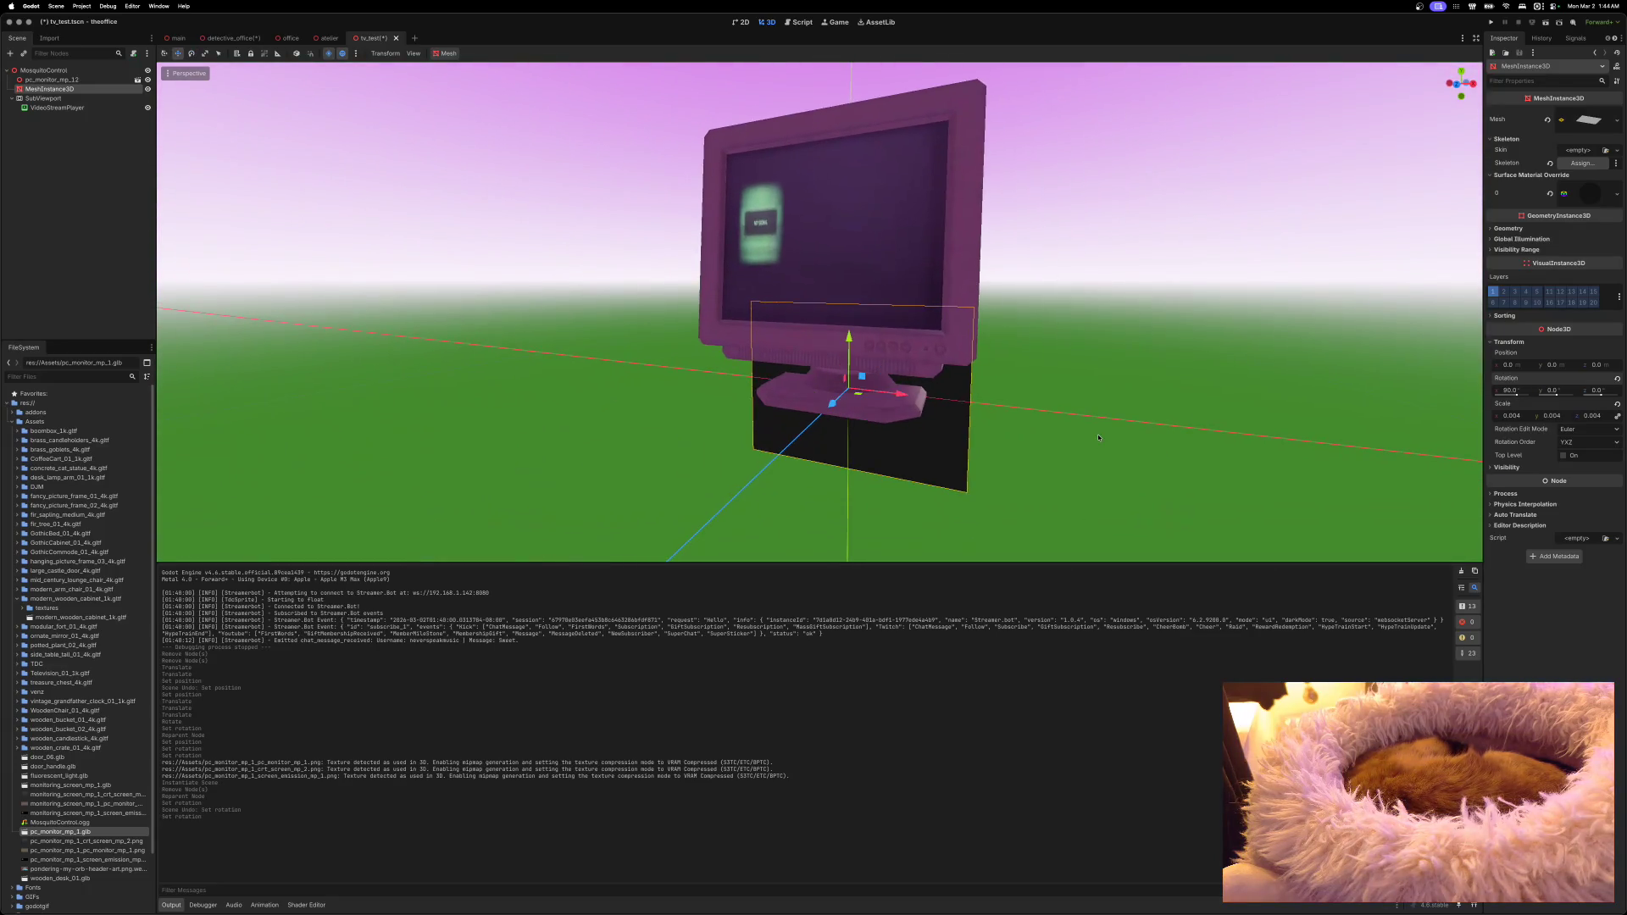
pyautogui.moveTo(848, 339)
pyautogui.mouseDown()
pyautogui.moveTo(848, 174)
pyautogui.moveTo(826, 221)
pyautogui.moveTo(790, 221)
pyautogui.mouseUp()
pyautogui.moveTo(809, 156); pyautogui.dragTo(808, 175)
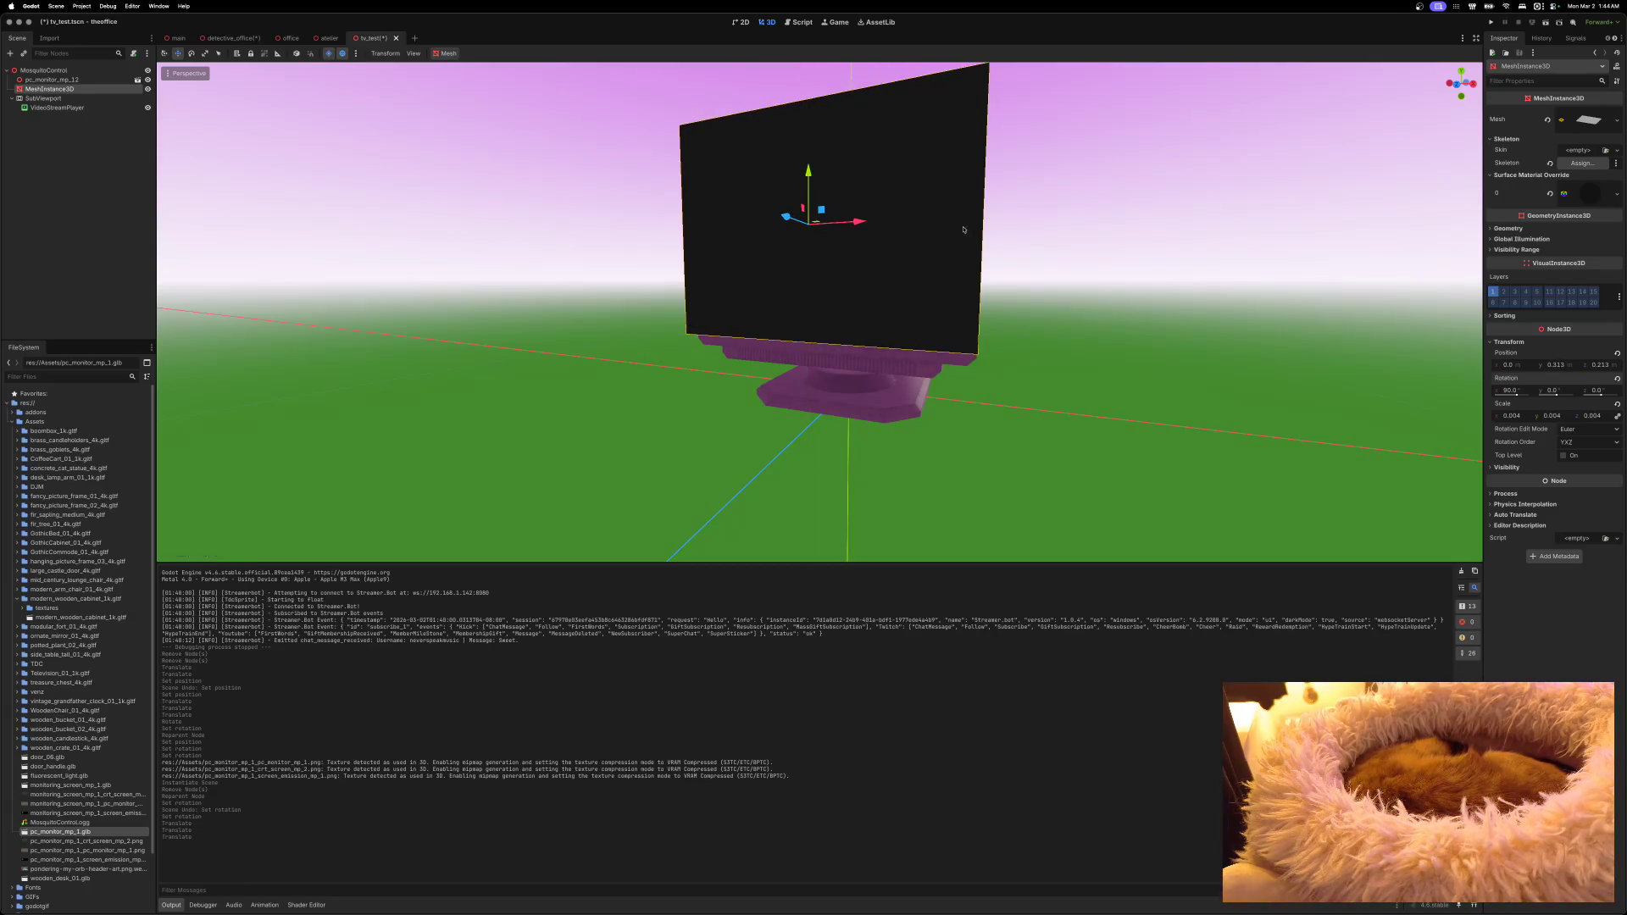
# Step: Tilt and shift the screen plane with the rotate and move gizmos to match the monitor face
pyautogui.hscroll(-5, 819, 311)
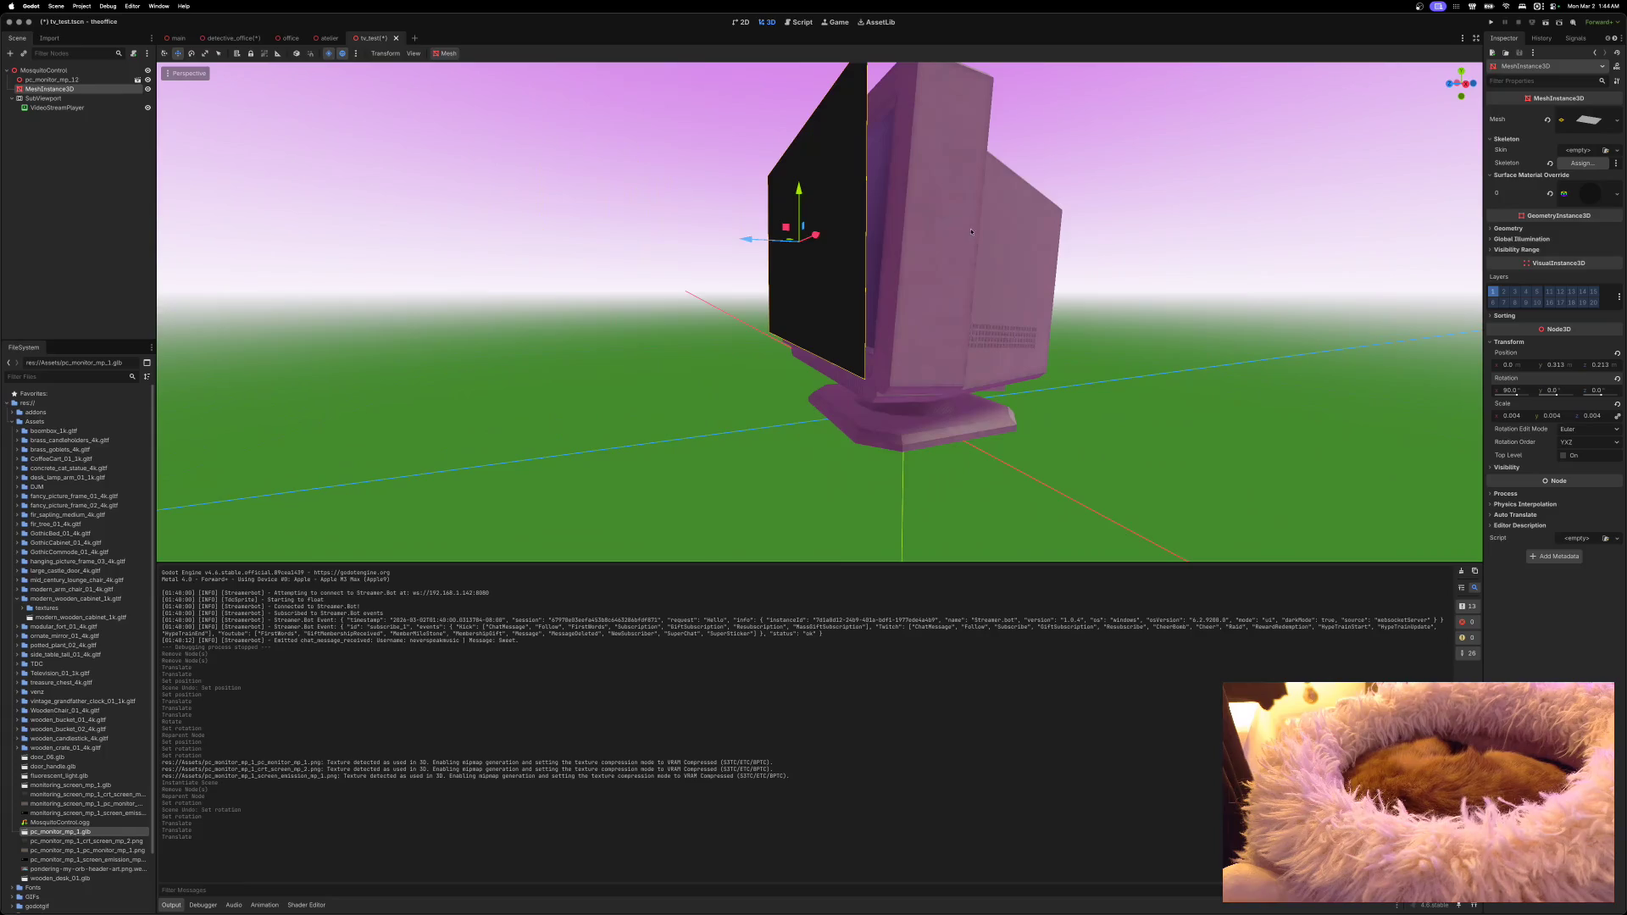
pyautogui.press('e')
pyautogui.moveTo(768, 227)
pyautogui.mouseDown()
pyautogui.moveTo(763, 239)
pyautogui.moveTo(787, 232)
pyautogui.mouseUp()
pyautogui.press('w')
pyautogui.press('e')
pyautogui.press('w')
pyautogui.press('e')
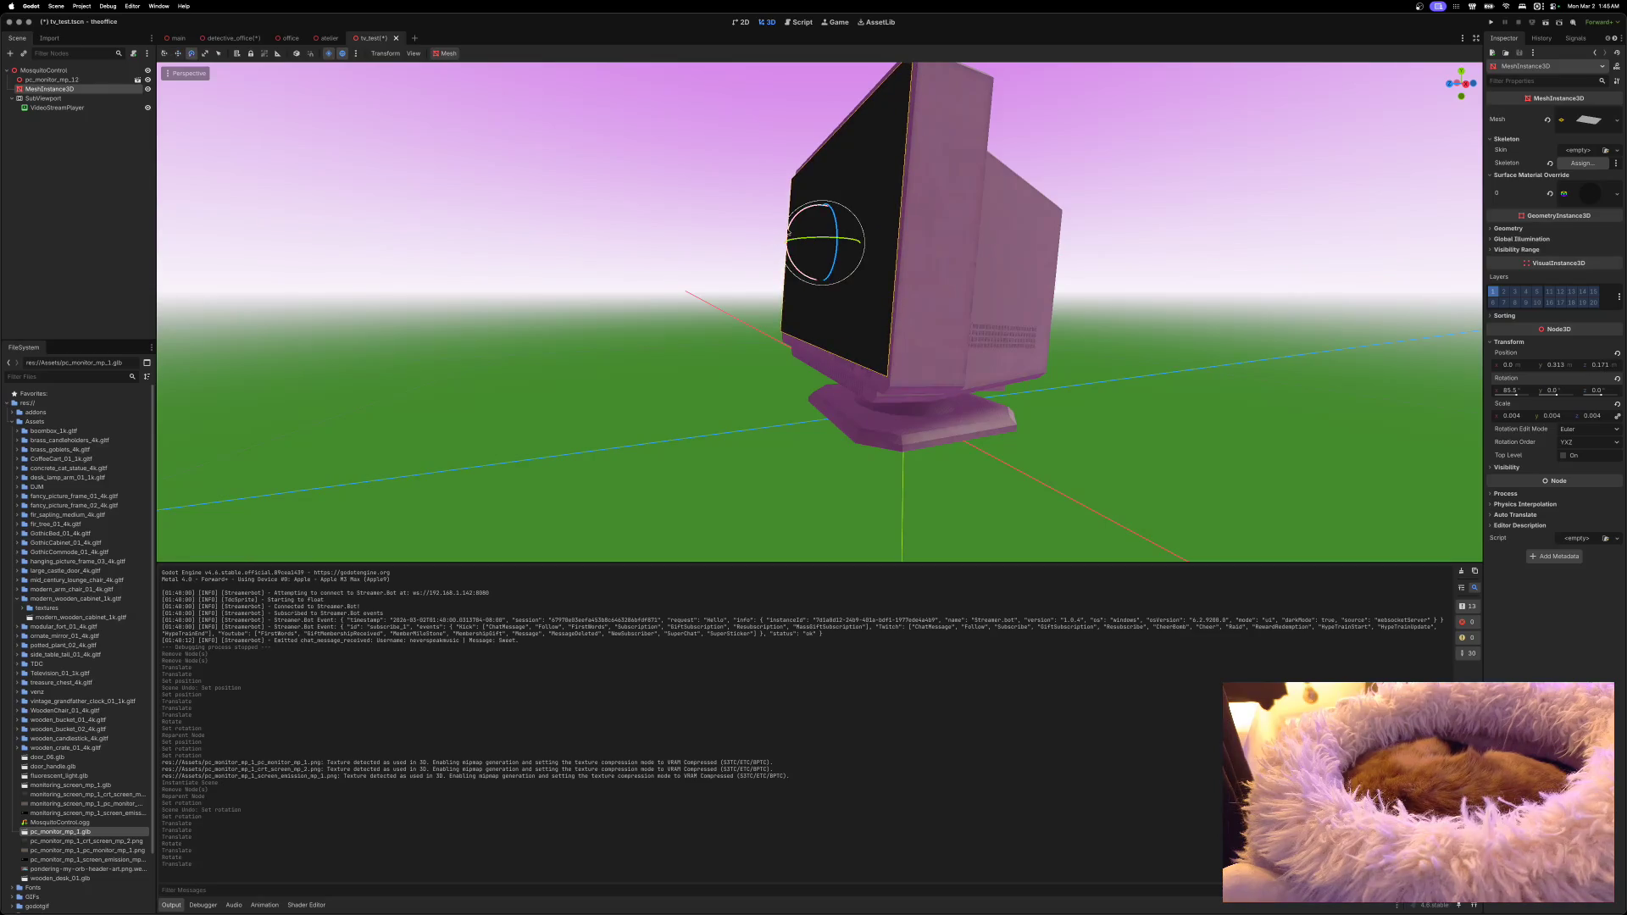
pyautogui.moveTo(791, 227); pyautogui.dragTo(777, 243)
pyautogui.press('w')
pyautogui.press('e')
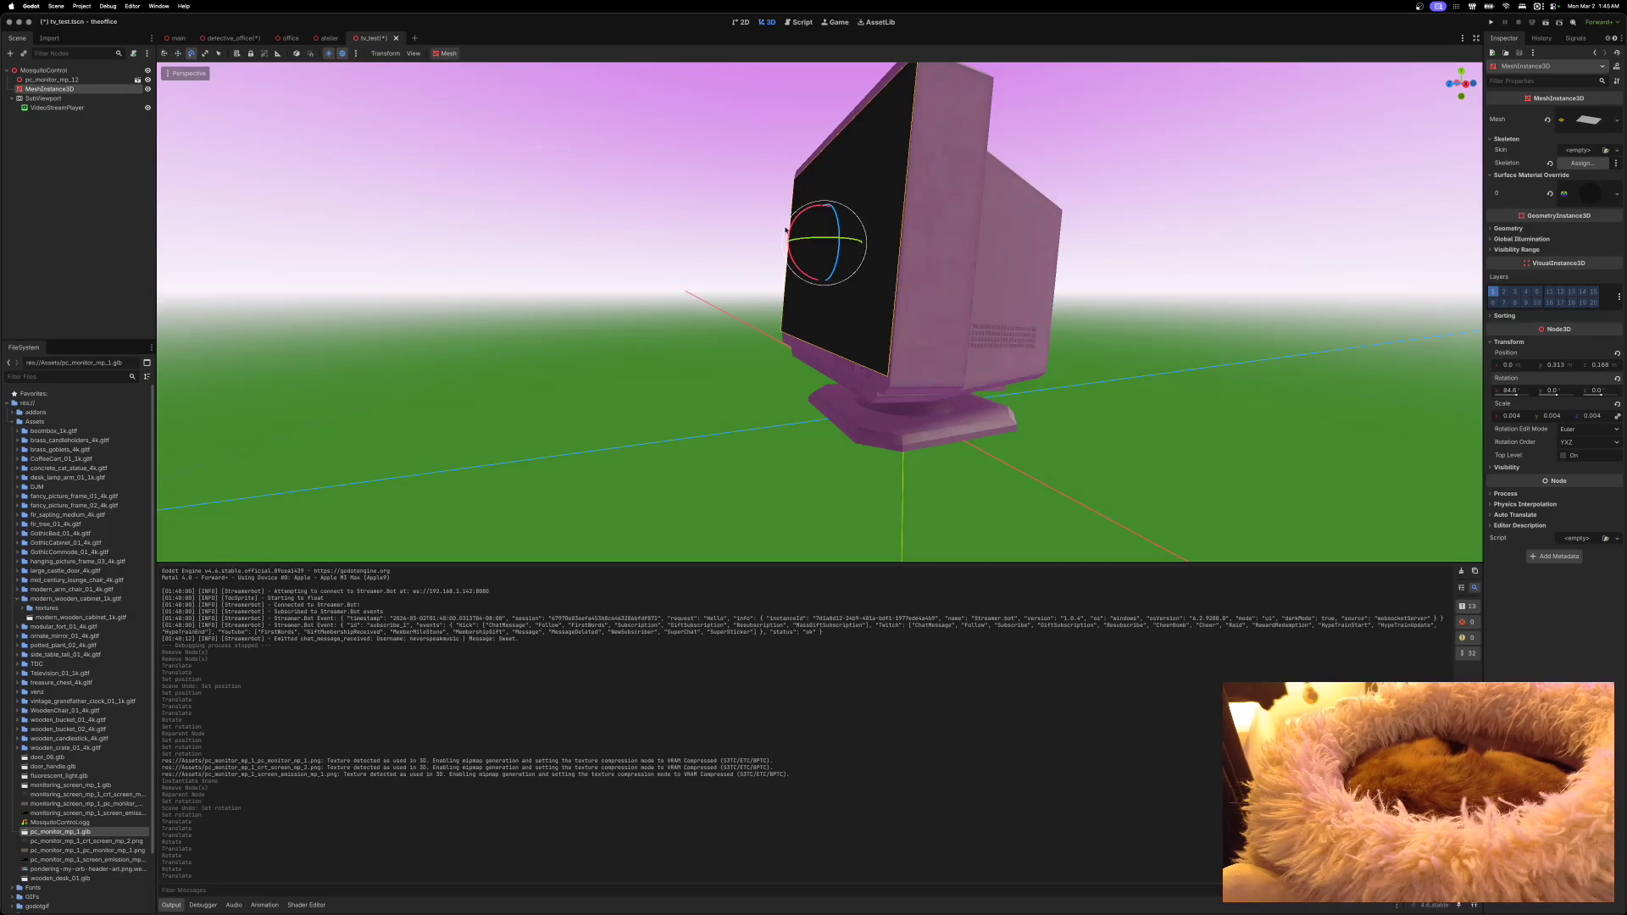
pyautogui.moveTo(792, 225); pyautogui.dragTo(777, 242)
pyautogui.press('w')
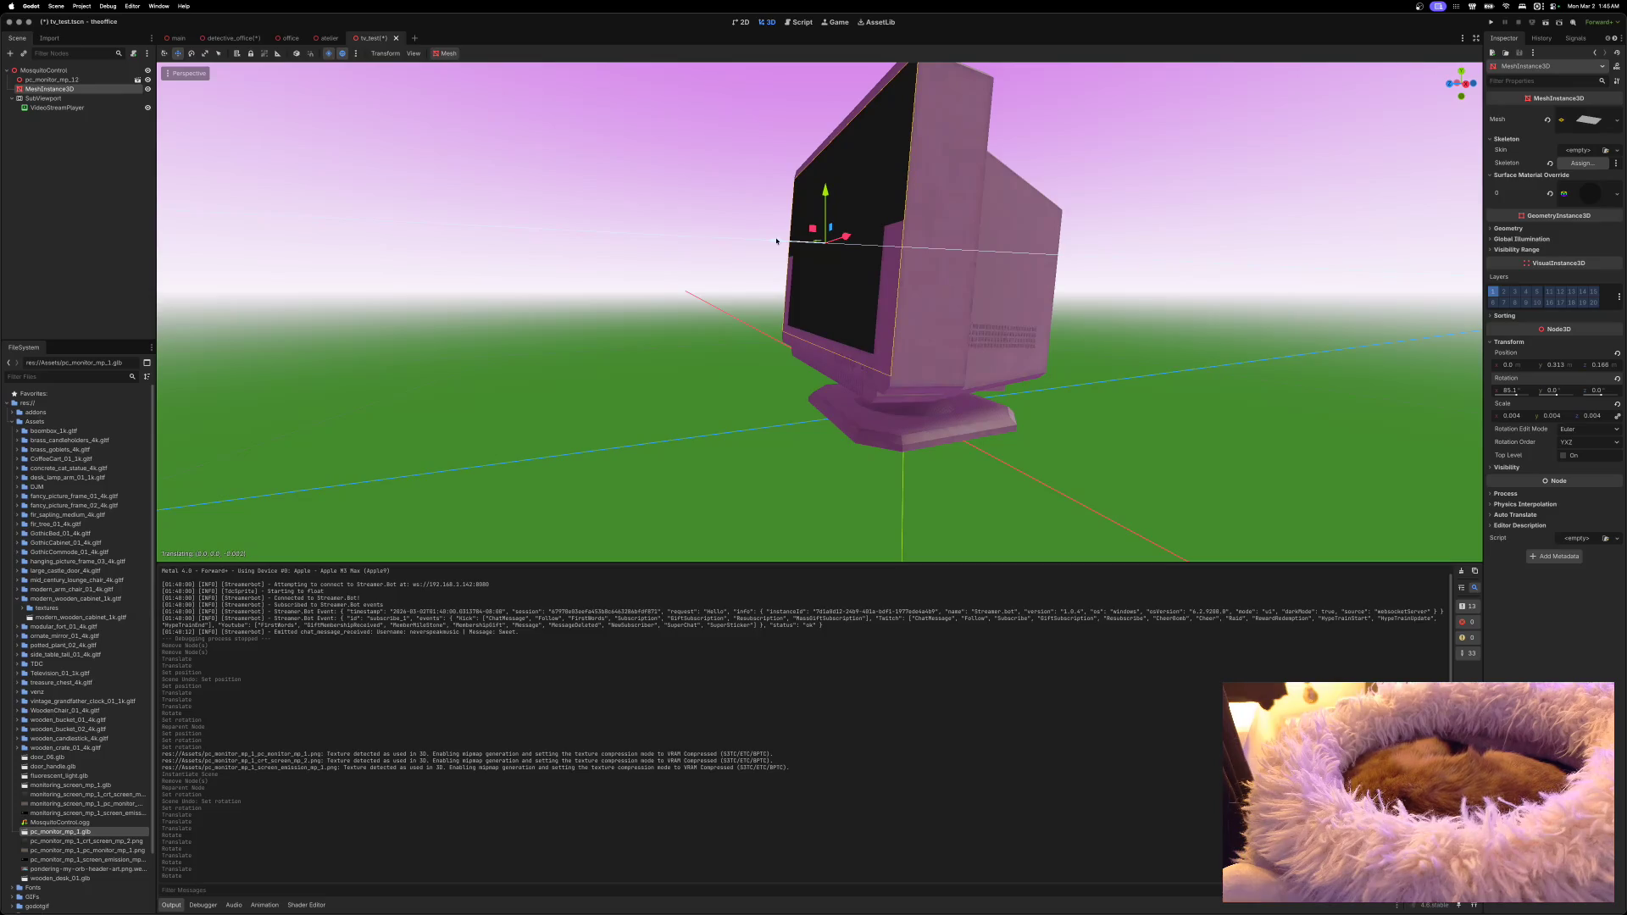
pyautogui.moveTo(776, 241); pyautogui.dragTo(776, 241)
pyautogui.press('e')
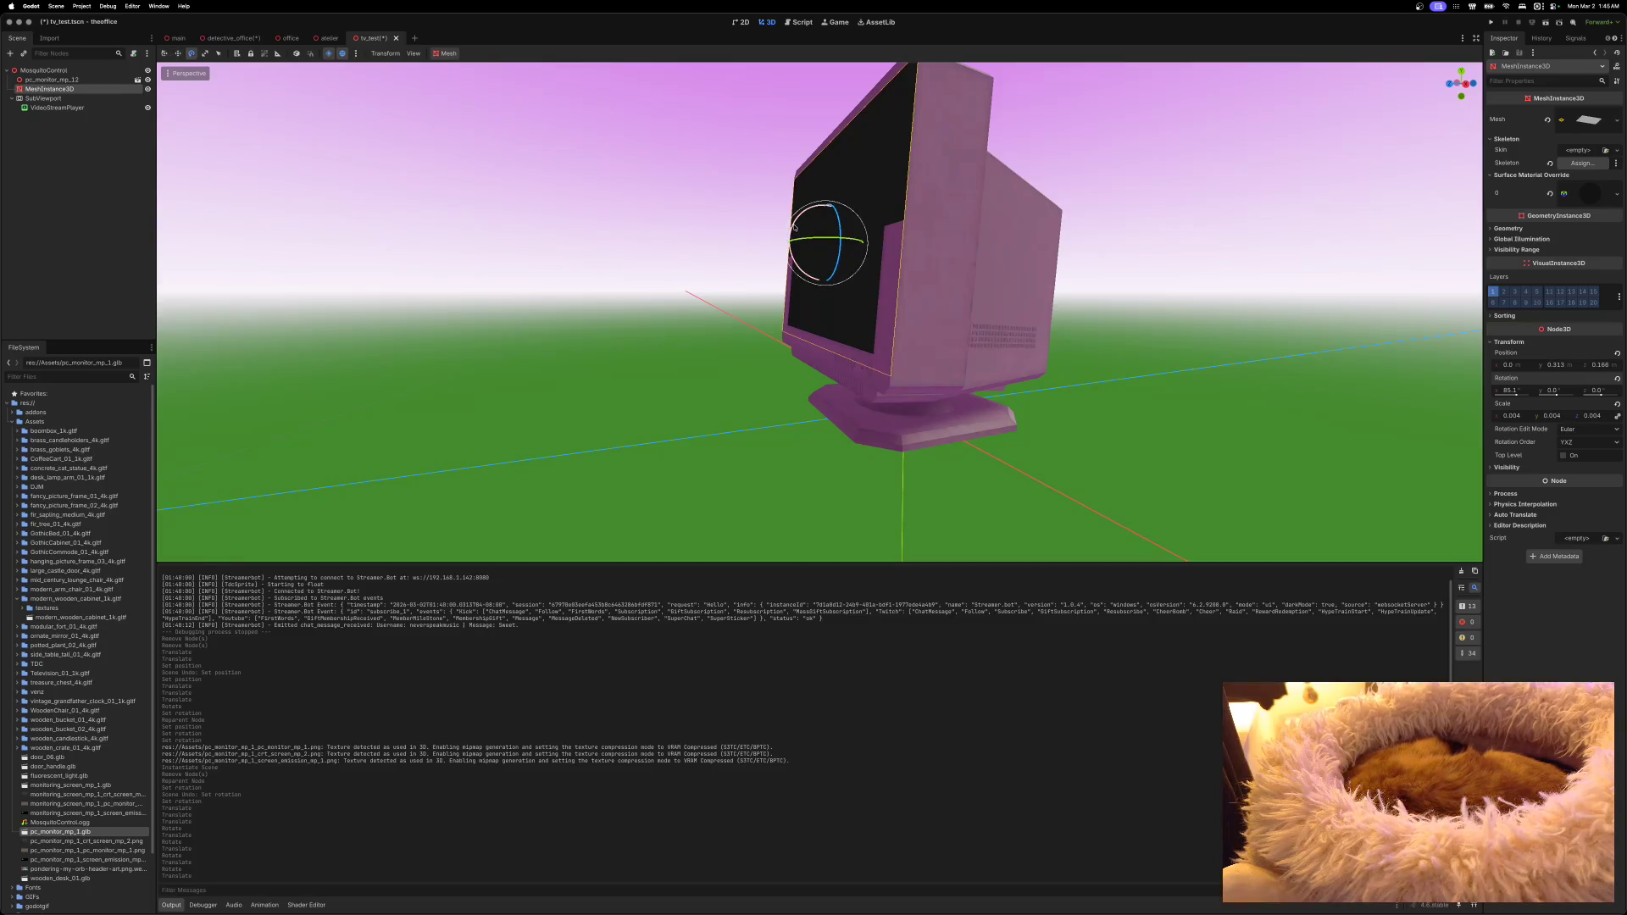
pyautogui.moveTo(794, 227); pyautogui.dragTo(794, 227)
# Step: Fine-tune the plane's X rotation in the Inspector, settling on 85°
pyautogui.moveTo(1513, 392); pyautogui.dragTo(1515, 392)
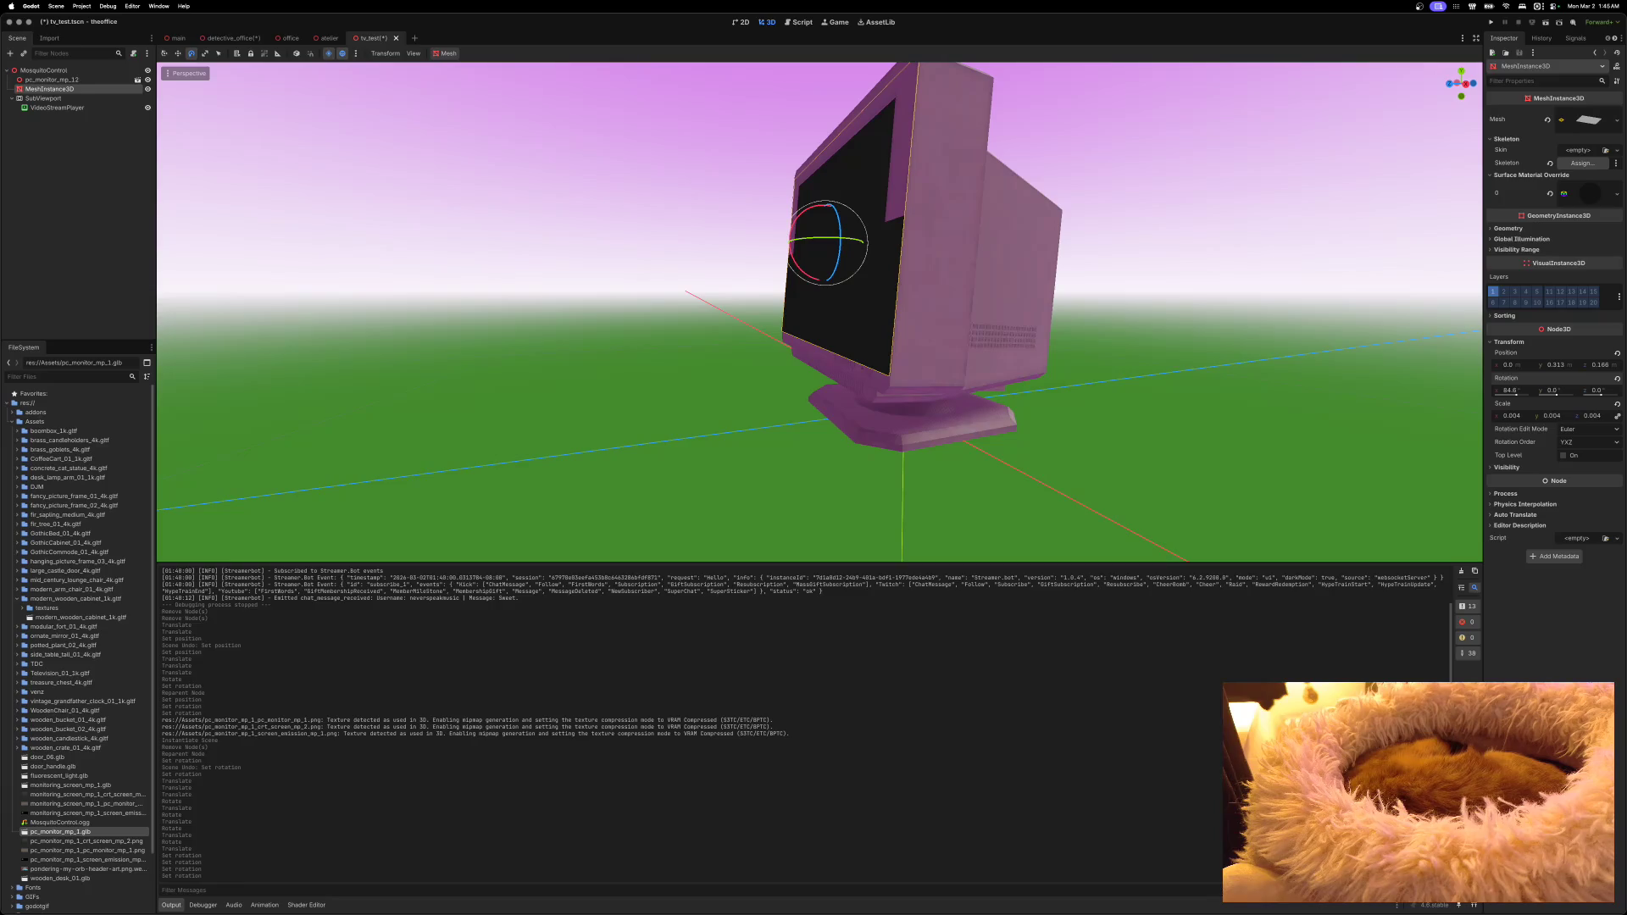
pyautogui.click(1509, 391)
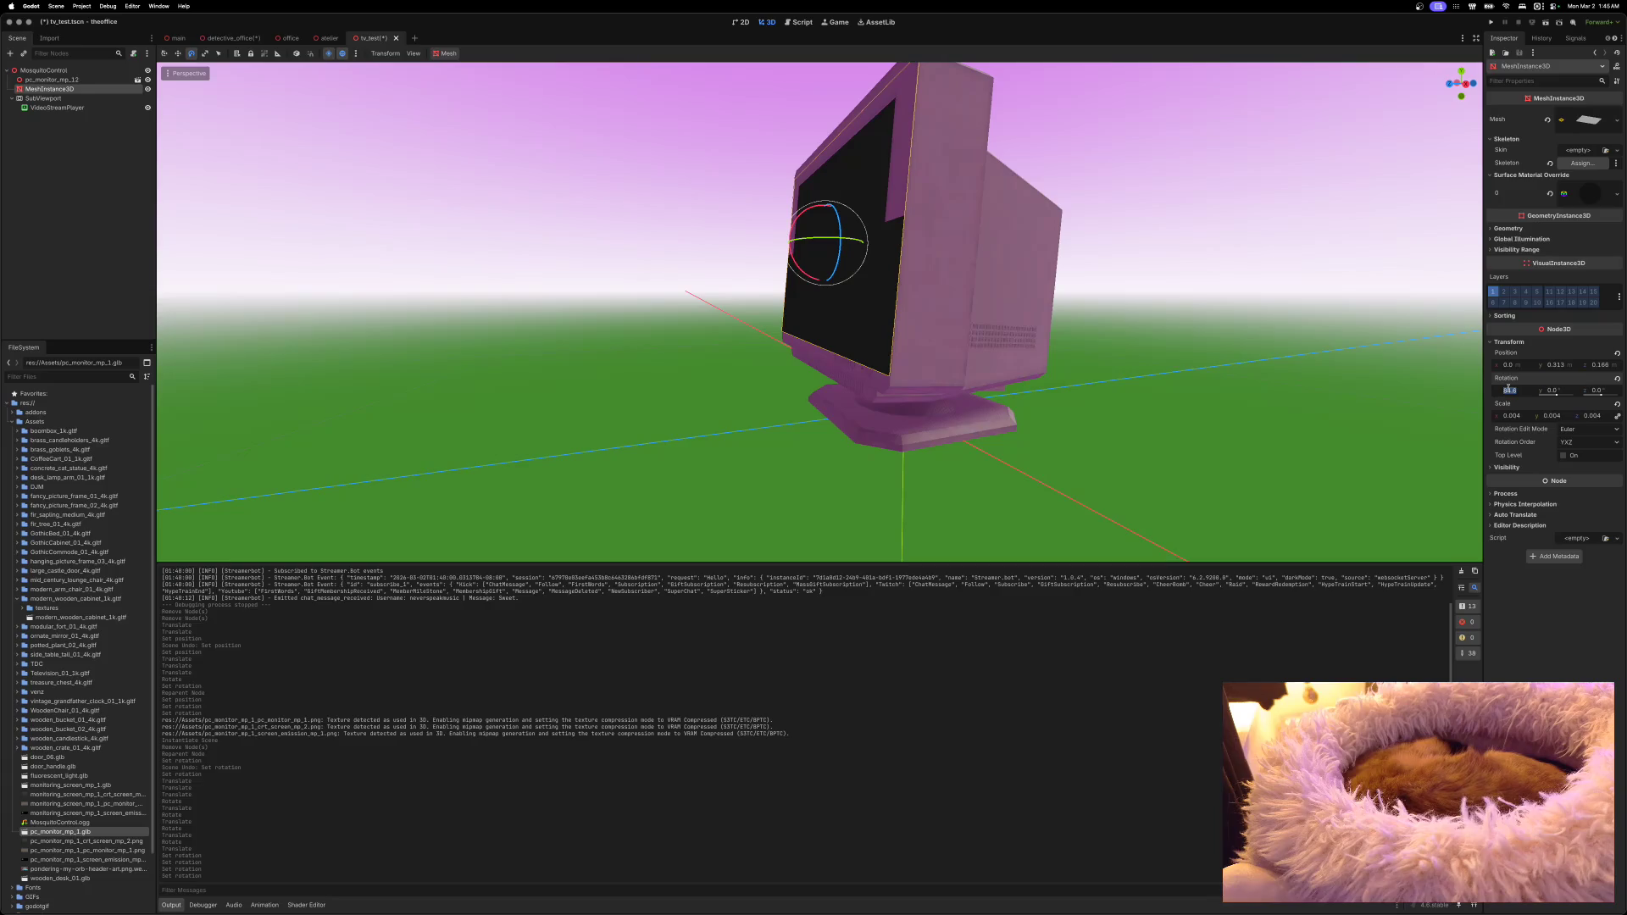
pyautogui.write('86.6')
pyautogui.press('Return')
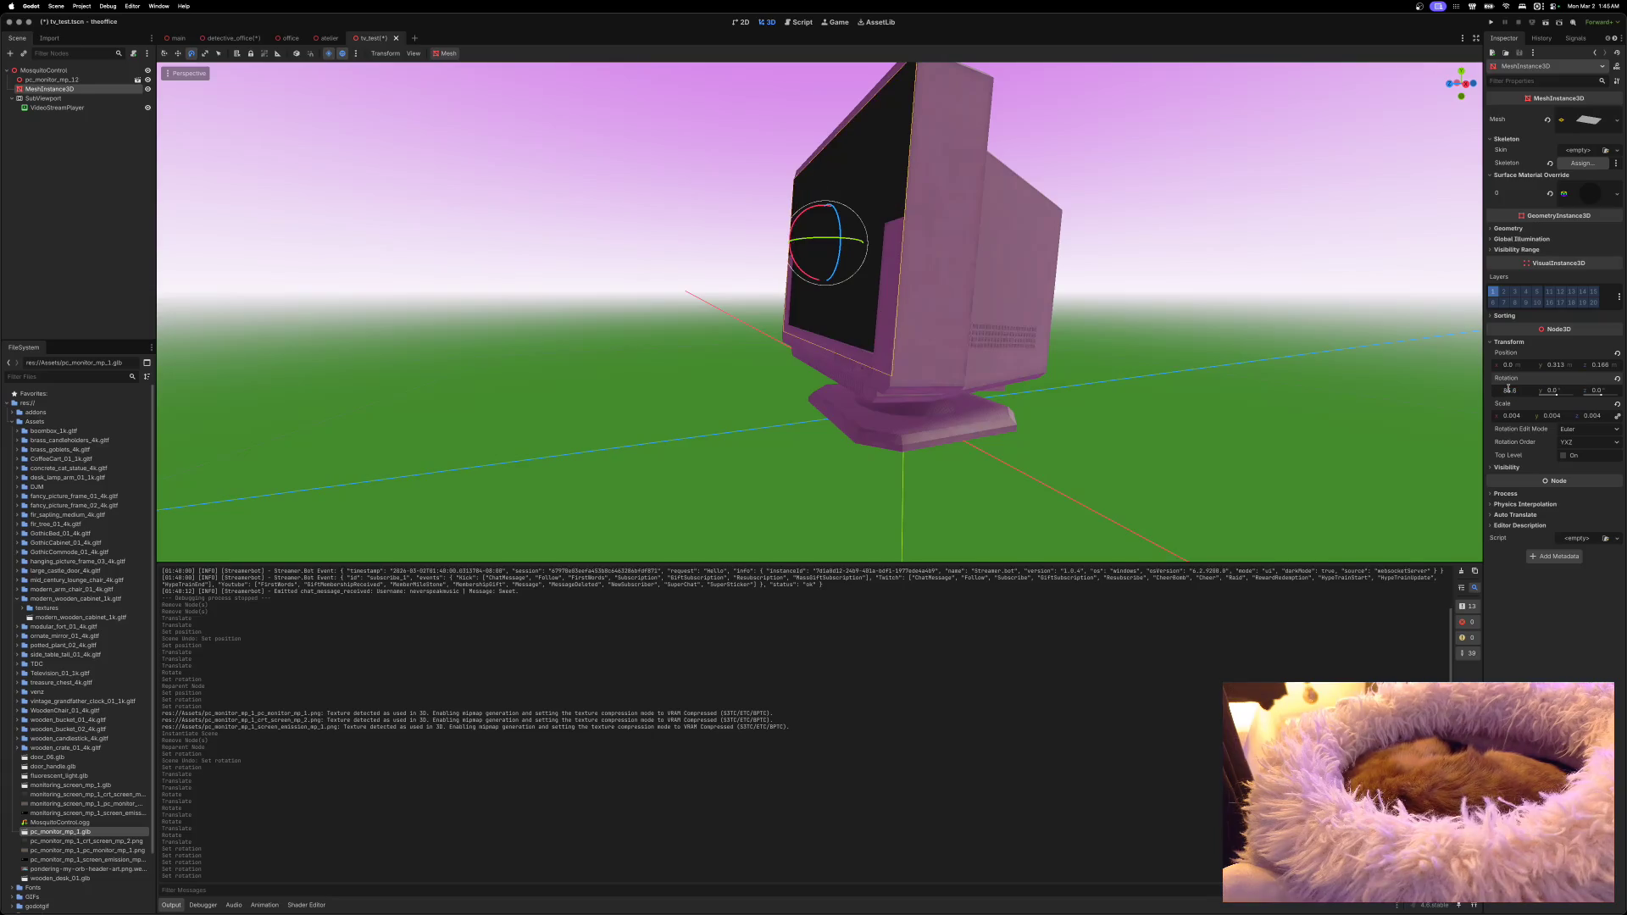
pyautogui.moveTo(1508, 390); pyautogui.dragTo(1508, 390)
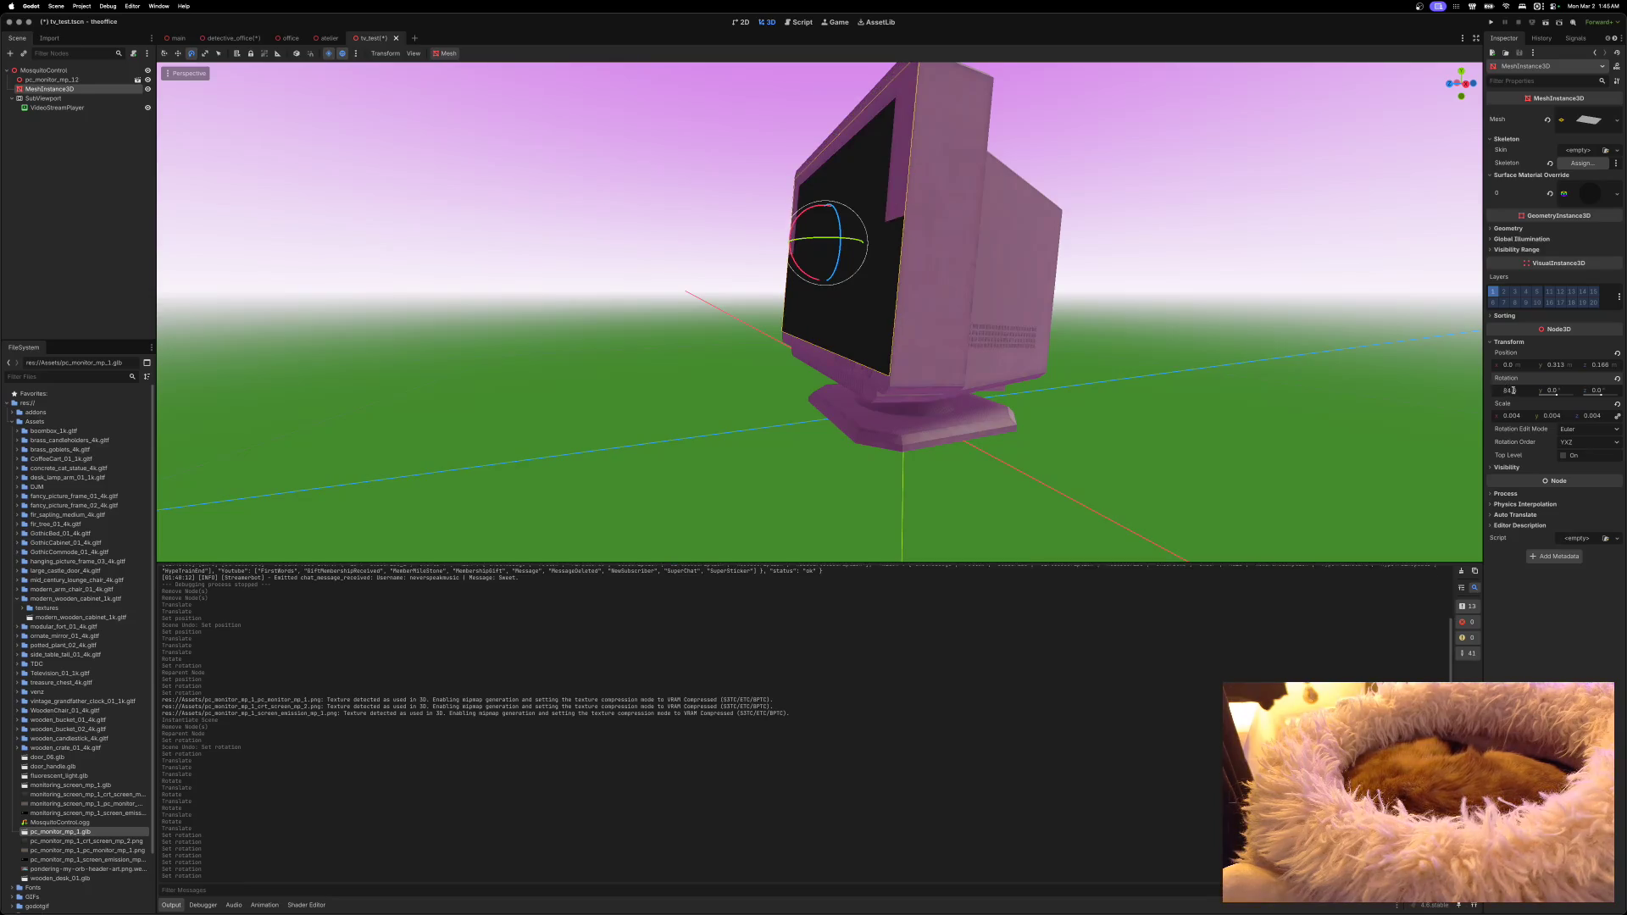
pyautogui.moveTo(1519, 389); pyautogui.dragTo(1519, 389)
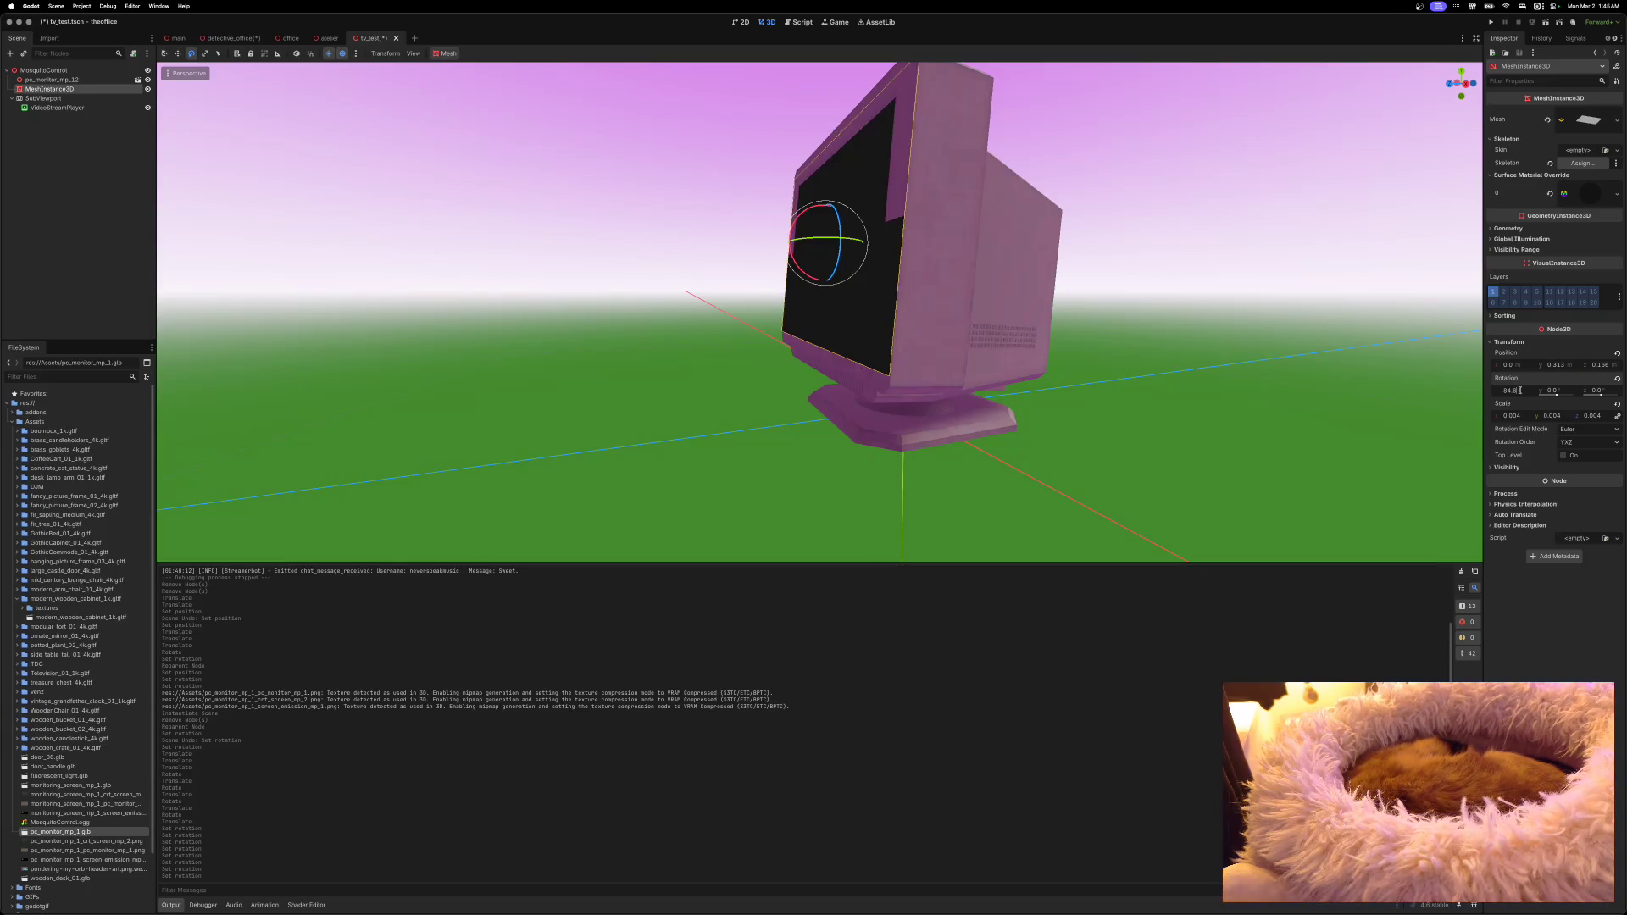
pyautogui.write('7')
pyautogui.press('Return')
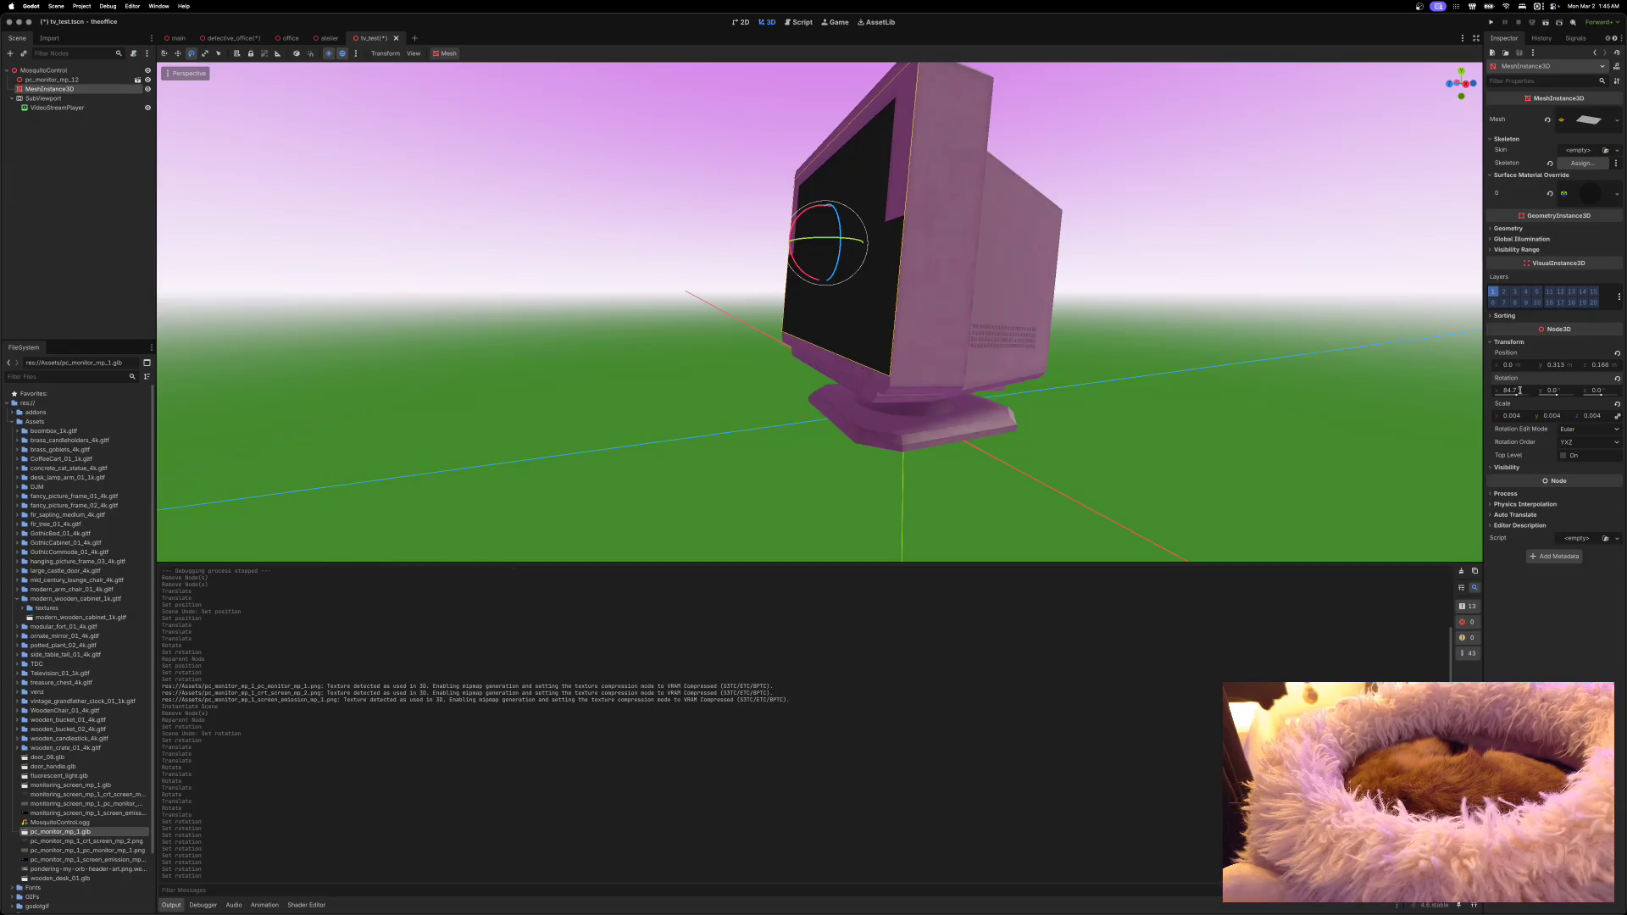
pyautogui.click(1519, 390)
pyautogui.write('84.')
pyautogui.write('8')
pyautogui.press('Return')
pyautogui.click(1519, 390)
pyautogui.click(1519, 390)
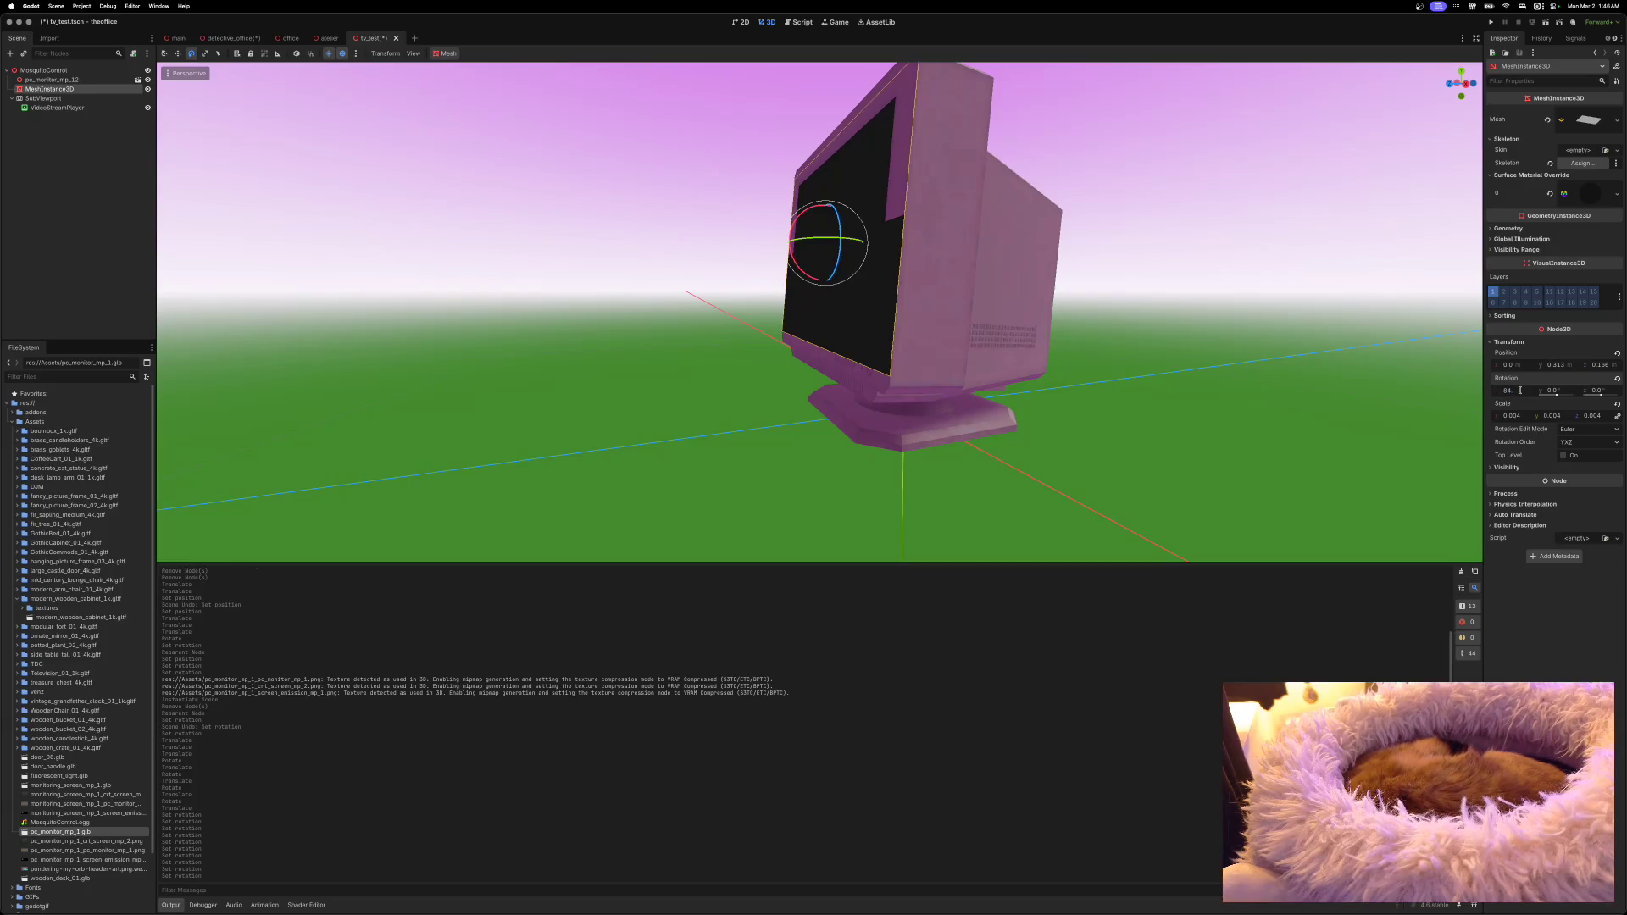
pyautogui.press('Return')
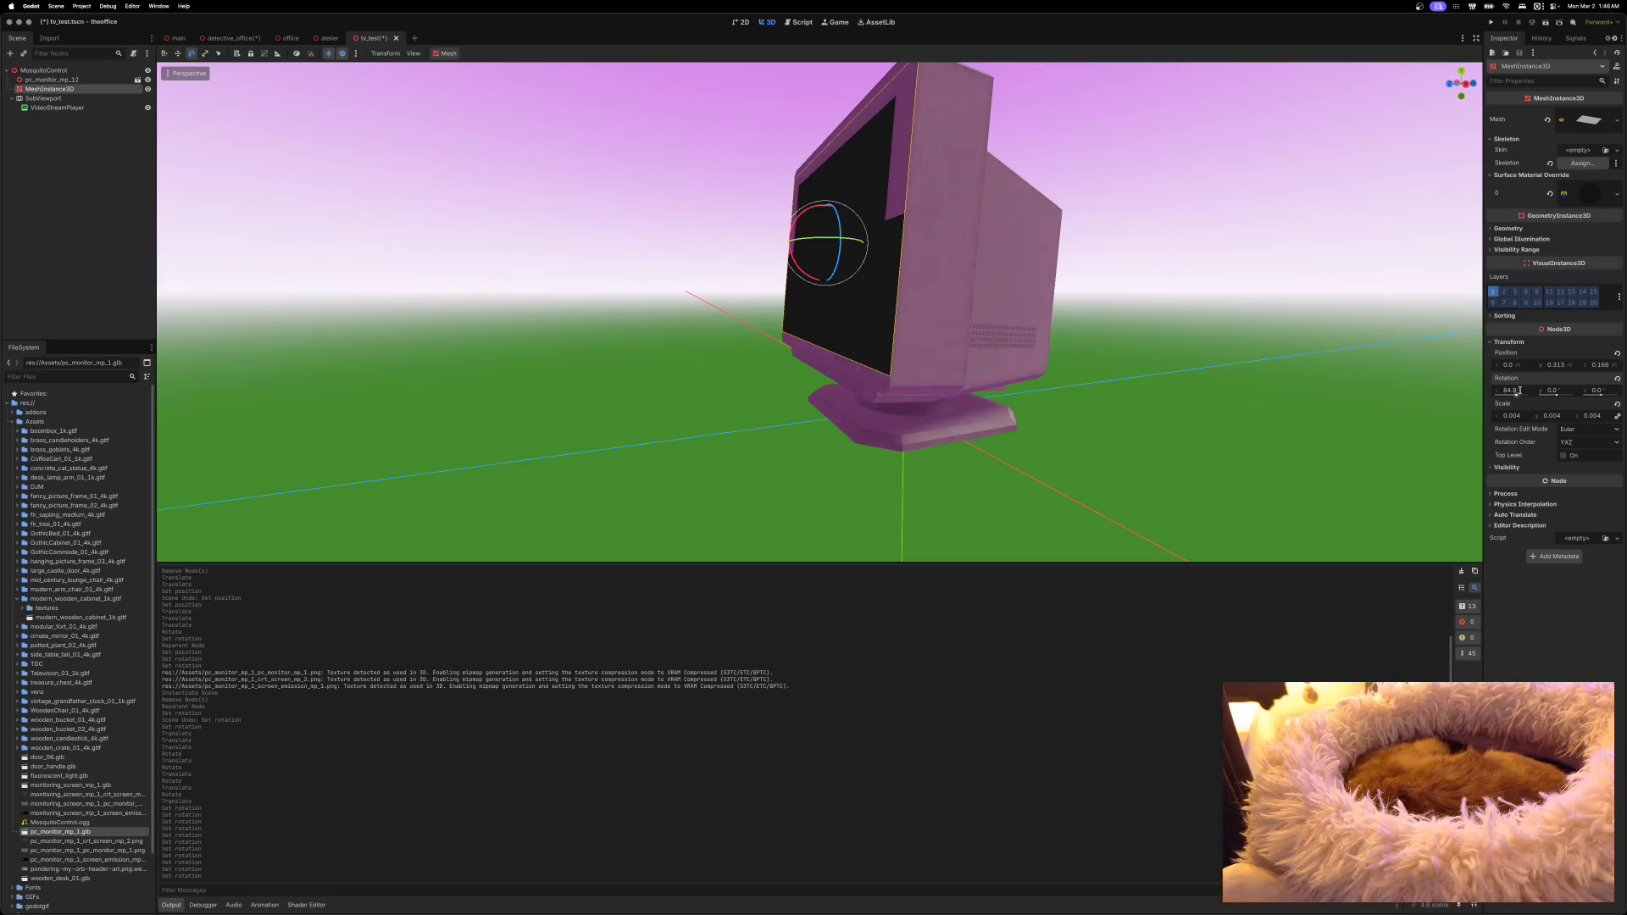
pyautogui.click(1519, 390)
pyautogui.write('89')
pyautogui.press('Return')
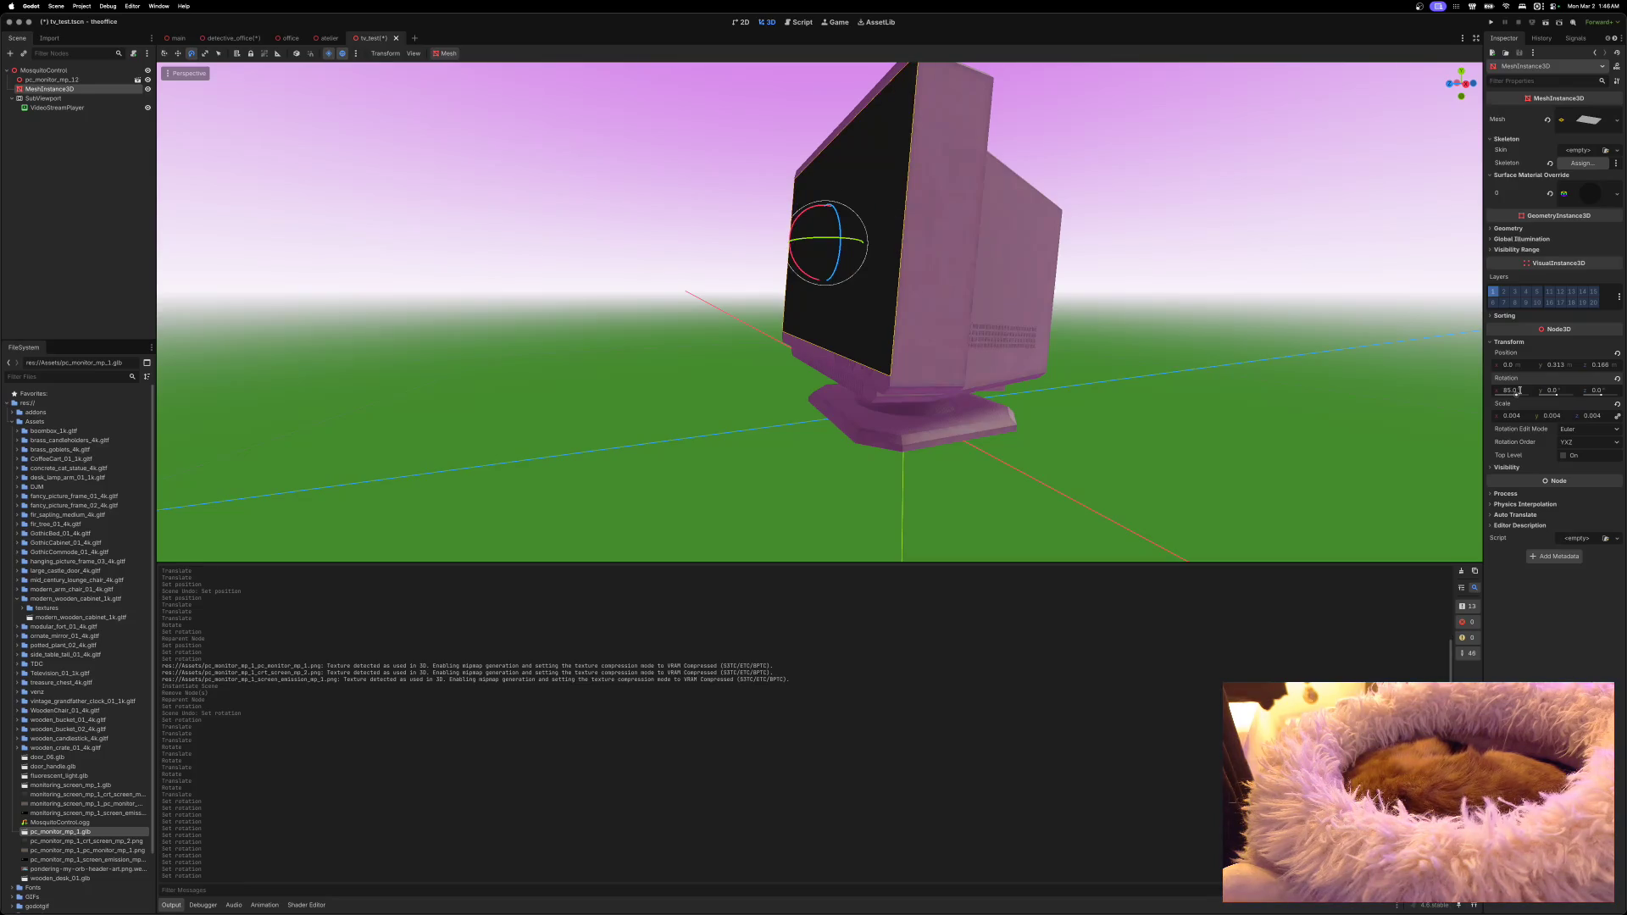
# Step: Nudge the plane back inside the bezel and save tv_test
pyautogui.press('w')
pyautogui.moveTo(781, 246); pyautogui.dragTo(780, 245)
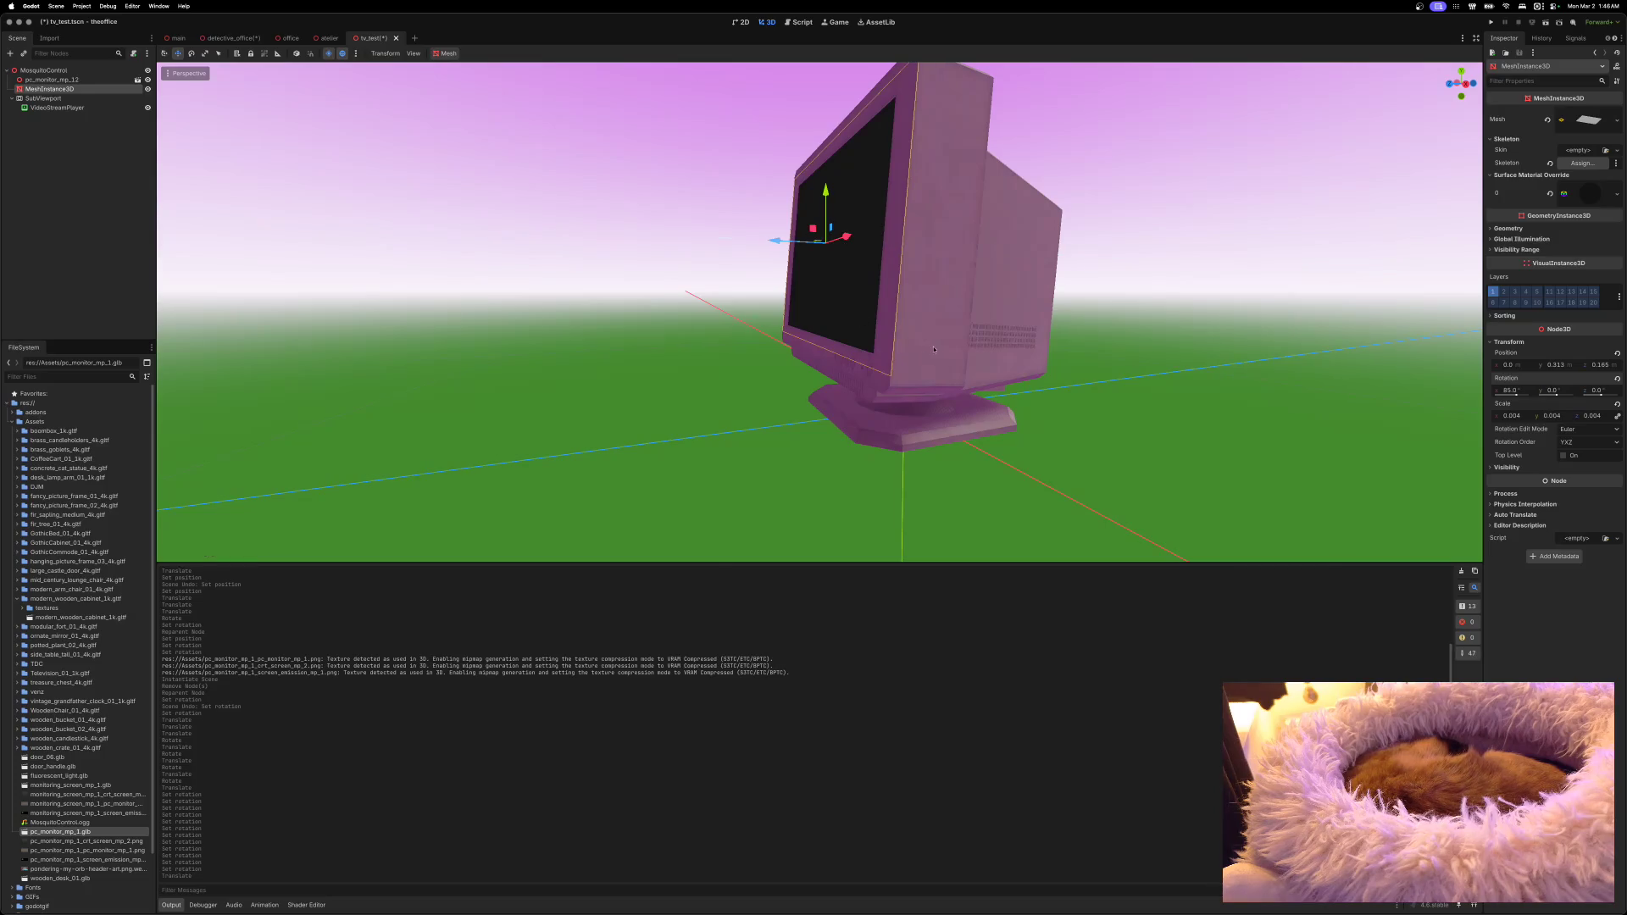
pyautogui.hscroll(-5, 779, 245)
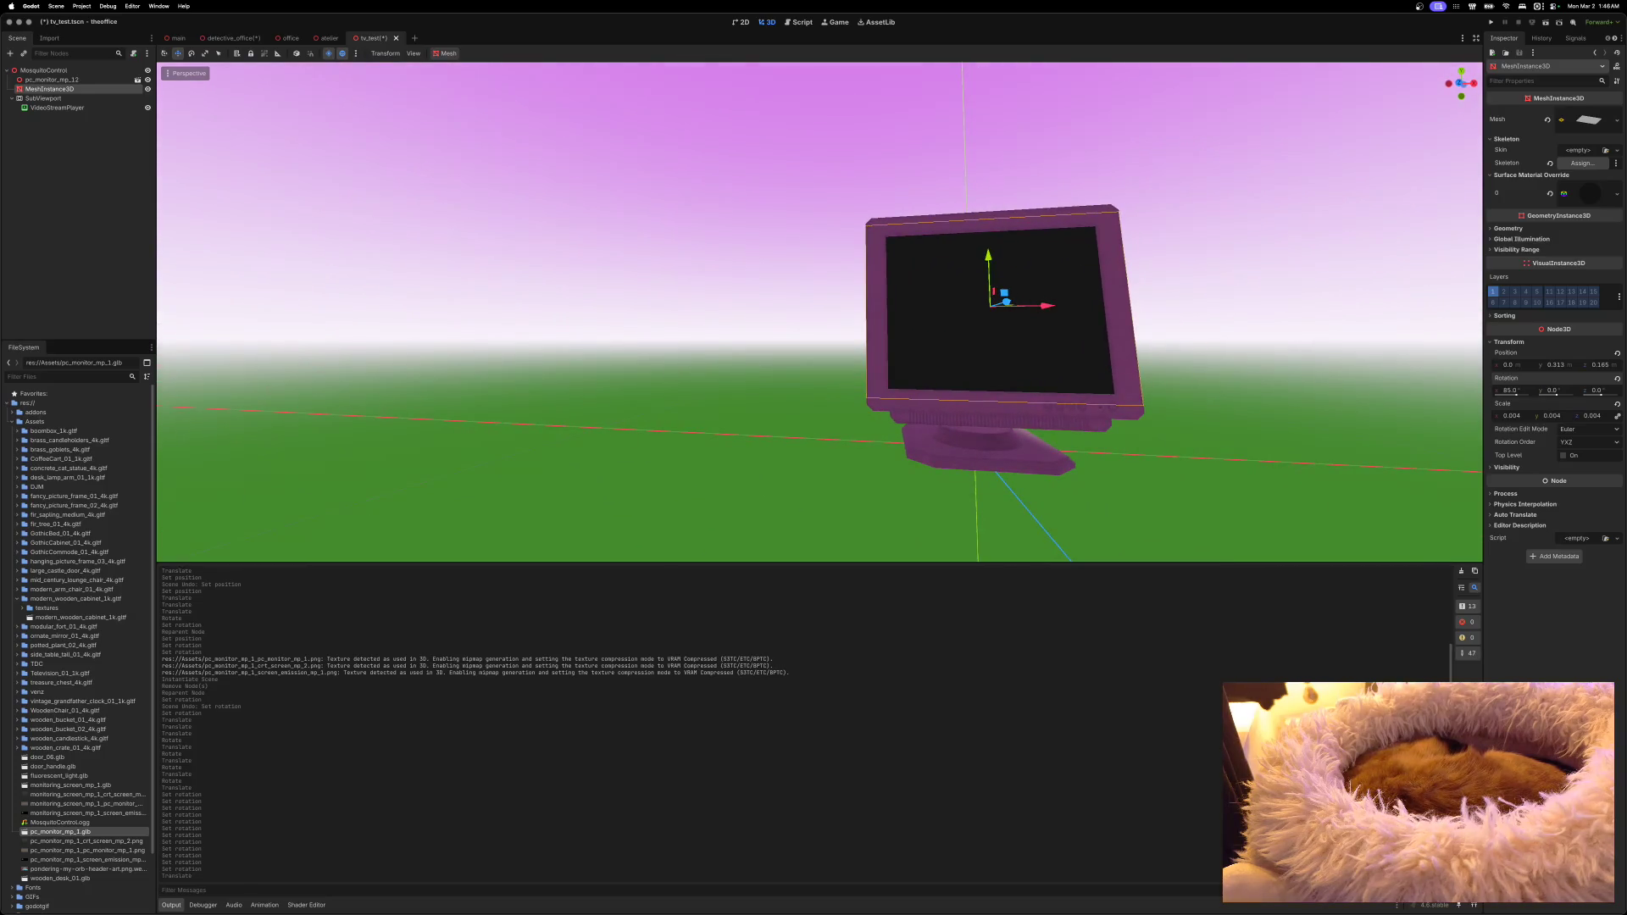
pyautogui.hscroll(-5, 819, 312)
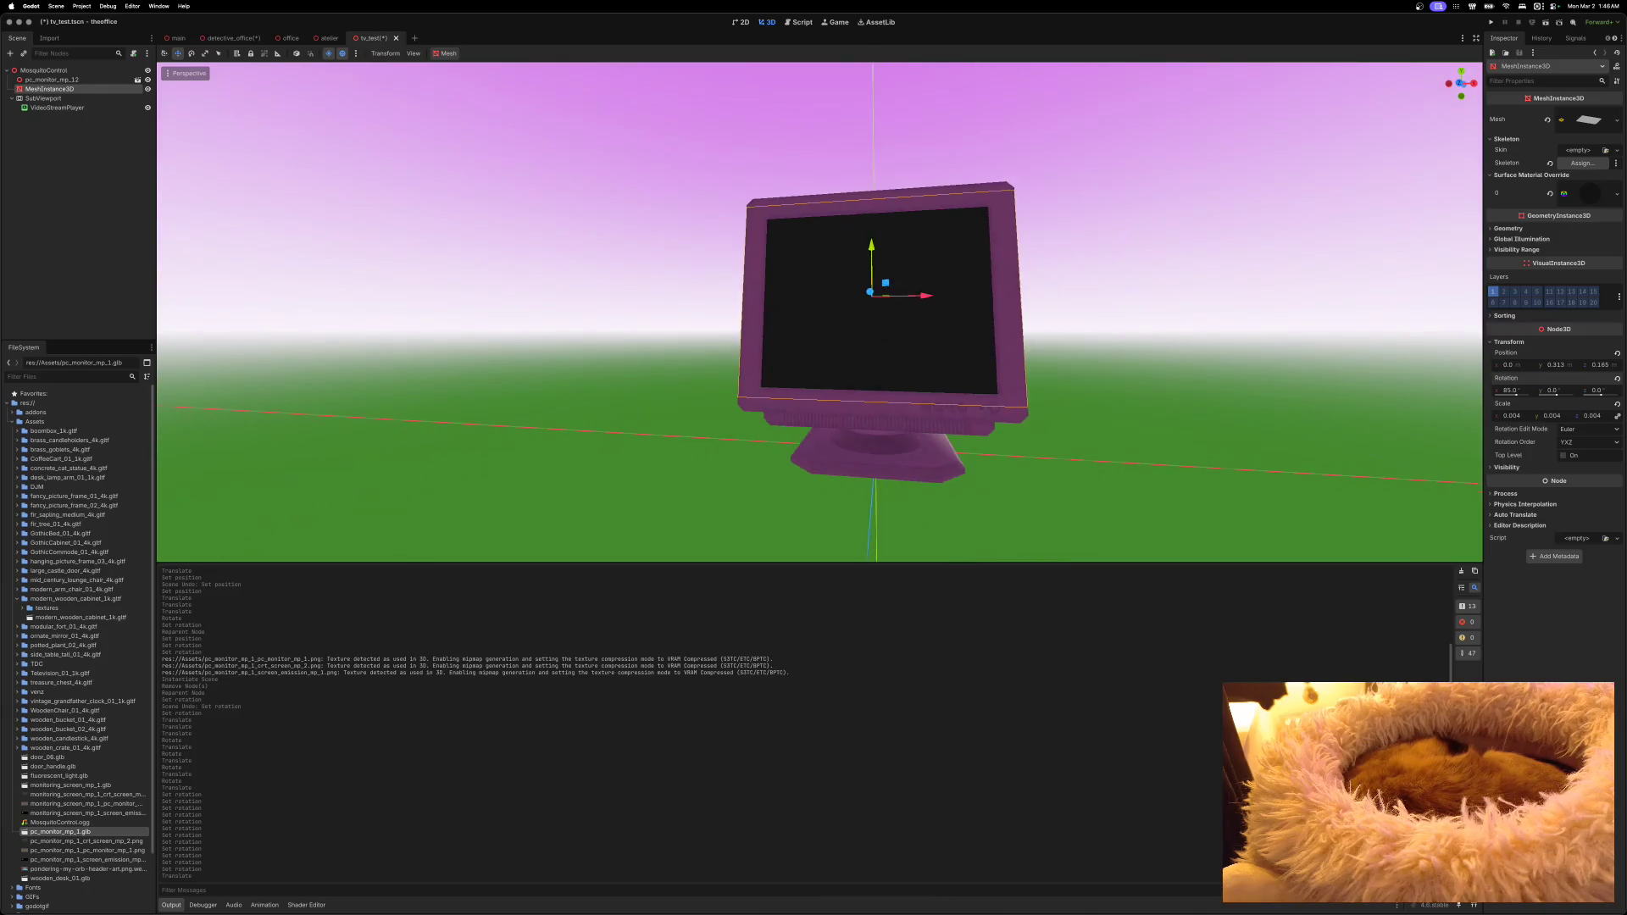
pyautogui.scroll(3, 820, 312)
pyautogui.scroll(-2, 819, 311)
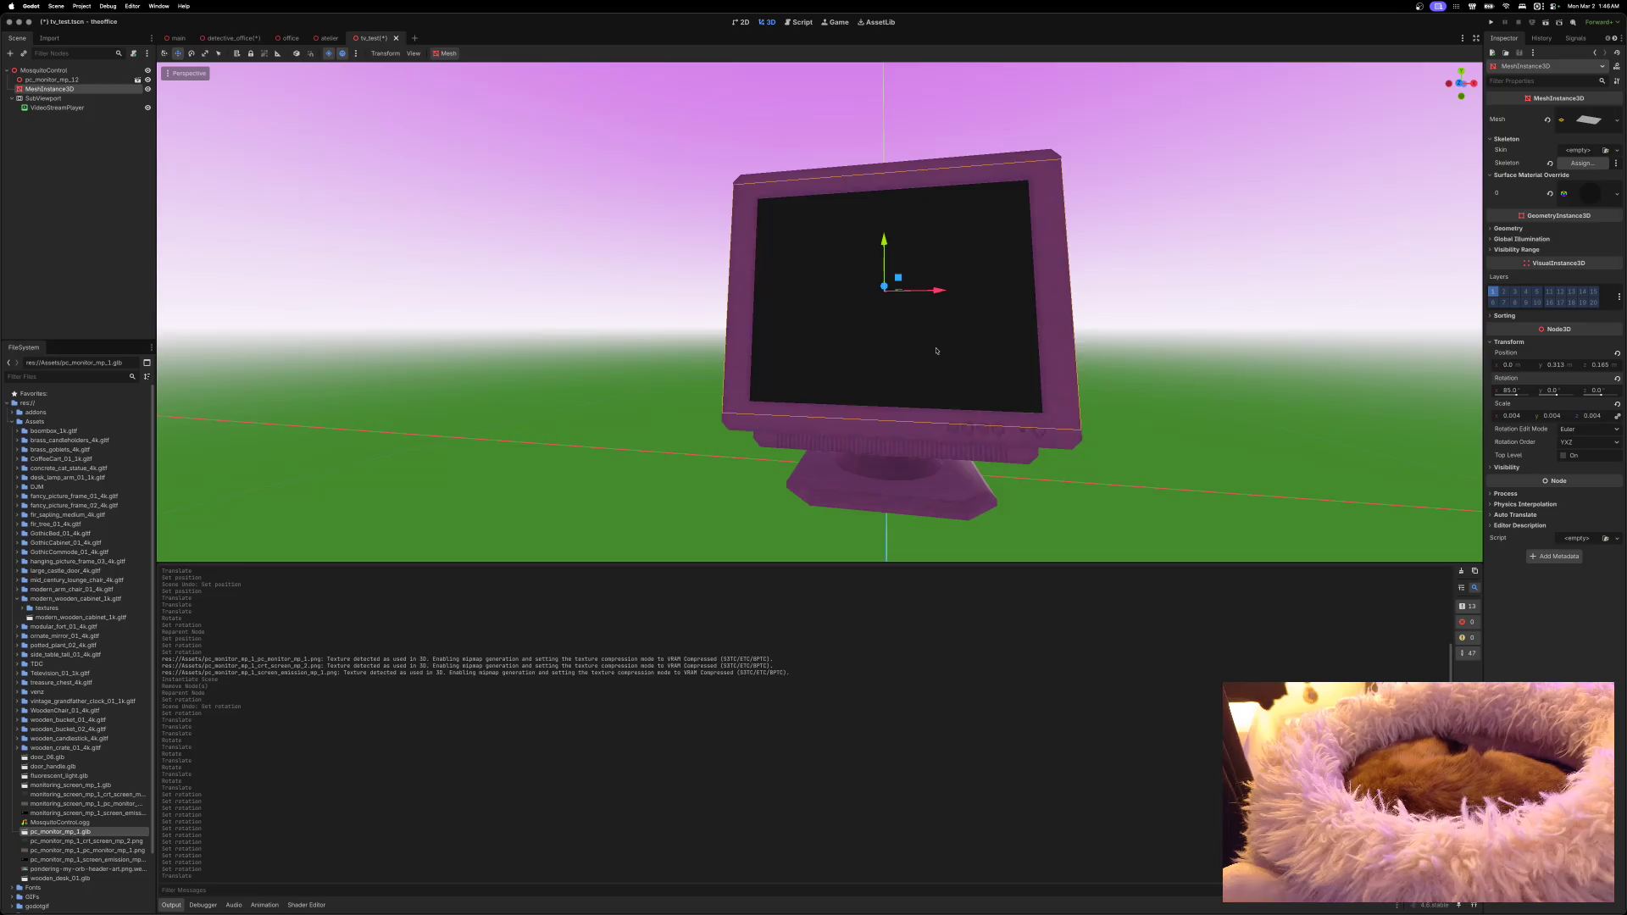
pyautogui.hotkey('ctrl', 's')
# Step: Close tv_test and, in detective_office, turn the monitor to face the room
pyautogui.click(387, 38)
pyautogui.click(231, 38)
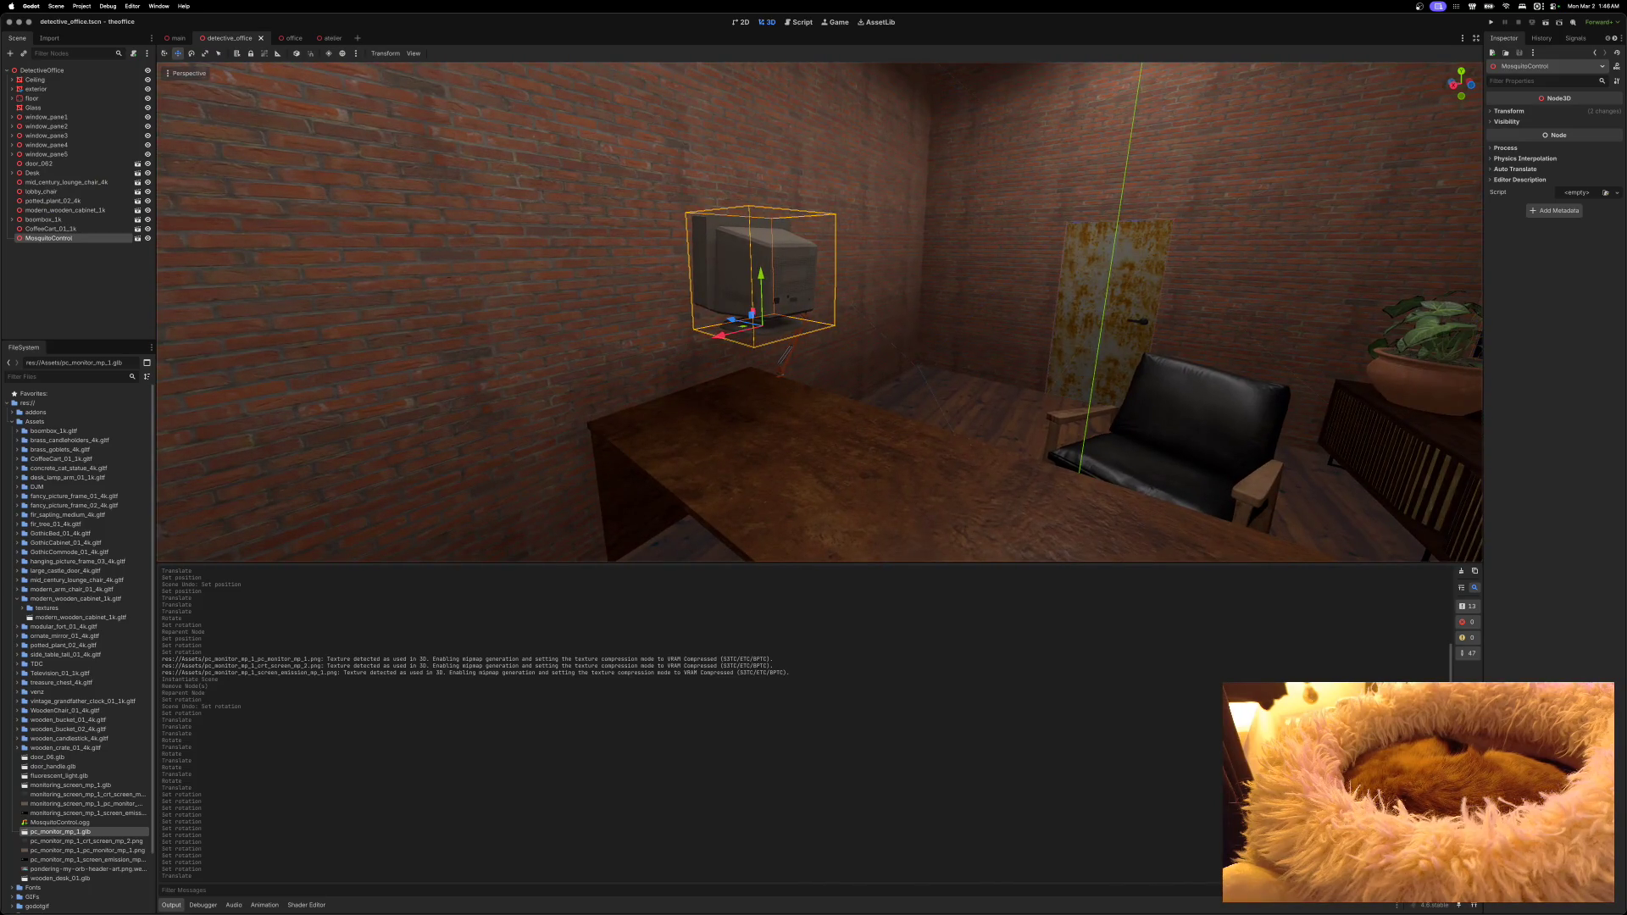
pyautogui.press('e')
pyautogui.moveTo(764, 325)
pyautogui.mouseDown()
pyautogui.moveTo(787, 335)
pyautogui.moveTo(770, 305)
pyautogui.moveTo(774, 385)
pyautogui.mouseUp()
pyautogui.press('w')
# Step: Slide the monitor across the desk top to sit beside the lamp
pyautogui.hscroll(-10, 783, 377)
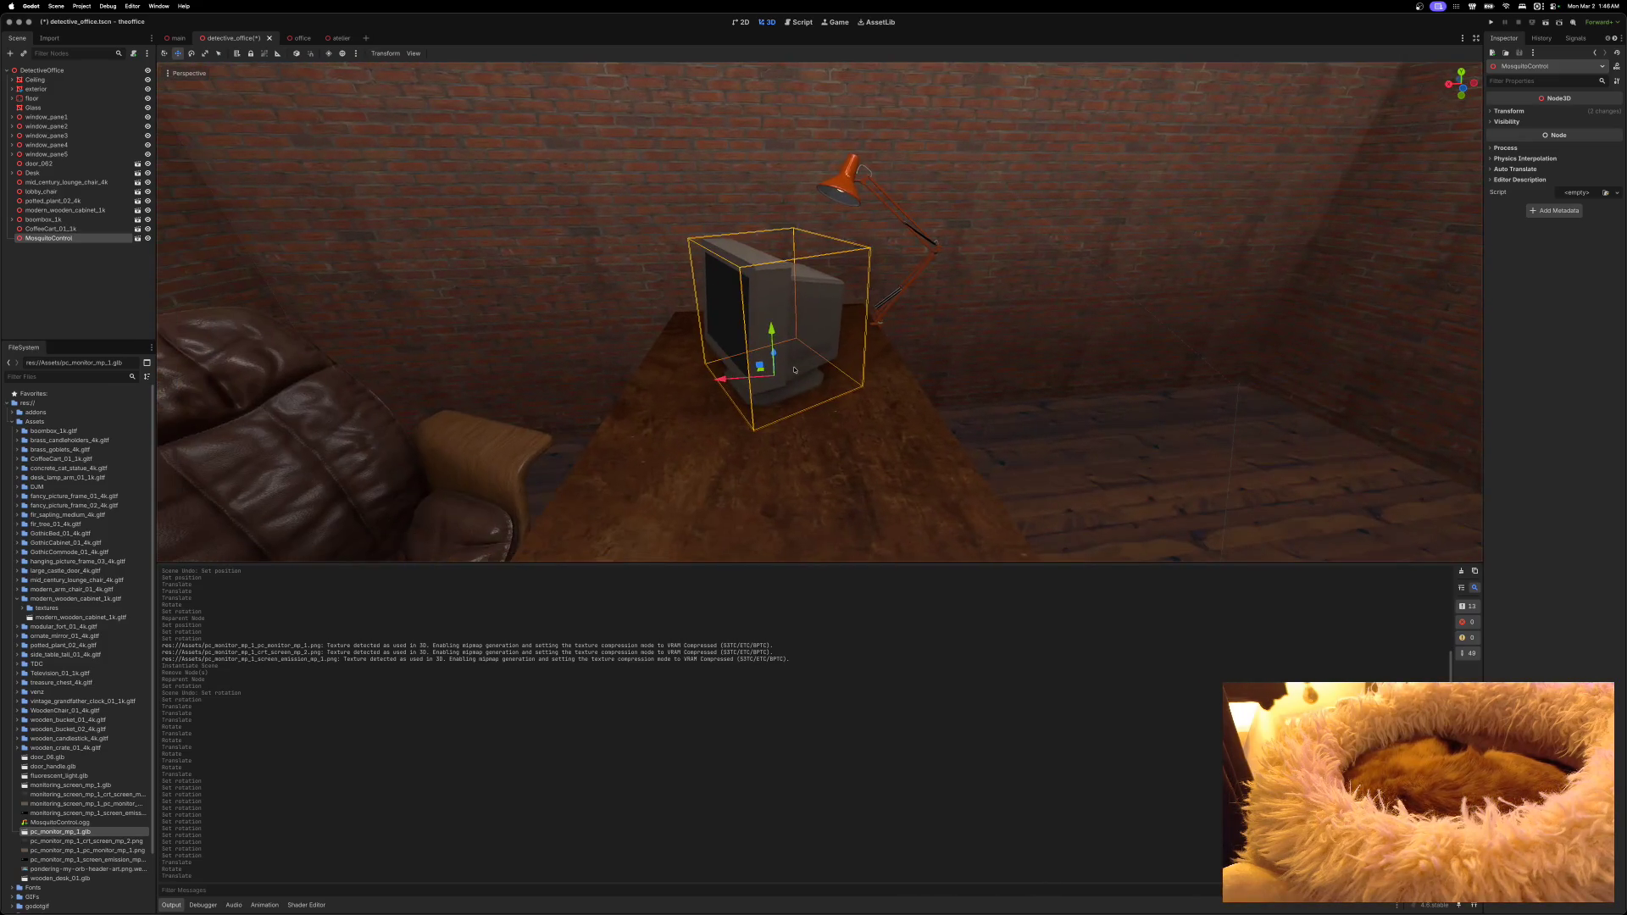
pyautogui.hscroll(-5, 789, 375)
pyautogui.scroll(5, 801, 381)
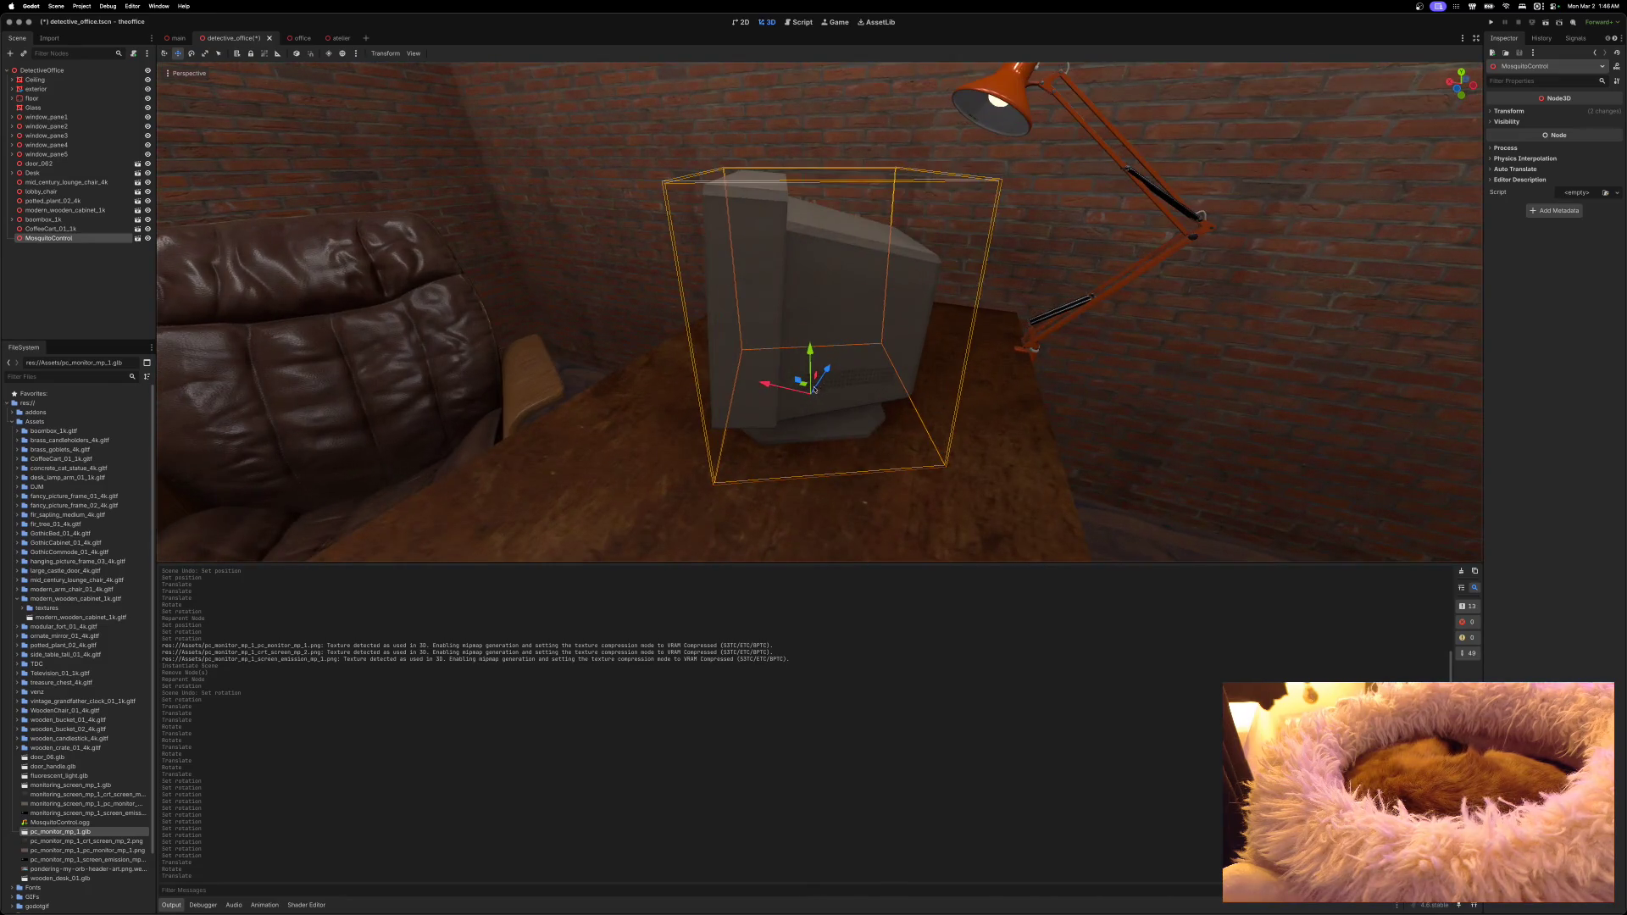
pyautogui.moveTo(806, 388); pyautogui.dragTo(832, 364)
pyautogui.hotkey('ctrl', 'z')
pyautogui.hscroll(-5, 826, 368)
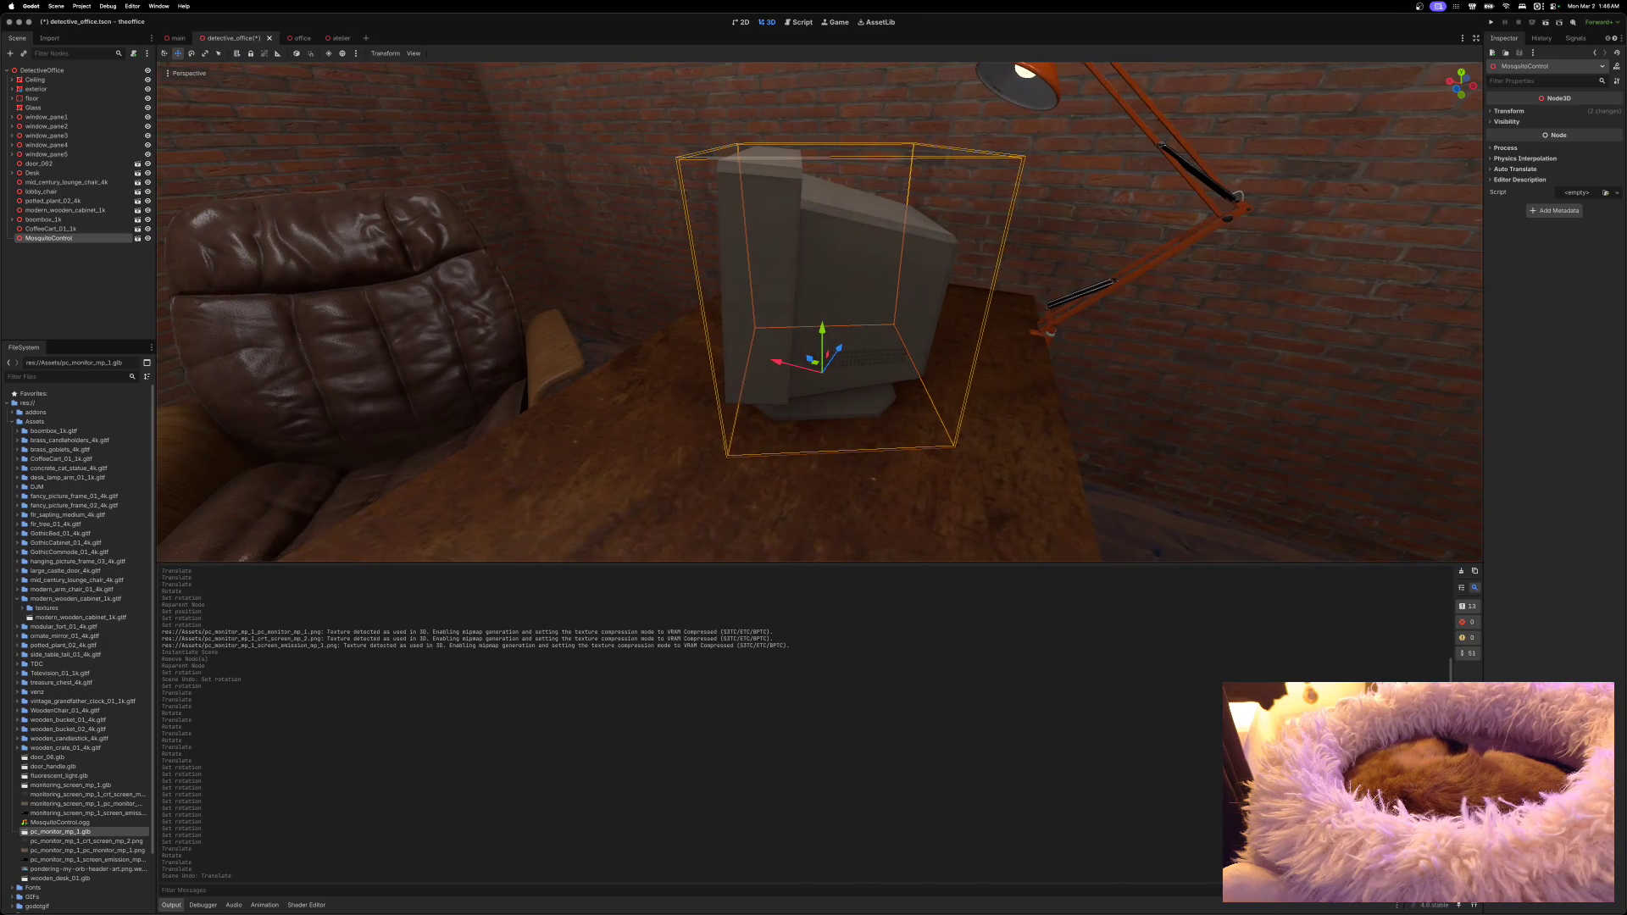
pyautogui.moveTo(821, 371)
pyautogui.mouseDown()
pyautogui.moveTo(882, 327)
pyautogui.moveTo(939, 317)
pyautogui.mouseUp()
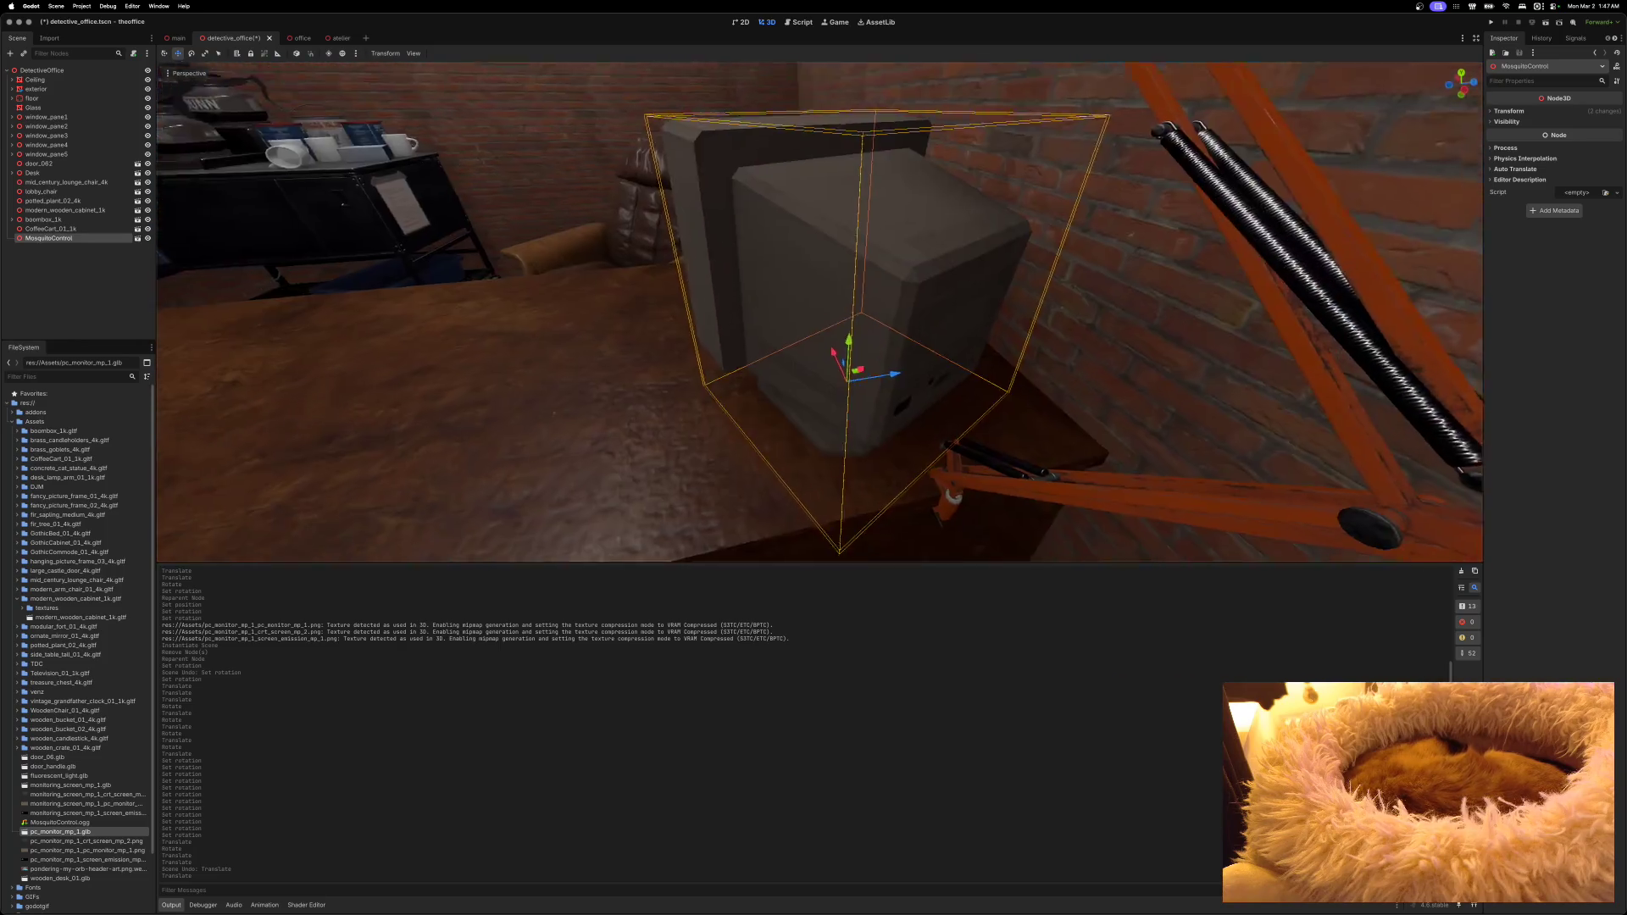
pyautogui.scroll(-5, 819, 311)
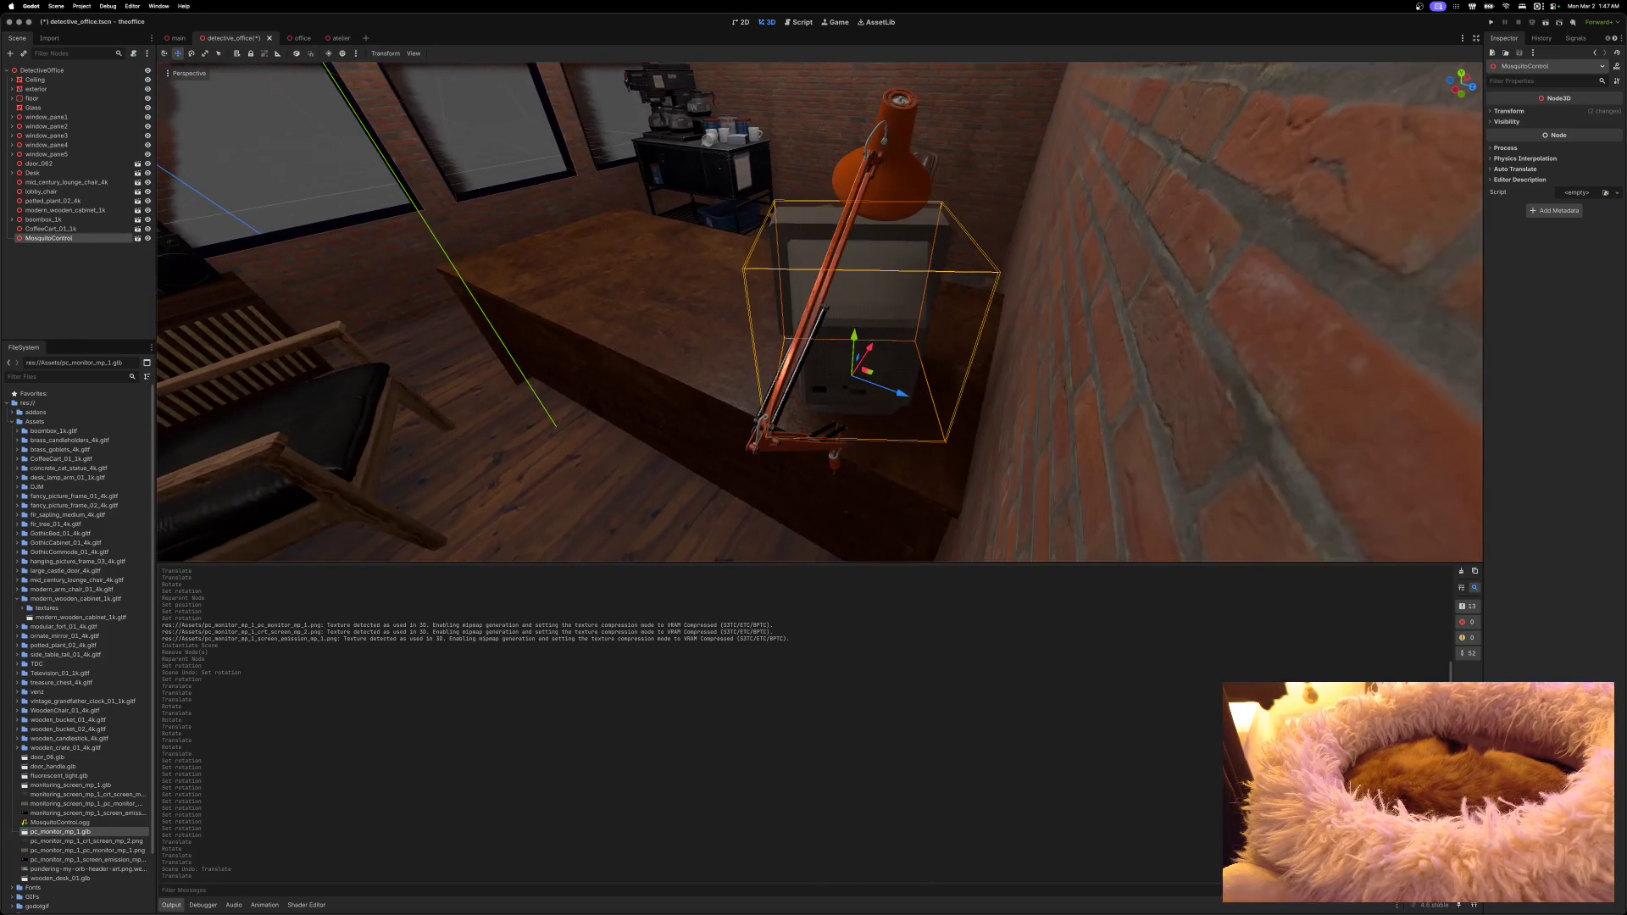
pyautogui.moveTo(878, 375); pyautogui.dragTo(914, 390)
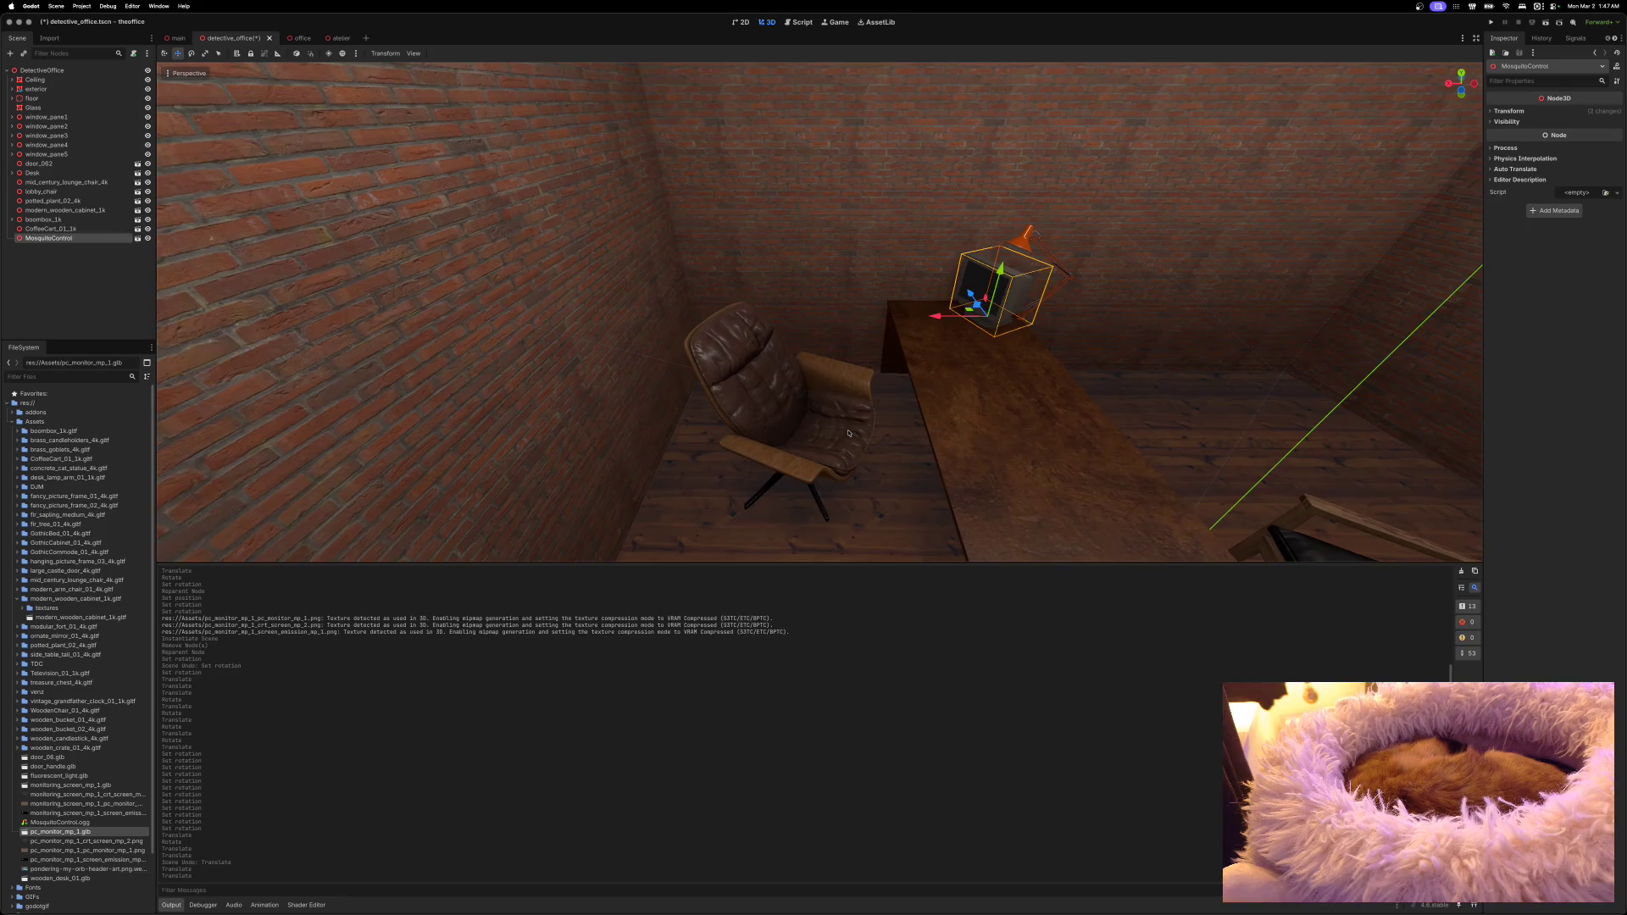
# Step: Turn the lounge chair slightly and save detective_office
pyautogui.click(843, 435)
pyautogui.press('e')
pyautogui.moveTo(775, 481)
pyautogui.mouseDown()
pyautogui.moveTo(783, 443)
pyautogui.moveTo(762, 425)
pyautogui.mouseUp()
pyautogui.press('w')
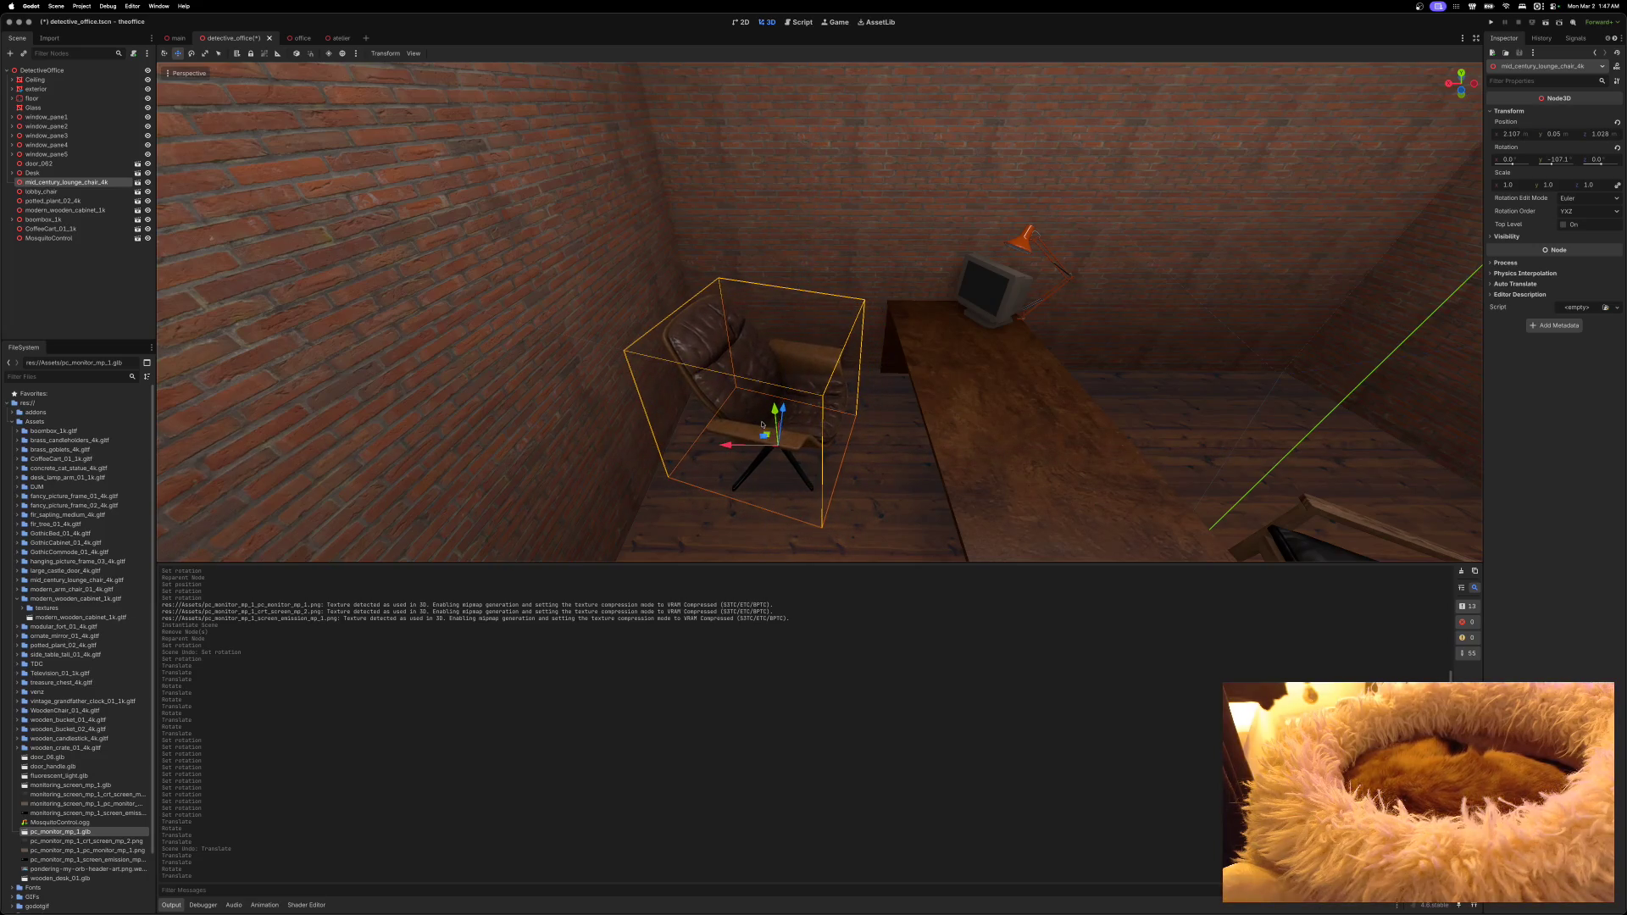
pyautogui.hotkey('ctrl', 's')
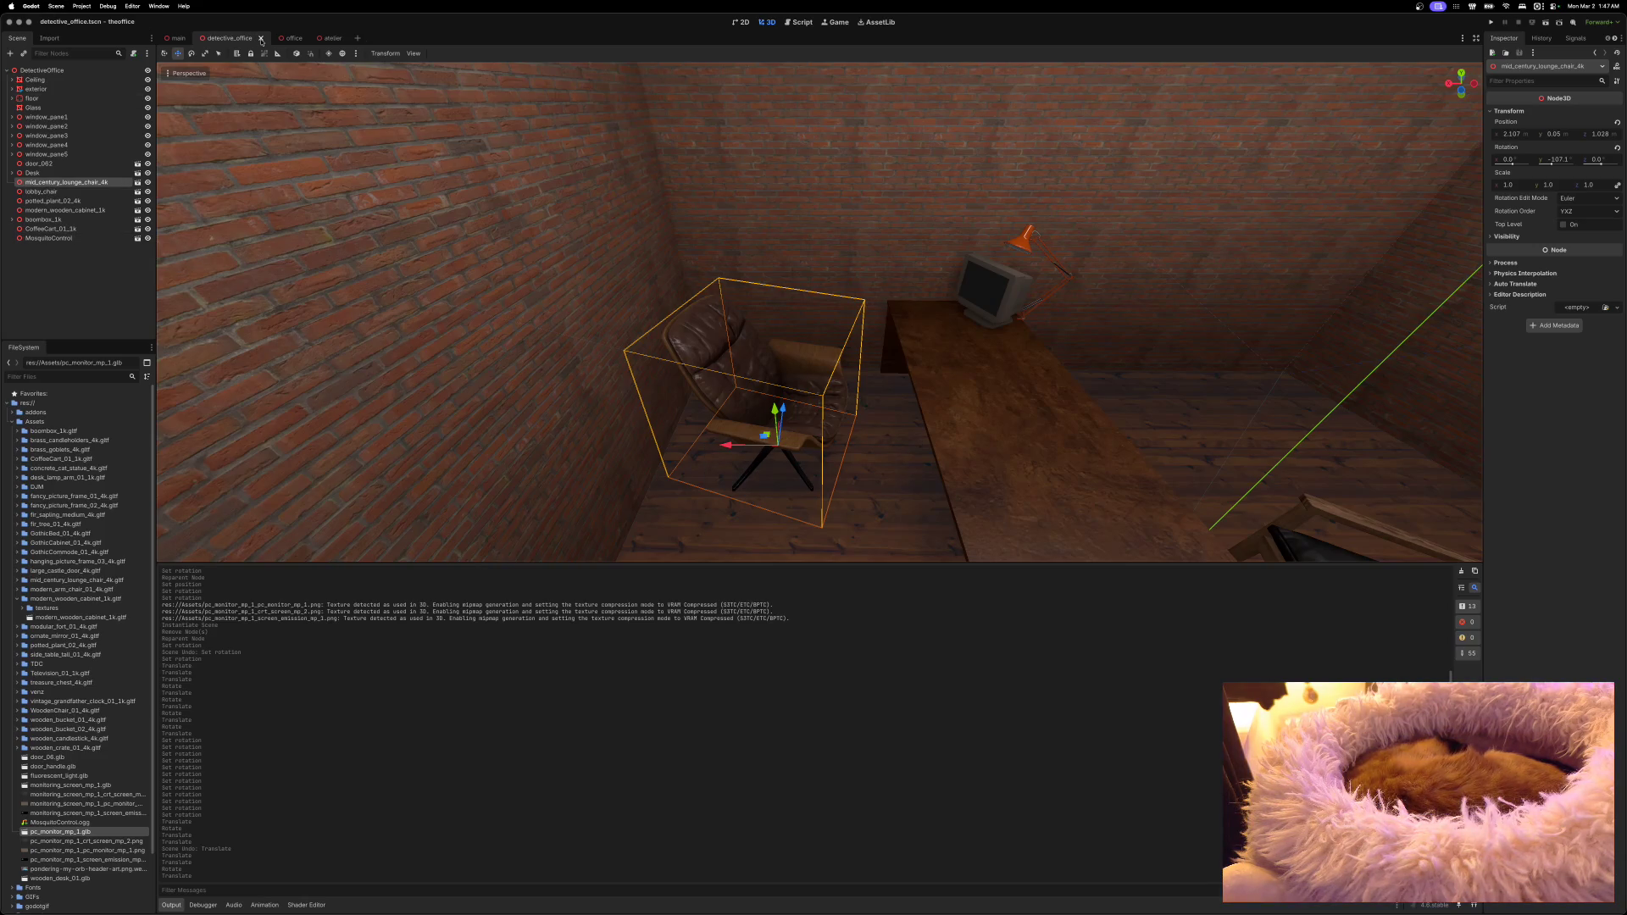
pyautogui.click(288, 39)
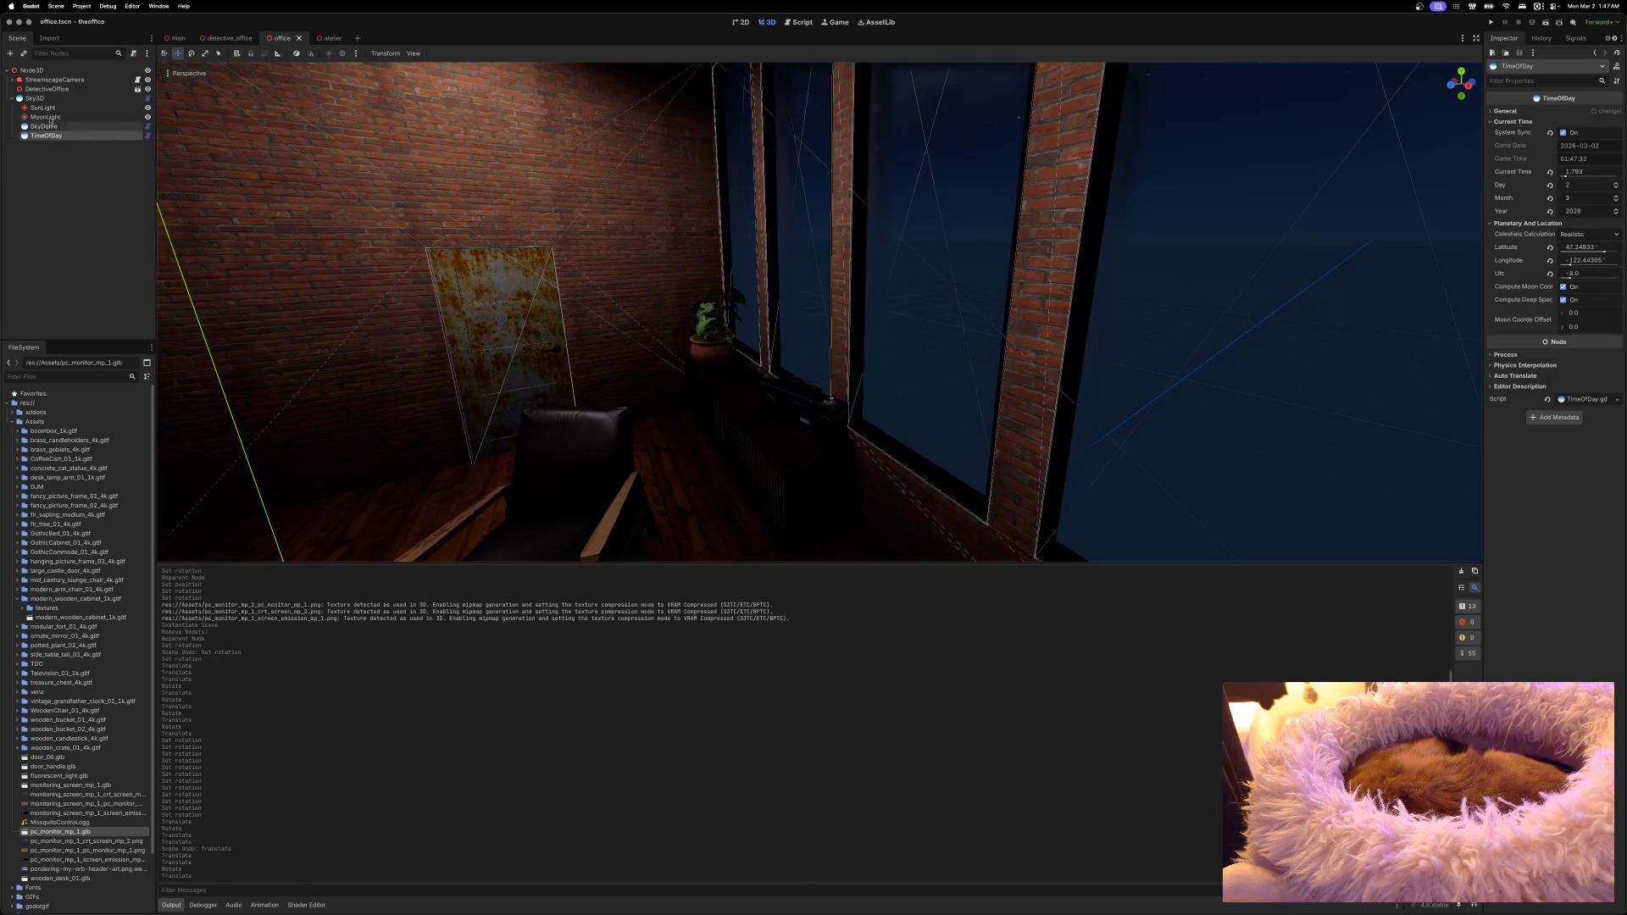
# Step: Frame the view on StreamscapeCamera and run the game to preview the office monitor
pyautogui.click(12, 98)
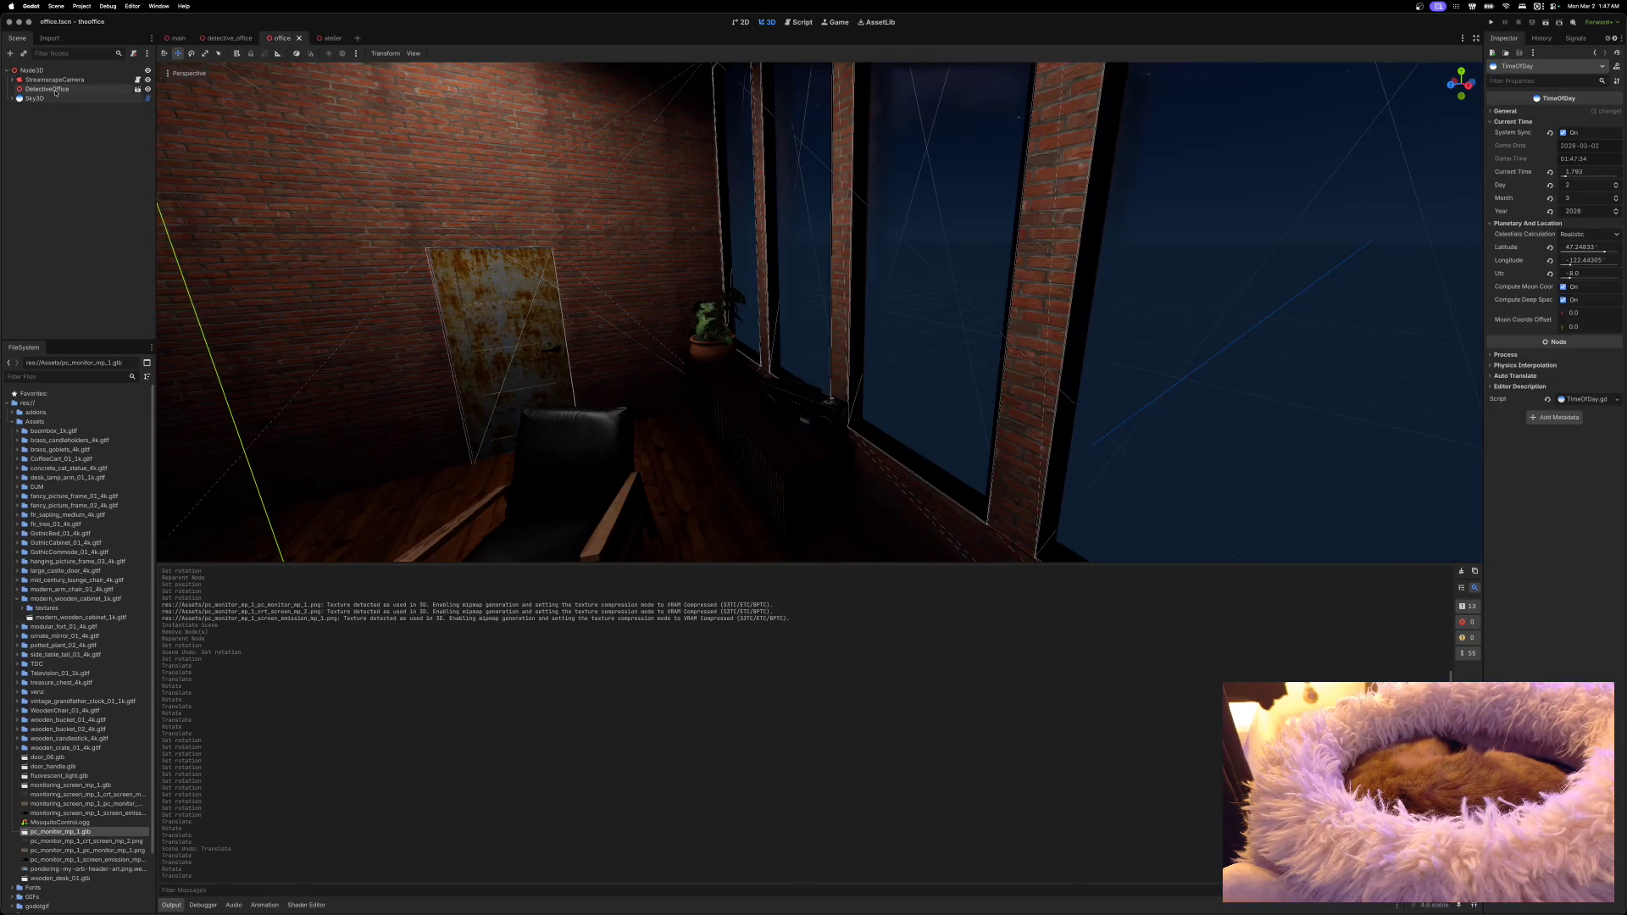
pyautogui.click(54, 80)
pyautogui.press('f')
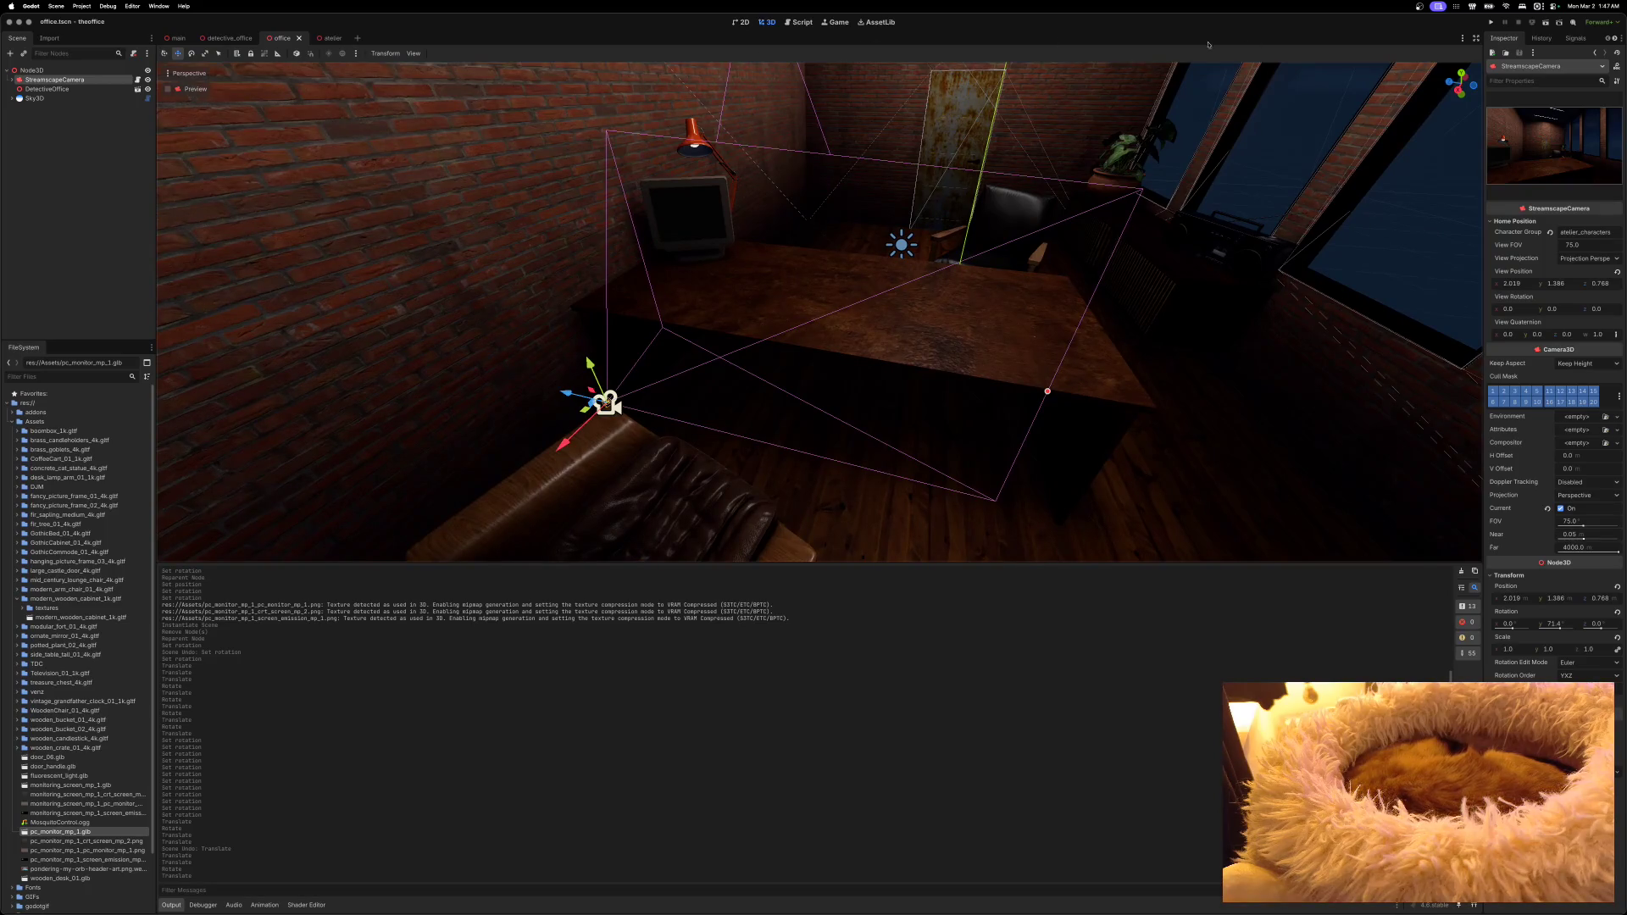
pyautogui.click(1490, 22)
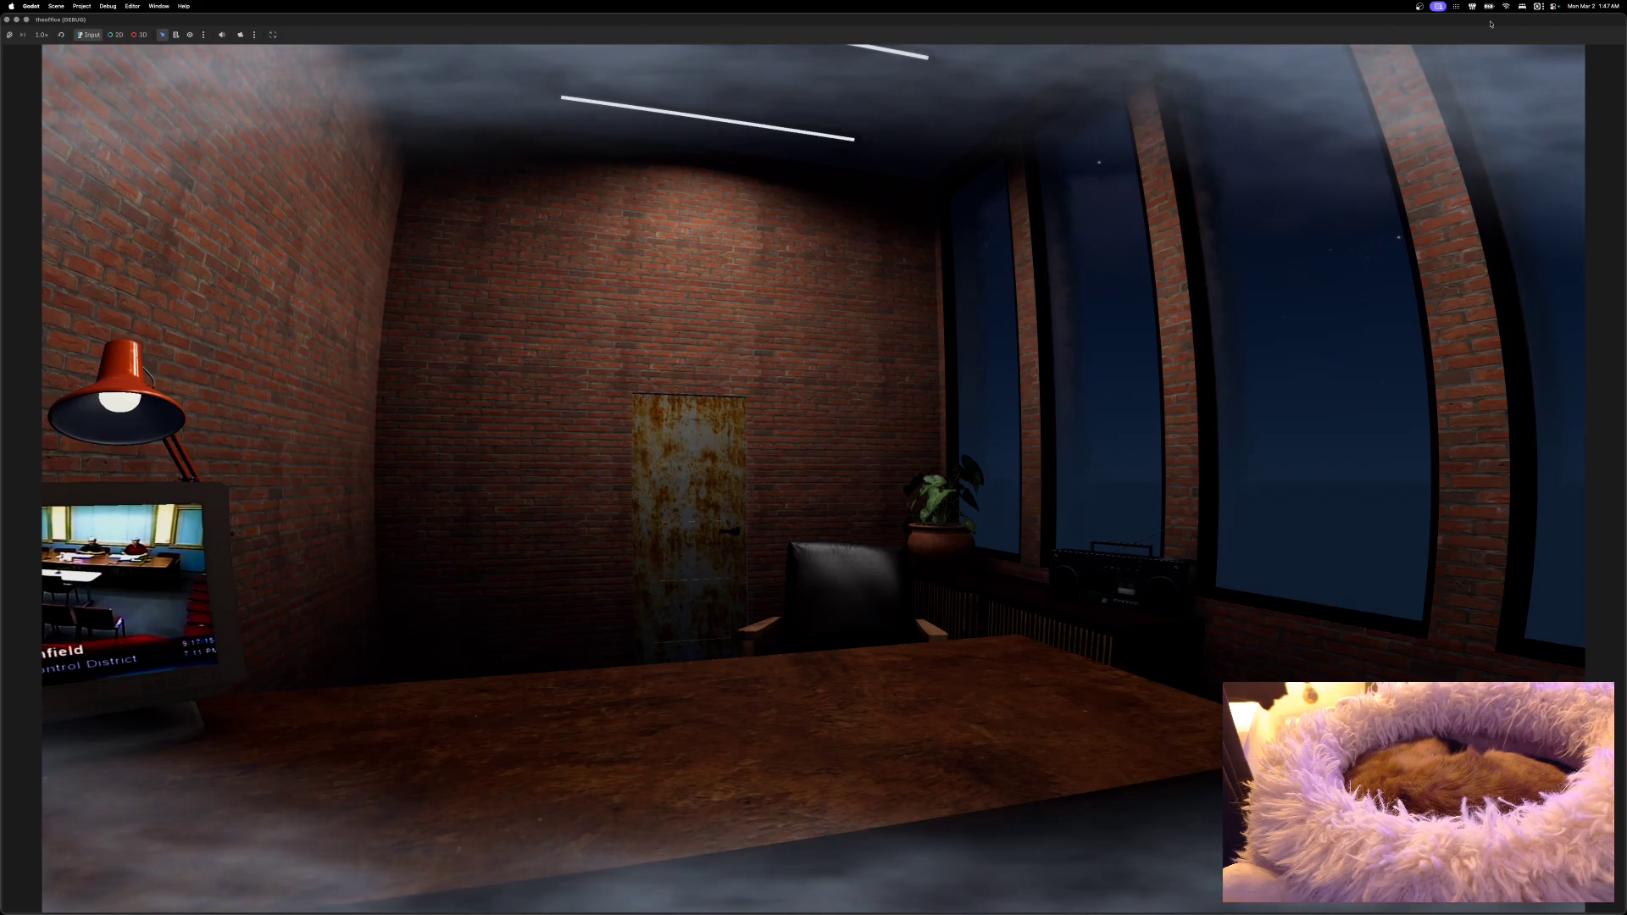
# Step: Stop the game and turn StreamscapeCamera to a View Rotation Y of 78
pyautogui.click(7, 19)
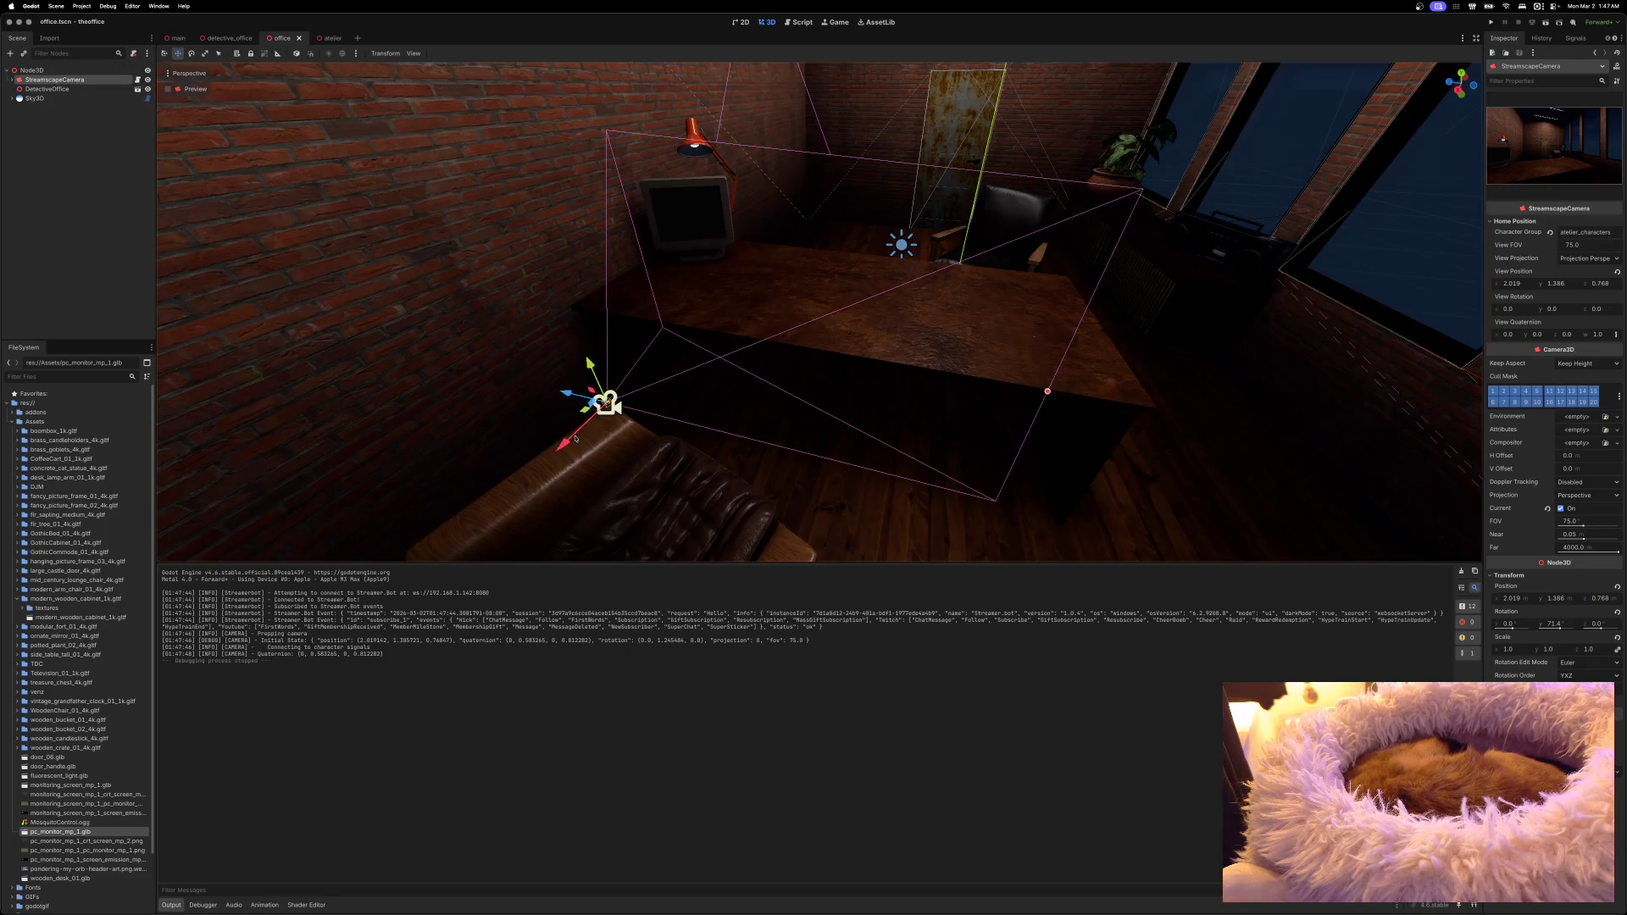
pyautogui.press('e')
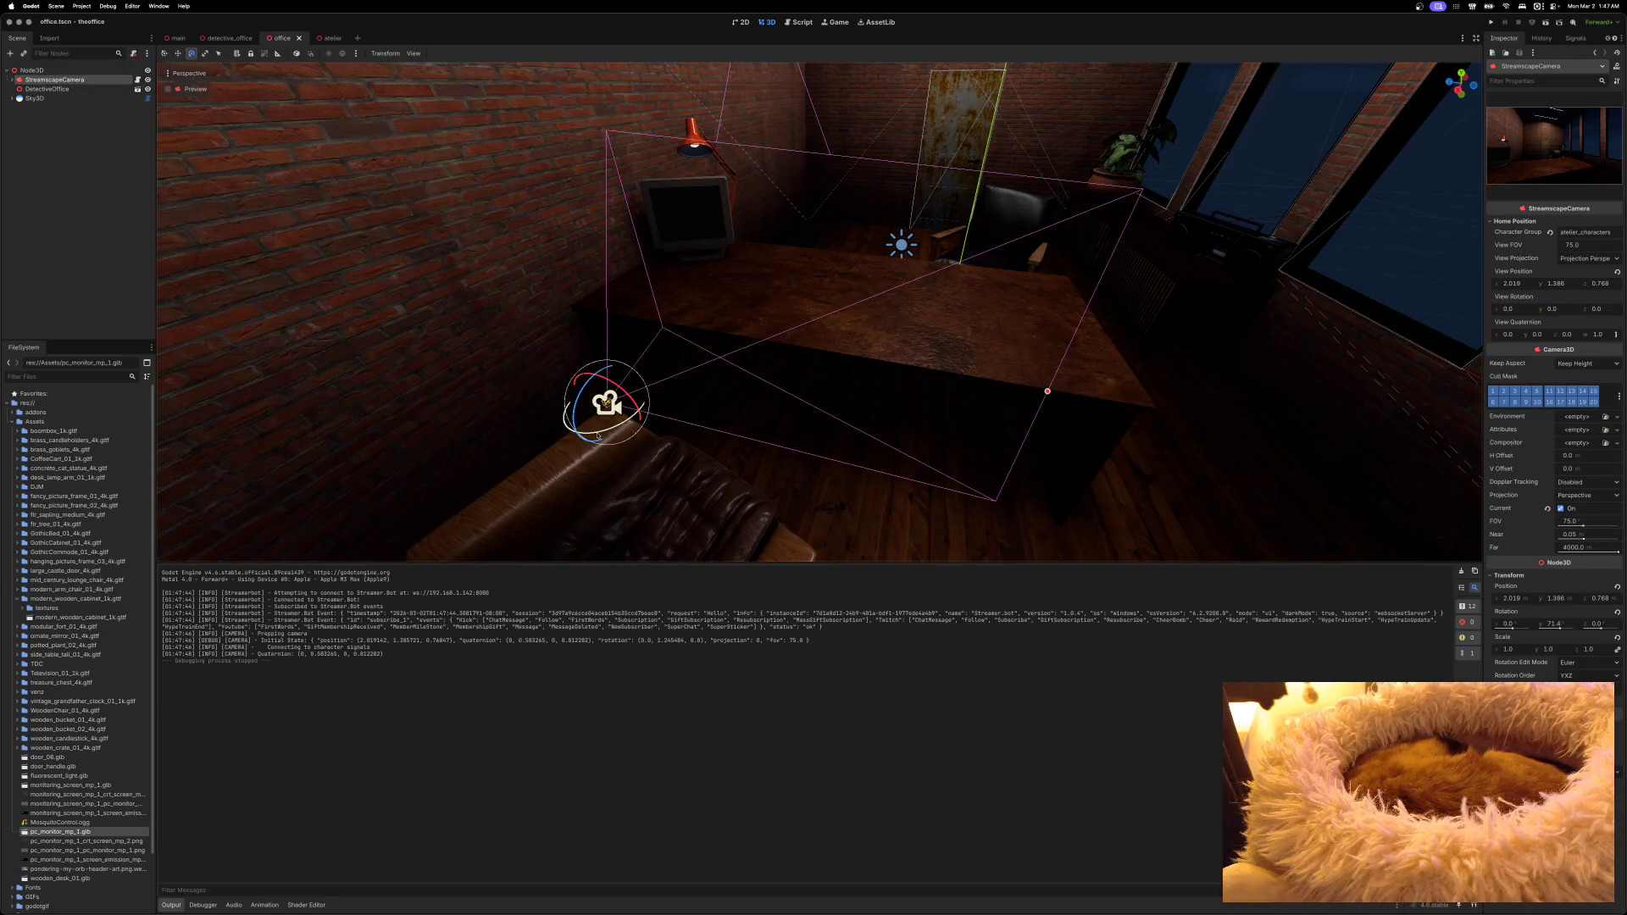
pyautogui.moveTo(599, 436); pyautogui.dragTo(602, 436)
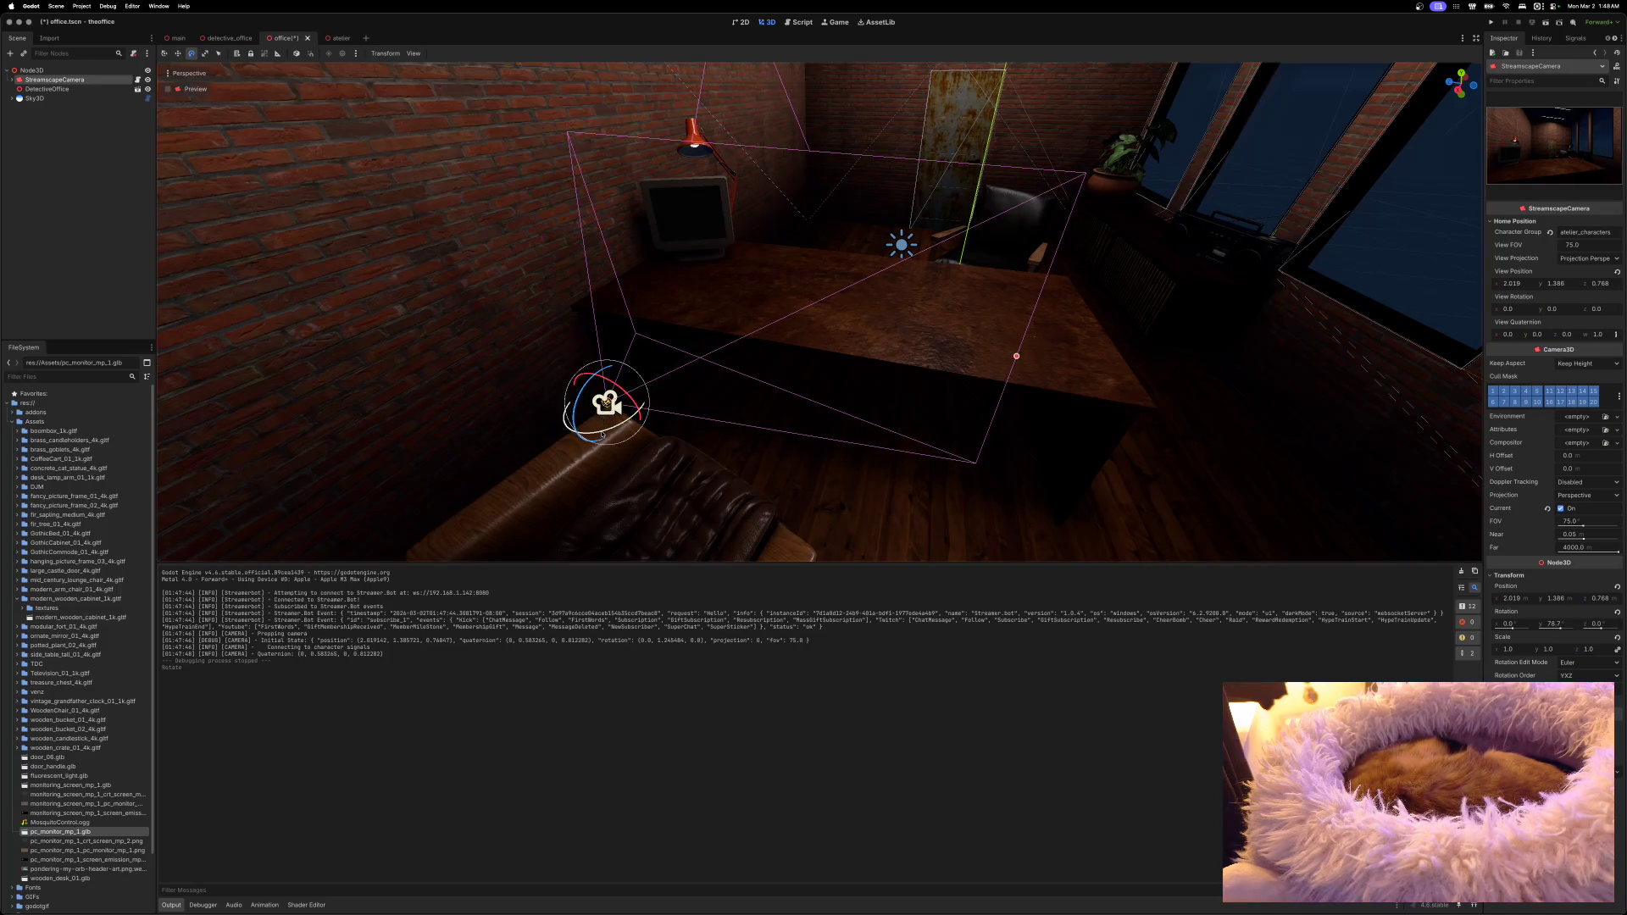
pyautogui.click(1555, 310)
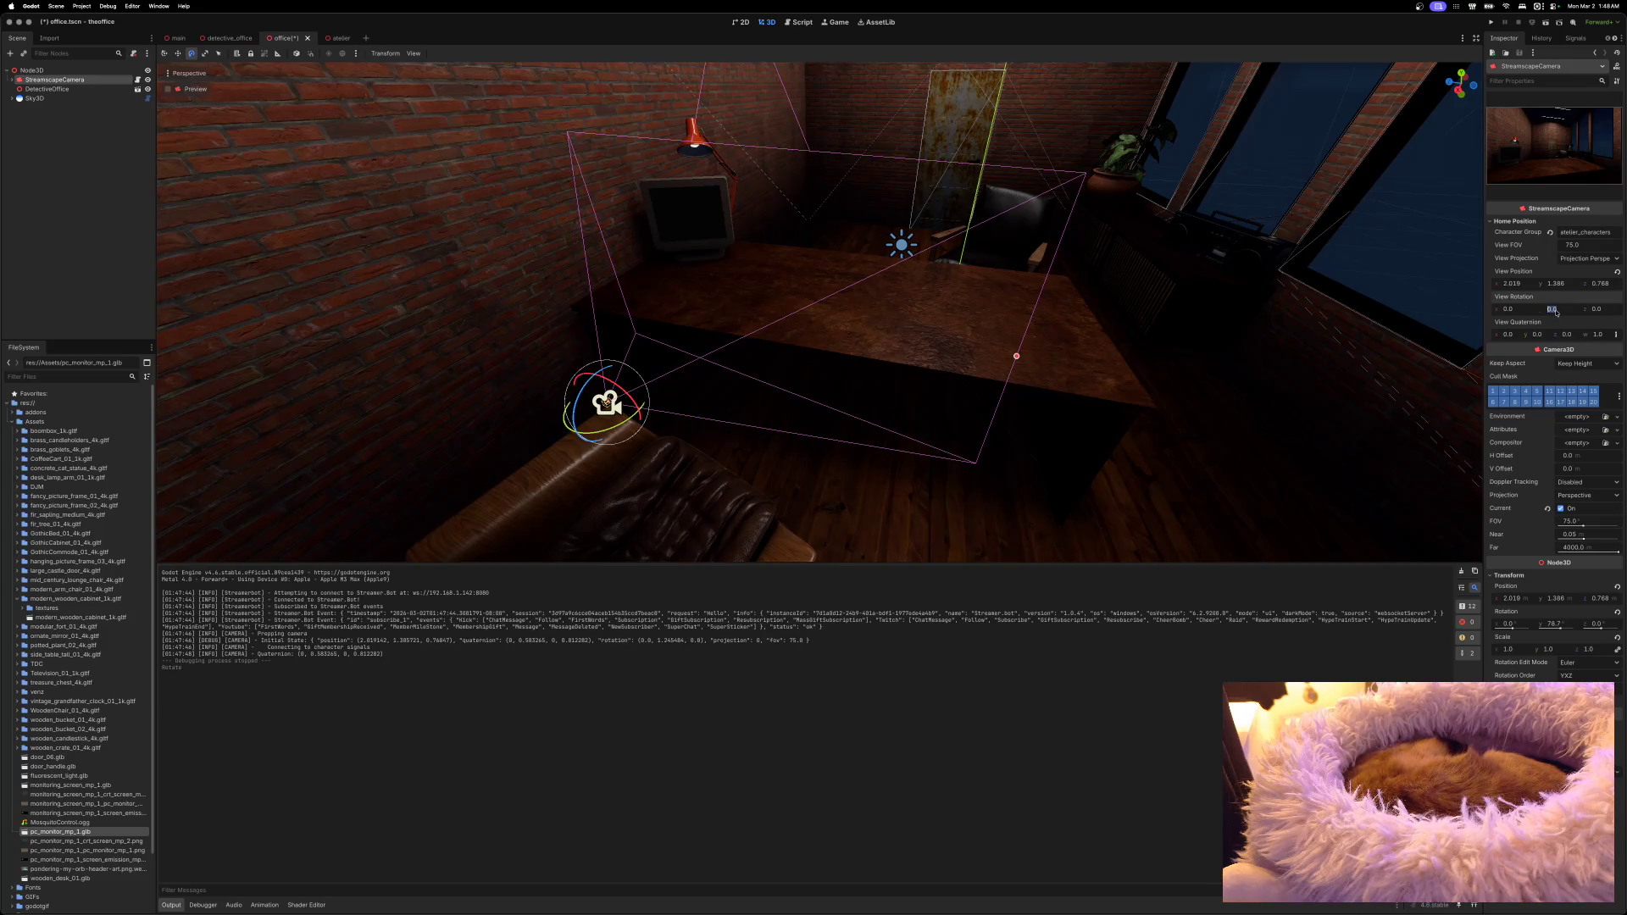
pyautogui.write('78.7')
# Step: Save the office scene, rerun the game to check the view, then close it
pyautogui.hotkey('ctrl', 's')
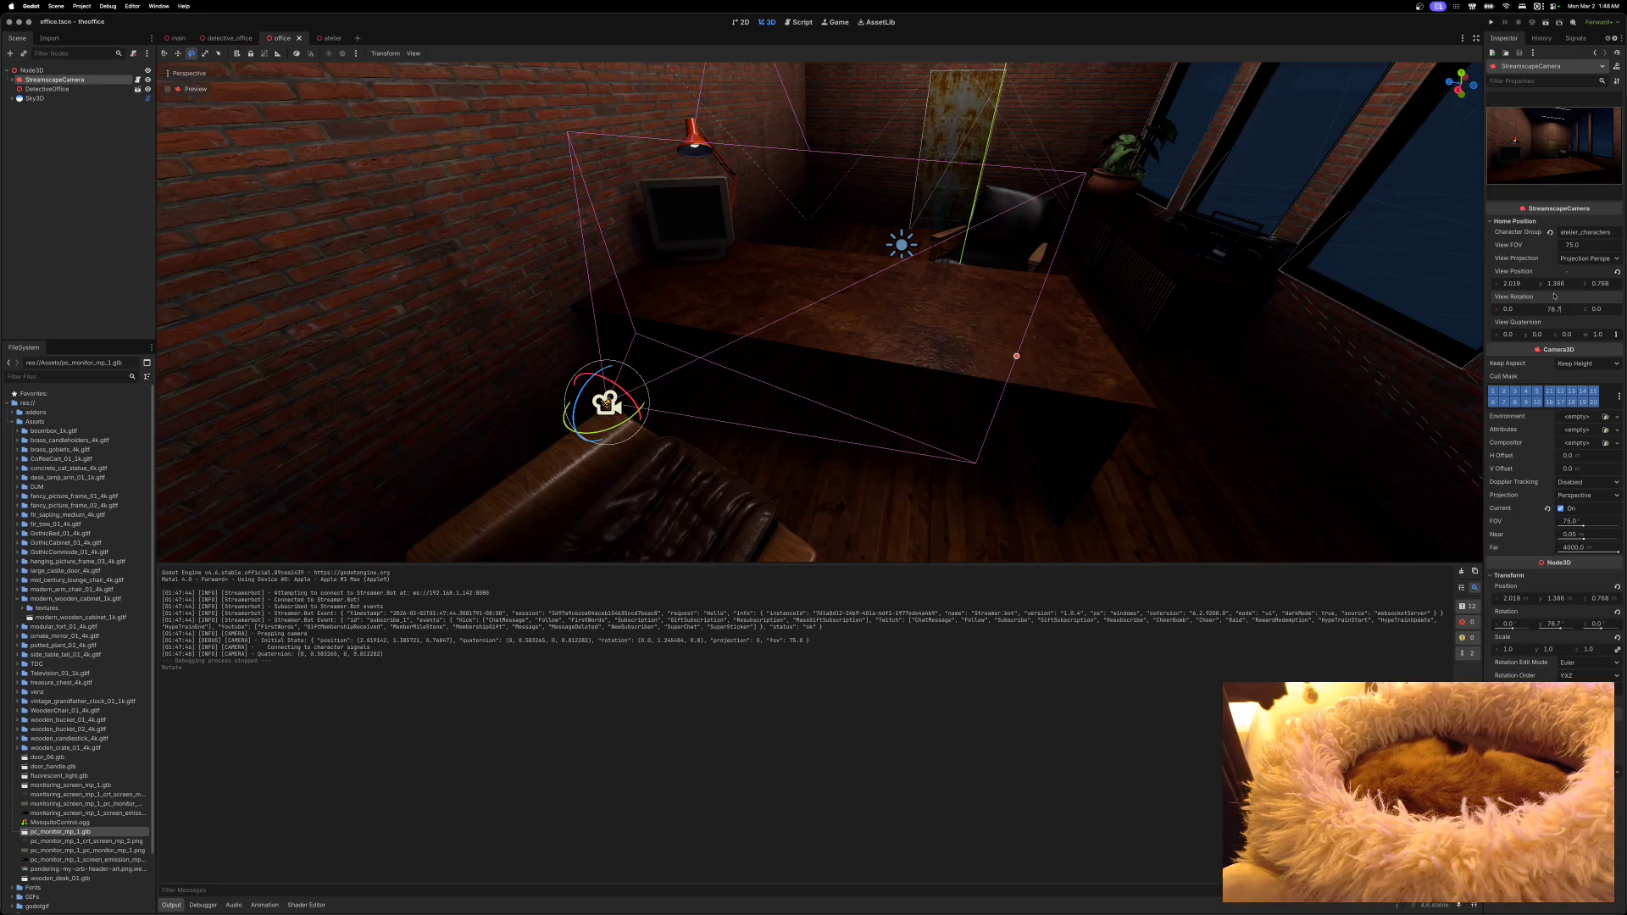
pyautogui.click(1492, 22)
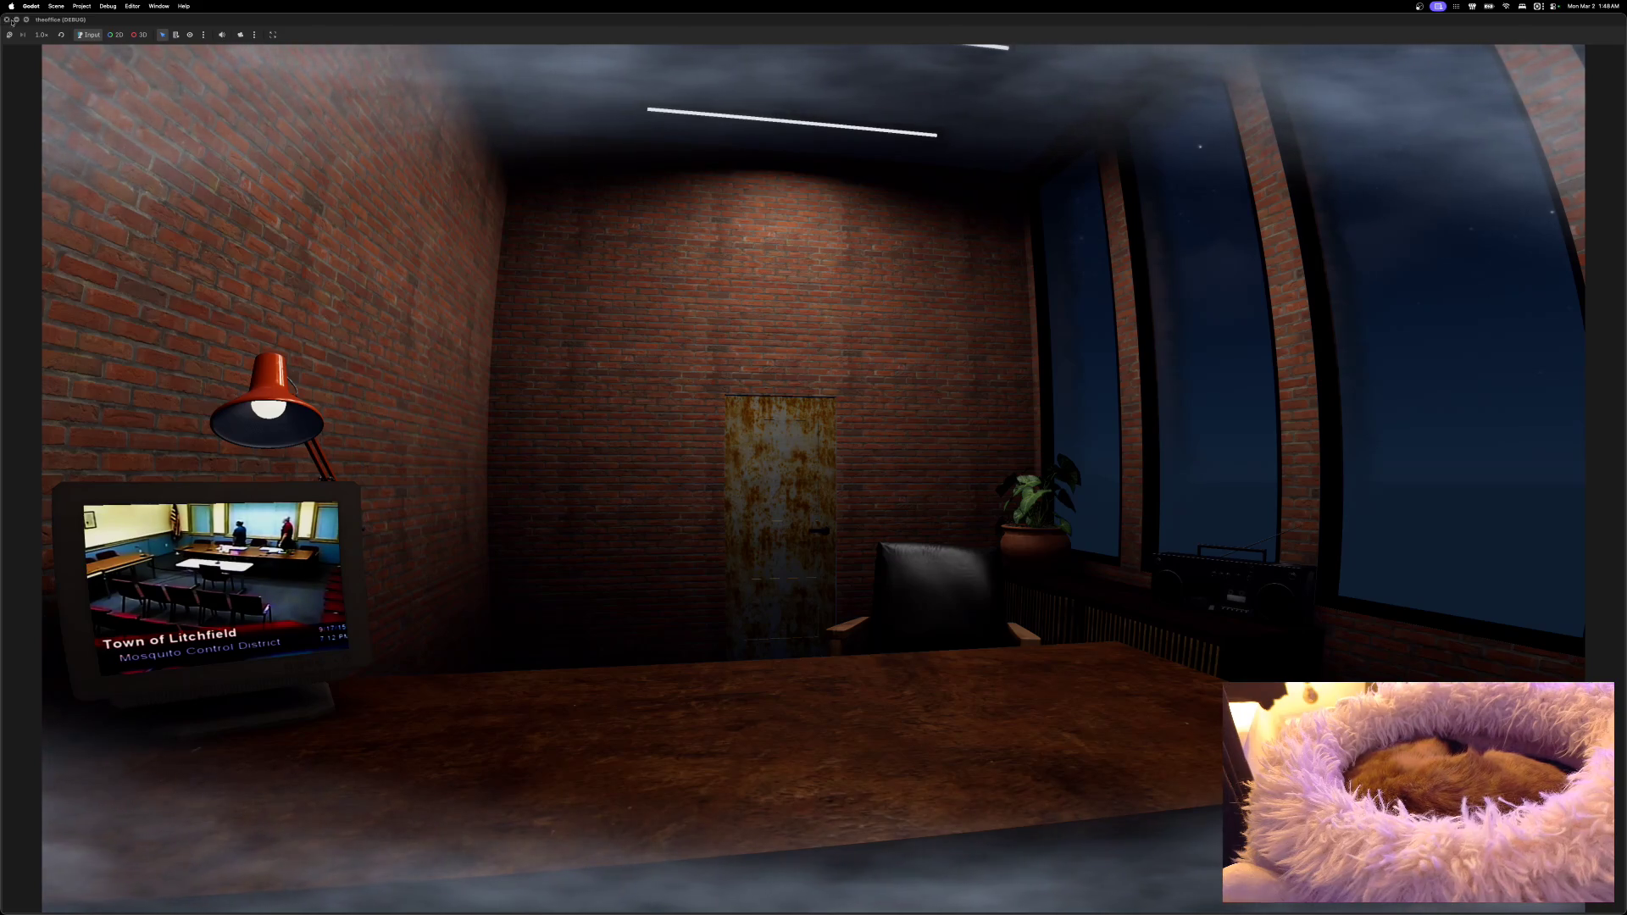
pyautogui.press('super+q')
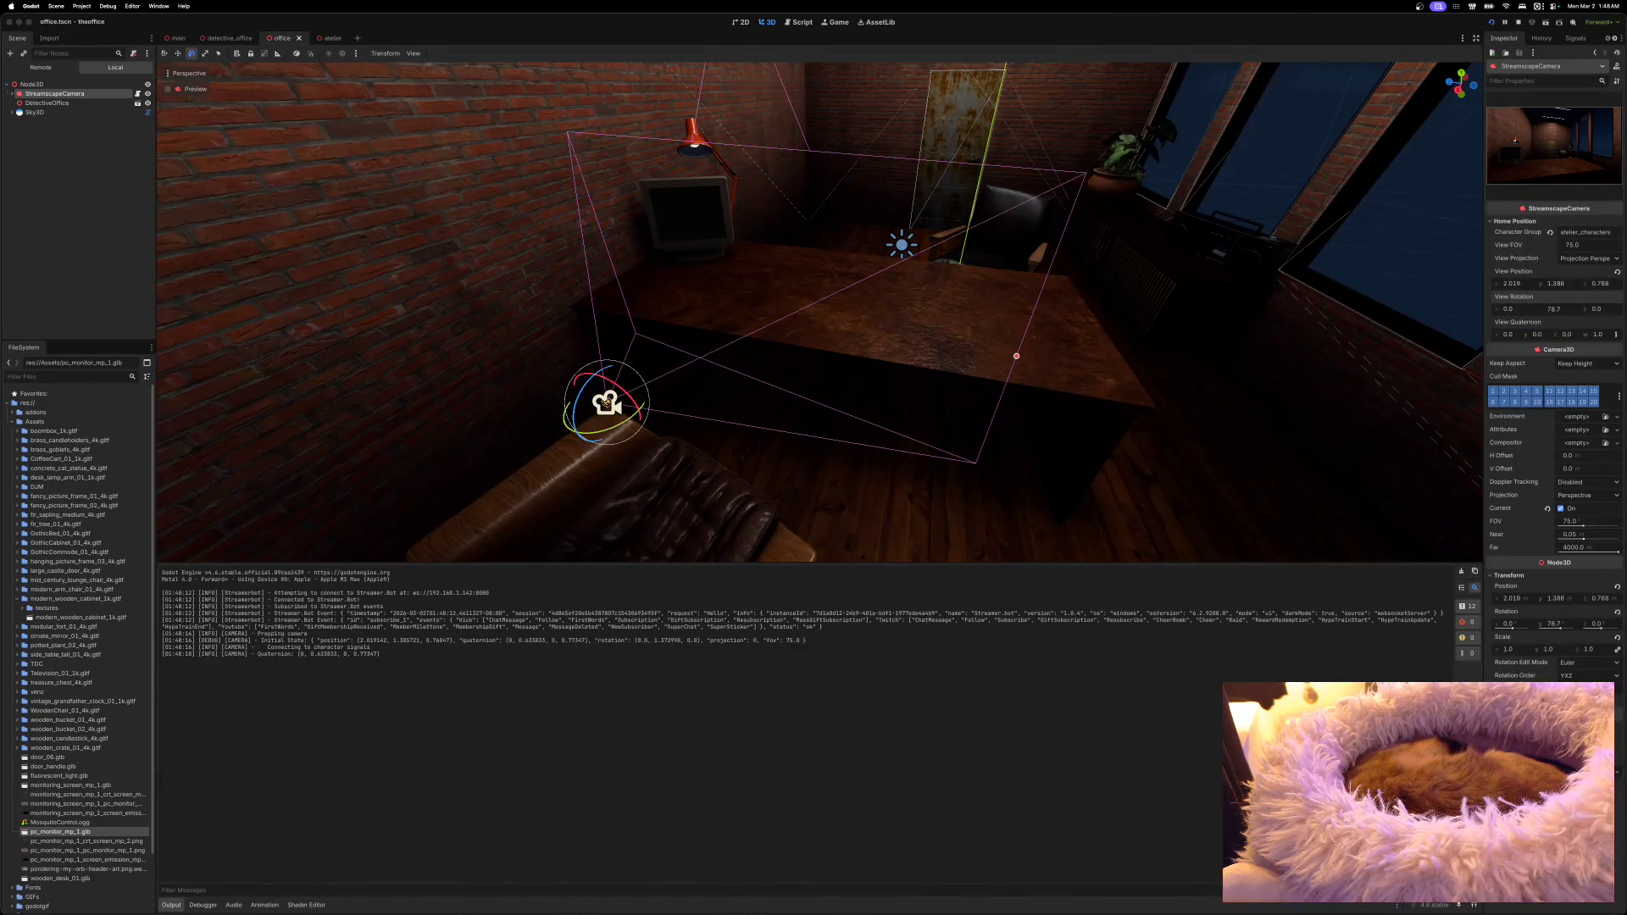
# Step: Relaunch the game, shrink its window to the right side, and narrow the editor beside it
pyautogui.press('super+b')
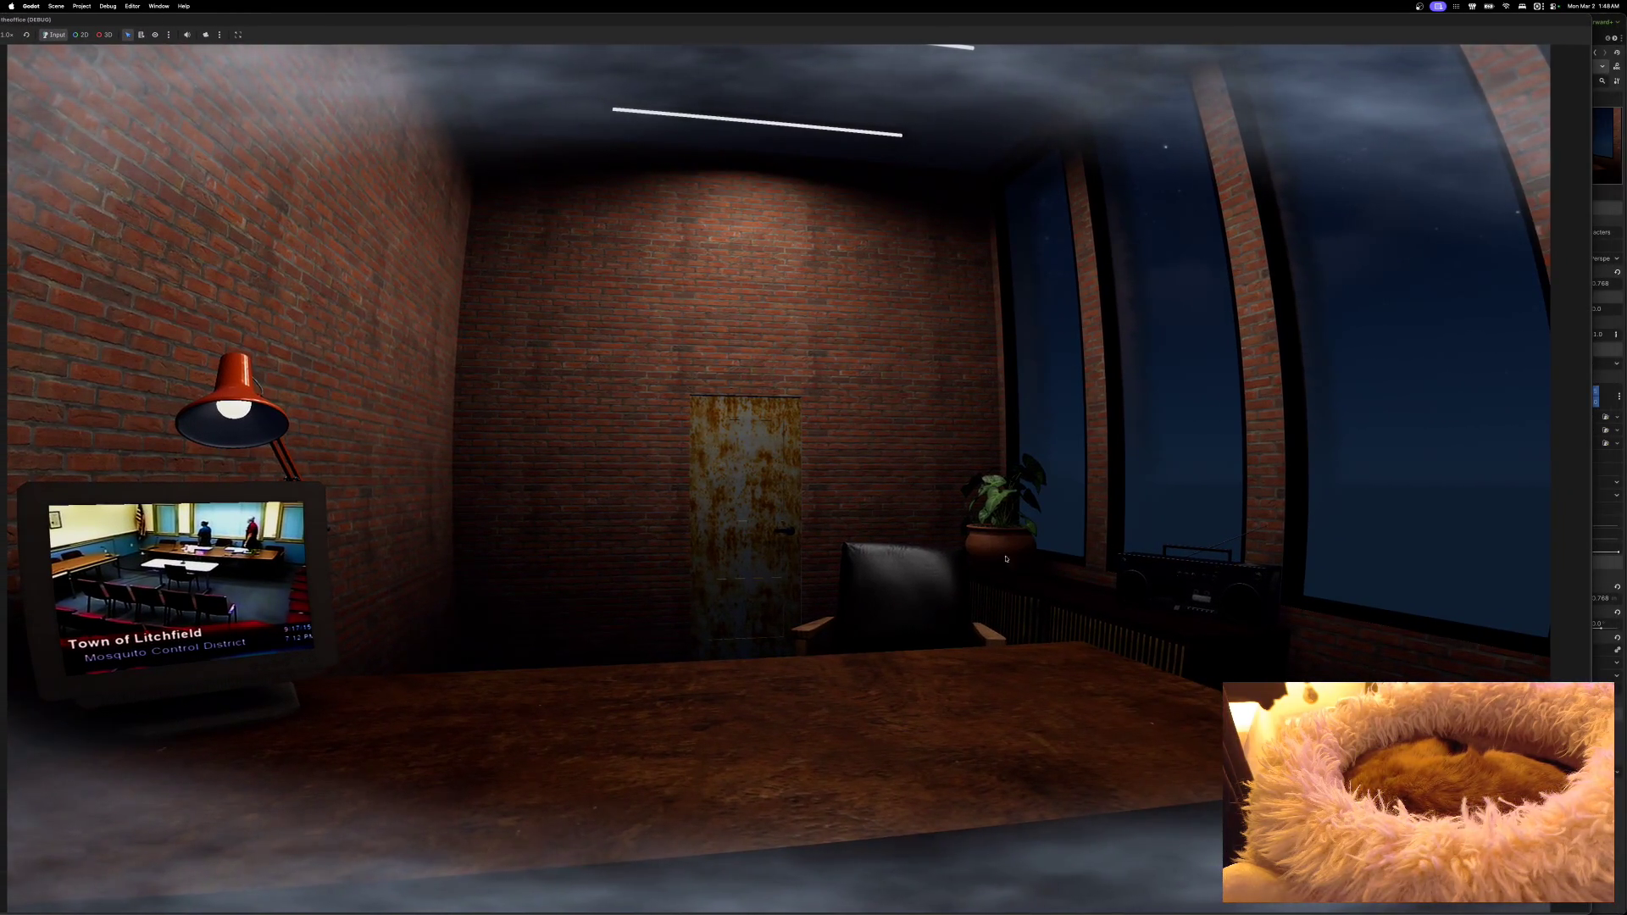
pyautogui.moveTo(1578, 911)
pyautogui.mouseDown()
pyautogui.moveTo(1471, 828)
pyautogui.moveTo(1081, 599)
pyautogui.moveTo(849, 562)
pyautogui.moveTo(722, 436)
pyautogui.moveTo(666, 431)
pyautogui.mouseUp()
pyautogui.moveTo(316, 22)
pyautogui.mouseDown()
pyautogui.moveTo(842, 135)
pyautogui.moveTo(1174, 121)
pyautogui.moveTo(1049, 120)
pyautogui.mouseUp()
pyautogui.click(1554, 52)
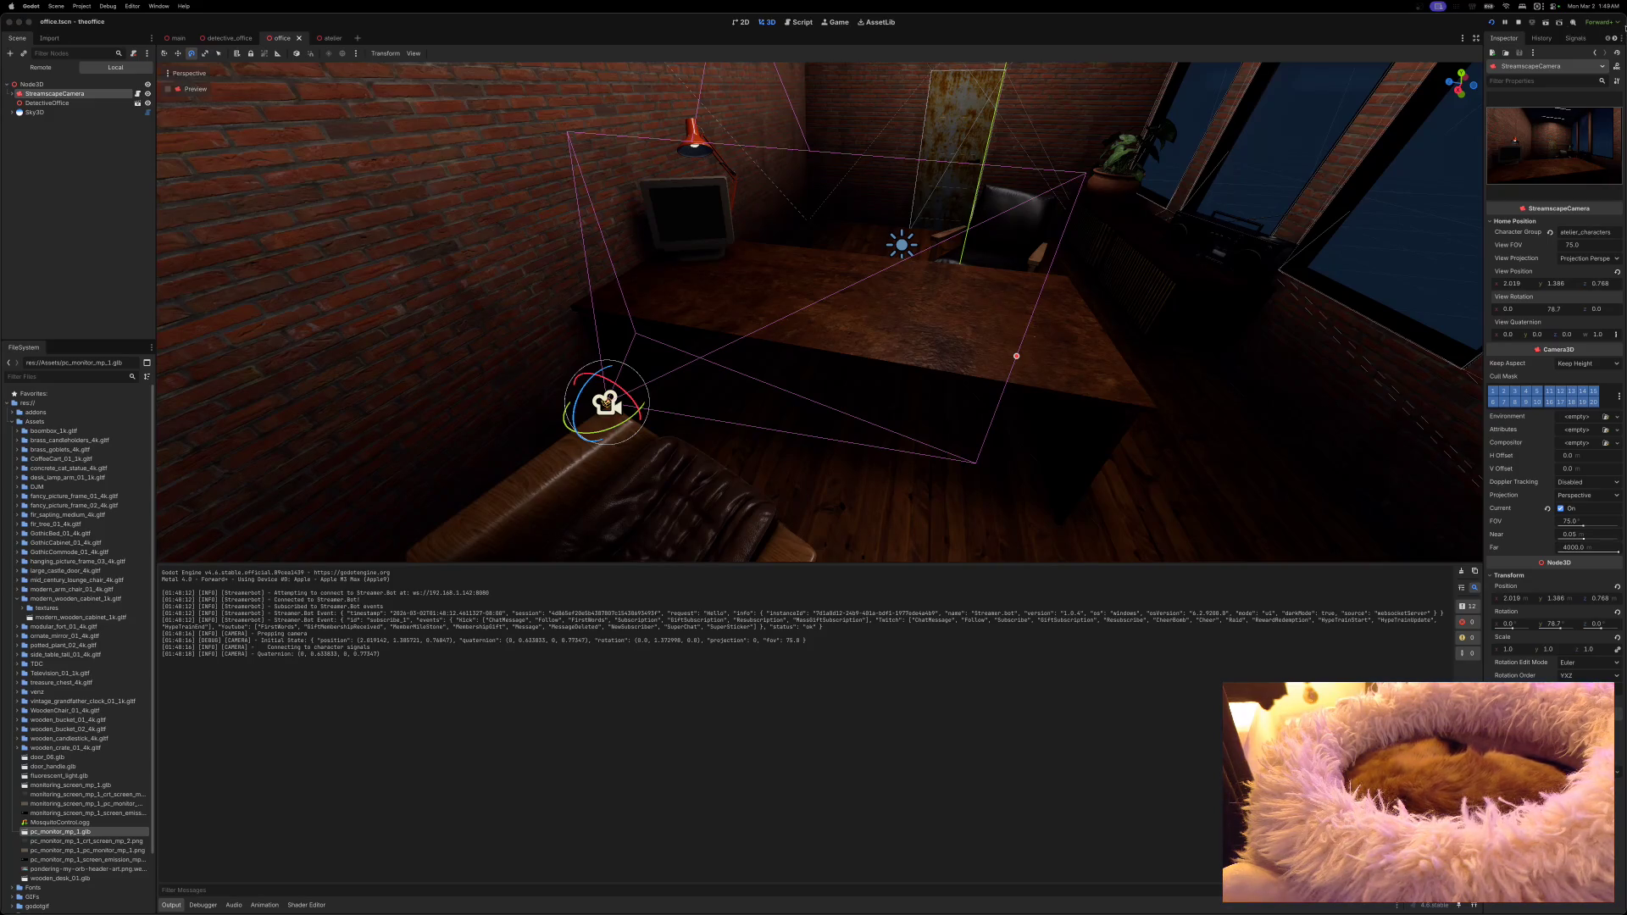
pyautogui.moveTo(1624, 31); pyautogui.dragTo(1033, 69)
pyautogui.moveTo(1175, 112)
pyautogui.mouseDown()
pyautogui.moveTo(1511, 121)
pyautogui.moveTo(1505, 103)
pyautogui.mouseUp()
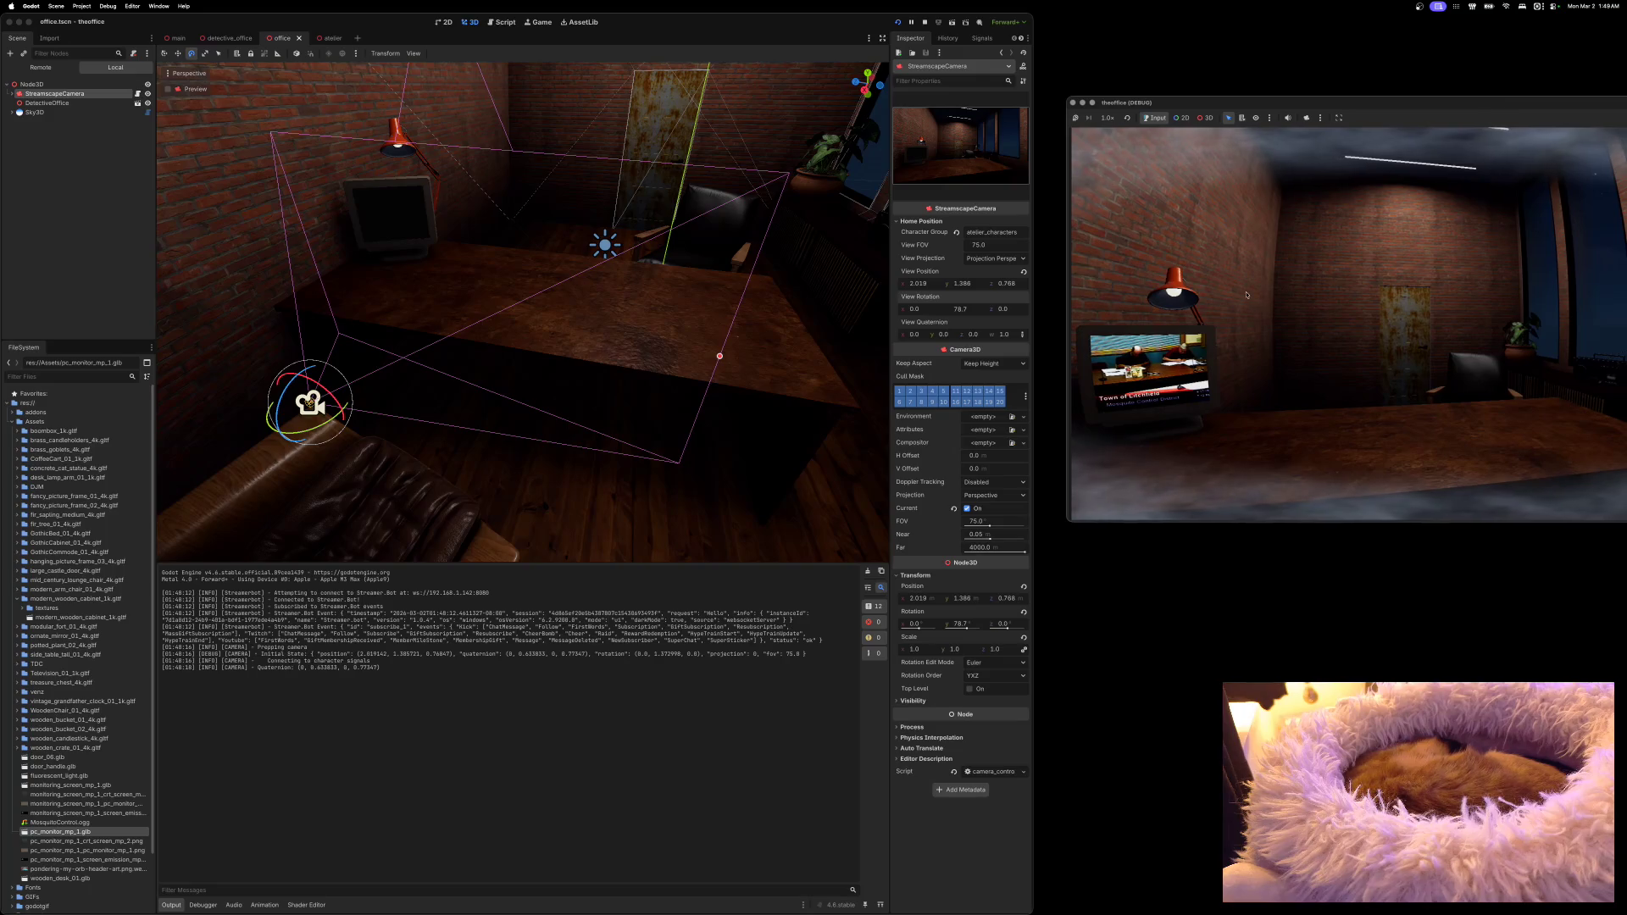
# Step: Open MosquitoControl's tv_test scene from detective_office
pyautogui.moveTo(228, 40)
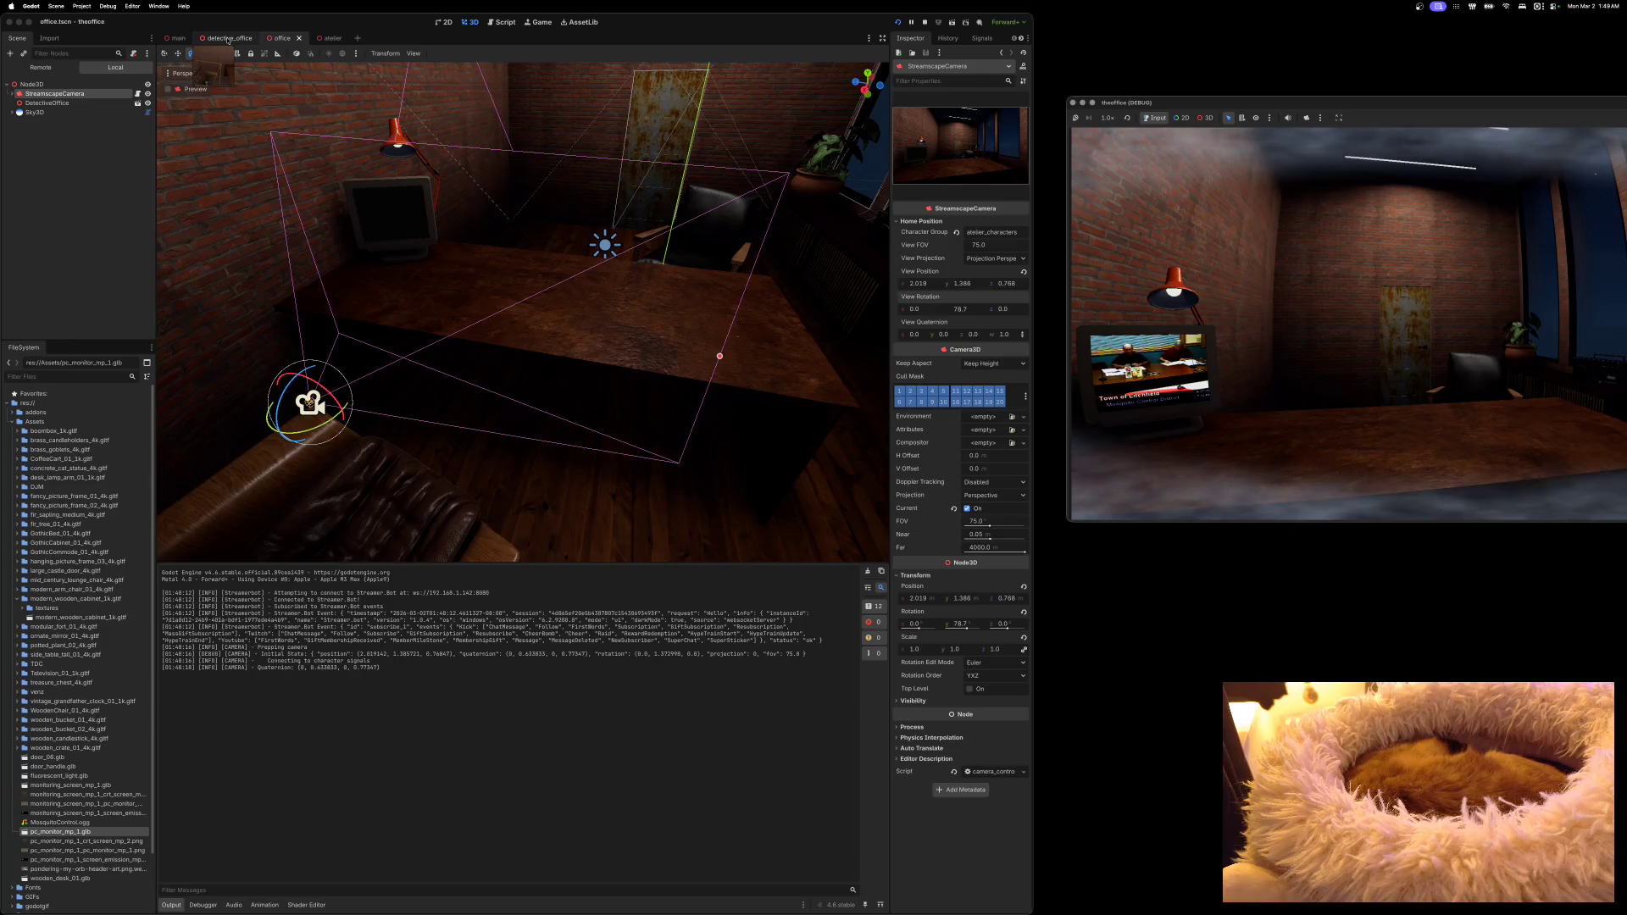
pyautogui.click(228, 40)
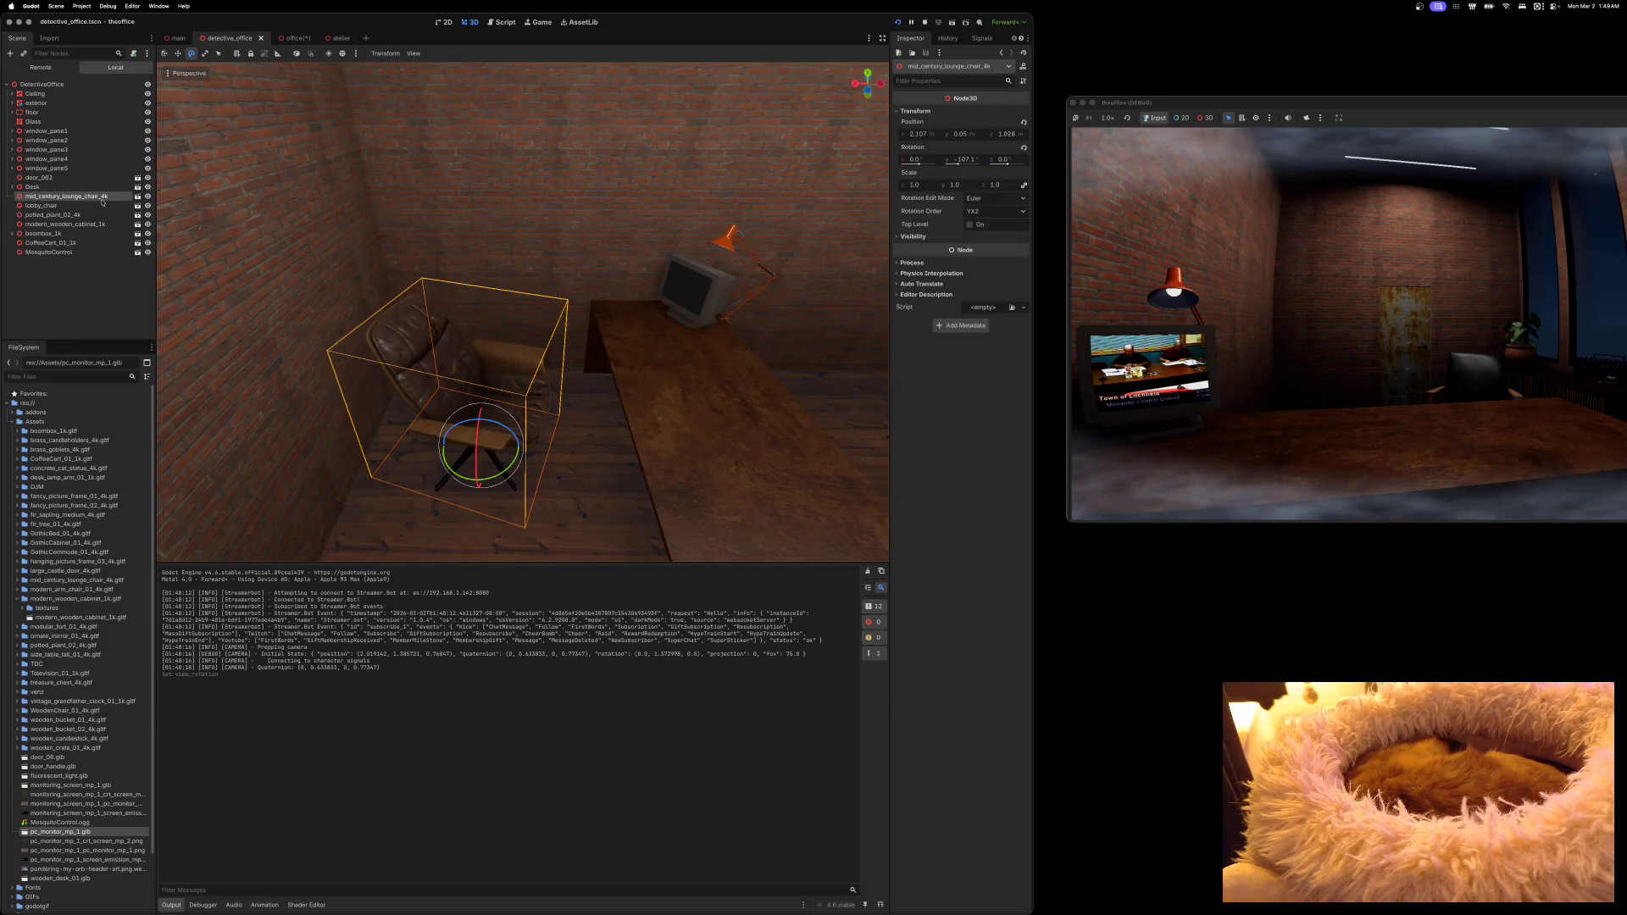
pyautogui.click(94, 252)
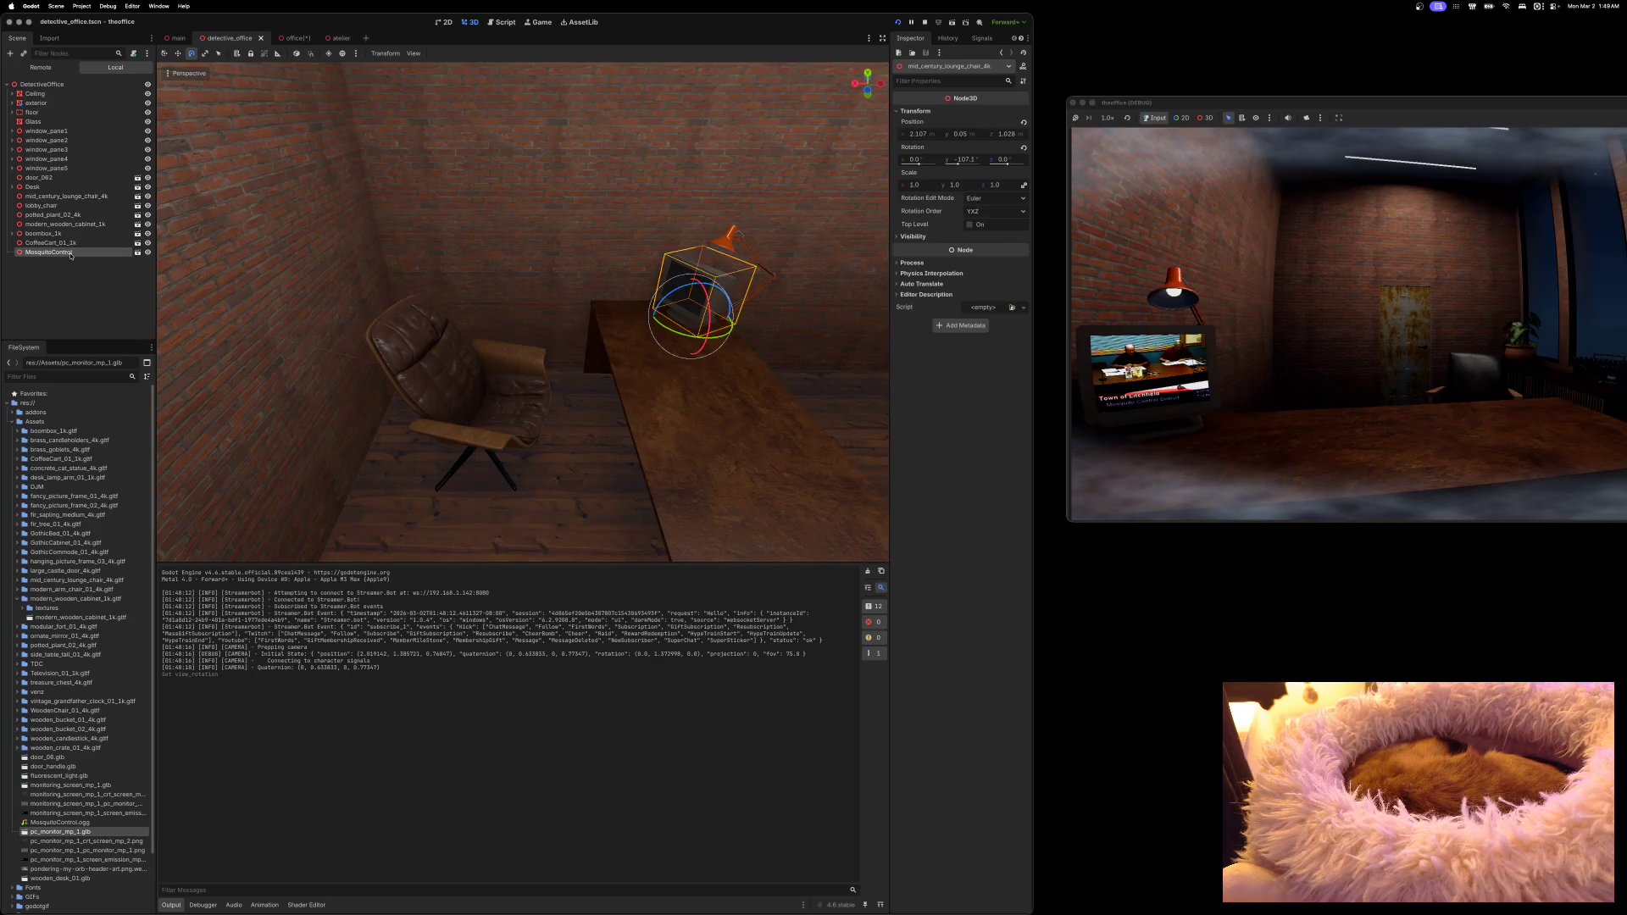
pyautogui.click(137, 254)
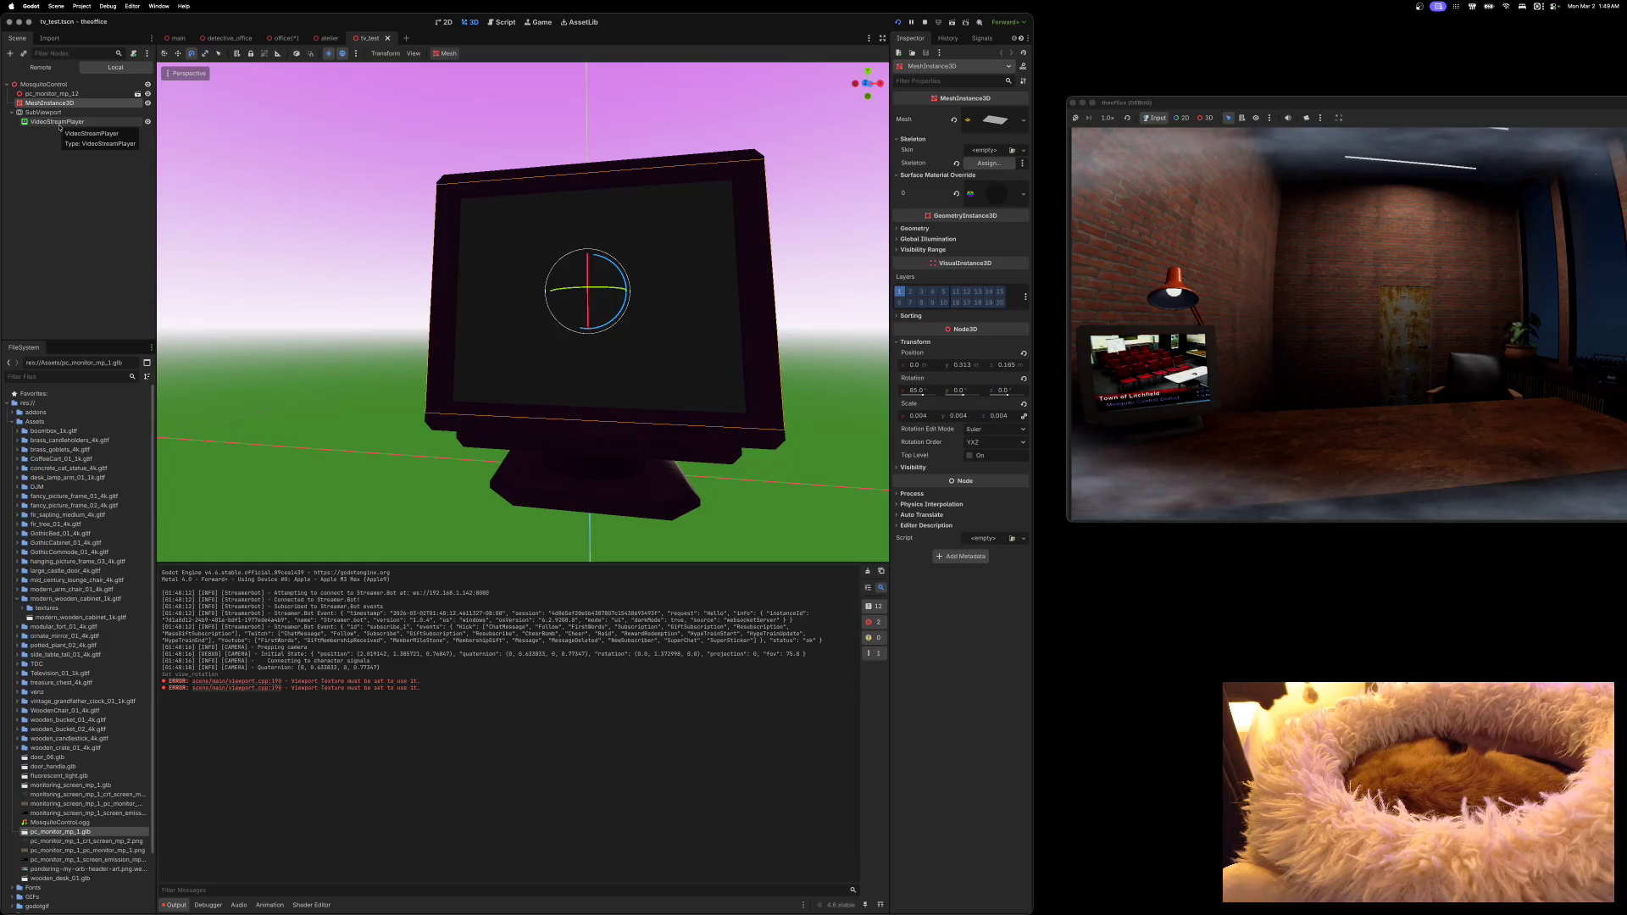
# Step: Lower the VideoStreamPlayer's Volume dB to -26.55
pyautogui.click(59, 122)
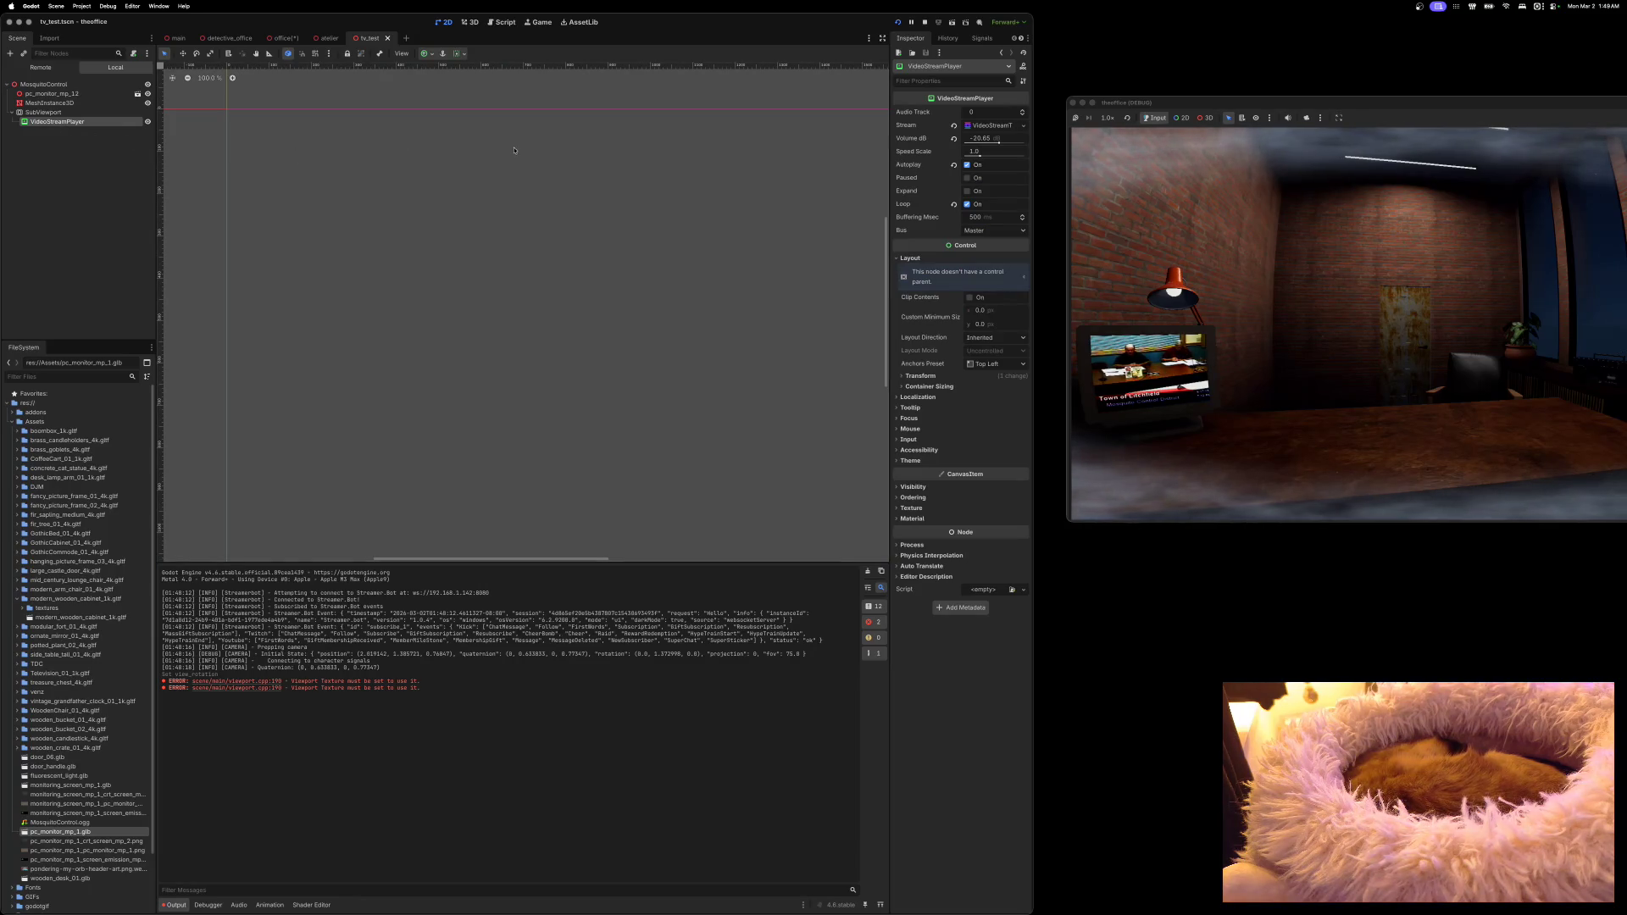
pyautogui.moveTo(995, 142); pyautogui.dragTo(995, 144)
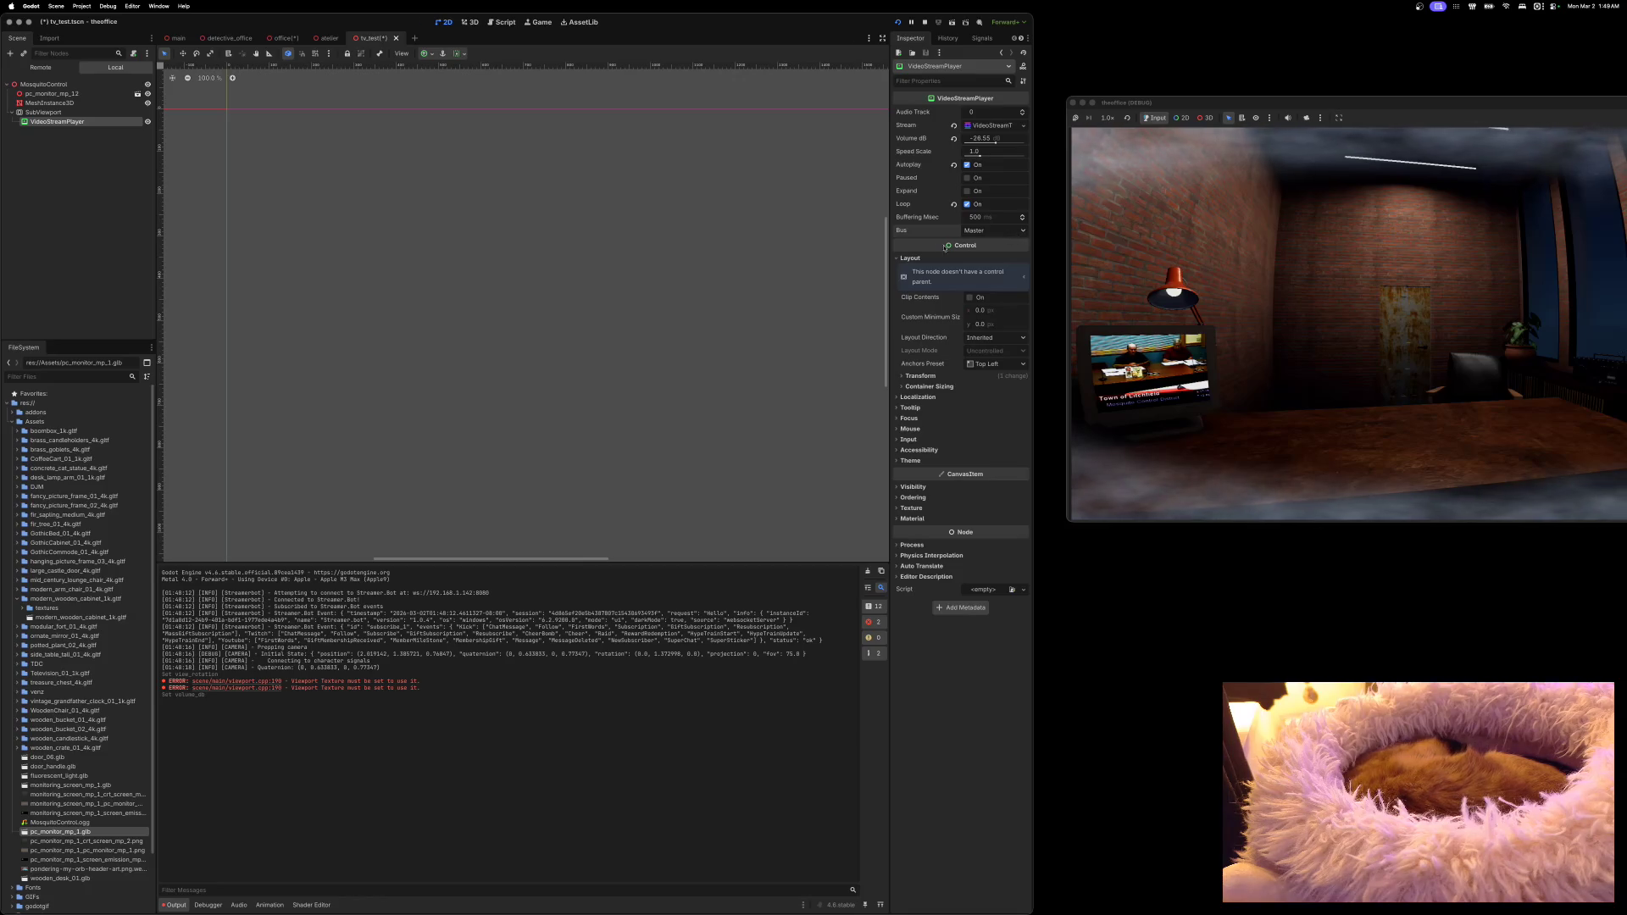
pyautogui.click(896, 259)
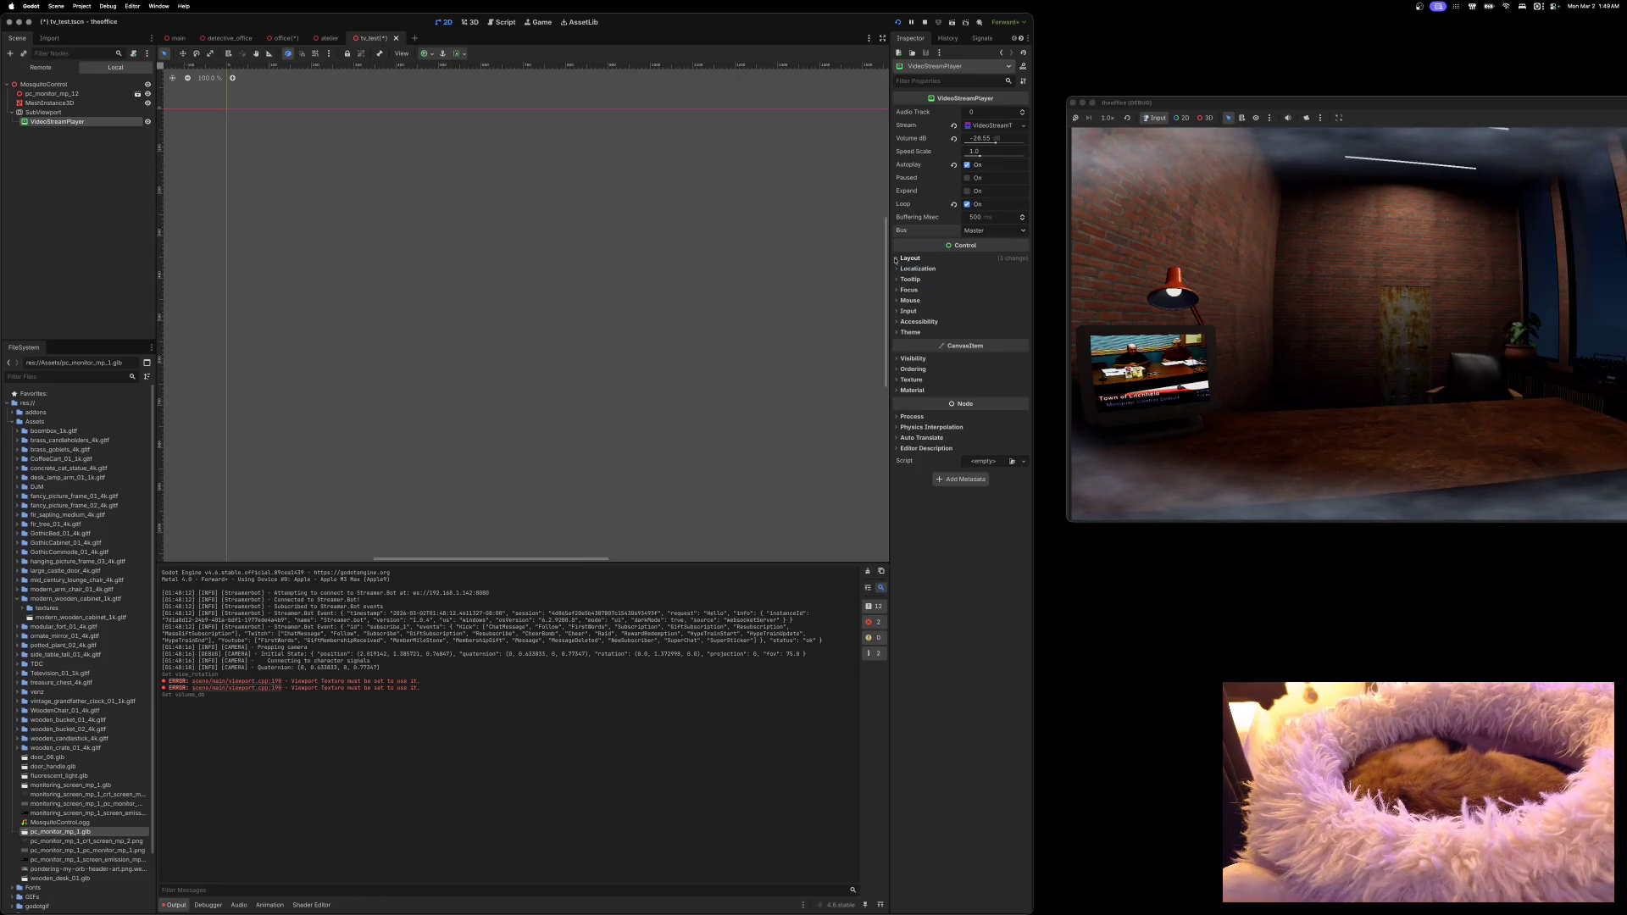